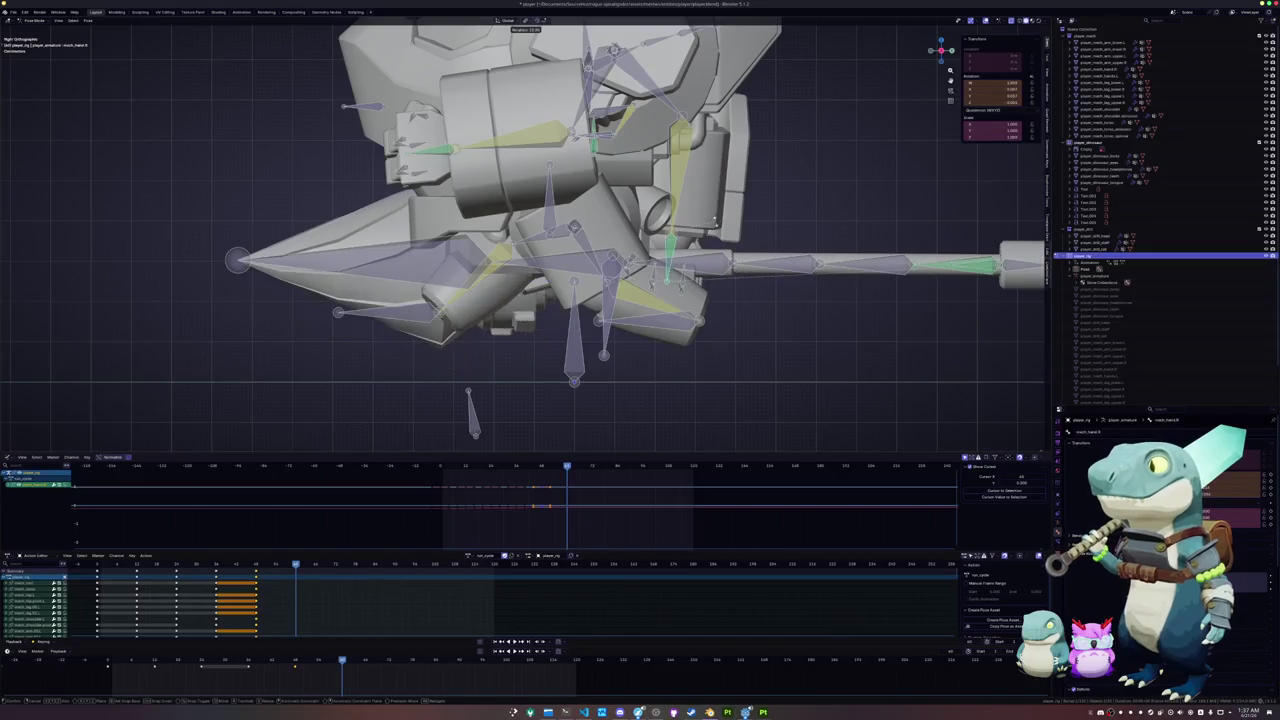
- Confirm the spear bone's further rotation and move a leg target bone to a new position
click(688, 228)
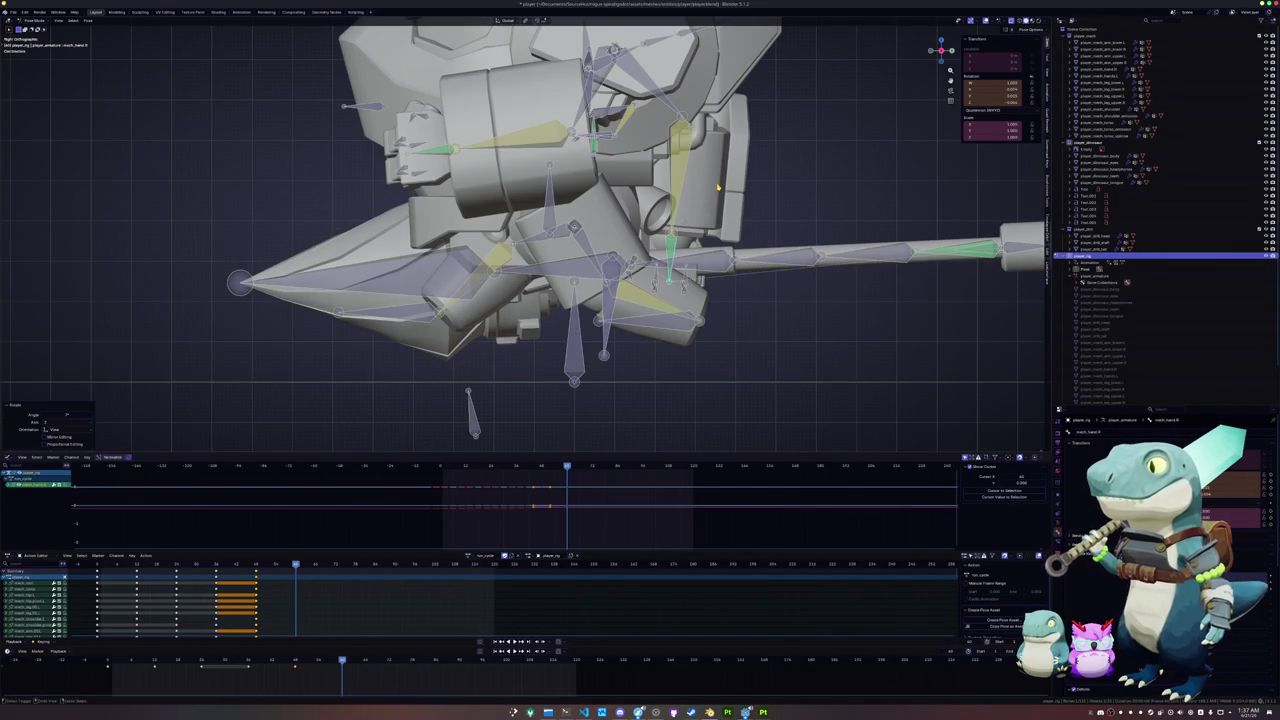
scroll(688, 228, down, 1)
click(620, 300)
key(g)
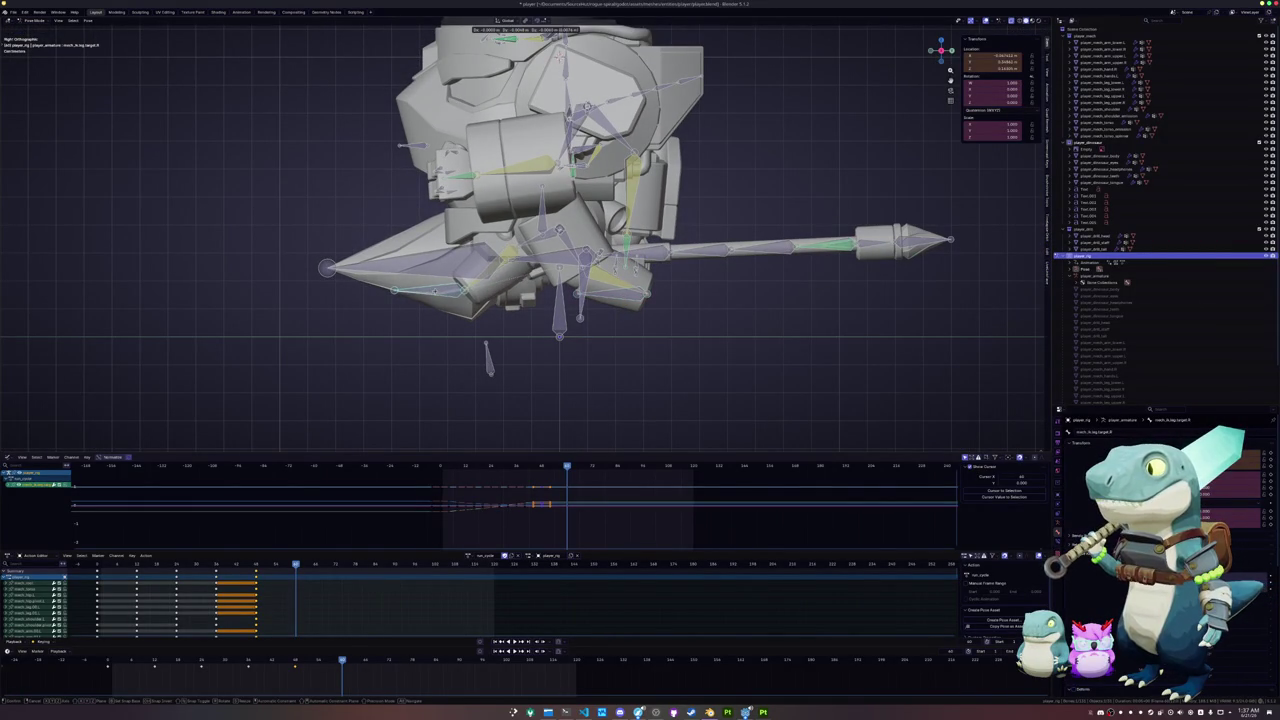
click(442, 296)
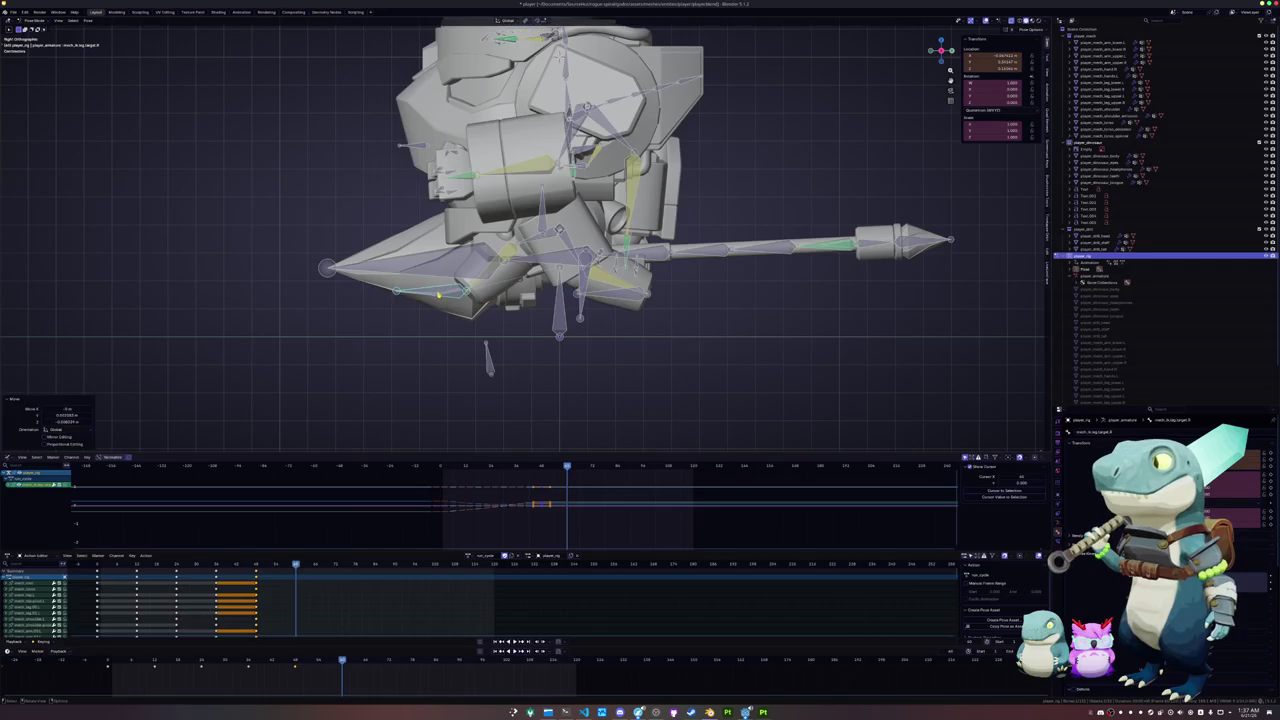
- Select all bones, go to a later frame, and trial-paste normal and mirrored poses, undoing both
key(a)
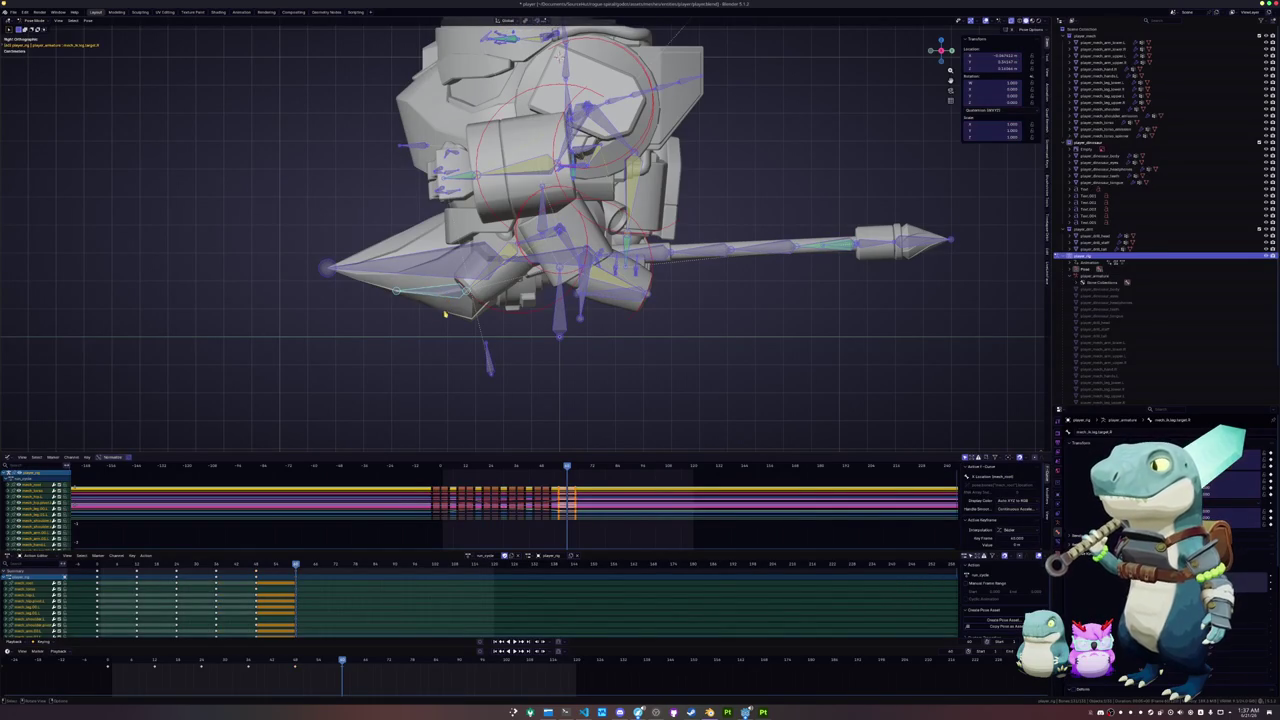
click(112, 666)
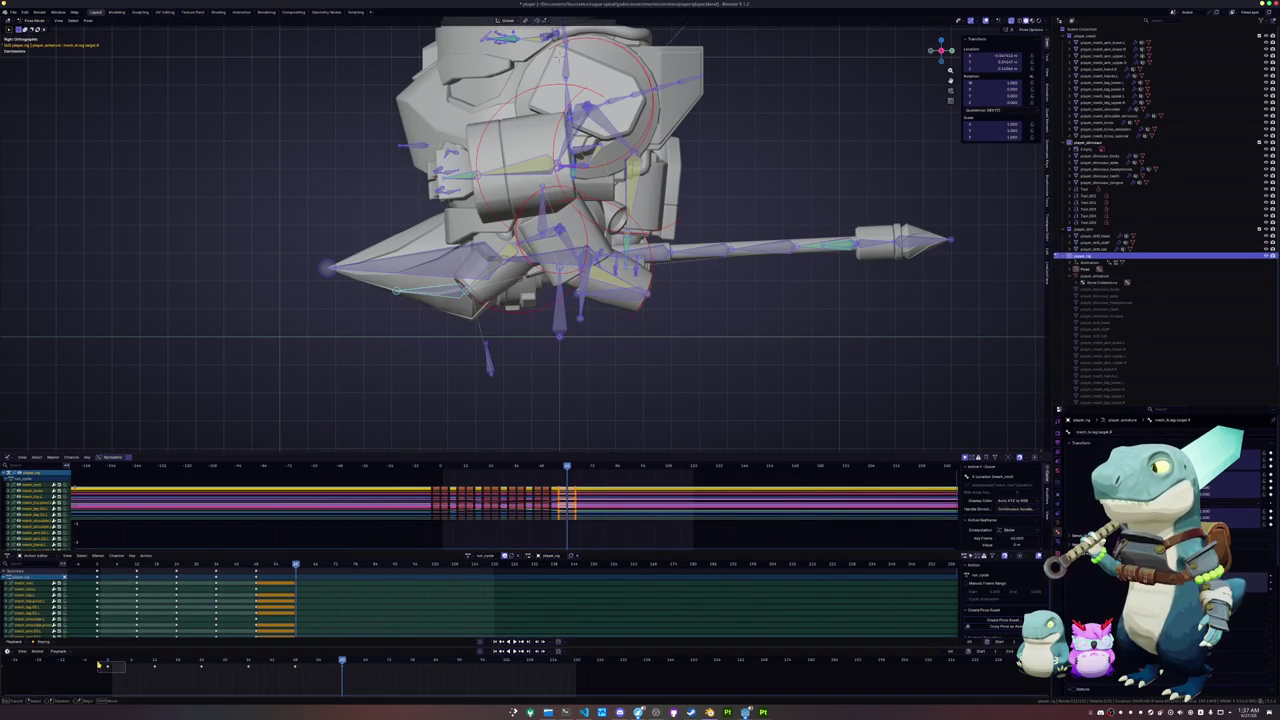
click(388, 662)
key(ctrl+v)
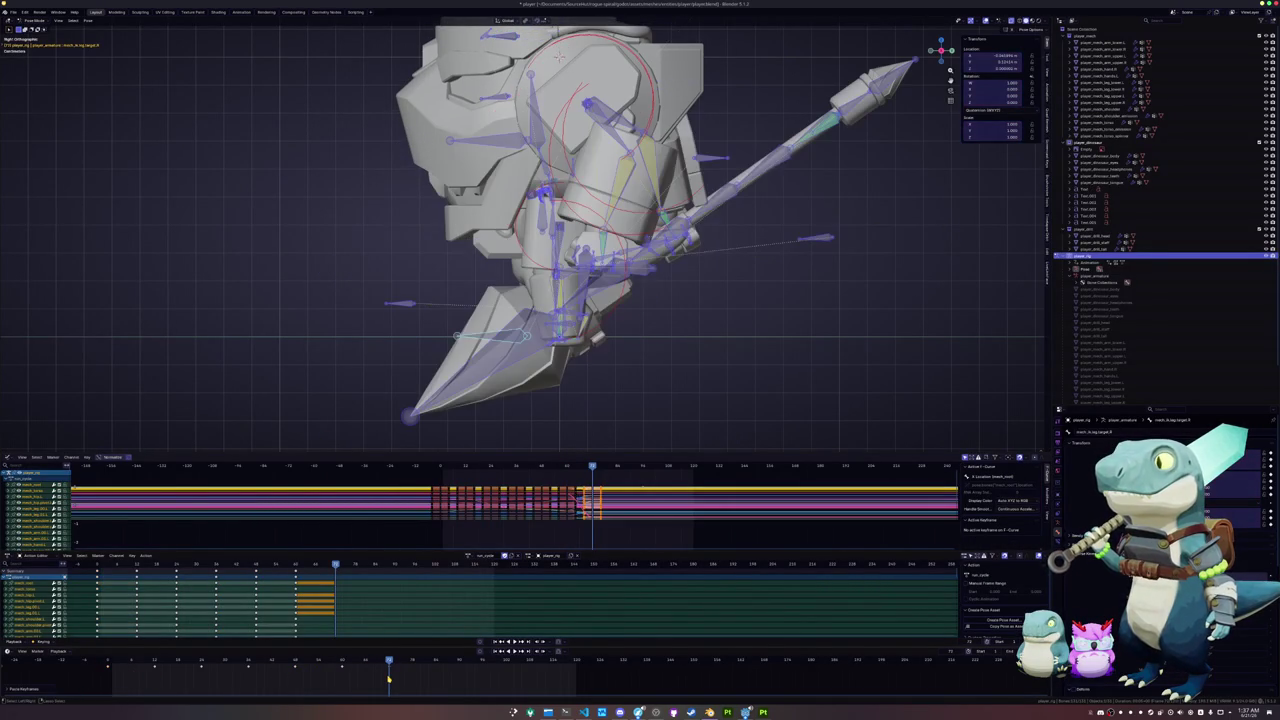
key(ctrl+z)
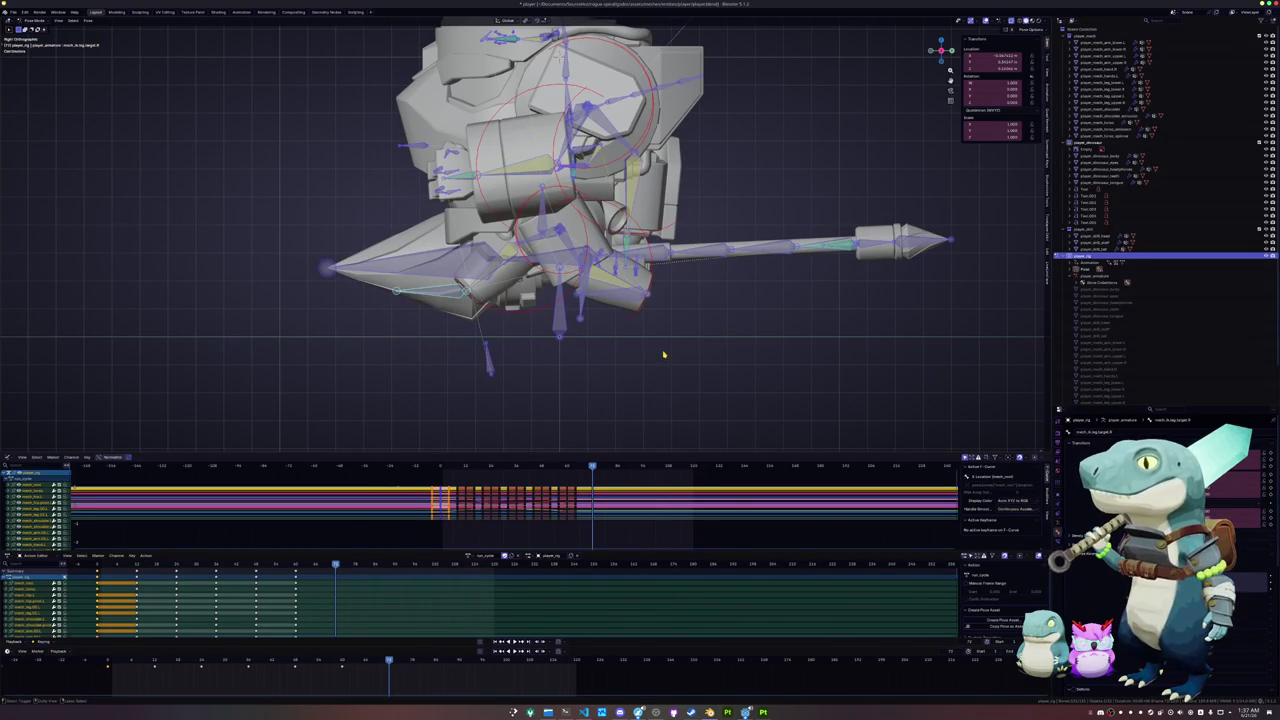
key(ctrl+shift+v)
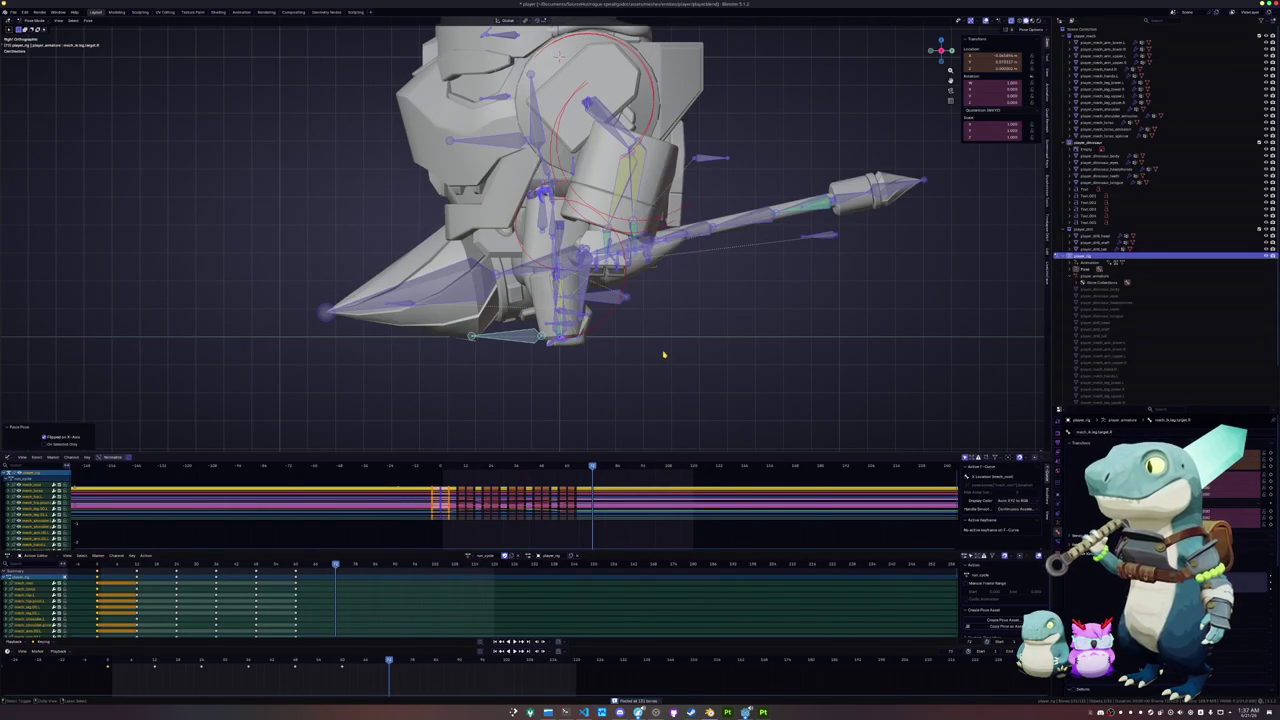
key(ctrl+z)
scroll(594, 352, down, 4)
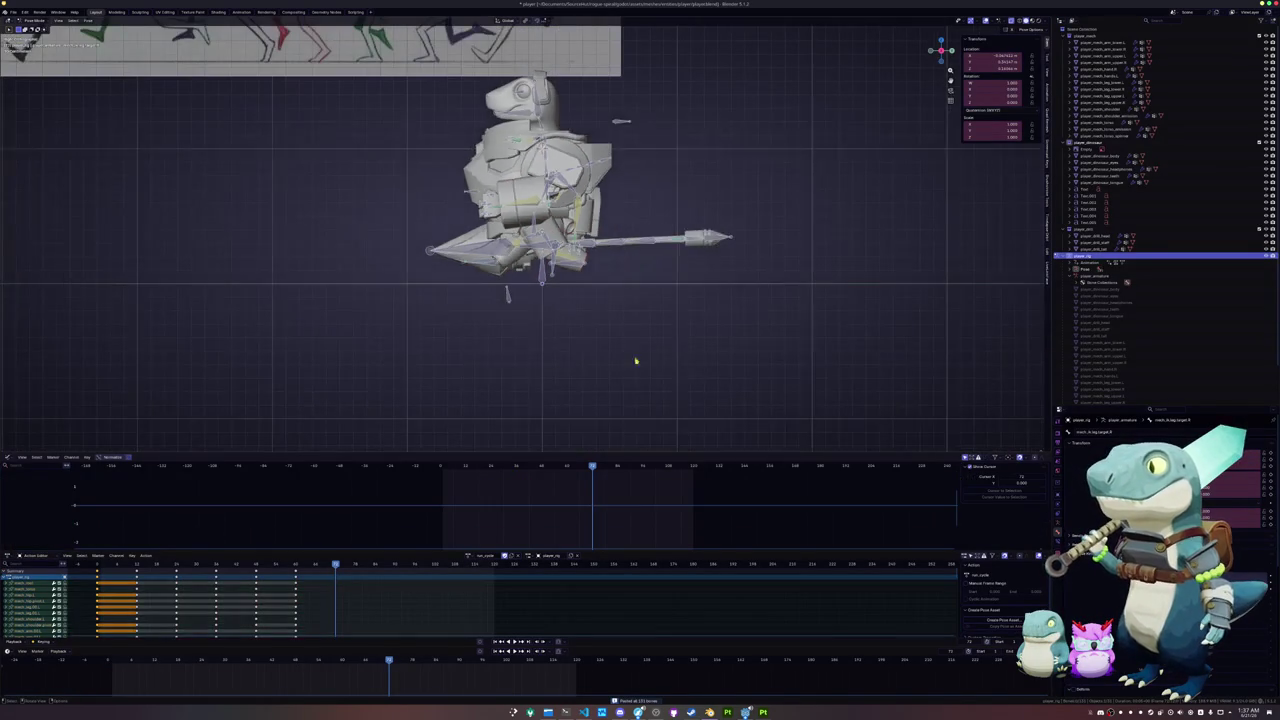
drag(717, 360, 425, 116)
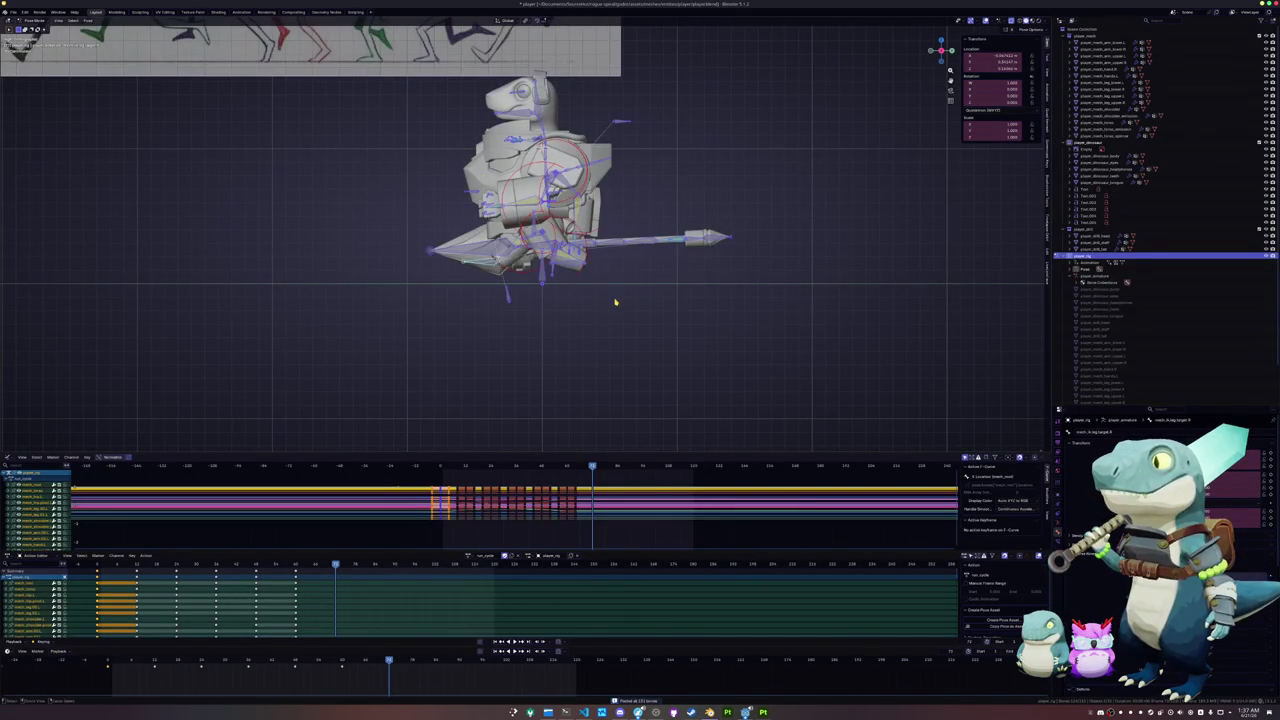
key(ctrl+shift+v)
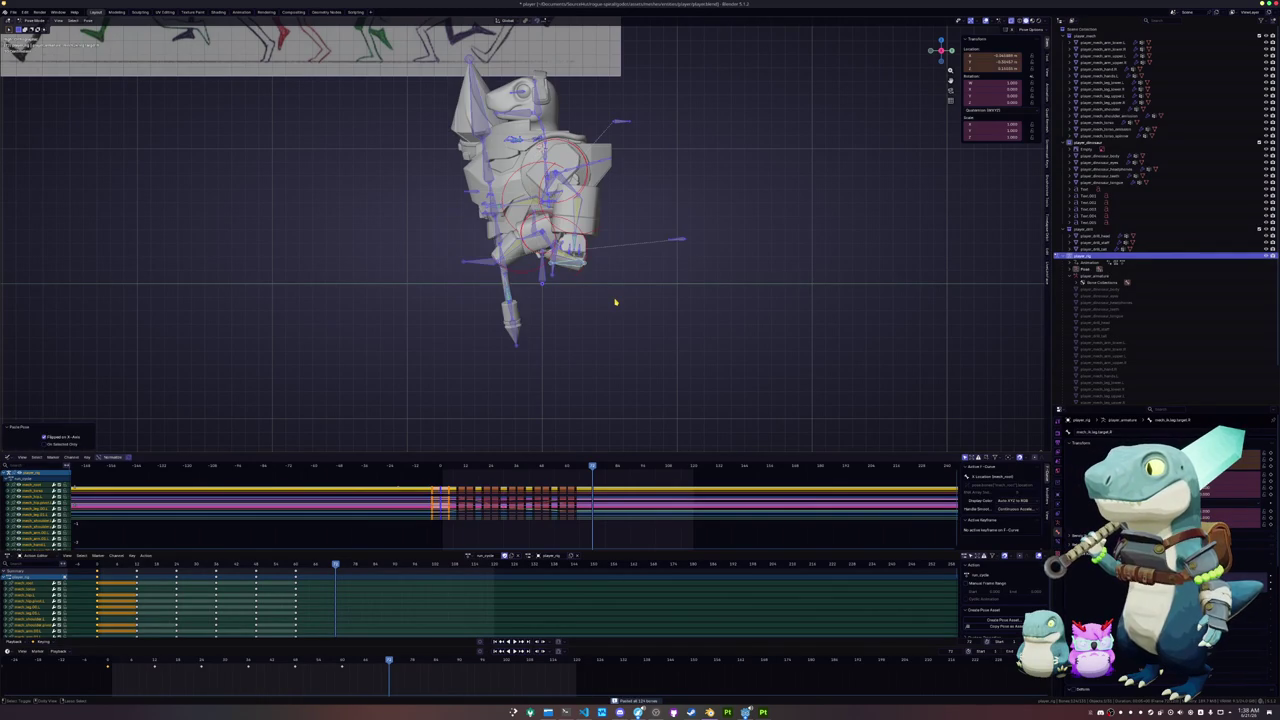
key(ctrl+z)
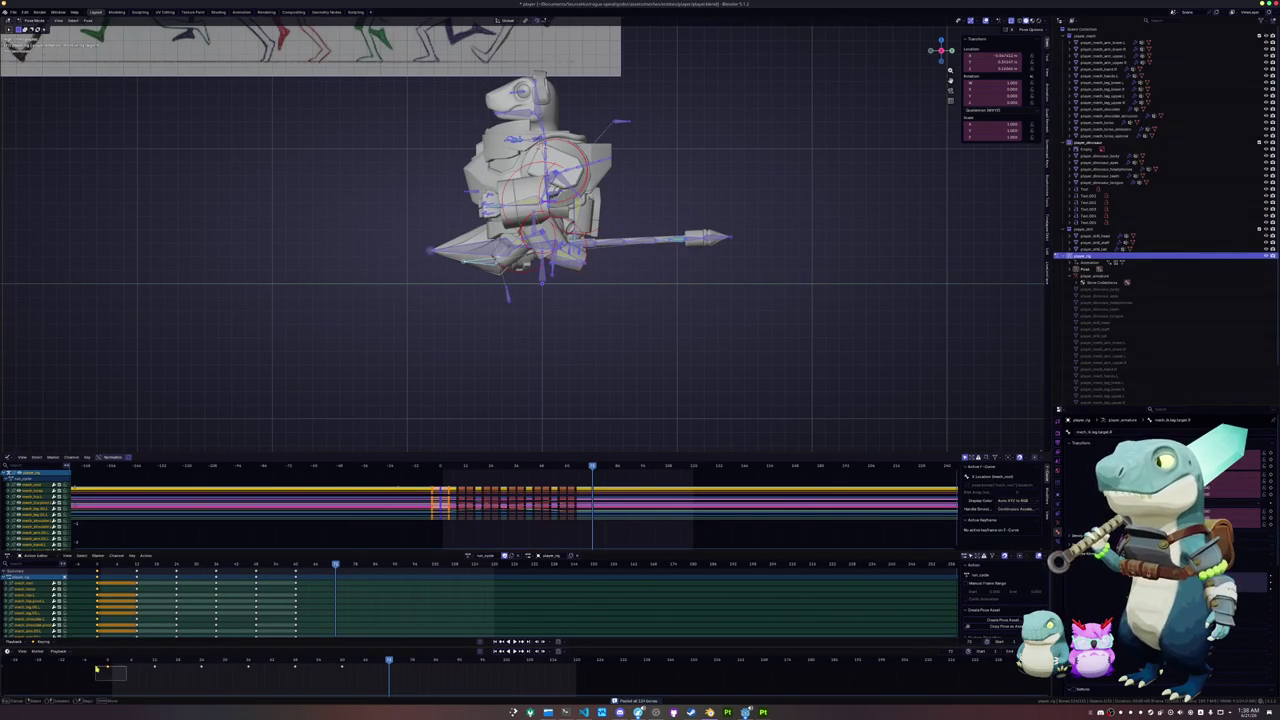
key(ctrl+c)
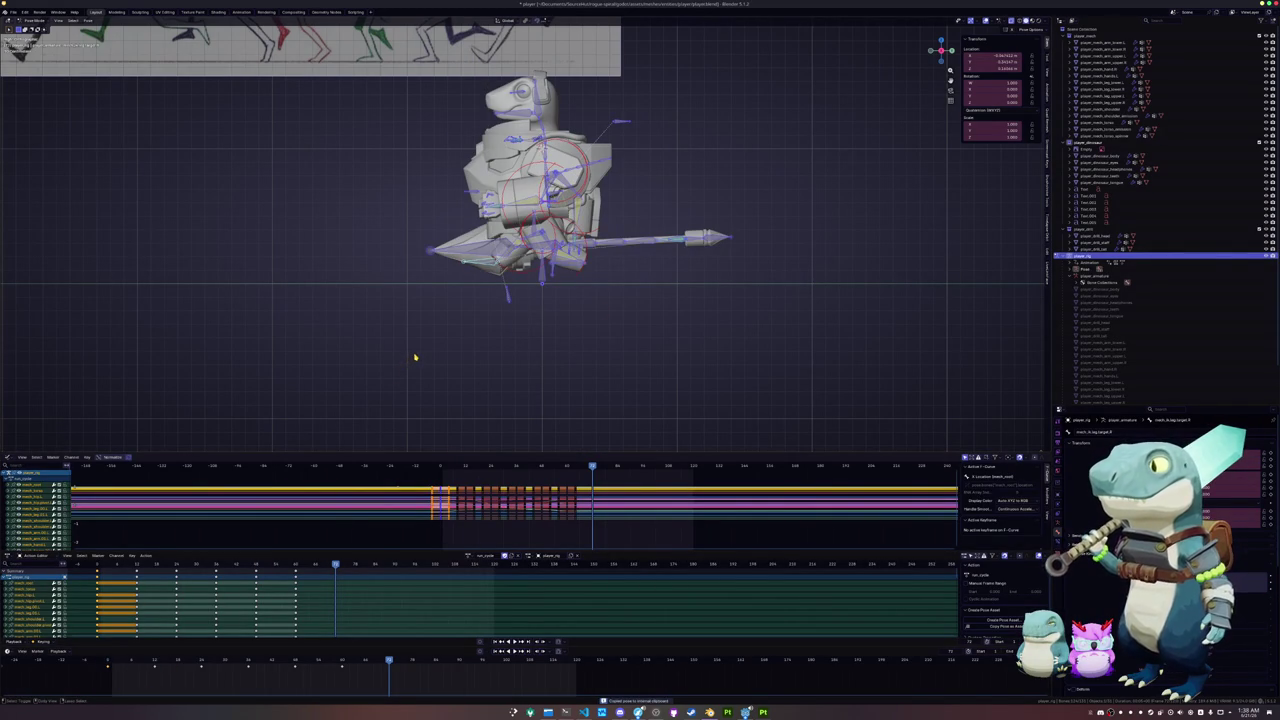
key(ctrl+shift+v)
key(ctrl+z)
key(ctrl+shift+v)
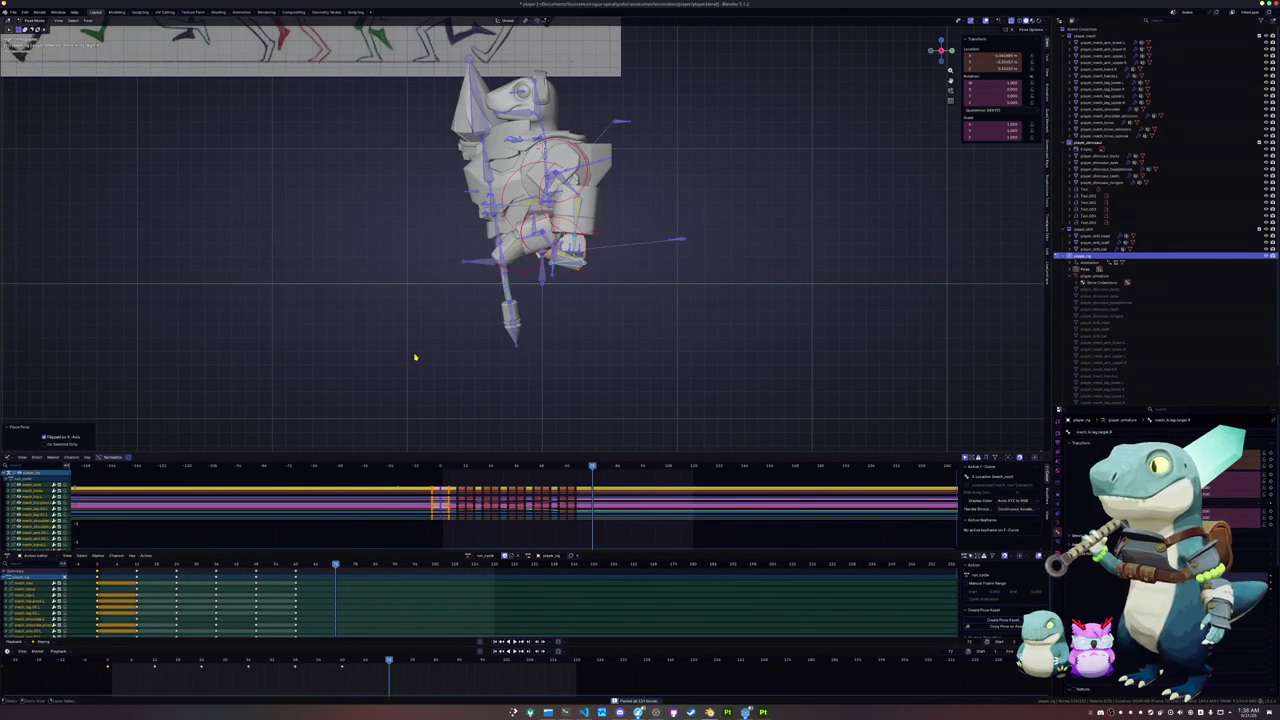
key(ctrl+z)
key(shift+Left)
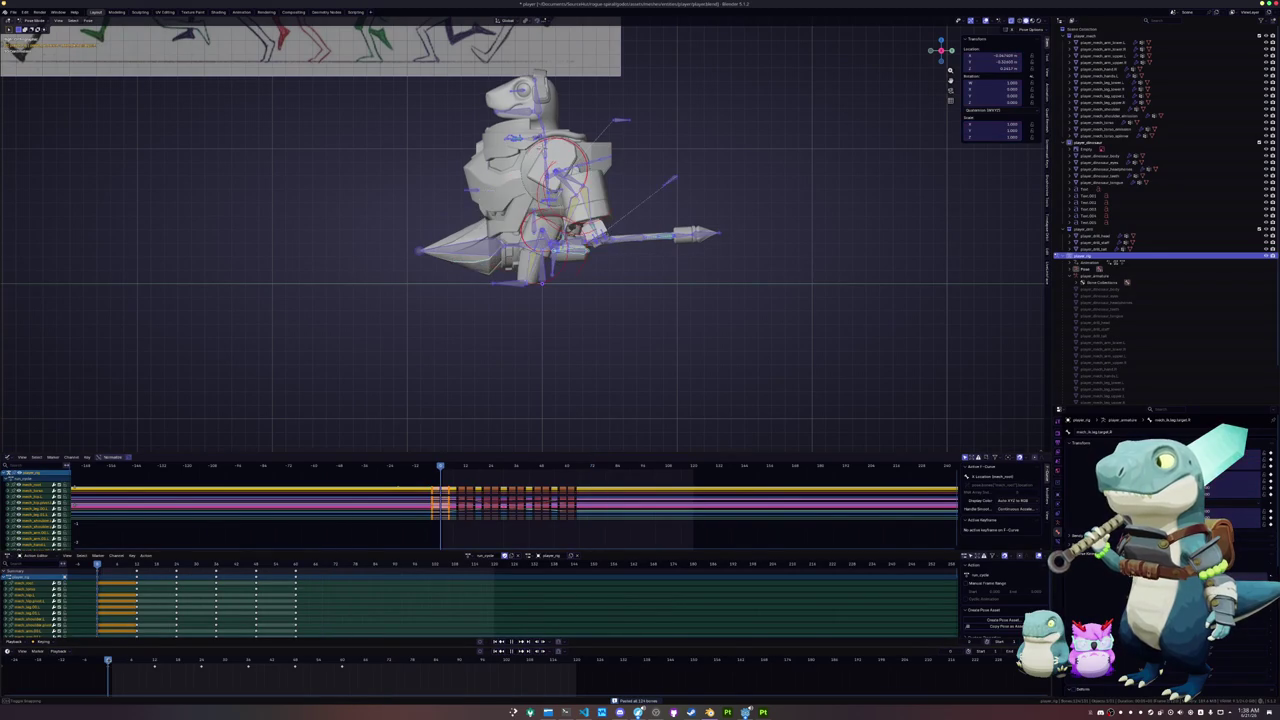
key(space)
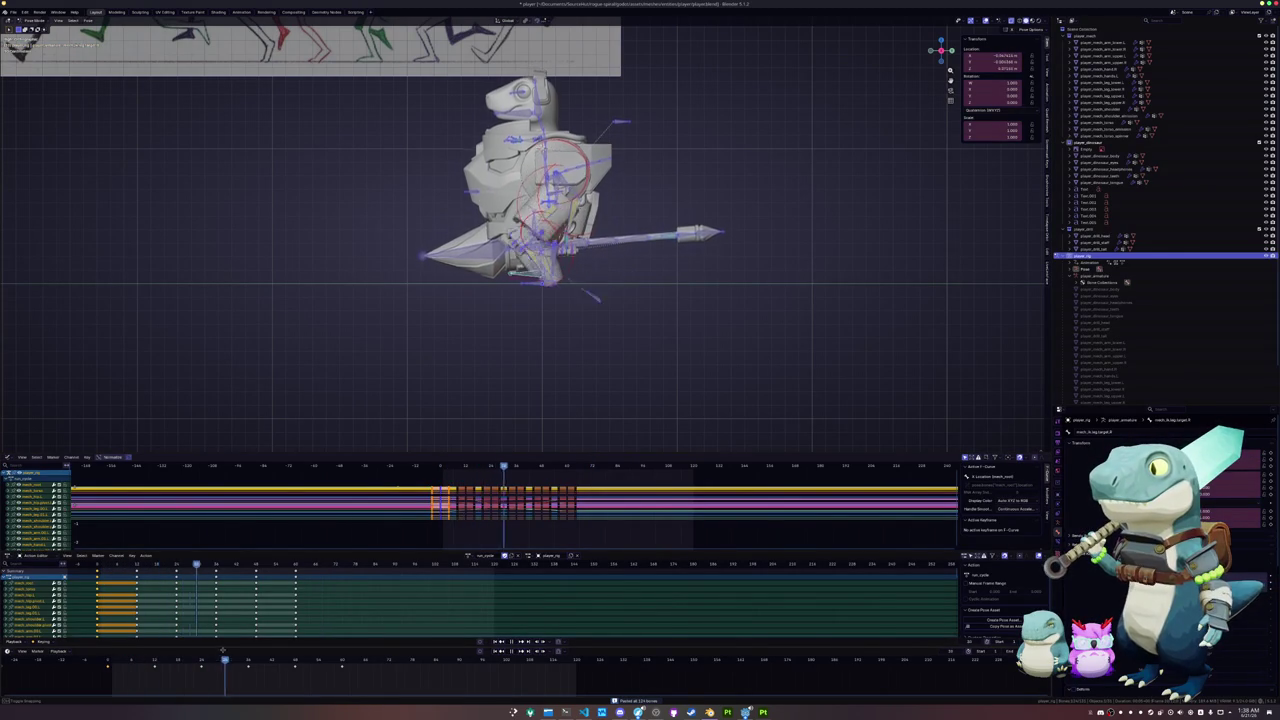
drag(263, 645, 190, 645)
scroll(413, 424, up, 3)
scroll(413, 424, up, 2)
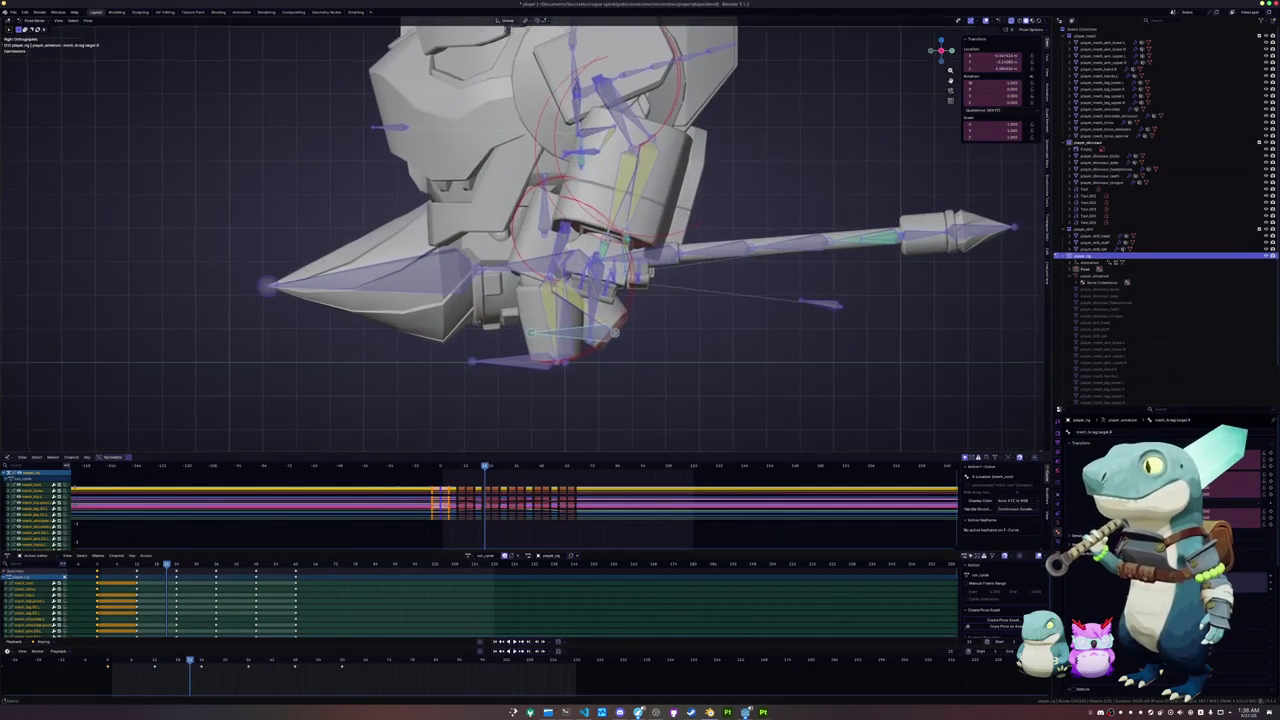
scroll(413, 424, up, 2)
mouse_move(190, 662)
mouse_down()
mouse_move(104, 662)
mouse_move(251, 662)
mouse_up()
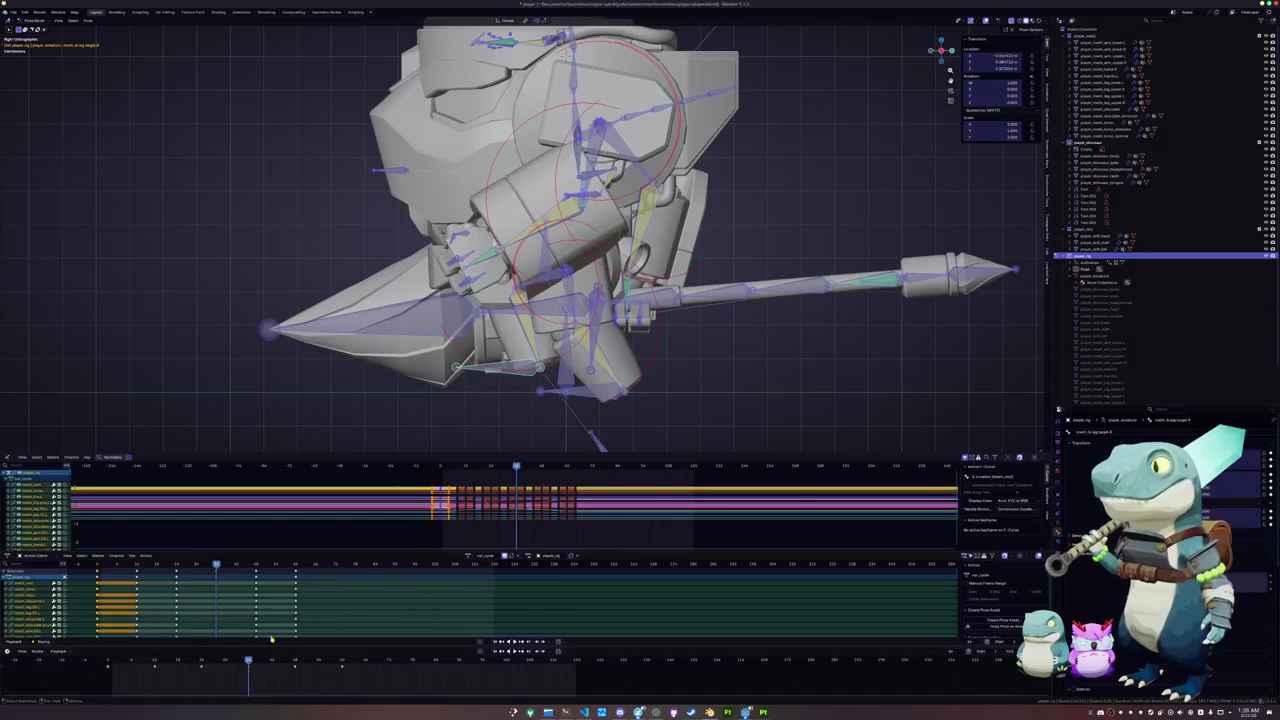
- Move the mech_torso bone vertically along Z and keyframe its new height
scroll(560, 220, up, 2)
click(595, 188)
key(g)
key(z)
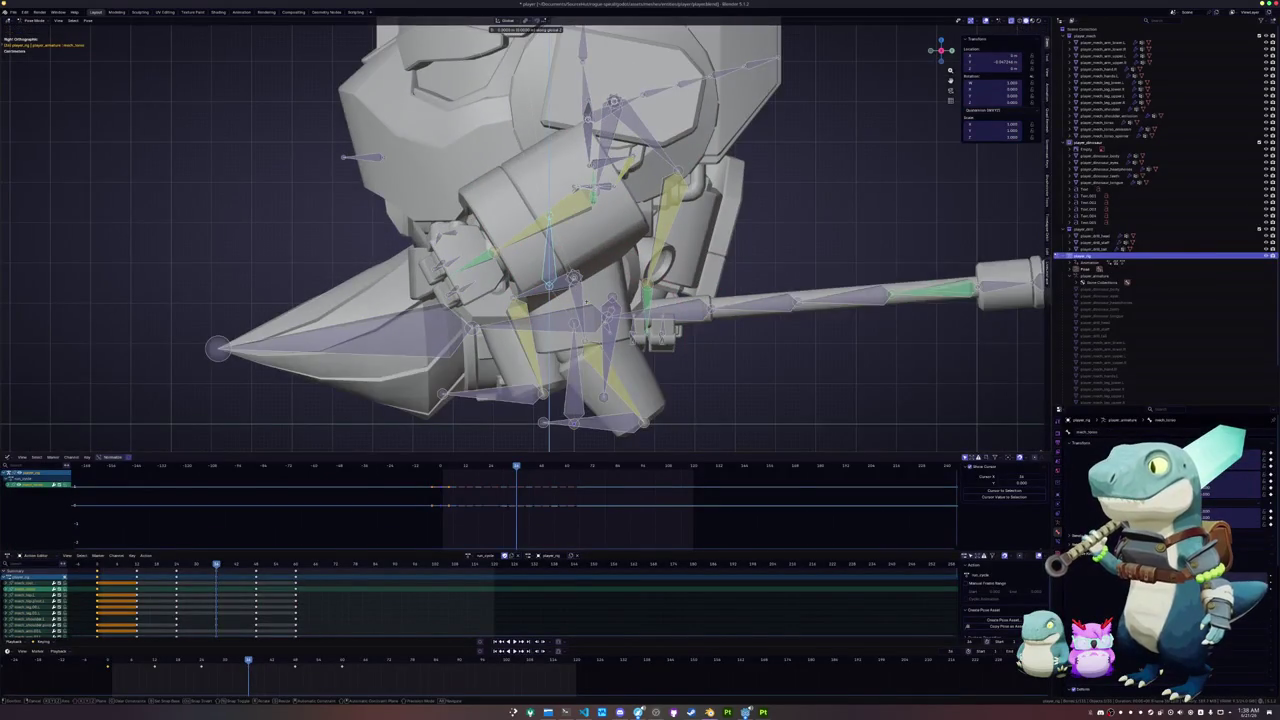
click(590, 297)
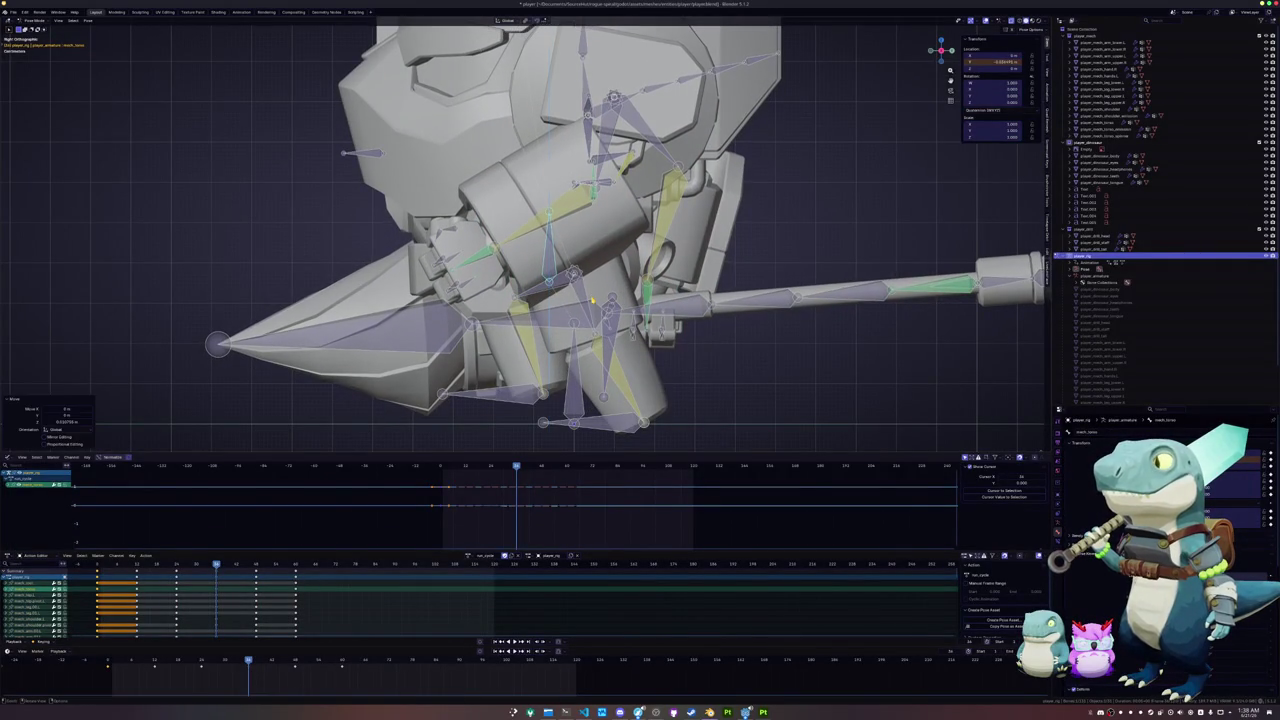
key(i)
- Step between keyframes and play the cycle to review the torso motion
key(Down)
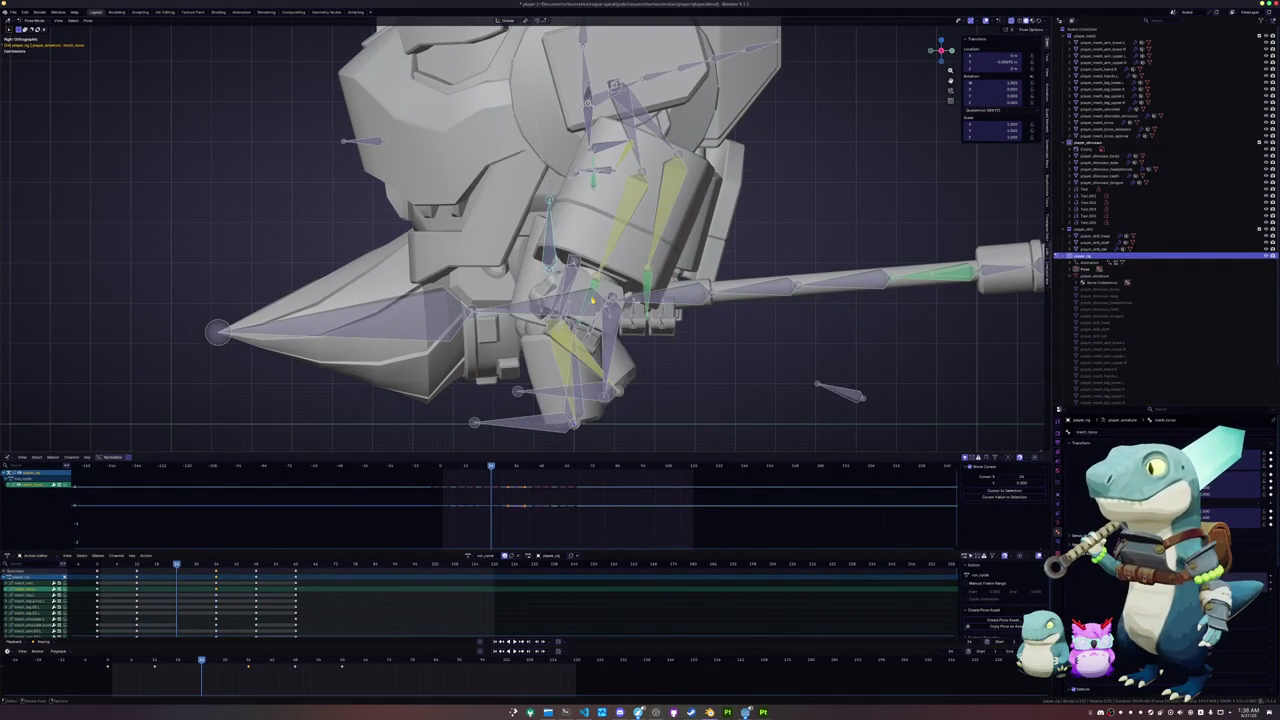
key(space)
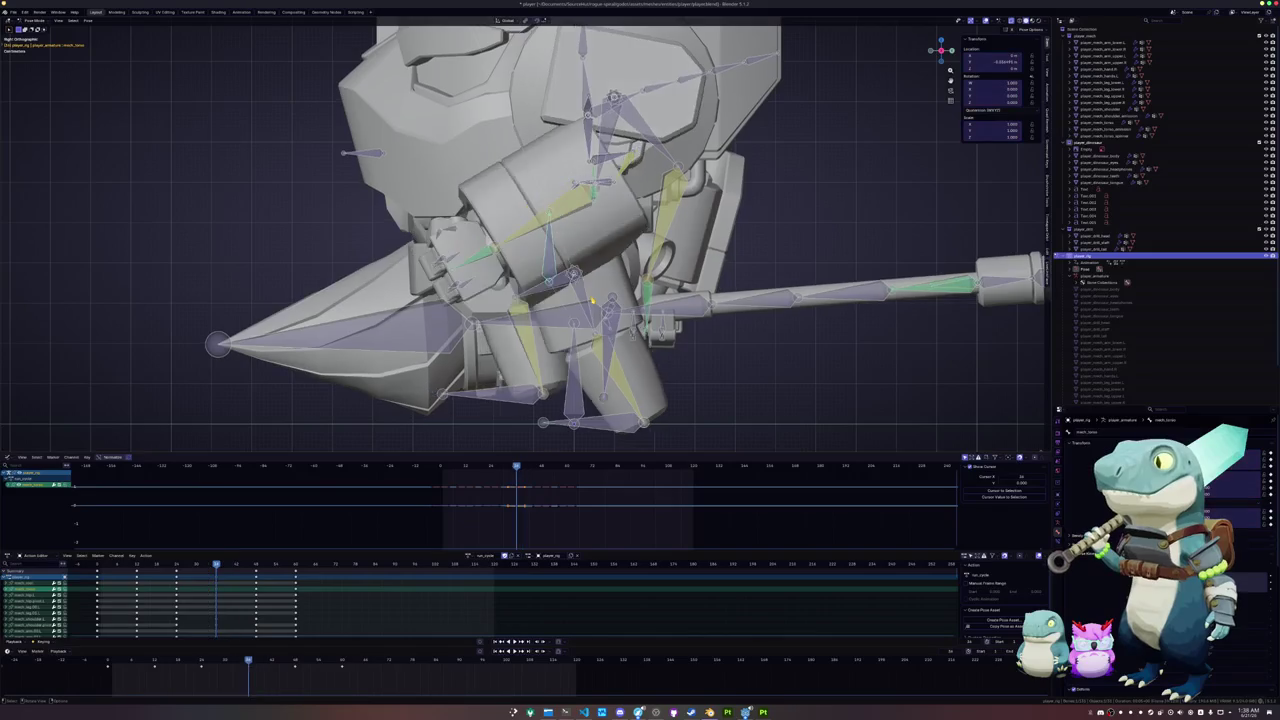
key(Down)
key(space)
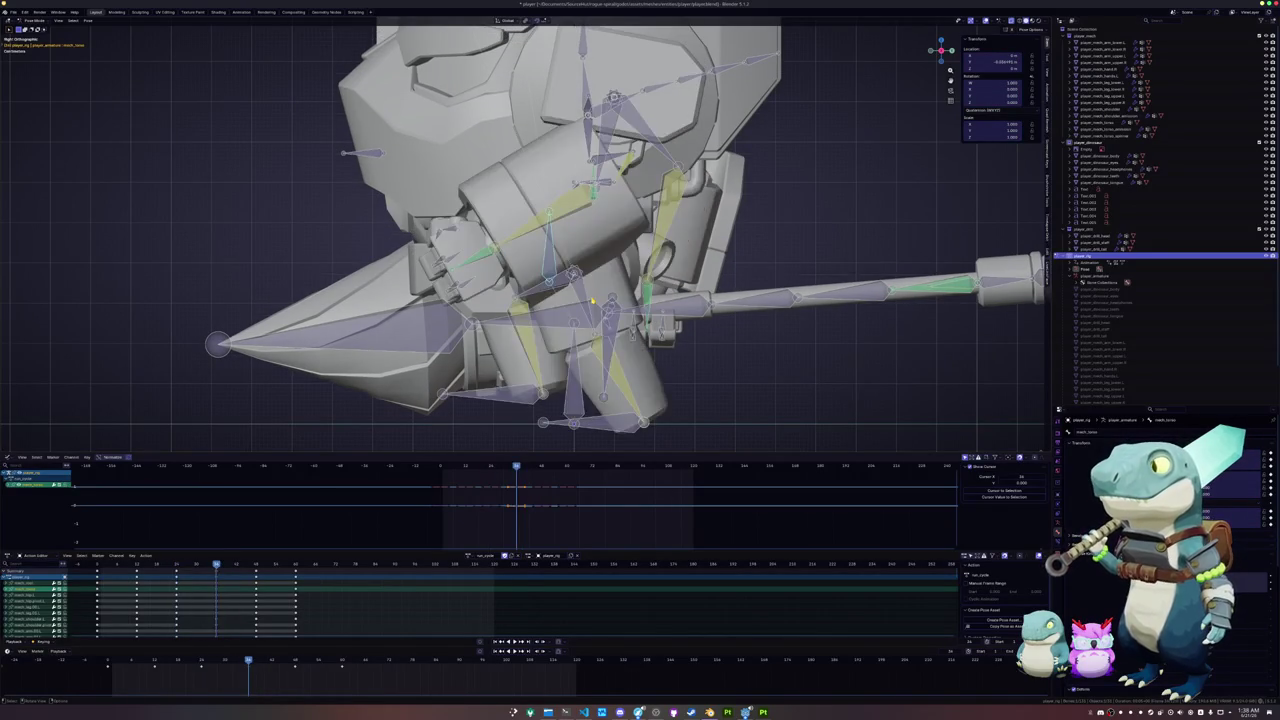
key(Escape)
key(space)
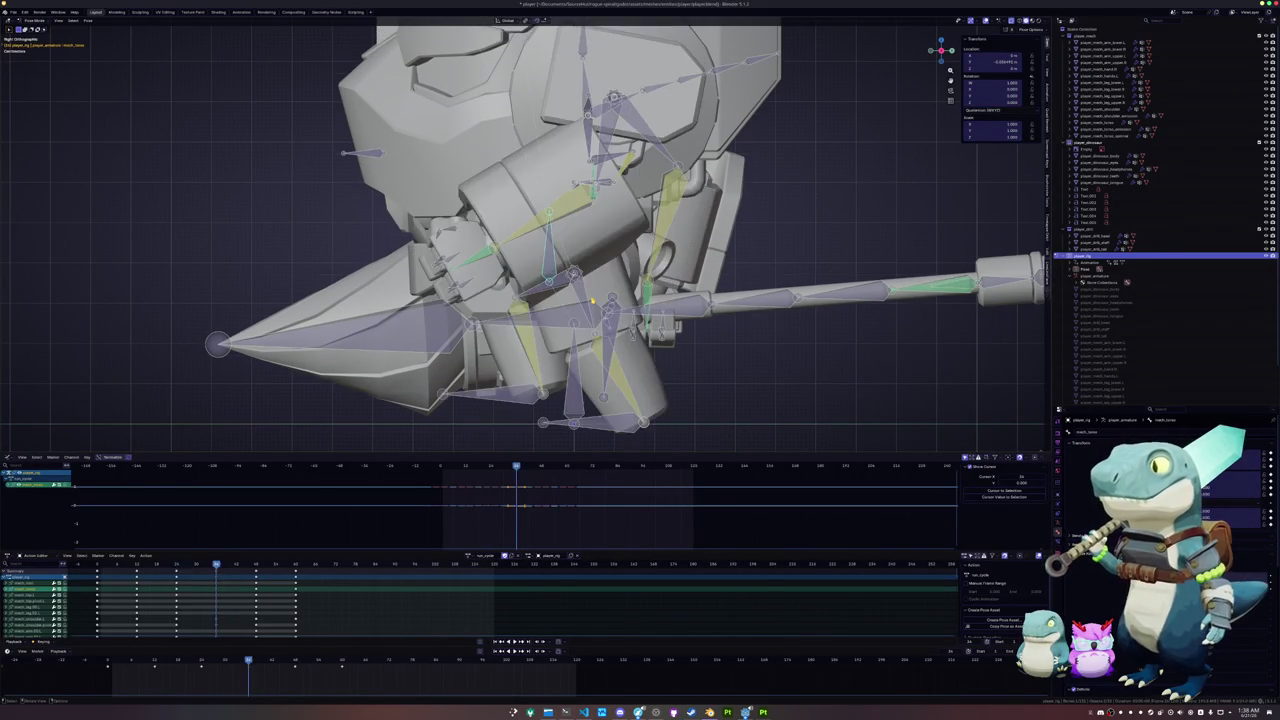
key(Down)
key(Up)
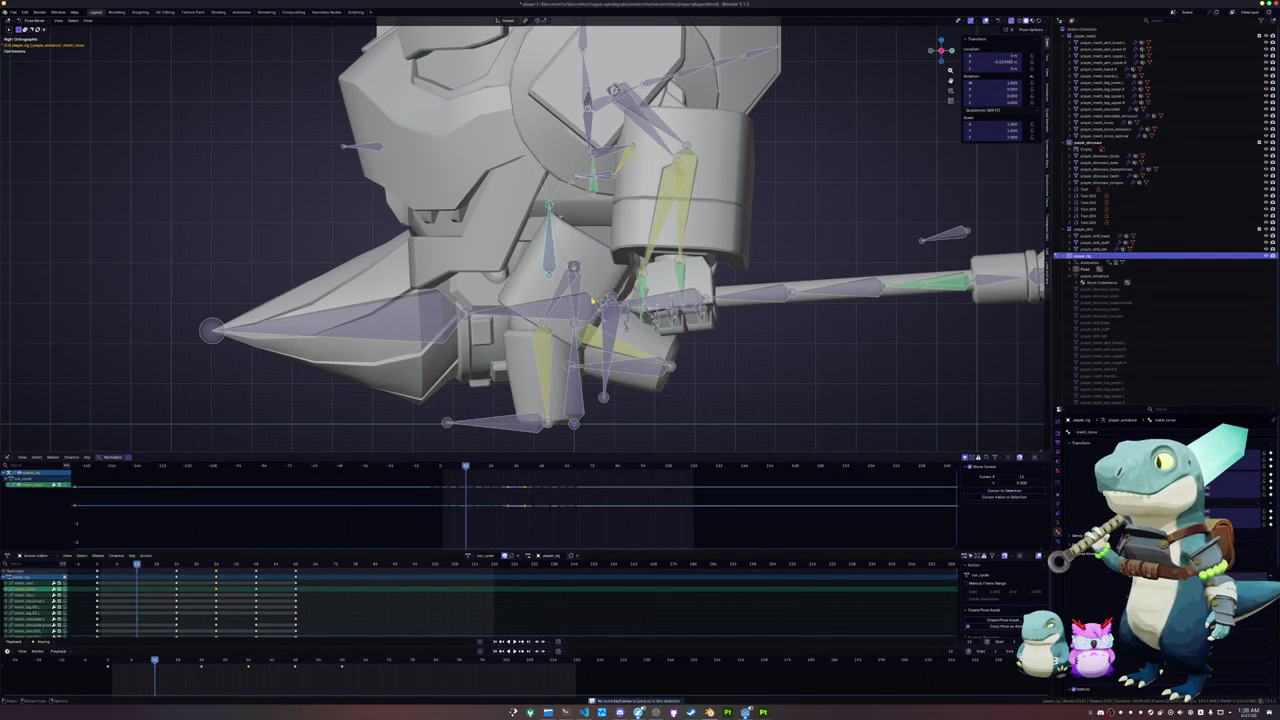
key(Up)
key(Down)
key(Up)
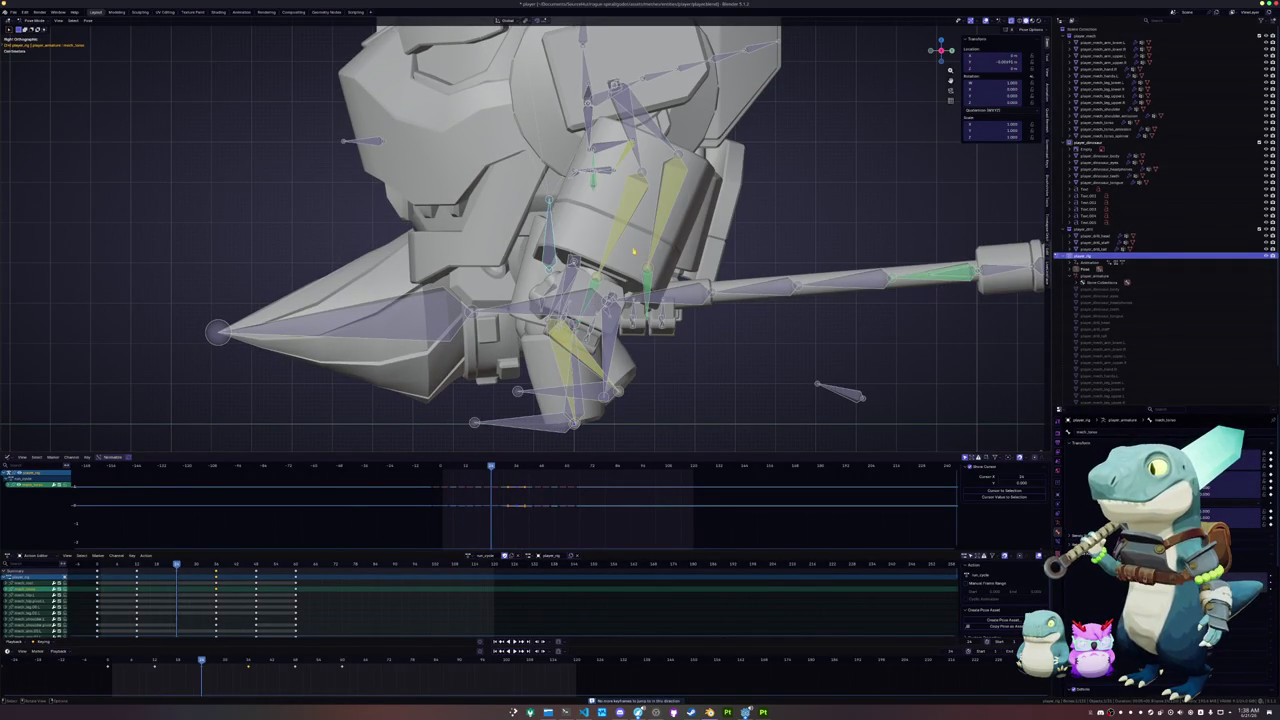
- Try a bone move on a later keyframe, discard it, and preview the following keyframes
key(g)
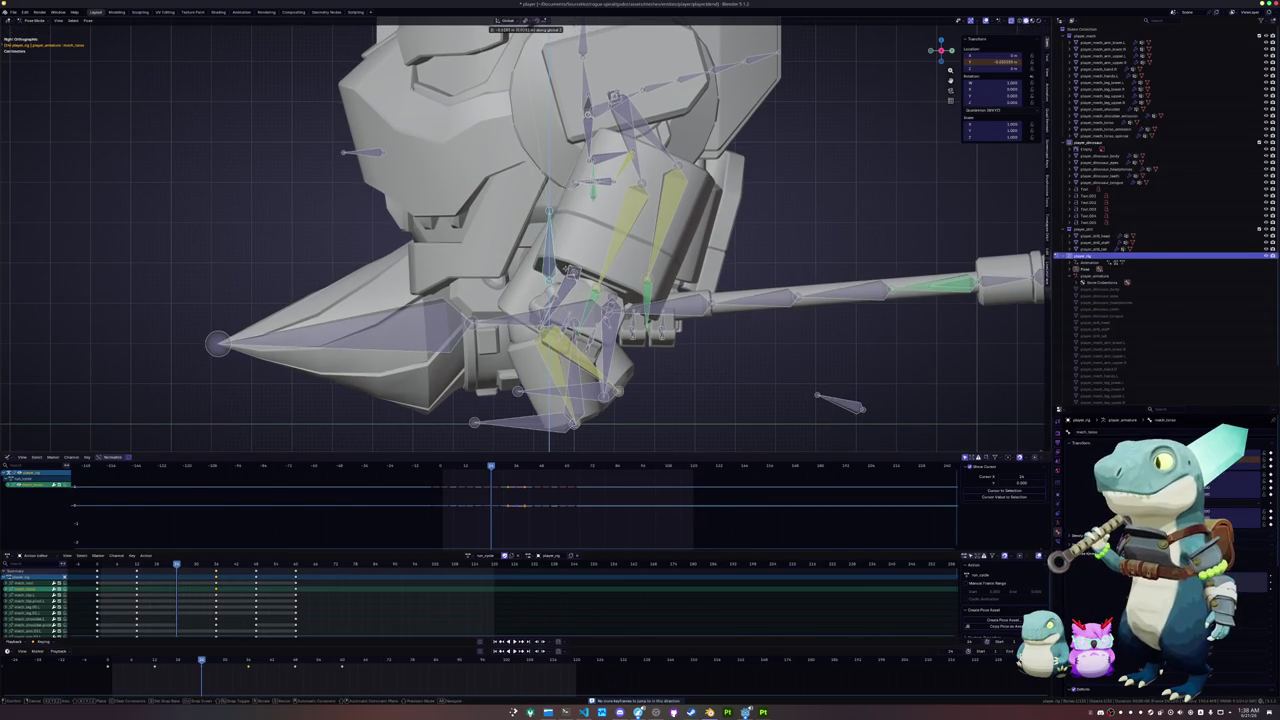
click(567, 270)
key(space)
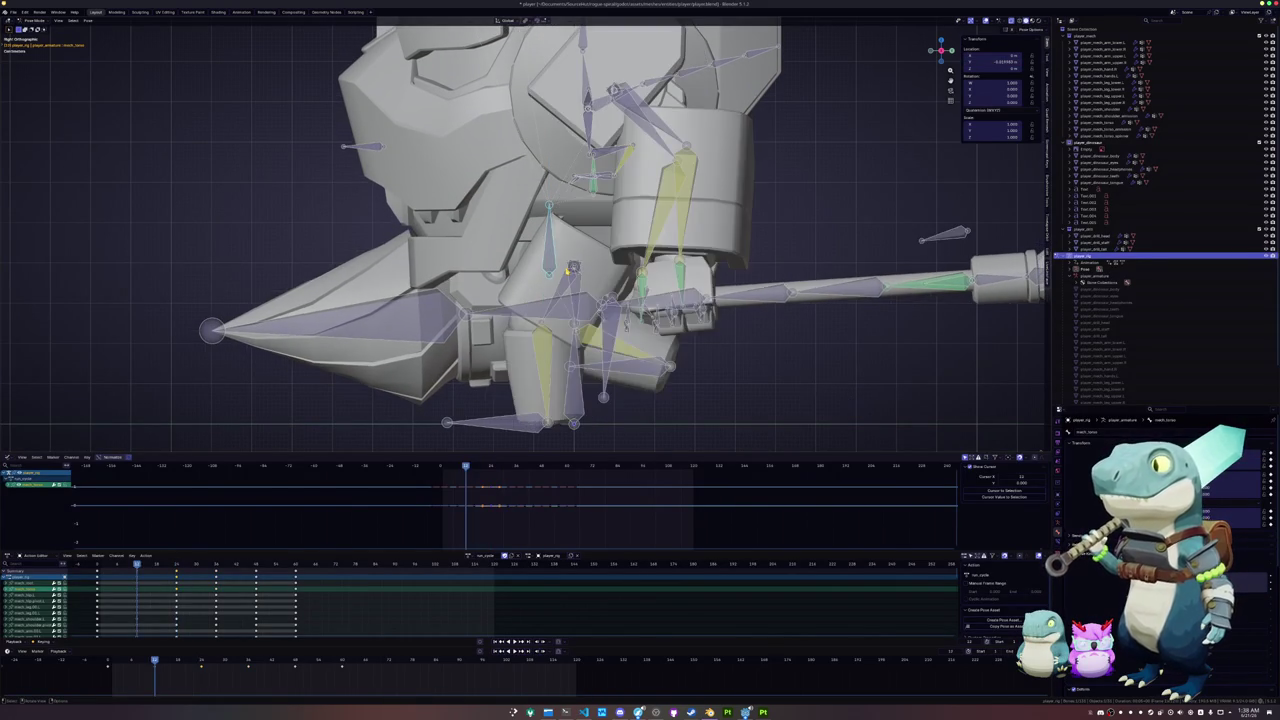
key(Escape)
key(Up)
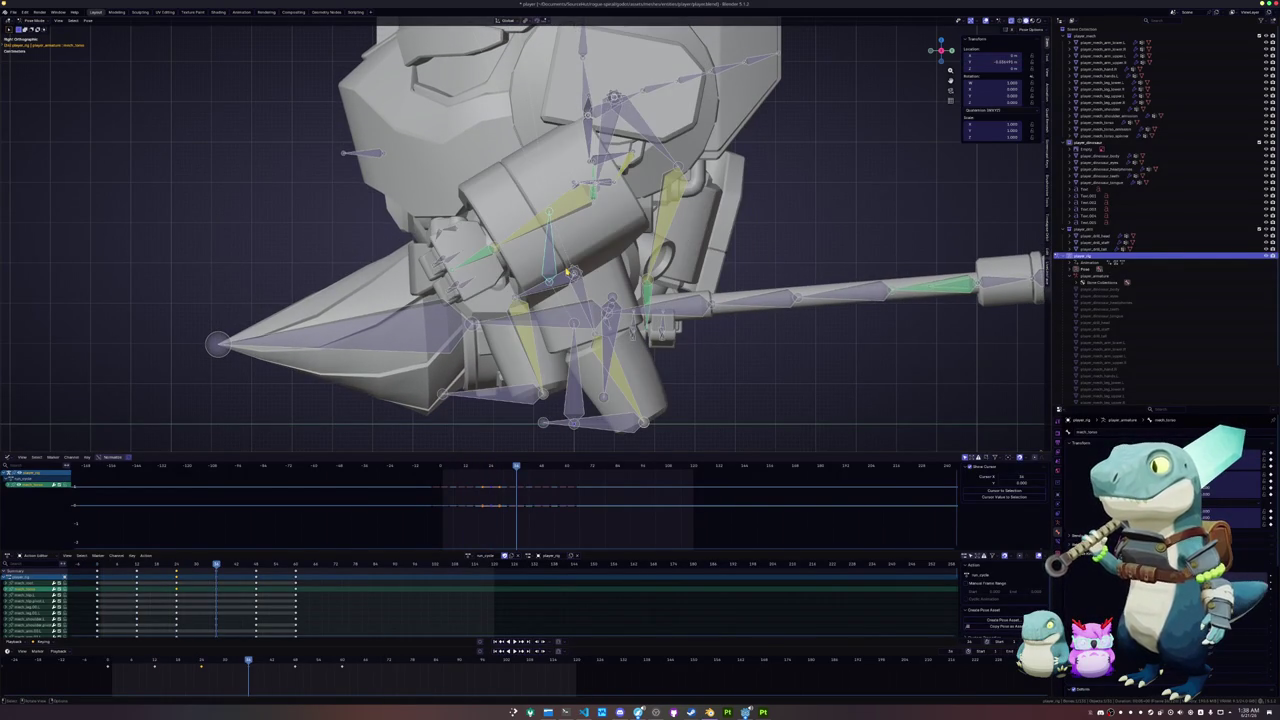
key(Up)
key(space)
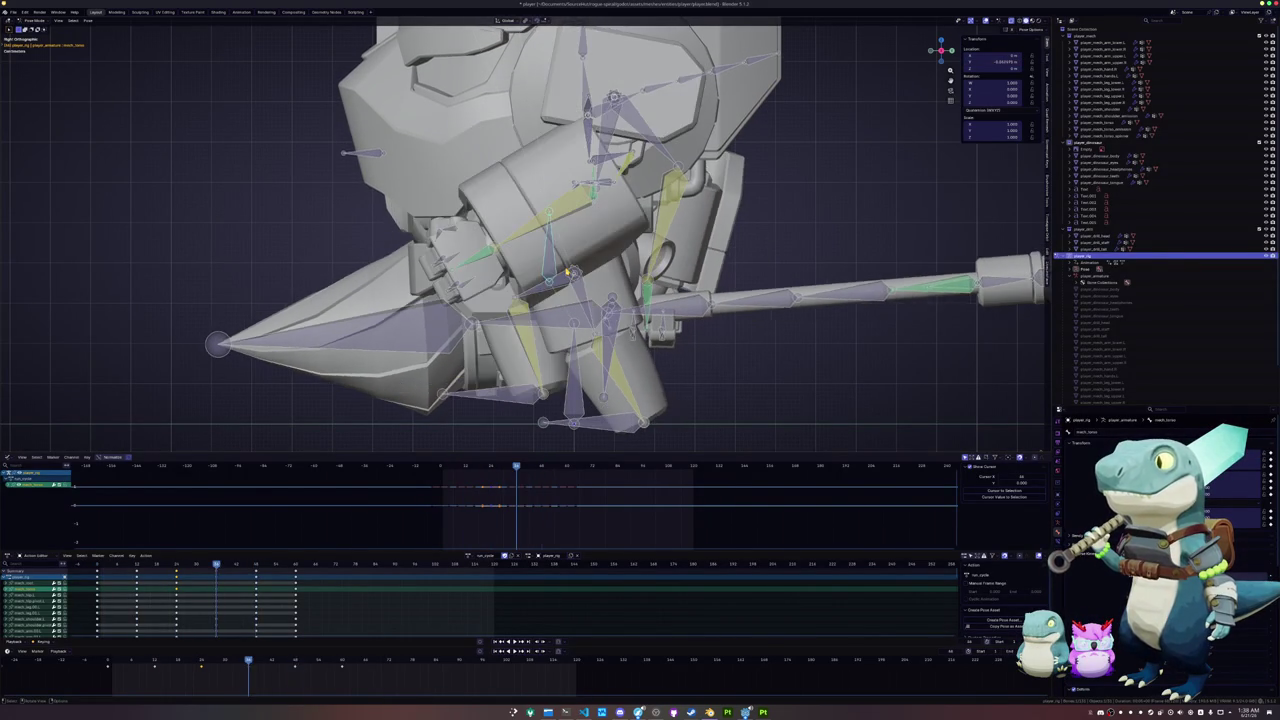
key(Escape)
key(Down)
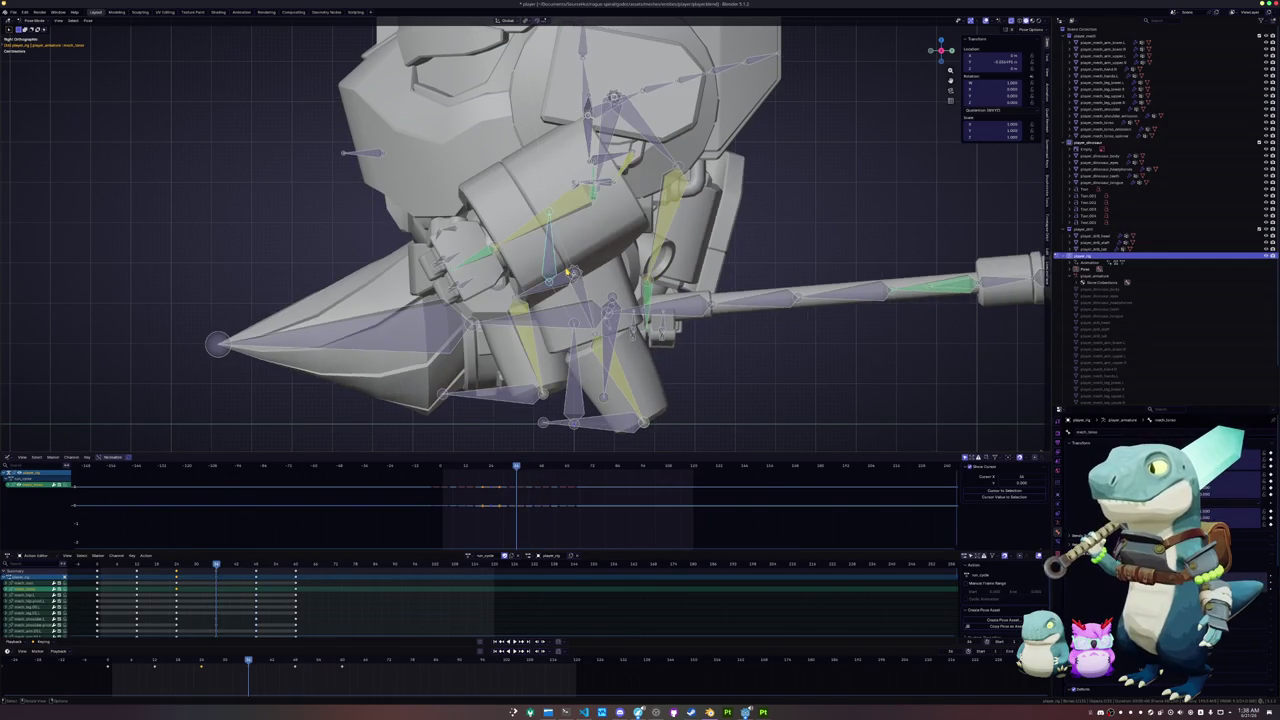
- Nudge the body bone slightly on the previous keyframe, then step back to the later keyframe
key(g)
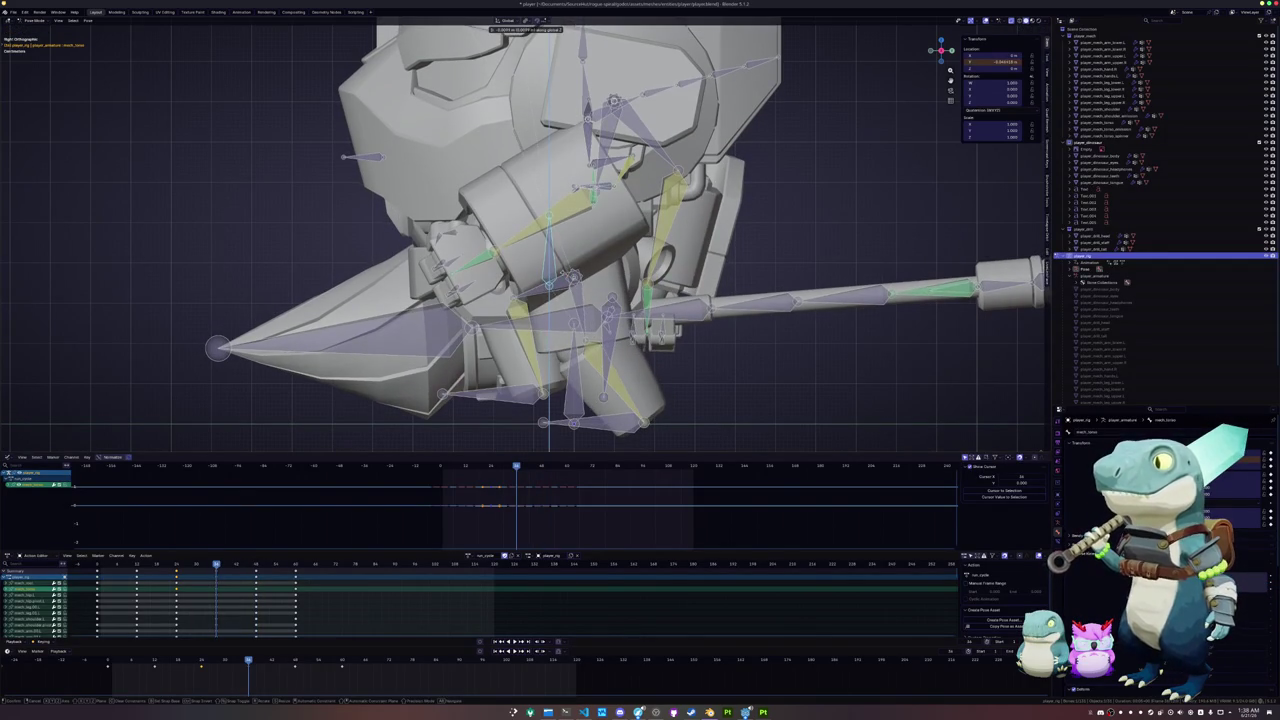
click(565, 276)
key(Up)
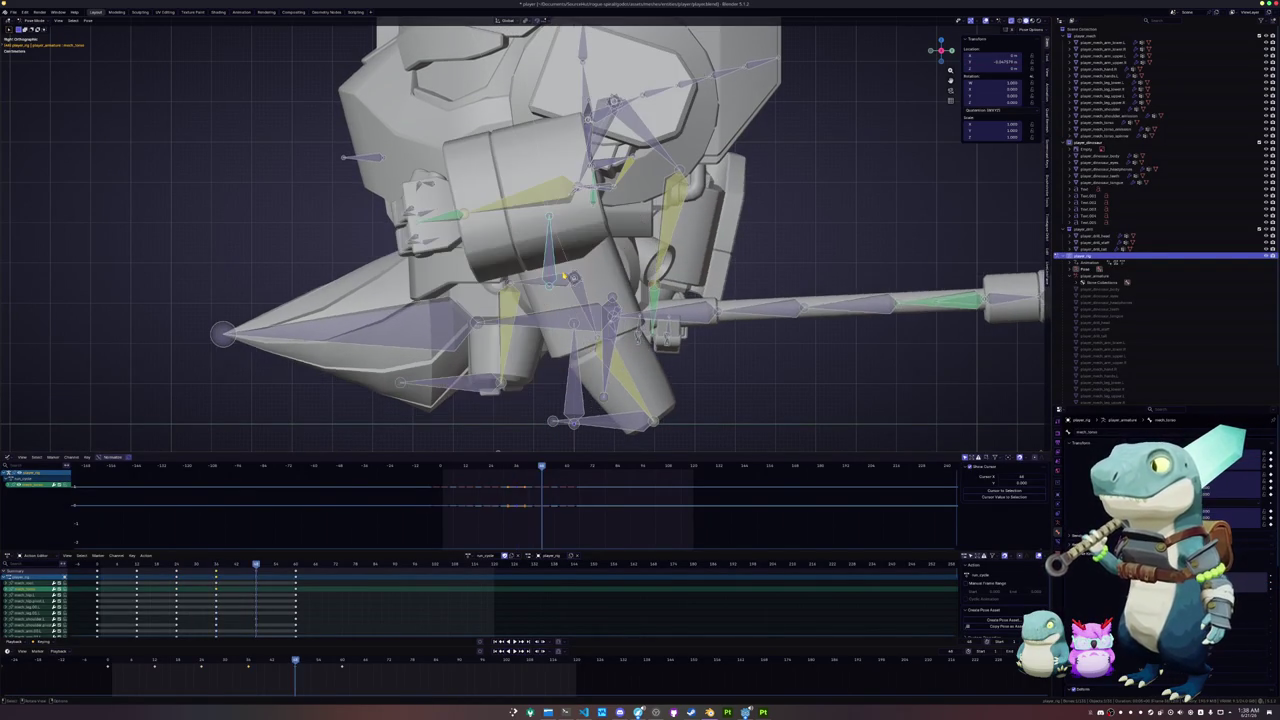
key(Down)
key(Down)
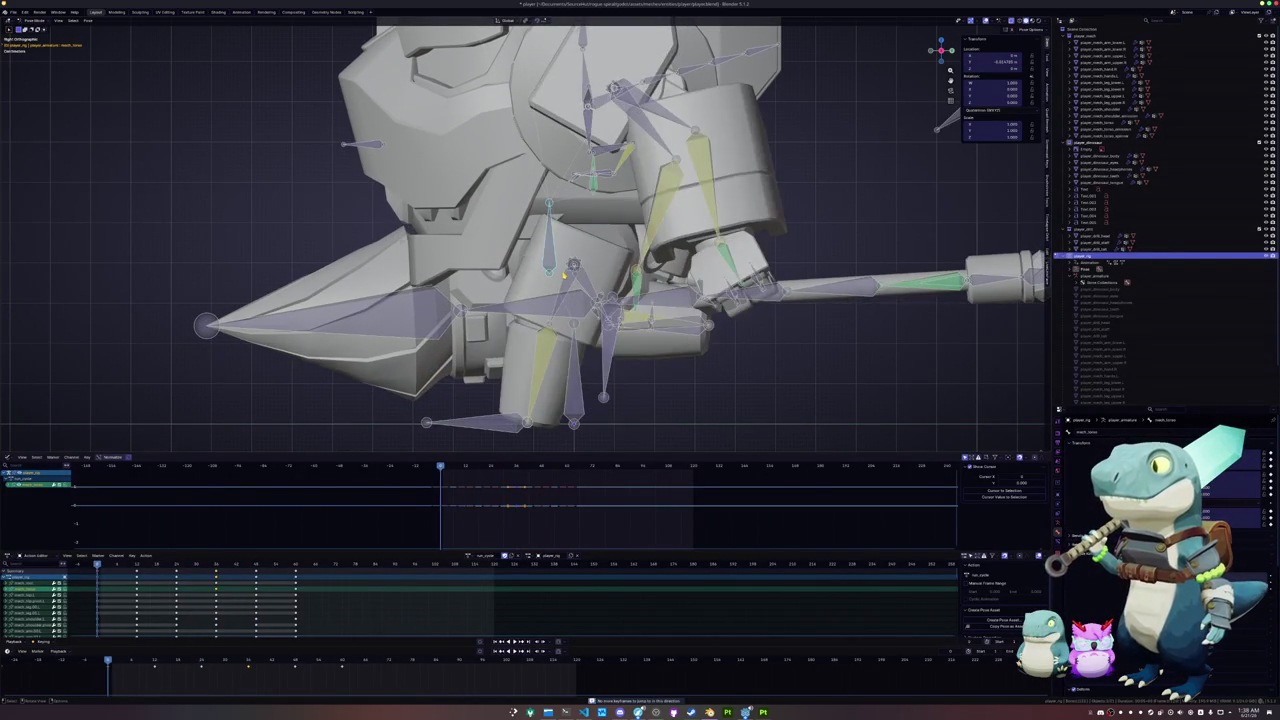
key(Up)
key(Up)
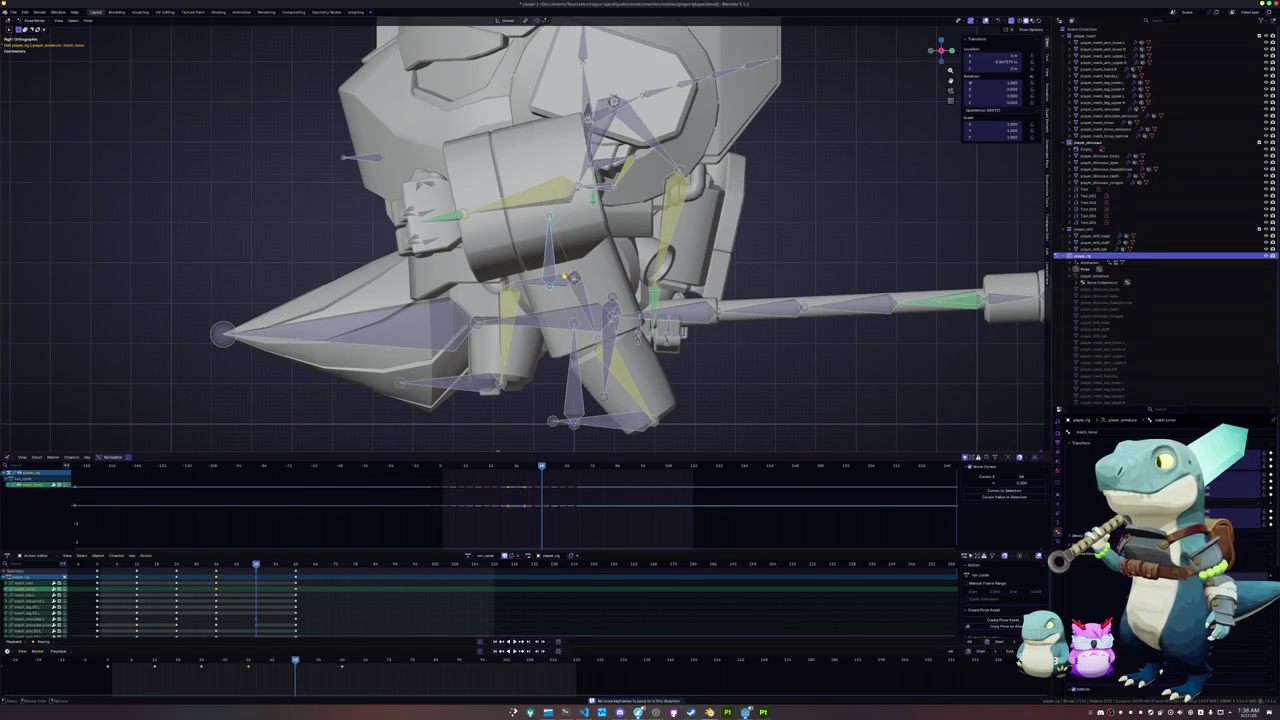
- Move the body bone straight along Z and confirm its new height on this keyframe
key(g)
key(z)
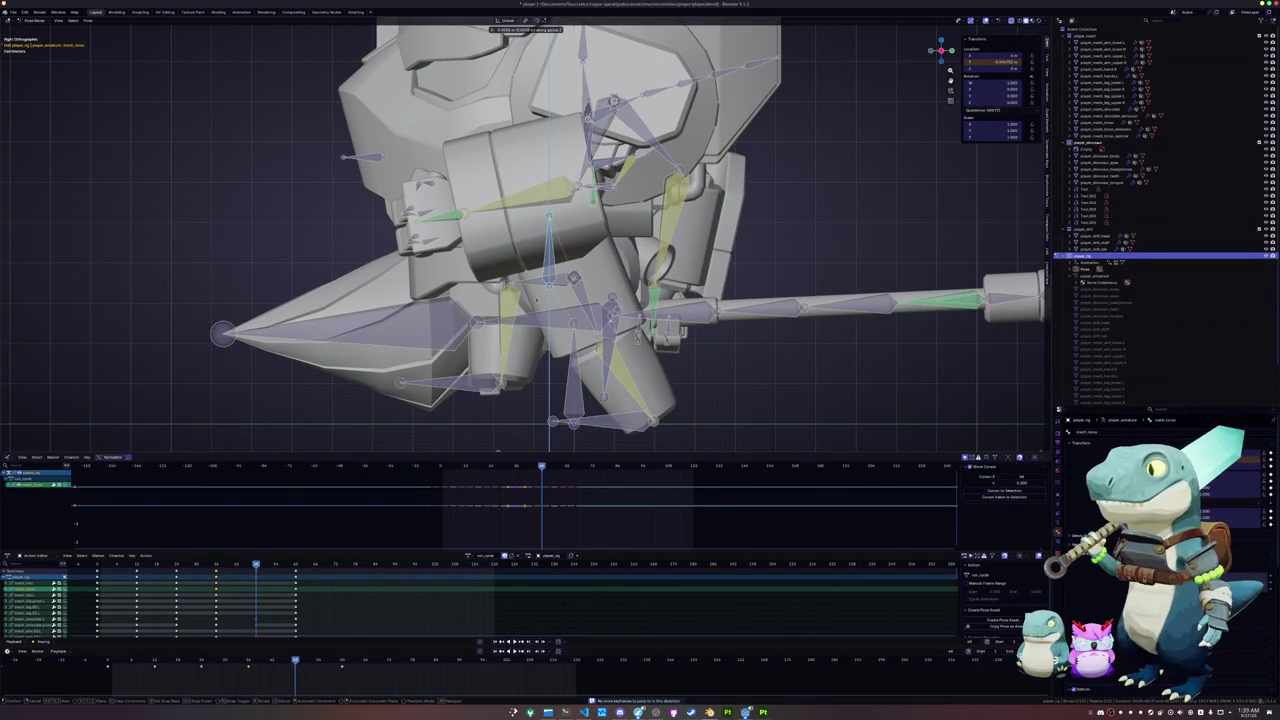
click(537, 300)
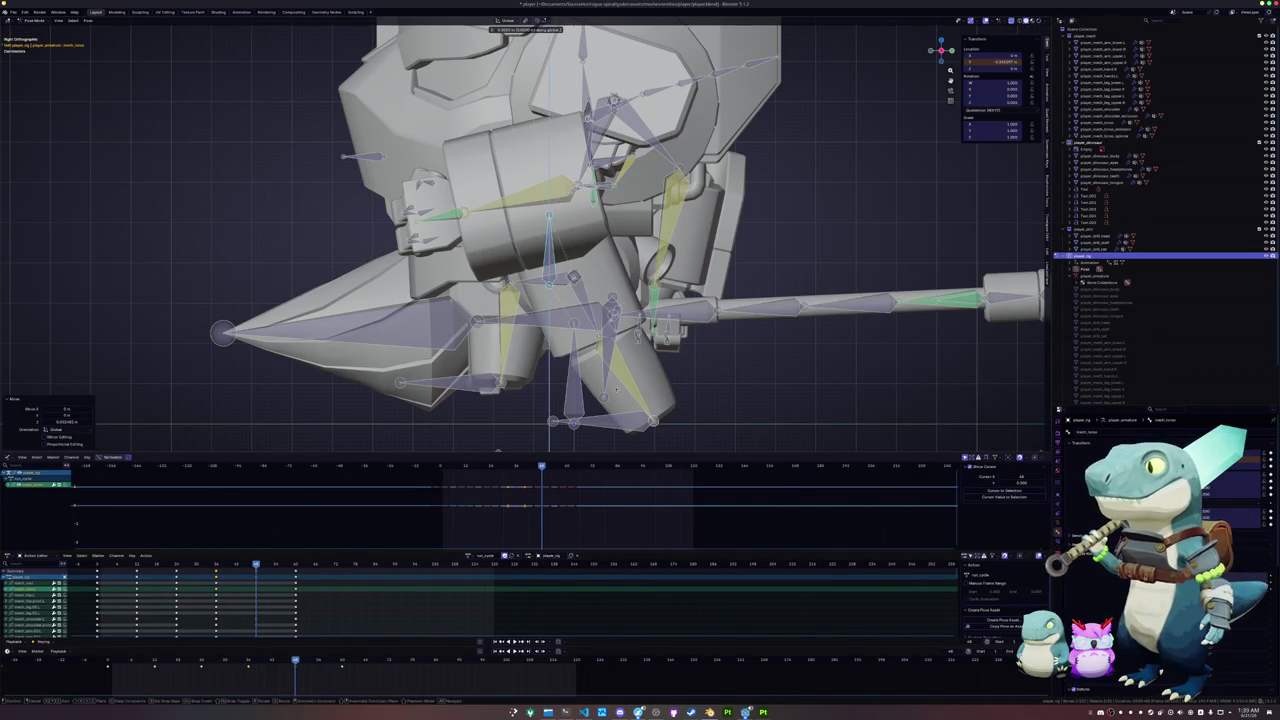
key(g)
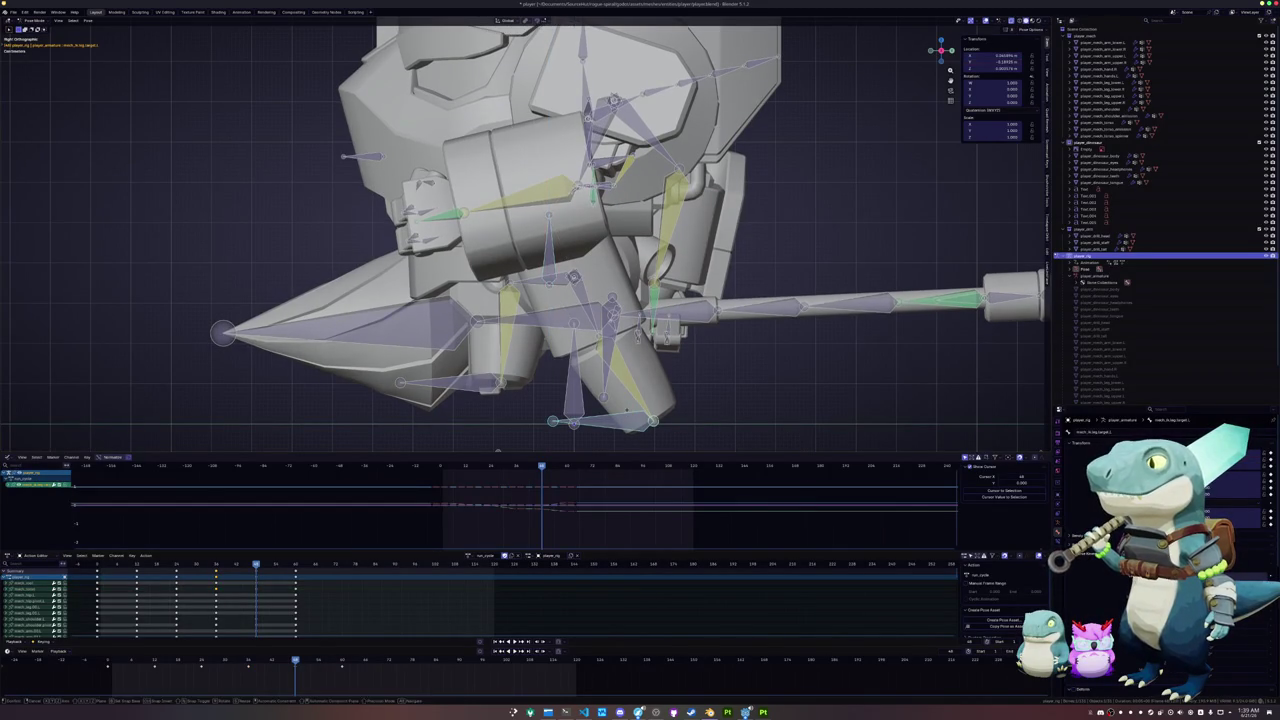
key(y)
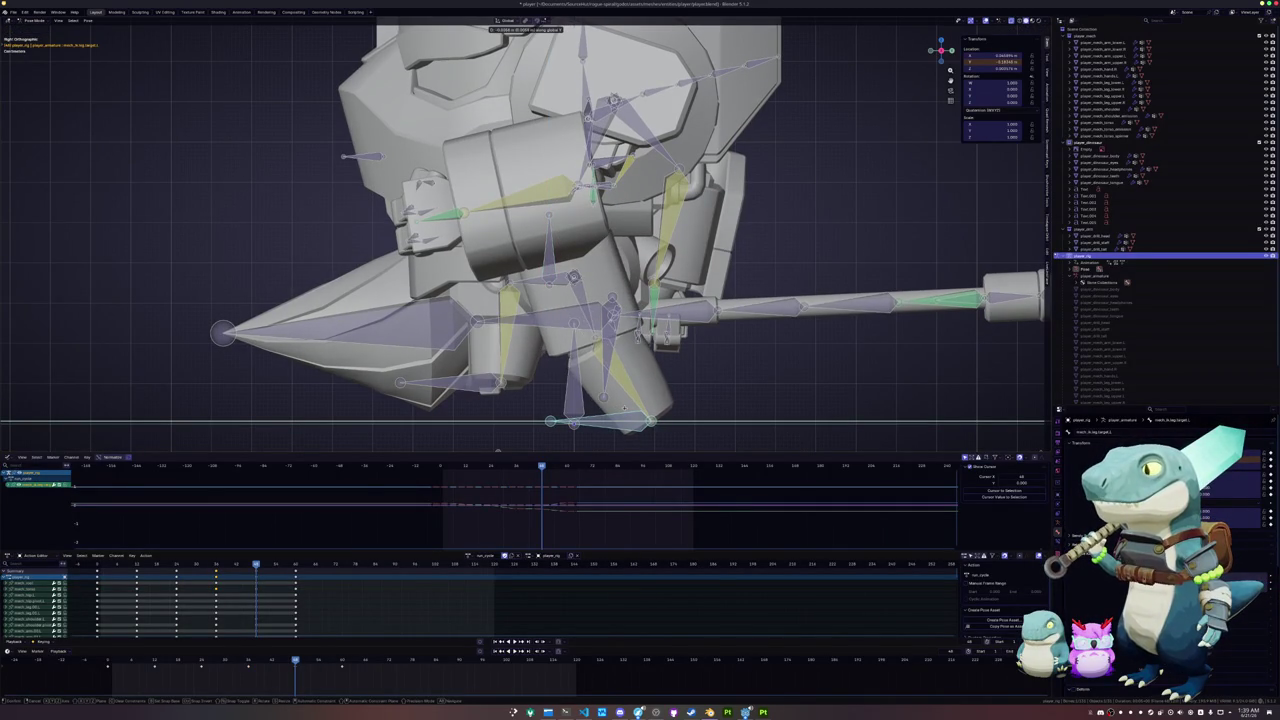
click(570, 280)
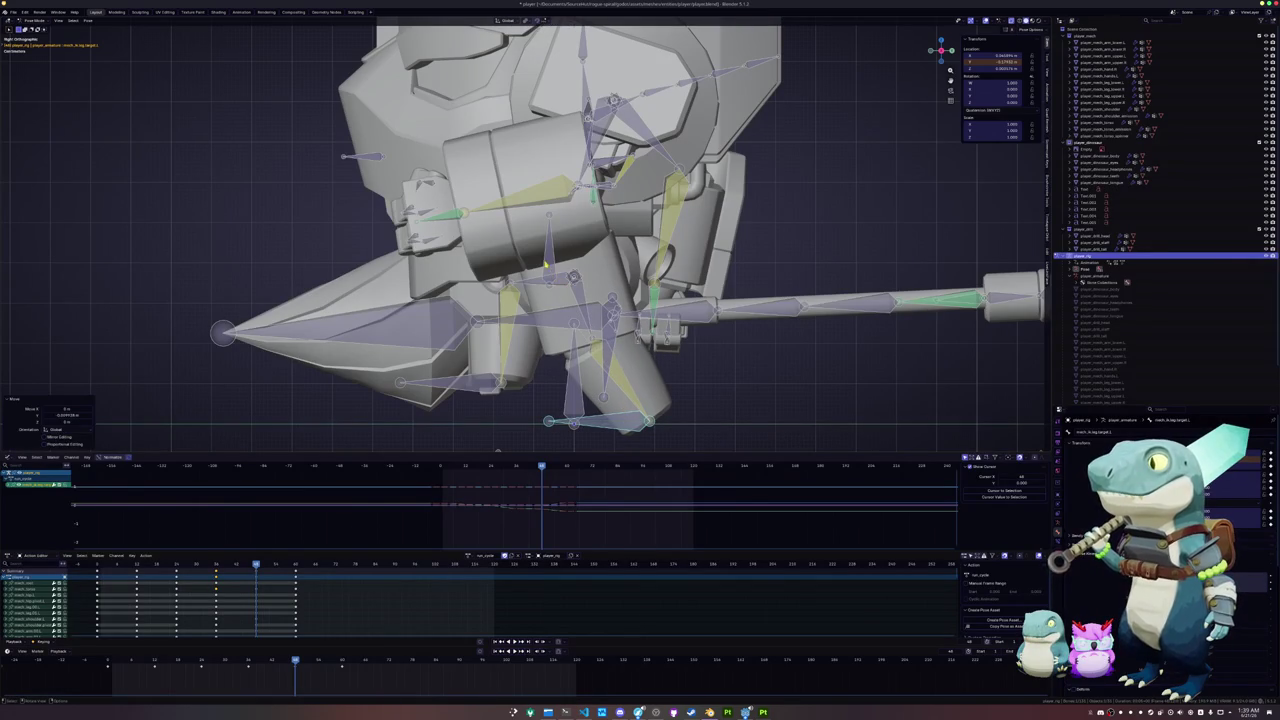
key(g)
key(z)
click(538, 380)
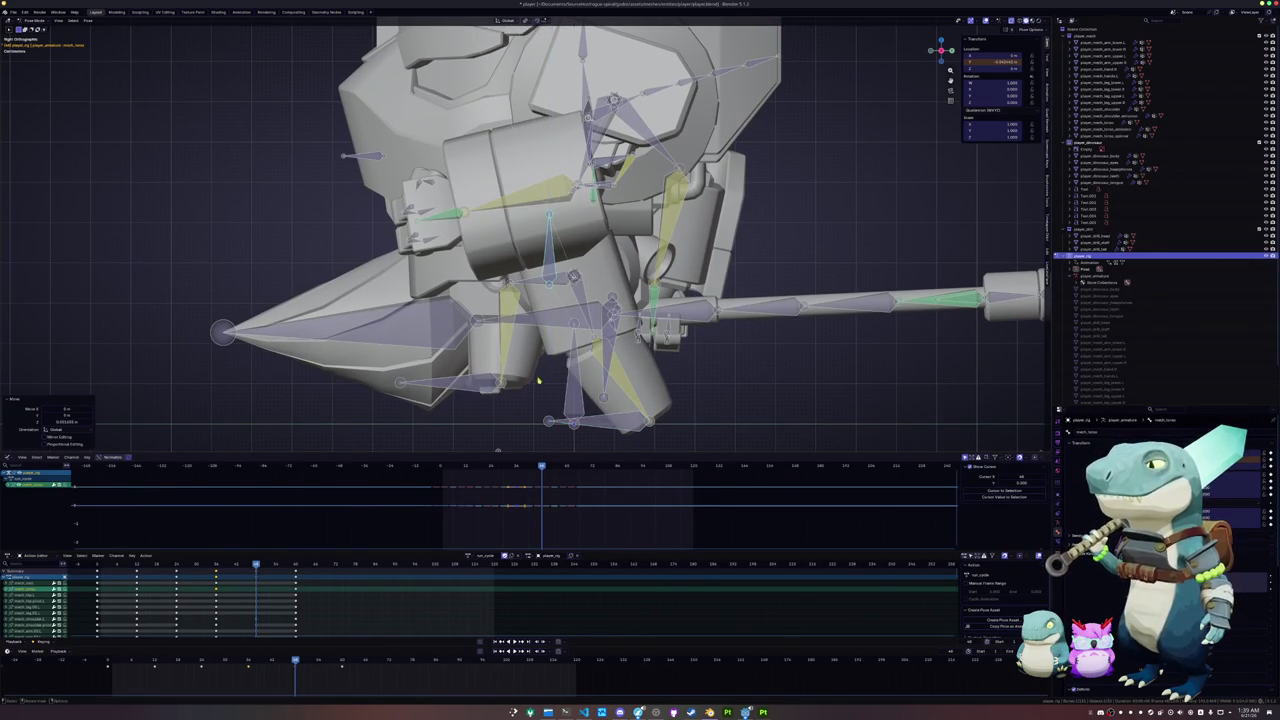
scroll(471, 387, down, 1)
scroll(520, 380, down, 1)
click(590, 369)
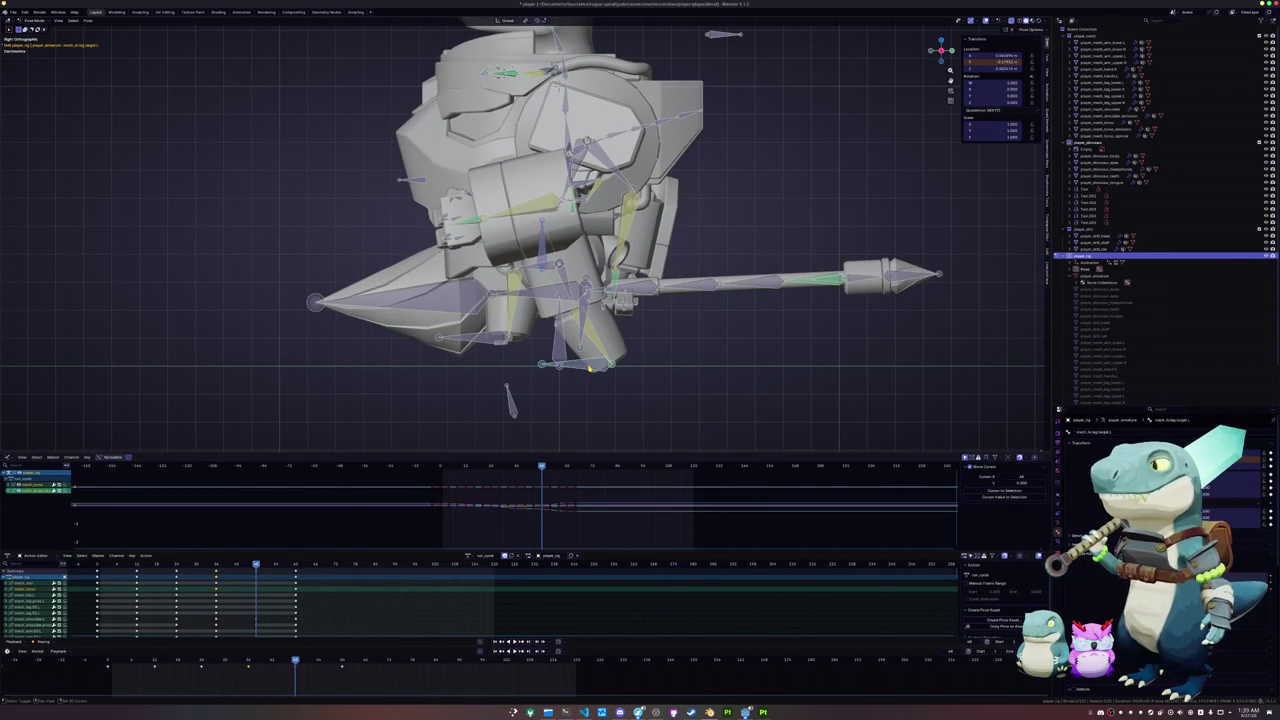
key(Left)
key(Left)
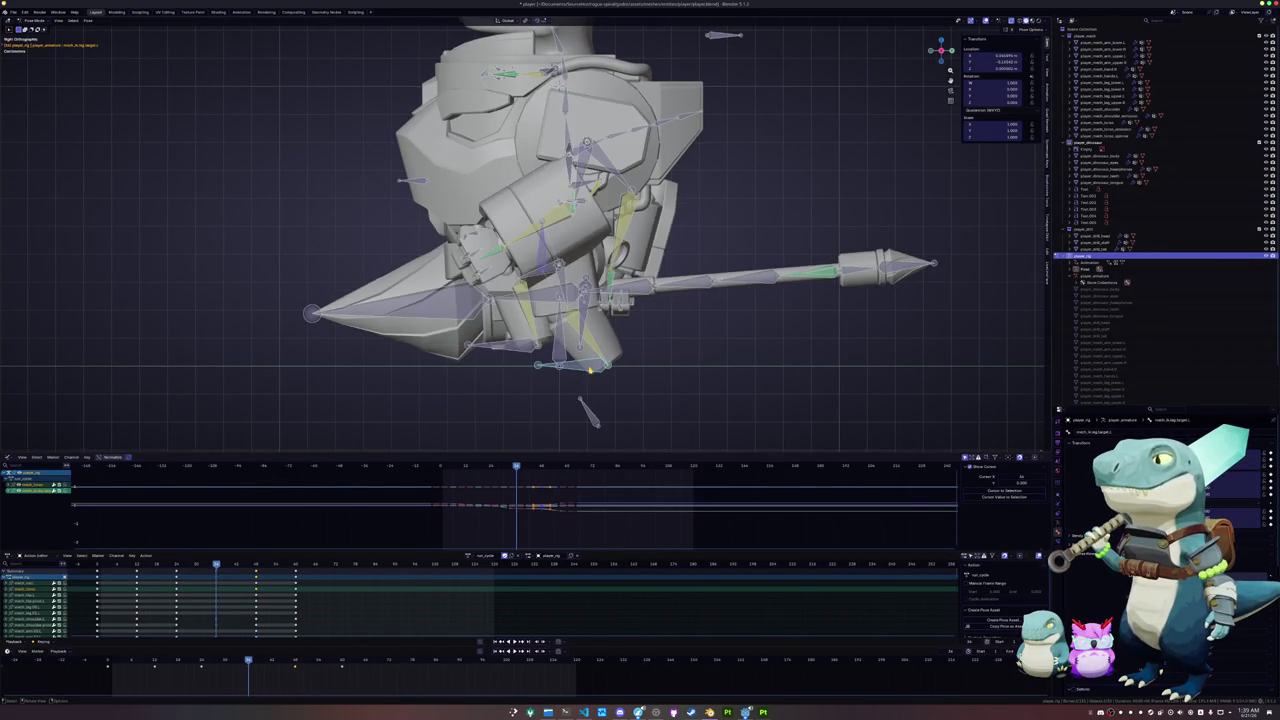
key(Left)
key(Left)
key(Left)
key(Left)
key(Left)
key(Left)
key(Left)
key(Left)
key(Left)
key(Left)
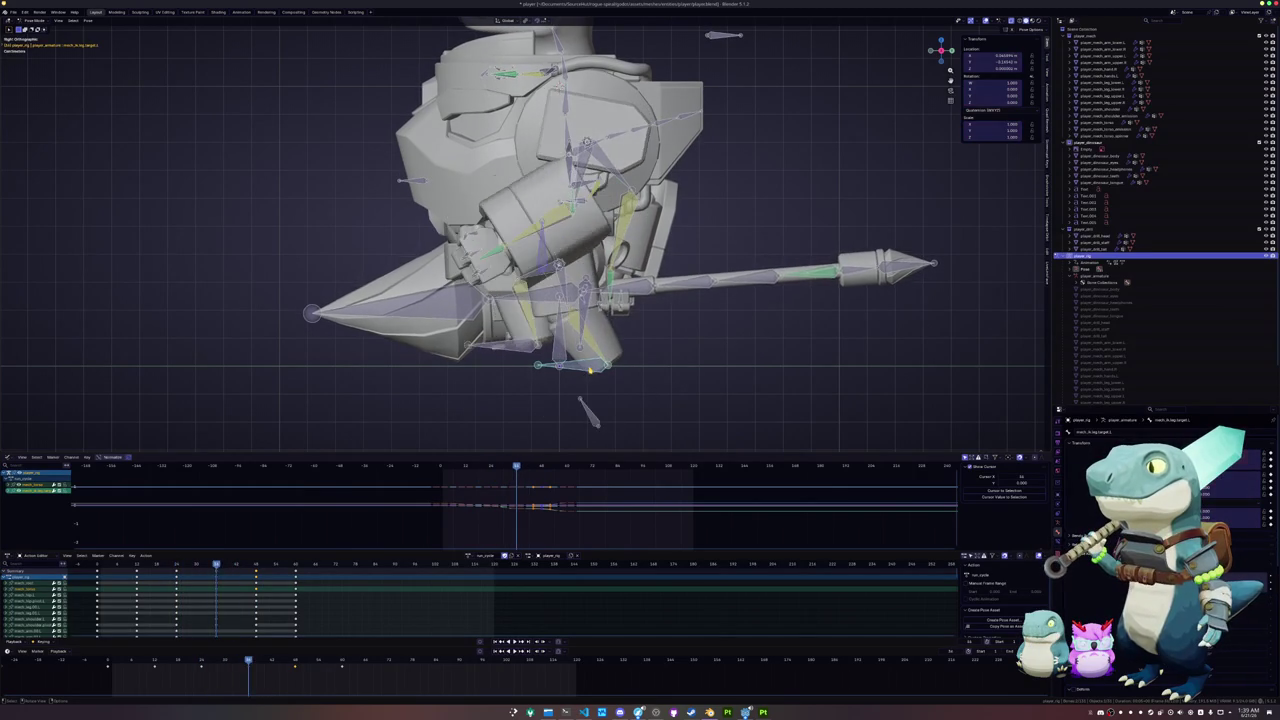
key(Left)
key(Left)
key(Left)
key(Left)
key(Left)
key(Left)
key(Left)
key(Left)
key(Left)
key(Right)
key(Right)
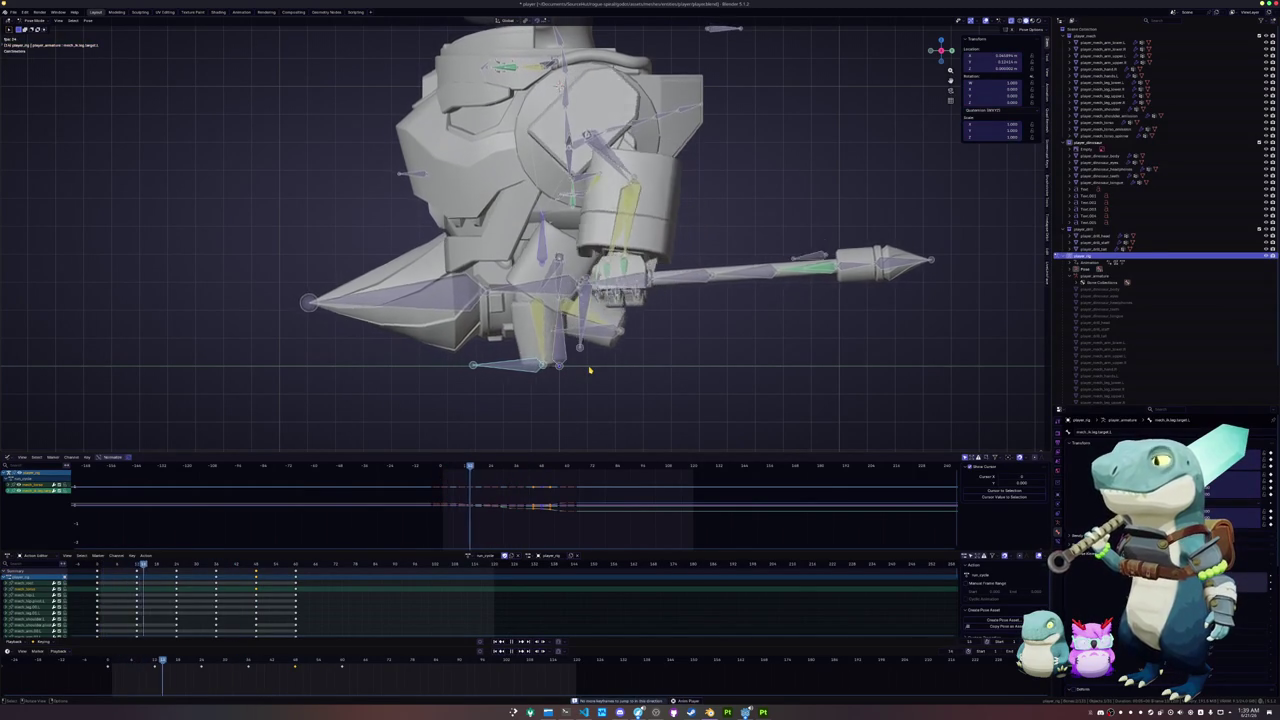
key(Right)
key(Right)
key(Right)
key(Right)
key(Right)
key(Right)
key(Right)
key(Right)
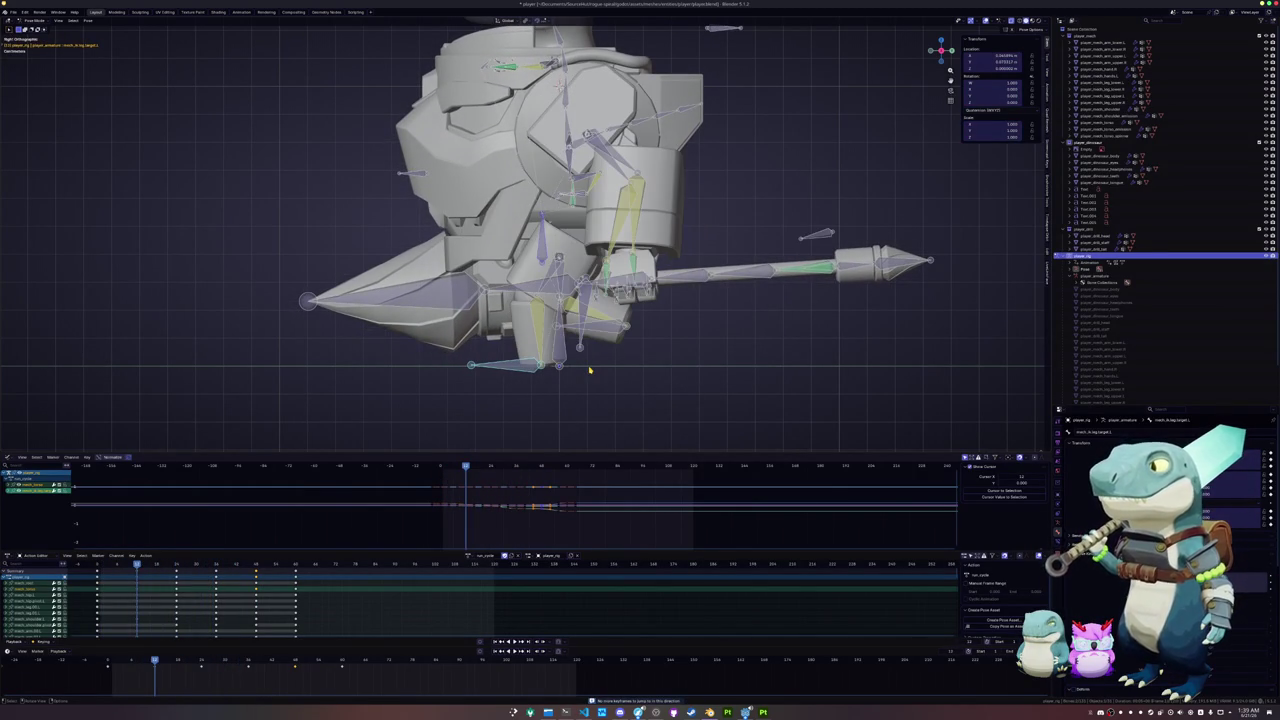
key(Right)
key(Right)
key(Right)
key(Right)
key(Right)
key(Right)
key(Right)
key(Right)
key(Right)
key(Right)
key(Right)
key(Right)
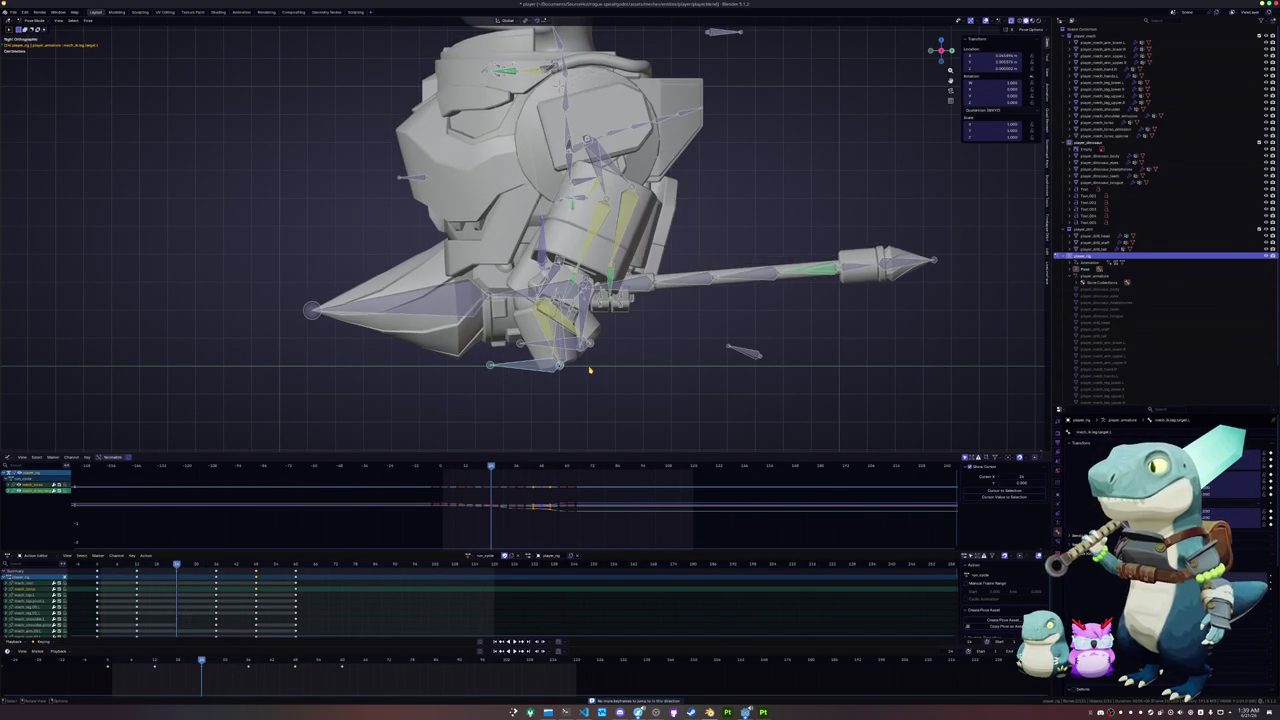
key(Right)
key(Right)
key(Right)
key(Right)
key(Right)
key(Right)
key(Right)
key(Right)
key(Right)
key(Right)
key(Right)
key(Right)
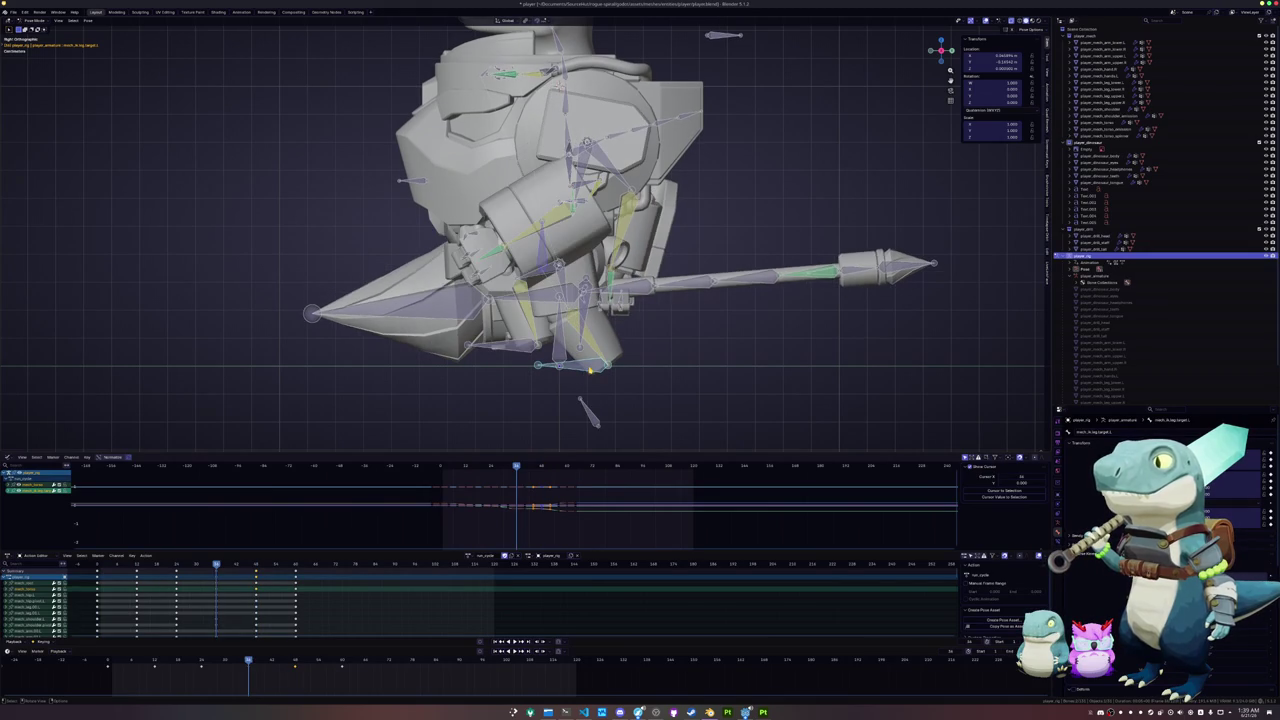
key(g)
key(y)
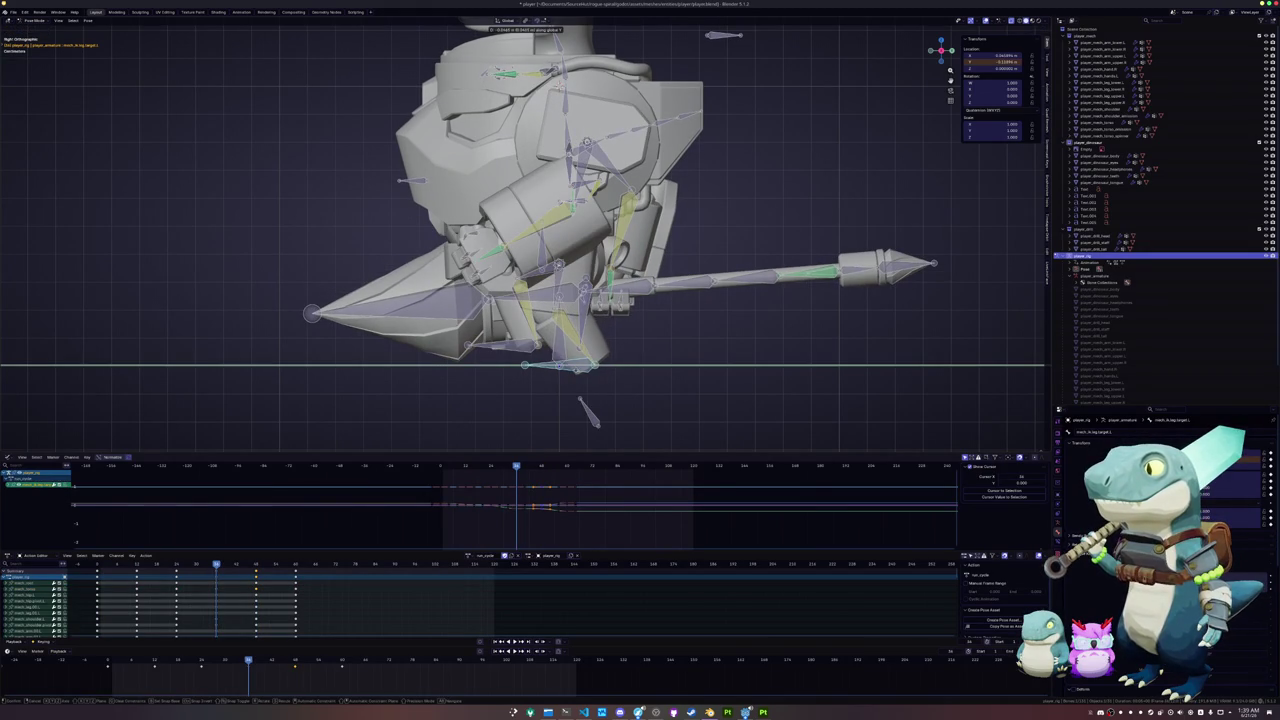
click(577, 373)
key(i)
key(Left)
key(Left)
key(Left)
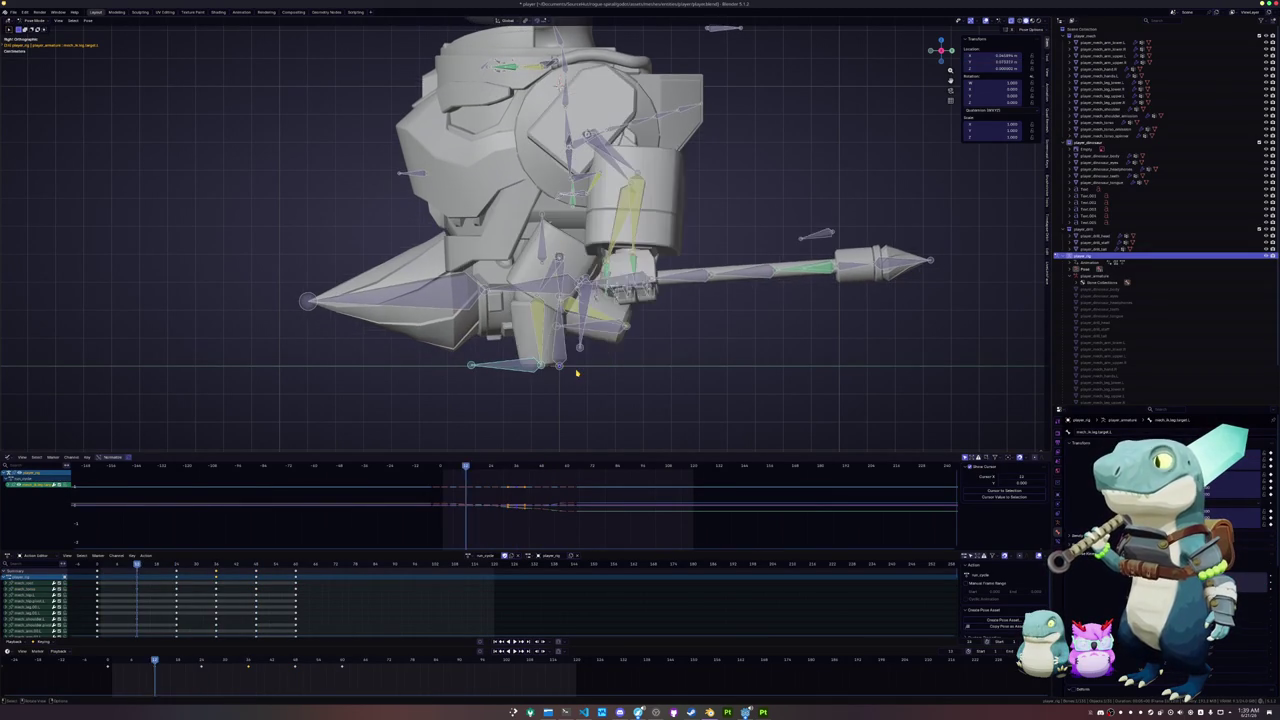
key(Left)
key(Left)
key(Left)
key(Left)
key(Left)
key(Left)
key(Left)
key(Left)
key(Left)
key(space)
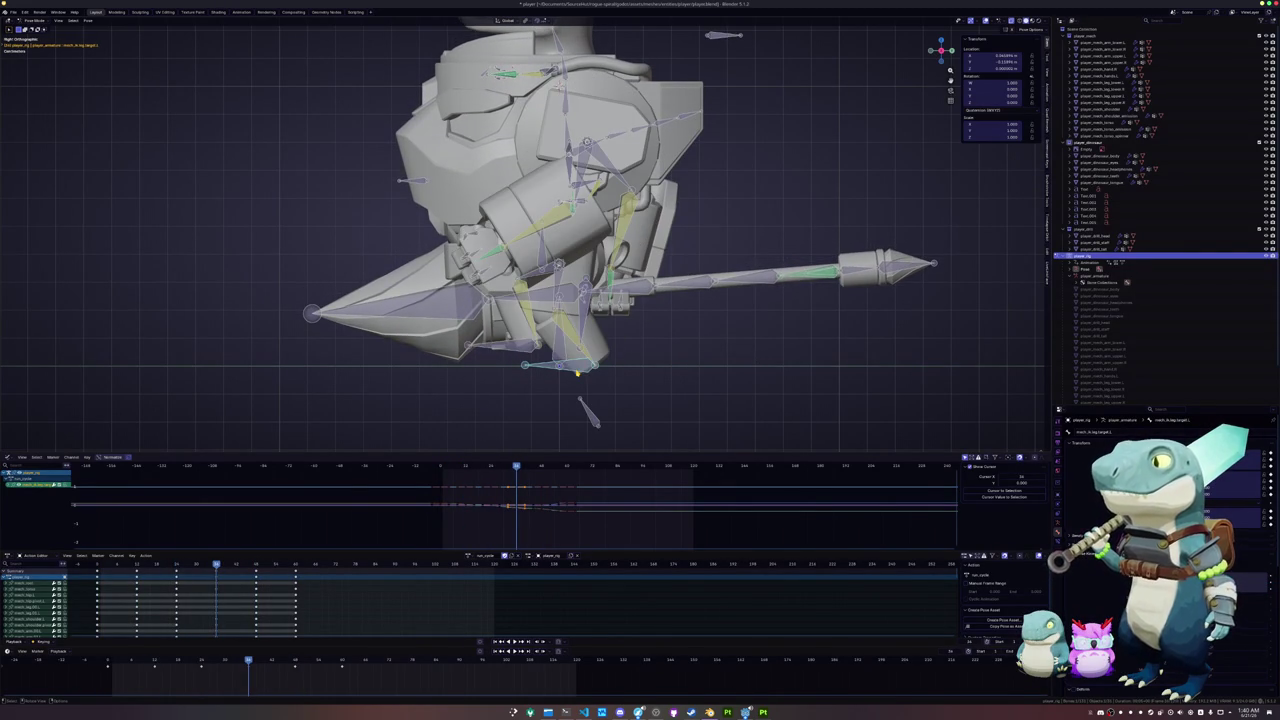
key(g)
key(y)
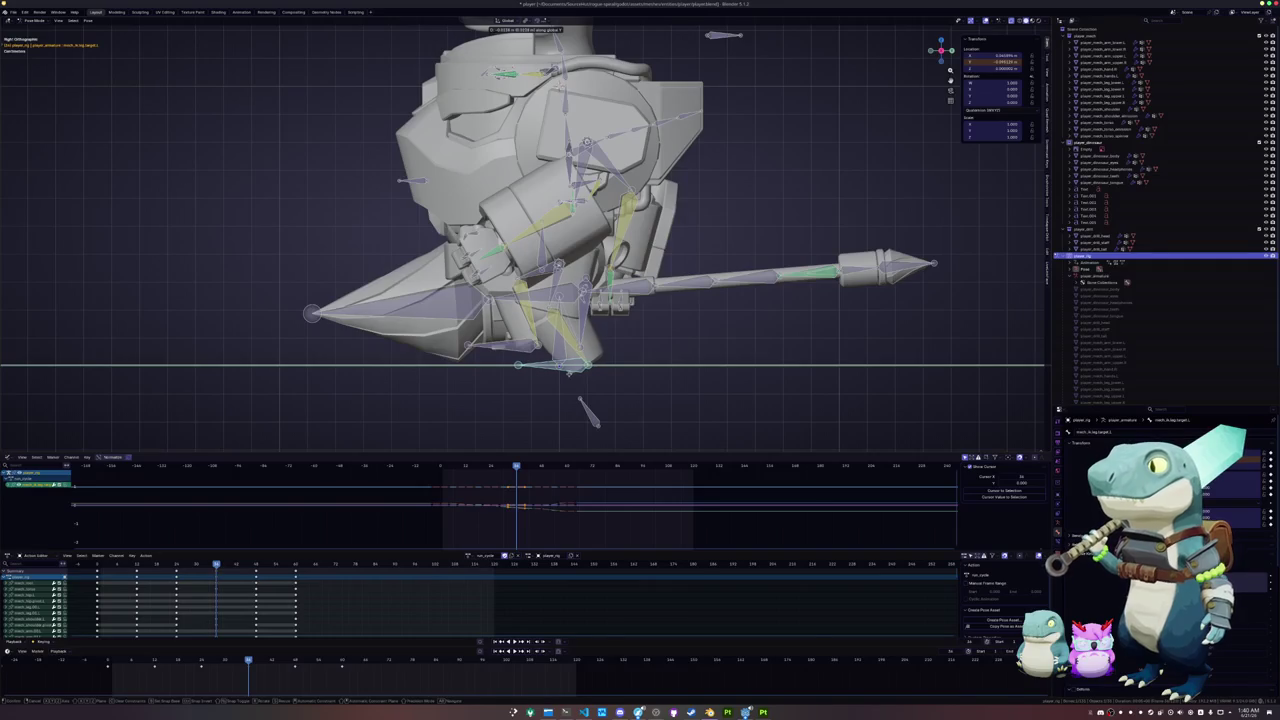
click(570, 375)
key(i)
key(Up)
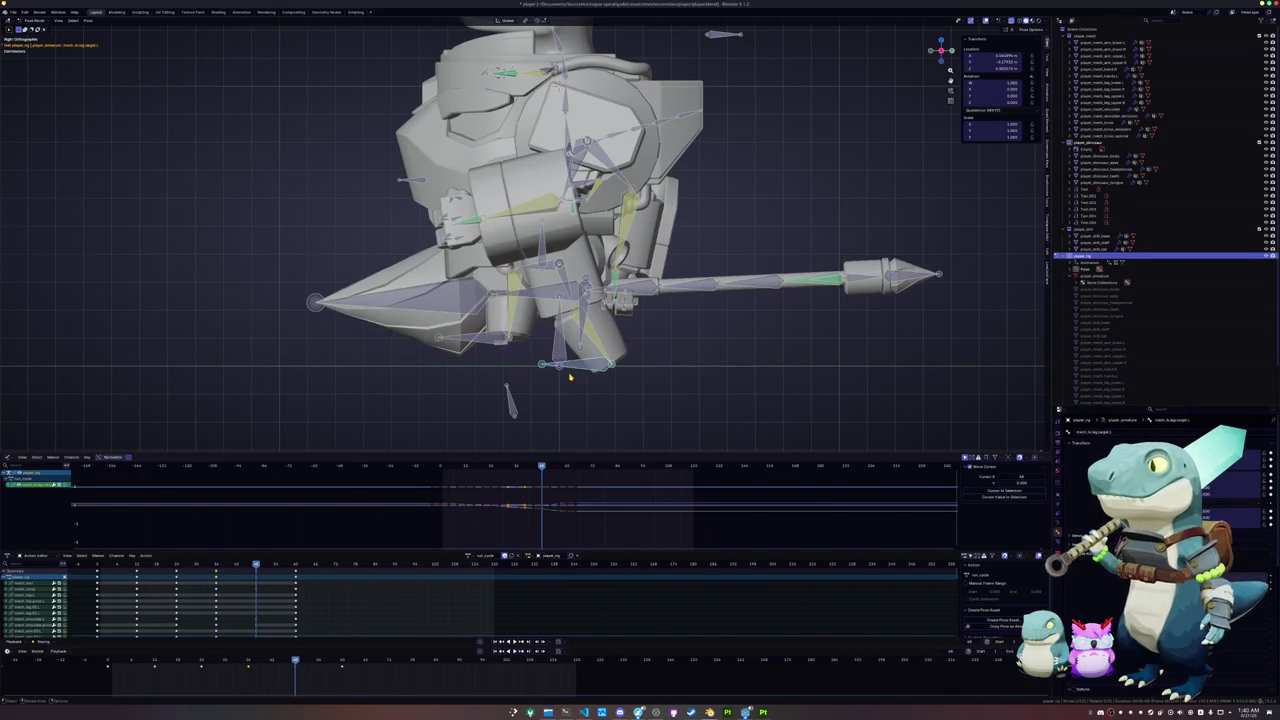
key(g)
key(y)
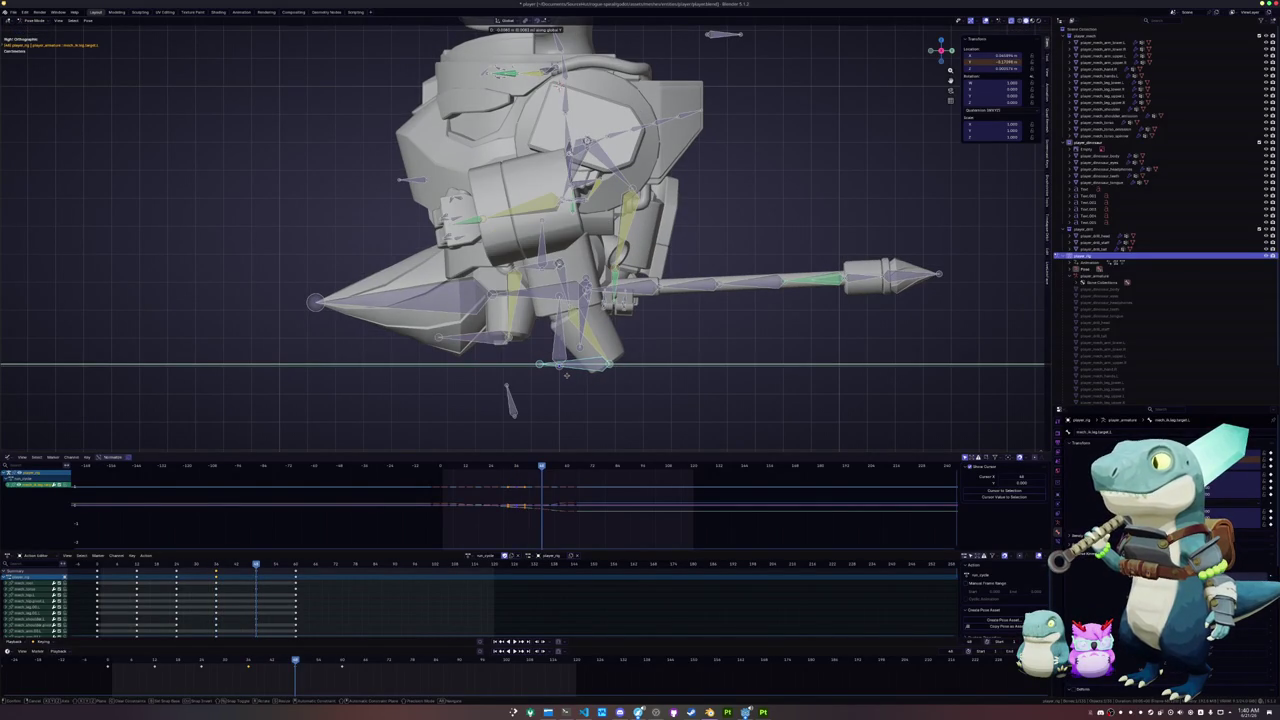
click(566, 376)
key(i)
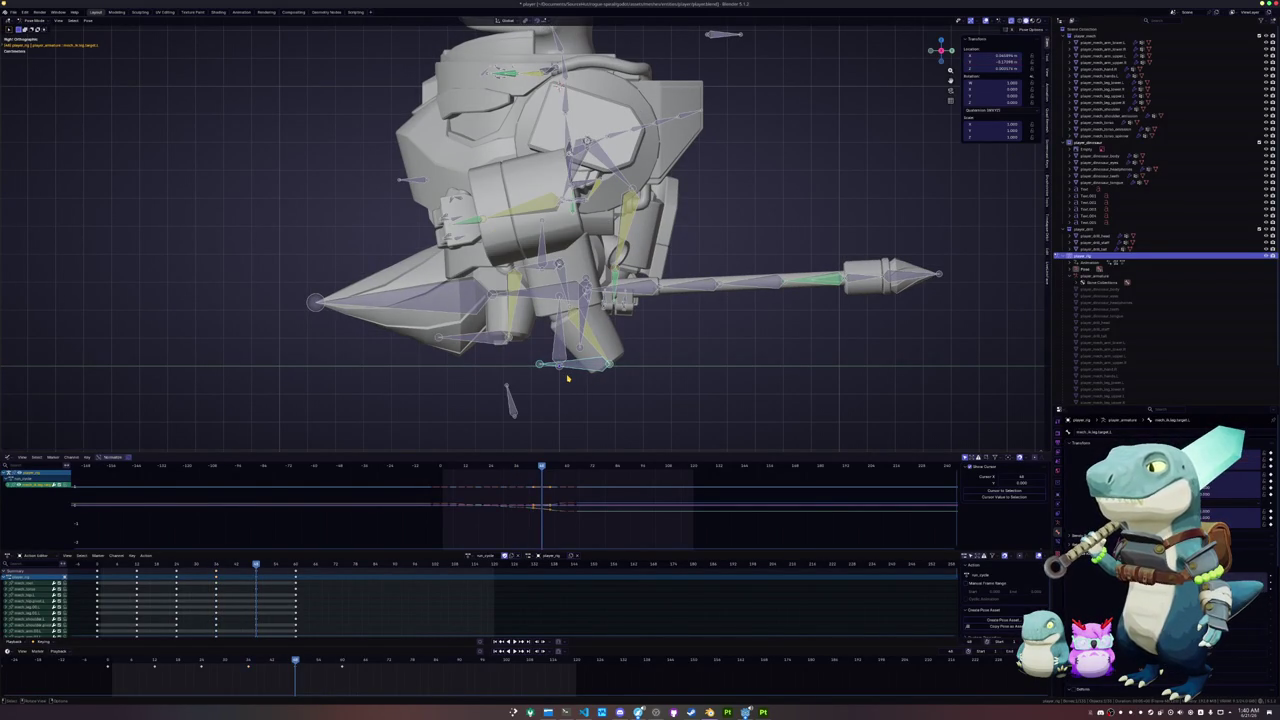
key(Up)
key(Down)
key(Up)
key(Down)
key(Down)
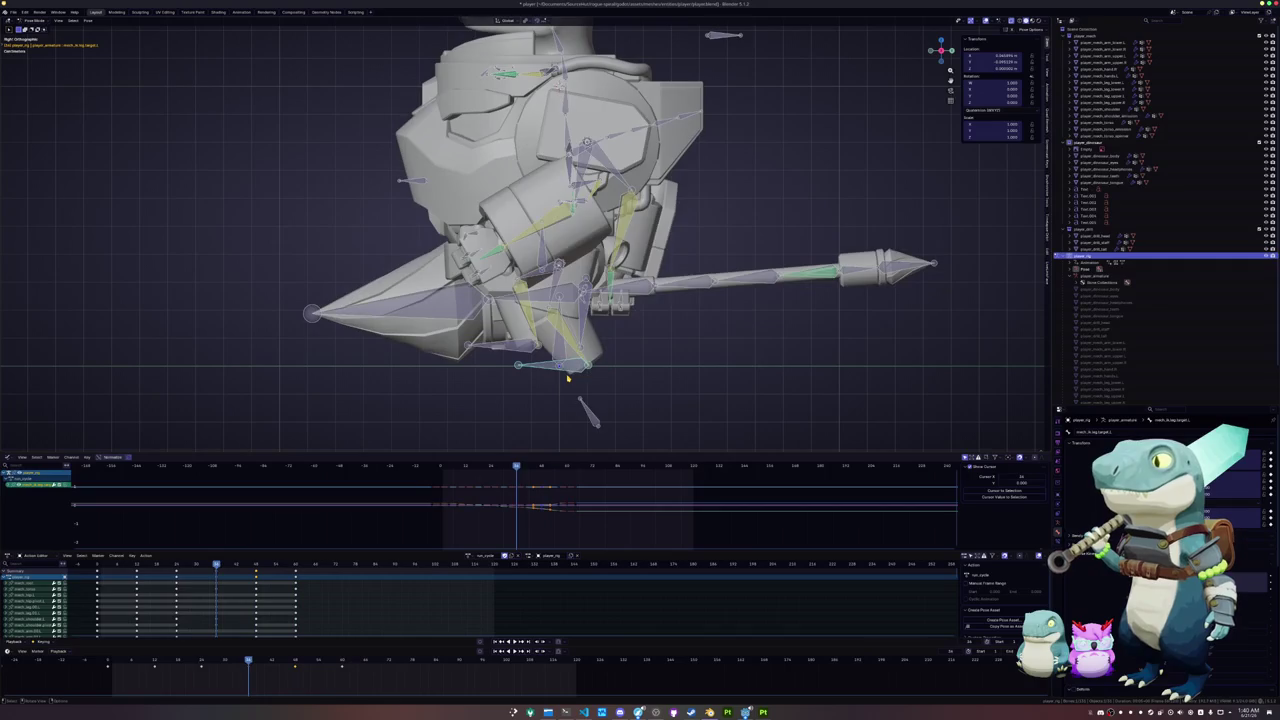
key(Down)
key(Down)
key(Up)
key(Up)
key(Up)
key(Up)
key(Up)
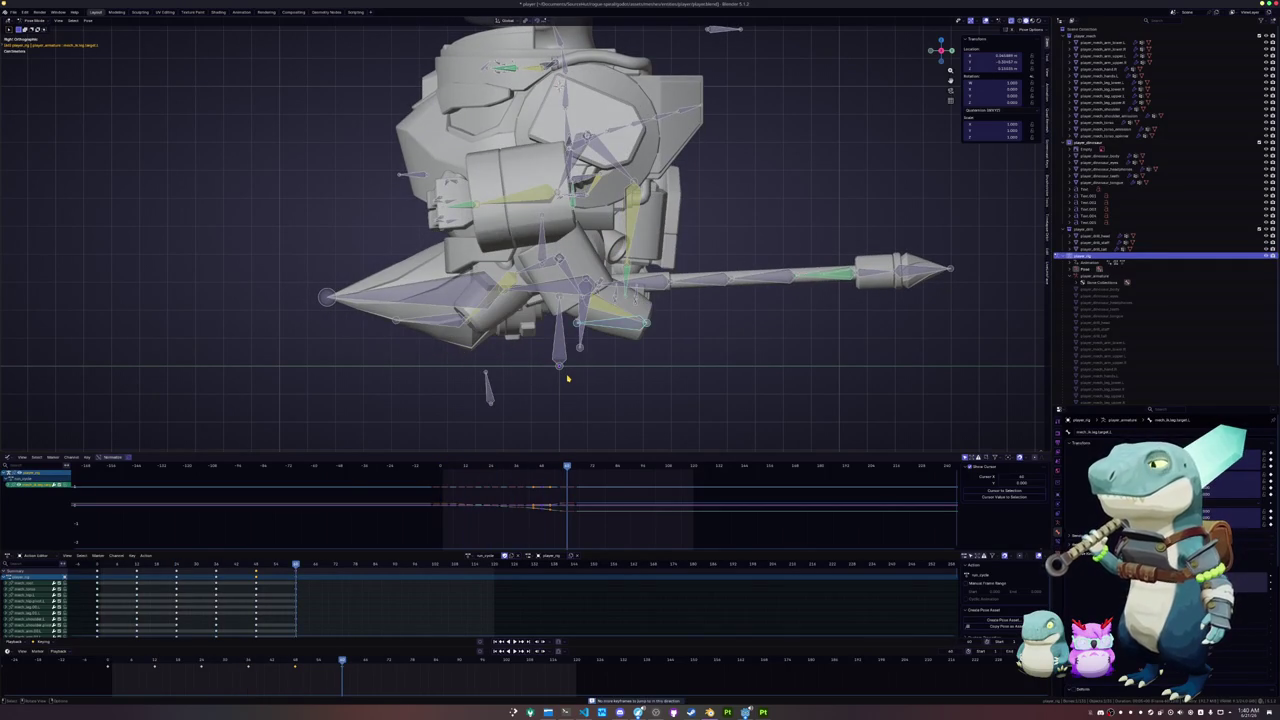
key(Down)
key(Down)
key(Down)
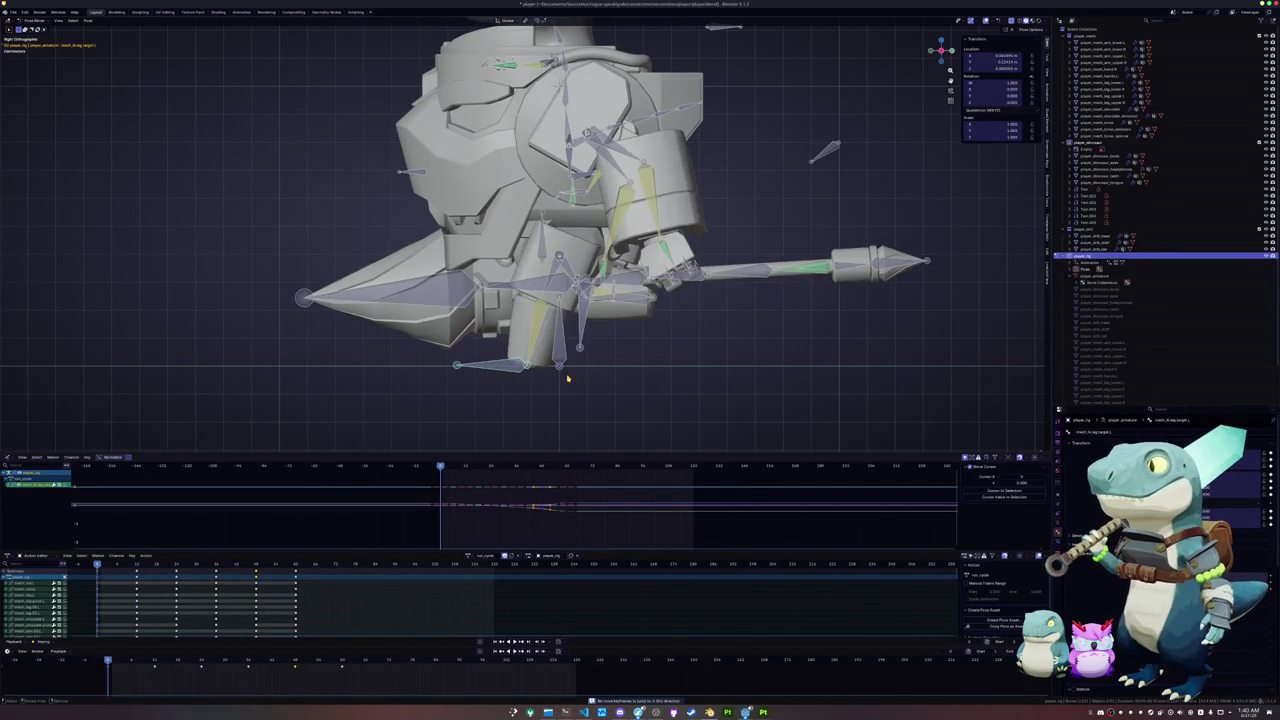
key(Down)
key(Up)
key(Up)
key(Up)
key(Up)
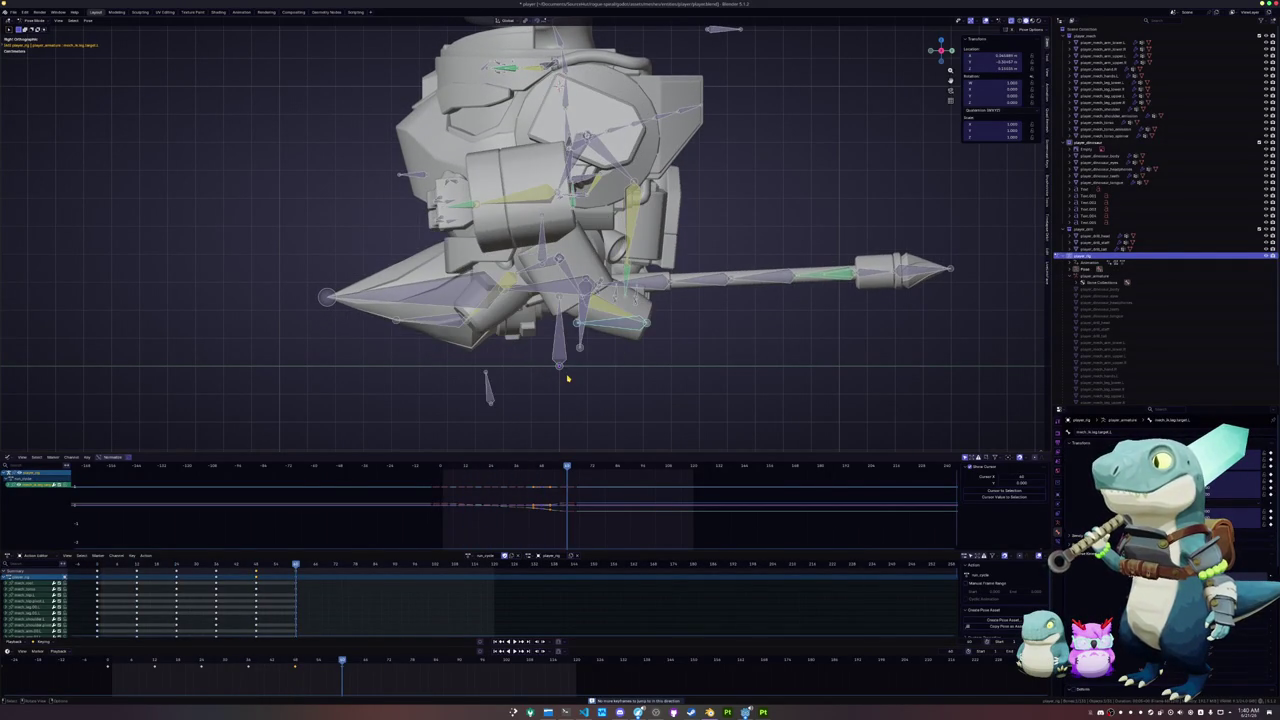
key(Down)
key(Down)
key(Down)
key(Down)
key(Down)
key(space)
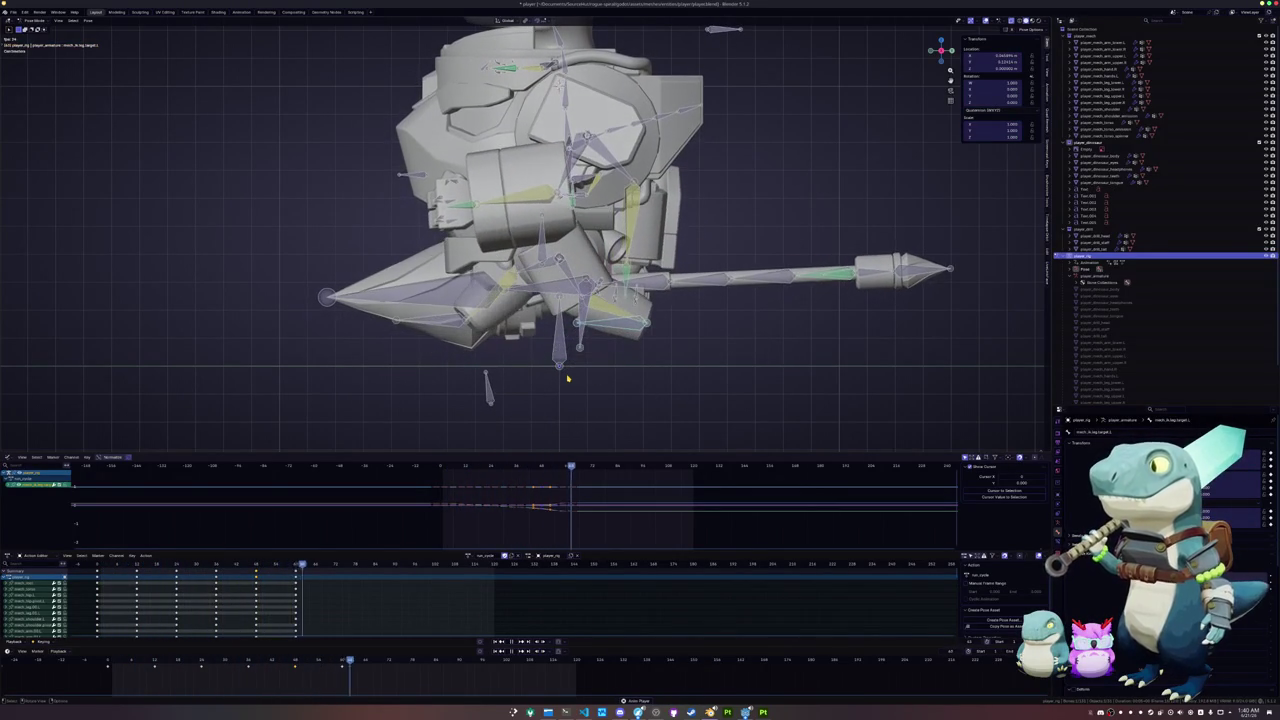
key(space)
key(Down)
key(Up)
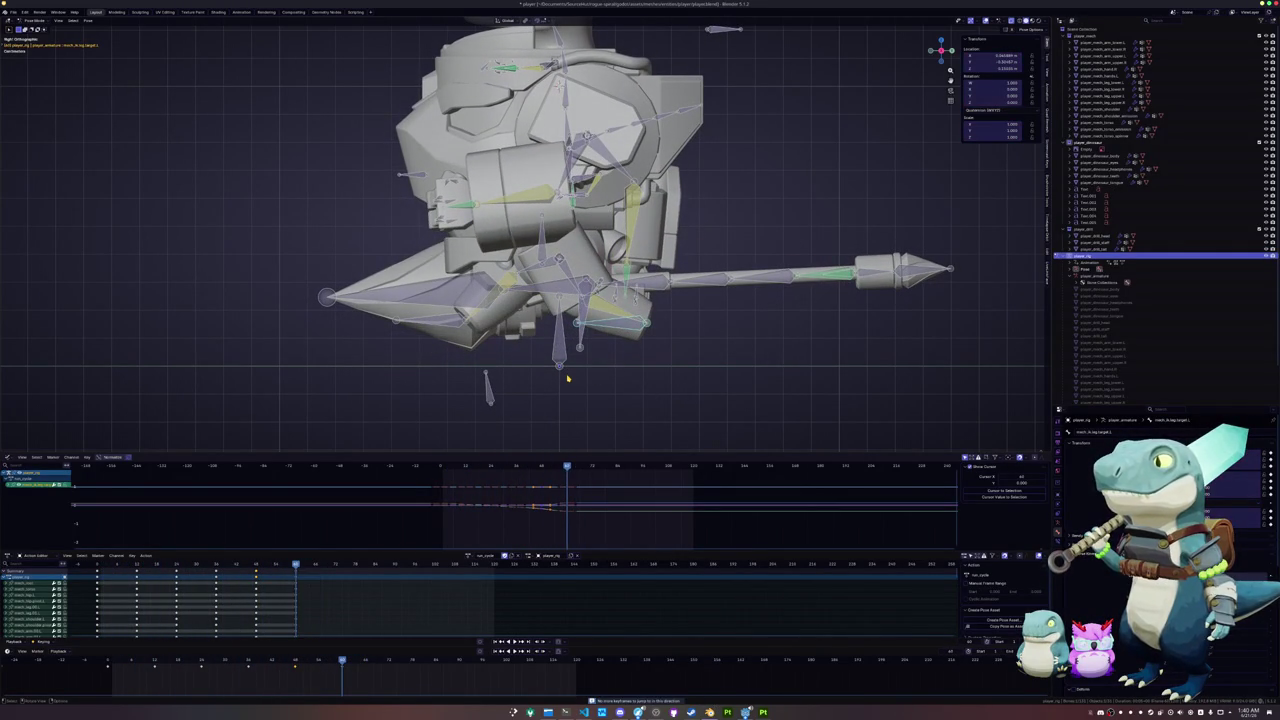
- Enlarge the Graph Editor and frame the torso bone's location curve
drag(559, 452, 559, 432)
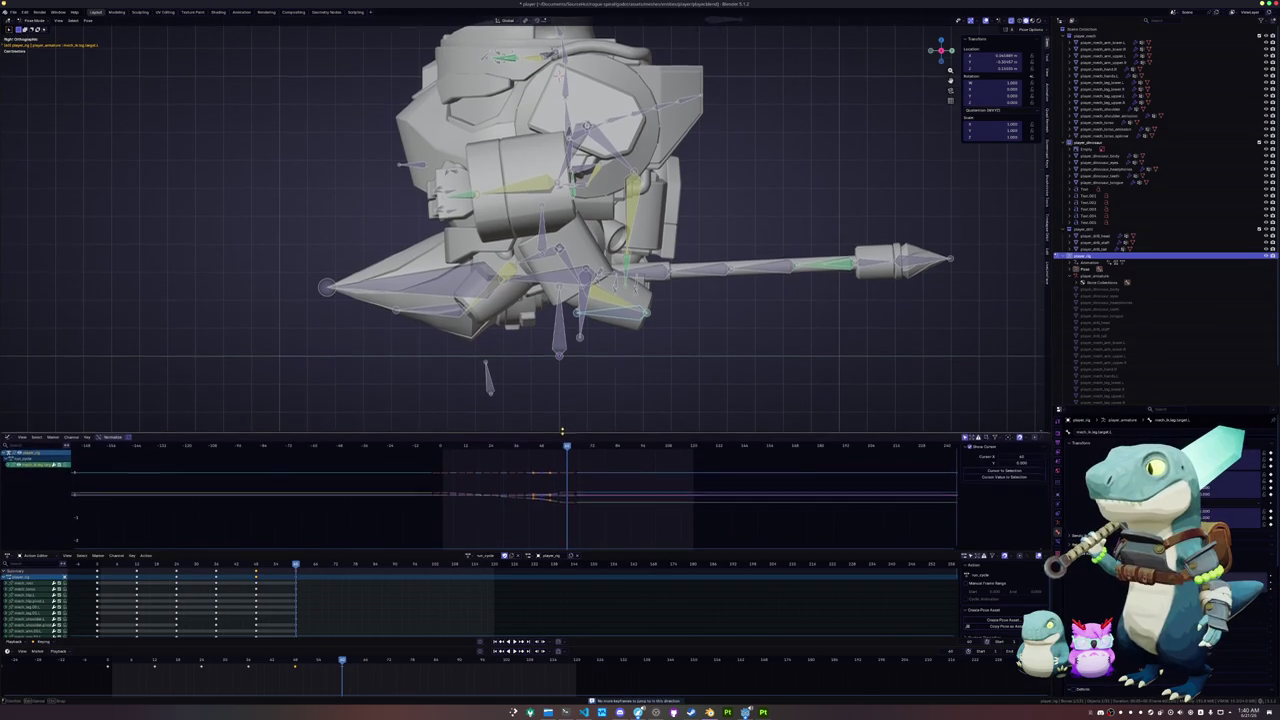
click(547, 298)
key(Home)
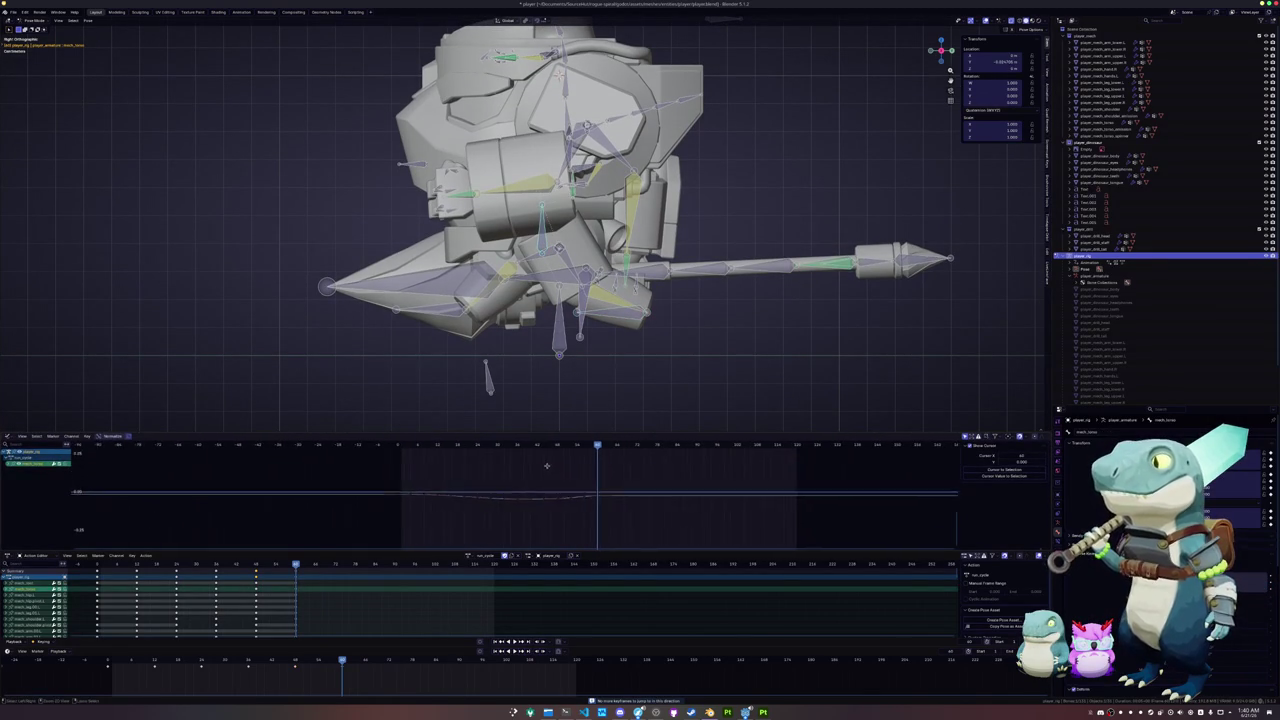
middle_drag(549, 536, 562, 535)
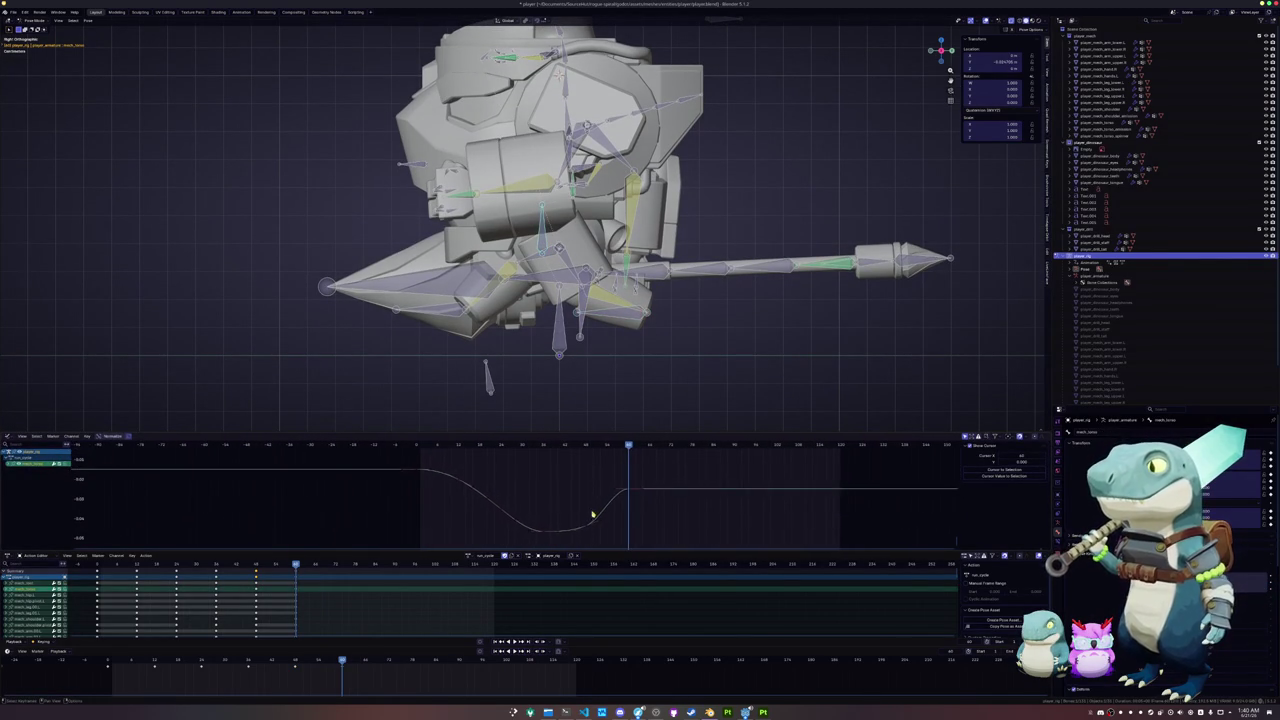
click(564, 534)
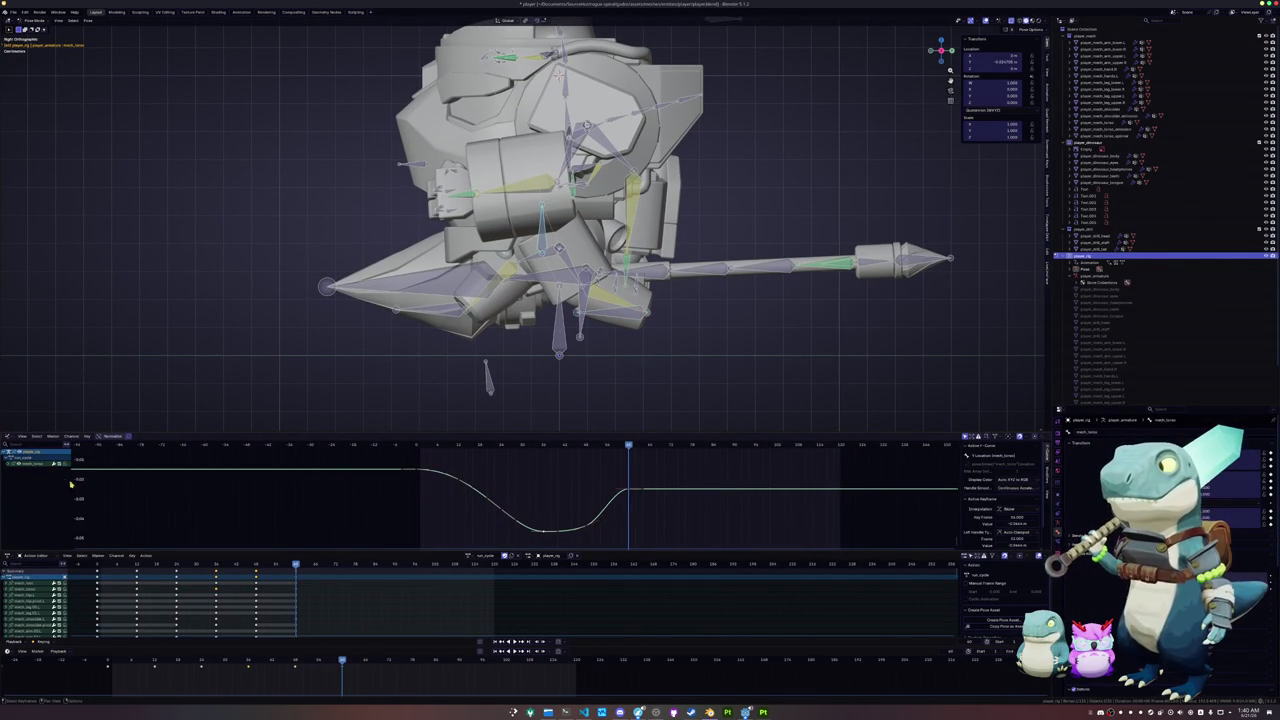
key(g)
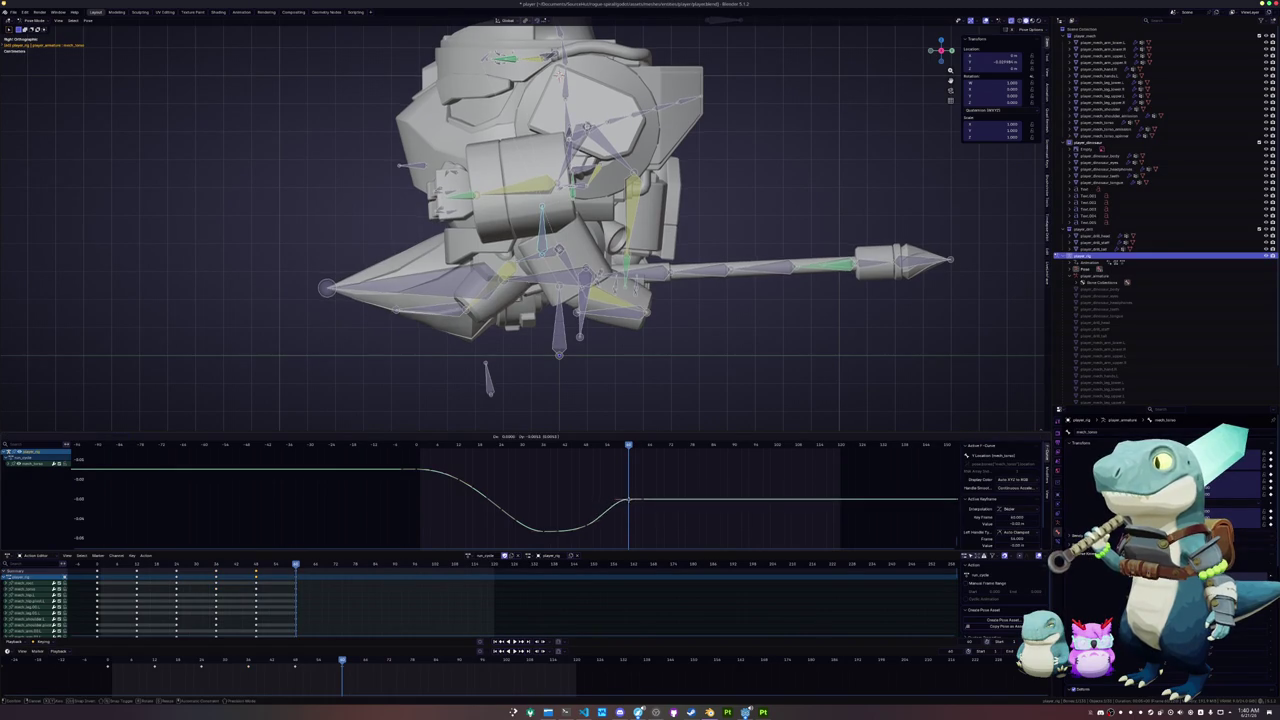
key(Escape)
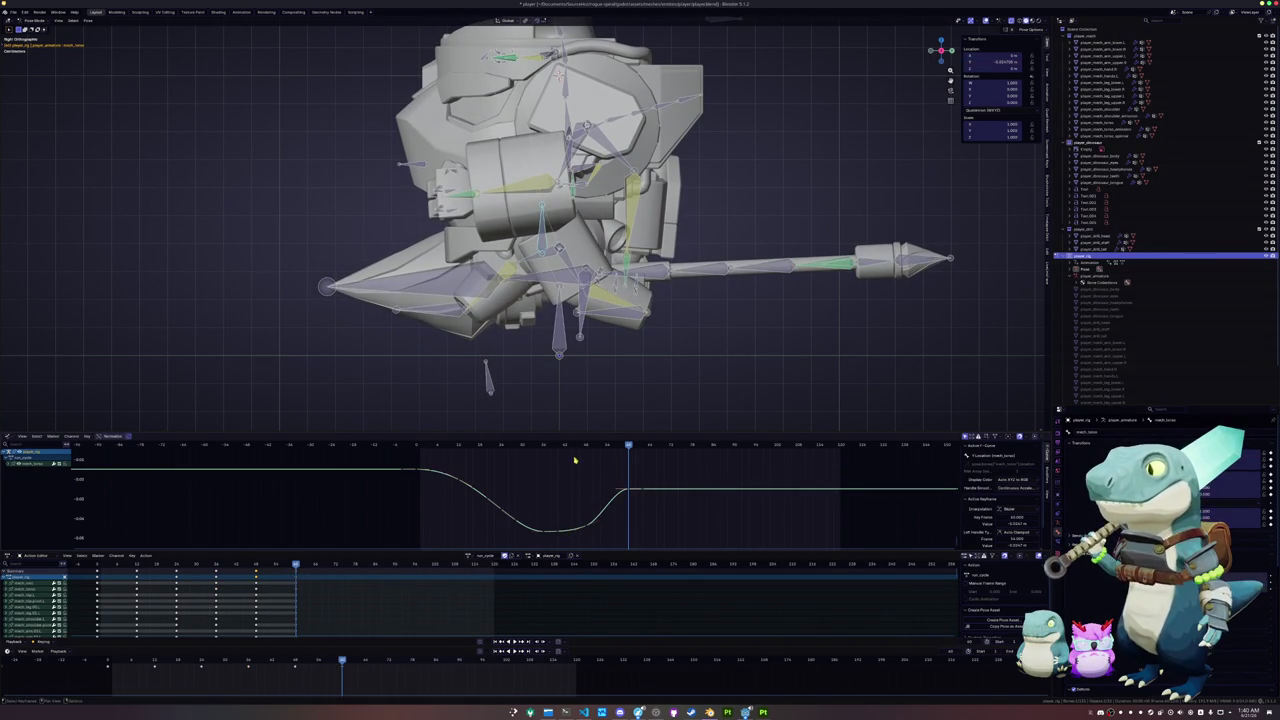
- Scrub to about frame 28 and rotate the handles of the dip's bottom keyframe
drag(575, 445, 501, 445)
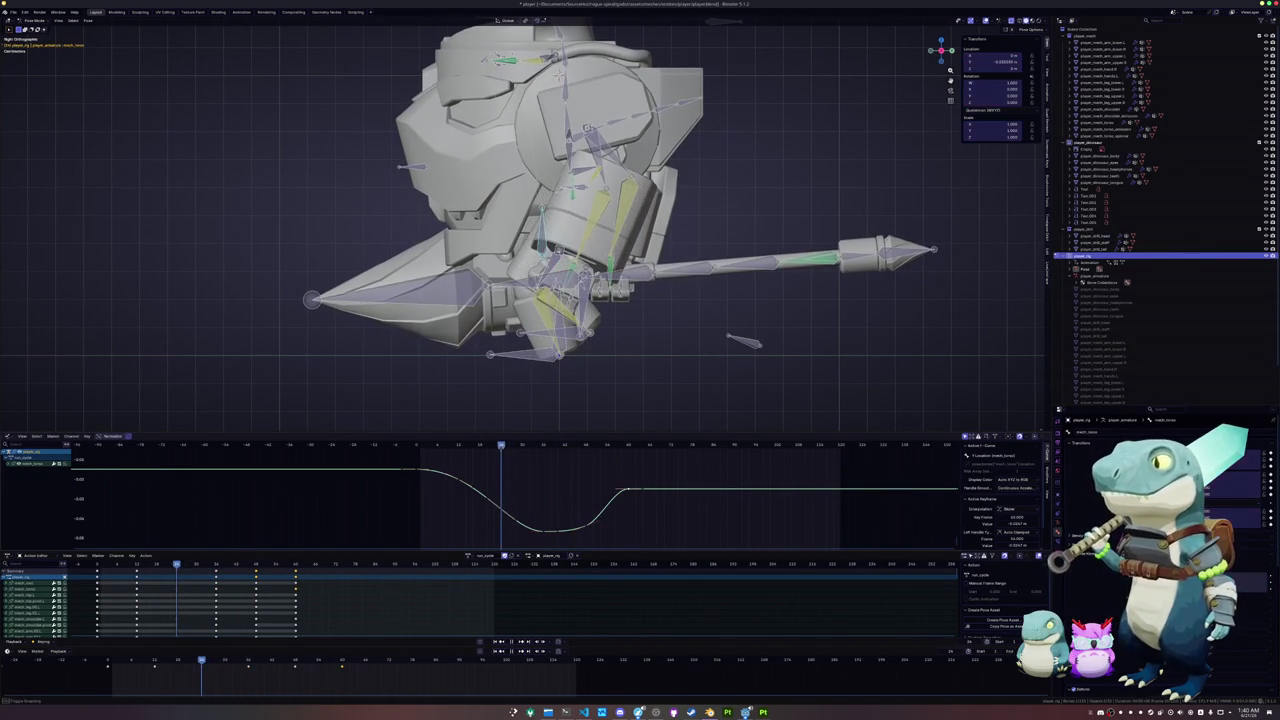
click(510, 518)
click(545, 530)
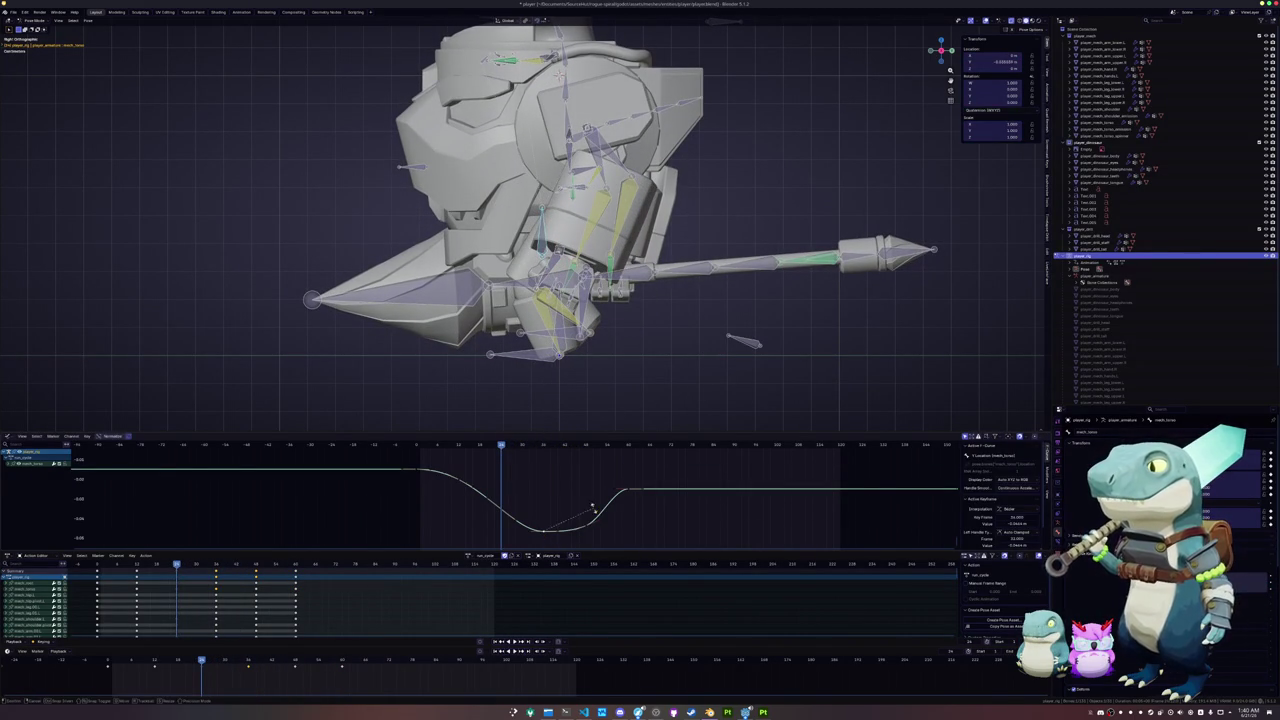
key(r)
click(597, 515)
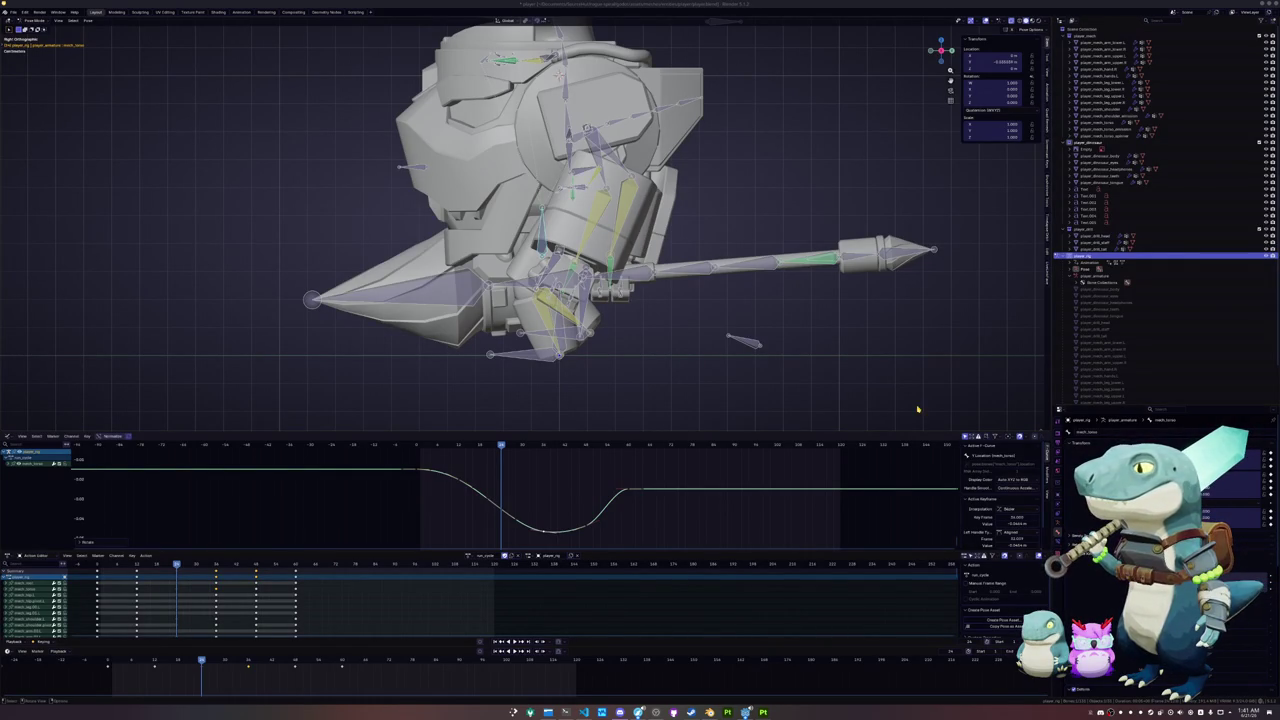
- Reselect the torso bone and move the selected keyframe on its curve
key(h)
key(a)
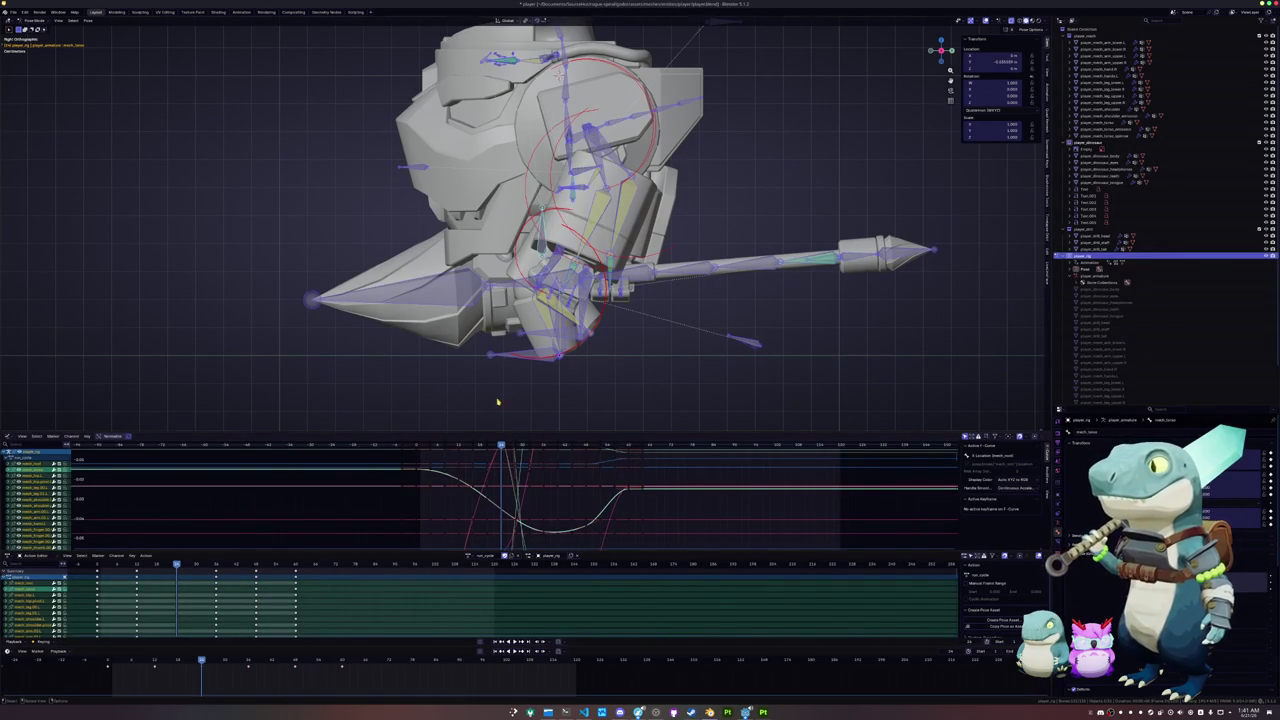
key(alt+a)
click(541, 243)
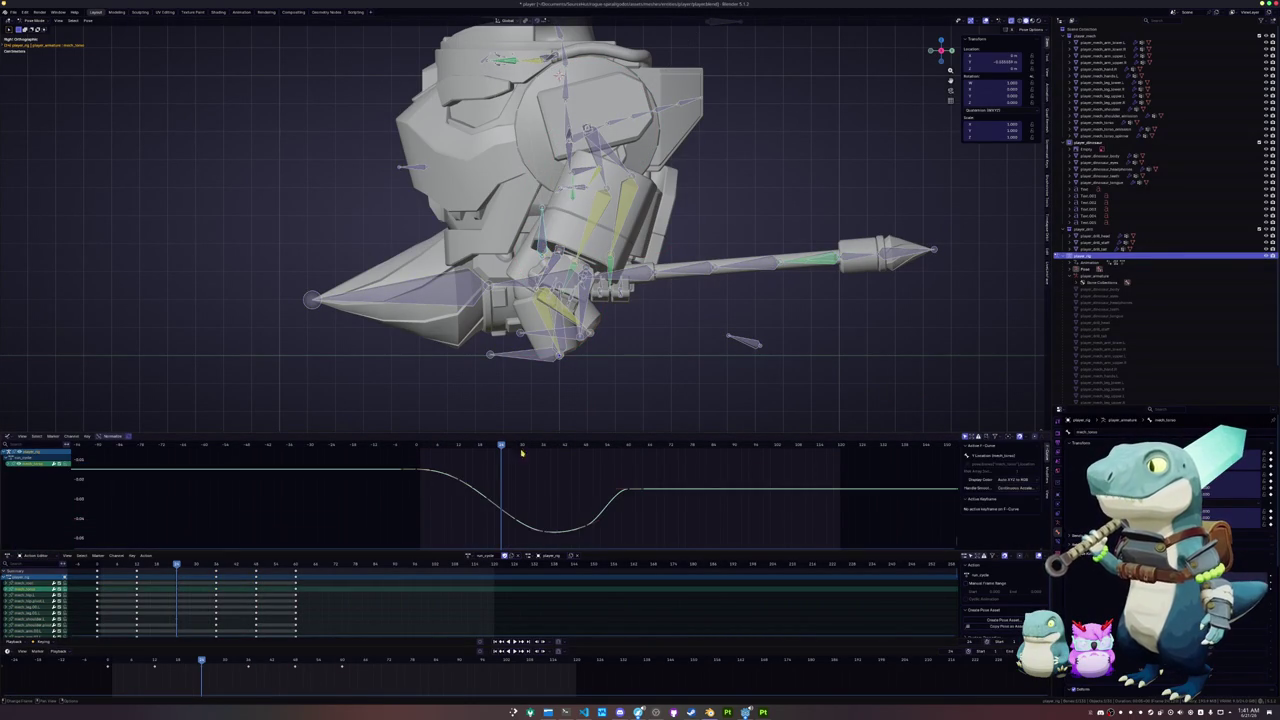
key(g)
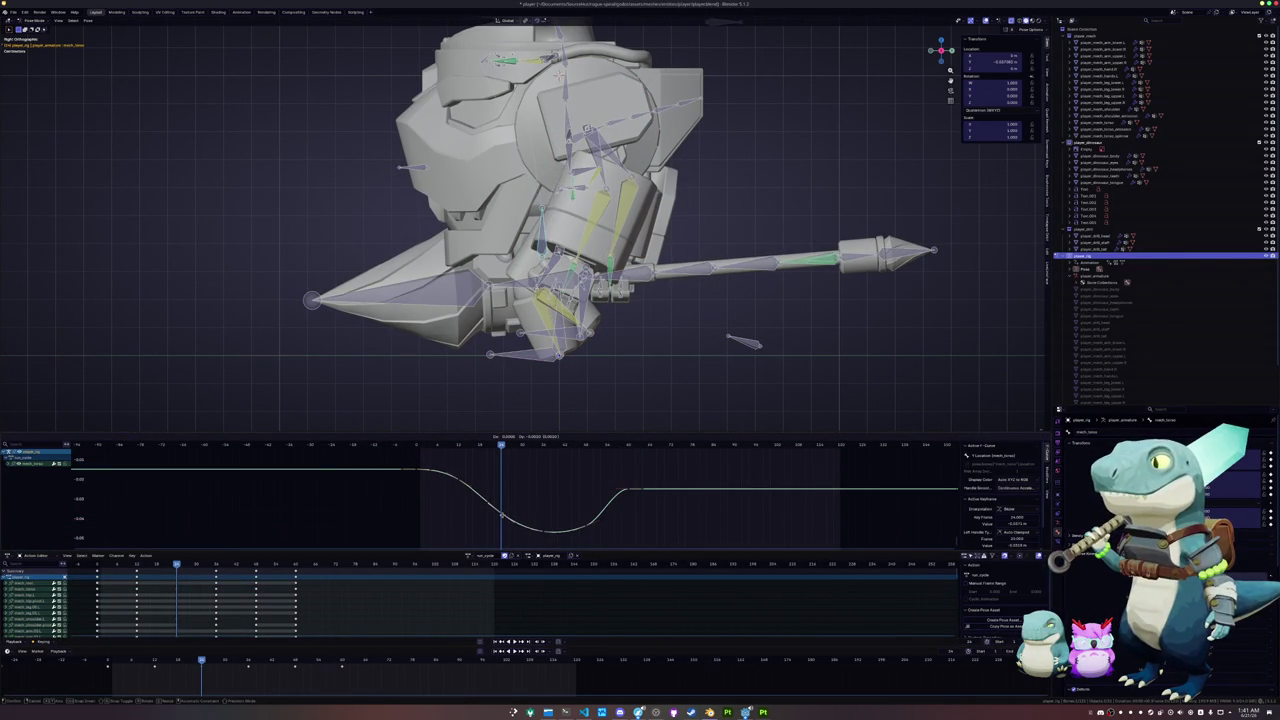
click(502, 512)
click(453, 483)
click(455, 485)
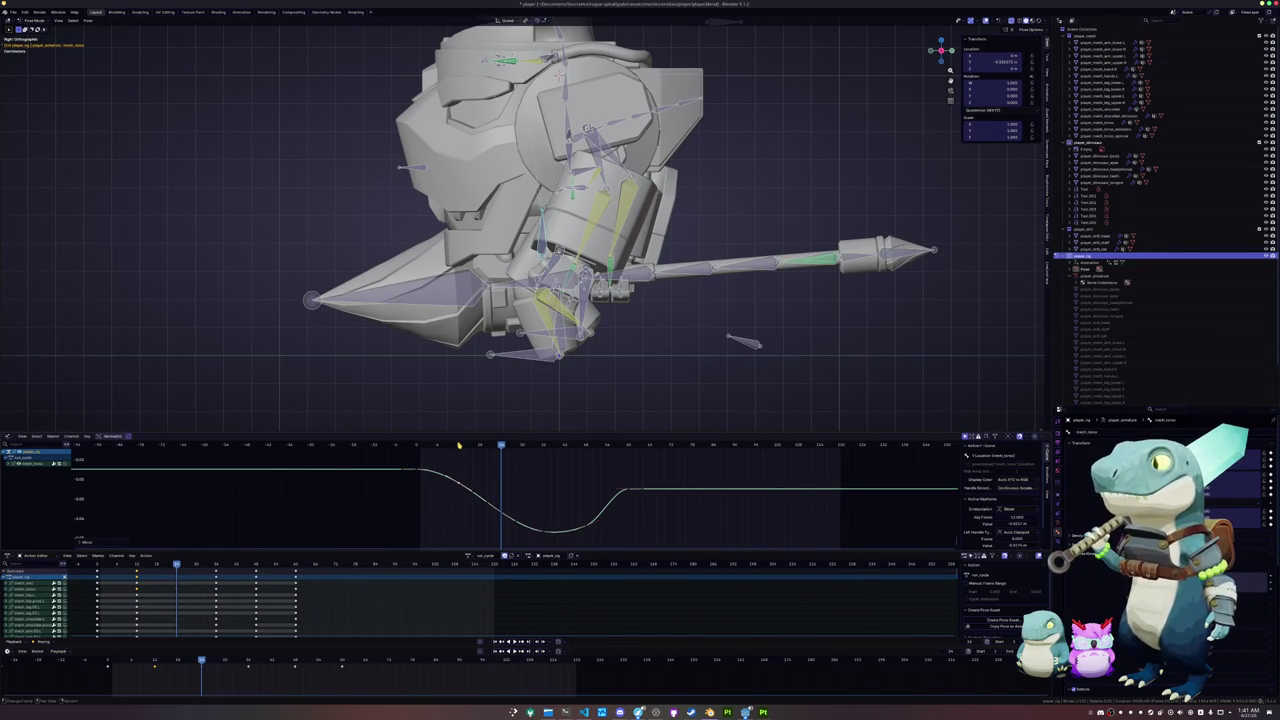
- Play back the run cycle to check the torso dip, then select the leg target bone
drag(459, 445, 418, 445)
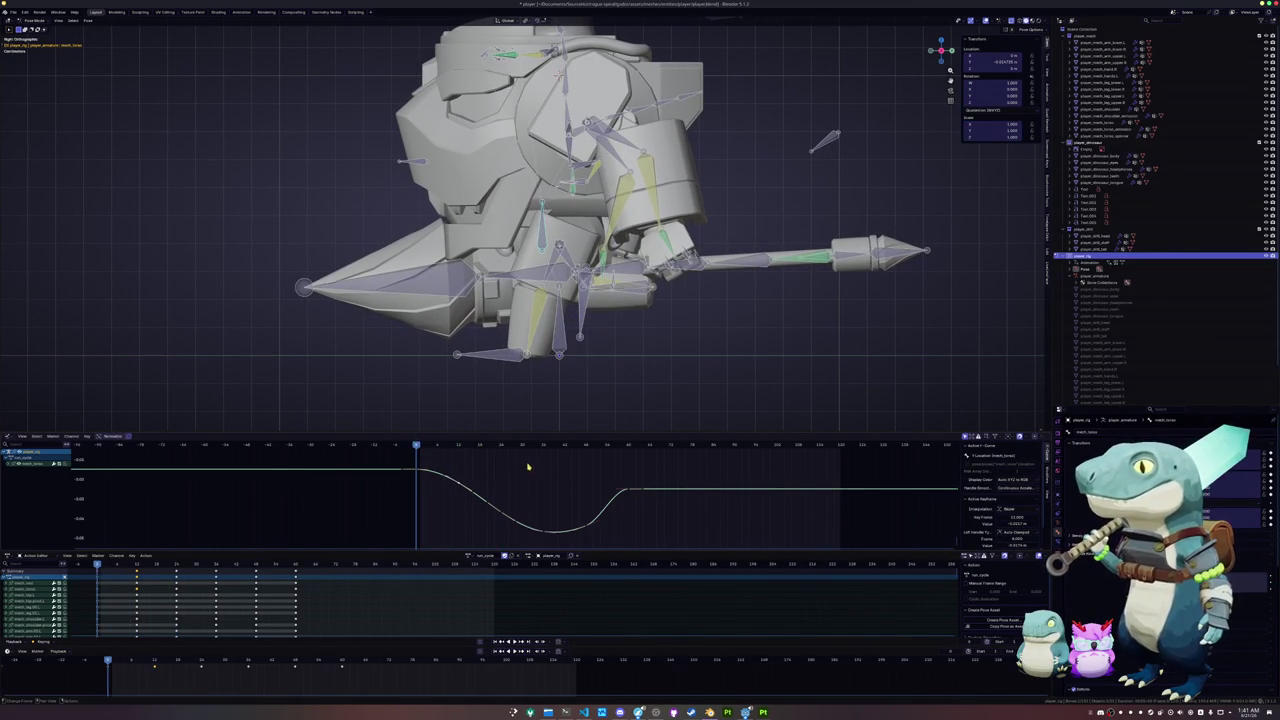
key(space)
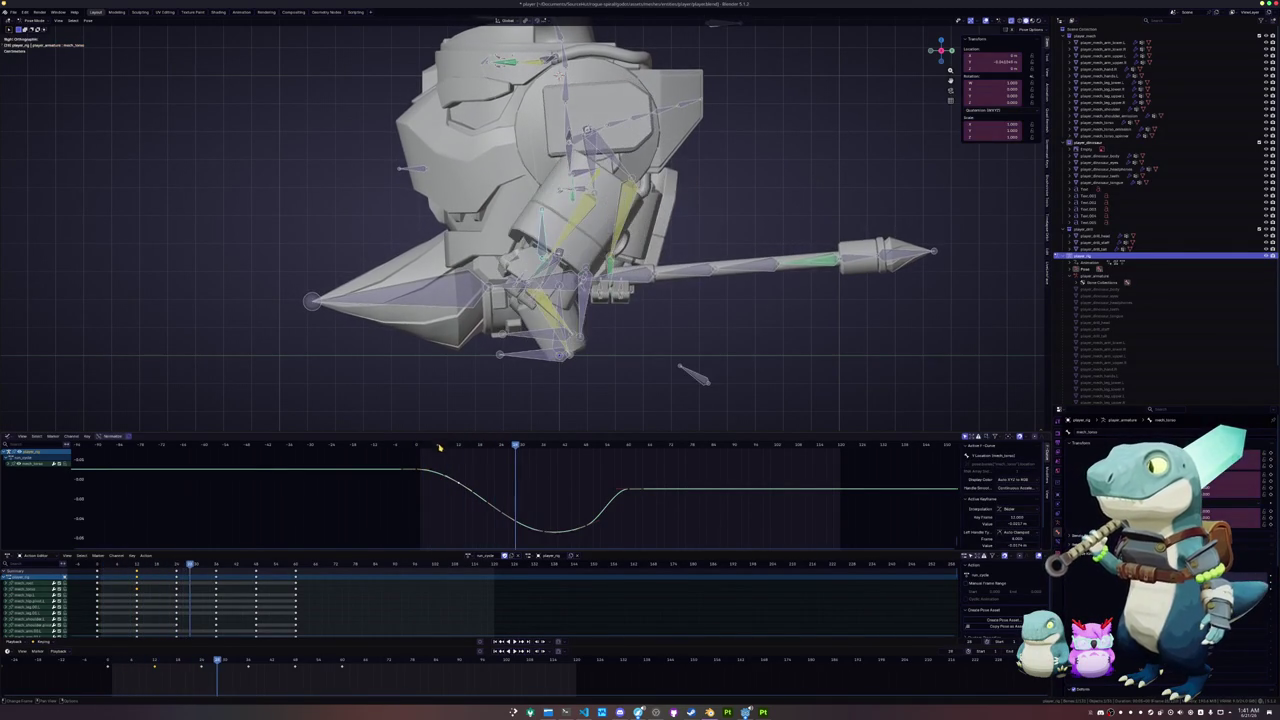
key(Escape)
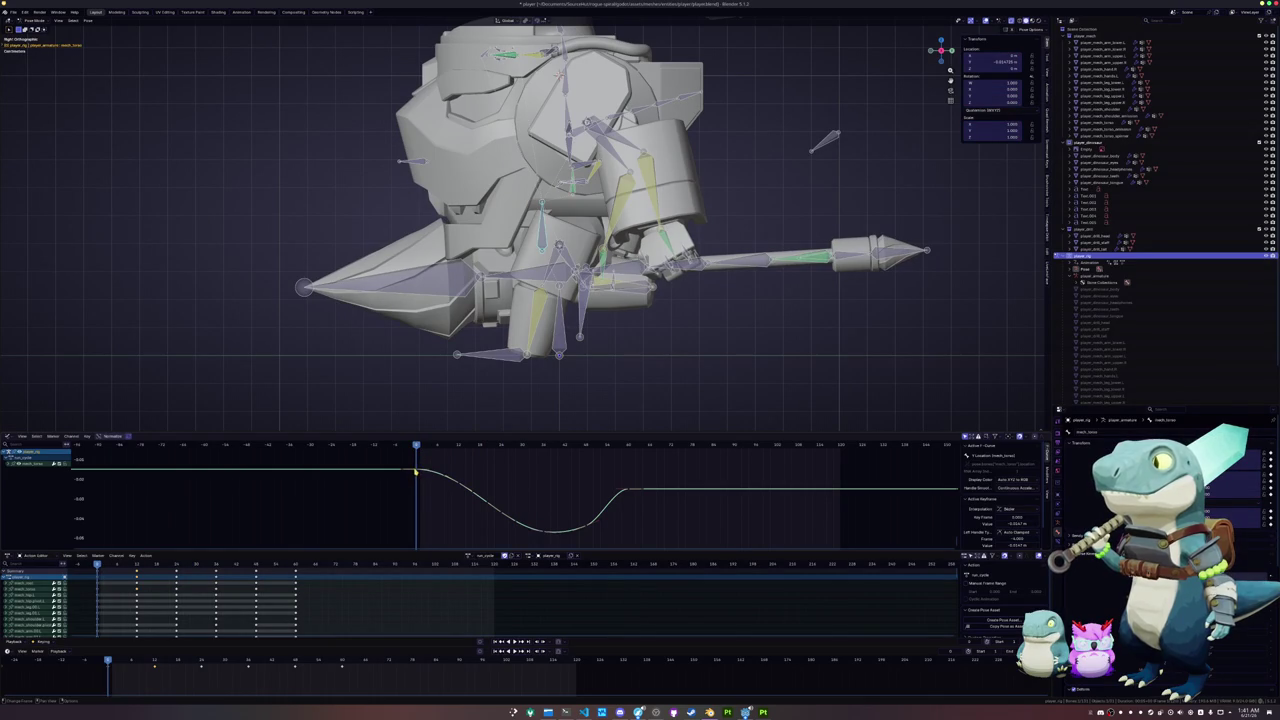
key(space)
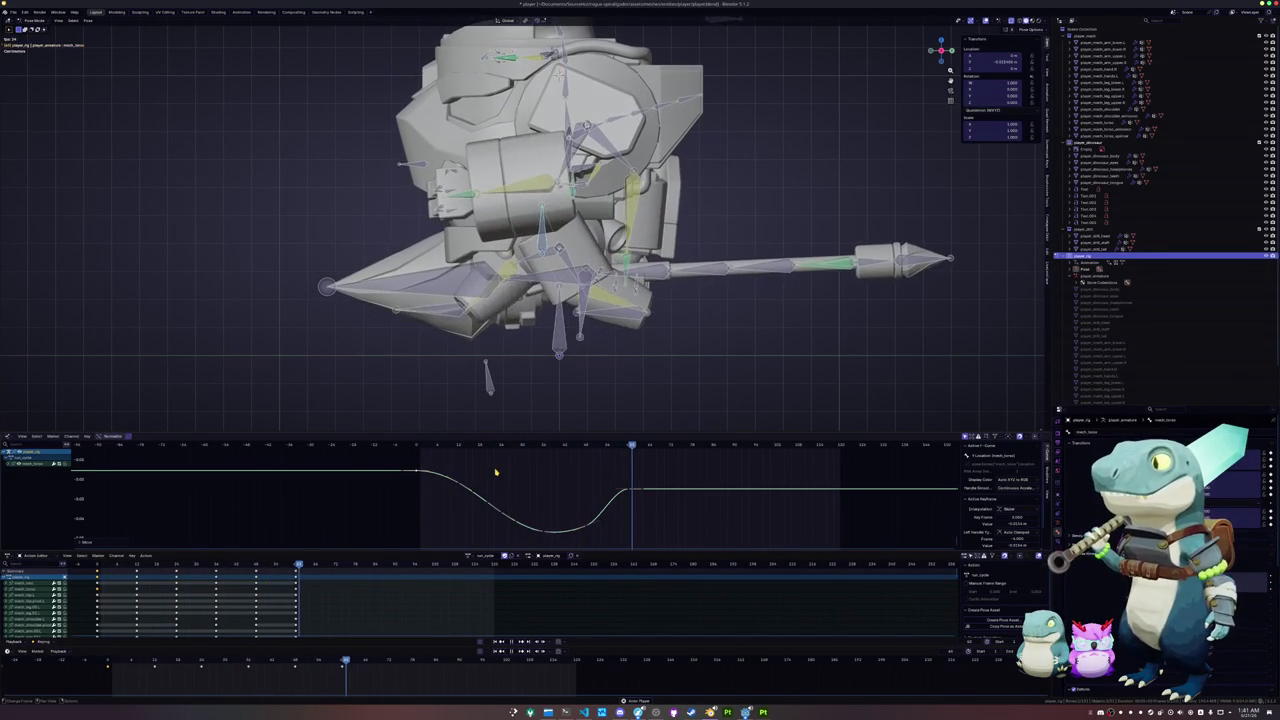
key(space)
click(629, 492)
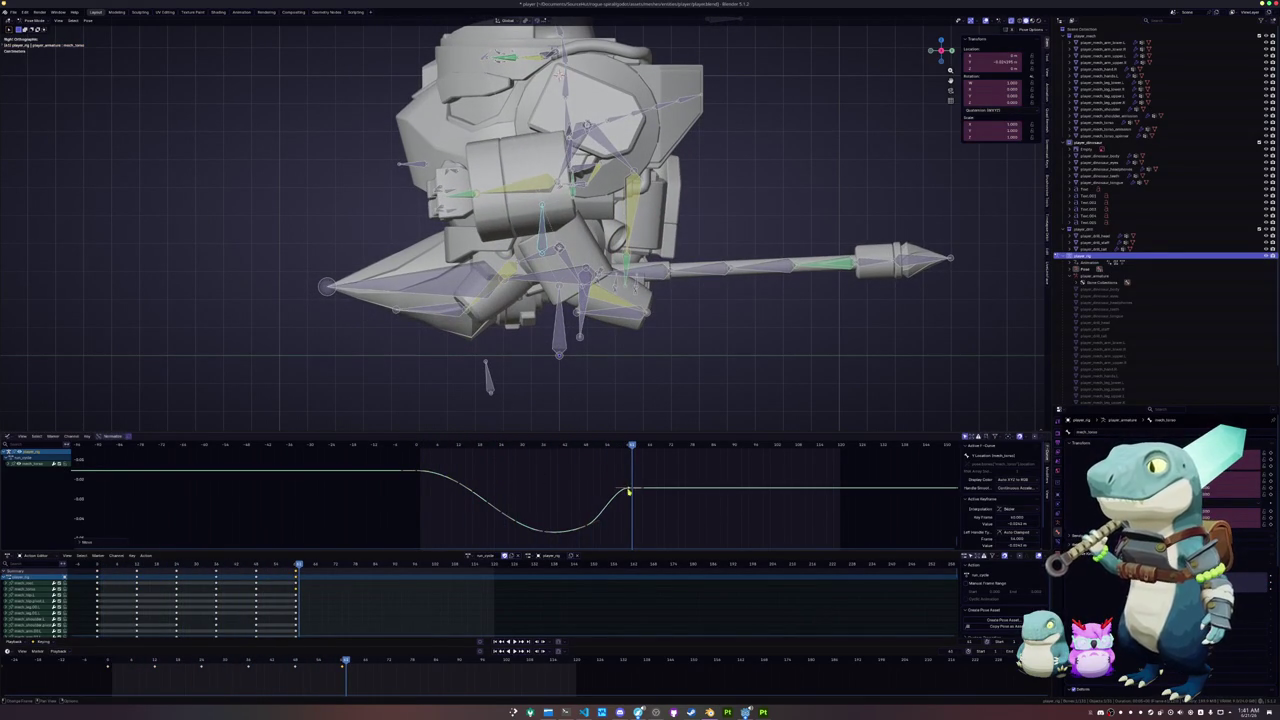
key(ctrl+z)
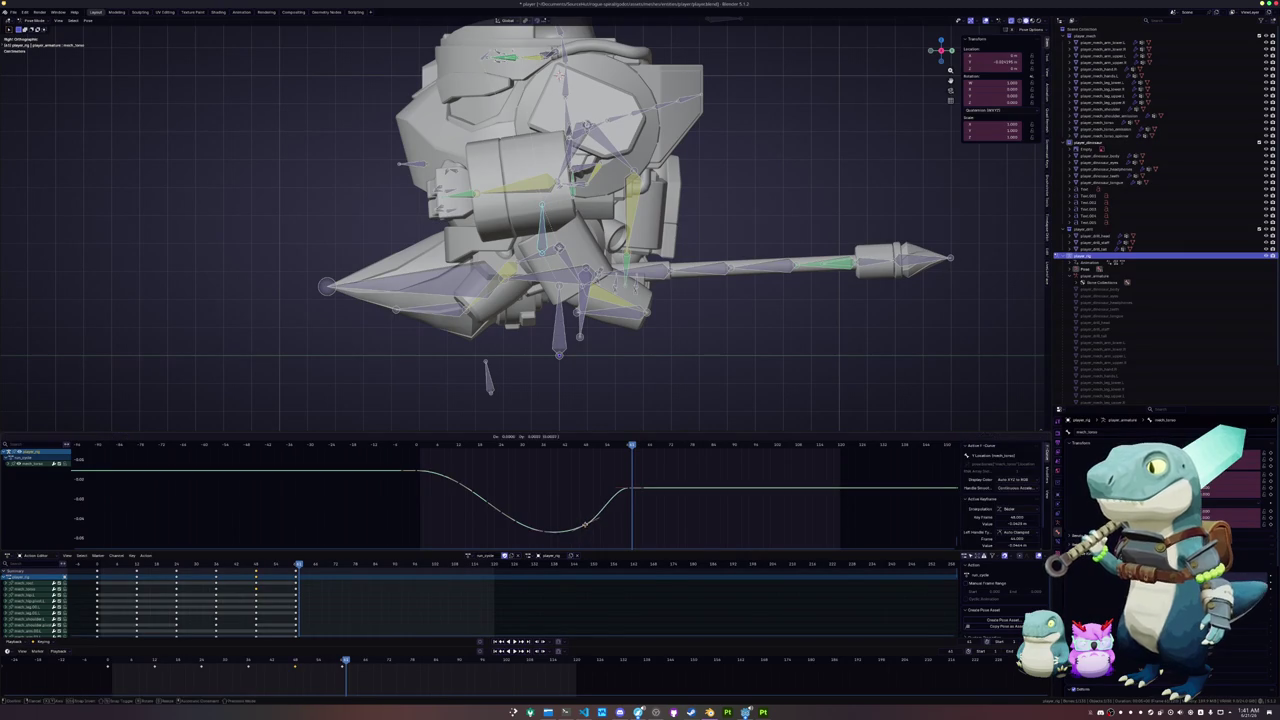
mouse_move(625, 449)
mouse_down()
mouse_move(504, 447)
mouse_move(628, 443)
mouse_up()
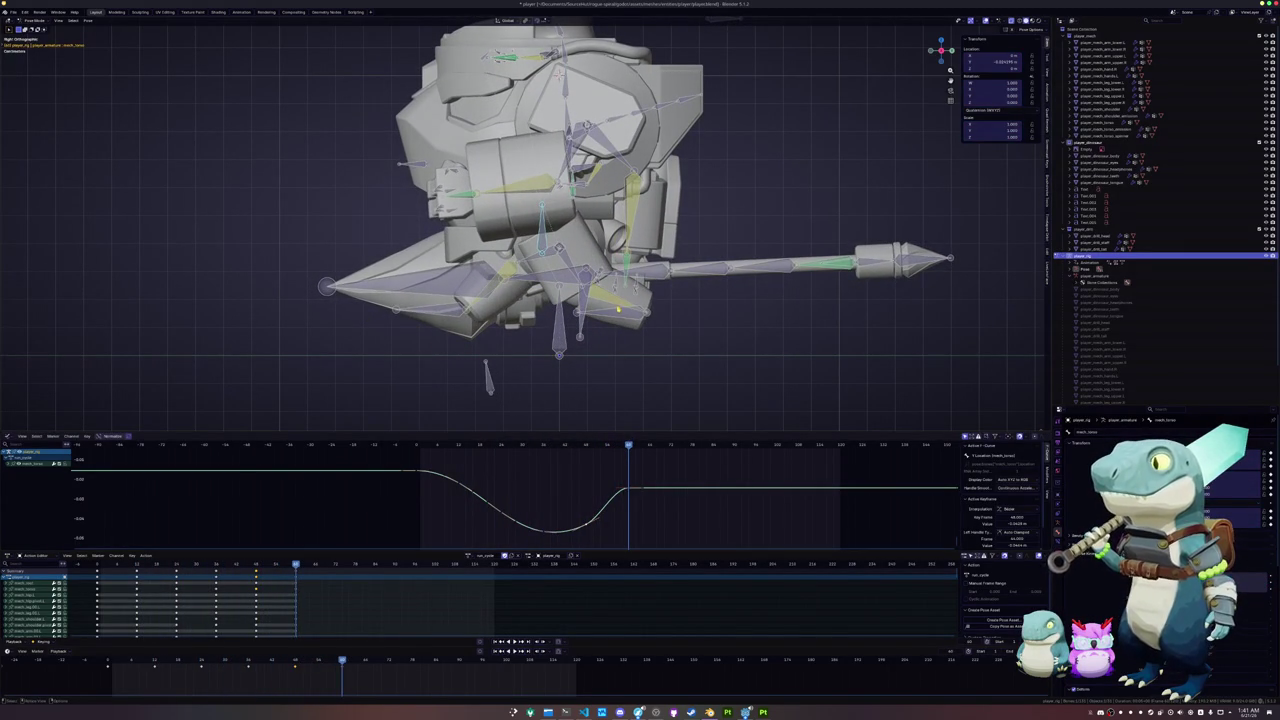
click(618, 311)
scroll(562, 503, down, 2)
scroll(565, 501, down, 2)
- Enlarge the graph area and select the leg target's location curve
scroll(565, 501, down, 2)
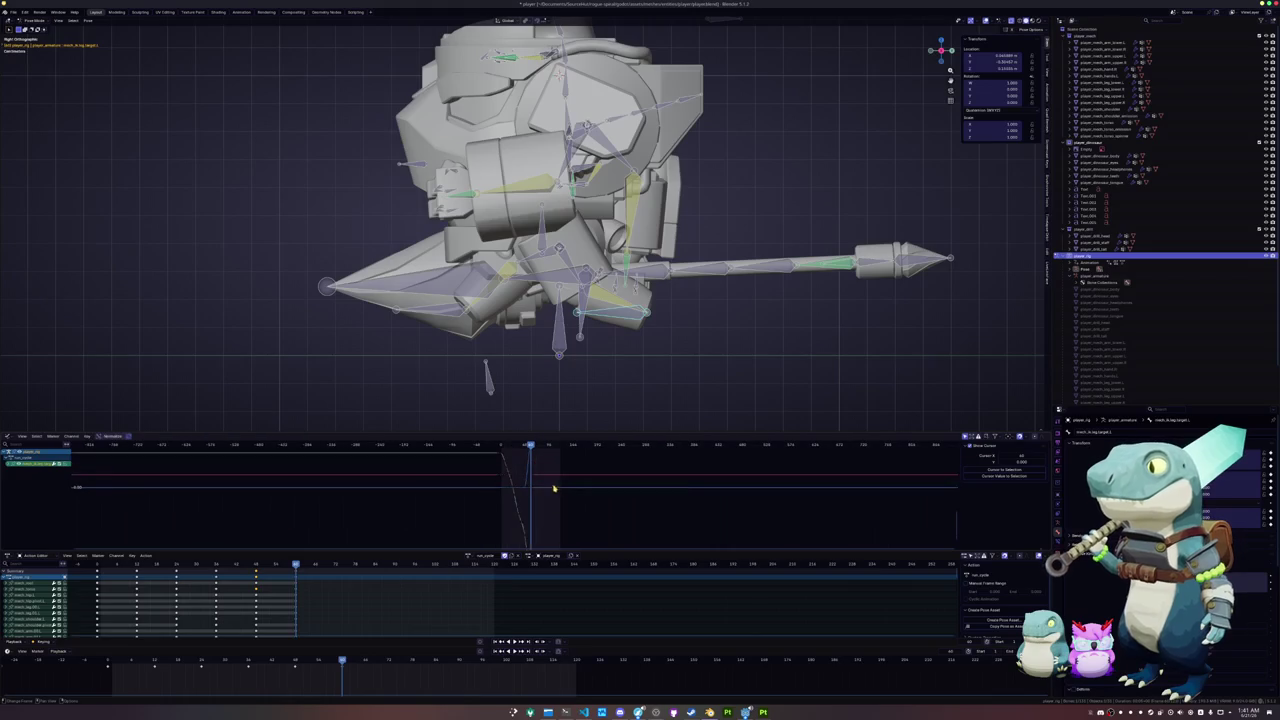
drag(579, 434, 579, 368)
scroll(589, 485, up, 2)
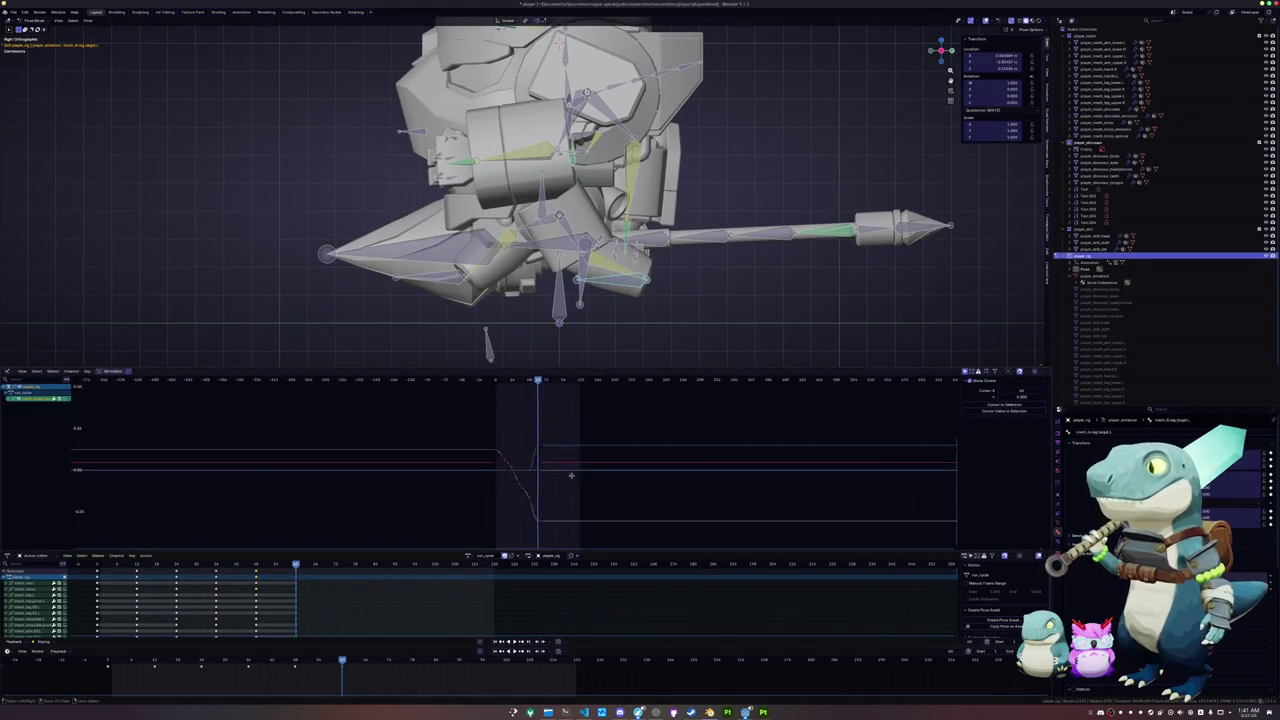
scroll(589, 485, up, 3)
scroll(589, 486, up, 2)
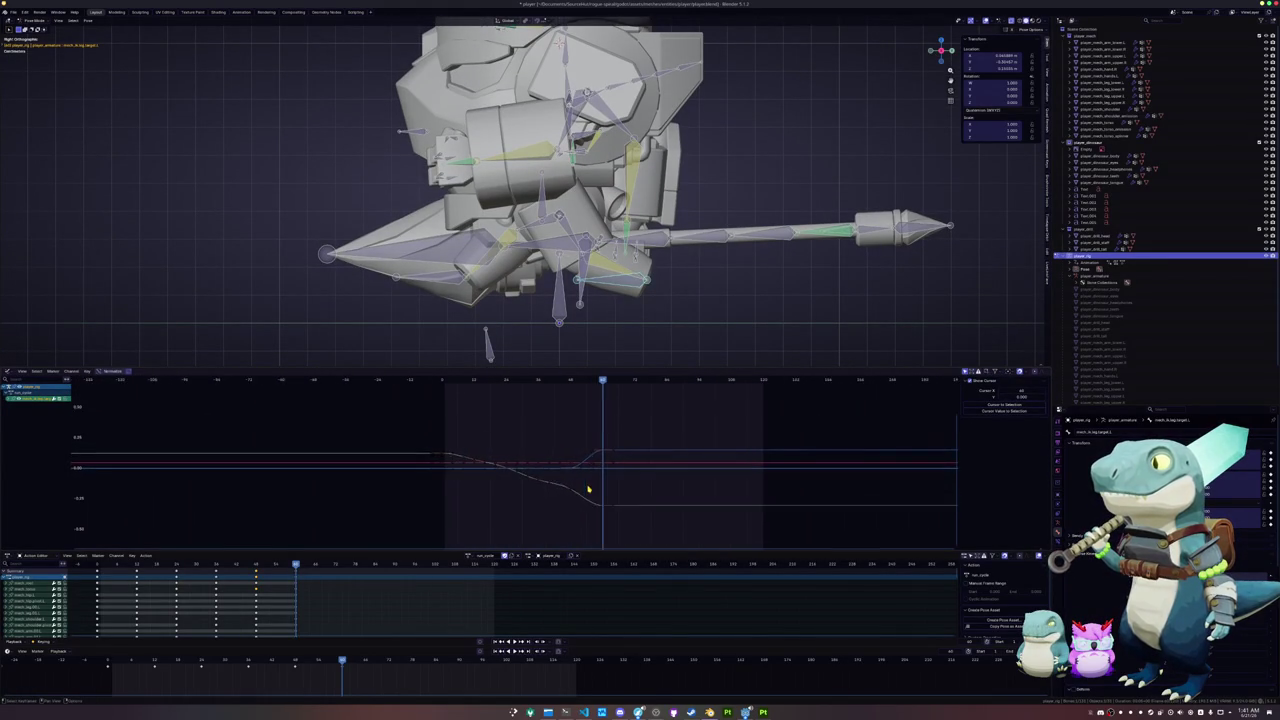
scroll(587, 494, up, 2)
click(620, 515)
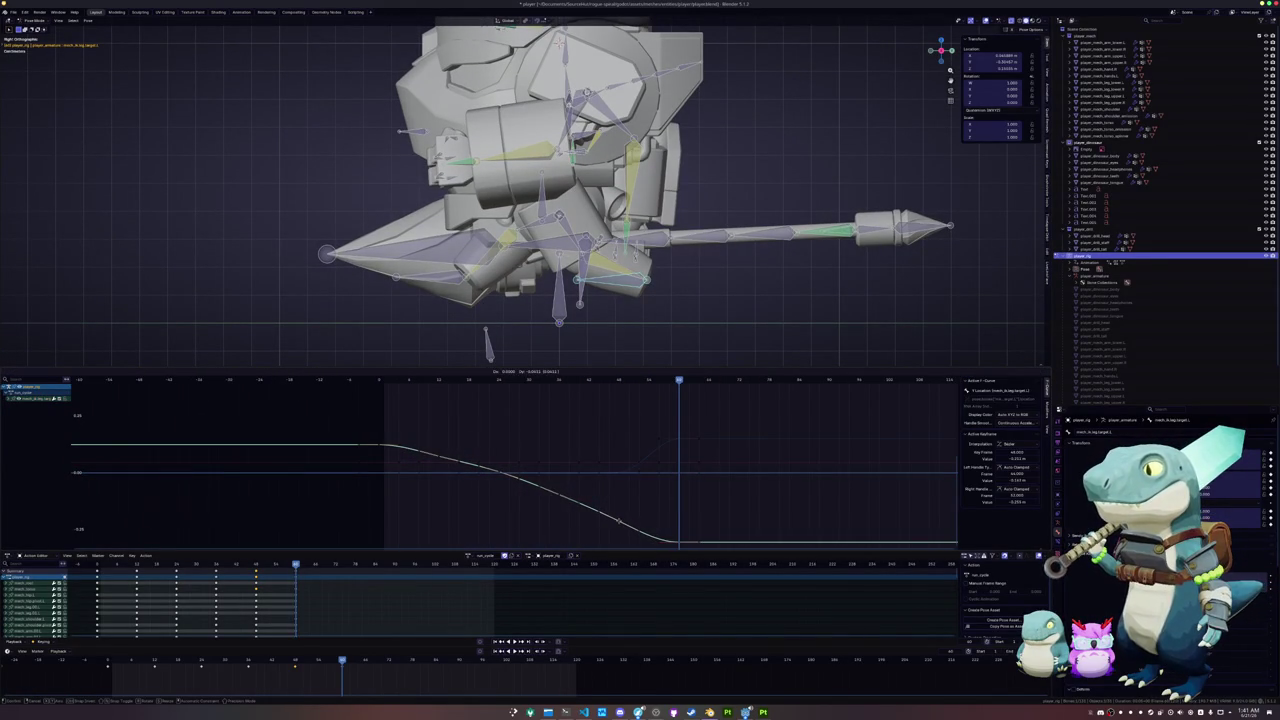
- Reshape the leg target curve by dragging a key handle, then play back to check
mouse_move(620, 522)
mouse_down()
mouse_move(480, 470)
mouse_move(515, 482)
mouse_up()
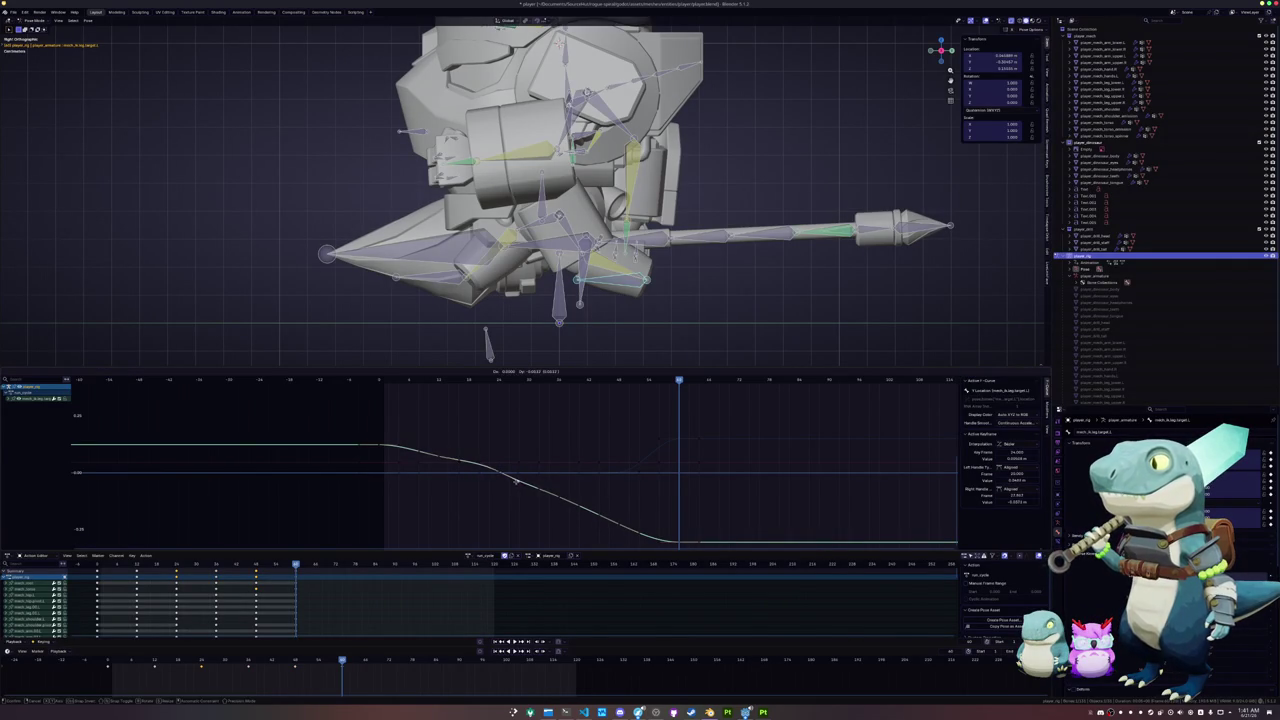
key(Escape)
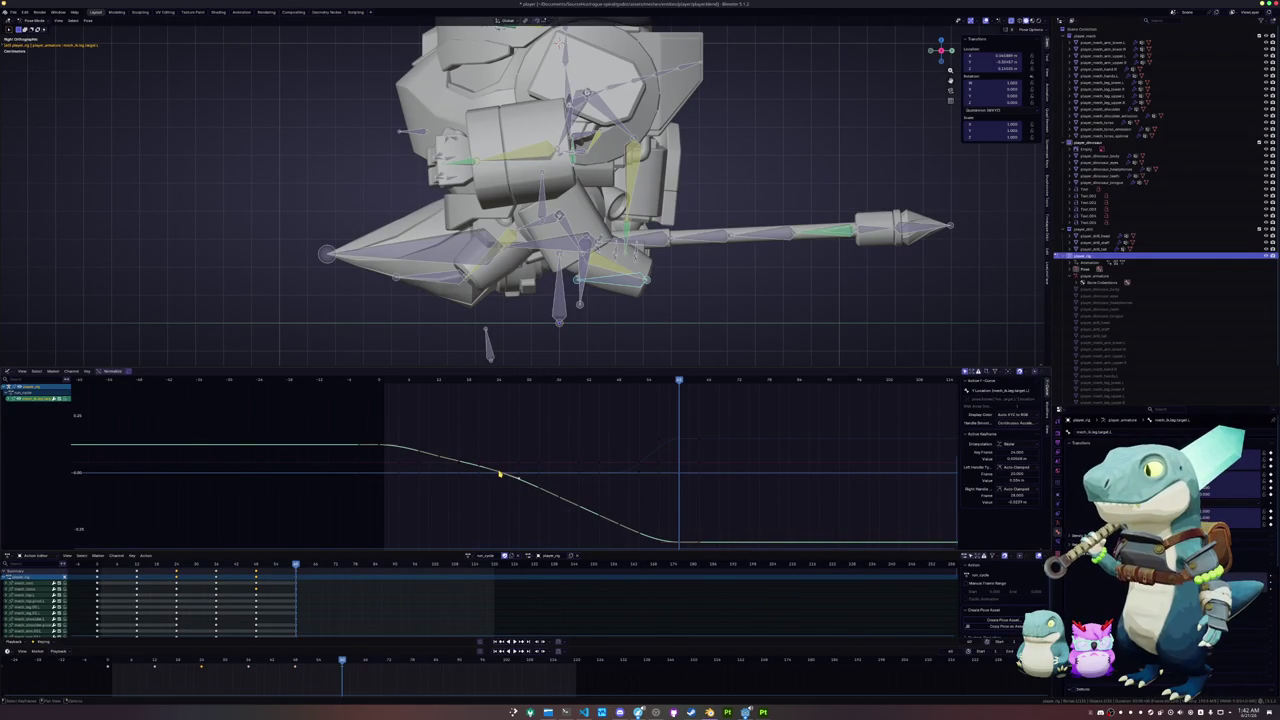
drag(499, 474, 443, 456)
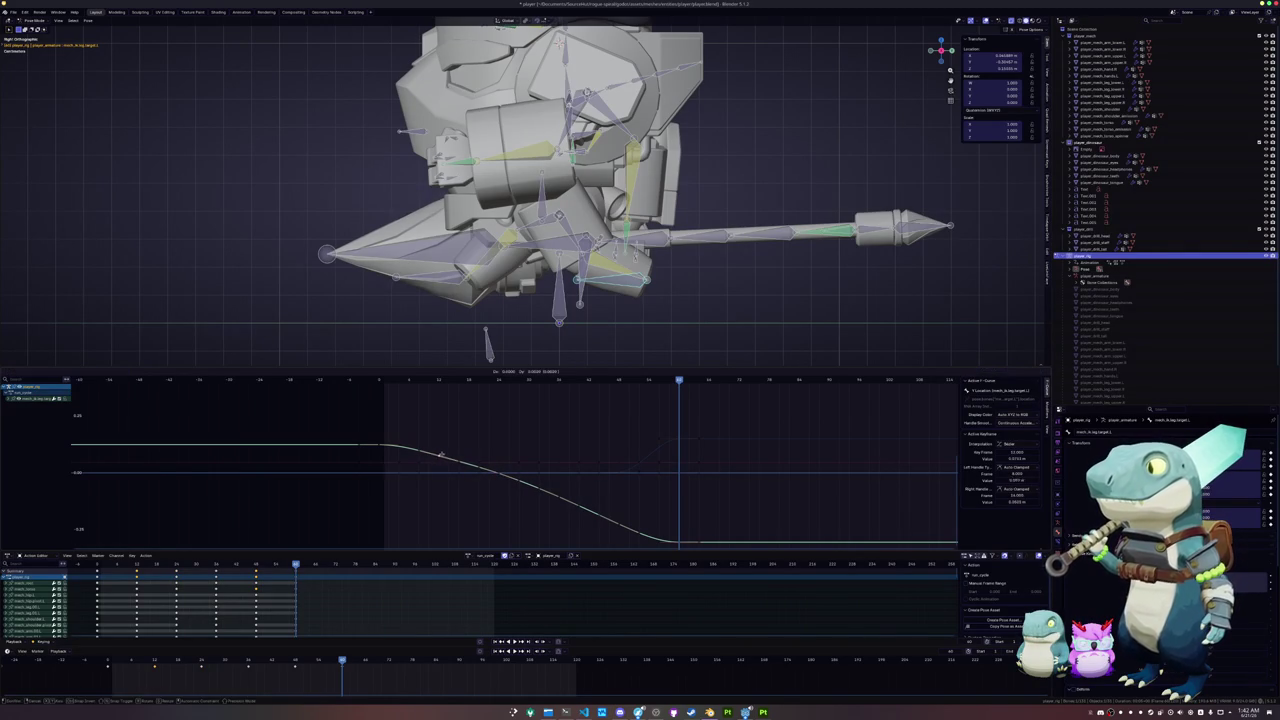
key(space)
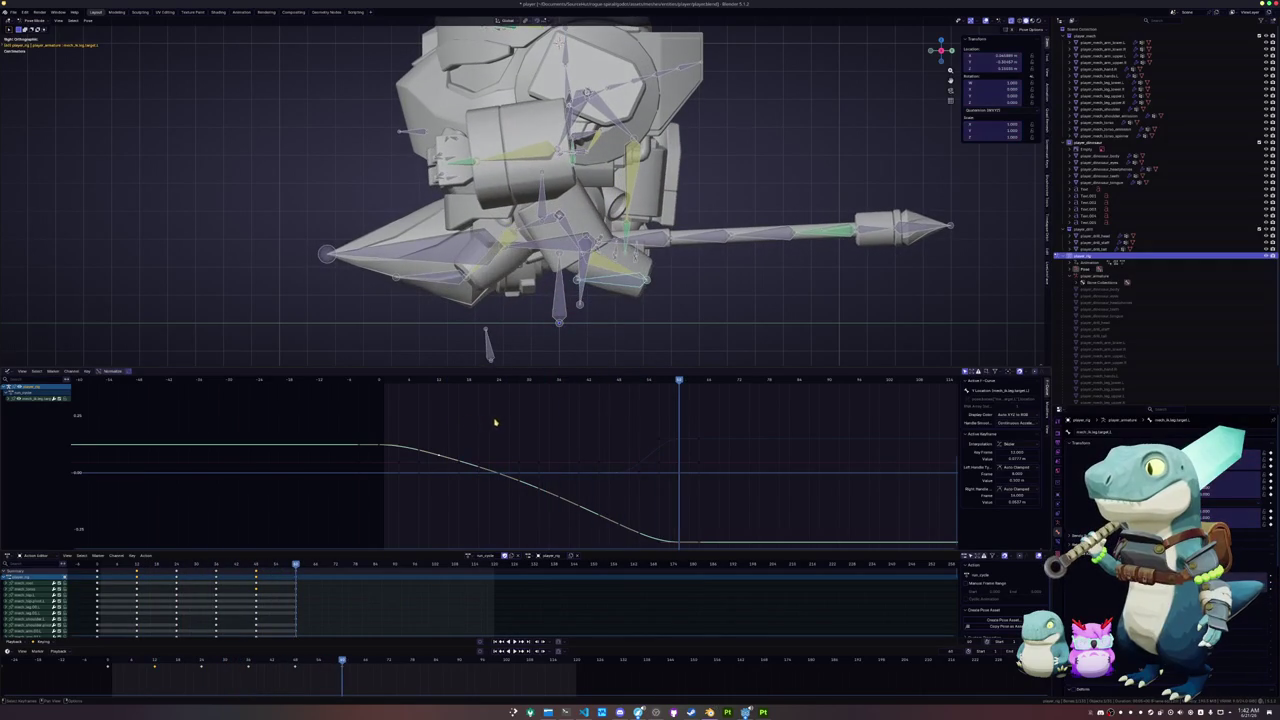
drag(577, 383, 414, 381)
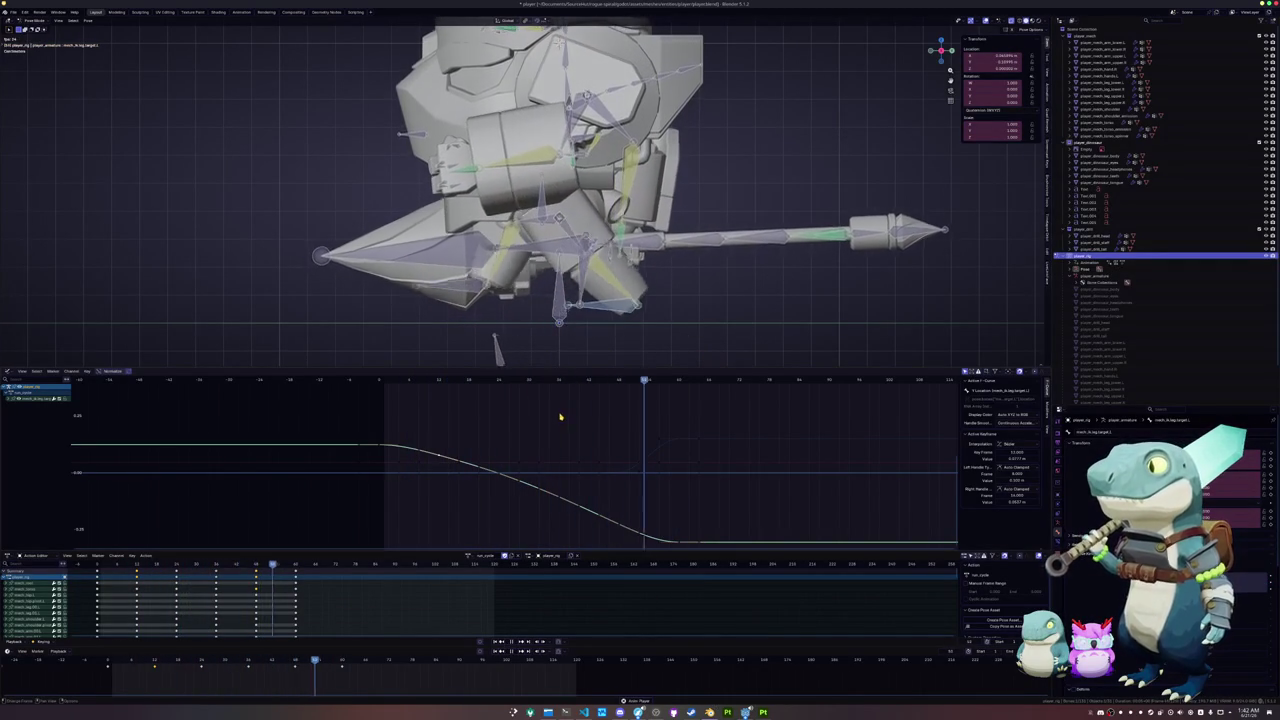
key(Escape)
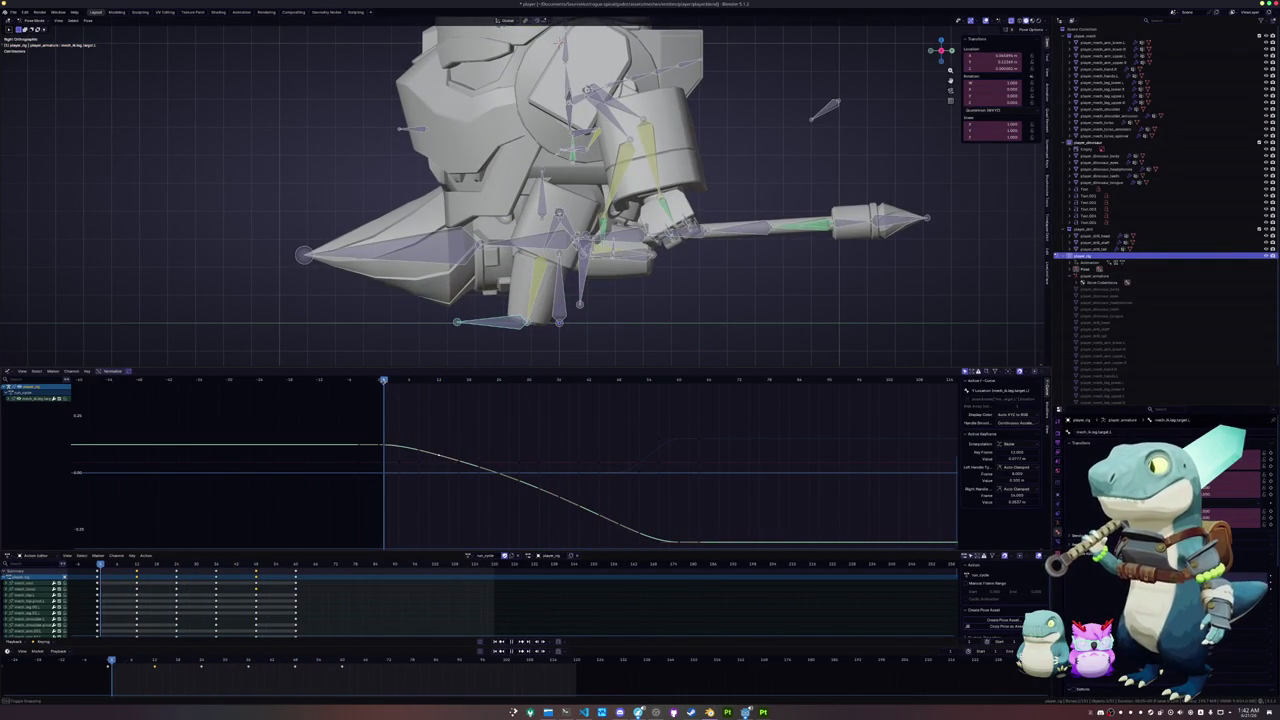
- Select another leg bone, fit its curves, and retime its curve keys
click(645, 265)
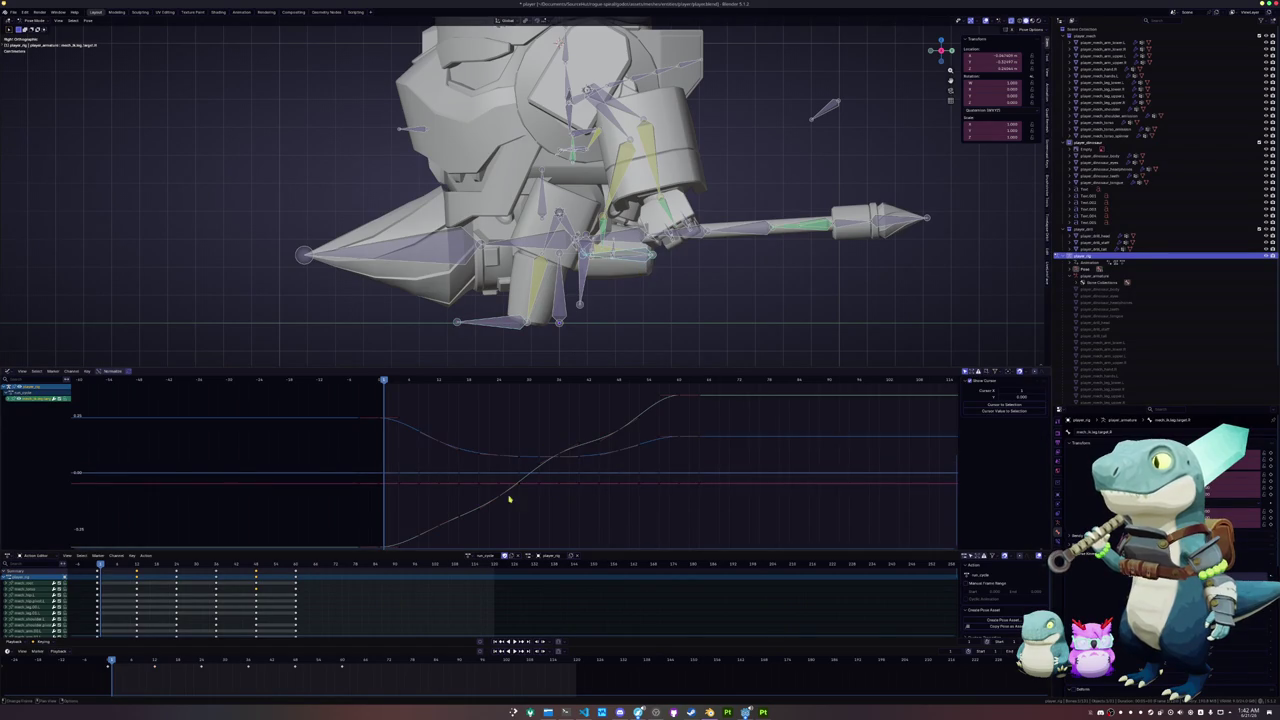
key(Home)
alt+scroll(470, 492, down, 9)
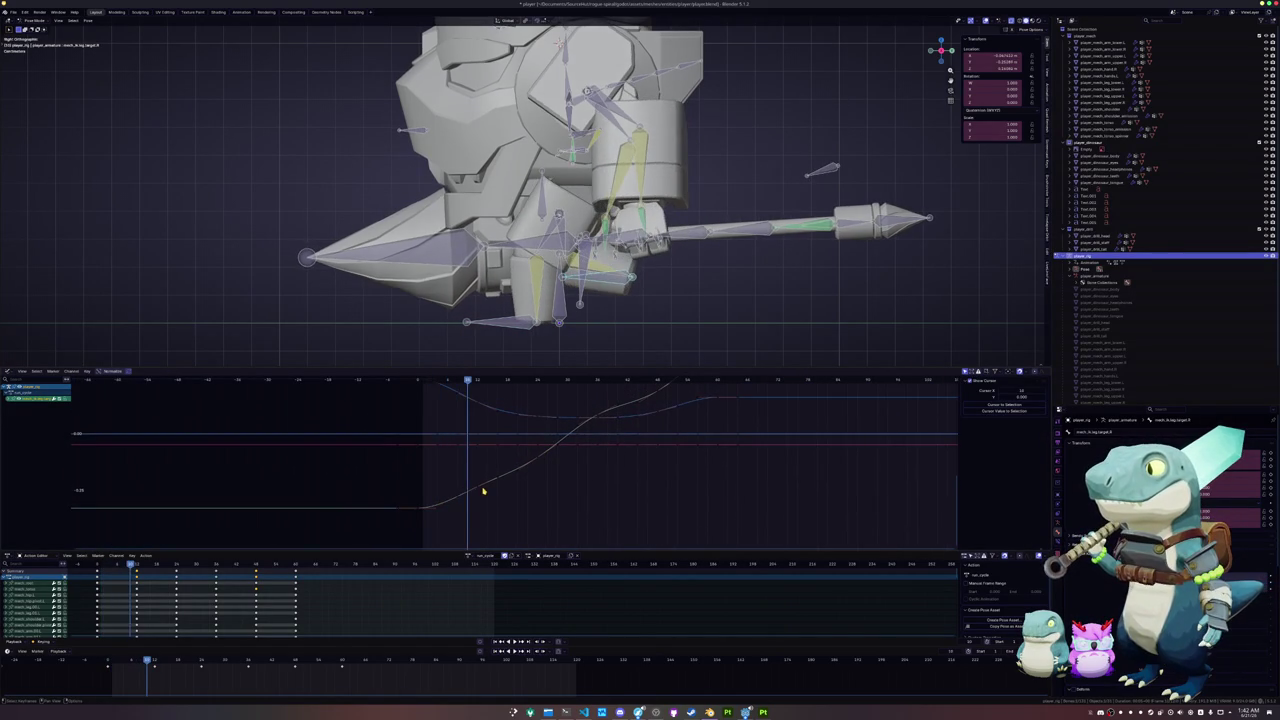
drag(477, 488, 600, 414)
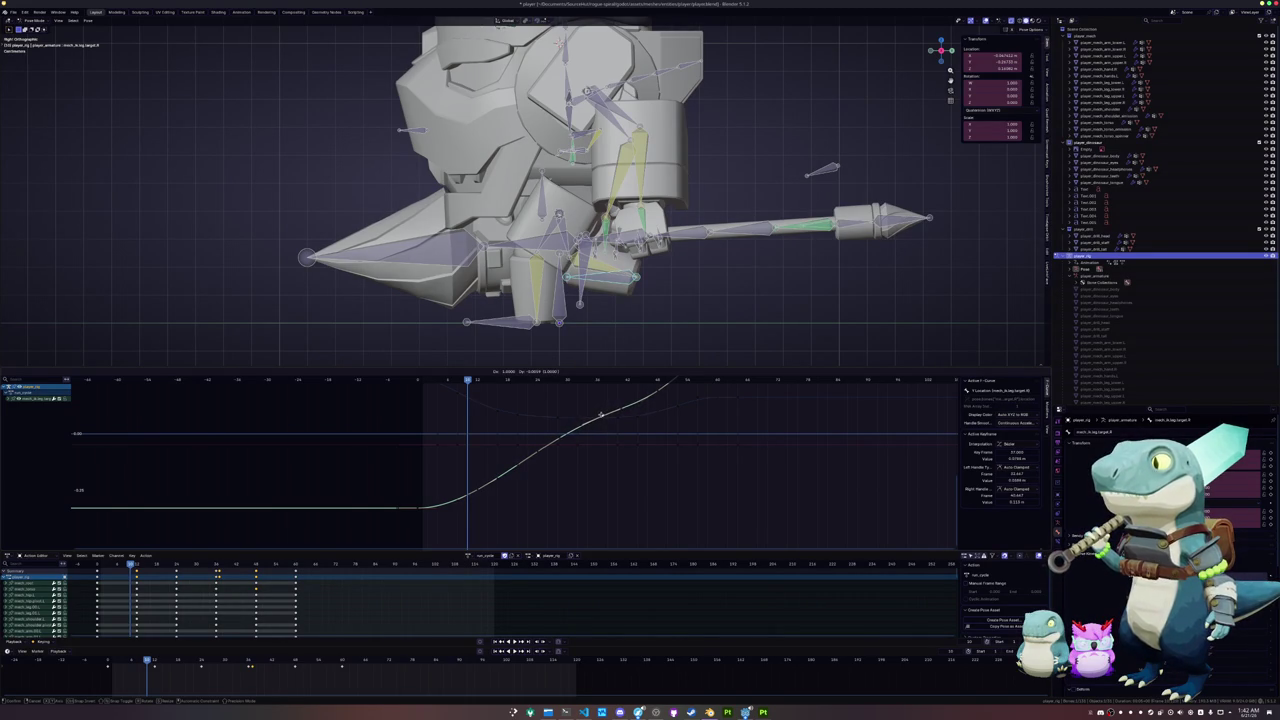
middle_drag(653, 392, 611, 430)
click(611, 430)
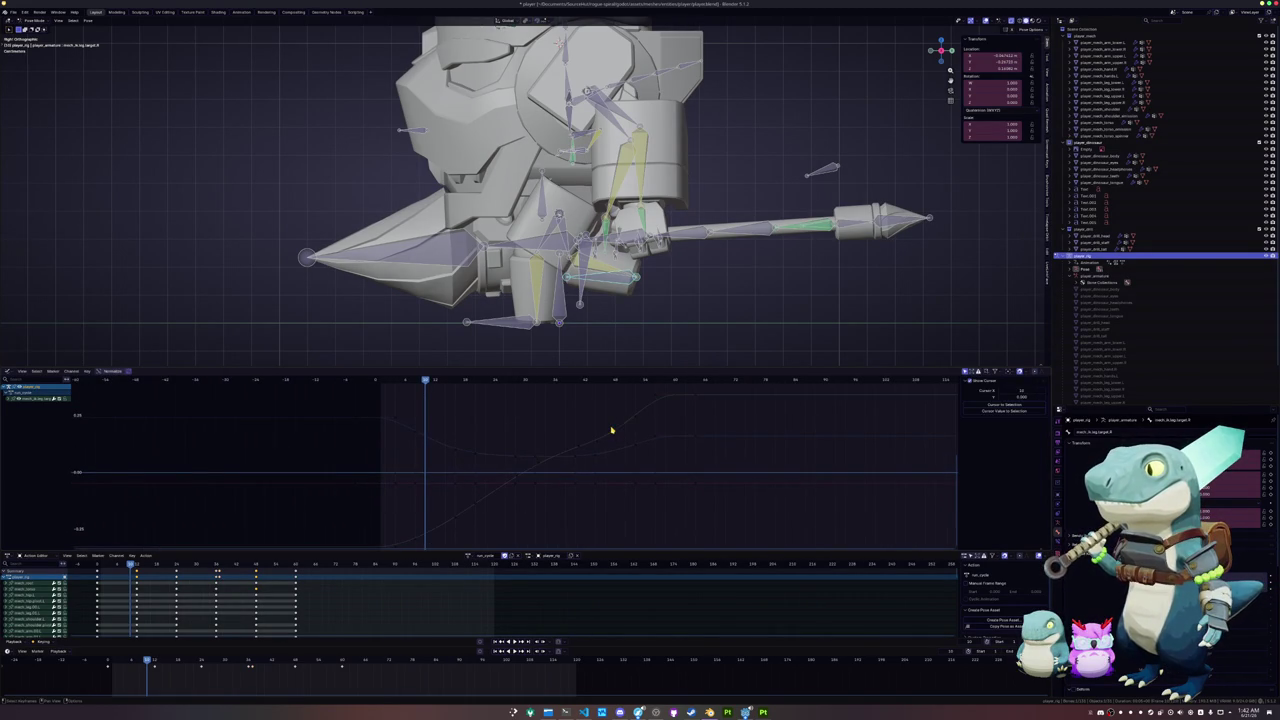
mouse_move(615, 431)
mouse_down()
mouse_move(613, 415)
mouse_move(606, 423)
mouse_up()
key(space)
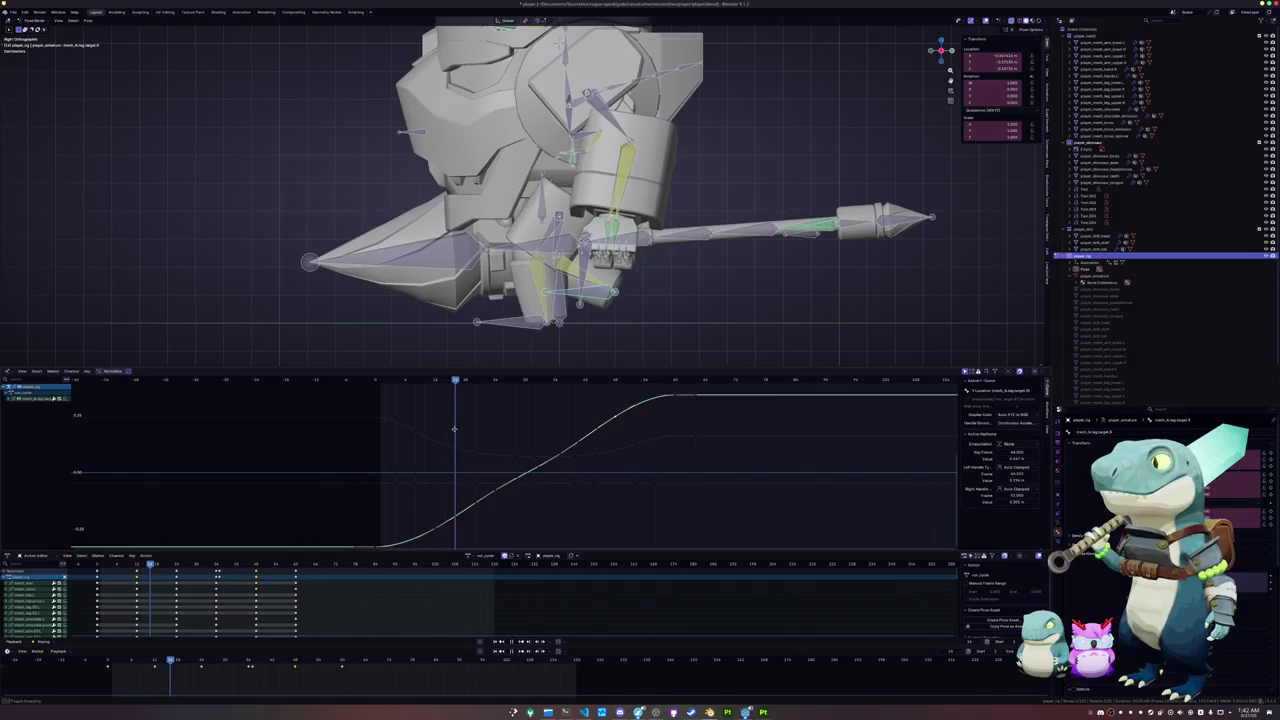
- Lower a key, ease its handle, and slide another key to frame 37, then review the stride
shift+scroll(451, 420, down, 3)
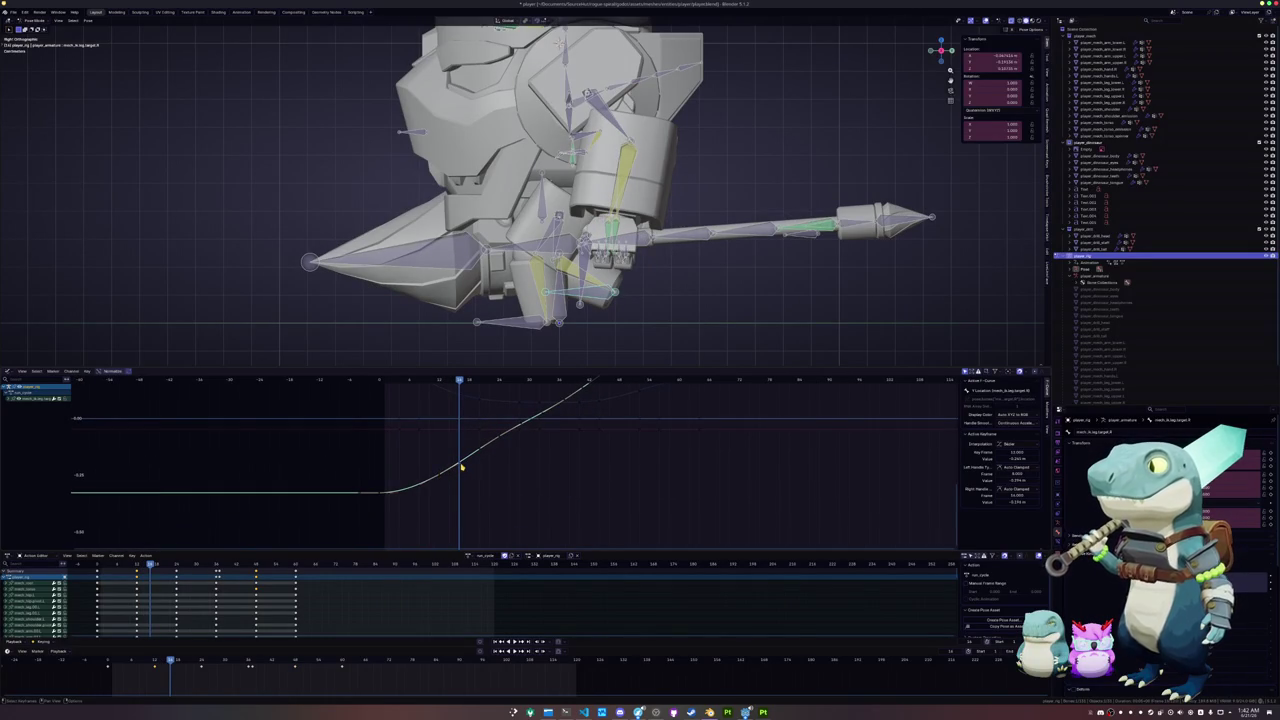
drag(440, 477, 440, 483)
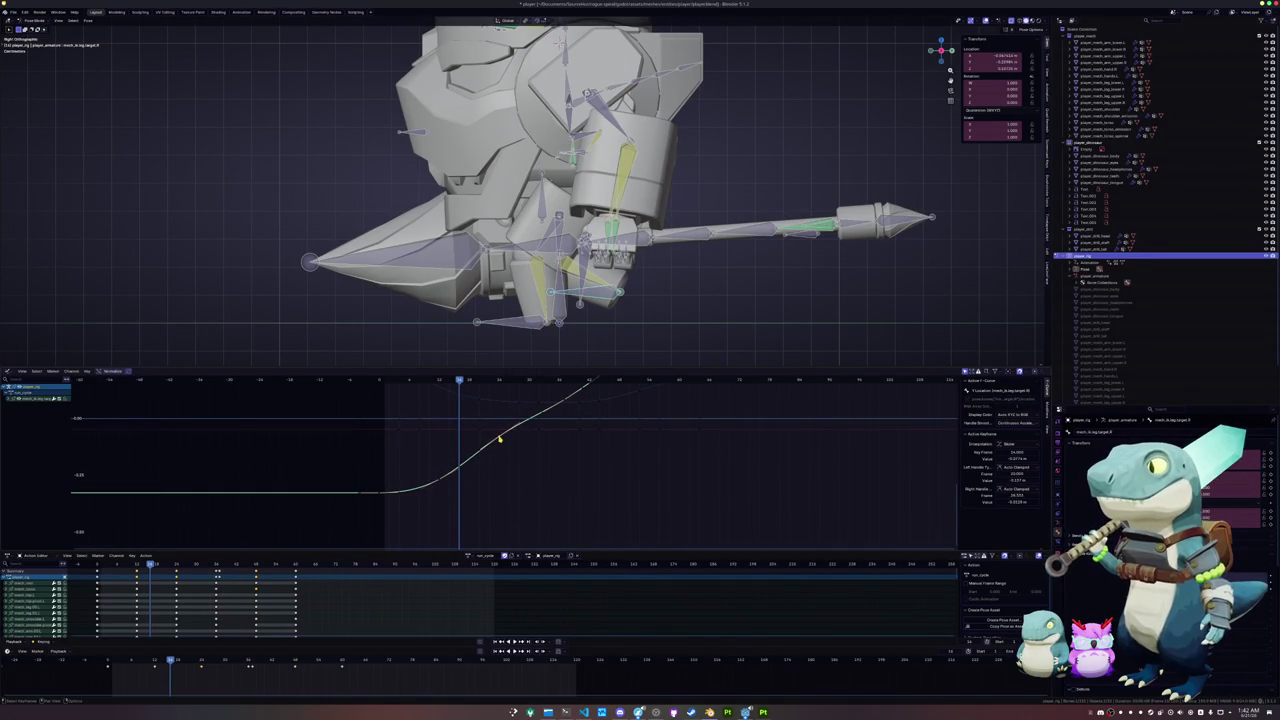
drag(499, 438, 501, 453)
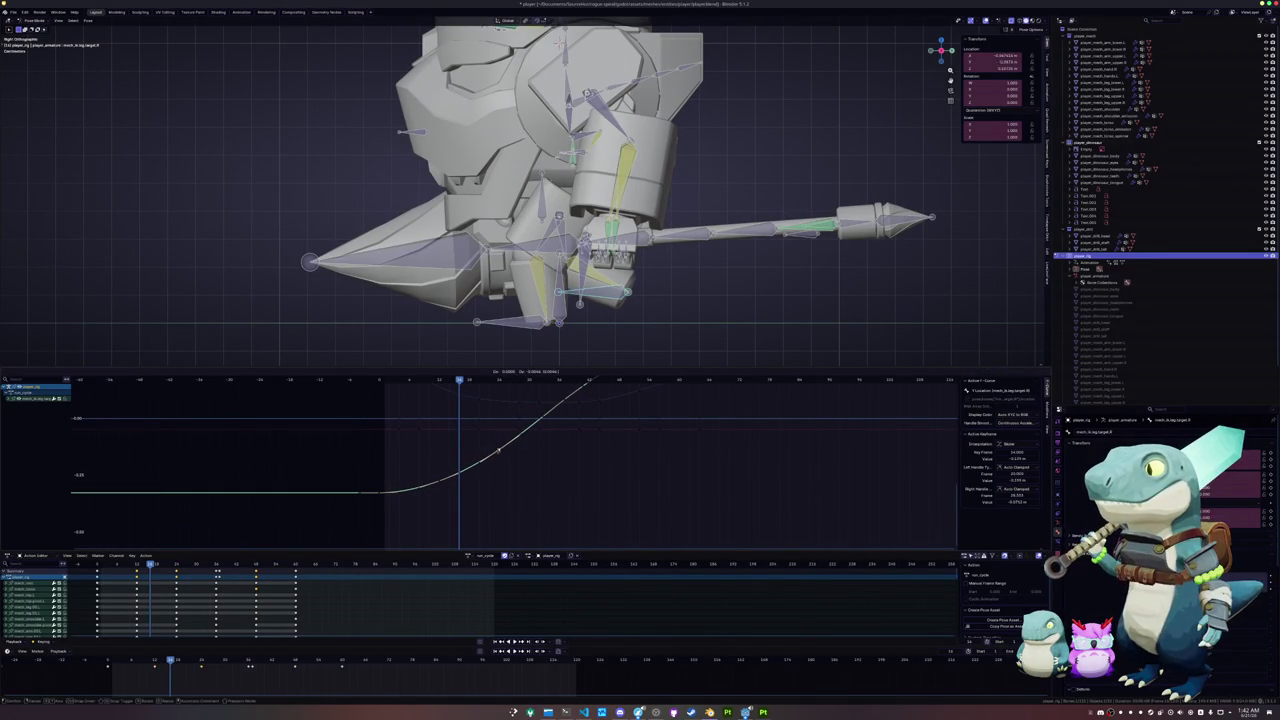
click(499, 456)
middle_drag(499, 456, 448, 500)
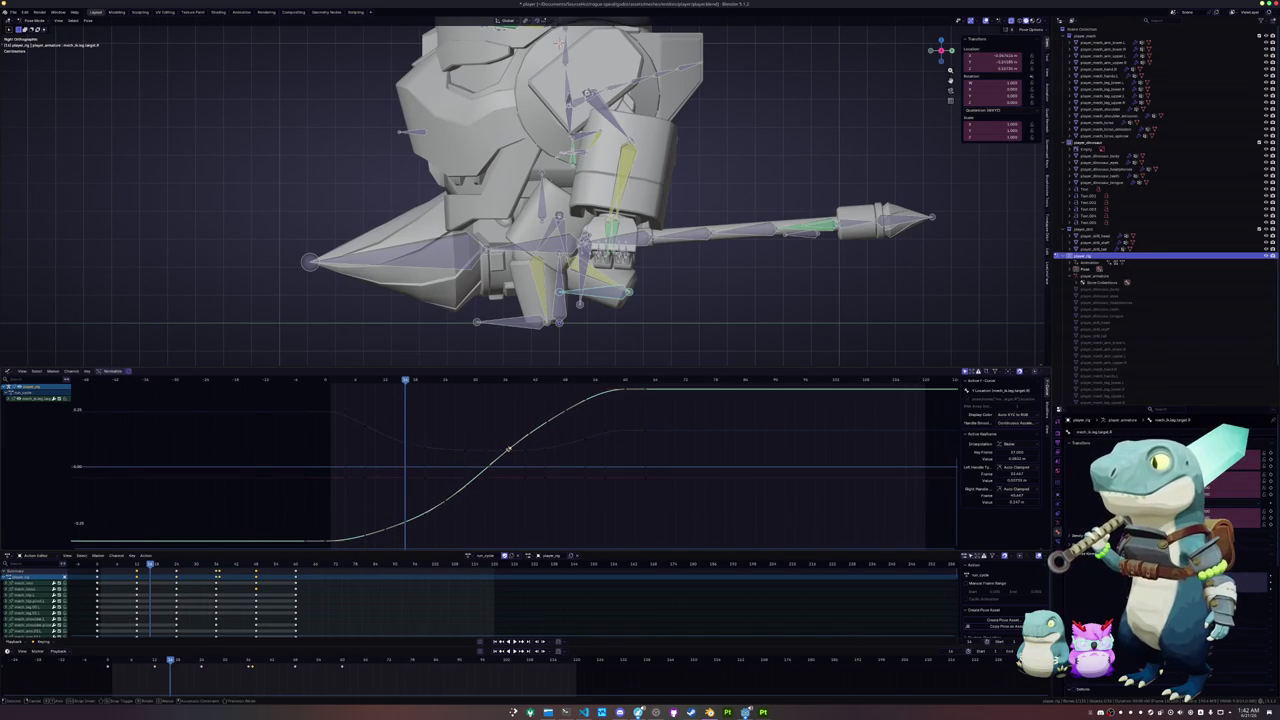
drag(507, 452, 524, 443)
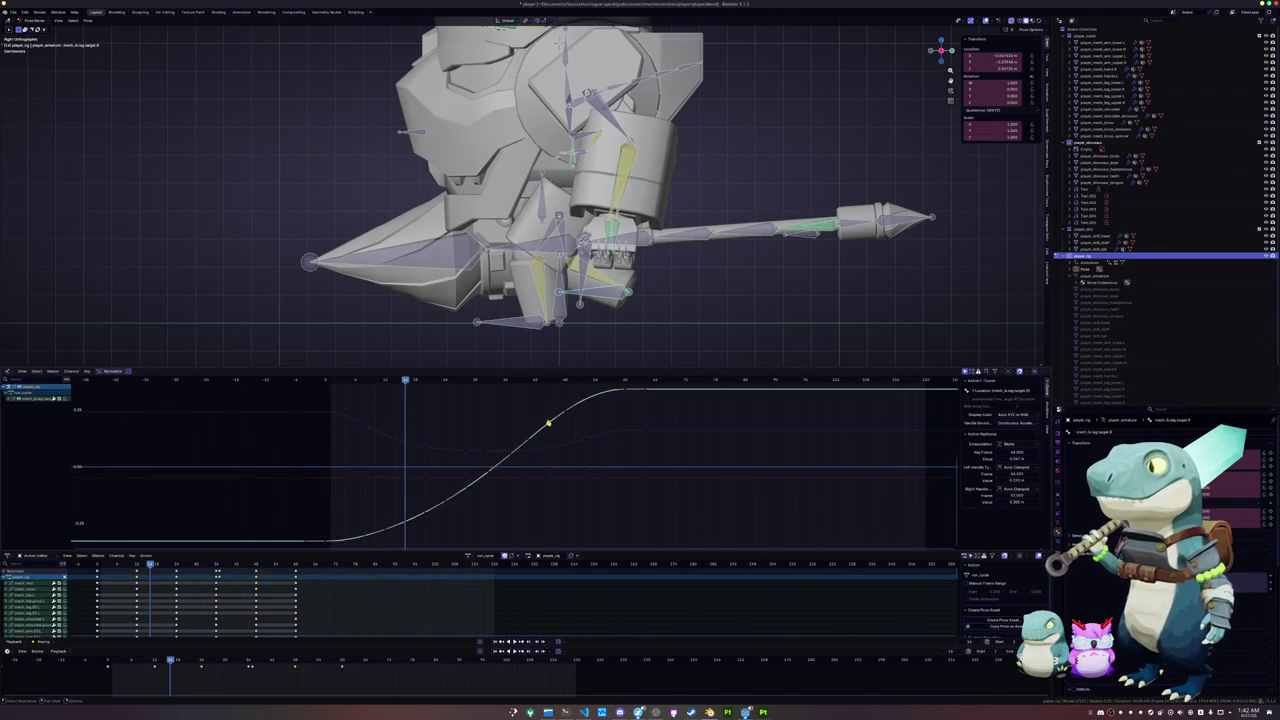
click(568, 415)
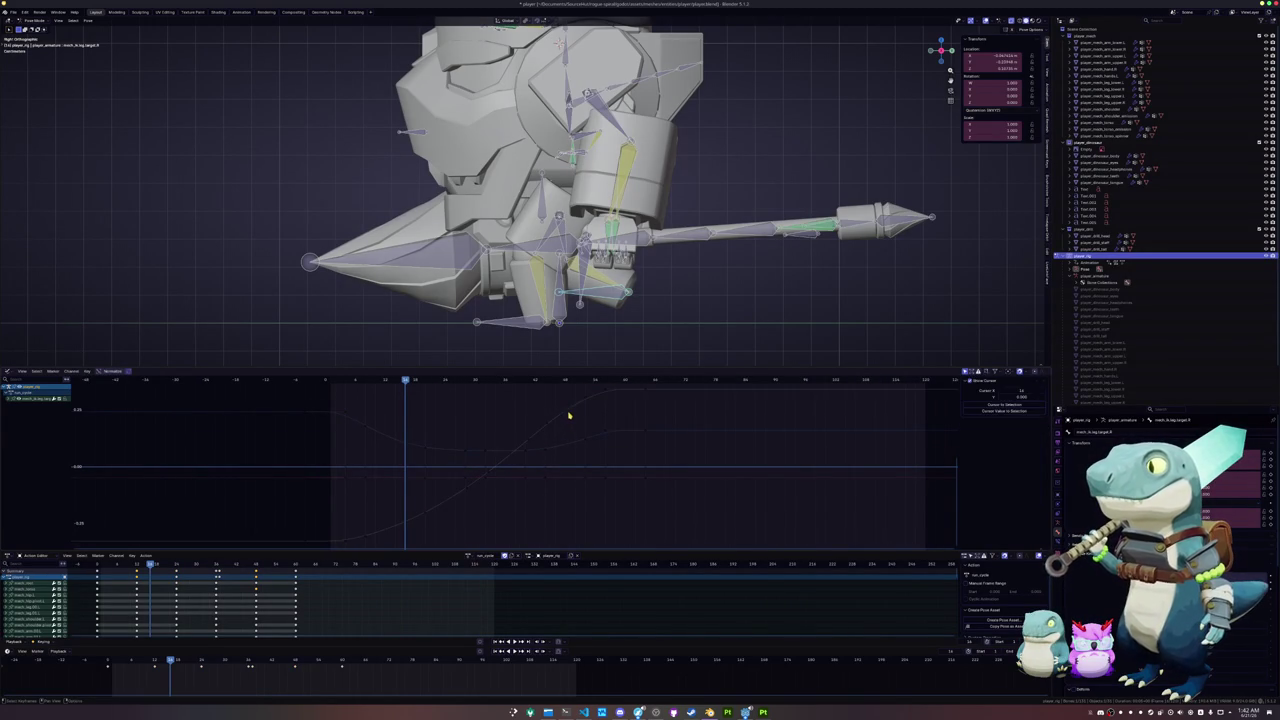
click(568, 415)
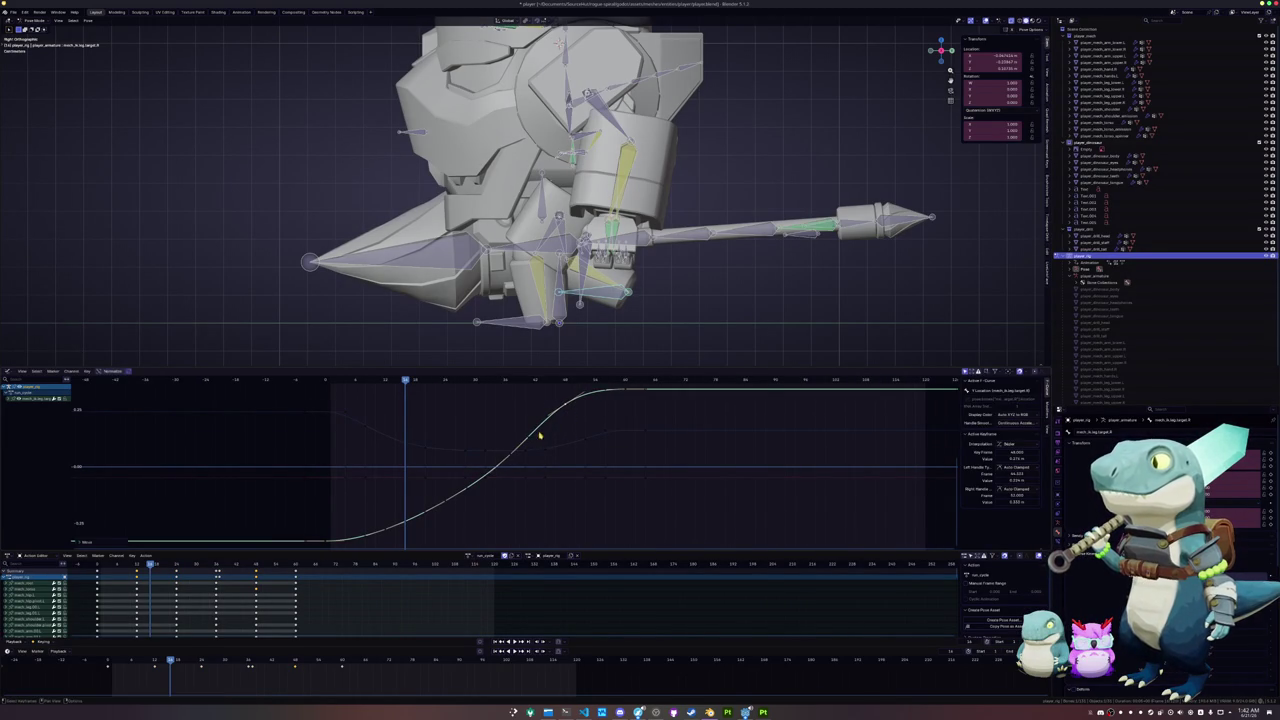
drag(511, 457, 511, 456)
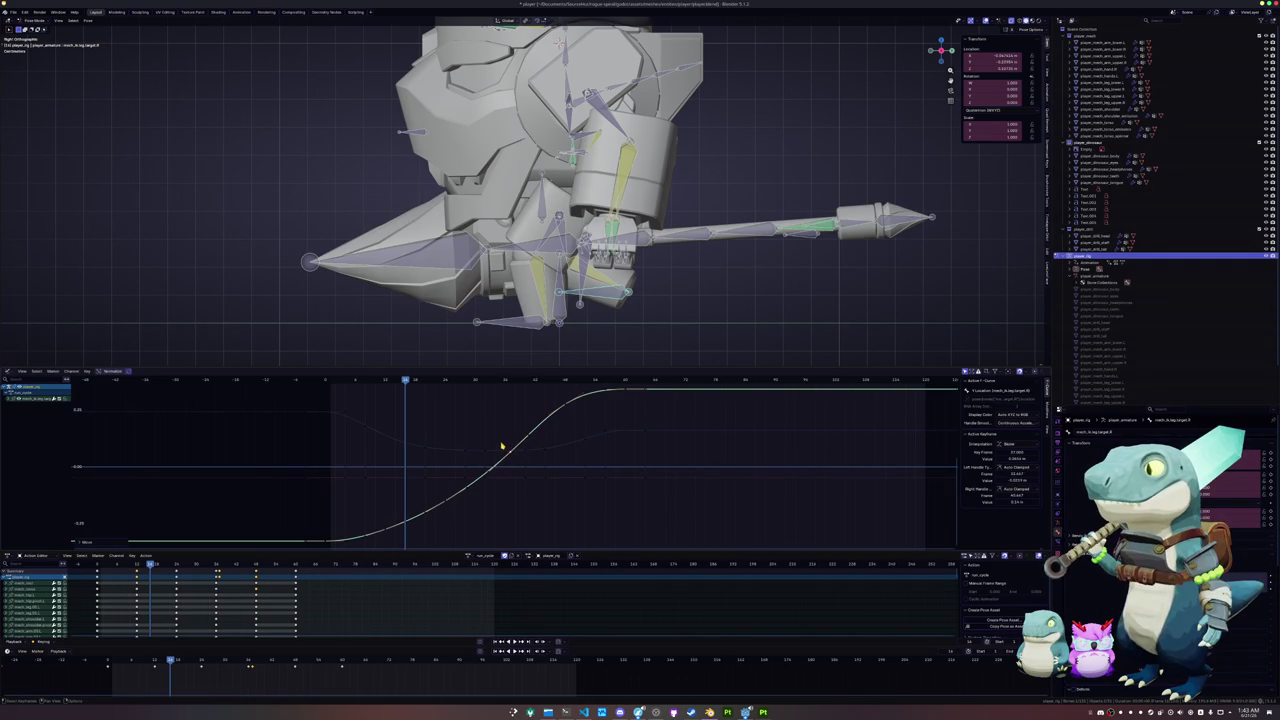
key(space)
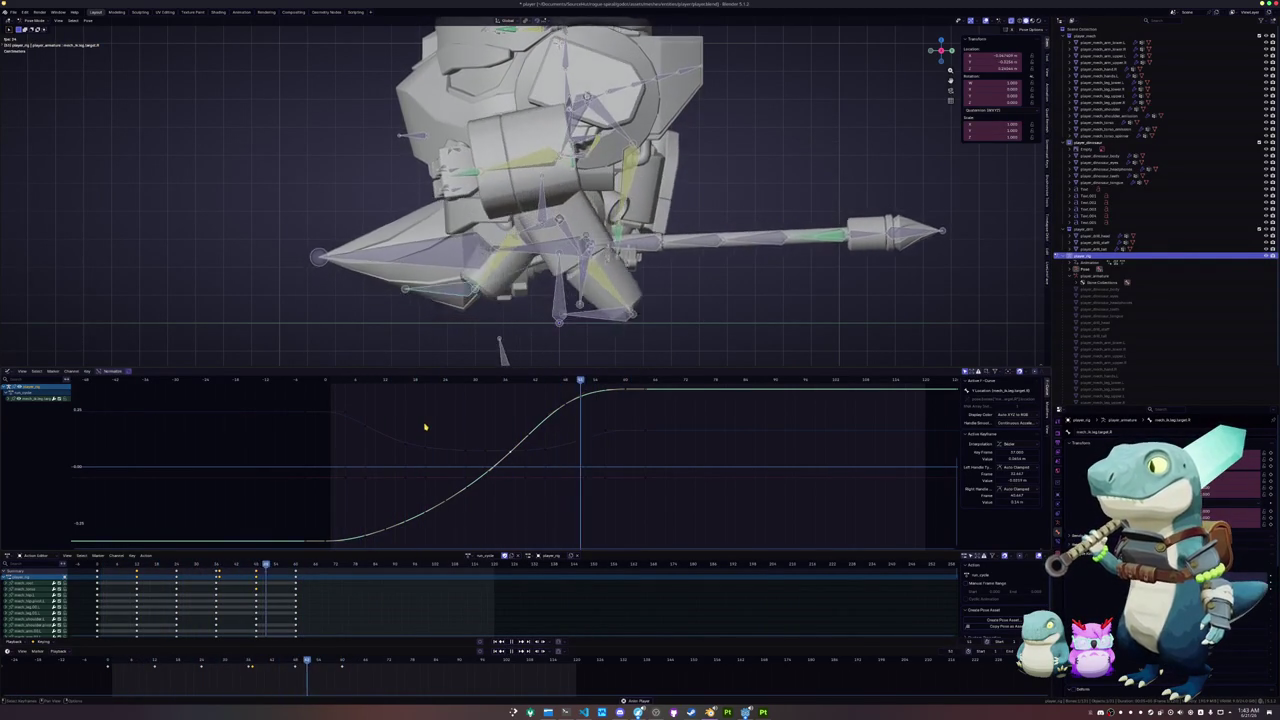
- Stop playback, compare poses across keyframes, and select the mech_torso bone in the viewport
key(space)
key(Left)
key(Left)
key(Left)
key(Left)
key(Left)
key(Left)
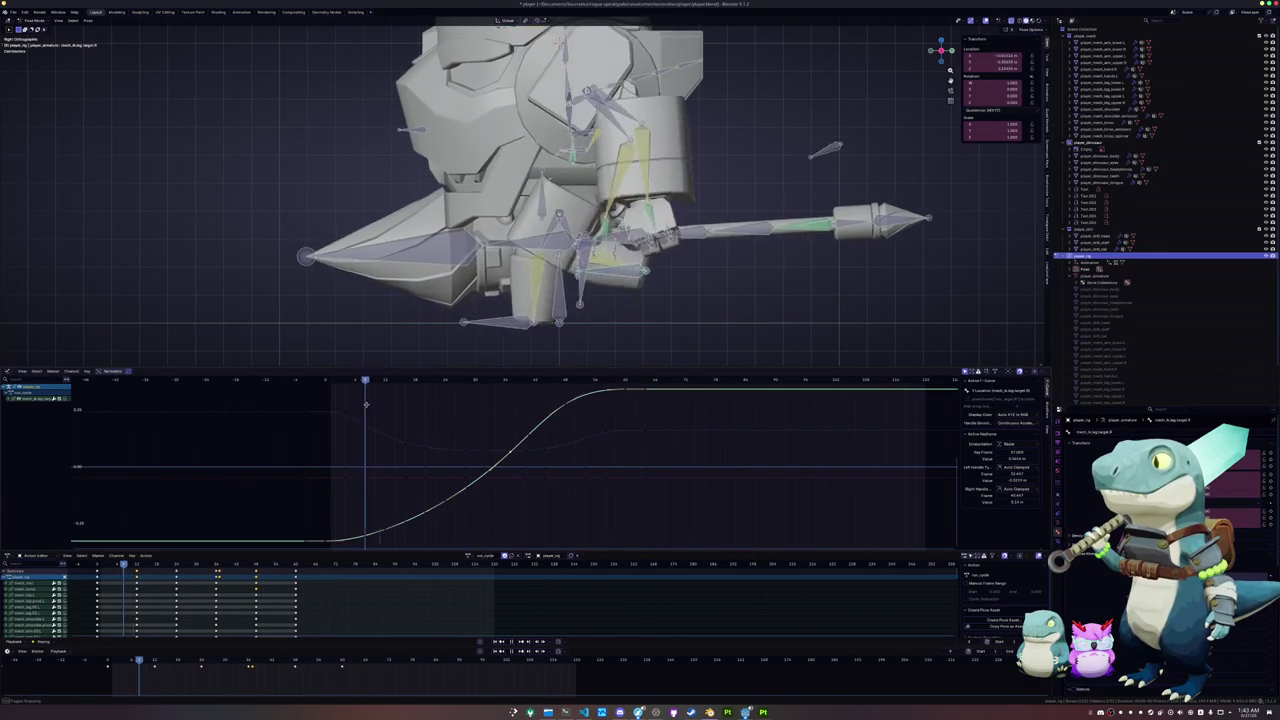
key(shift+Right)
key(shift+Left)
key(shift+Right)
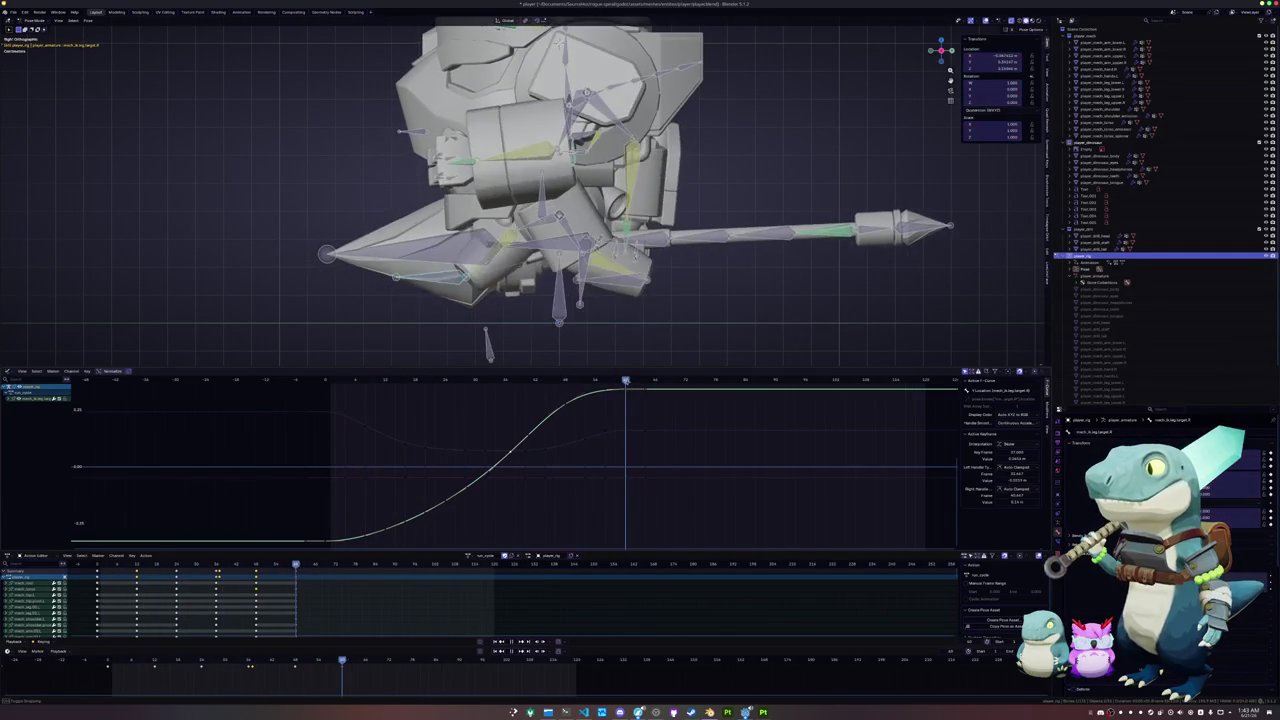
mouse_move(330, 390)
mouse_down()
mouse_move(625, 392)
mouse_move(366, 401)
mouse_move(523, 415)
mouse_move(507, 419)
mouse_up()
click(530, 333)
- Lower a torso curve key, duplicate the keys about 12 frames later, and preview the bob
click(507, 477)
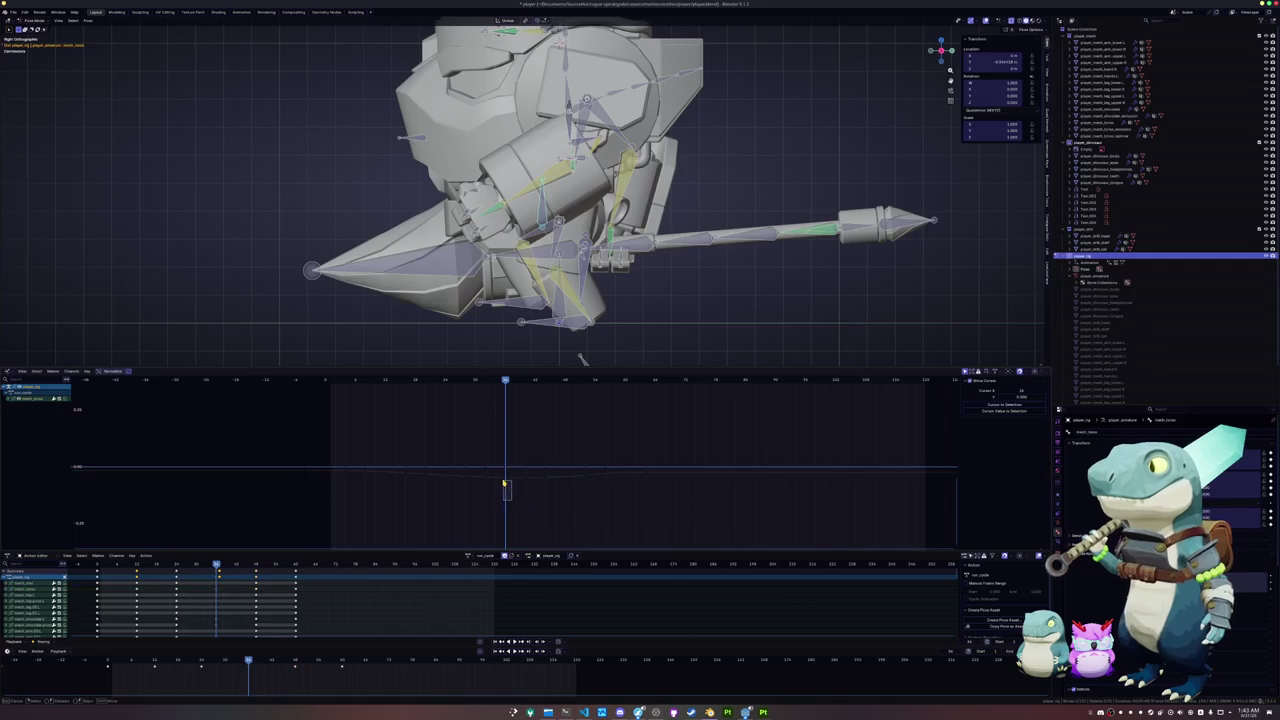
drag(507, 477, 507, 485)
key(i)
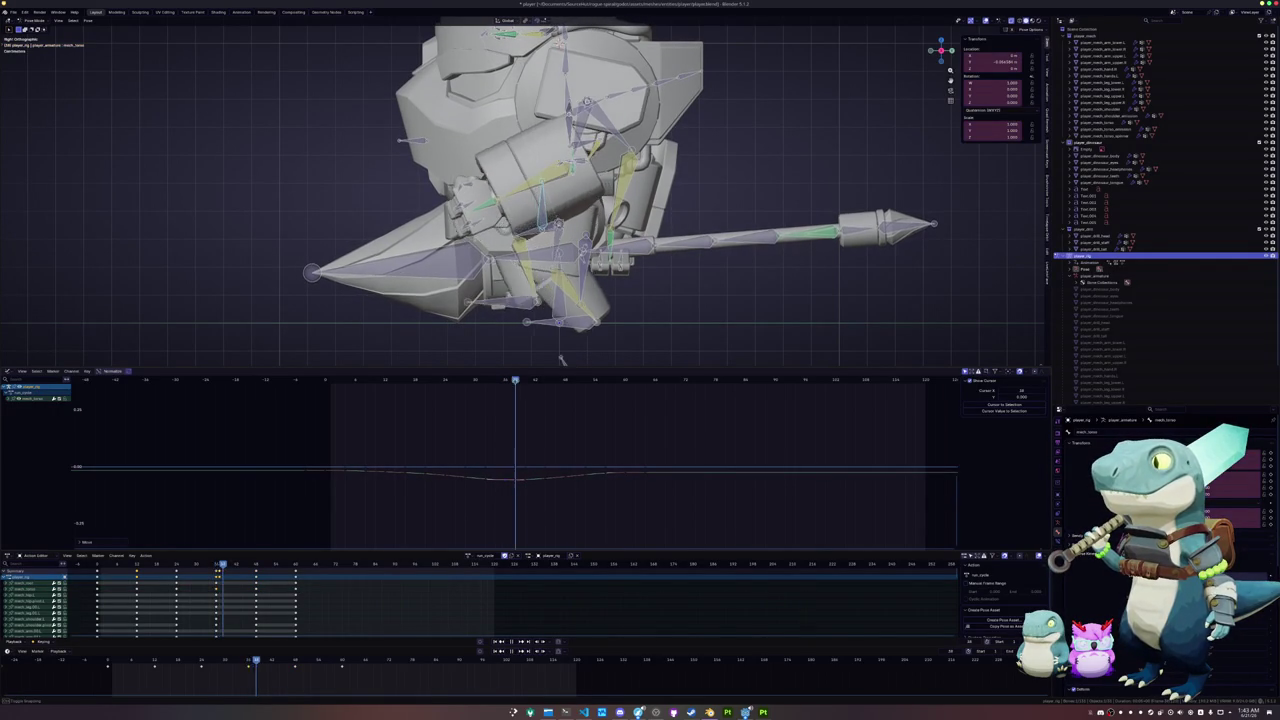
drag(510, 385, 562, 478)
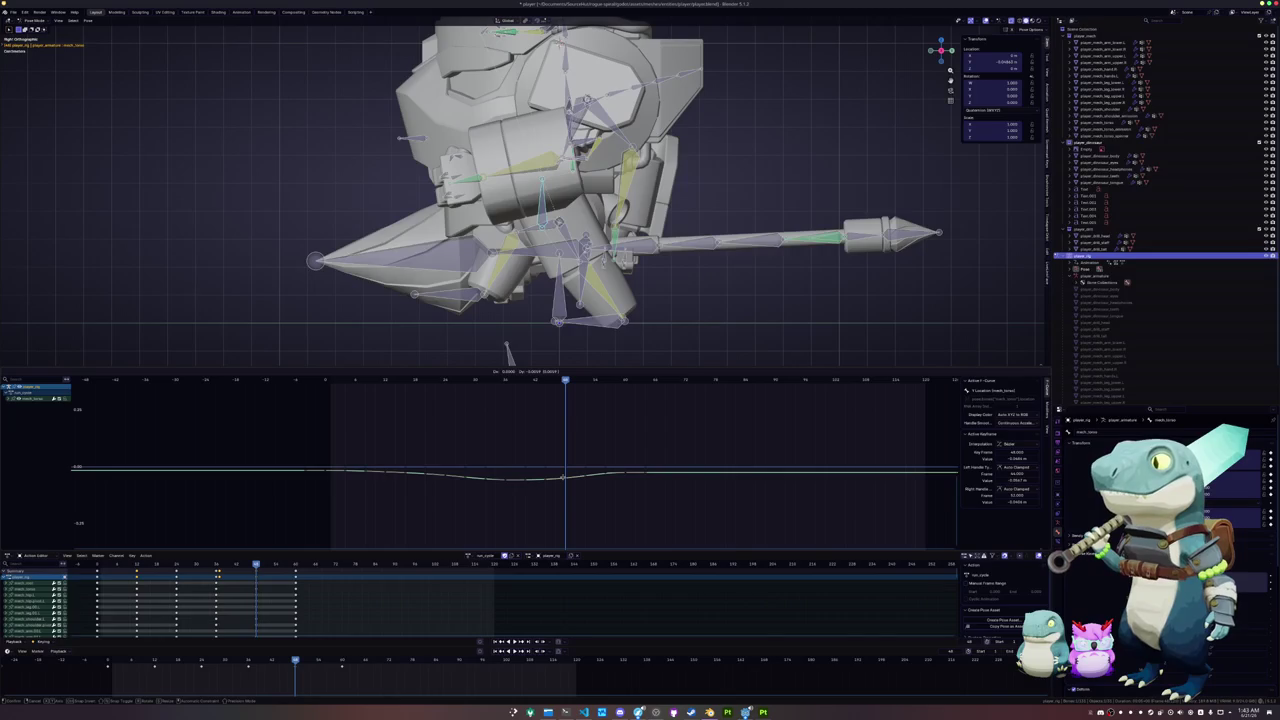
key(space)
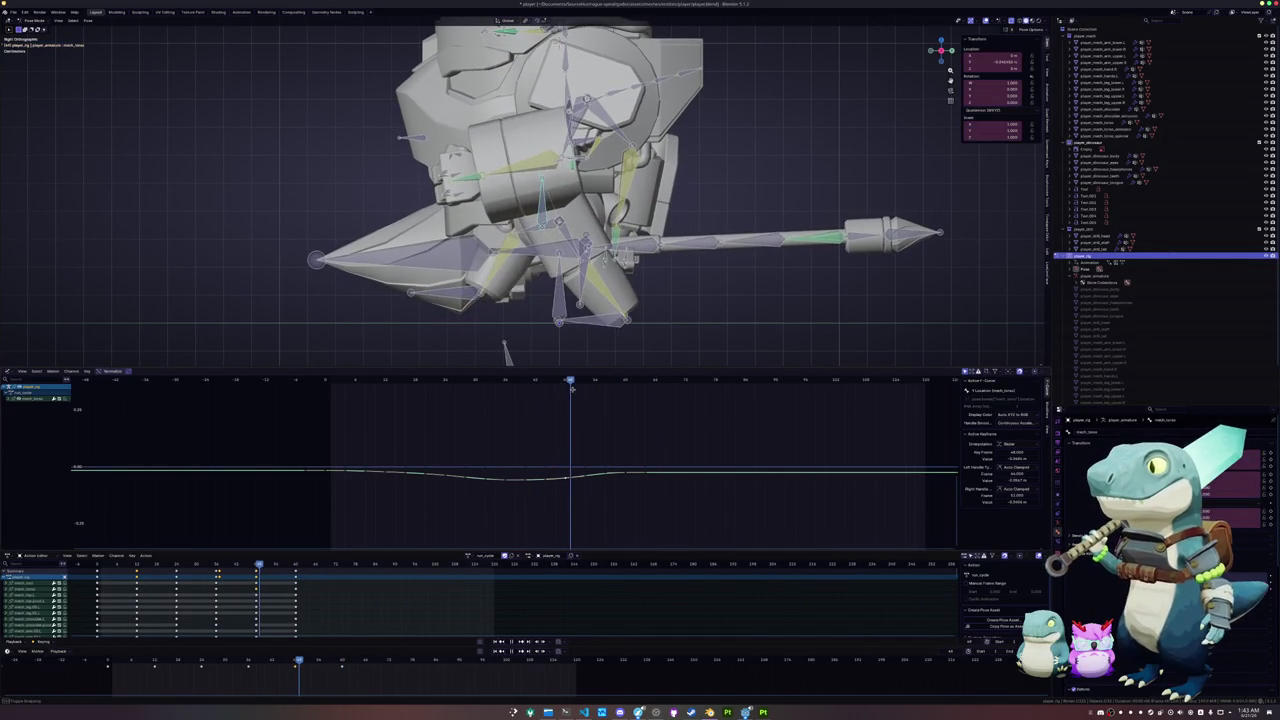
key(Escape)
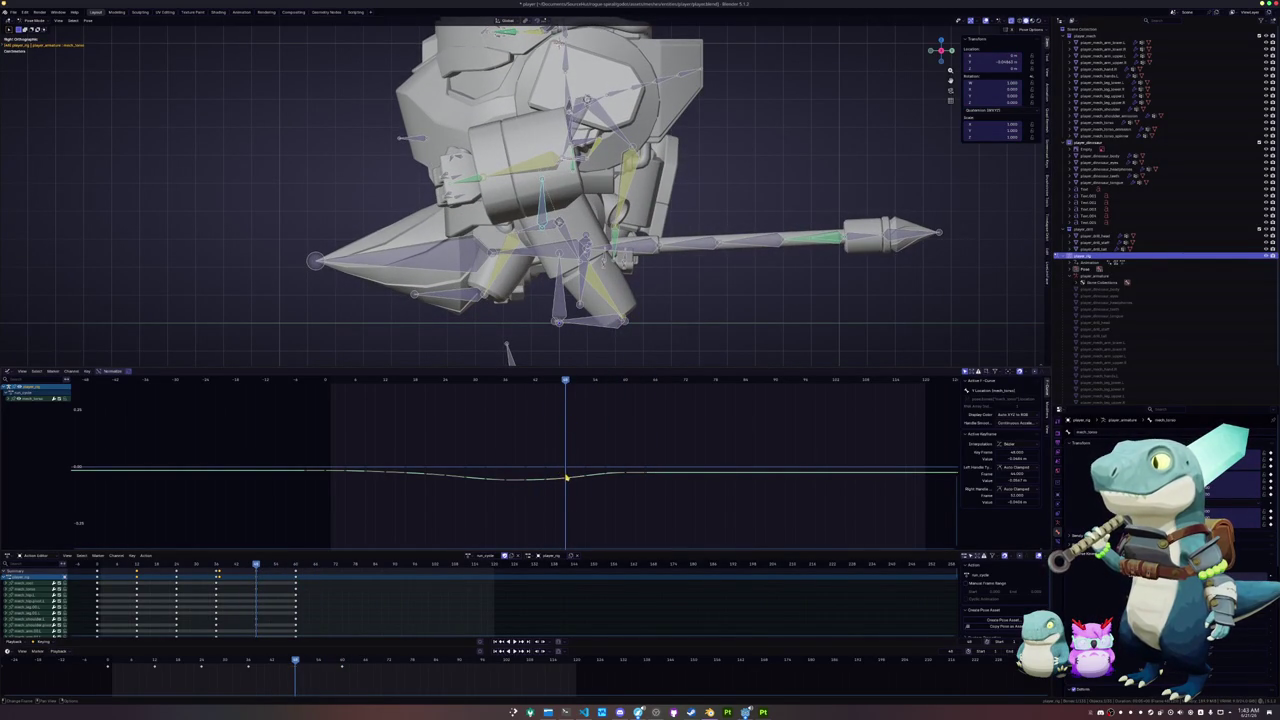
- Deepen the dip slightly and reposition the key at the bottom of the dip
drag(565, 481, 560, 484)
drag(536, 378, 527, 384)
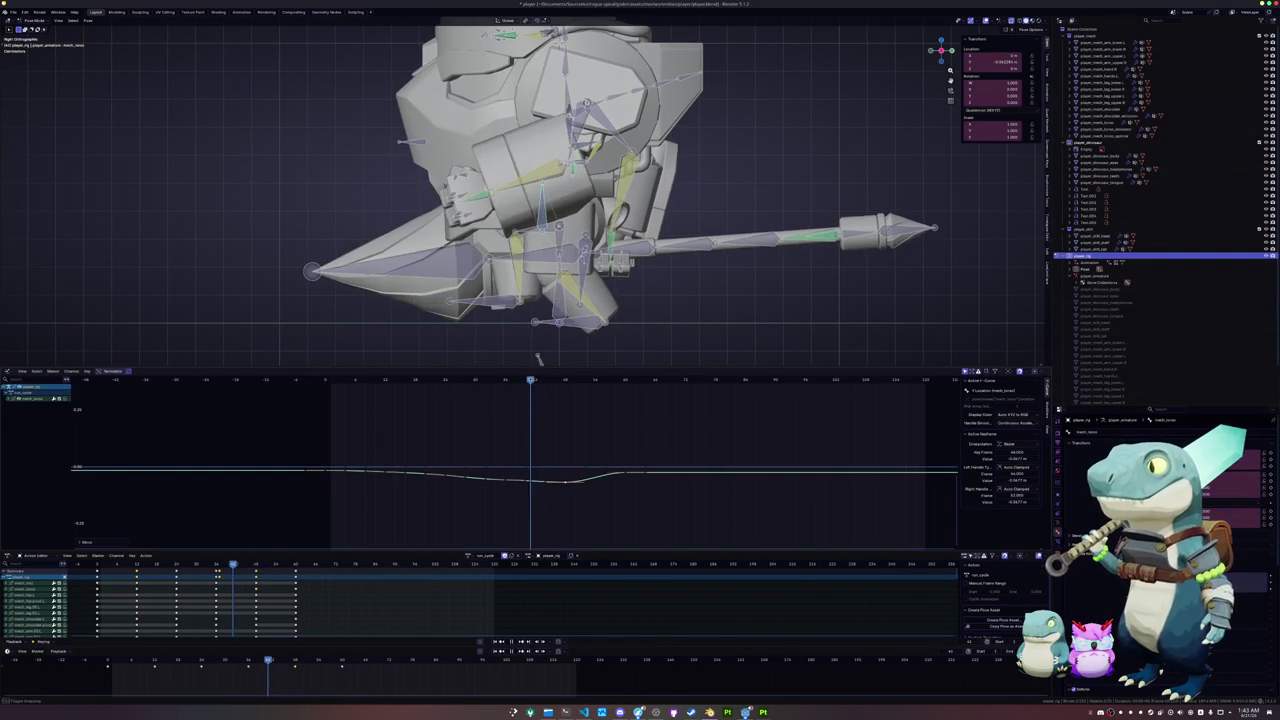
mouse_move(528, 484)
ctrl+middle_down()
mouse_move(551, 435)
mouse_move(543, 447)
ctrl+middle_up()
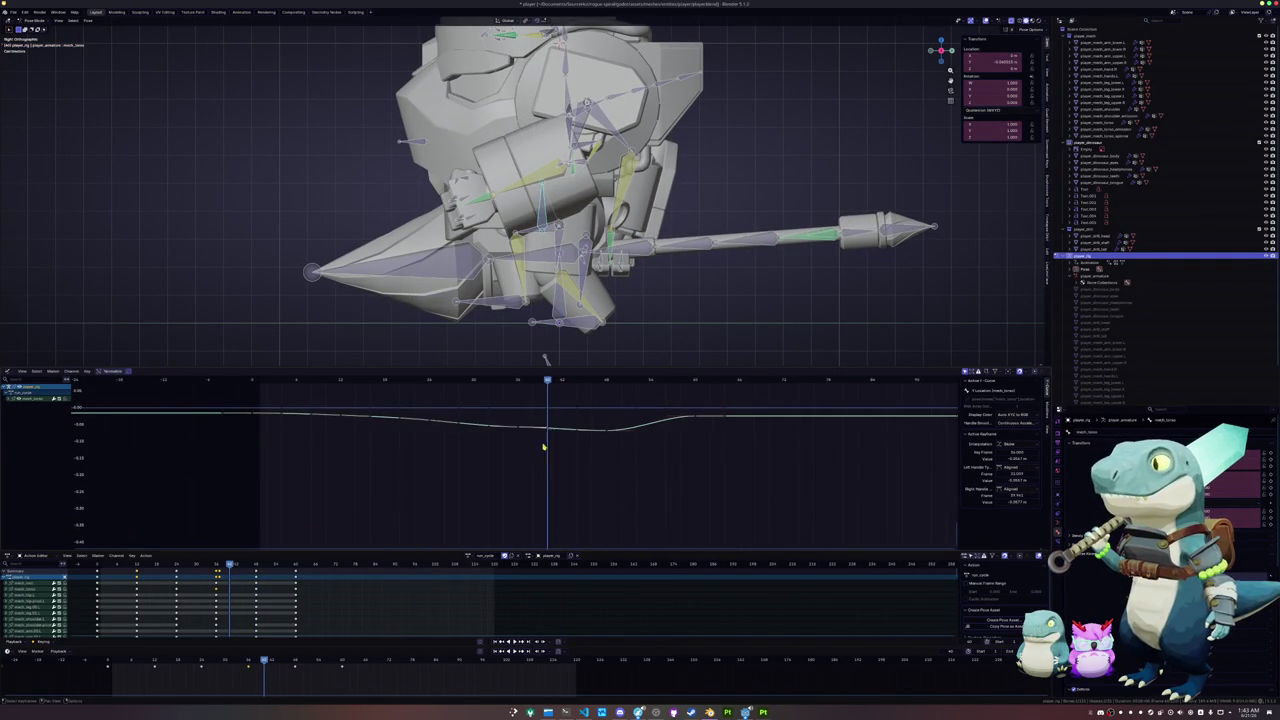
click(524, 428)
key(g)
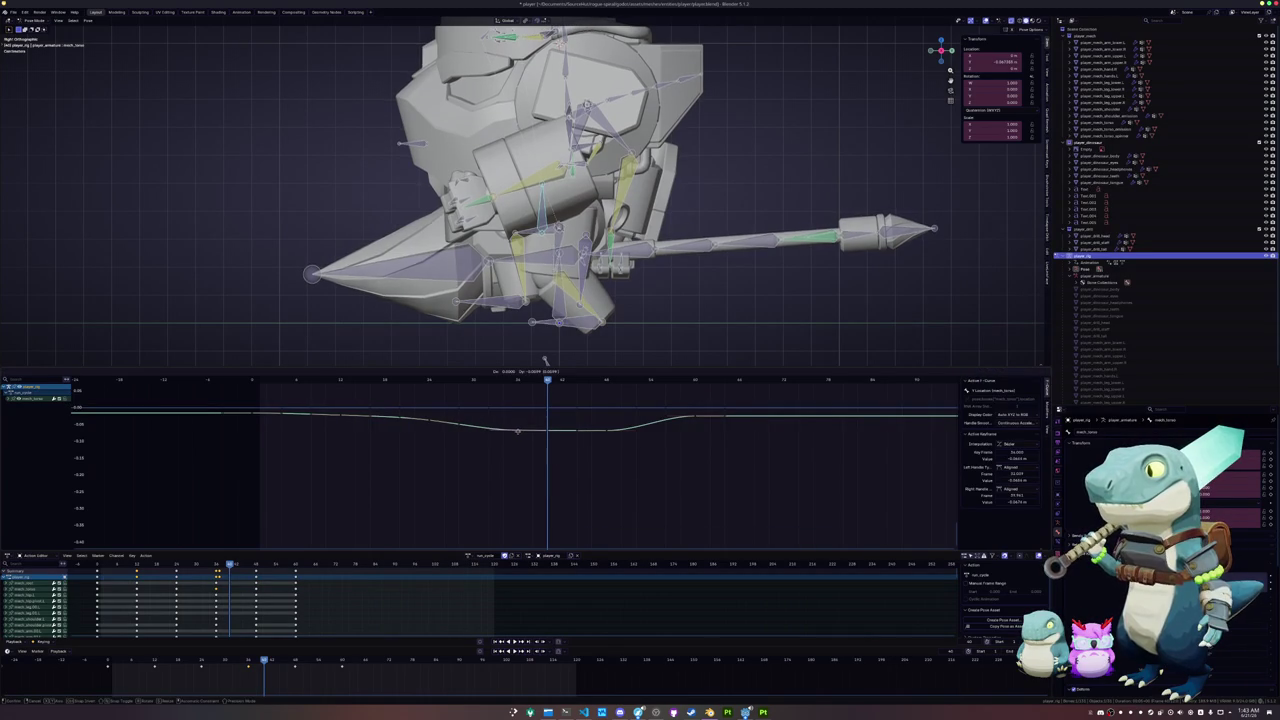
click(518, 430)
key(g)
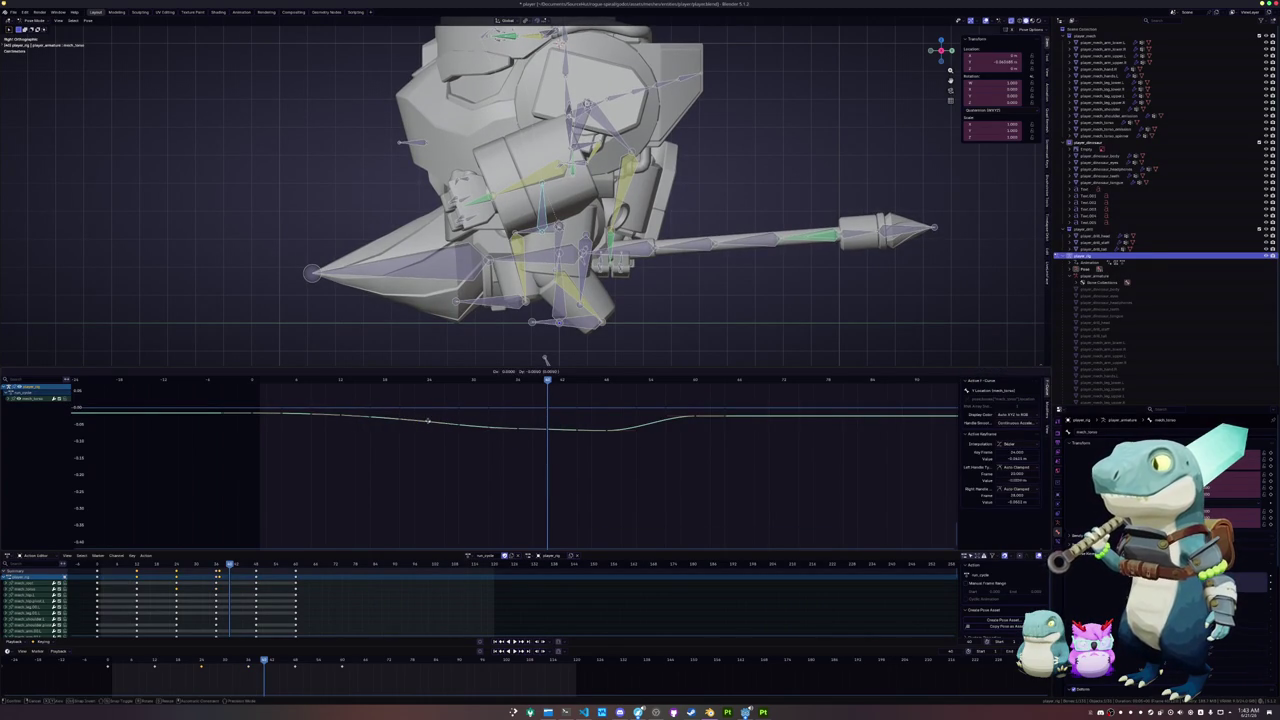
right_click(427, 421)
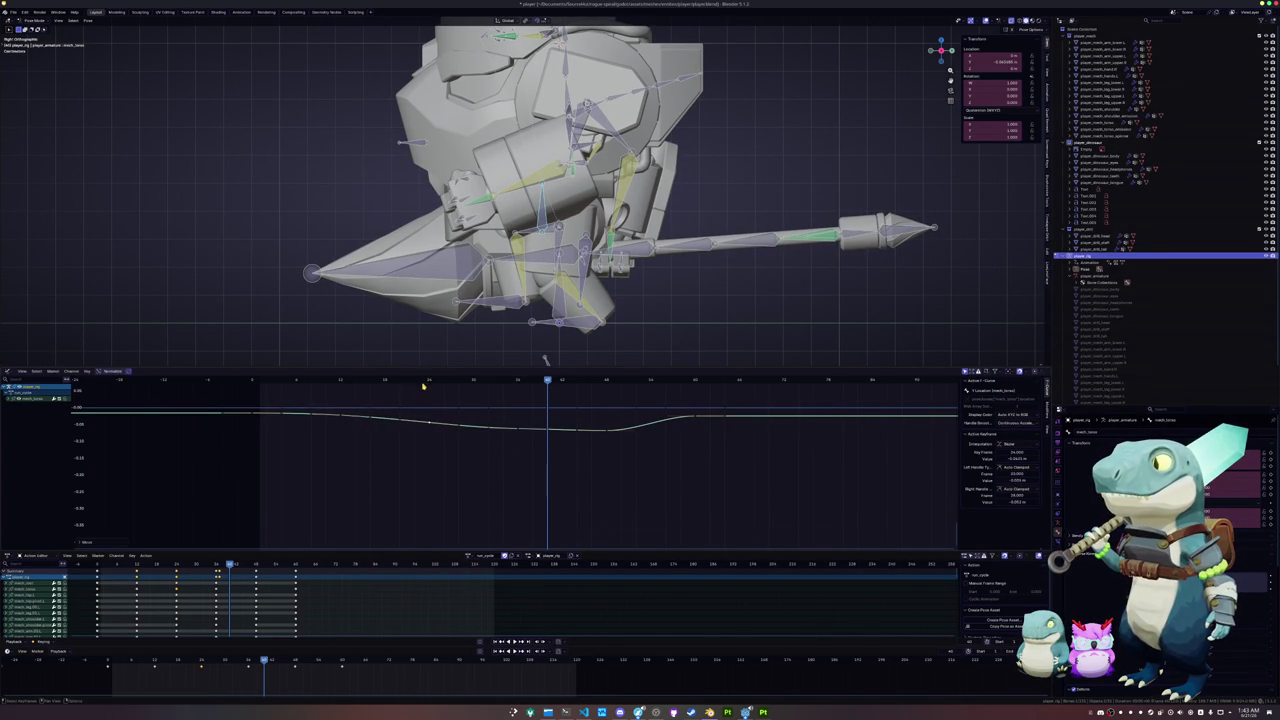
- Slide the keyframe near the dip's start later in time so the curve eases down gradually
click(345, 418)
key(g)
click(474, 421)
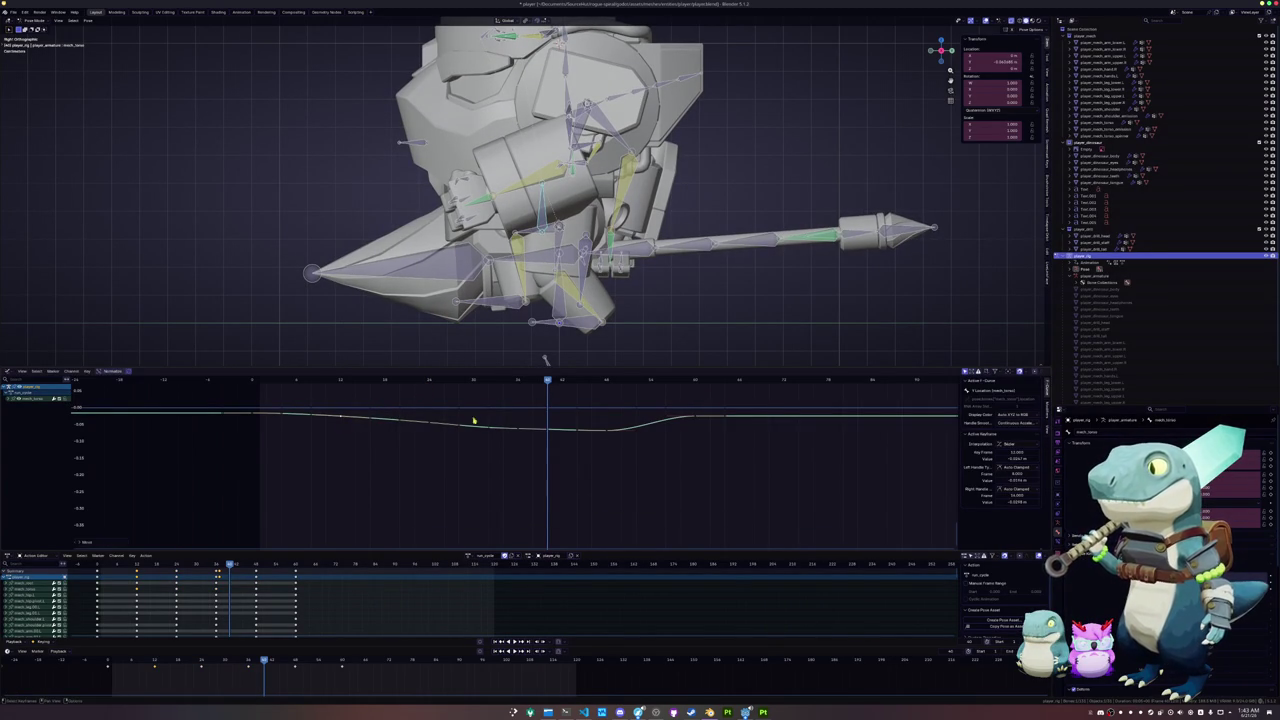
key(g)
click(440, 424)
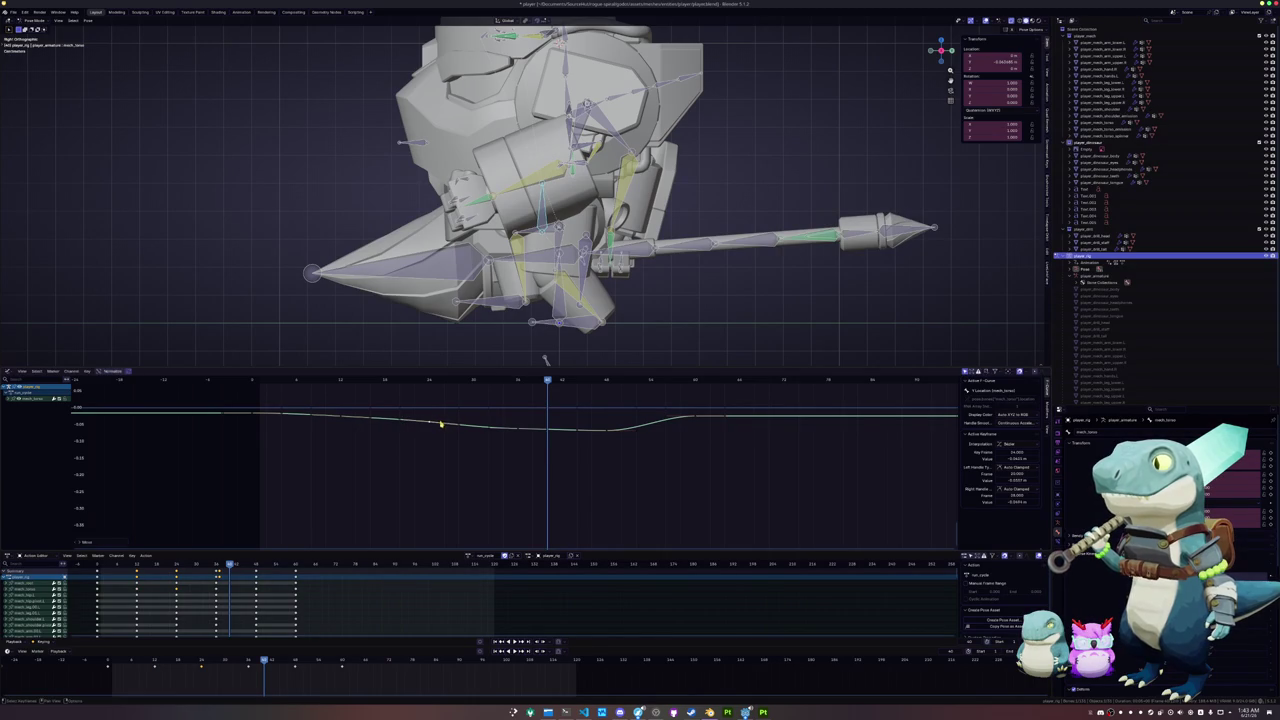
key(g)
click(530, 430)
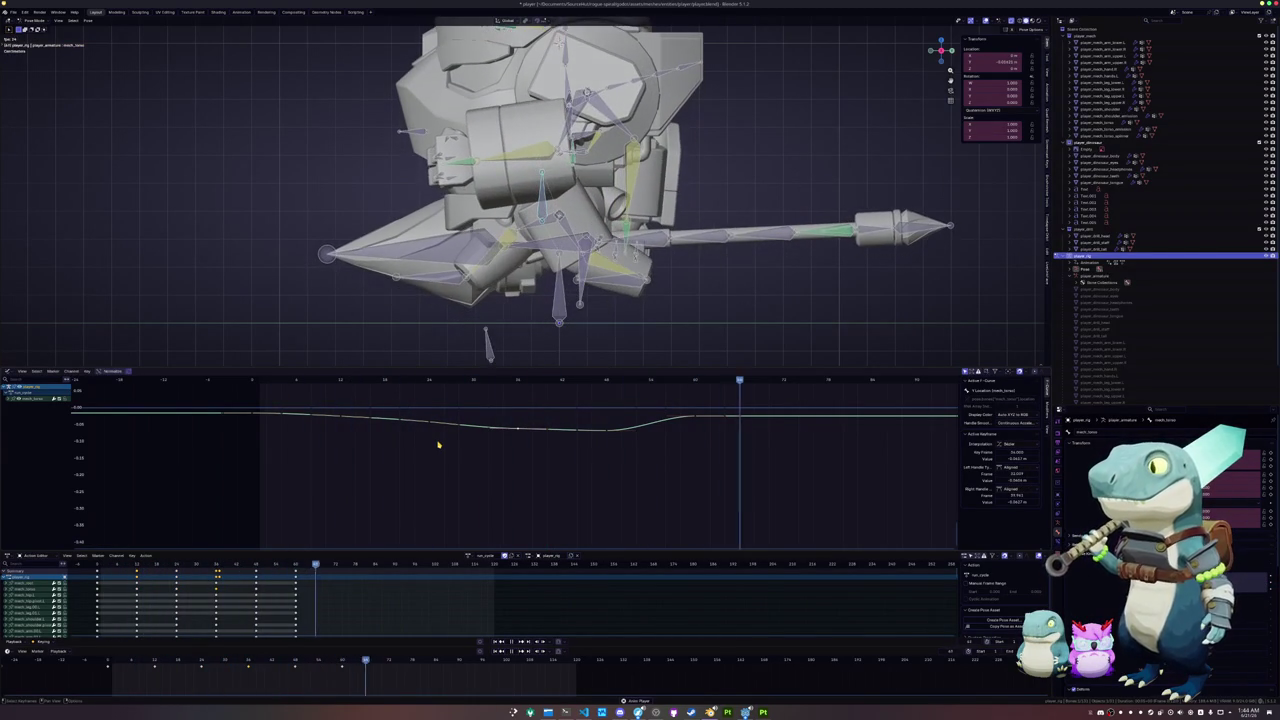
- Nudge the dip-bottom key's value, then box-select the stretch of keys along the dip
click(601, 381)
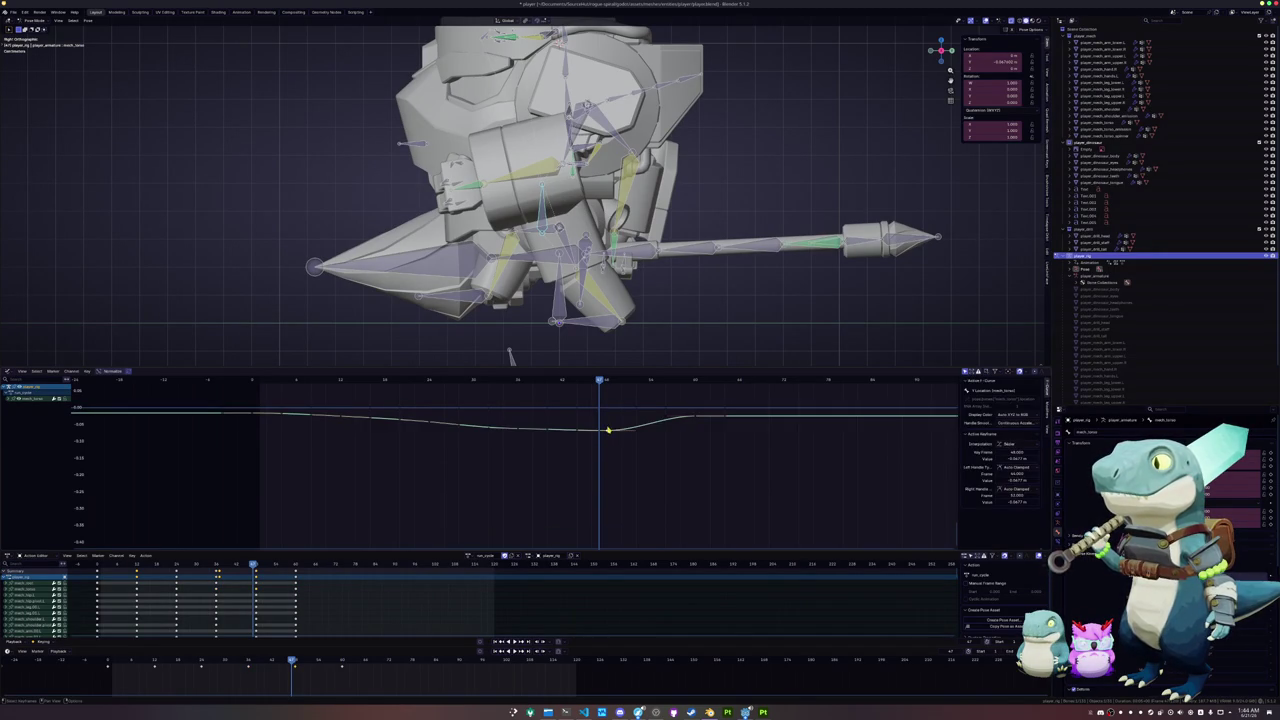
drag(600, 382, 606, 381)
key(g)
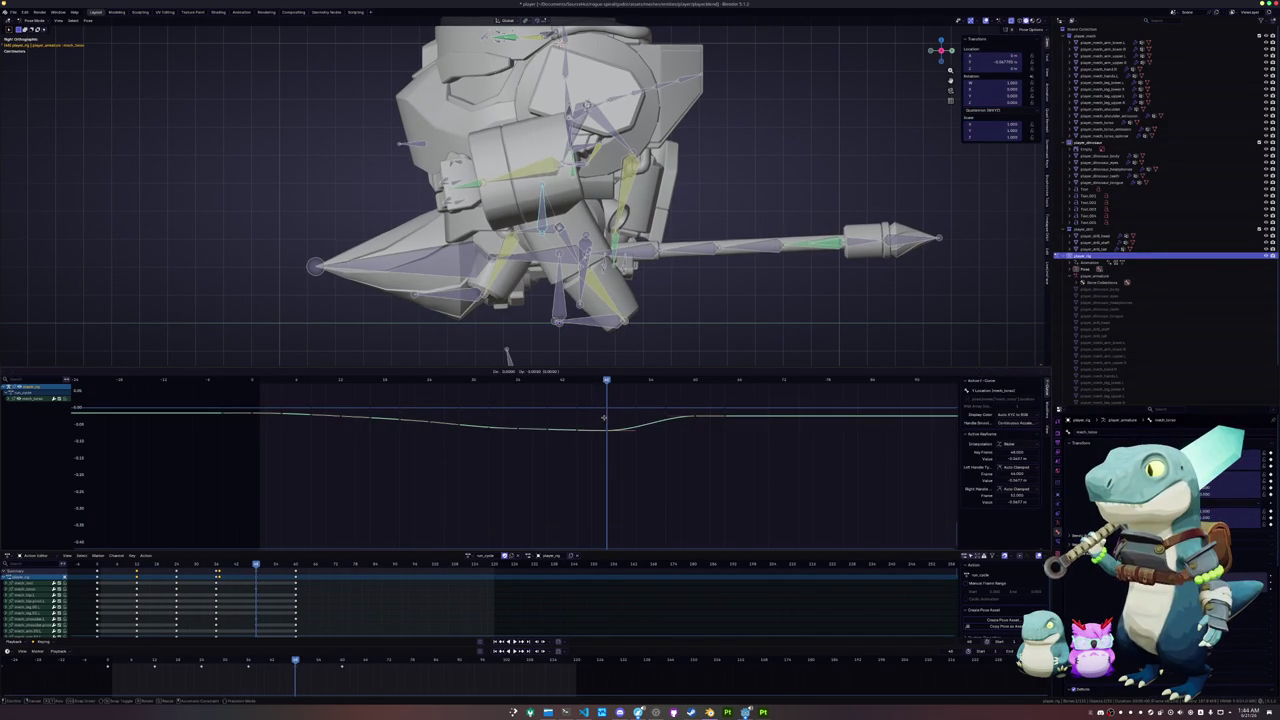
click(604, 424)
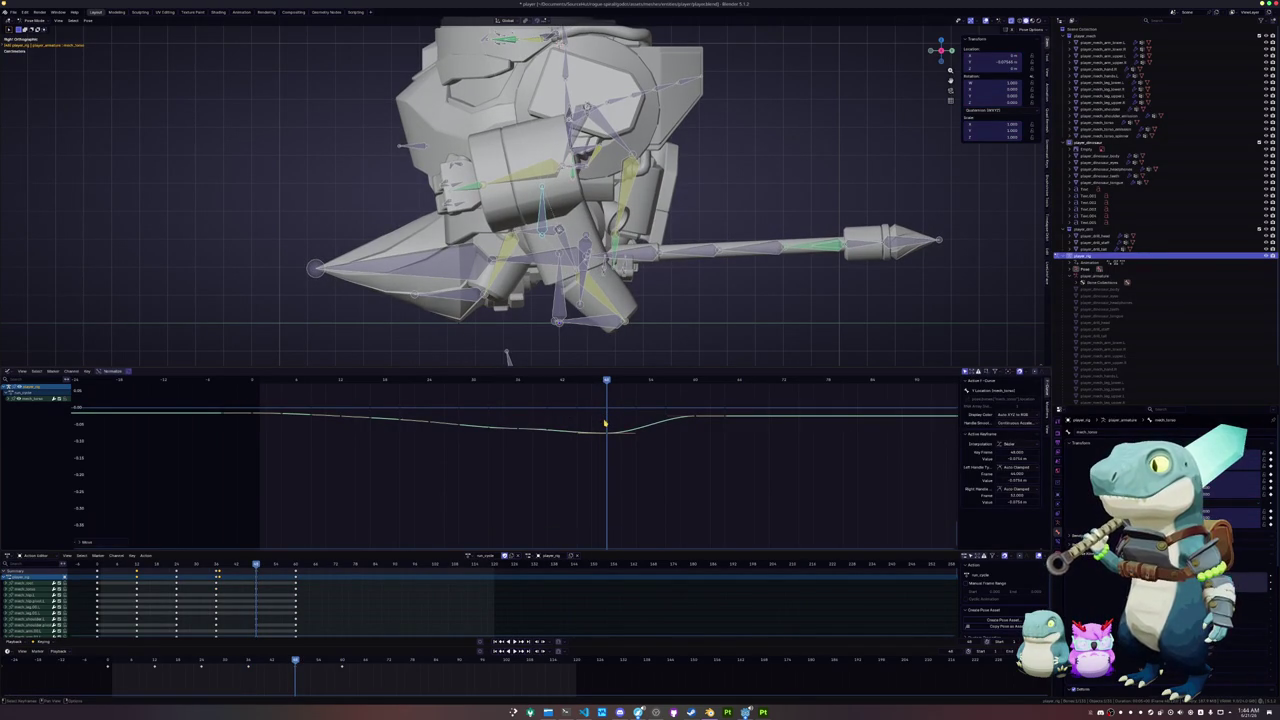
click(518, 431)
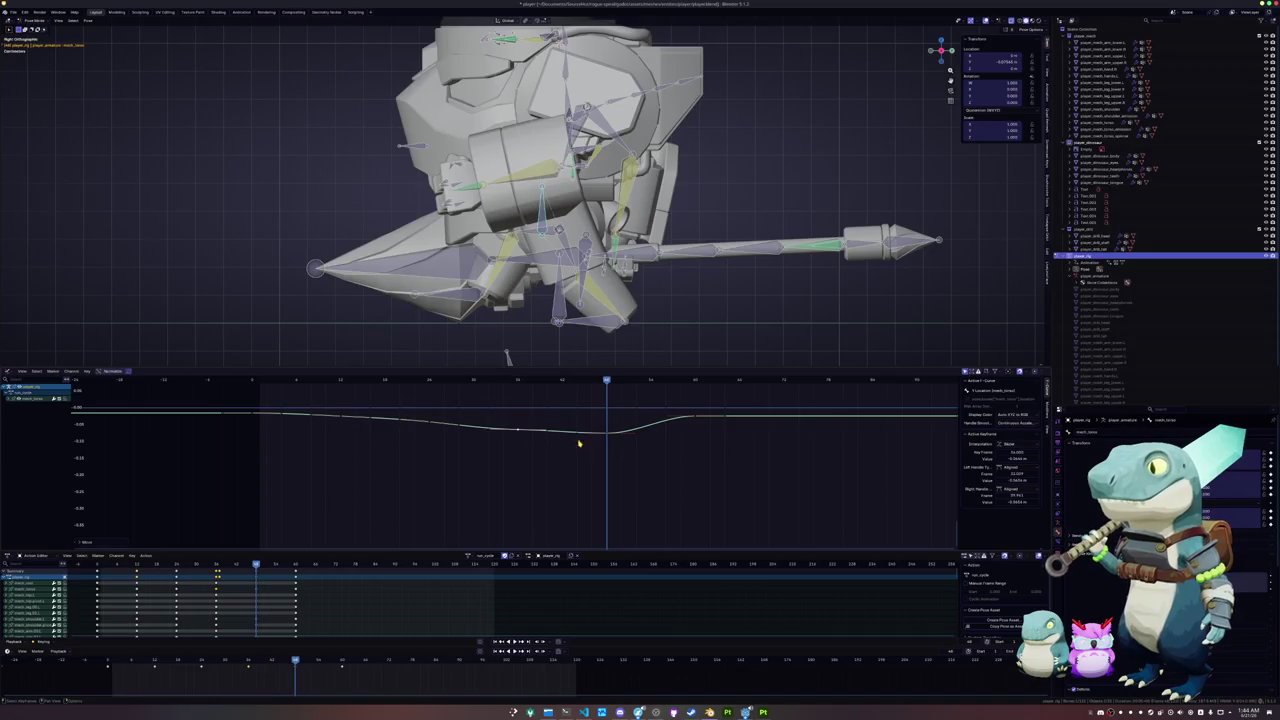
drag(620, 445, 494, 420)
- Set the selected dip keys to Bezier interpolation with Auto Clamped handles
right_click(489, 416)
mouse_move(465, 449)
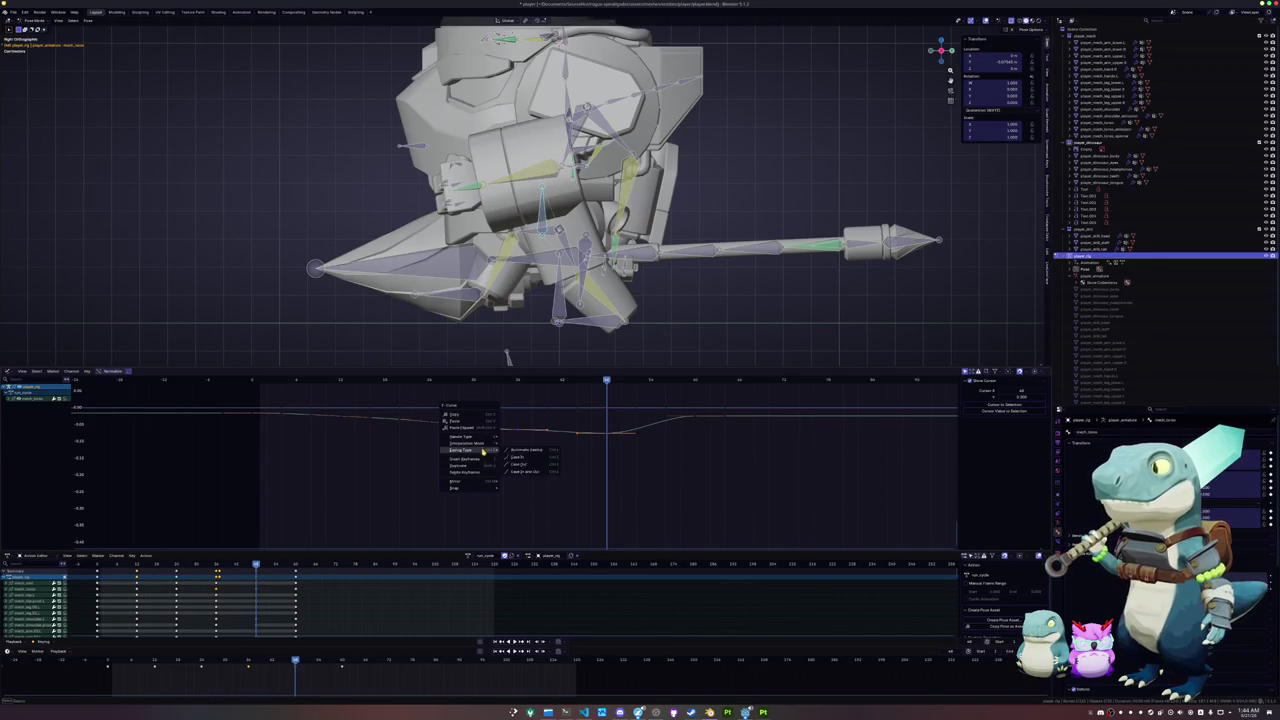
click(521, 466)
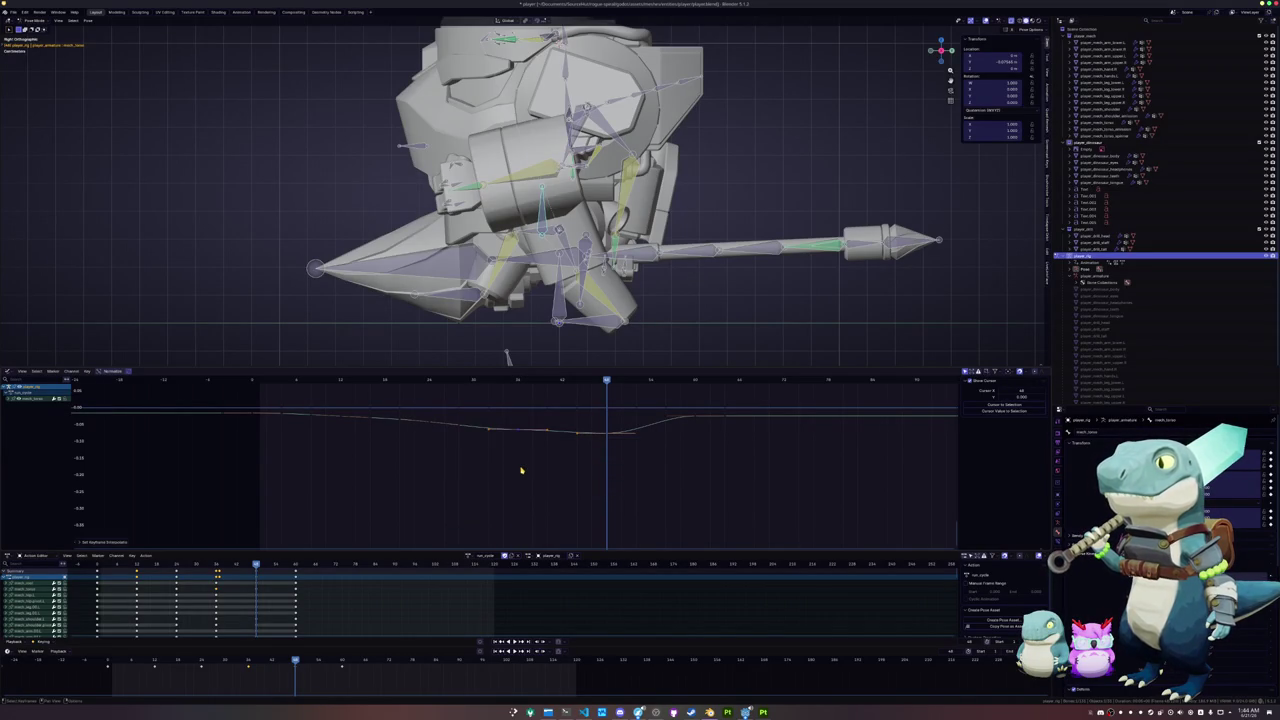
right_click(500, 457)
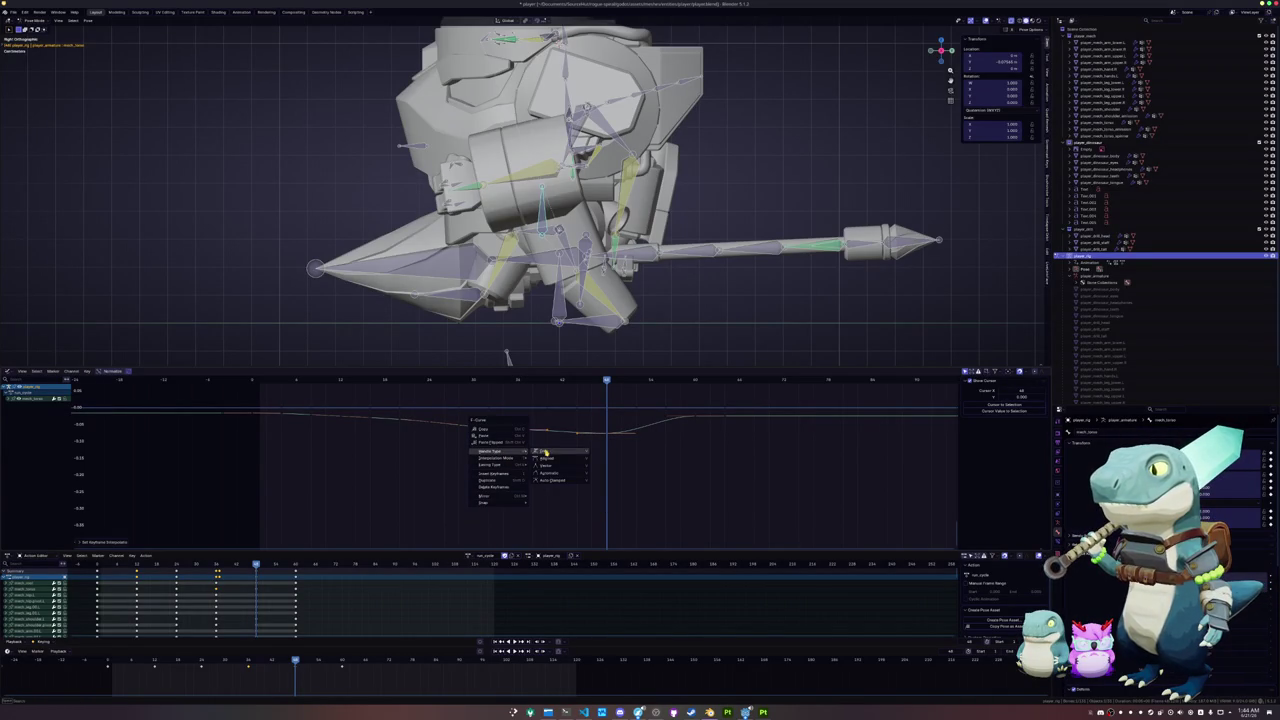
click(549, 478)
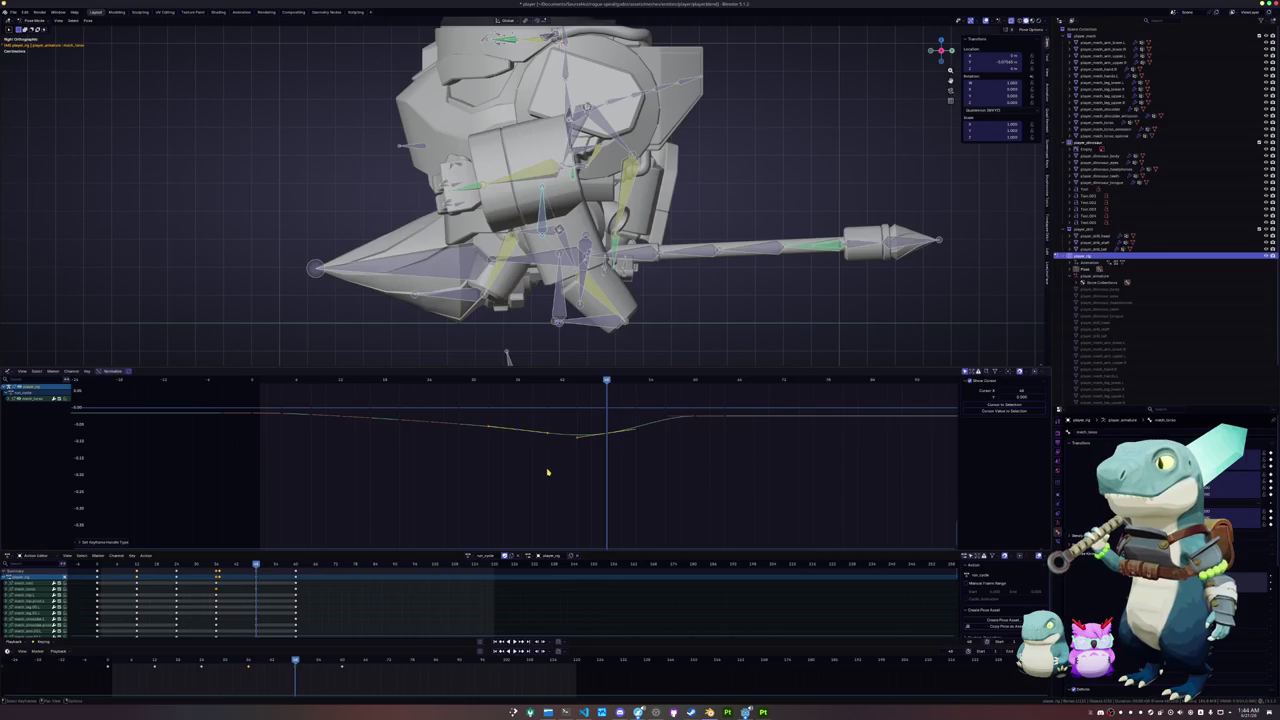
alt+scroll(478, 449, up, 15)
alt+scroll(478, 449, up, 2)
alt+scroll(478, 449, down, 8)
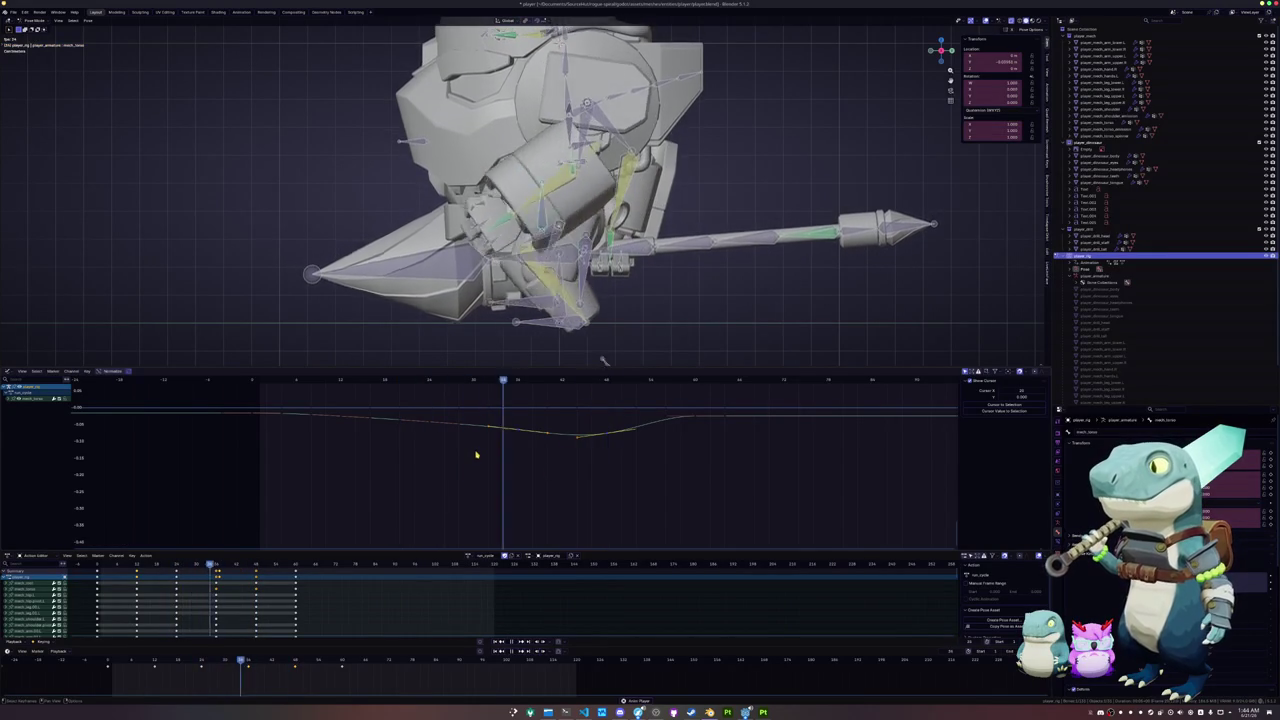
alt+scroll(478, 449, down, 8)
alt+scroll(478, 449, down, 8)
alt+scroll(478, 449, down, 4)
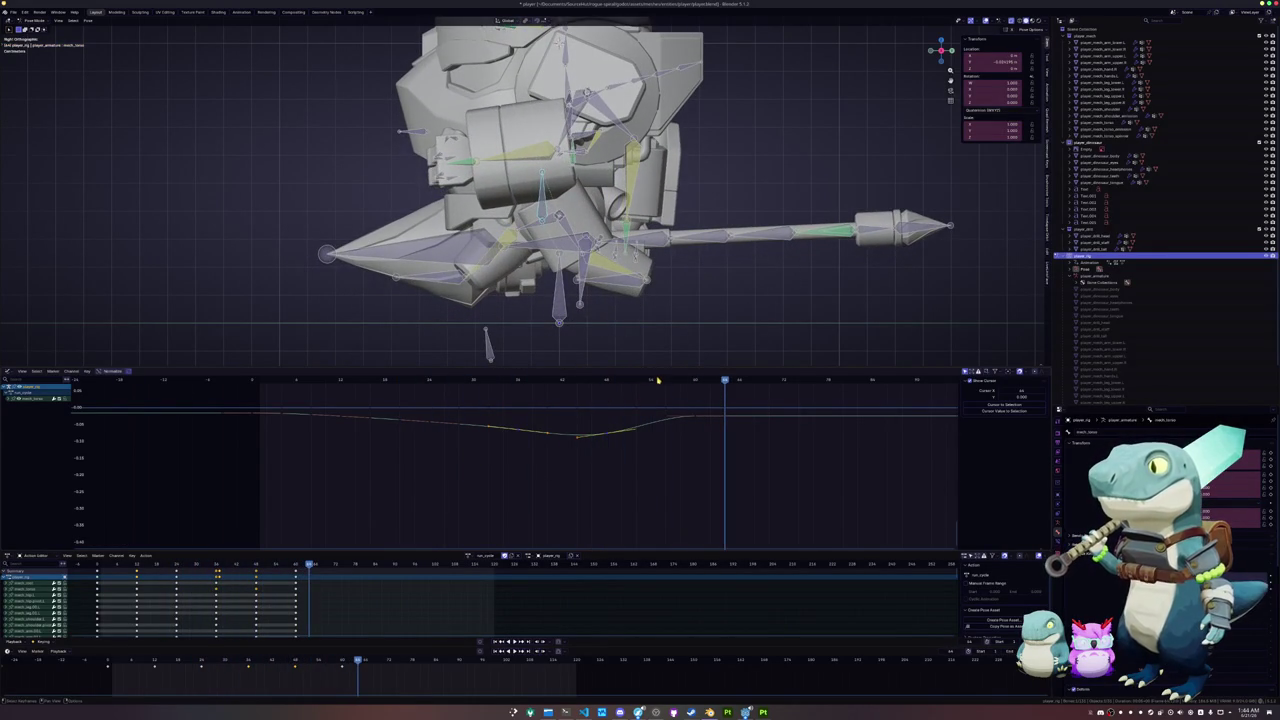
- Raise the leg target bone's Z Location key at frame 60 from 0.15 to 0.159 m
drag(657, 380, 627, 389)
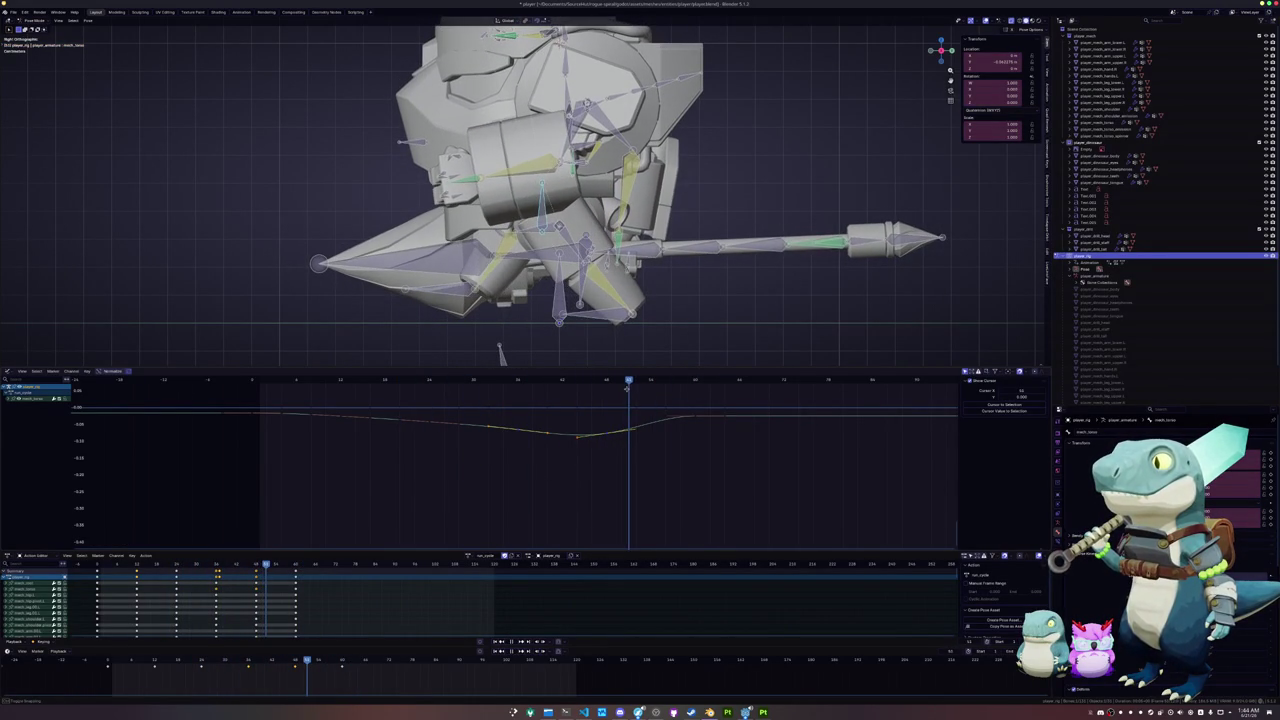
click(612, 318)
shift+scroll(625, 448, up, 2)
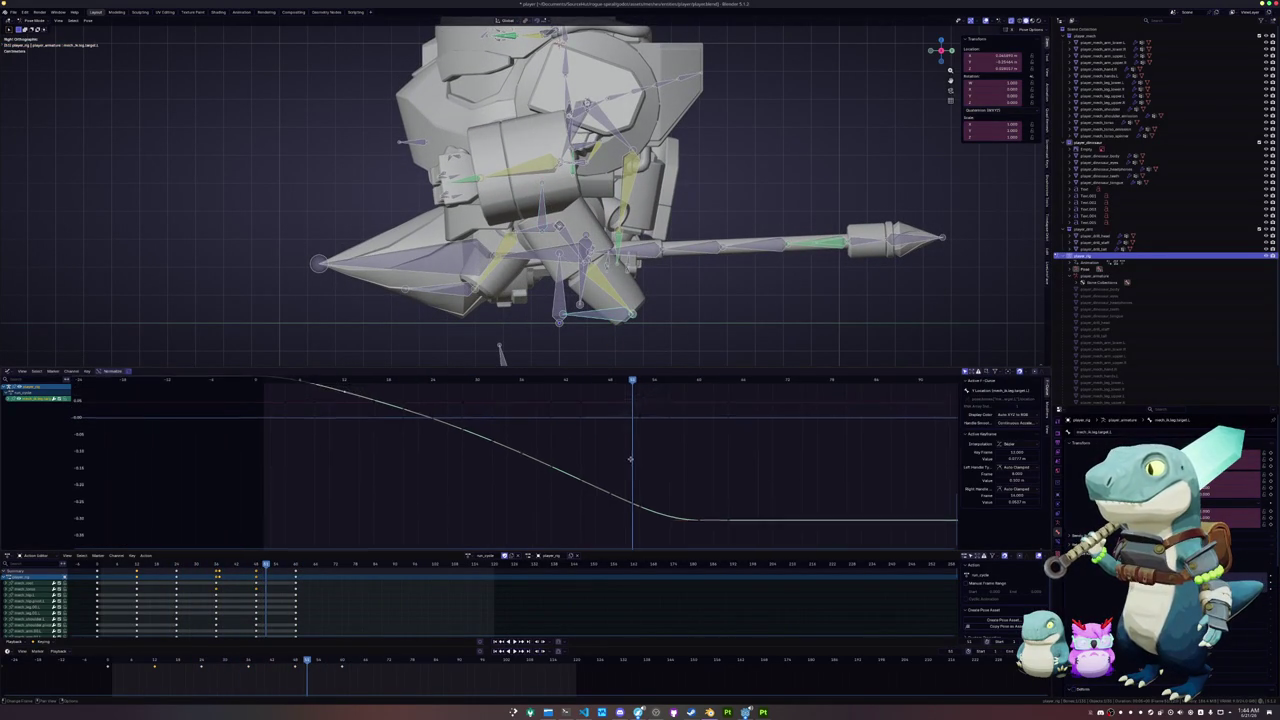
shift+scroll(635, 449, up, 2)
click(697, 408)
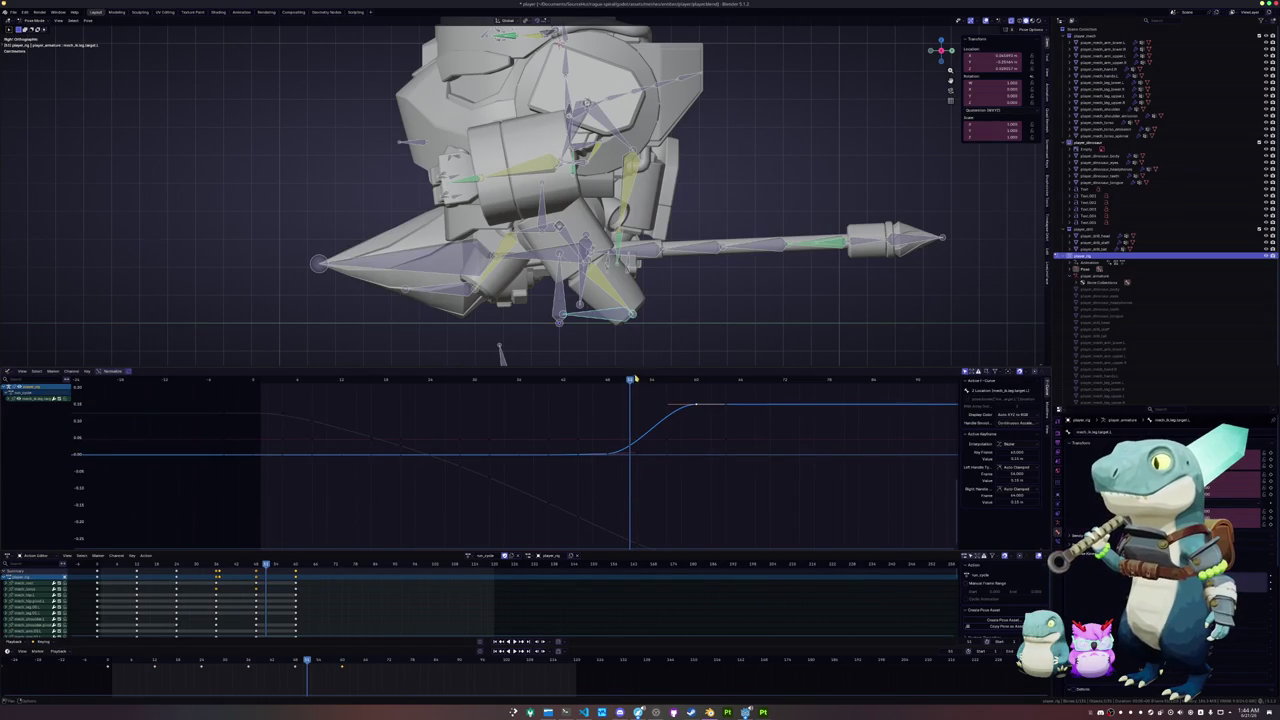
mouse_move(634, 378)
mouse_down()
mouse_move(654, 380)
mouse_move(608, 393)
mouse_move(694, 393)
mouse_up()
key(g)
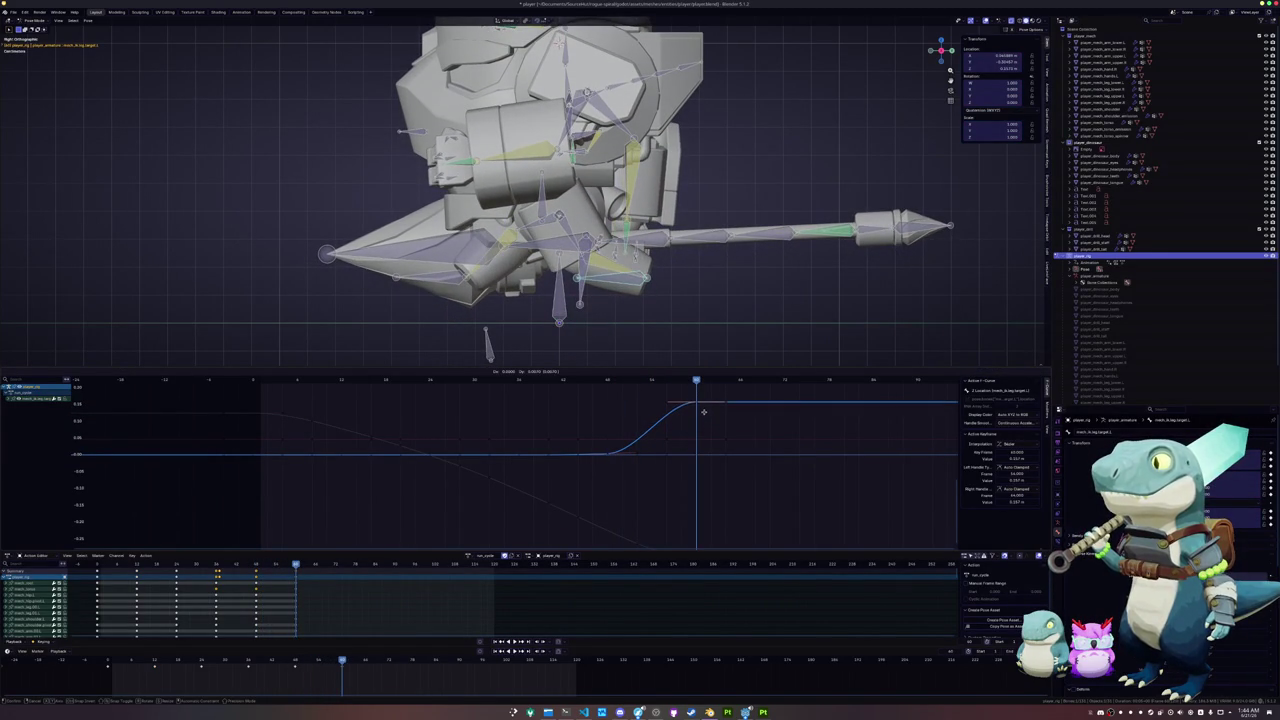
click(702, 404)
- Scrub and play back the animation to review the raised leg step
mouse_move(696, 381)
mouse_down()
mouse_move(554, 381)
mouse_move(607, 383)
mouse_up()
alt+scroll(507, 357, down, 3)
alt+scroll(515, 358, down, 2)
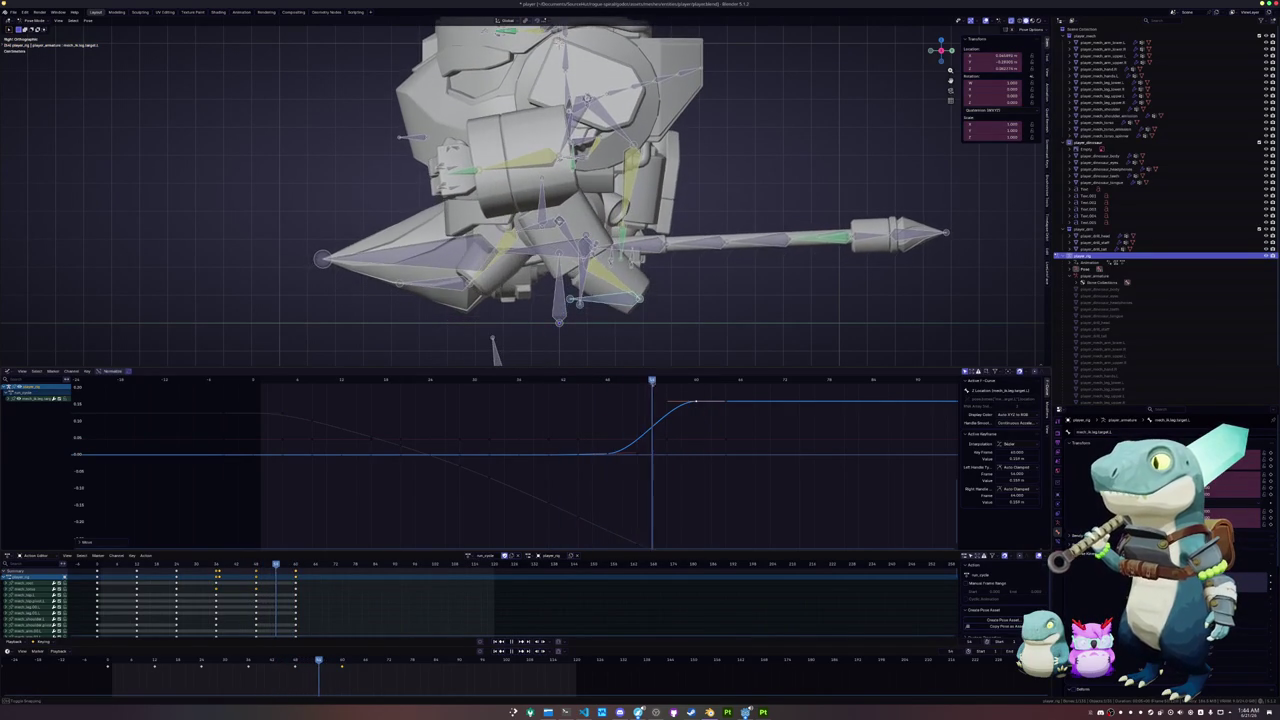
alt+scroll(525, 359, down, 1)
alt+scroll(561, 362, up, 11)
key(space)
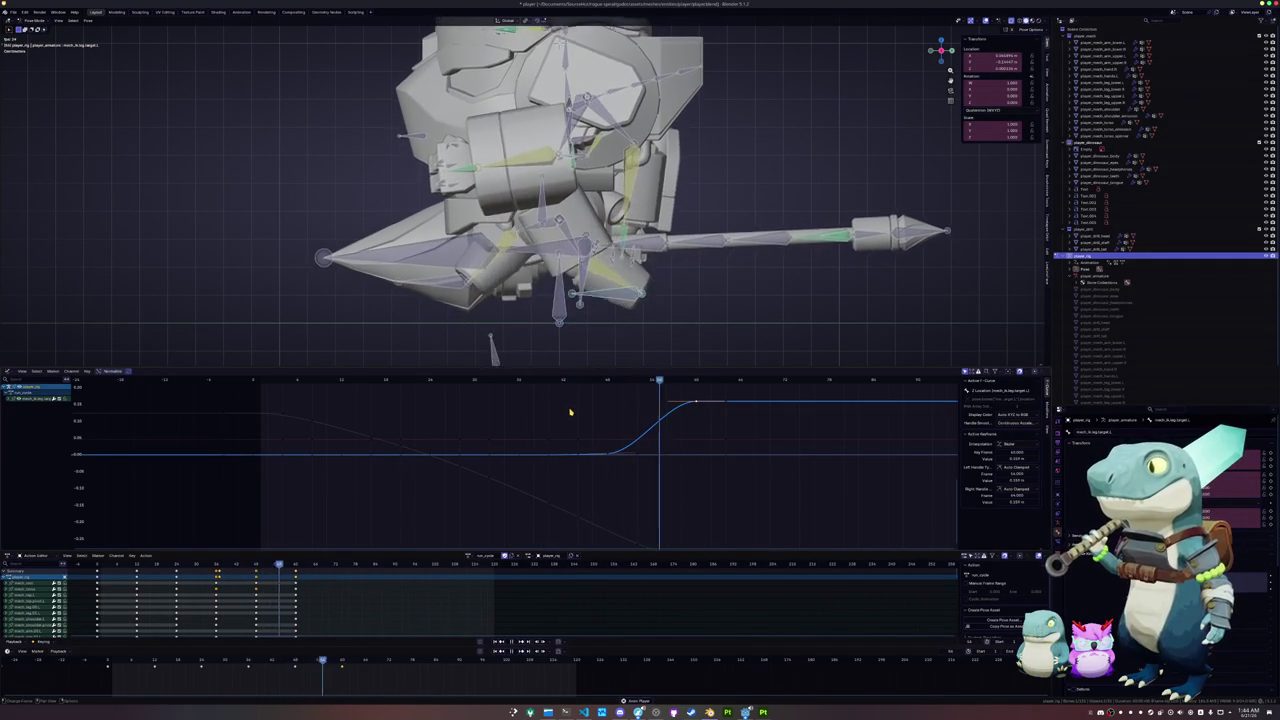
key(space)
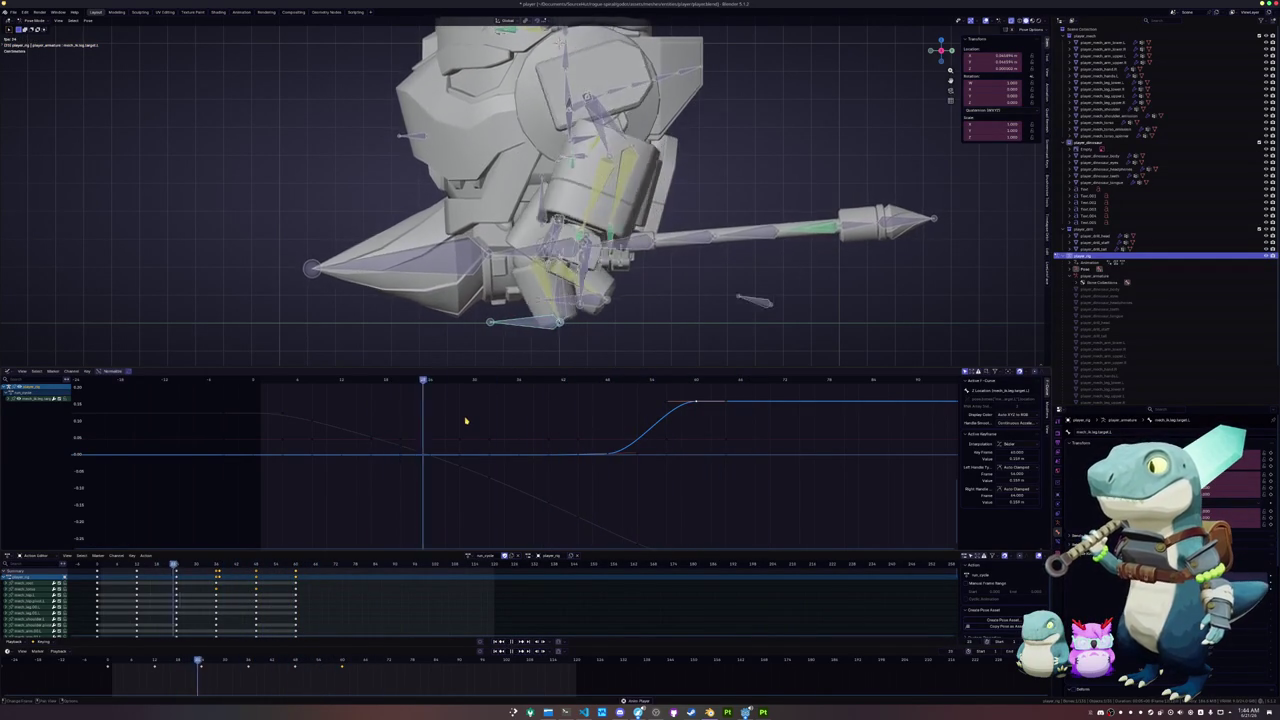
- Orbit around the rig and reference sketch, then box-select all the rig's bones to show their curves
key(space)
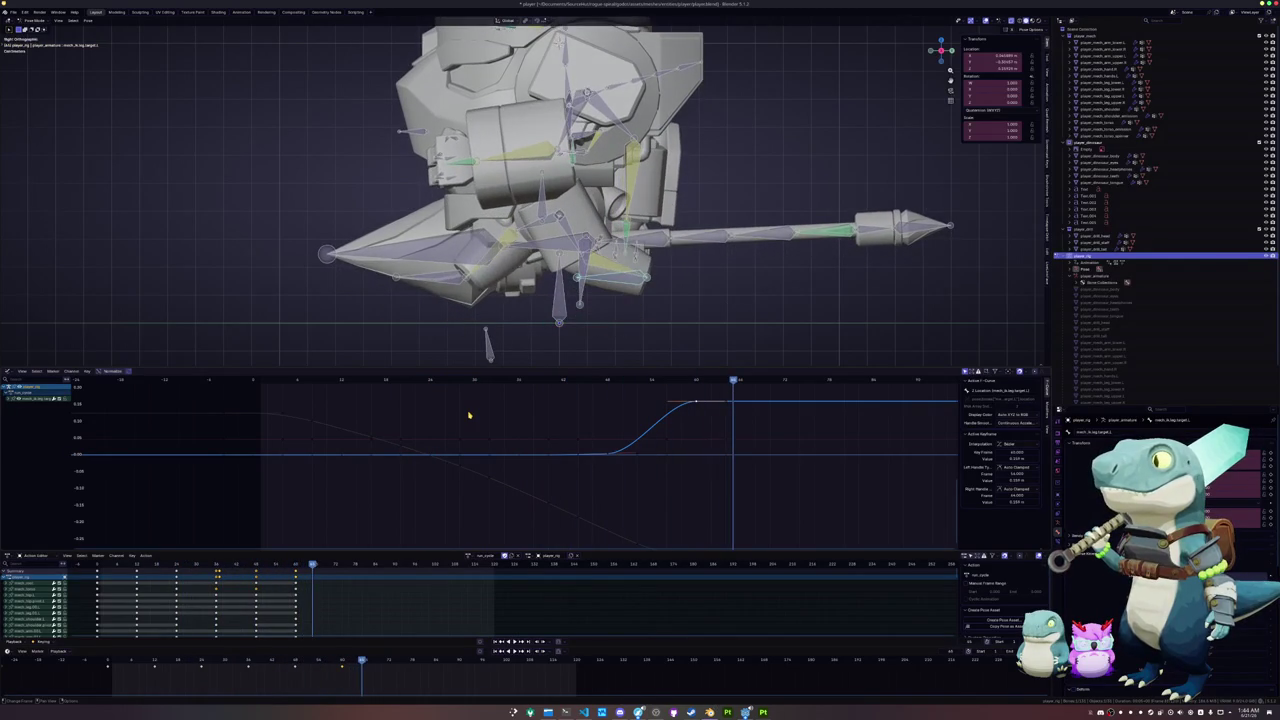
mouse_move(480, 345)
middle_down()
mouse_move(521, 301)
mouse_move(700, 200)
middle_up()
scroll(700, 200, down, 3)
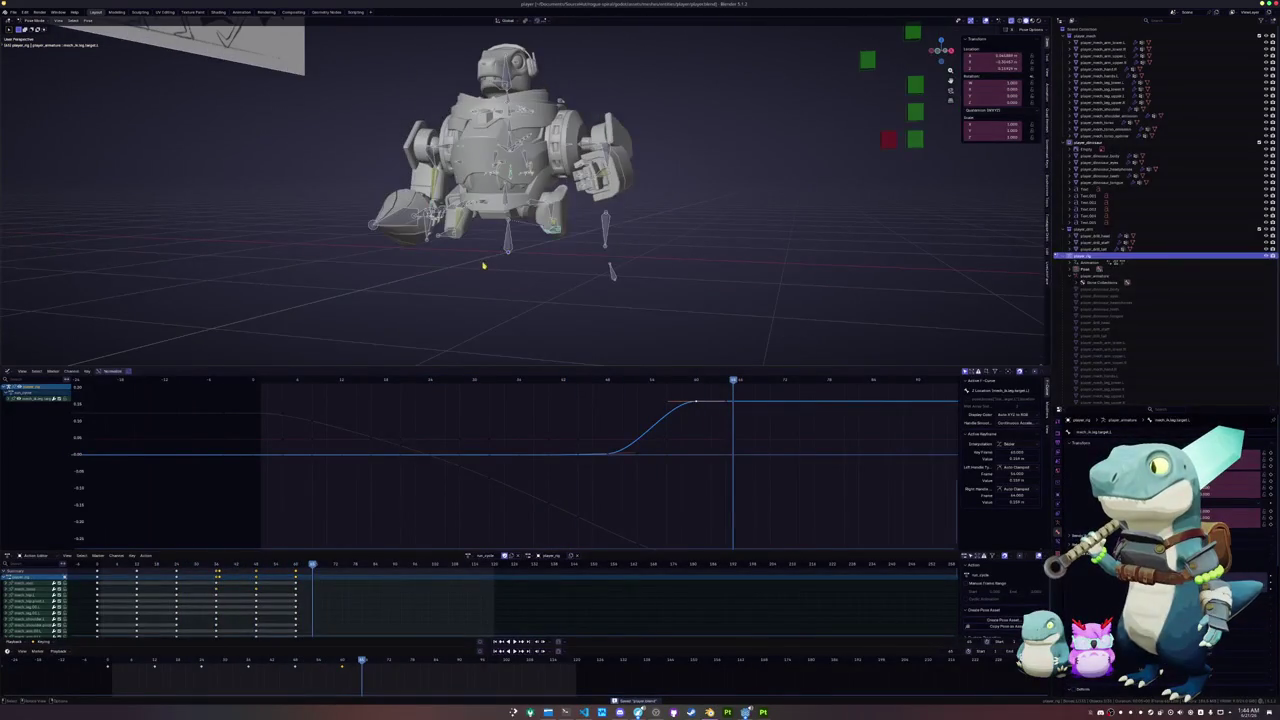
click(784, 147)
scroll(784, 147, down, 2)
middle_drag(784, 147, 700, 200)
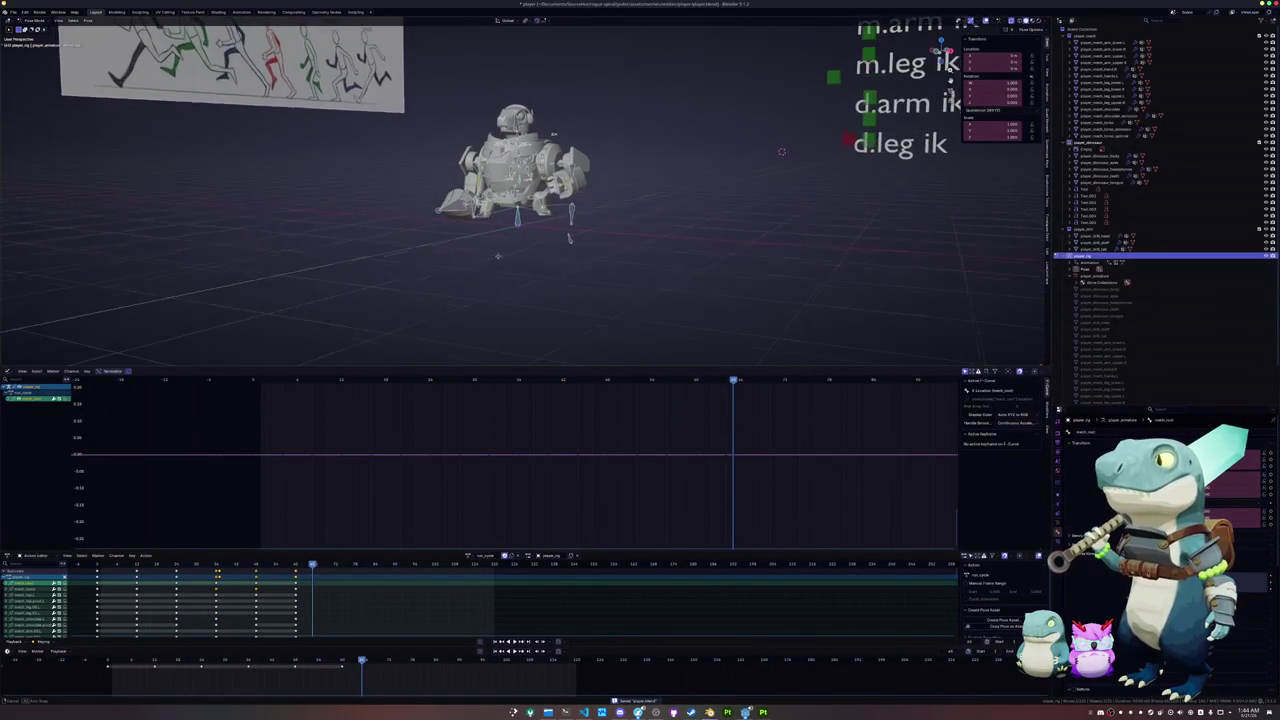
scroll(510, 250, up, 3)
click(389, 661)
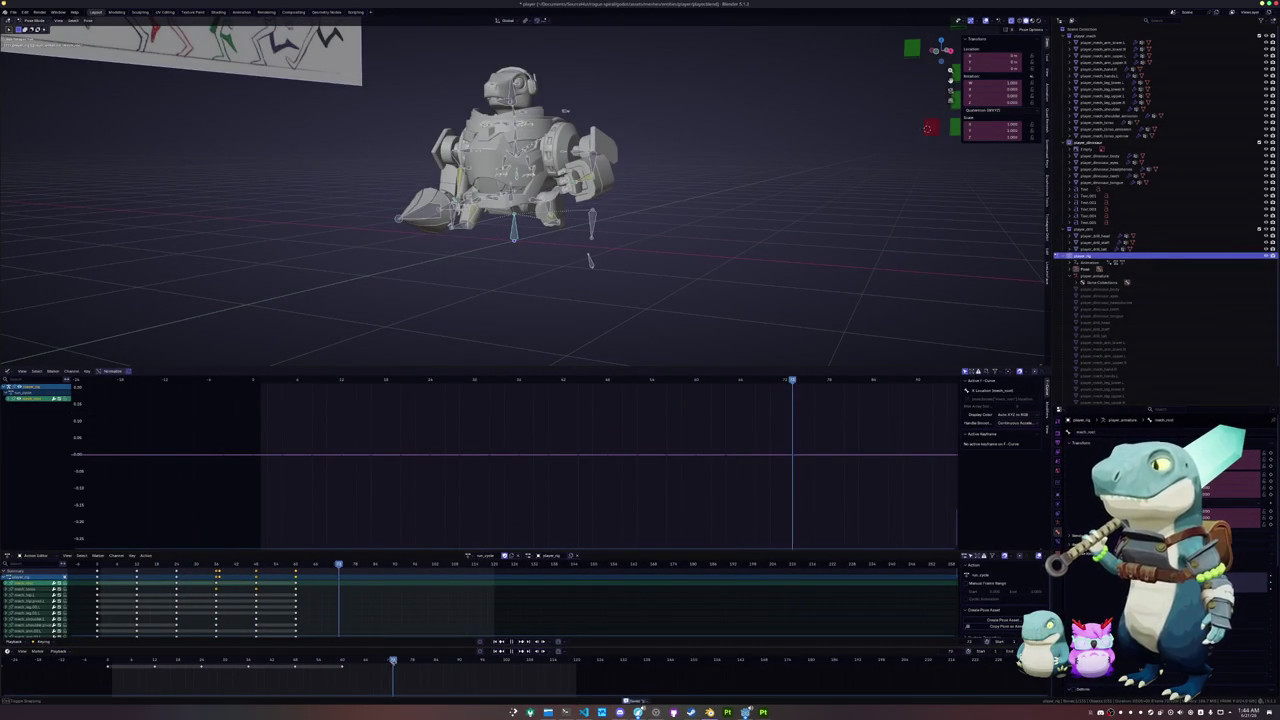
middle_drag(420, 220, 311, 76)
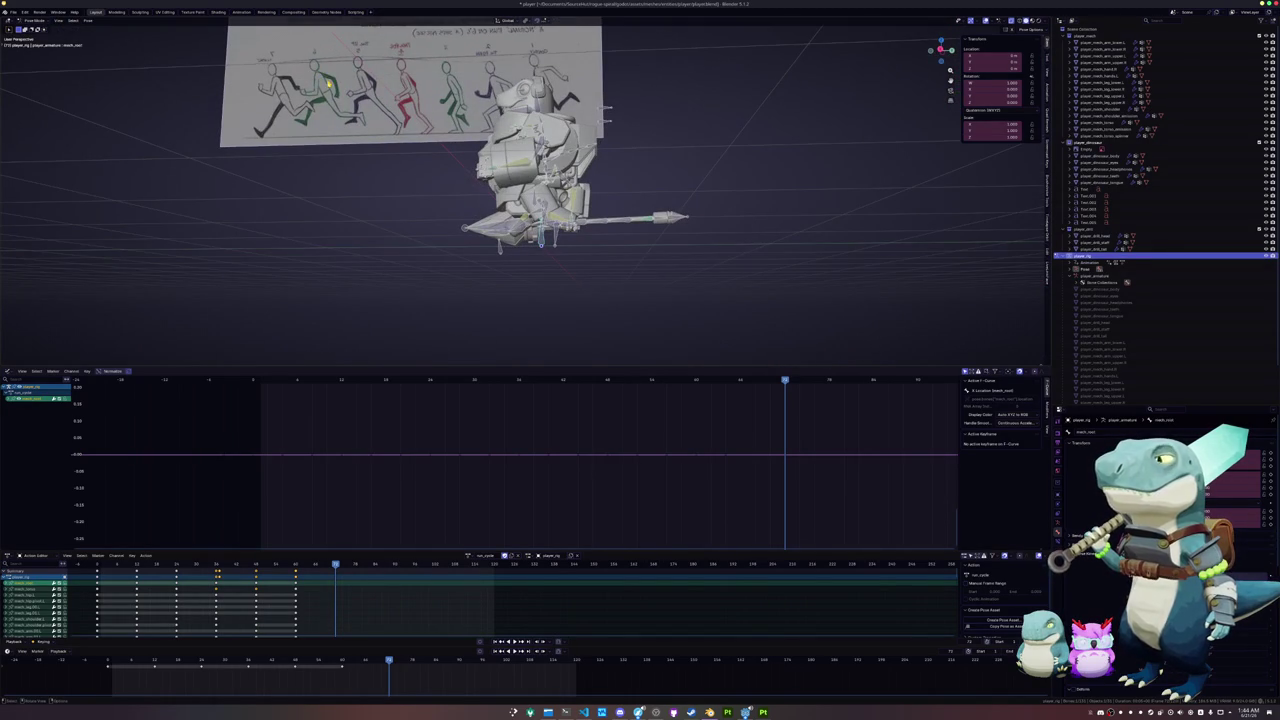
mouse_move(760, 90)
middle_down()
mouse_move(871, 59)
mouse_move(911, 88)
mouse_move(798, 88)
mouse_move(738, 110)
middle_up()
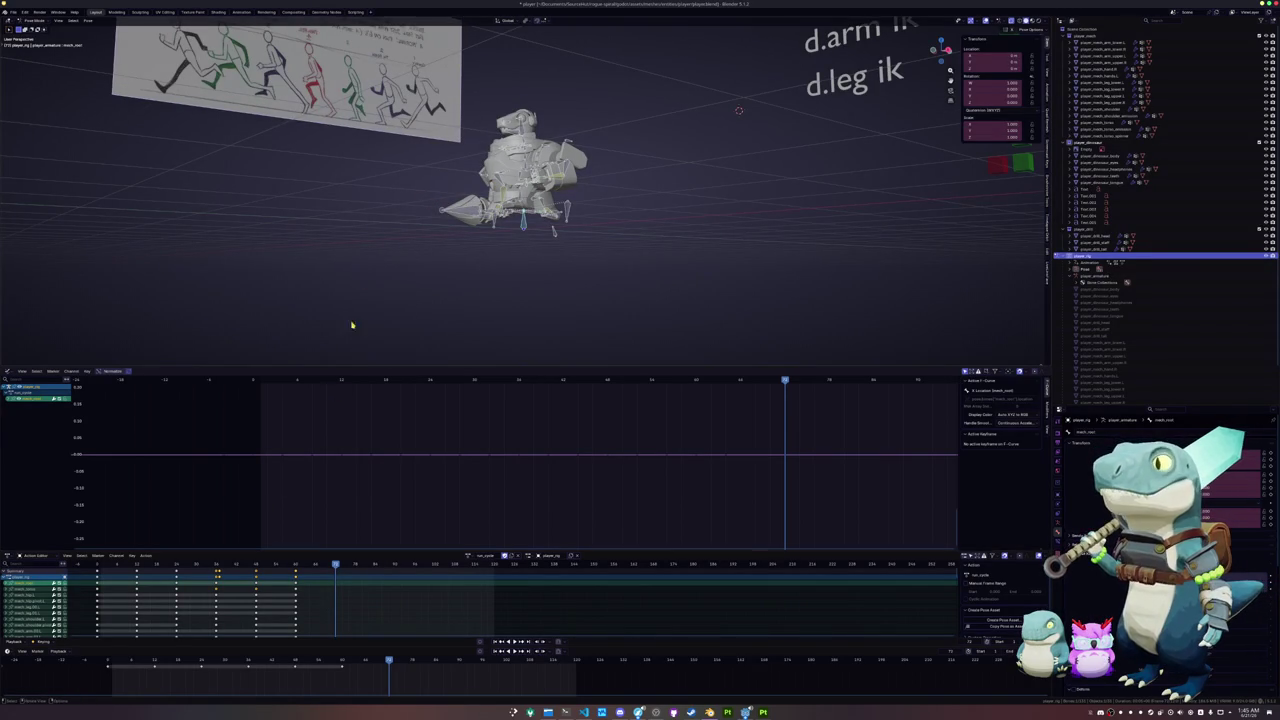
middle_drag(351, 323, 386, 331)
mouse_move(613, 287)
mouse_down()
mouse_move(453, 91)
mouse_move(450, 106)
mouse_up()
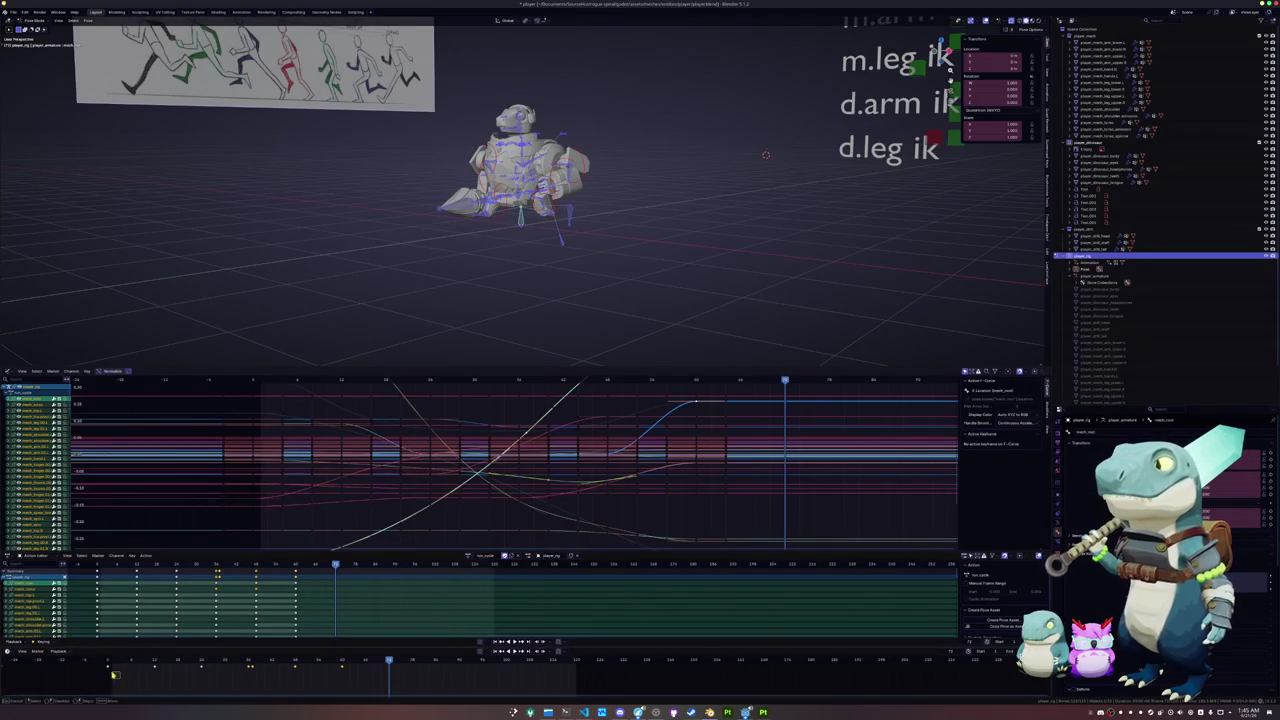
- Select the keys at frames 0–4 and paste the opening pose mirrored at a later frame
drag(94, 661, 129, 673)
click(249, 662)
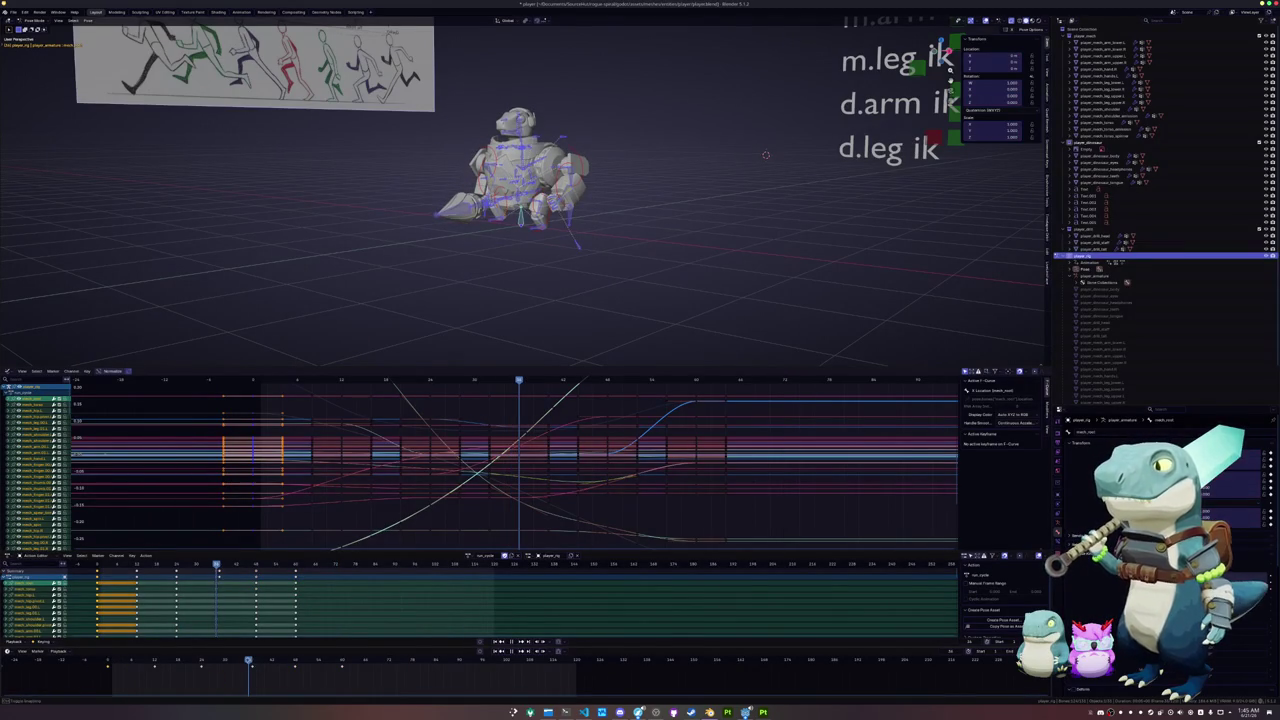
click(253, 669)
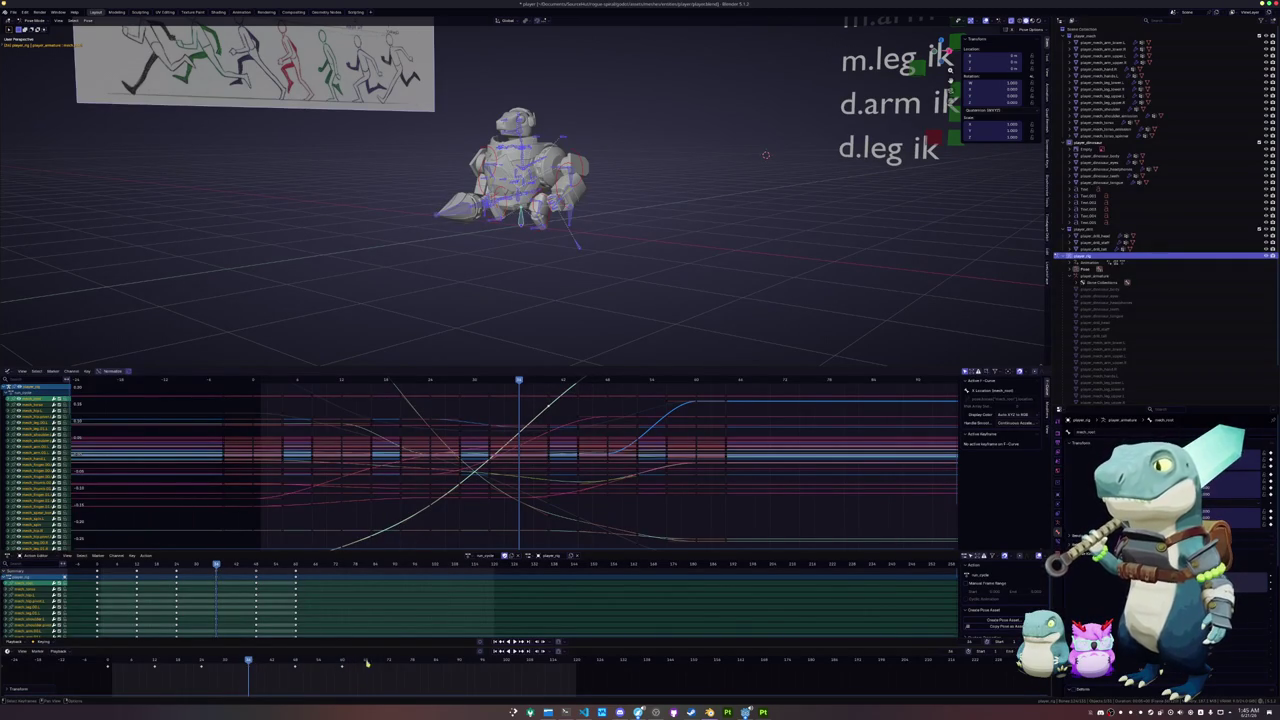
drag(367, 663, 389, 662)
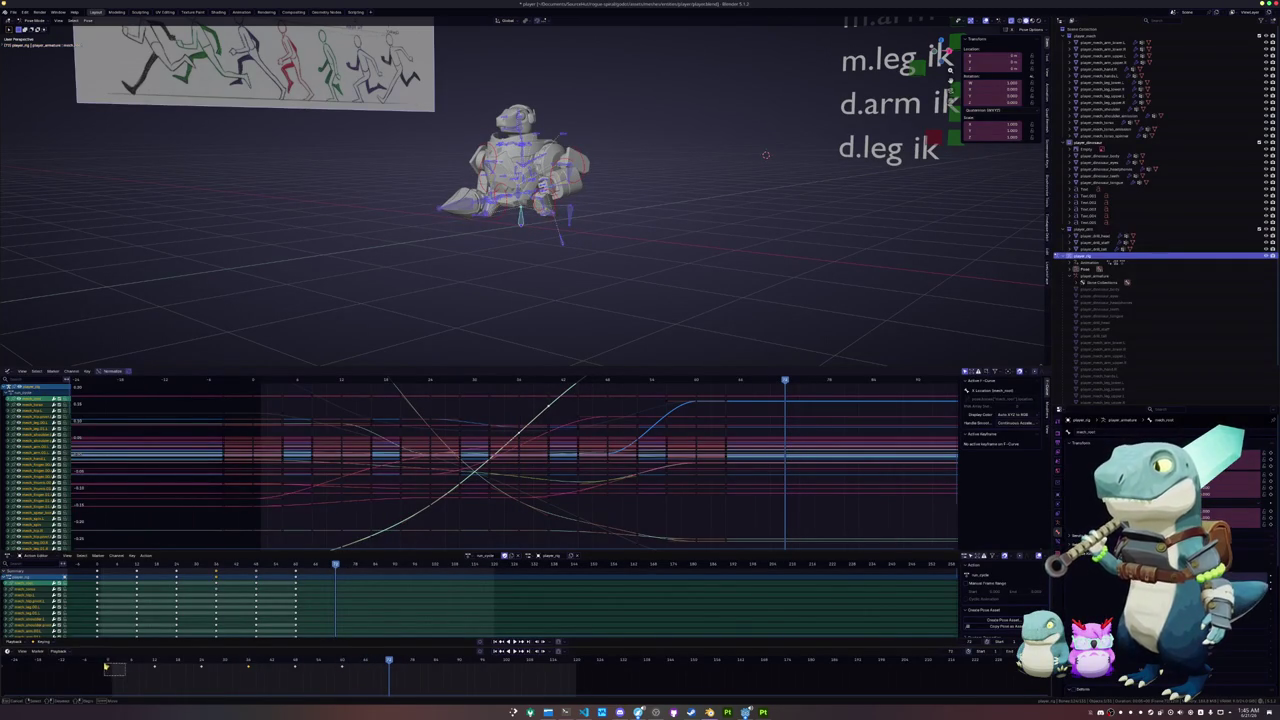
drag(107, 665, 133, 665)
key(ctrl+shift+v)
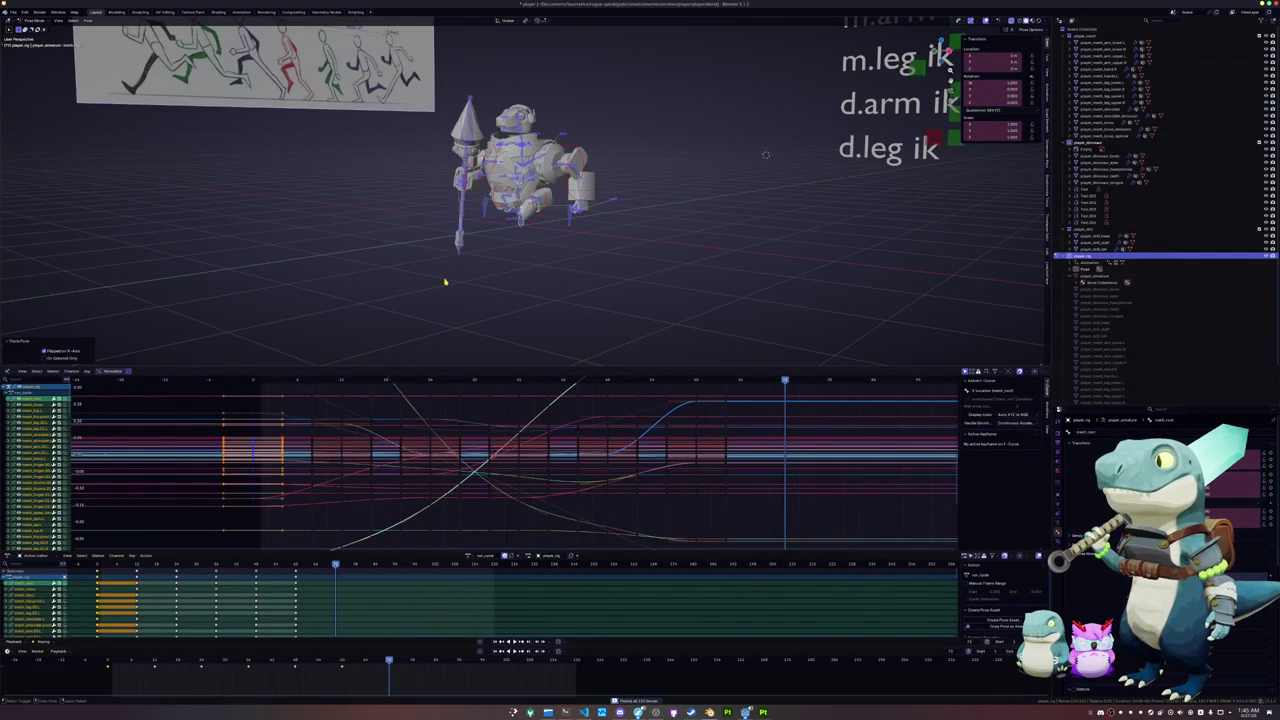
- Orbit to inspect the mirrored pose, paste the keys, then undo that paste
scroll(447, 284, up, 2)
scroll(444, 278, up, 3)
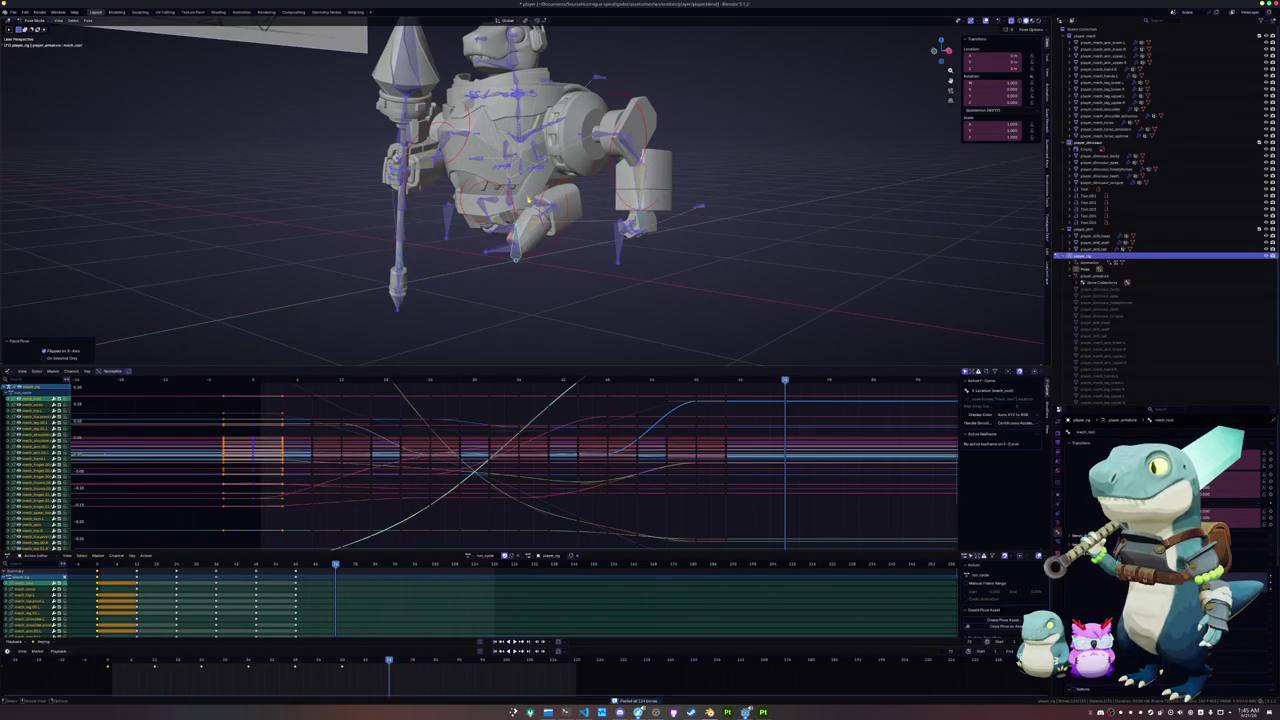
mouse_move(447, 284)
middle_down()
mouse_move(430, 45)
mouse_move(762, 196)
middle_up()
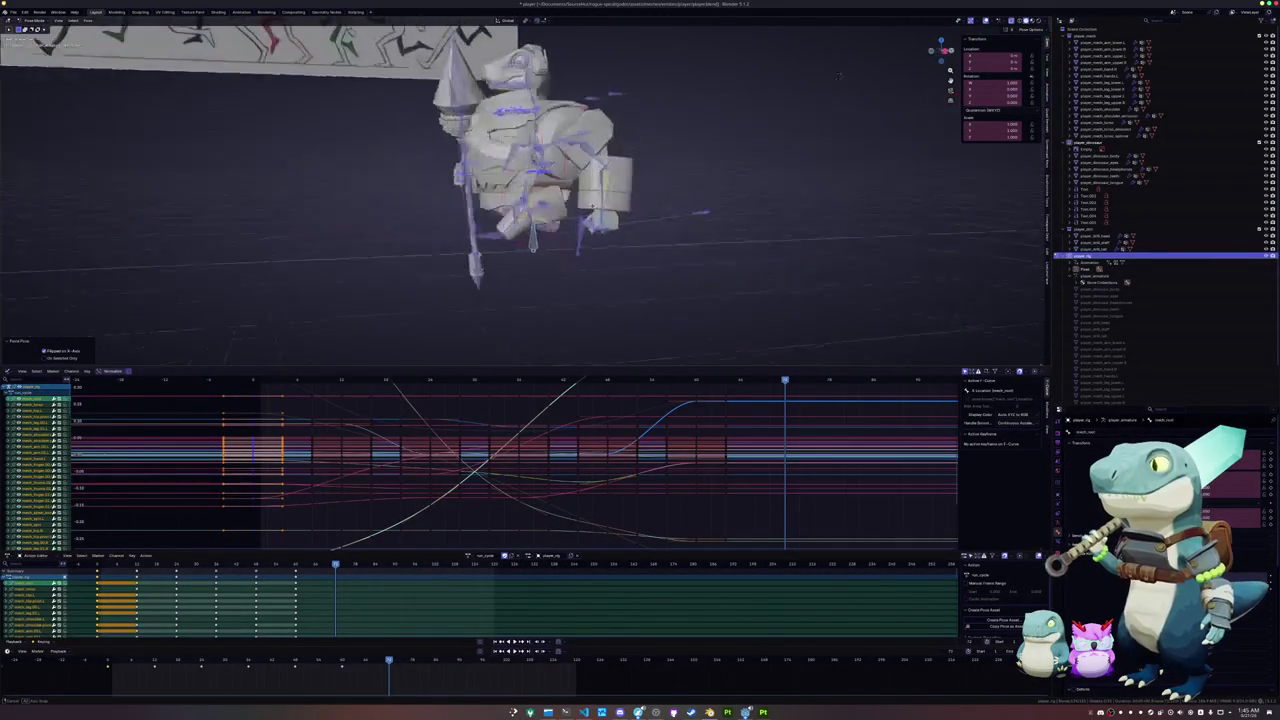
middle_drag(762, 196, 631, 212)
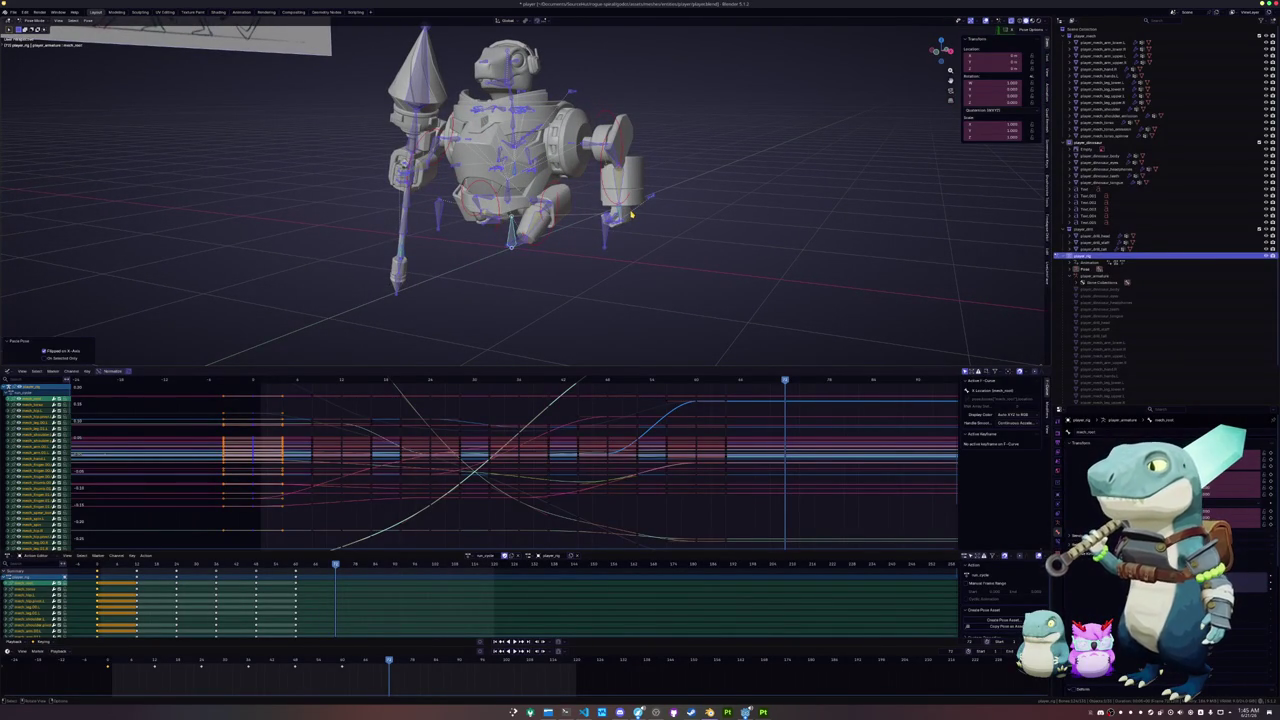
key(ctrl+v)
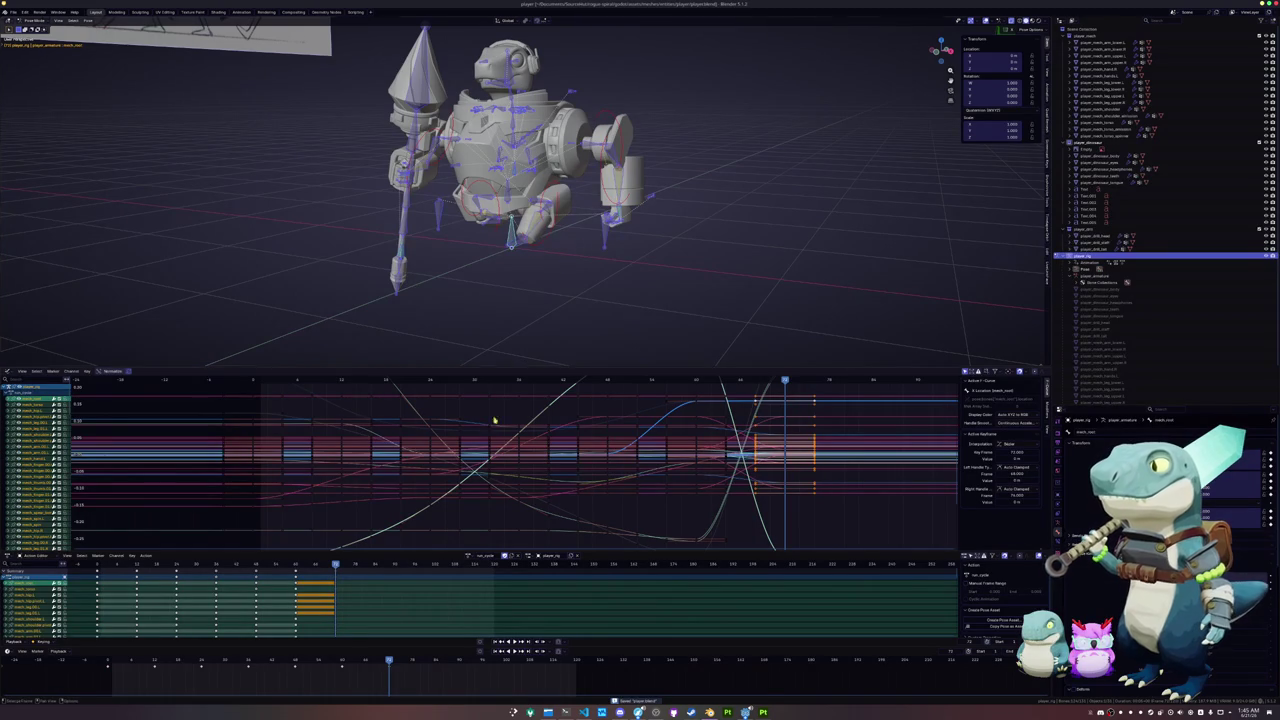
scroll(478, 320, down, 2)
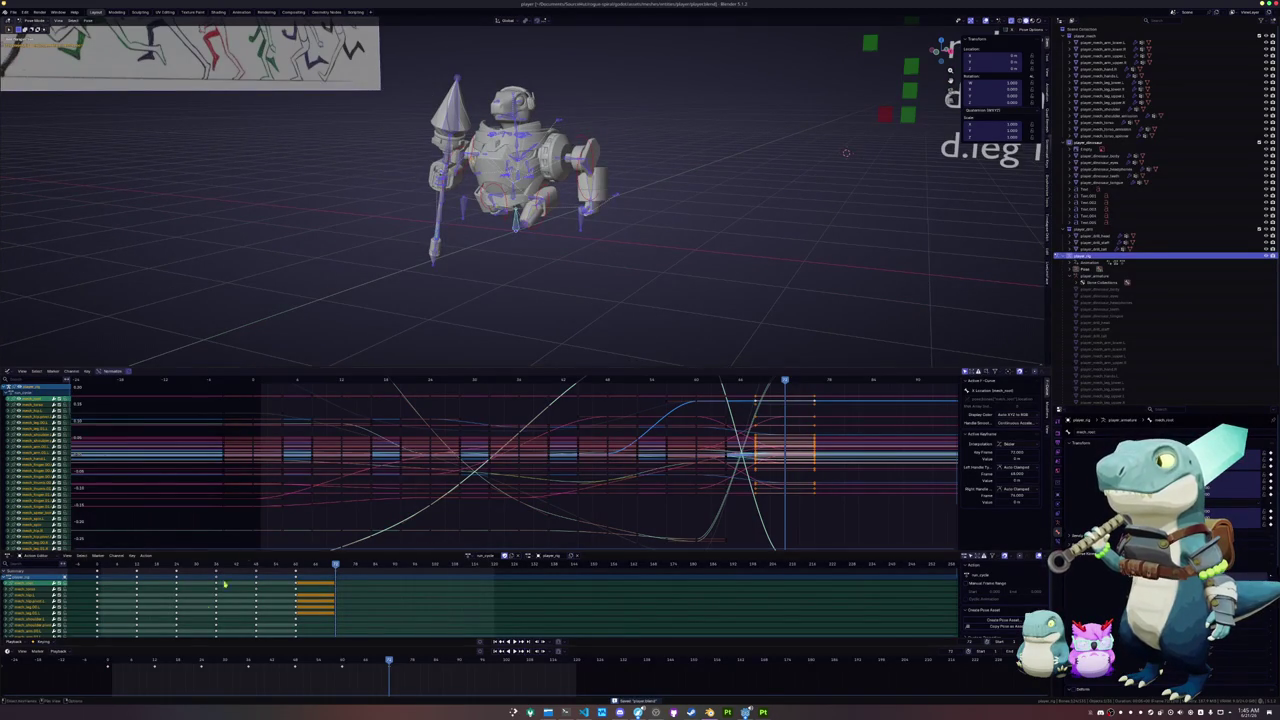
key(ctrl+z)
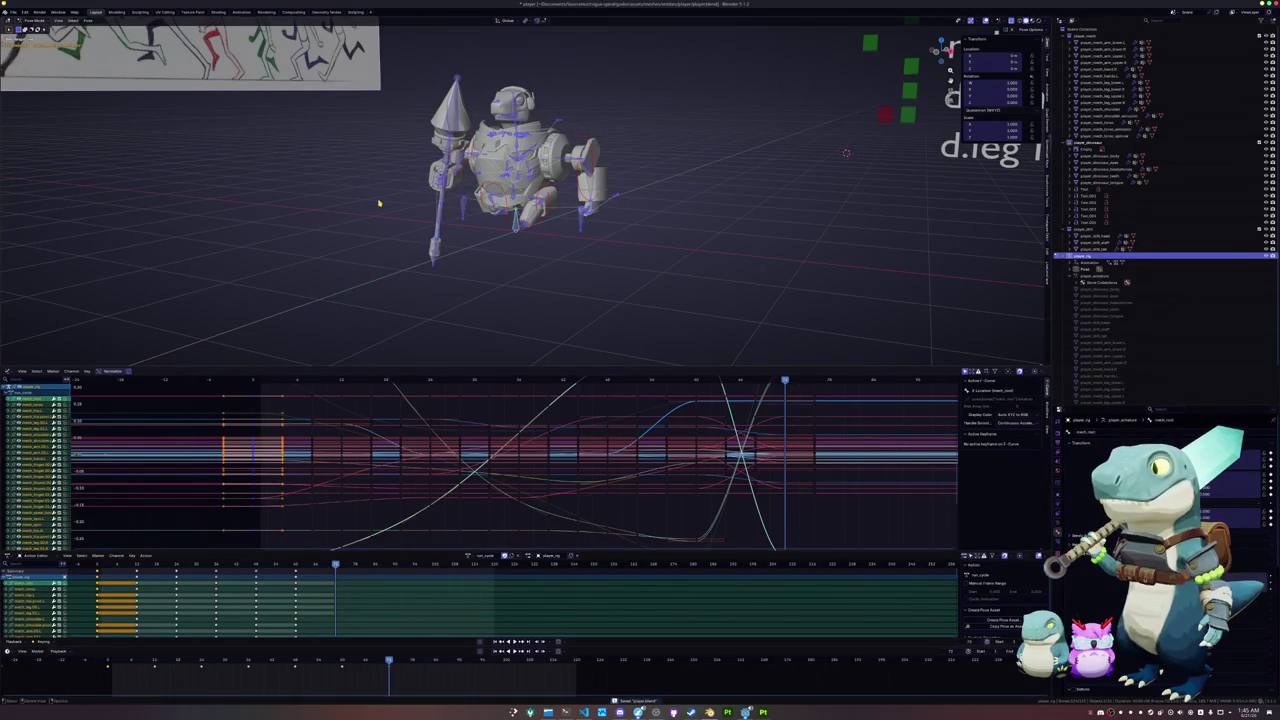
click(379, 203)
- Paste the opening arm pose flipped at the loop's end frame and keyframe it
click(462, 186)
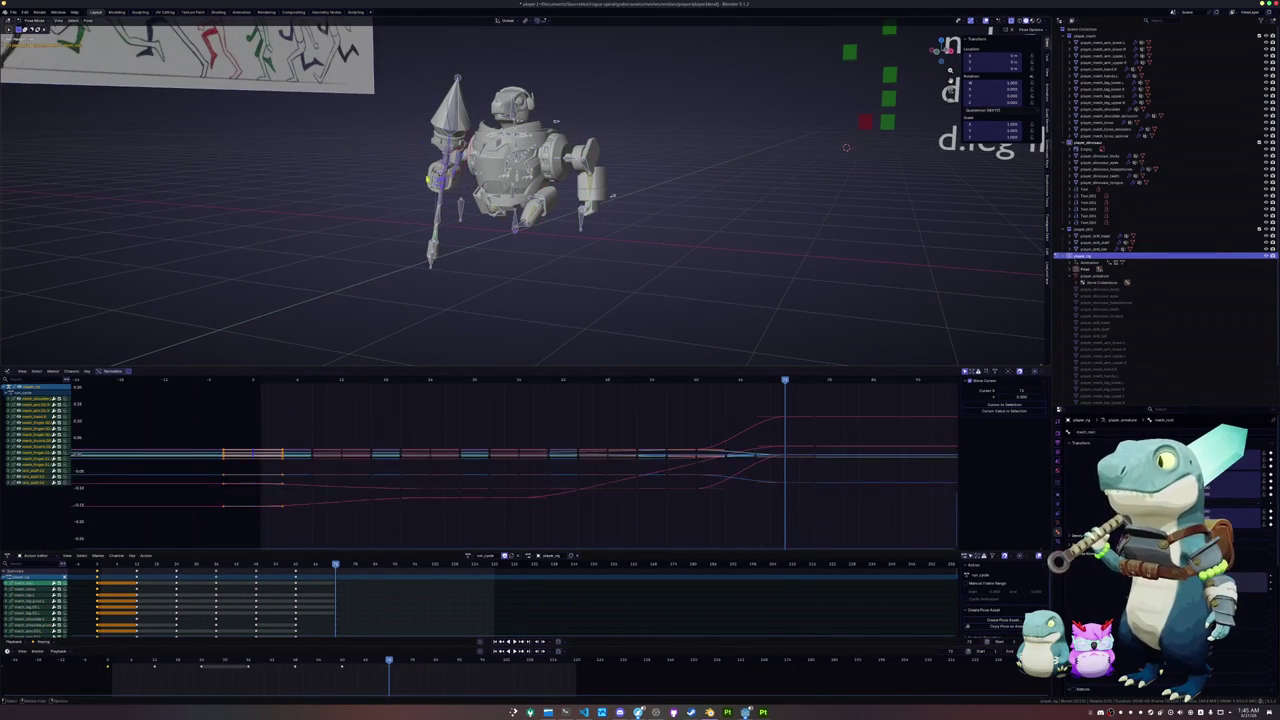
scroll(462, 186, up, 4)
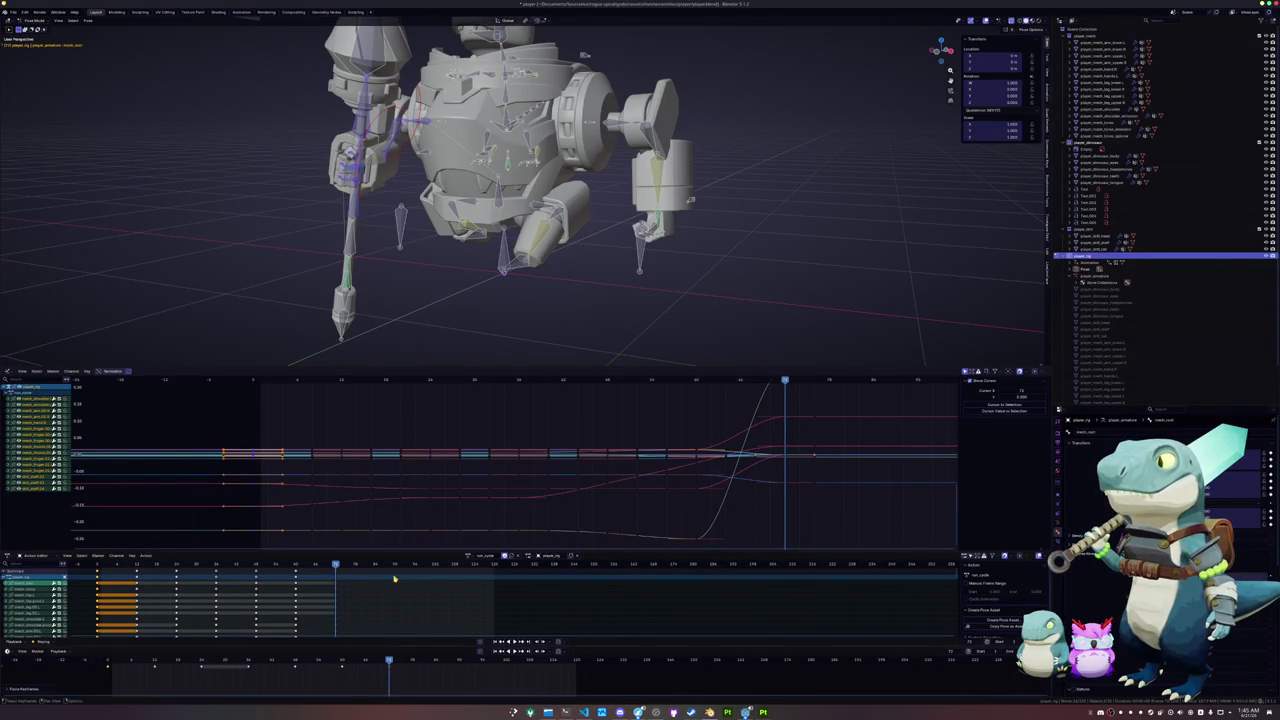
key(ctrl+v)
key(ctrl+z)
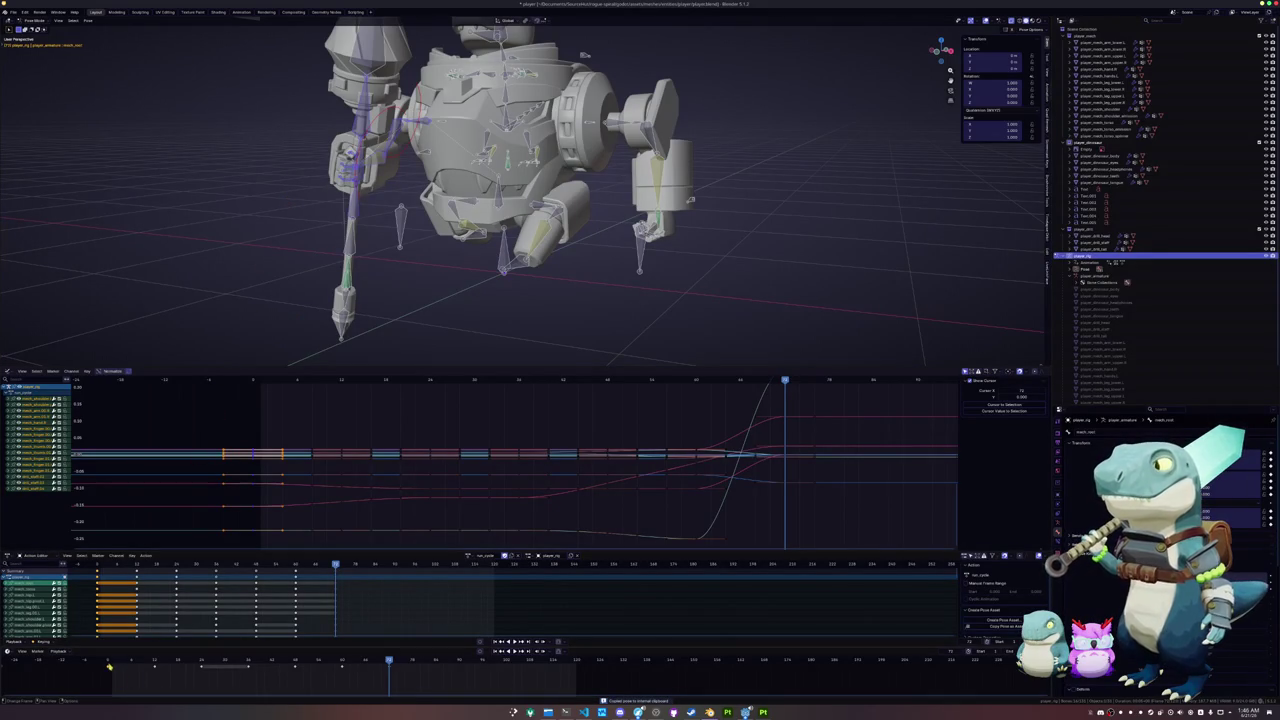
click(108, 666)
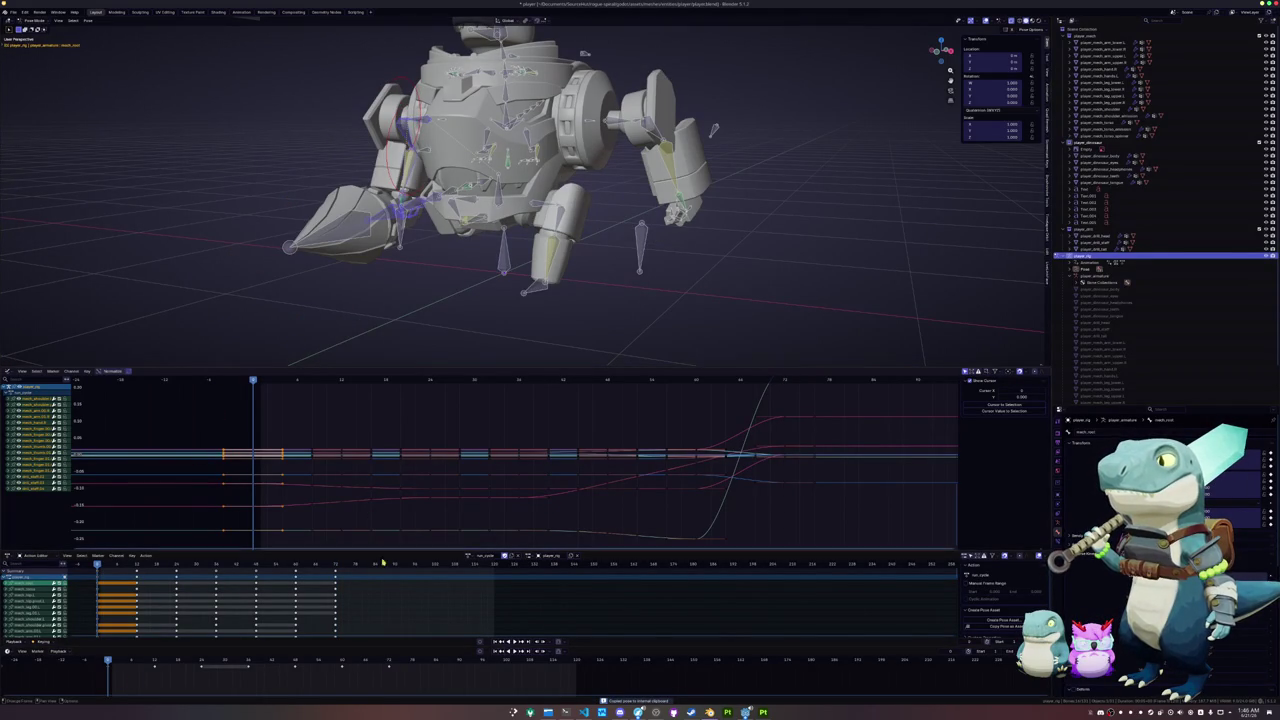
click(389, 662)
key(ctrl+shift+v)
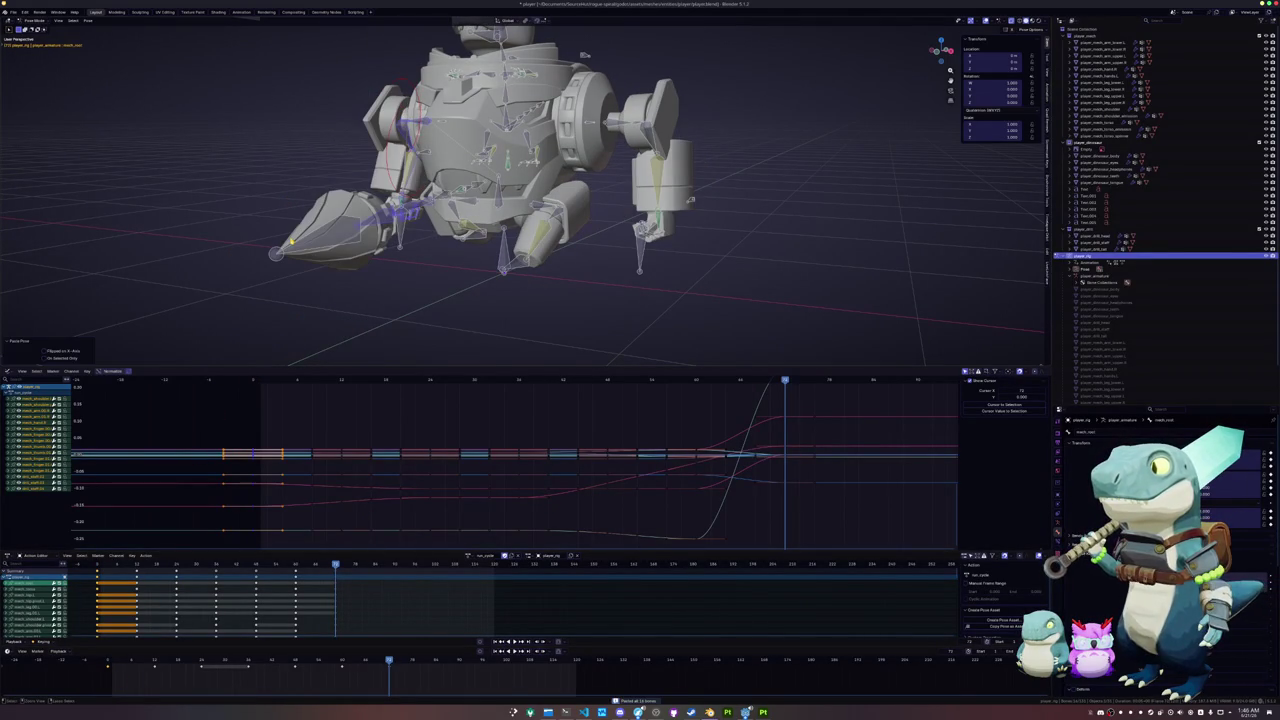
key(i)
- Scrub and orbit to review the run, then isolate one channel's curve
scroll(296, 278, down, 2)
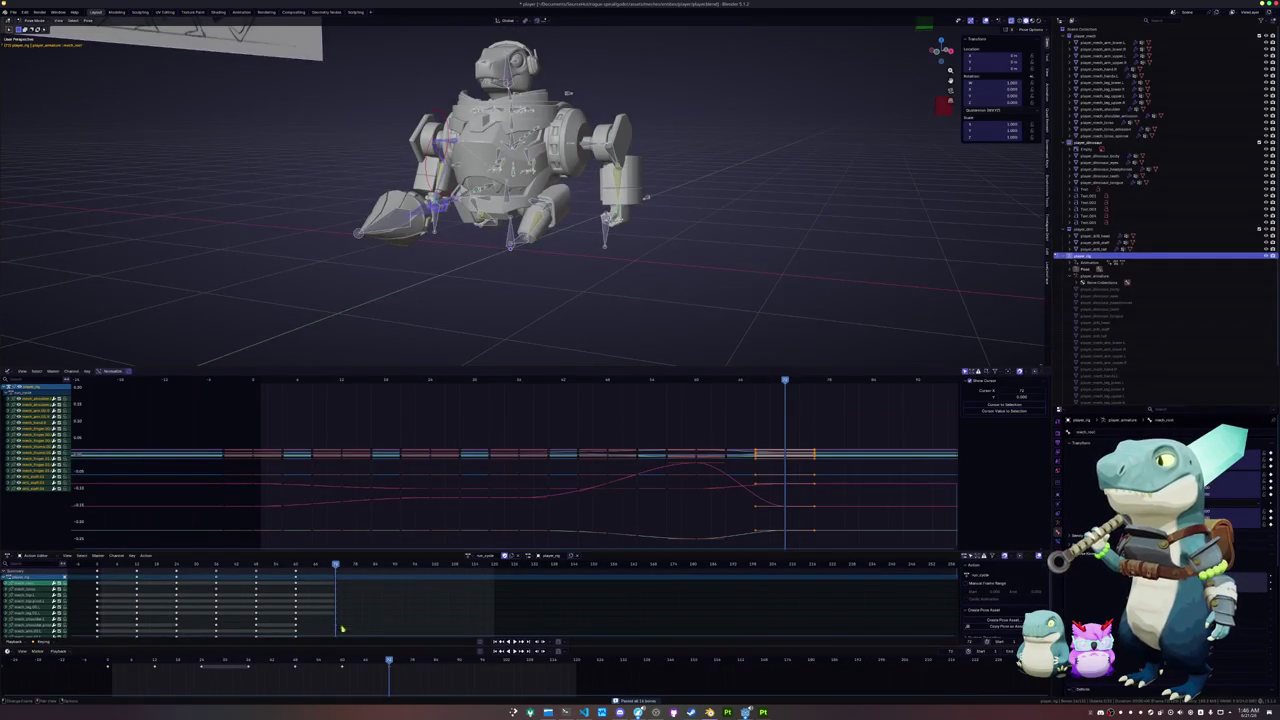
mouse_move(345, 662)
mouse_down()
mouse_move(143, 662)
mouse_move(389, 662)
mouse_up()
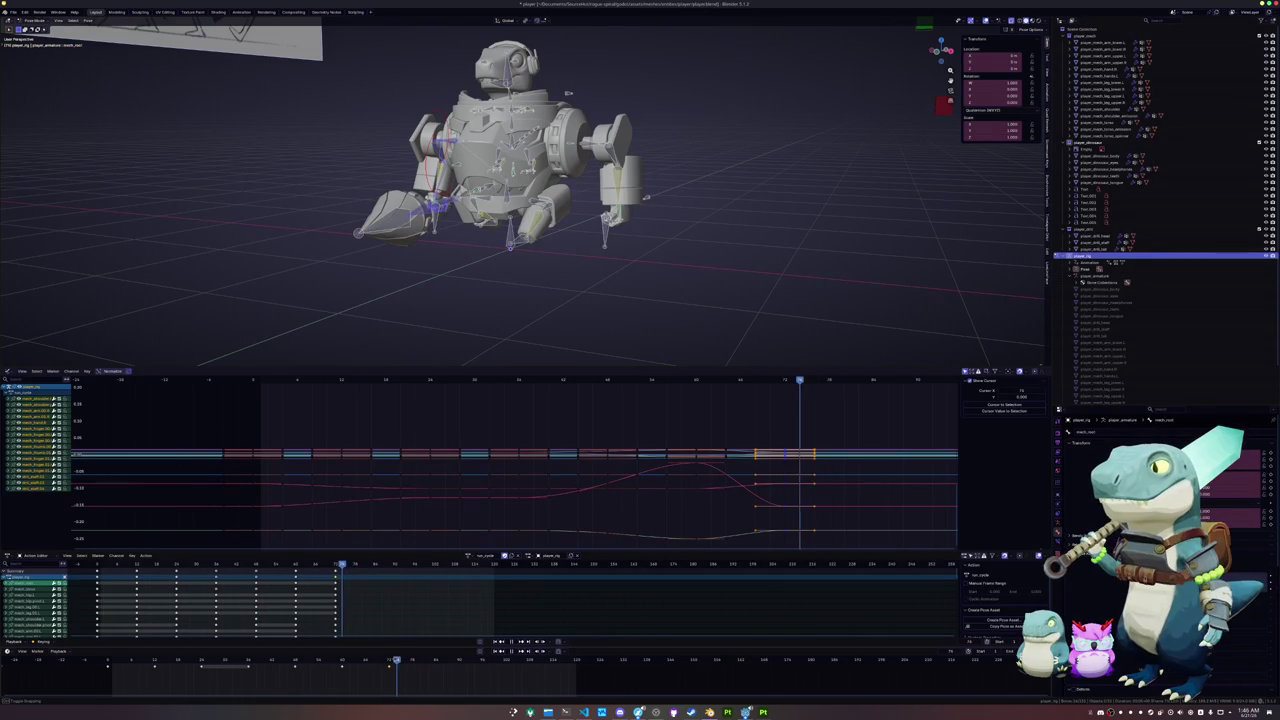
mouse_move(388, 300)
middle_down()
mouse_move(372, 271)
mouse_move(399, 274)
mouse_move(382, 270)
mouse_move(383, 300)
middle_up()
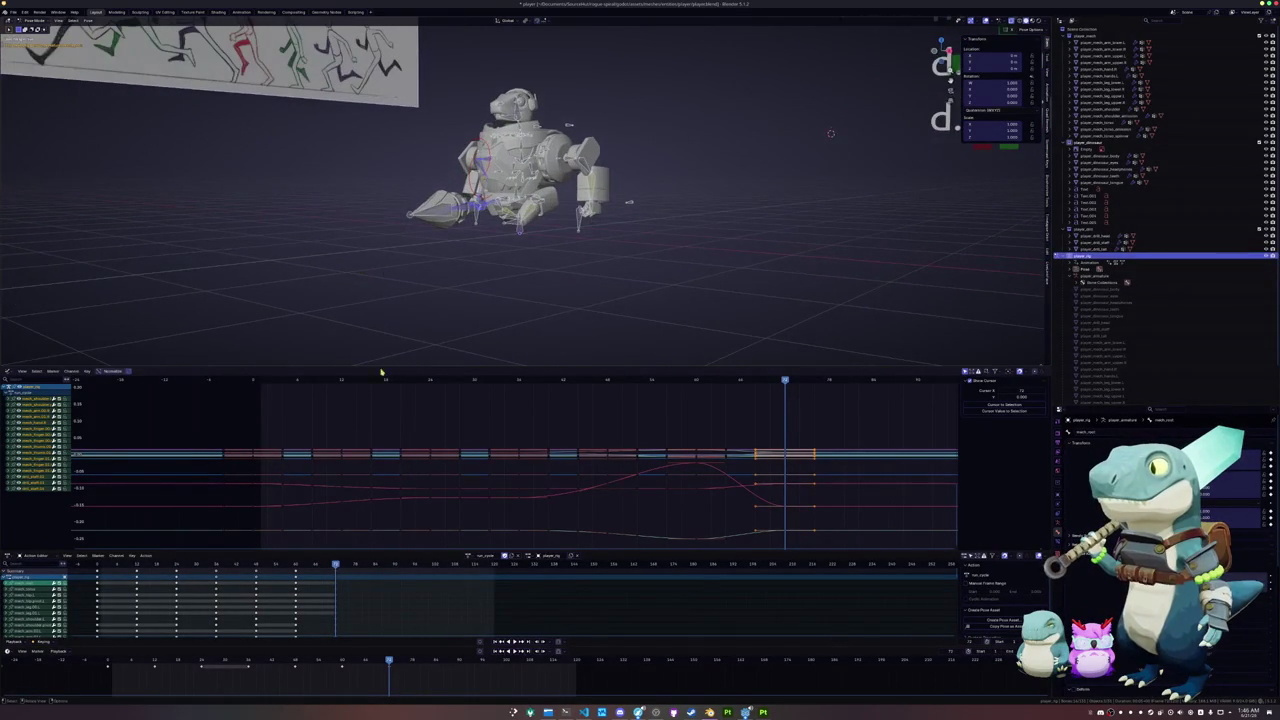
alt+scroll(580, 257, up, 4)
alt+scroll(580, 257, up, 20)
alt+scroll(580, 257, up, 10)
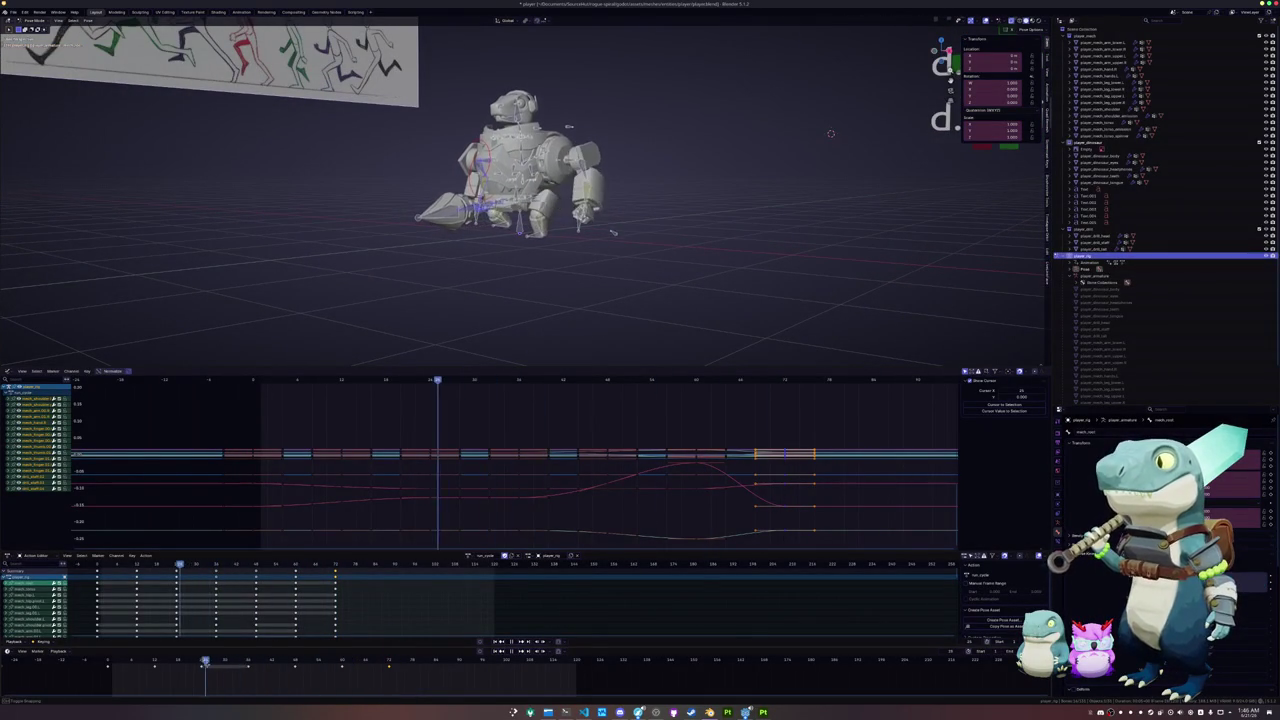
alt+scroll(578, 255, down, 11)
alt+scroll(575, 252, down, 7)
alt+scroll(570, 248, down, 4)
alt+scroll(575, 243, down, 6)
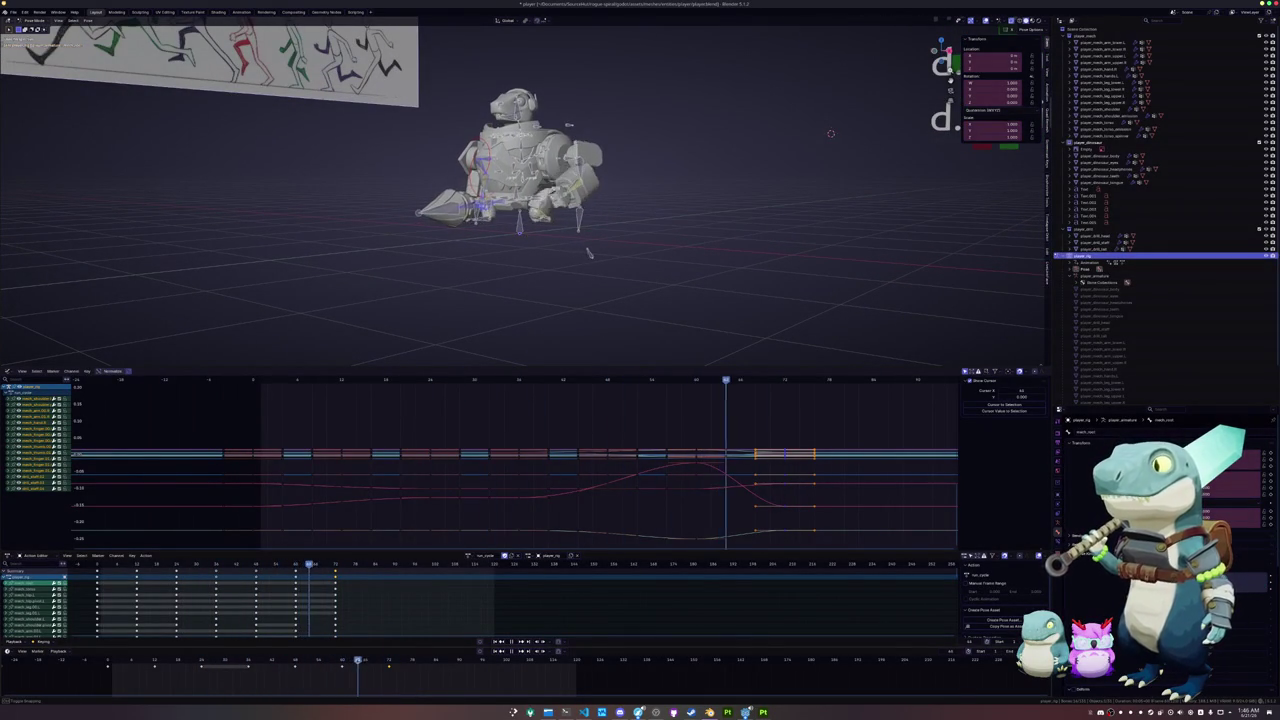
alt+scroll(590, 232, down, 5)
alt+scroll(605, 220, down, 5)
alt+scroll(620, 208, down, 2)
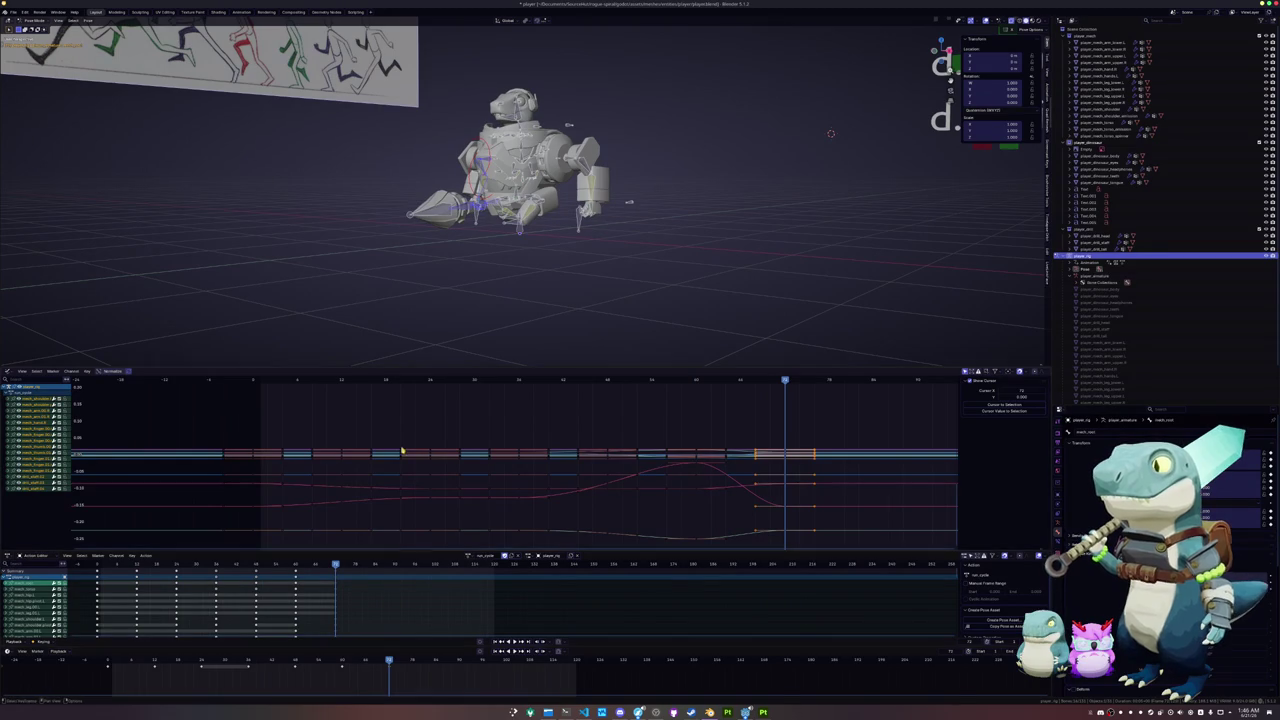
click(196, 567)
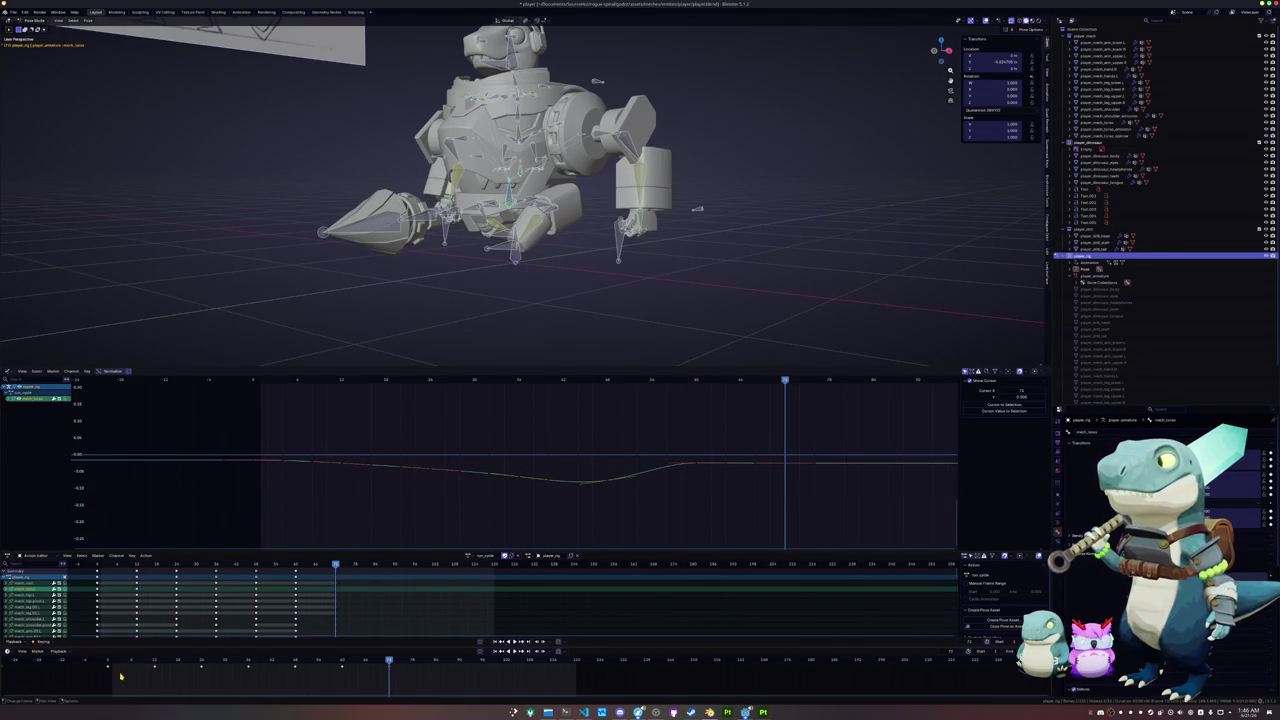
drag(120, 677, 430, 676)
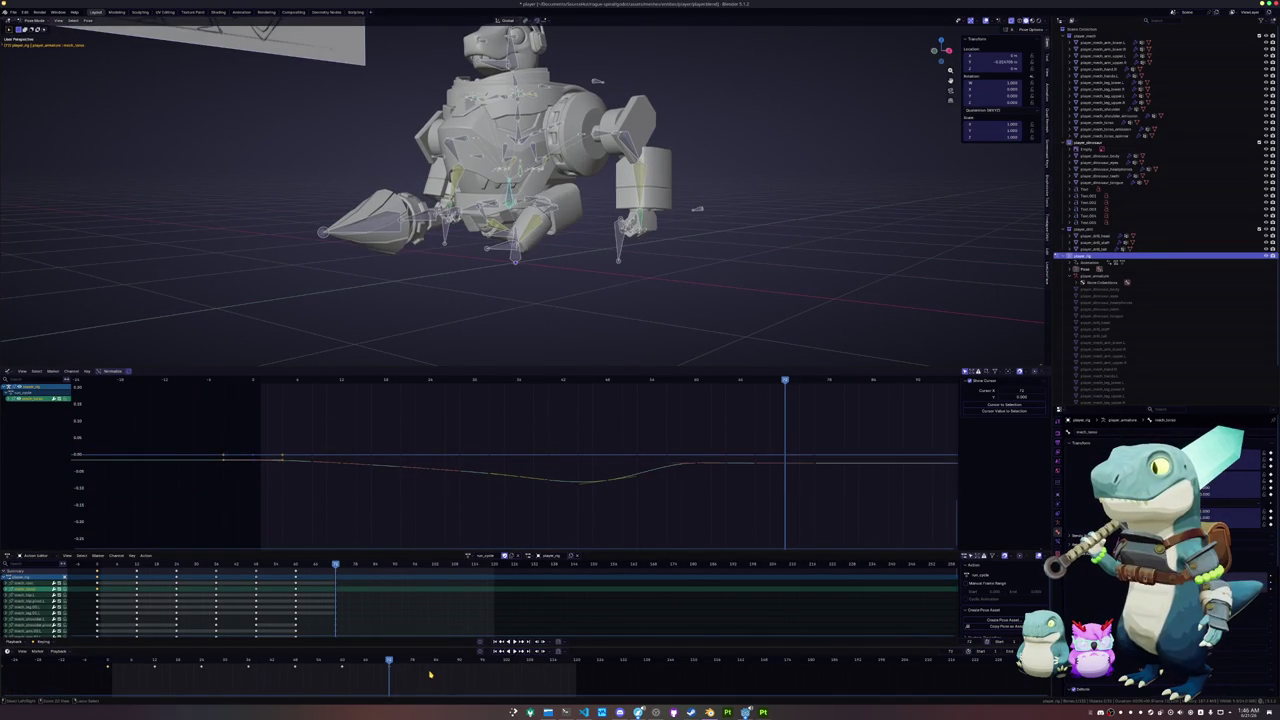
key(ctrl+v)
key(a)
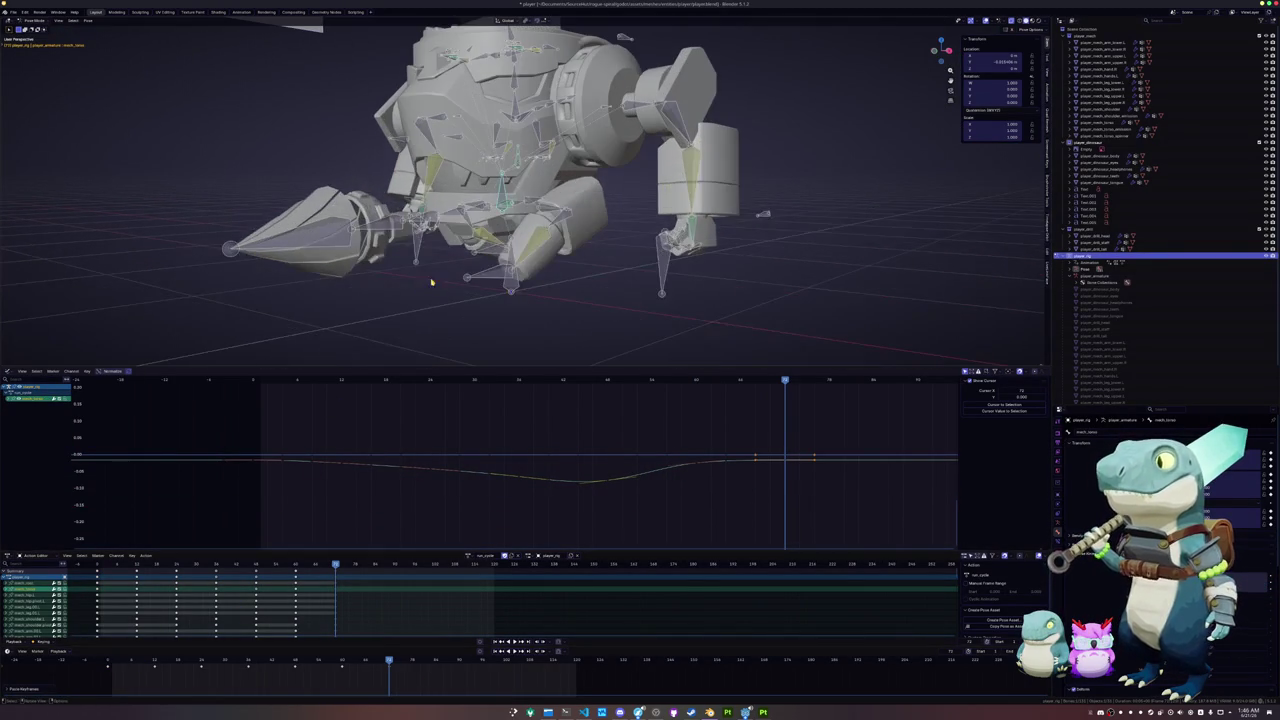
key(alt+a)
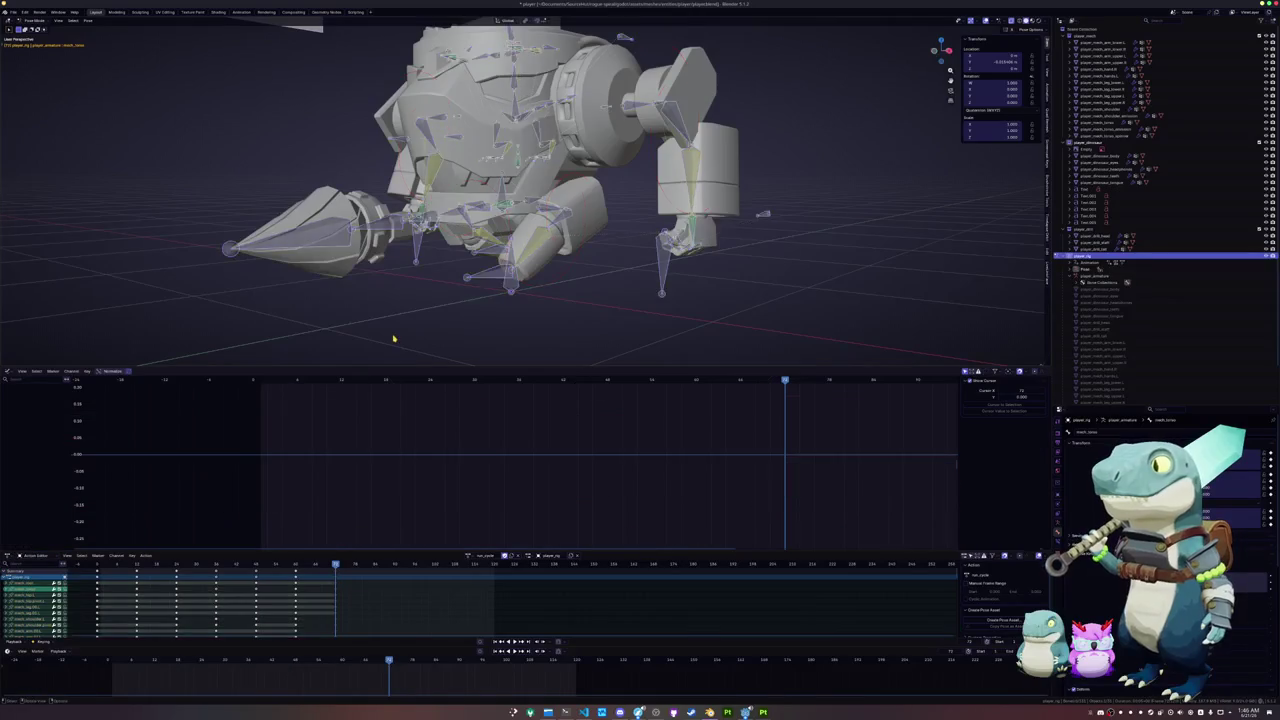
scroll(494, 331, down, 5)
drag(632, 296, 392, 65)
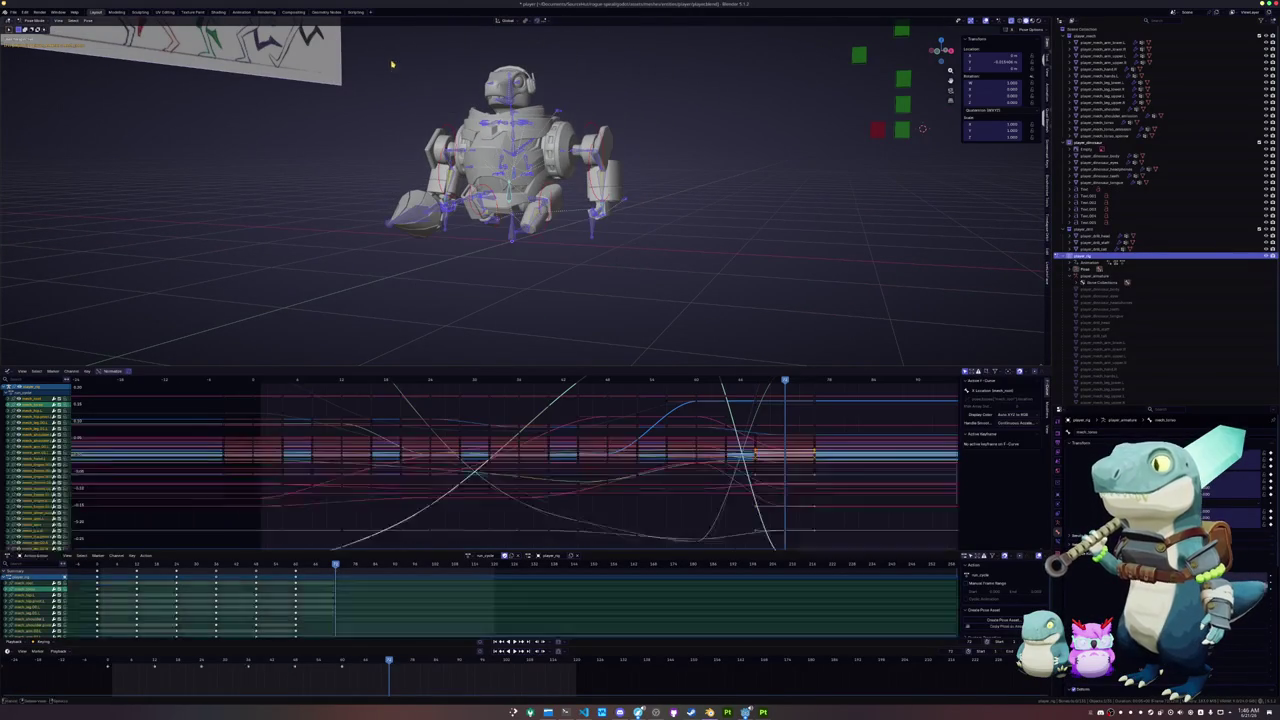
drag(677, 329, 383, 50)
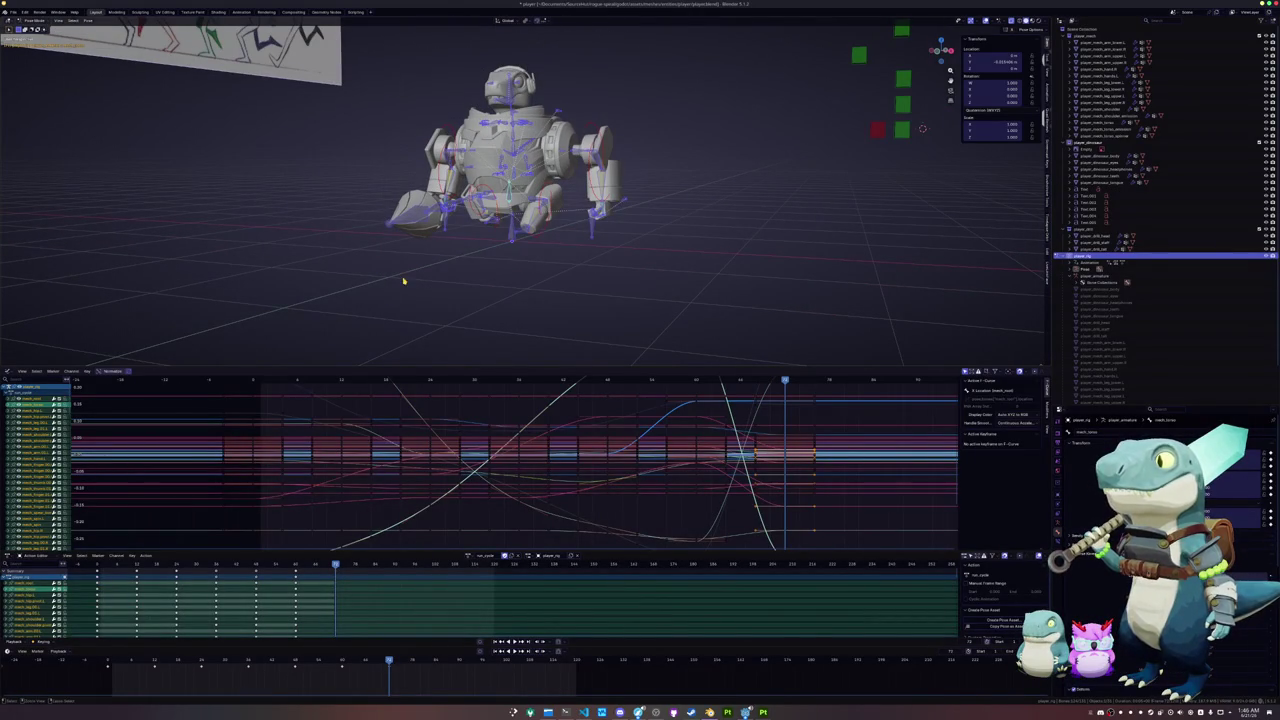
drag(145, 666, 95, 676)
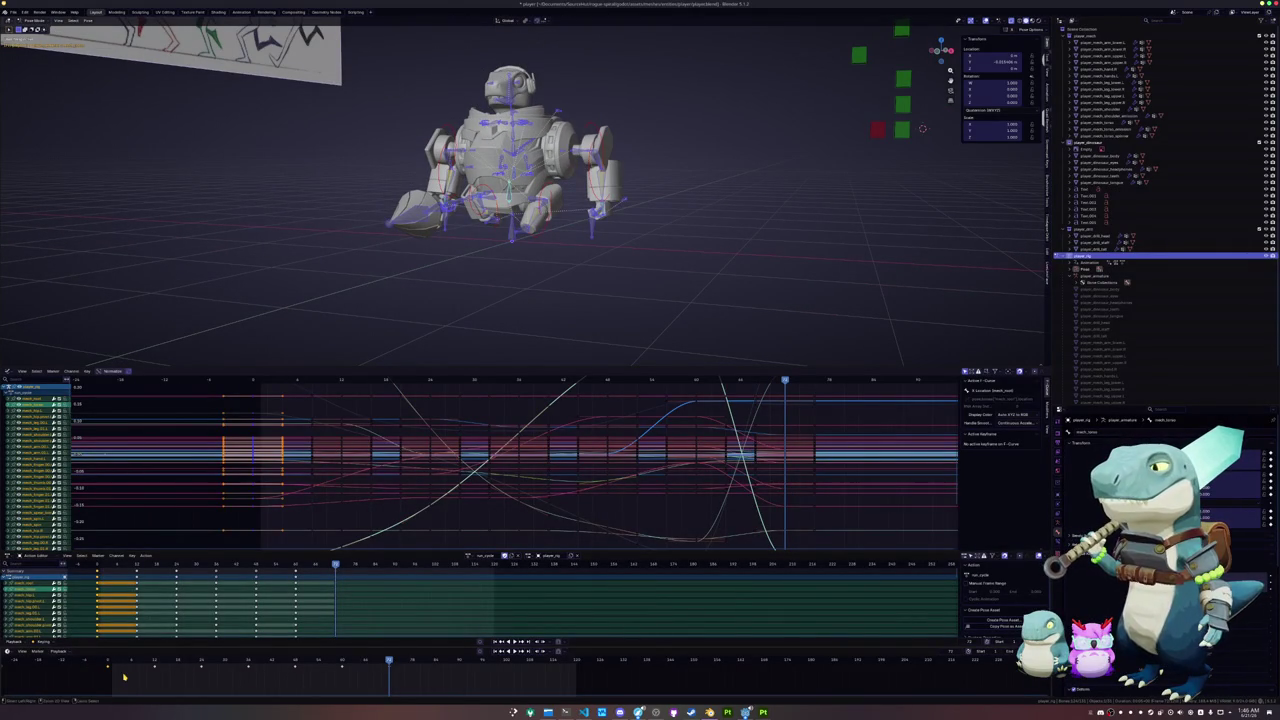
key(ctrl+v)
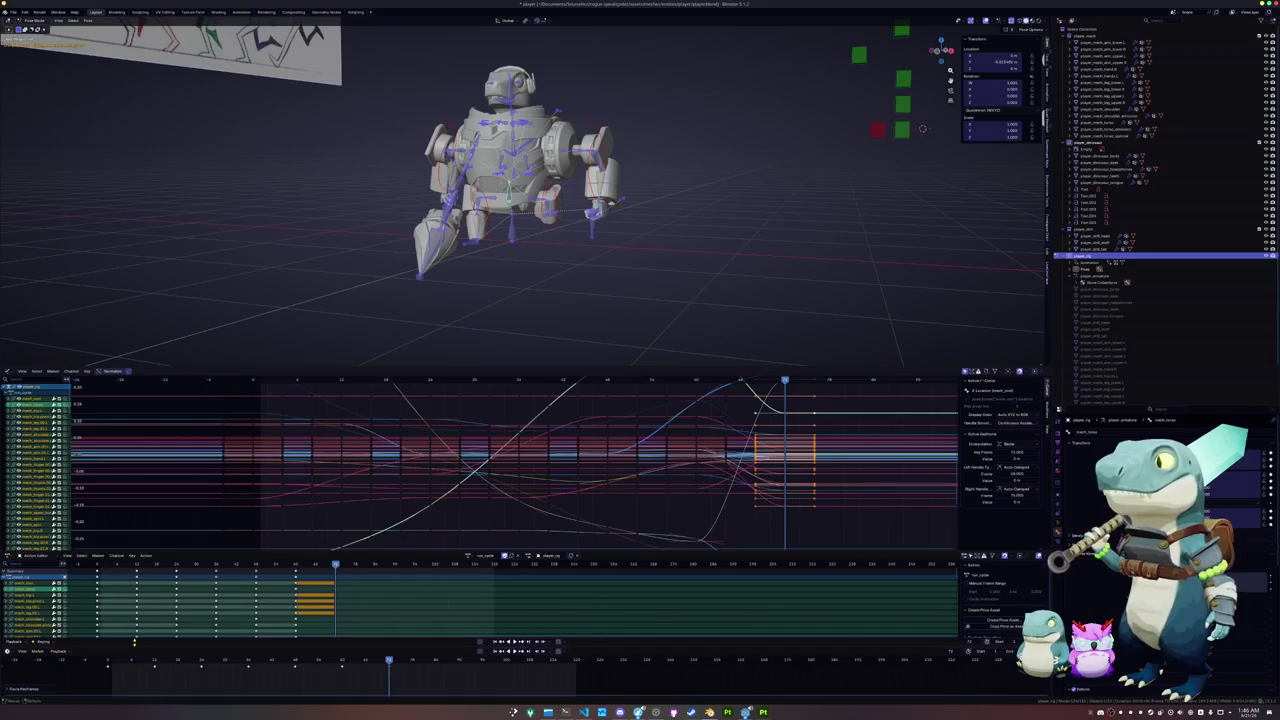
mouse_move(394, 251)
middle_down()
mouse_move(372, 240)
mouse_move(880, 131)
middle_up()
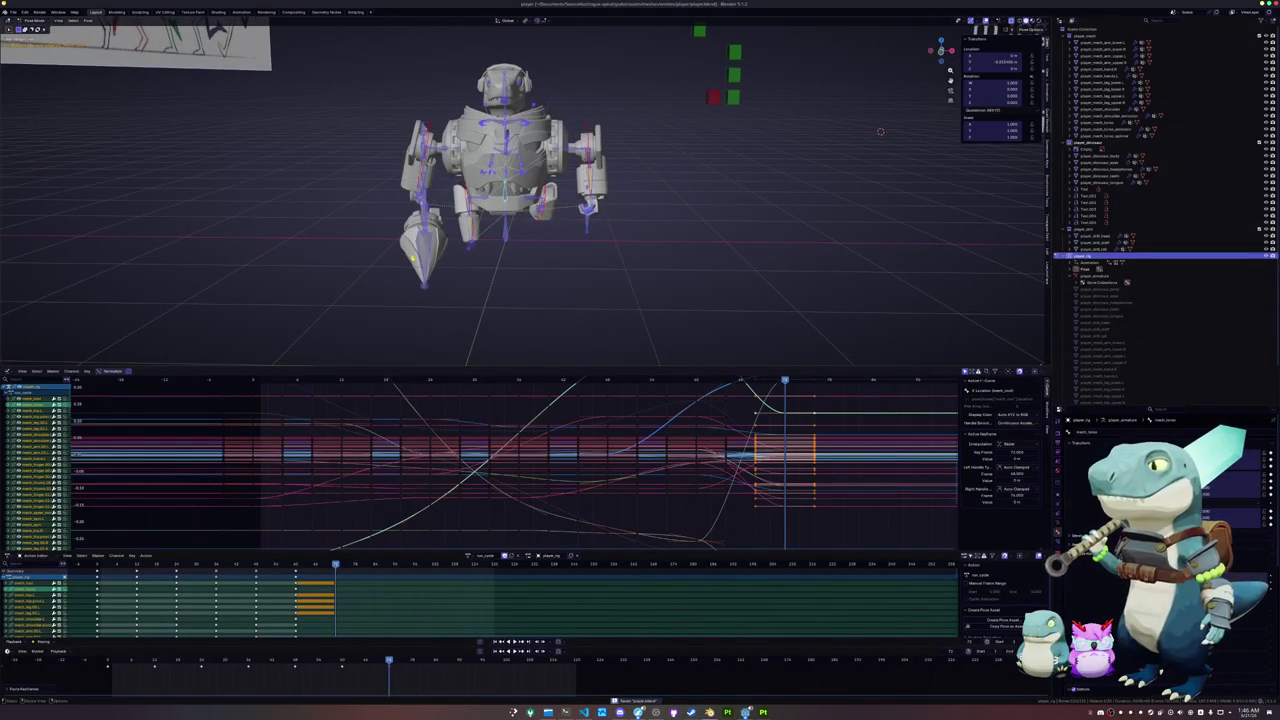
alt+scroll(411, 258, up, 12)
alt+scroll(411, 258, up, 20)
alt+scroll(411, 258, up, 20)
alt+scroll(411, 258, down, 10)
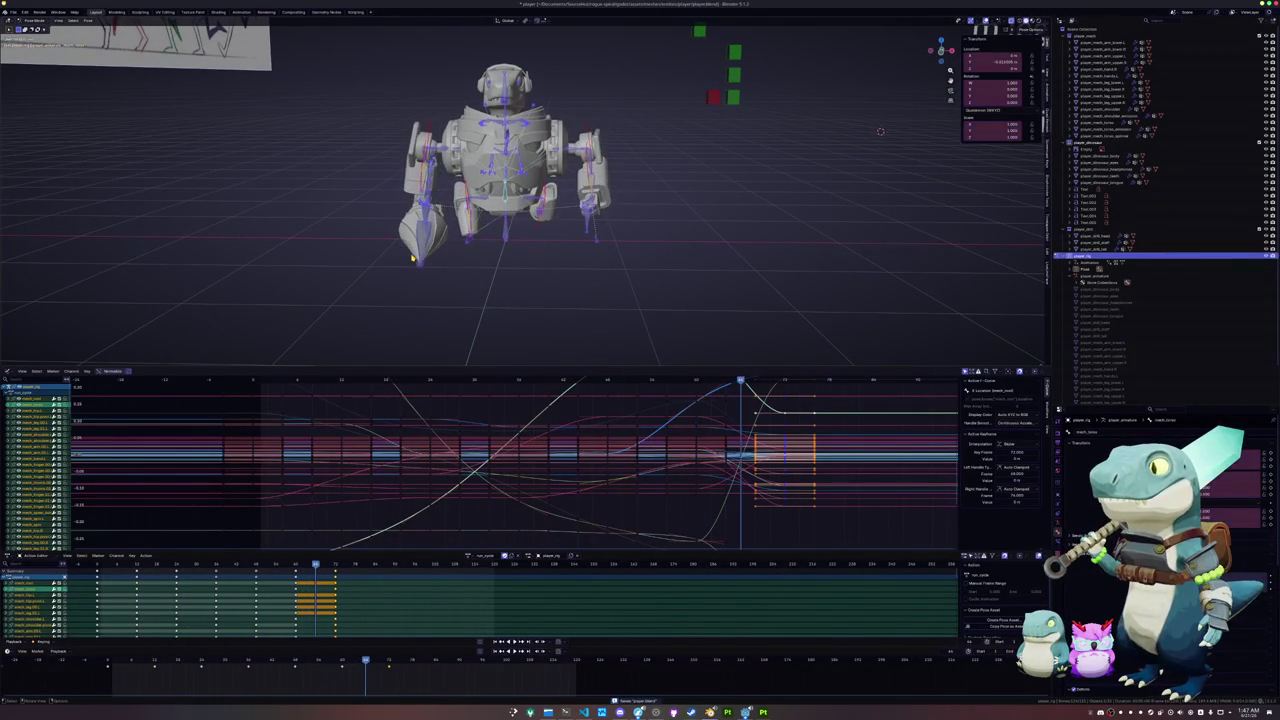
key(KP_3)
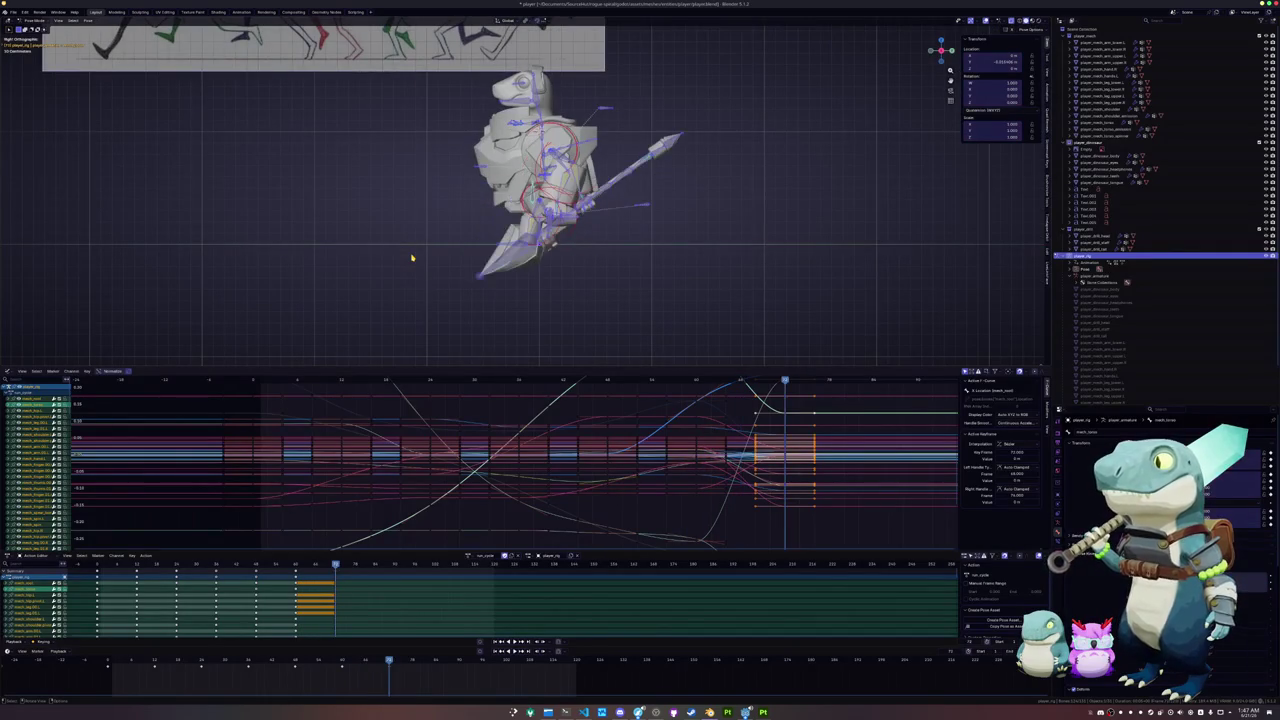
alt+scroll(411, 258, up, 10)
alt+scroll(411, 258, up, 20)
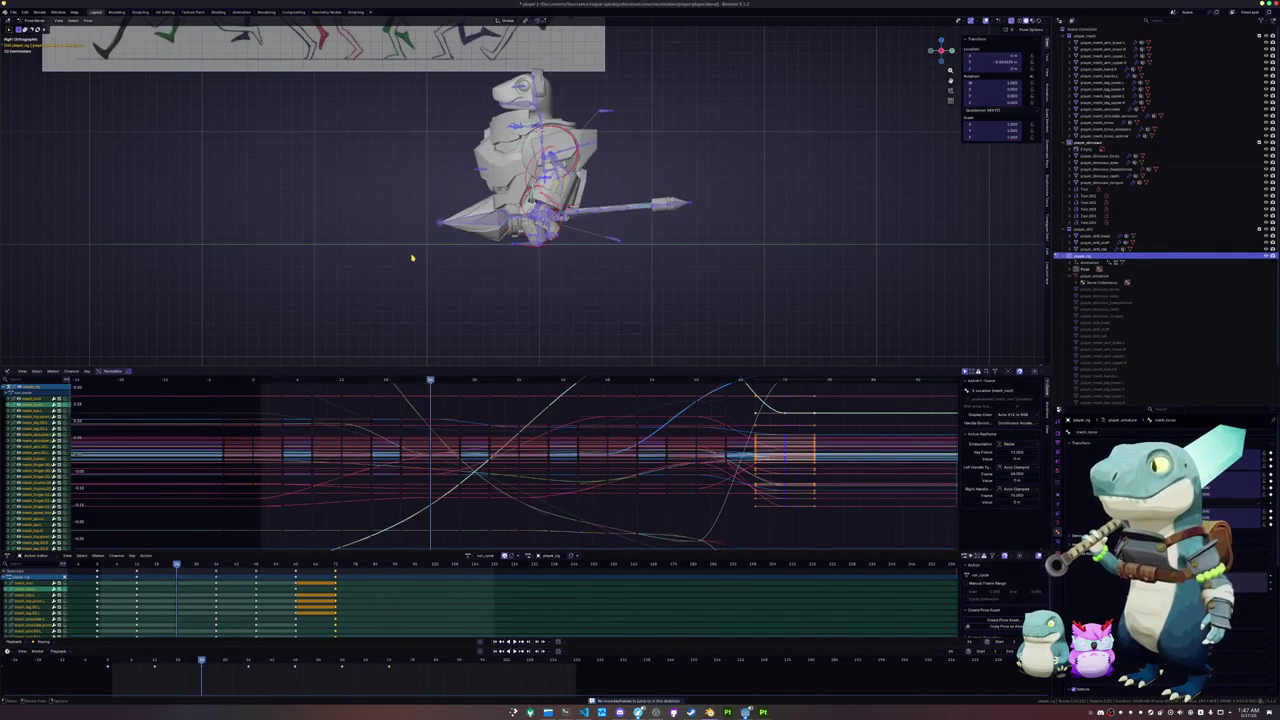
alt+scroll(411, 258, up, 20)
alt+scroll(411, 258, down, 6)
alt+scroll(411, 258, down, 4)
alt+scroll(411, 258, down, 8)
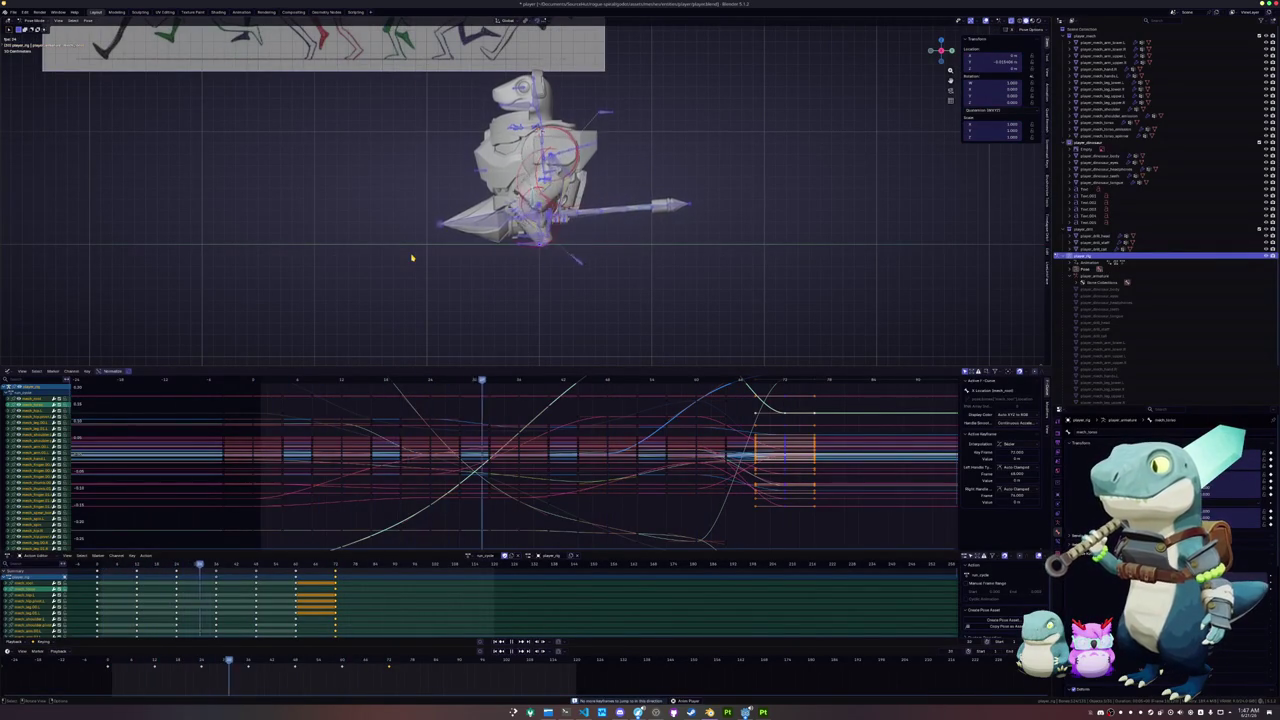
alt+scroll(411, 258, down, 18)
alt+scroll(411, 258, down, 10)
alt+scroll(411, 258, down, 1)
alt+scroll(411, 258, up, 20)
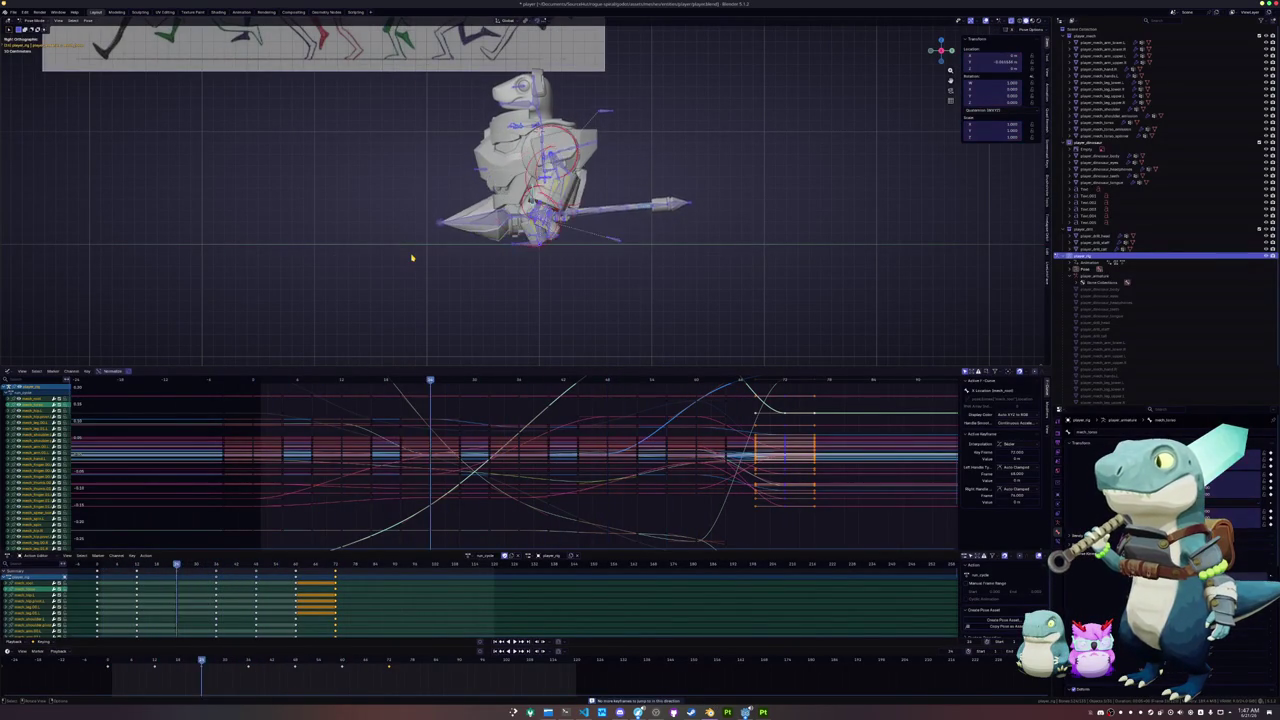
alt+scroll(411, 258, up, 20)
alt+scroll(411, 258, down, 9)
scroll(411, 258, up, 3)
alt+scroll(405, 262, down, 15)
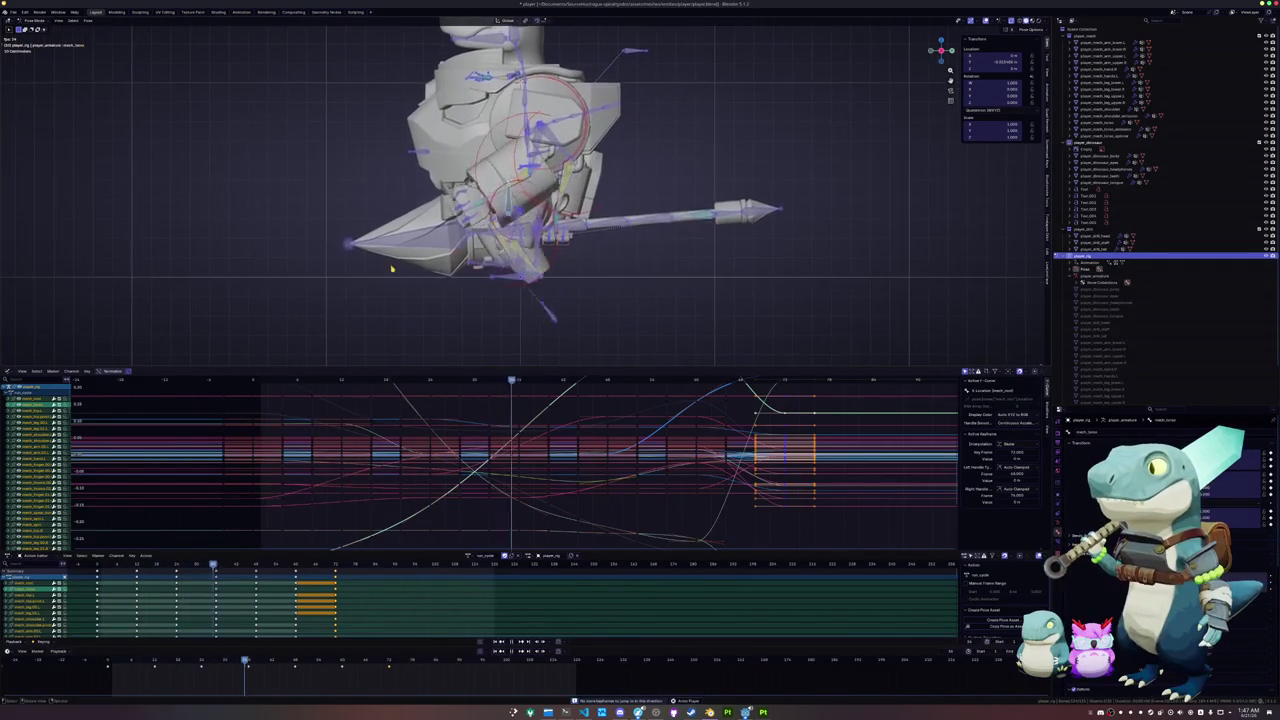
alt+scroll(403, 265, down, 15)
alt+scroll(403, 265, down, 6)
alt+scroll(404, 264, down, 6)
alt+scroll(405, 263, down, 5)
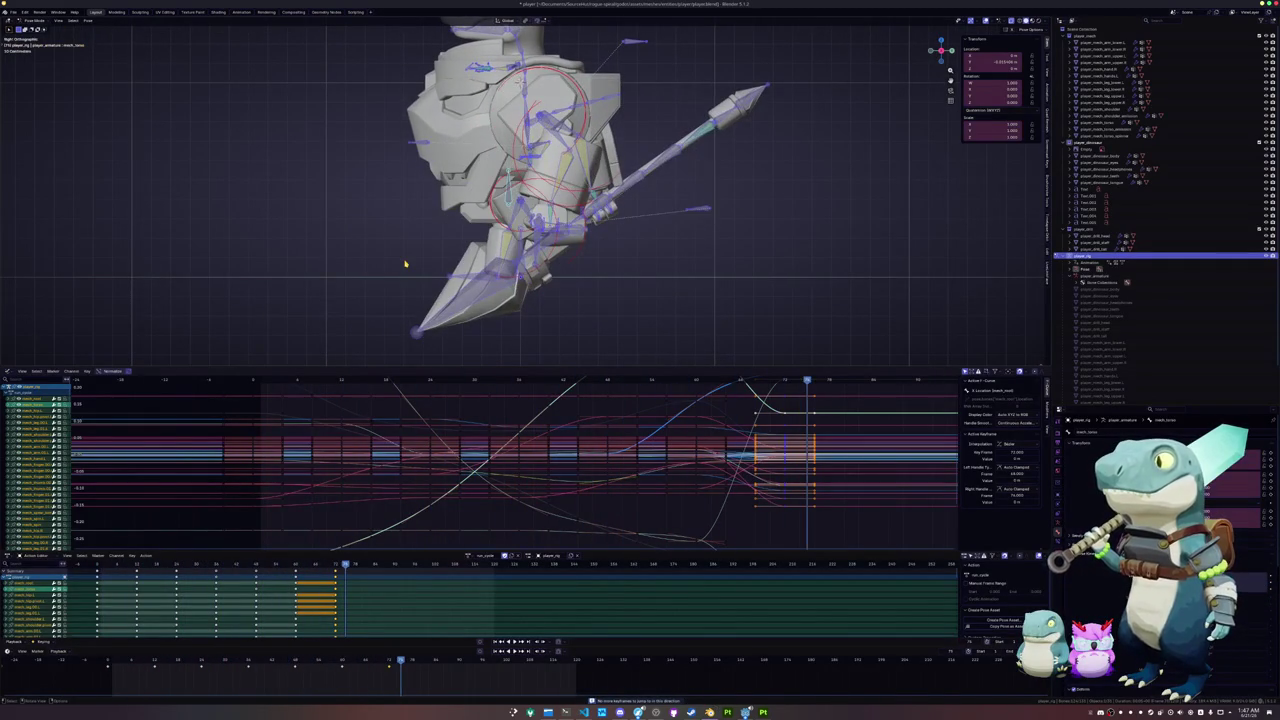
alt+scroll(427, 287, up, 2)
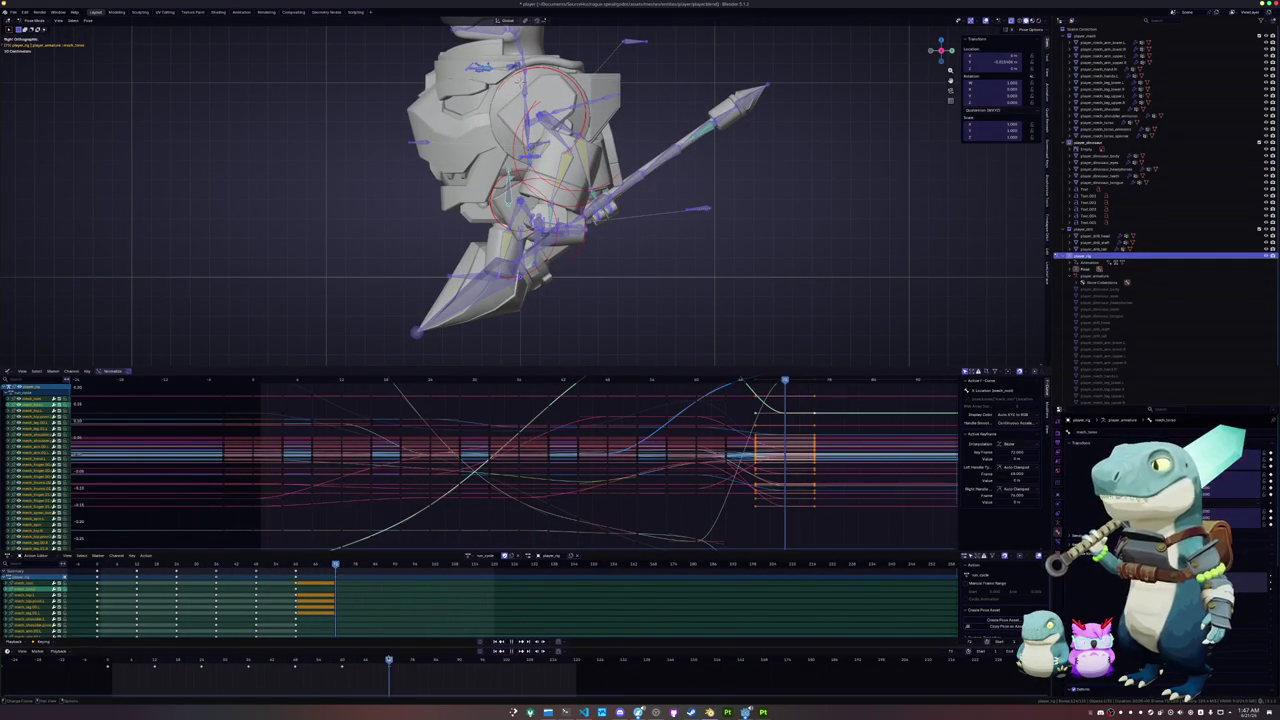
middle_drag(380, 246, 452, 247)
click(380, 120)
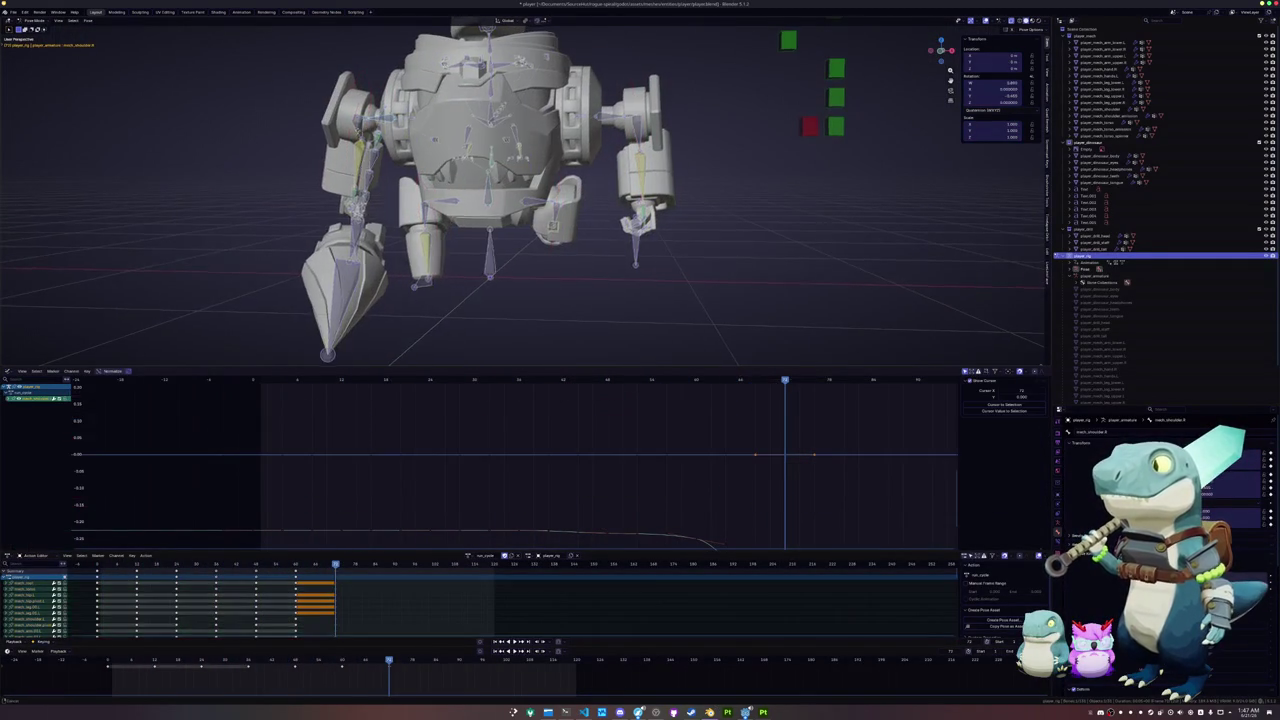
middle_drag(380, 120, 436, 143)
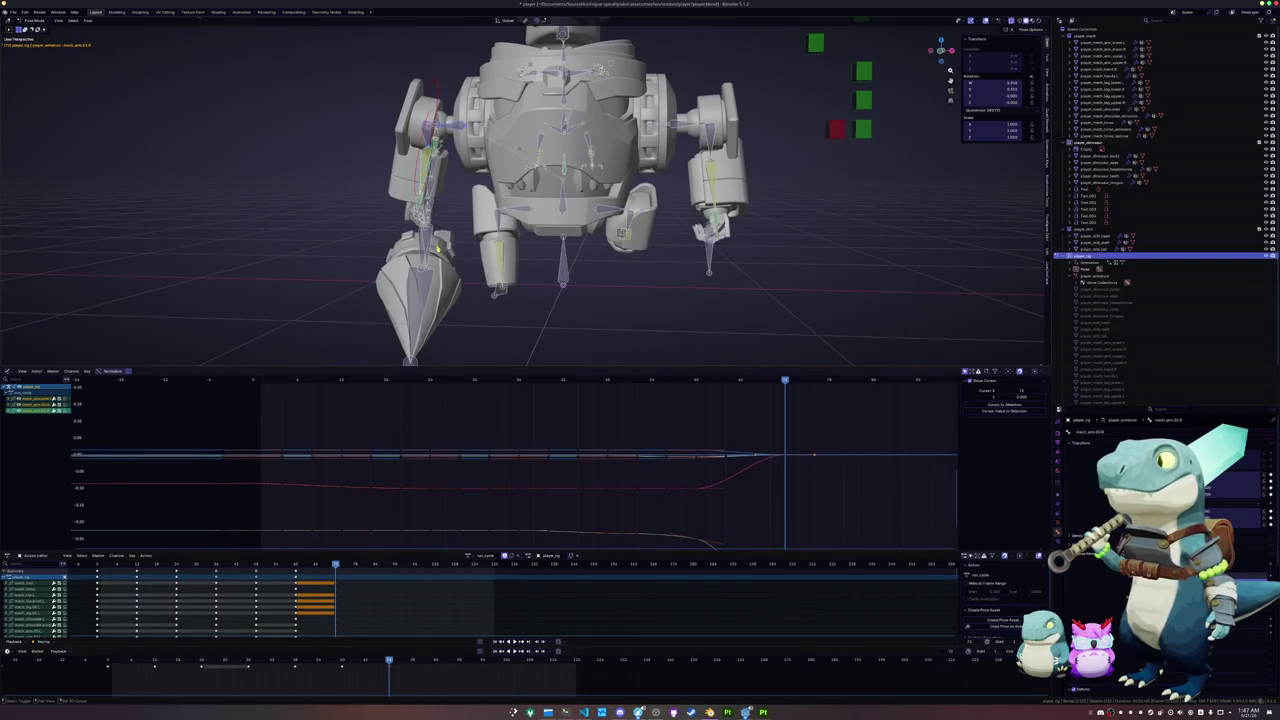
- Clear and rekey the arm bones' pose, then slide the frame-0 keyframe later in the timeline
drag(358, 68, 444, 260)
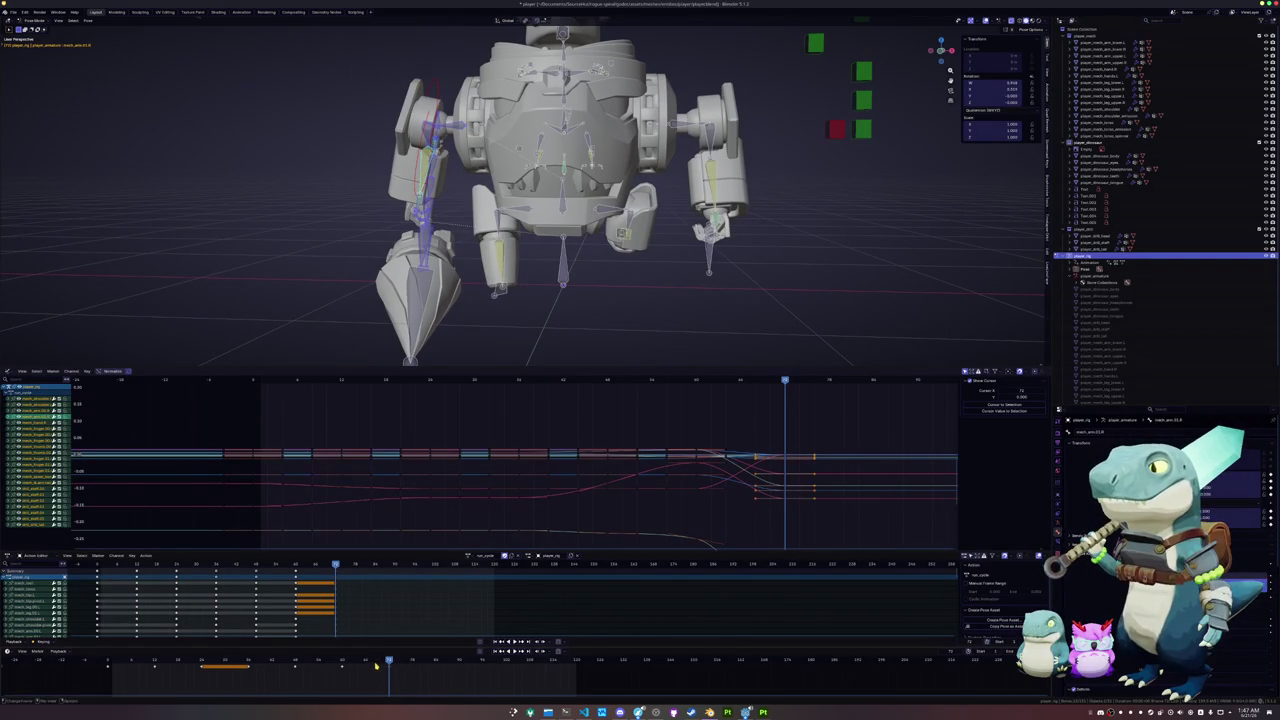
key(Delete)
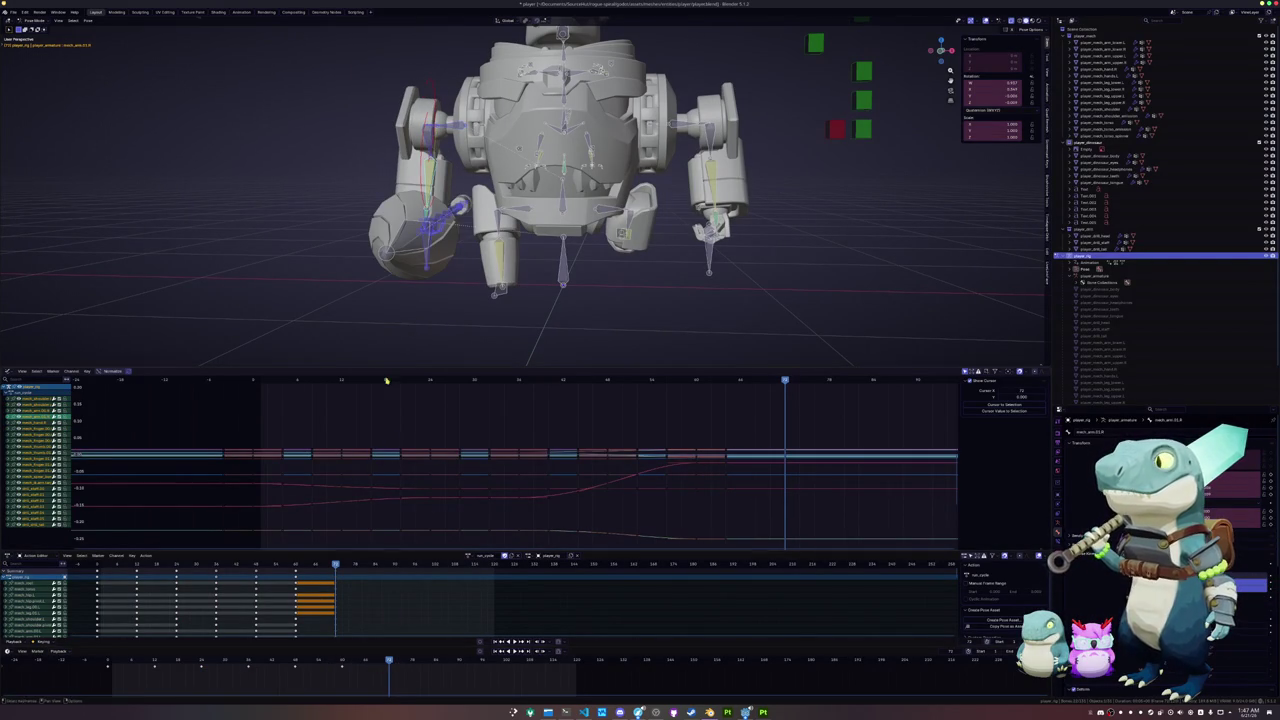
key(i)
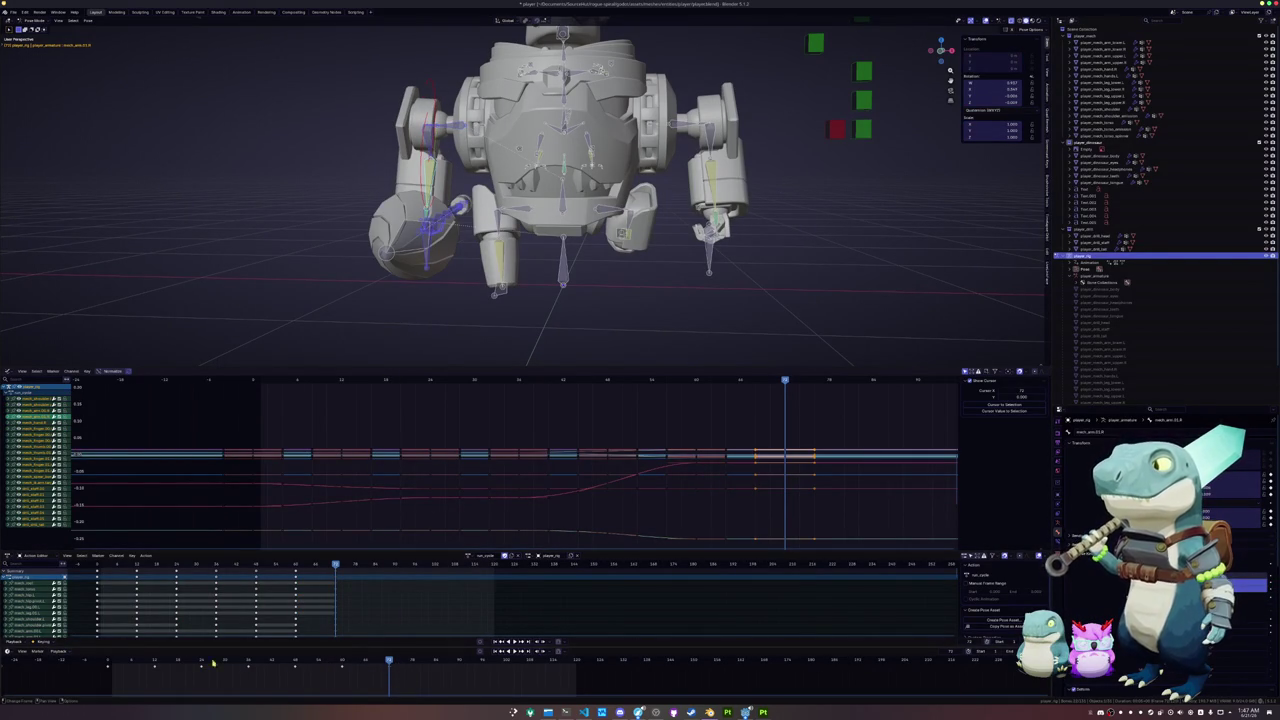
click(101, 660)
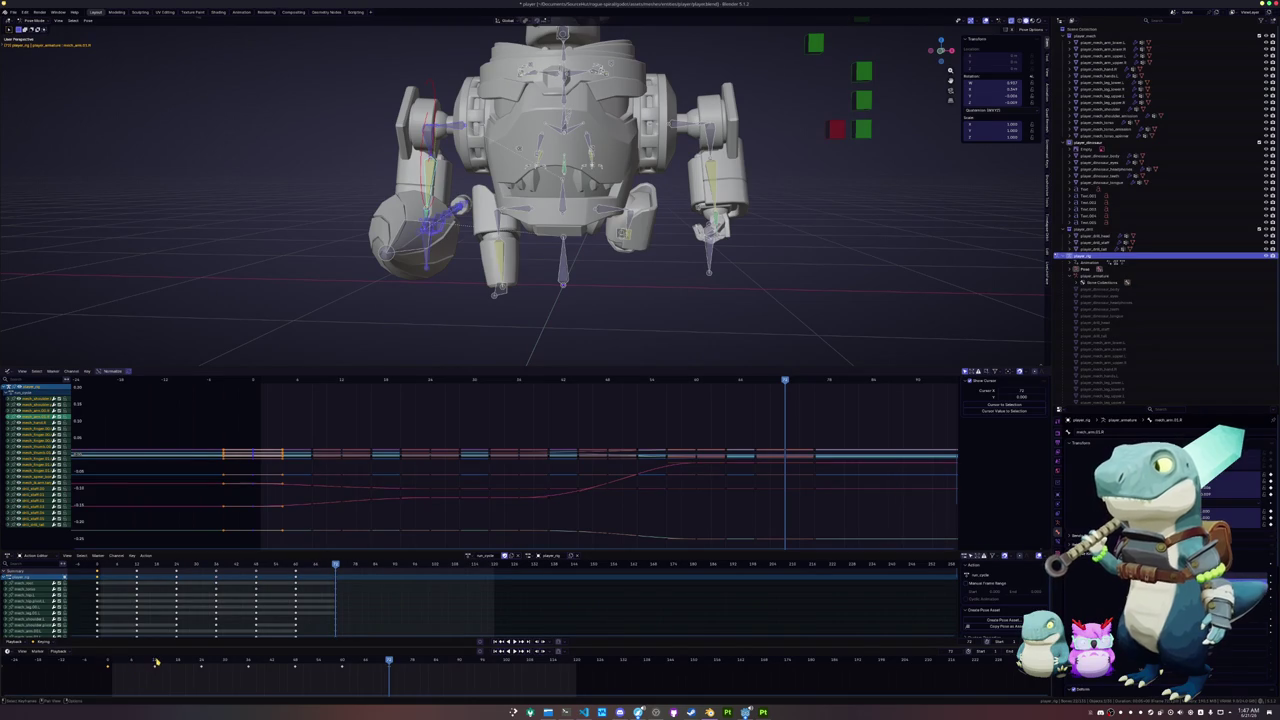
drag(156, 662, 190, 676)
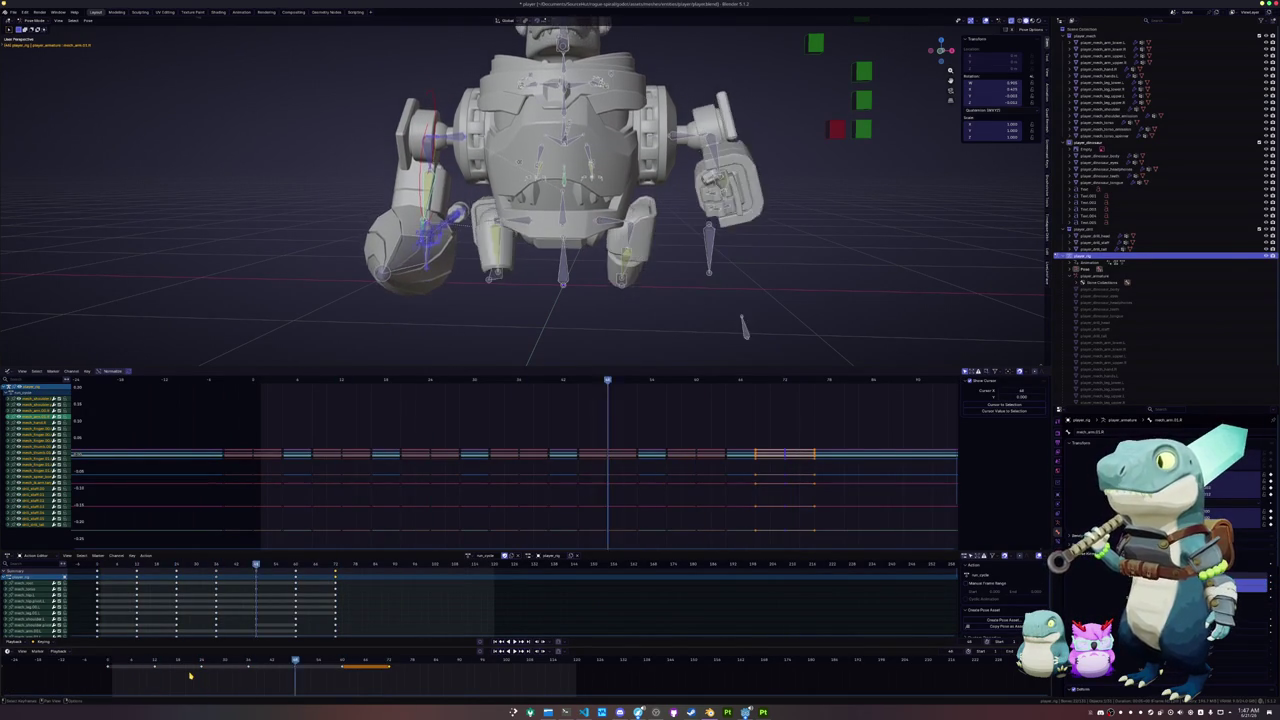
key(Escape)
key(Up)
key(Down)
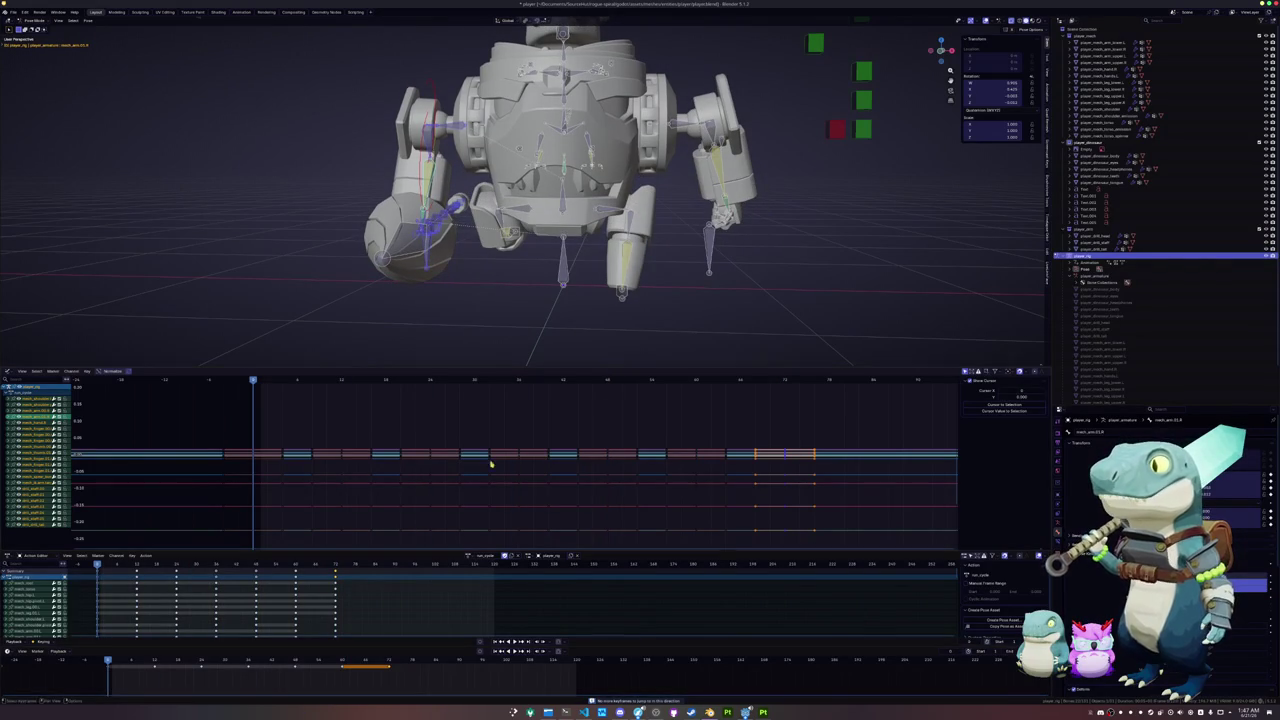
- In right side view, move the leg control along Y and key its new position
click(565, 205)
key(KP_3)
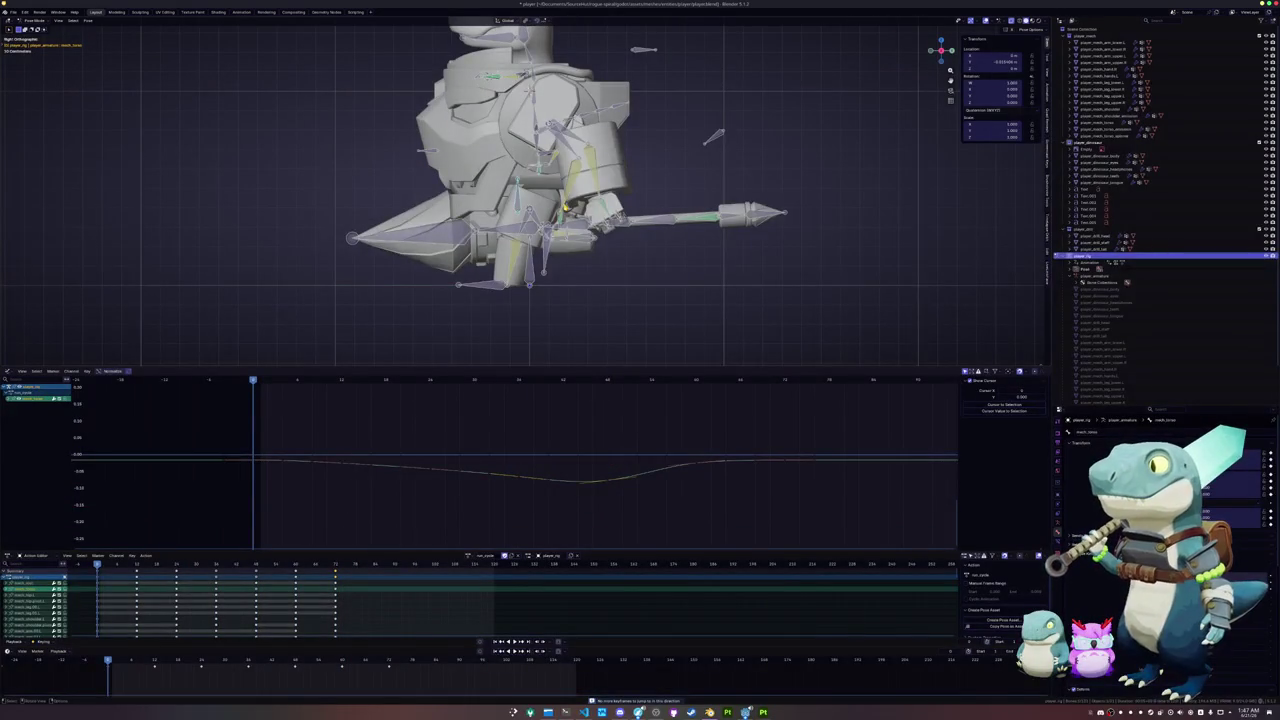
key(g)
key(Return)
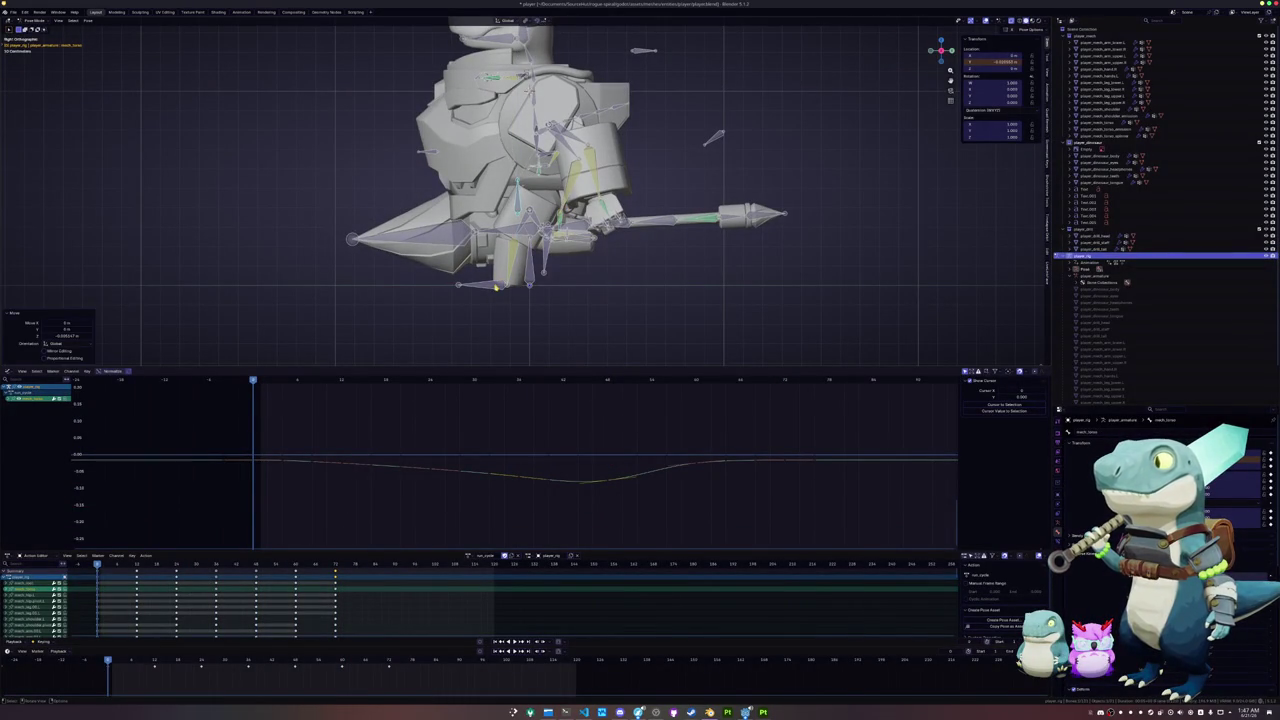
key(g)
key(y)
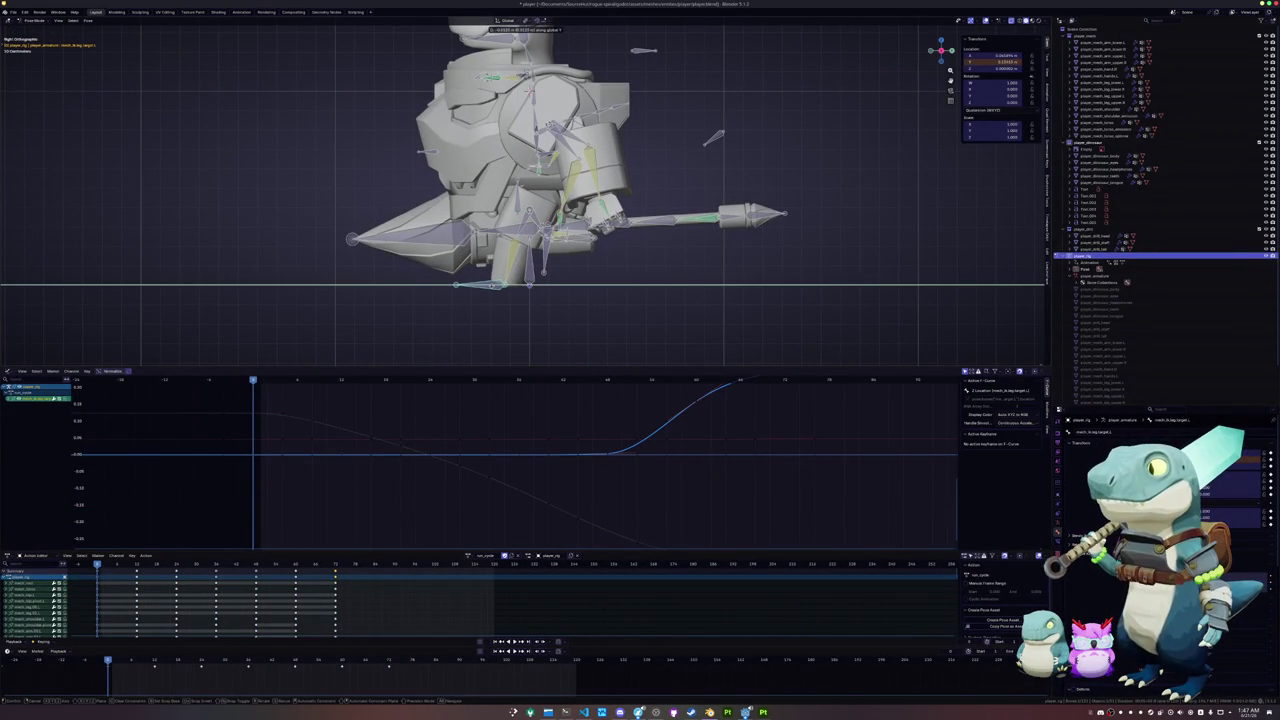
key(Return)
key(i)
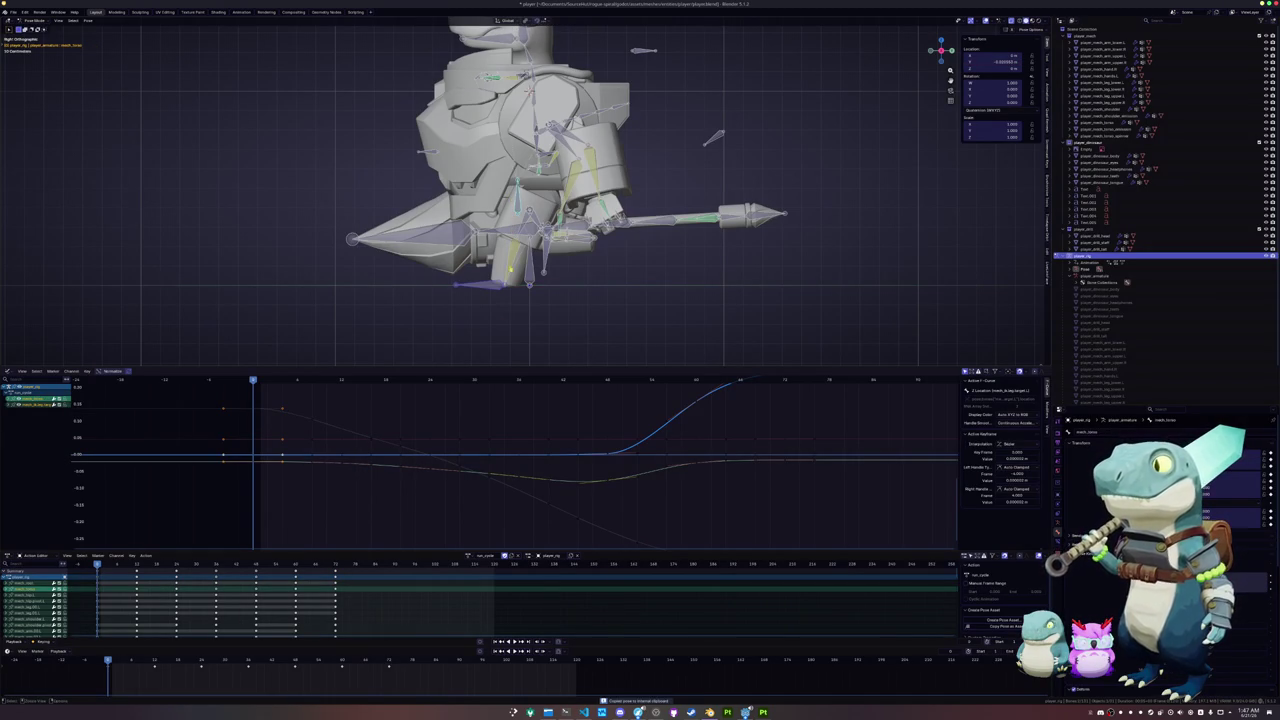
- Paste the mirrored pose at frame 73 and key the leg control there
click(390, 663)
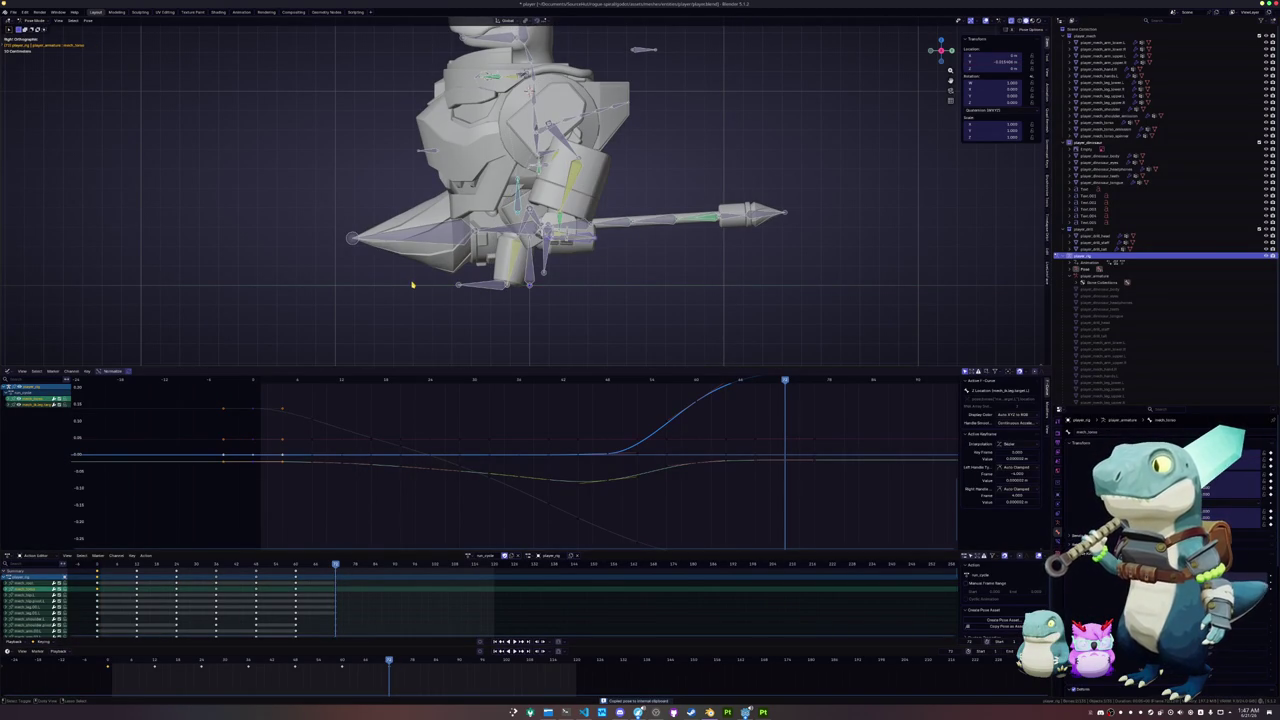
key(ctrl+shift+v)
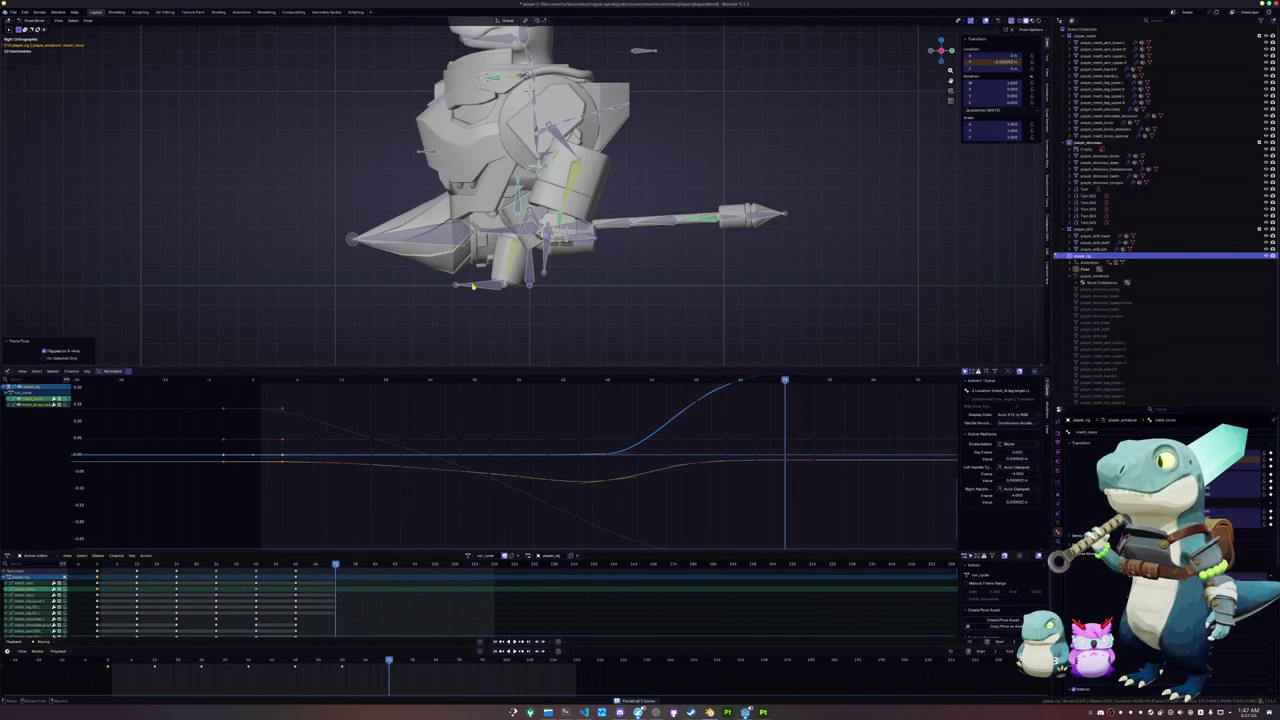
shift+click(485, 285)
key(i)
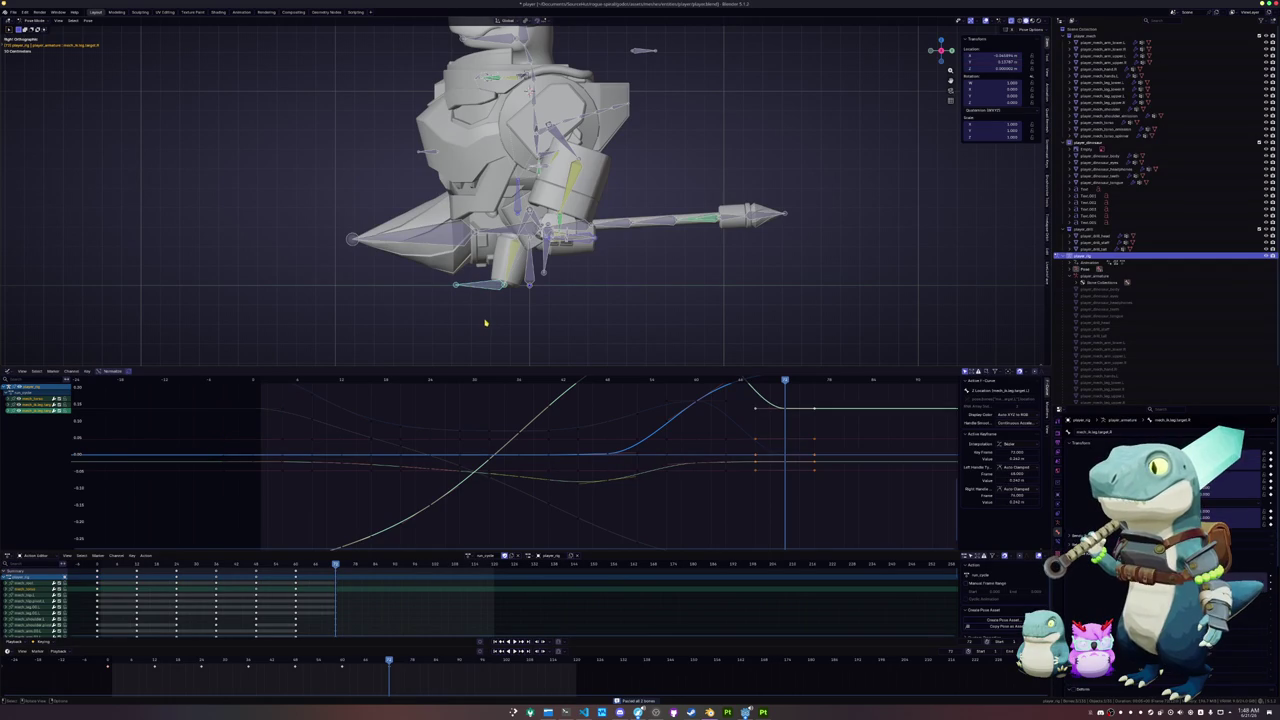
click(485, 322)
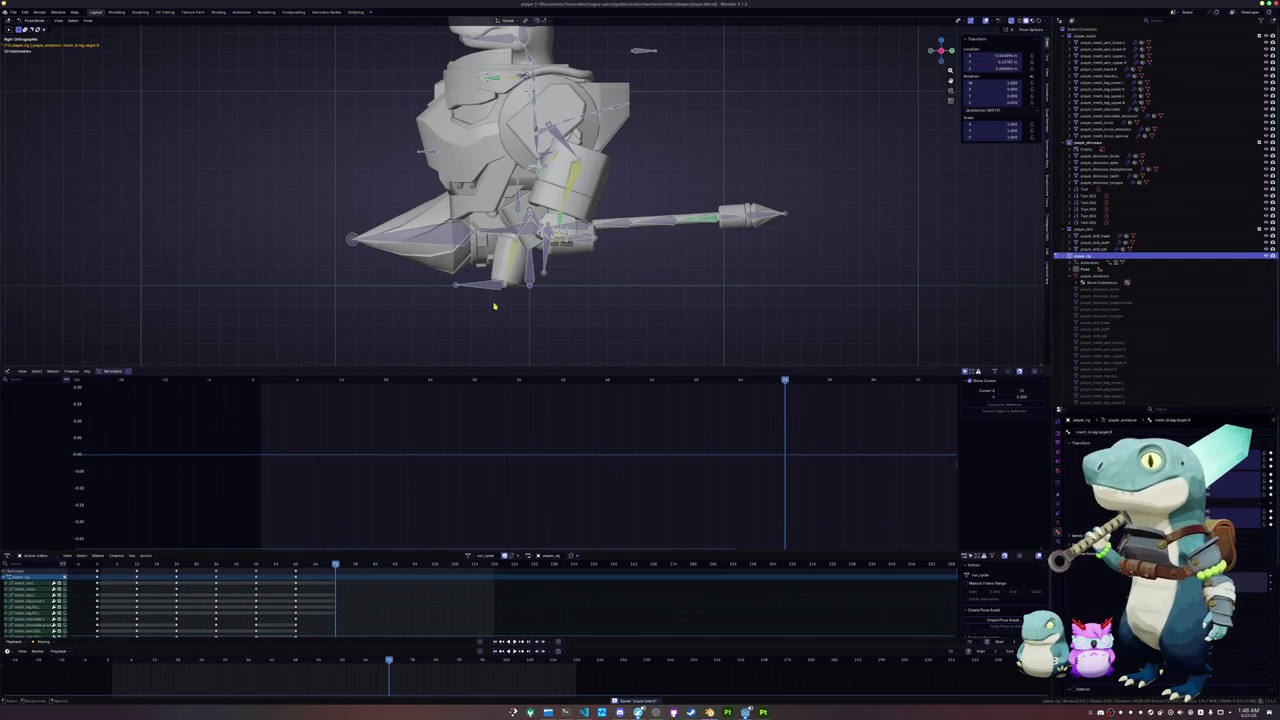
middle_drag(494, 306, 508, 315)
- Select all bones and the cycle's keys, paste them after the cycle, then undo
key(a)
scroll(508, 315, down, 3)
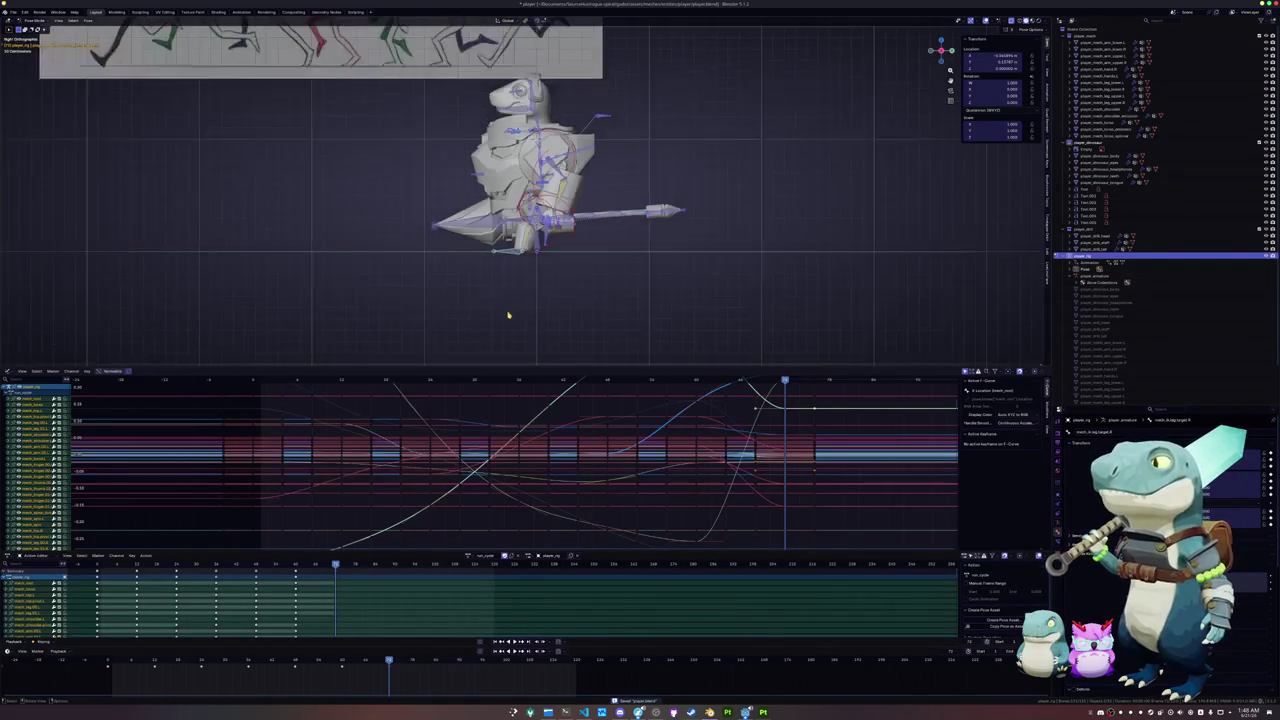
scroll(508, 315, up, 1)
scroll(508, 315, up, 1)
scroll(508, 315, up, 2)
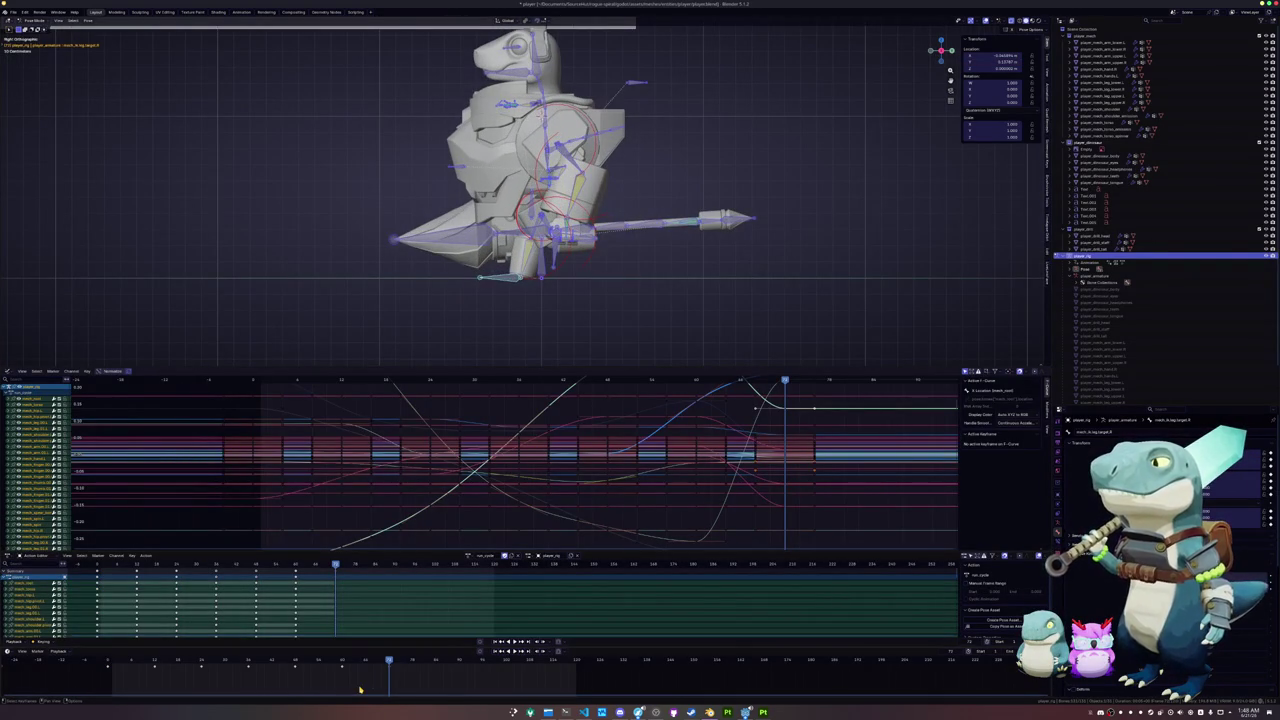
drag(360, 690, 146, 660)
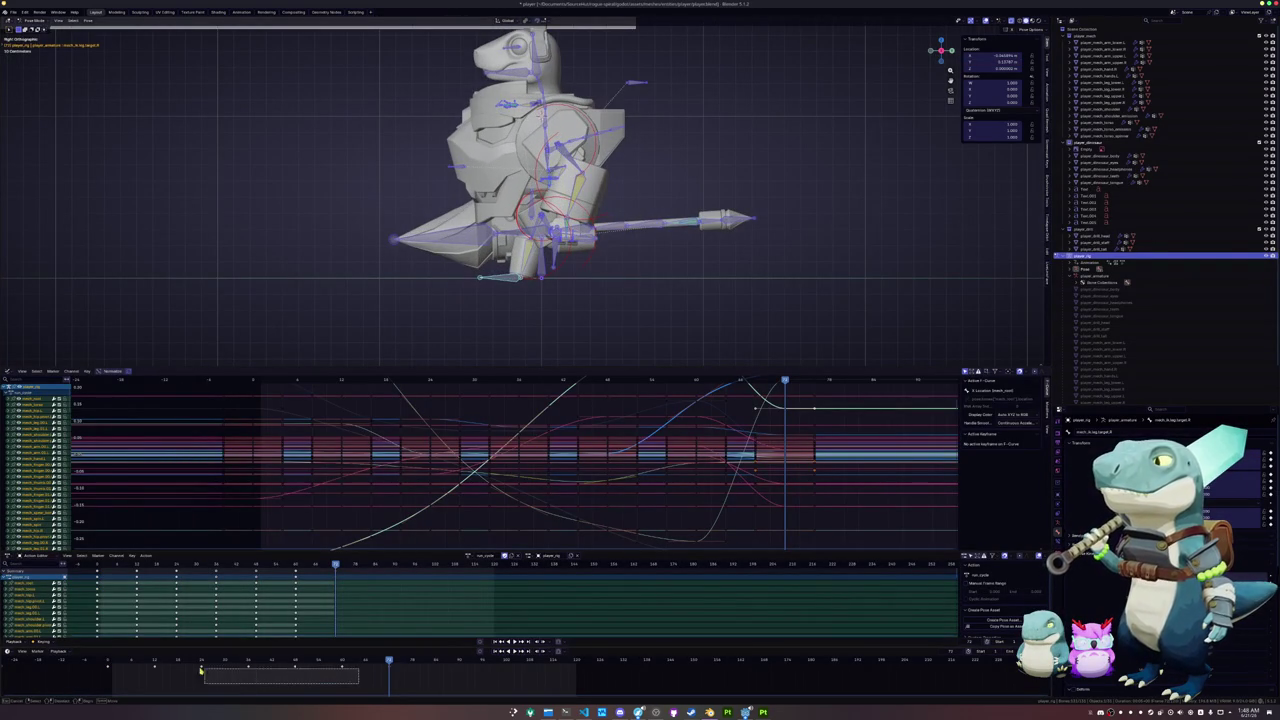
click(437, 662)
key(ctrl+v)
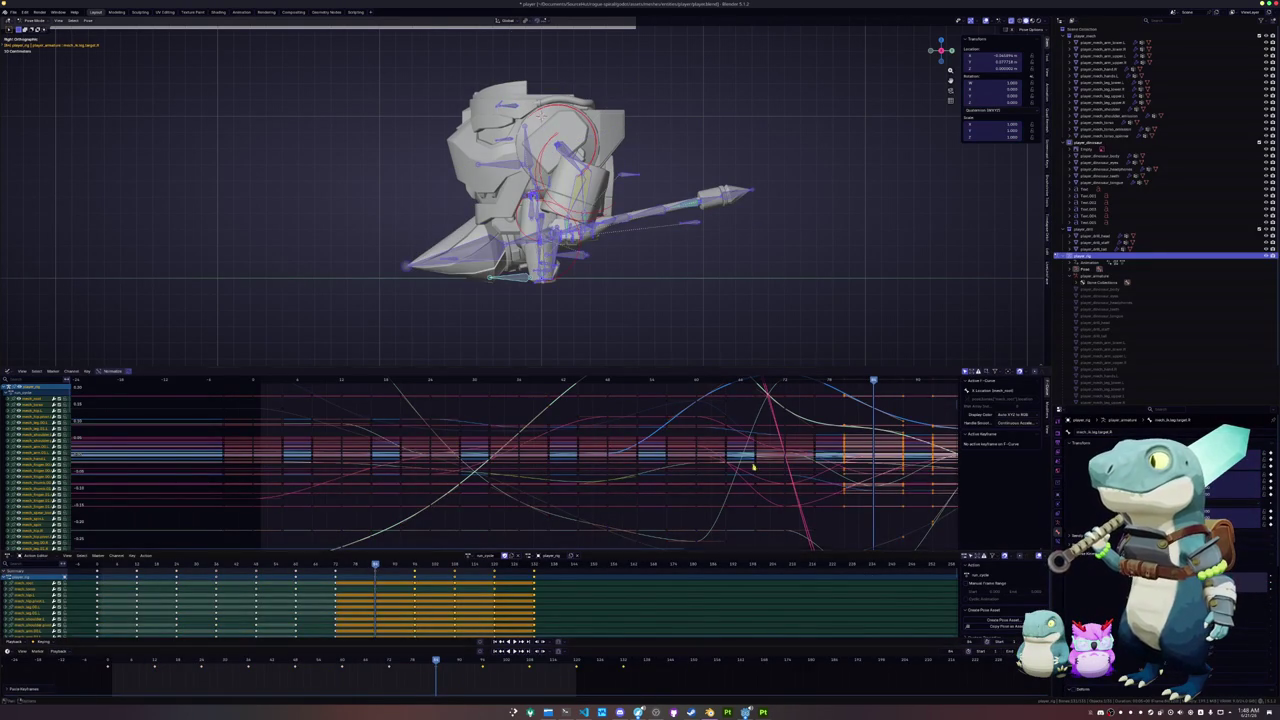
key(ctrl+z)
- Select and clear a range of run-cycle keys, then scrub the playhead back to an earlier frame
drag(757, 310, 318, 32)
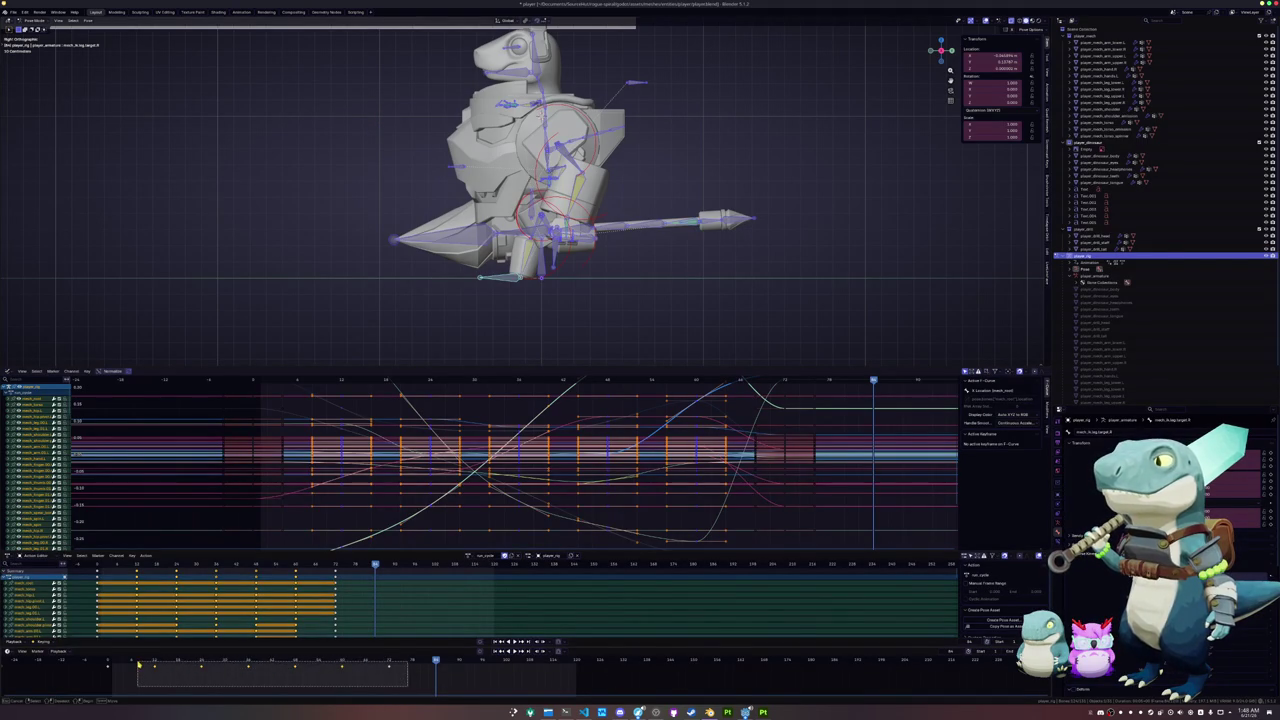
drag(353, 680, 136, 660)
drag(352, 683, 140, 658)
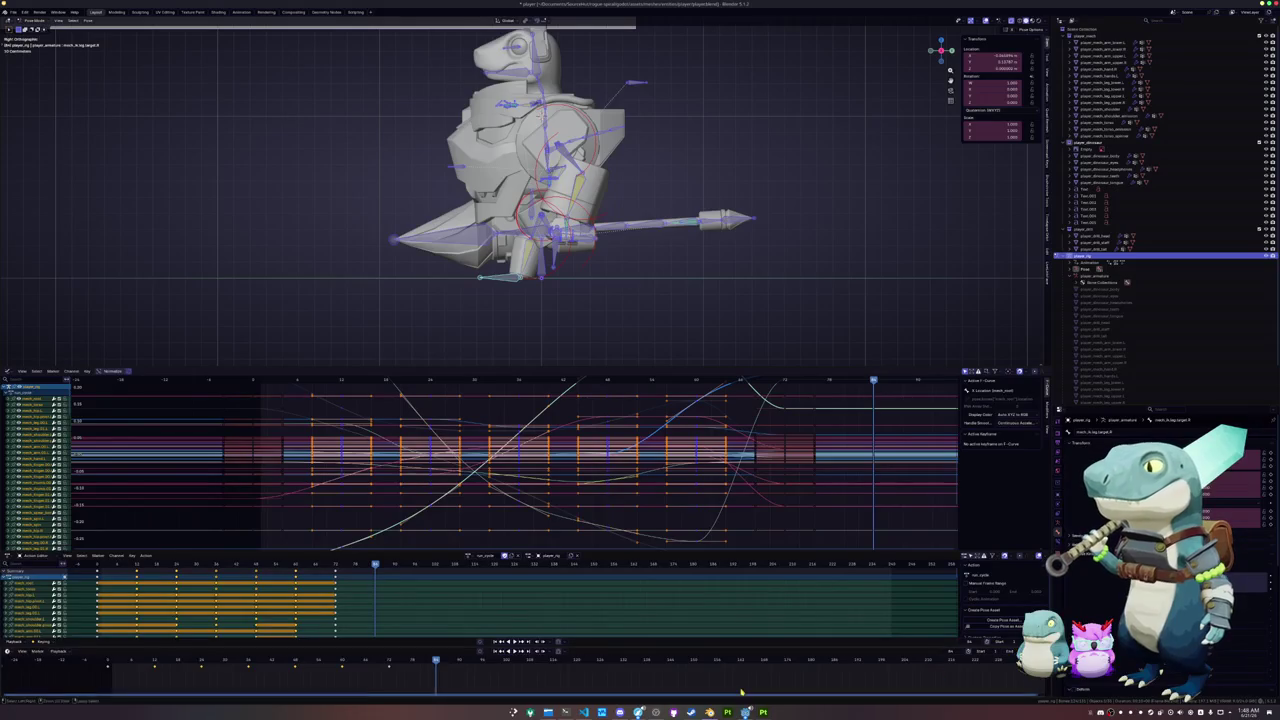
ctrl+scroll(693, 680, right, 2)
scroll(642, 683, down, 2)
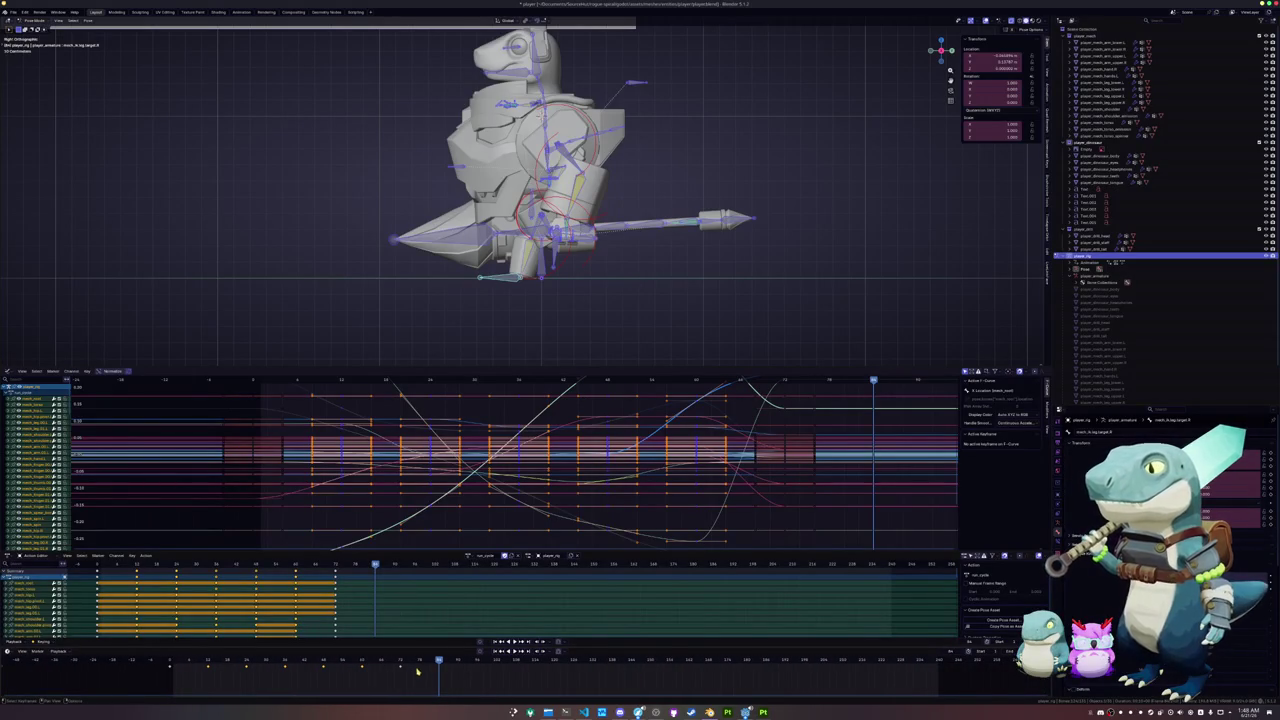
mouse_move(400, 662)
mouse_down()
mouse_move(182, 662)
mouse_move(400, 665)
mouse_up()
- Rotate the first arm bone around its local Y axis in the right-side view
middle_drag(420, 300, 459, 326)
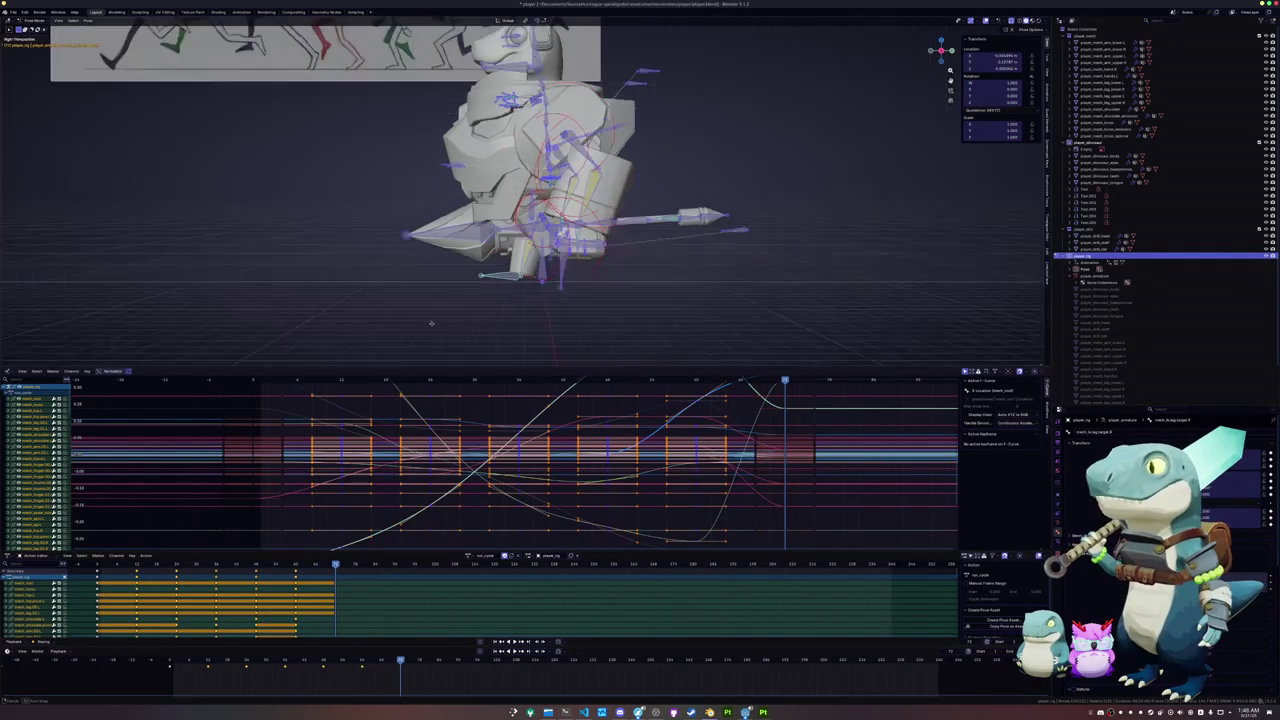
click(634, 148)
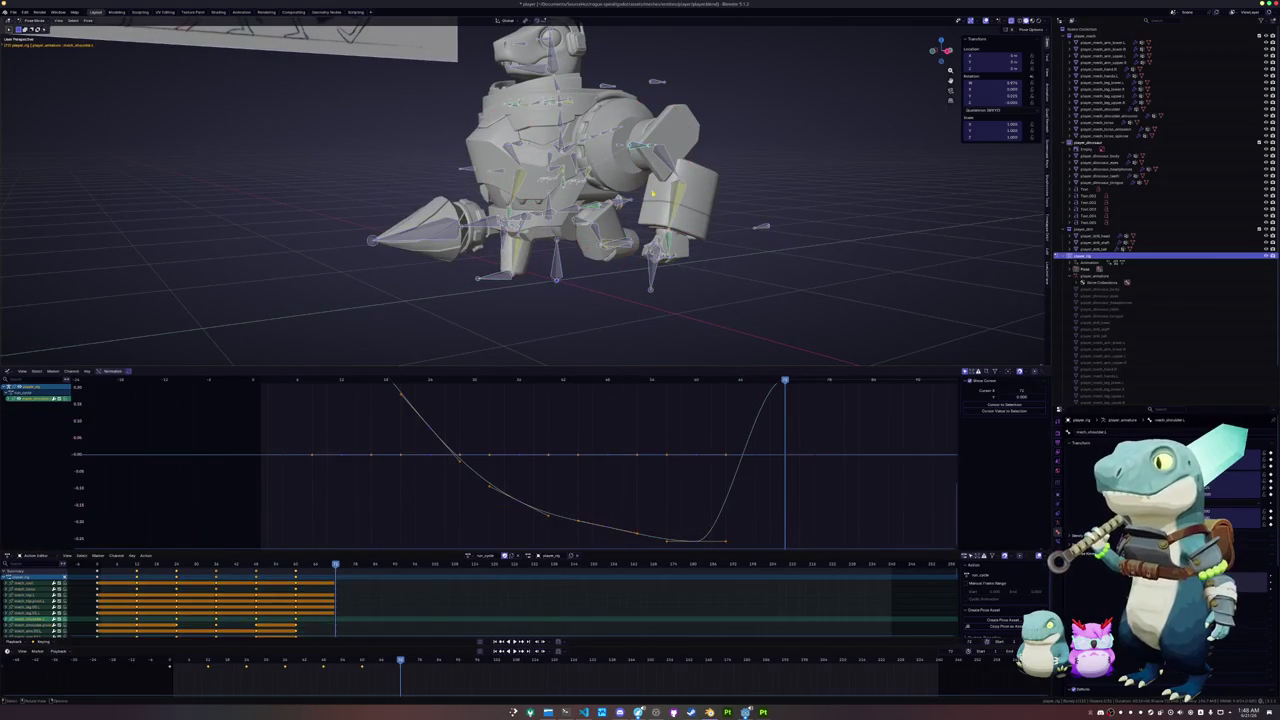
key(KP_3)
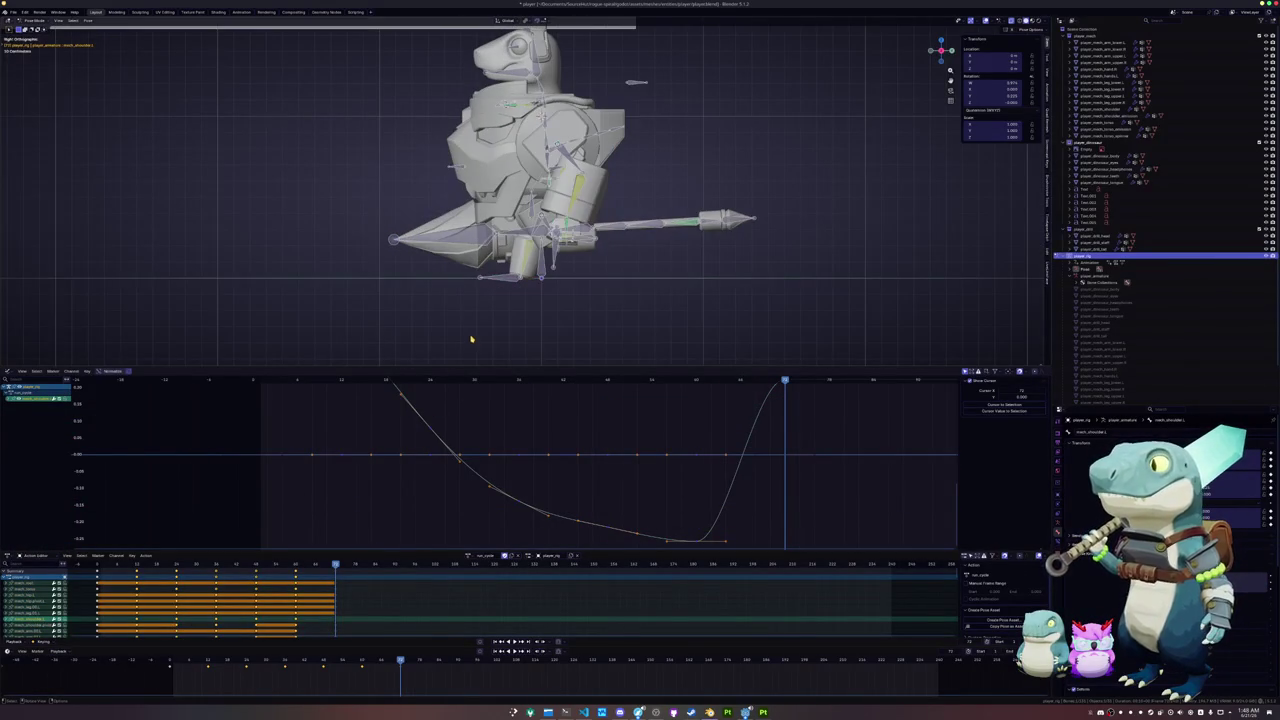
key(r)
key(y)
key(z)
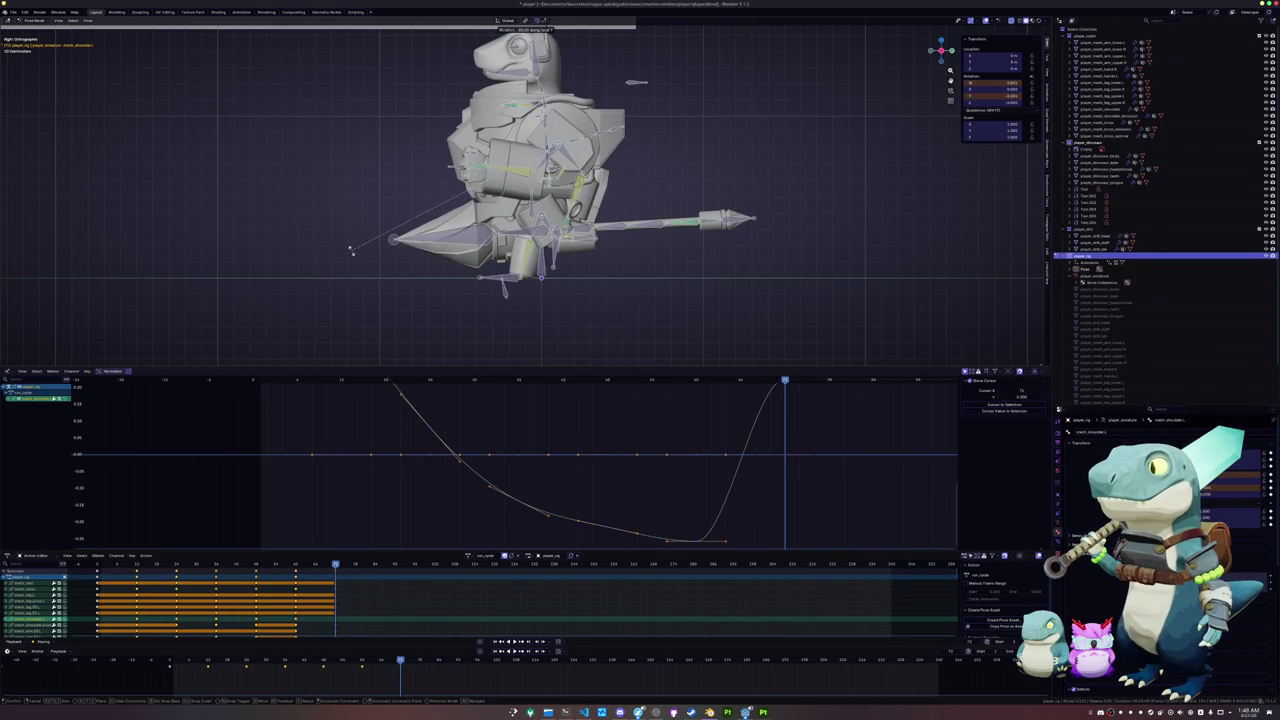
click(404, 209)
- Rotate another arm bone around the Z axis
middle_drag(404, 209, 560, 230)
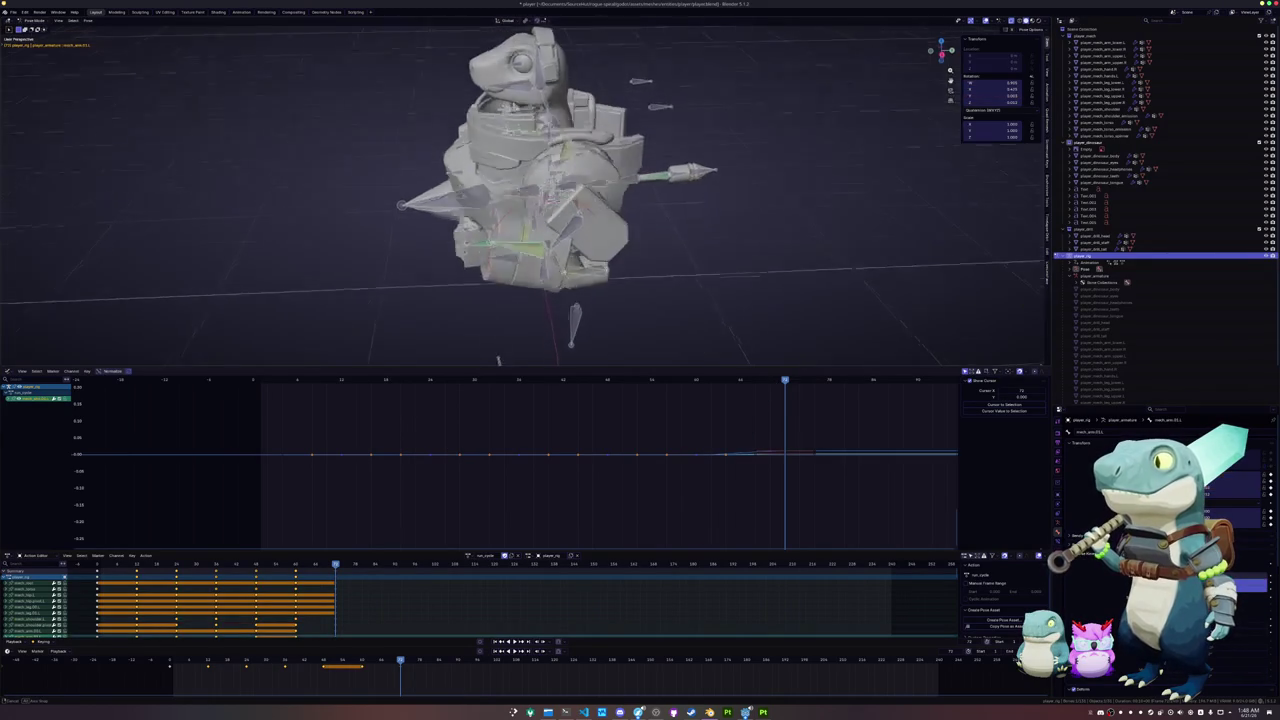
scroll(600, 240, up, 3)
click(669, 260)
key(r)
key(z)
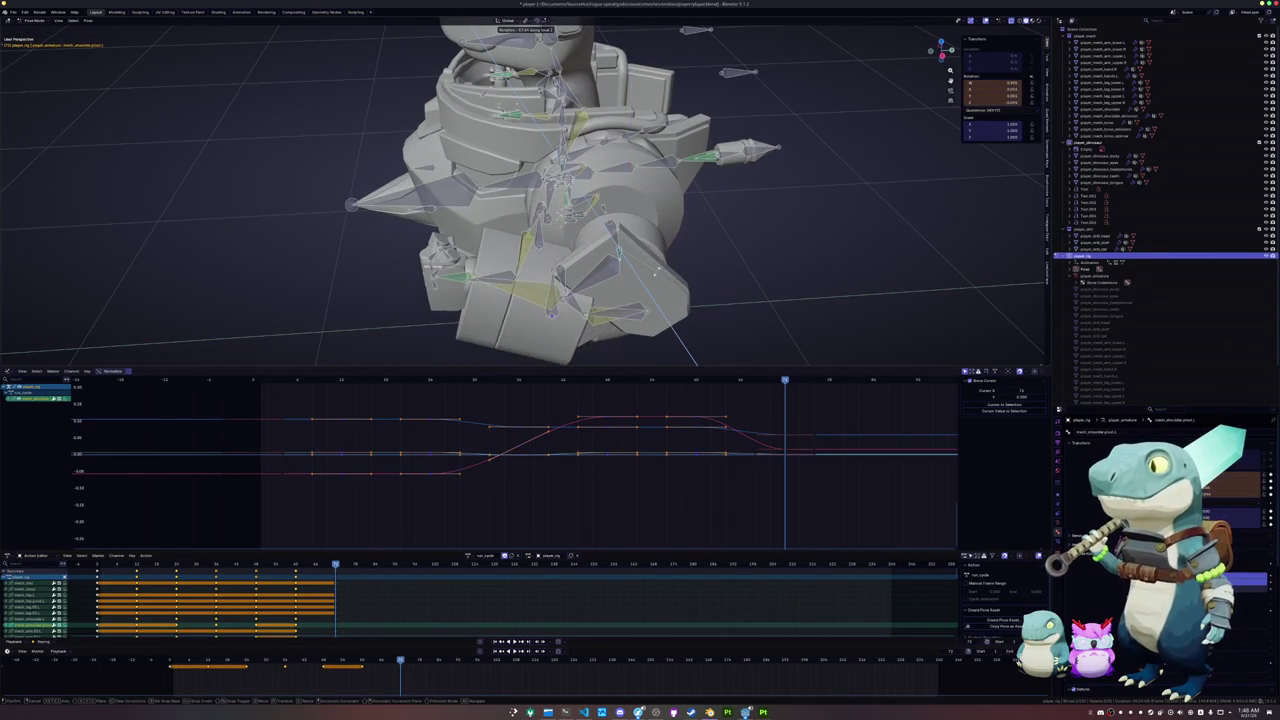
click(789, 303)
mouse_move(789, 303)
middle_down()
mouse_move(720, 280)
mouse_move(680, 200)
middle_up()
click(645, 268)
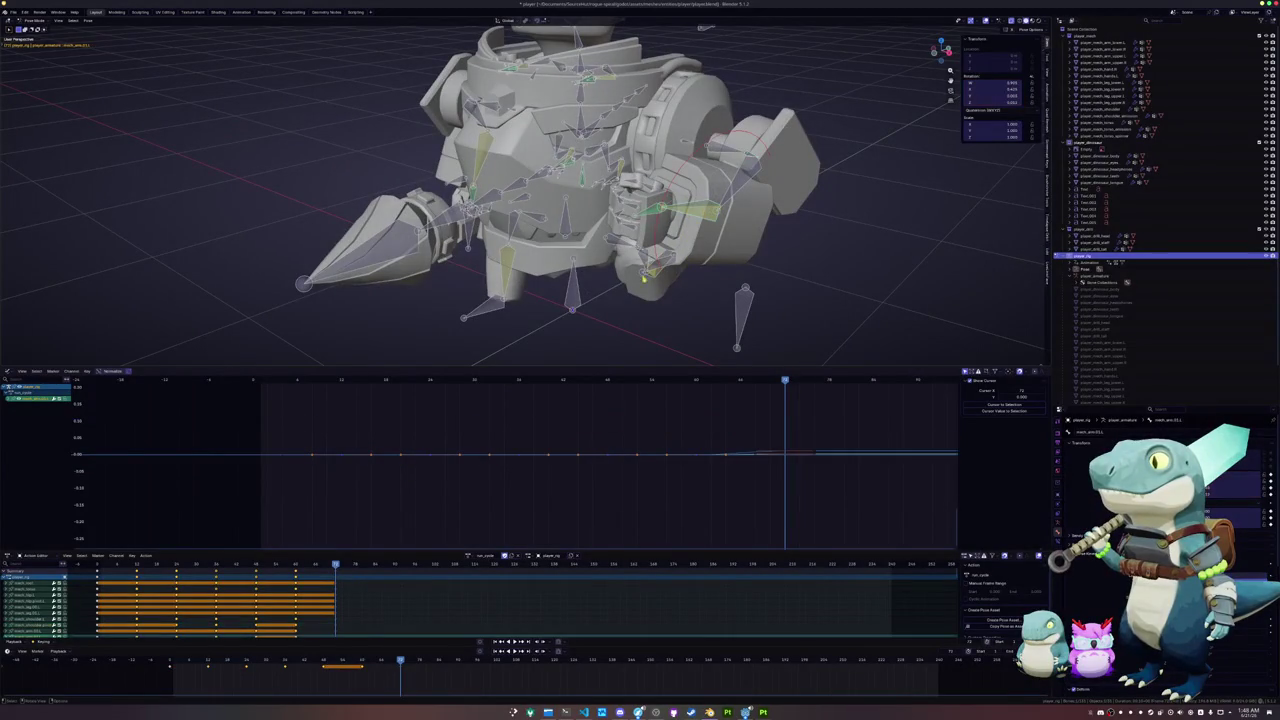
middle_drag(645, 268, 663, 236)
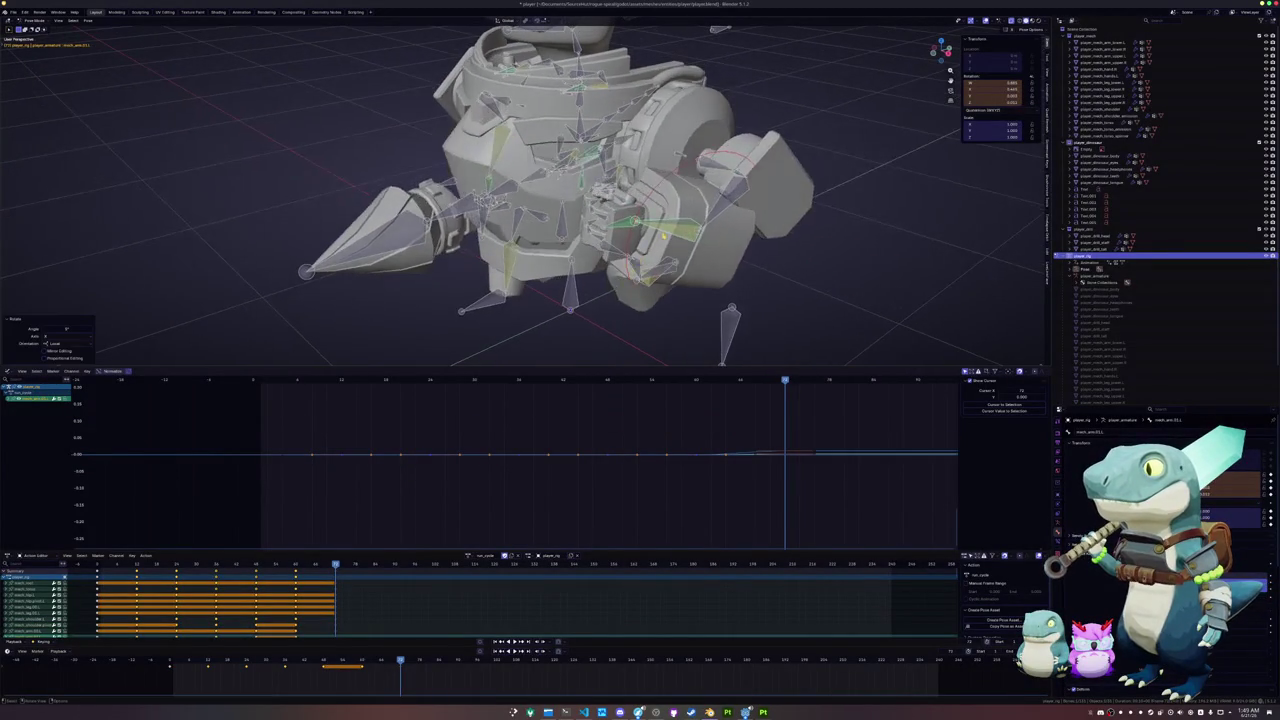
- Rotate the shoulder bone around its Y axis
click(708, 165)
key(r)
key(y)
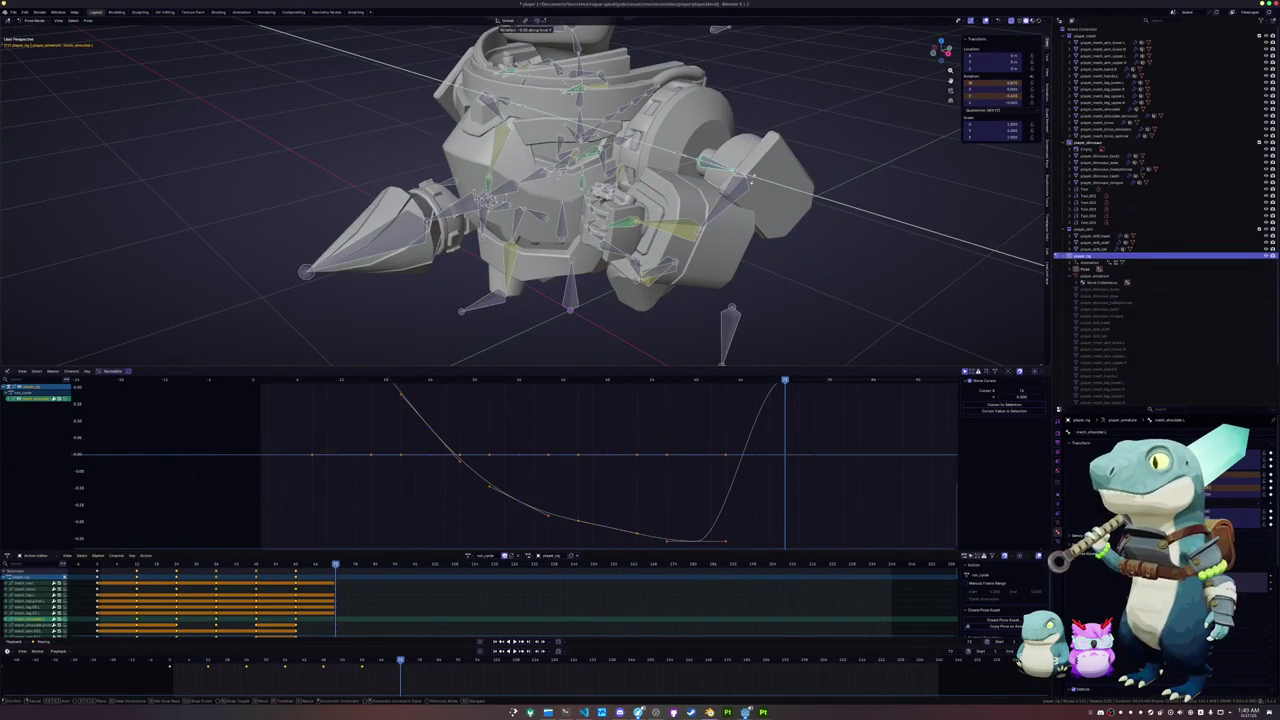
click(700, 165)
middle_drag(700, 165, 660, 215)
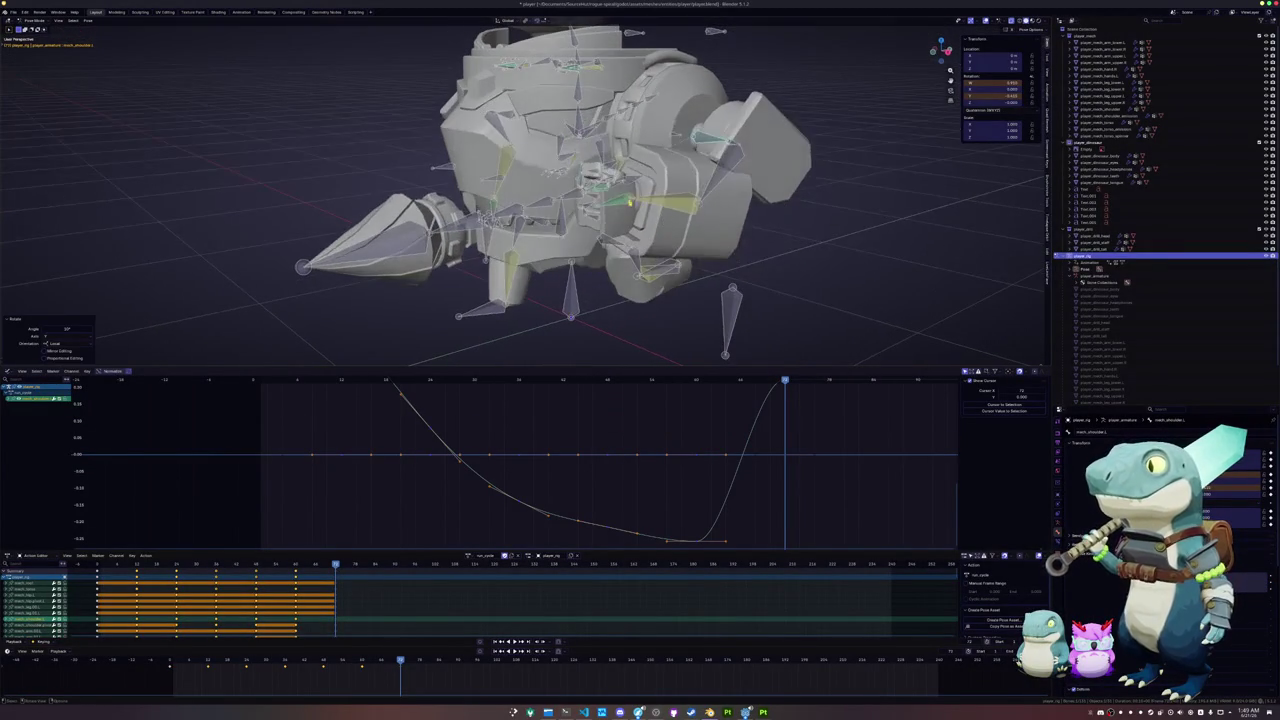
- Rotate the next arm bone around its local X axis
click(665, 210)
key(r)
key(x)
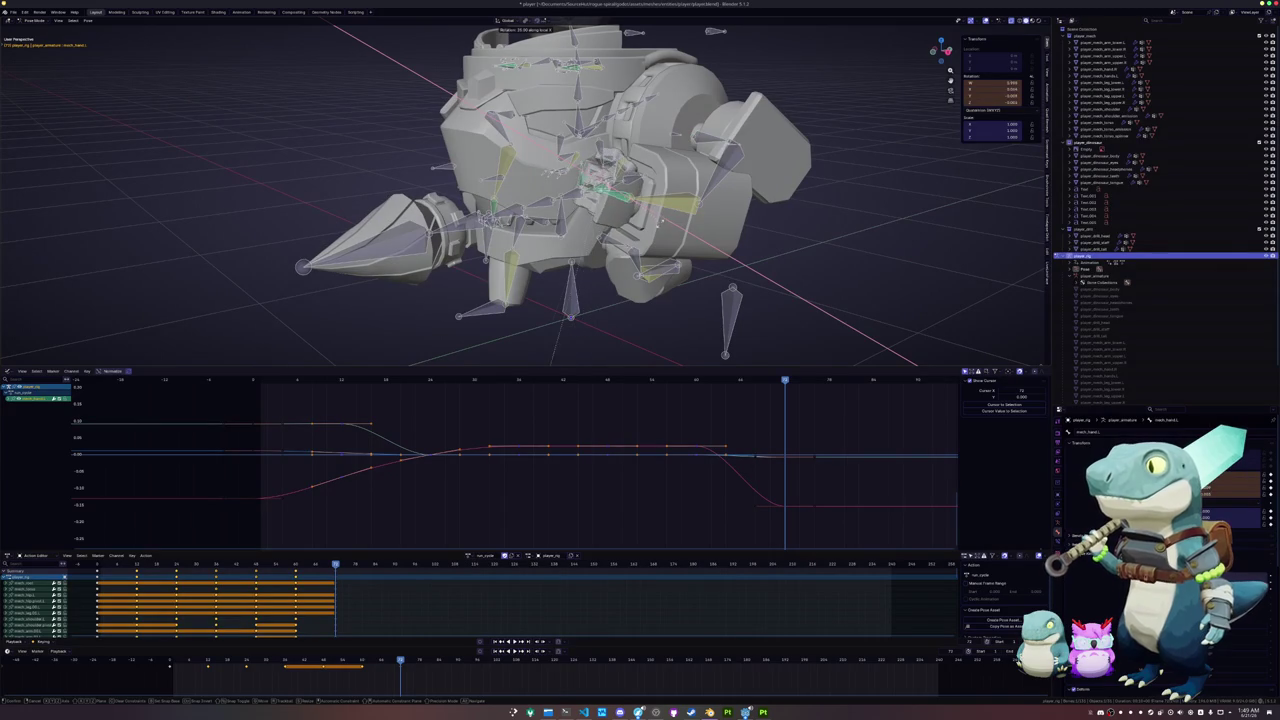
click(660, 225)
middle_drag(660, 225, 723, 240)
- Rotate the hand bone around its local X axis, then around its local Z axis
click(723, 240)
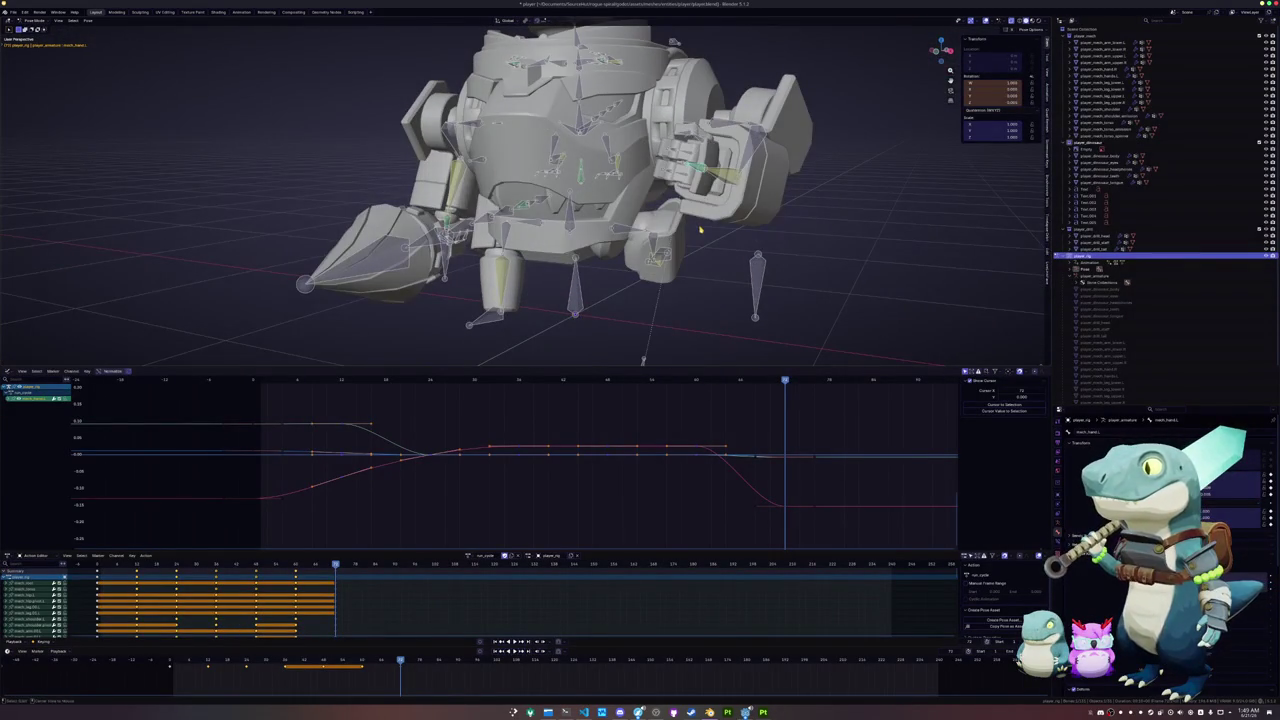
key(r)
key(x)
key(x)
click(723, 241)
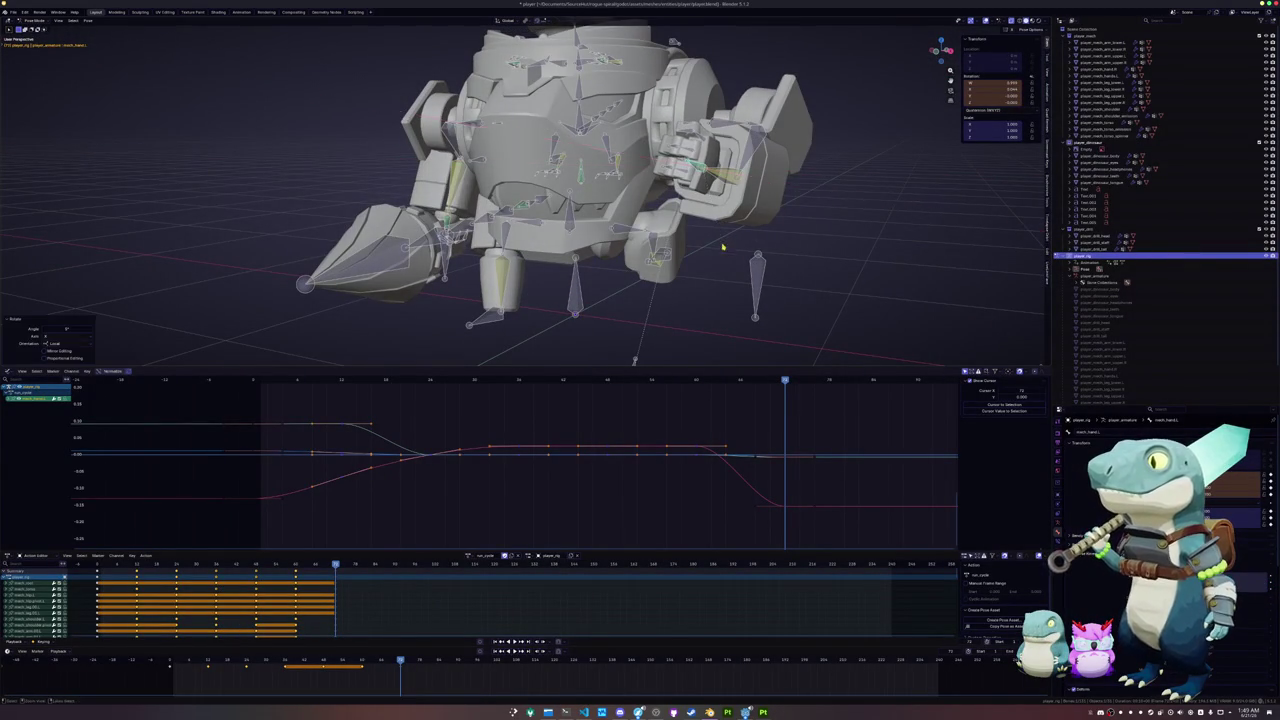
middle_drag(723, 241, 773, 246)
key(r)
key(x)
key(x)
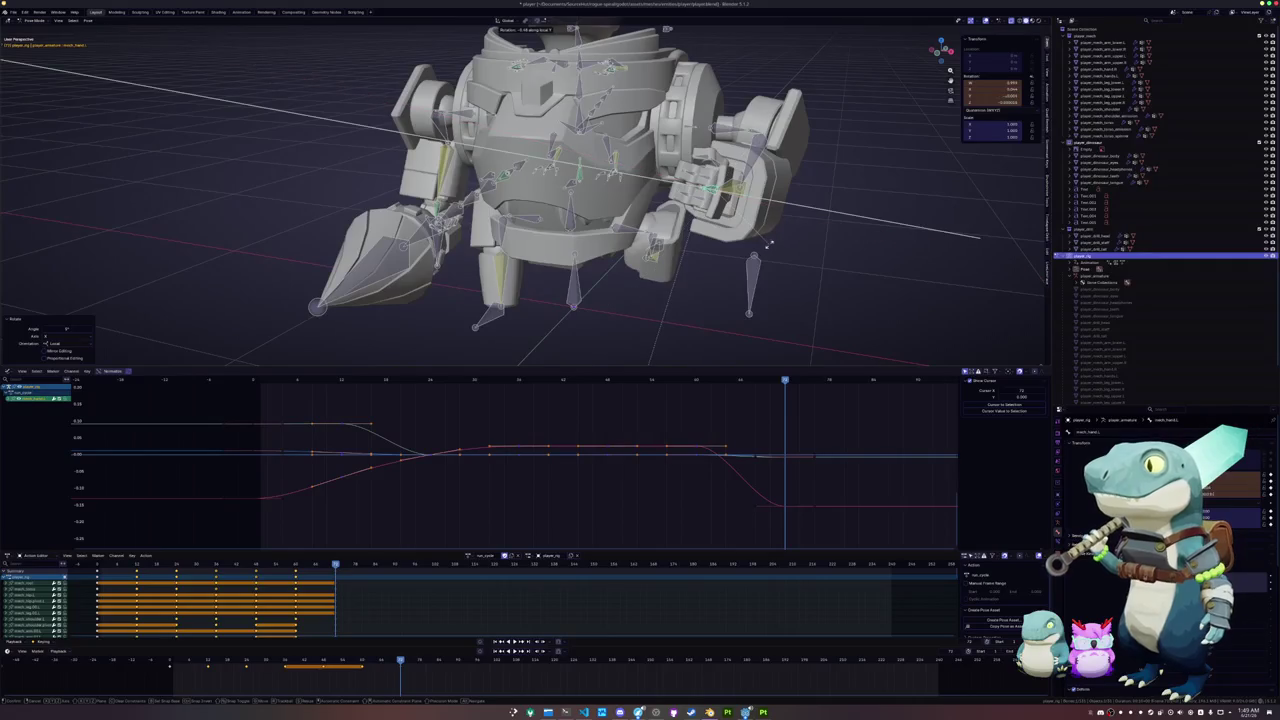
key(z)
key(z)
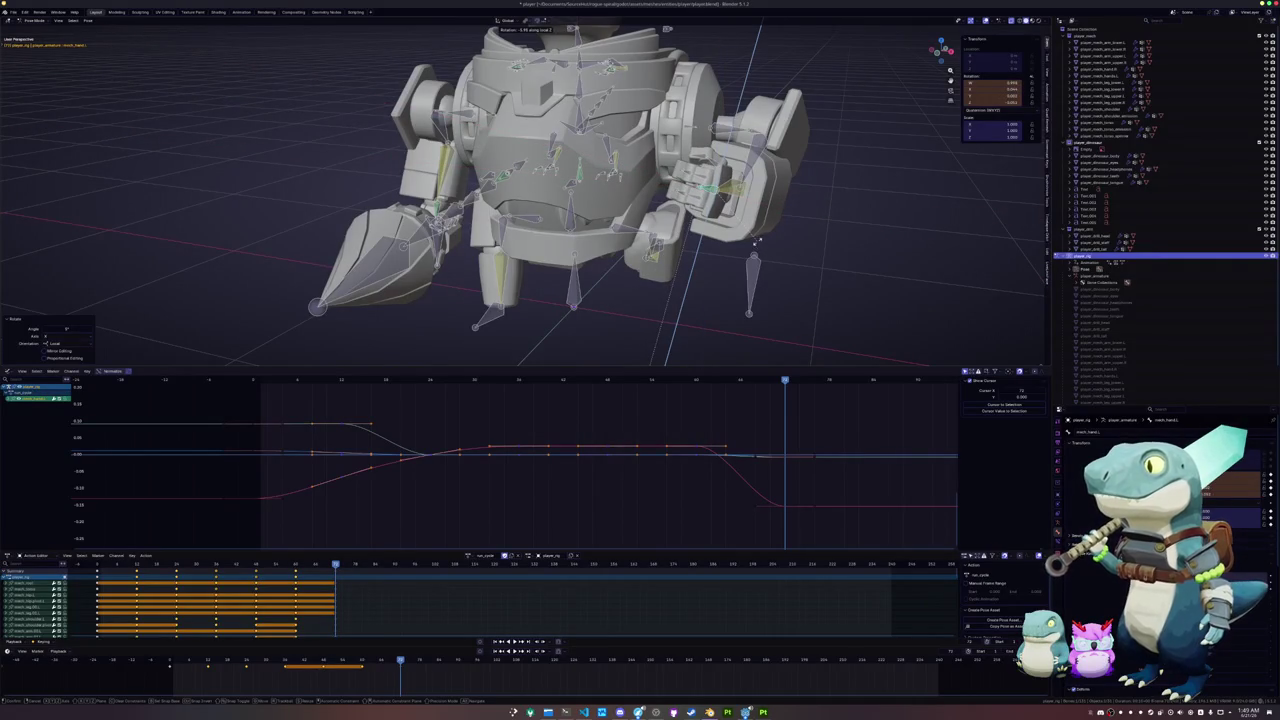
click(749, 233)
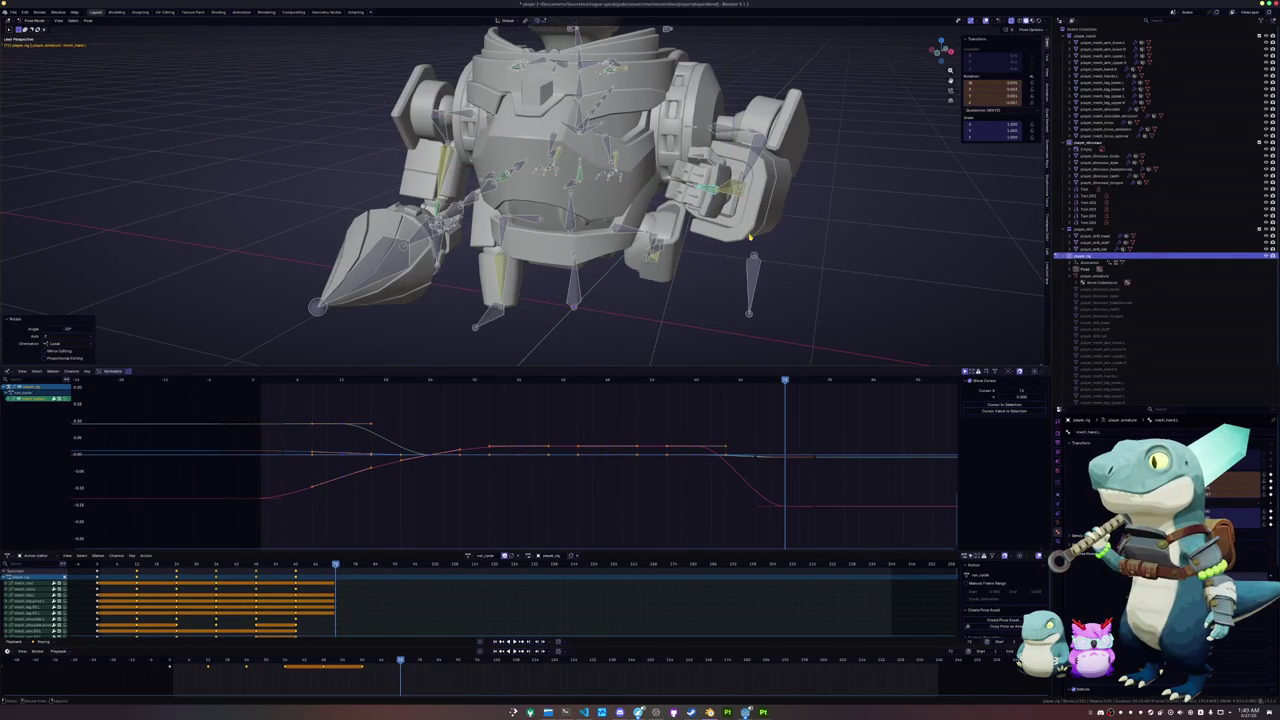
mouse_move(749, 233)
middle_down()
mouse_move(746, 201)
mouse_move(817, 163)
middle_up()
- Rotate the shoulder pivot bone around the global Y axis
click(746, 201)
key(r)
key(y)
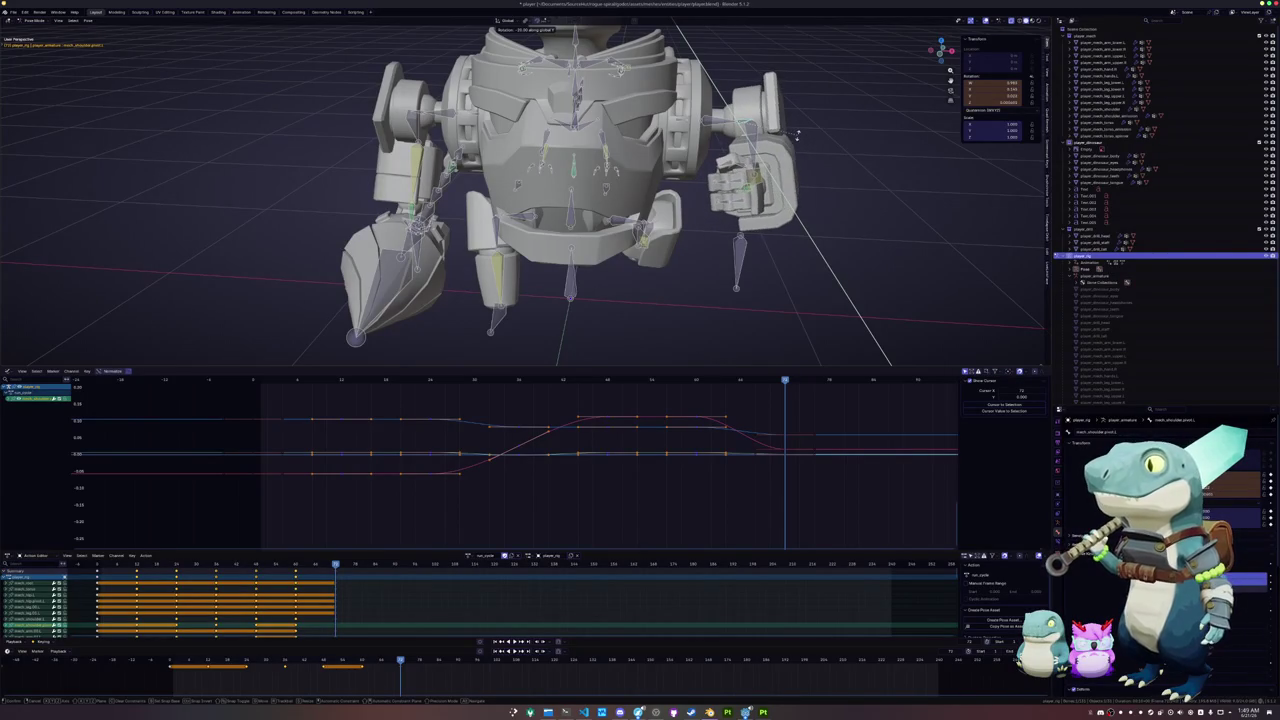
click(797, 133)
middle_drag(795, 134, 783, 210)
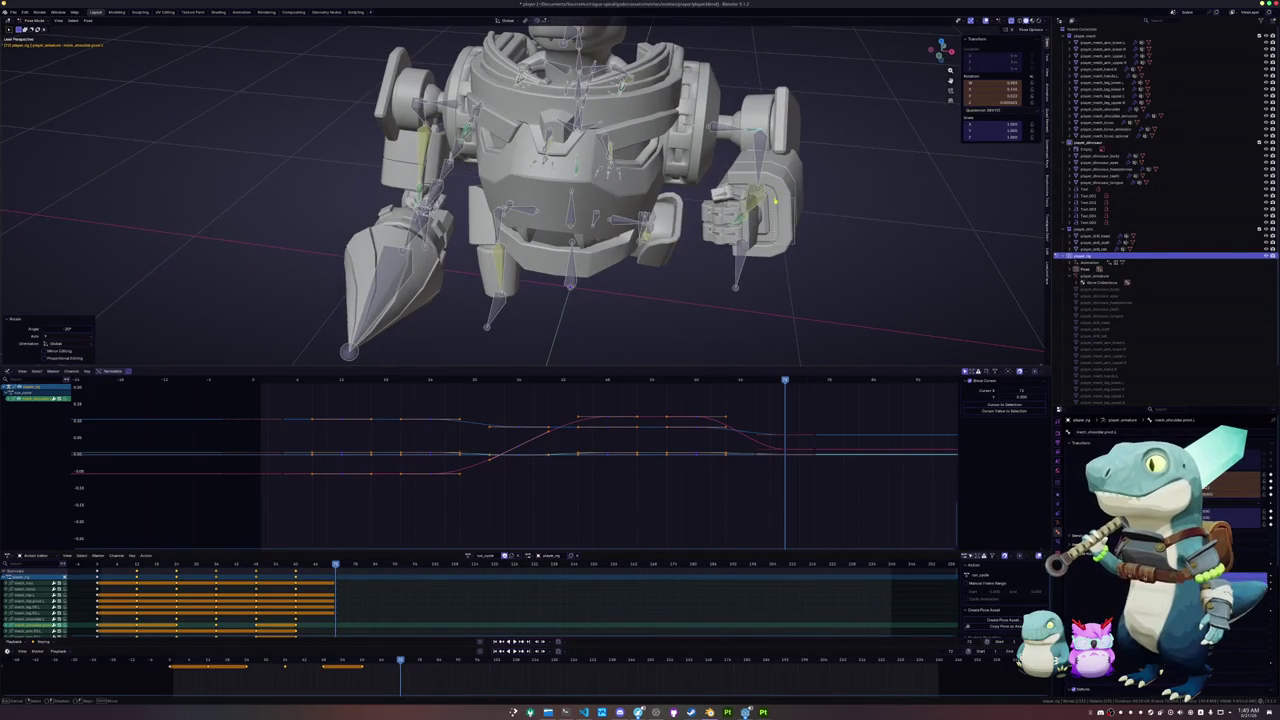
- Keyframe the hand and finger bones, then select all bones and play the run cycle
drag(775, 200, 706, 106)
key(i)
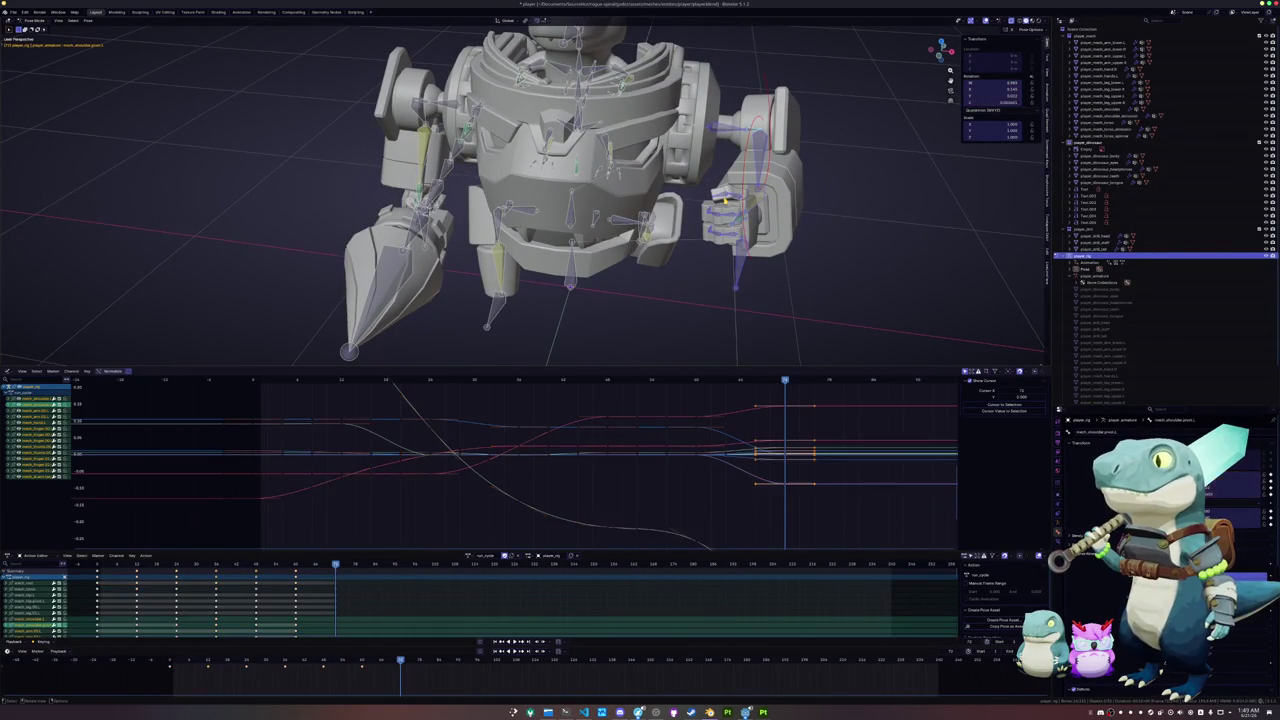
scroll(708, 292, down, 3)
click(708, 292)
middle_drag(708, 292, 662, 279)
key(a)
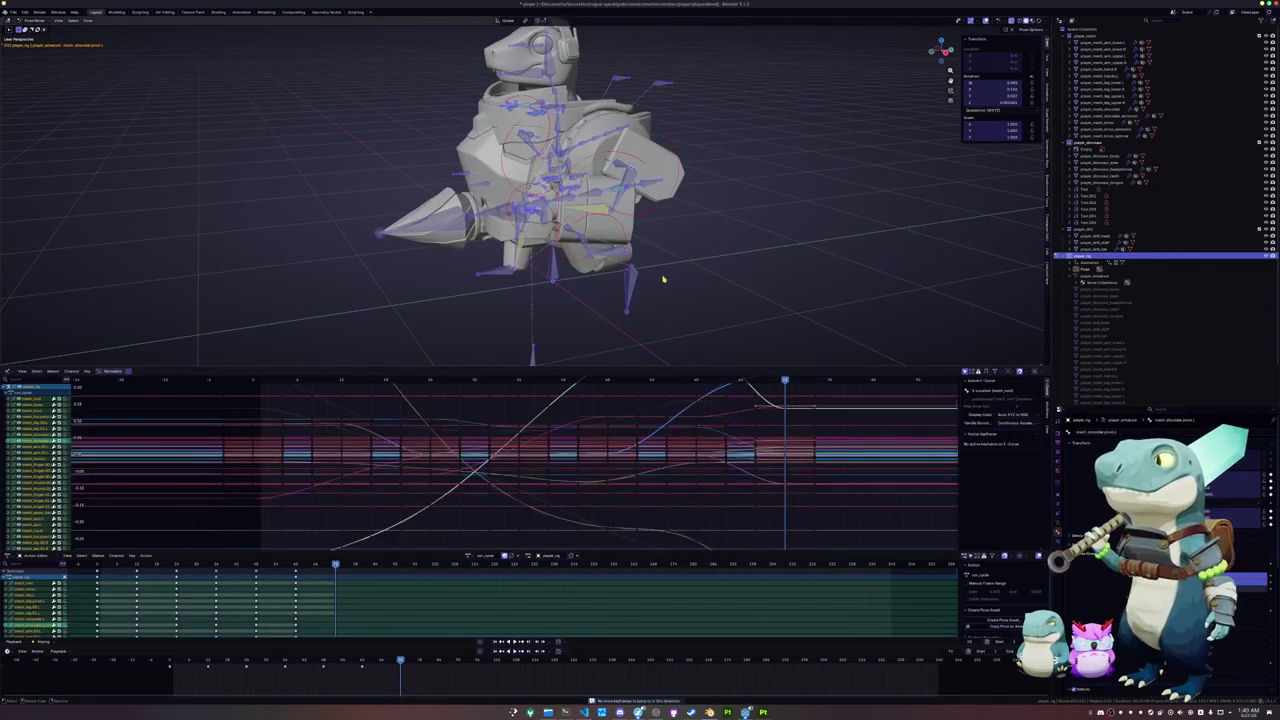
key(space)
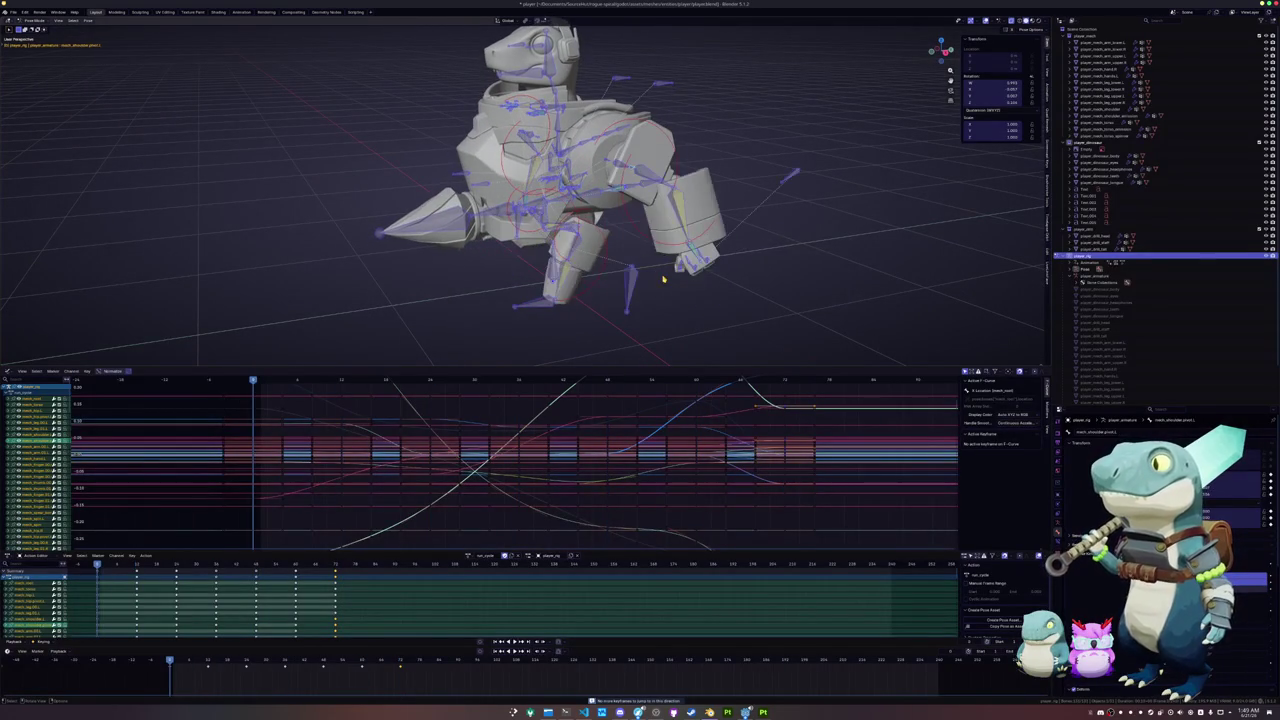
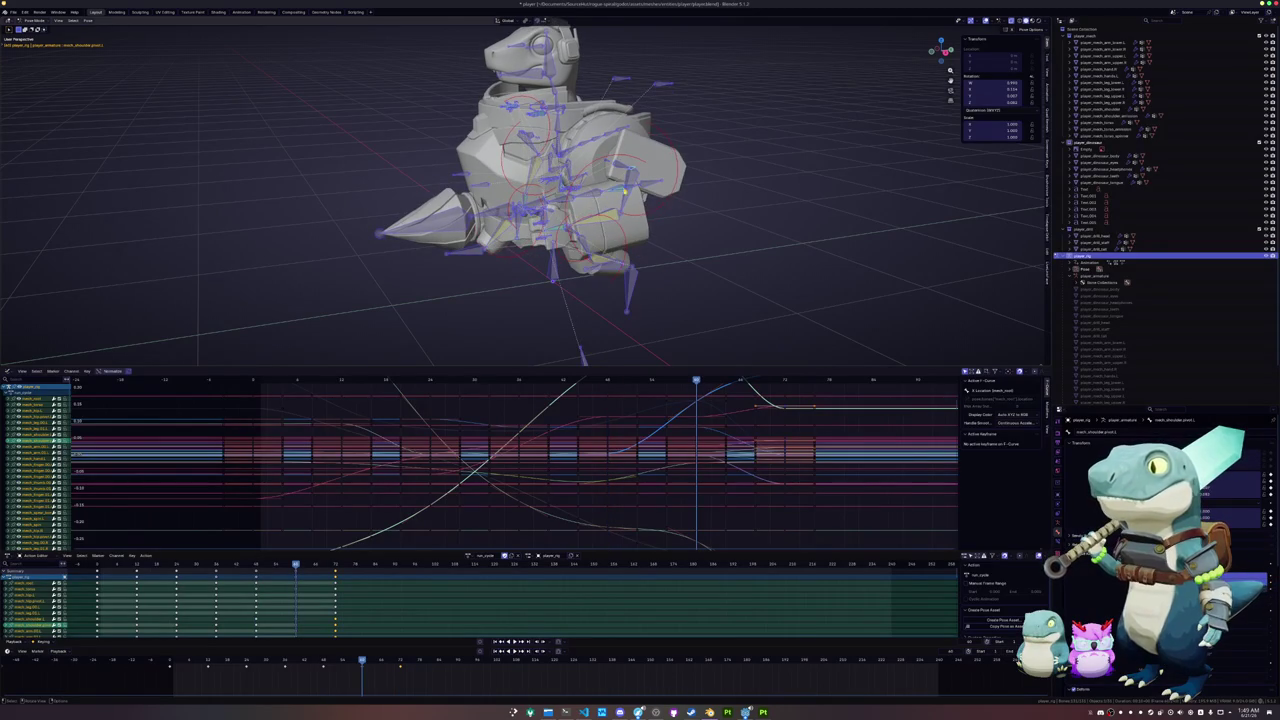
- Select the mech shoulder bone and rotate it into a new pose
scroll(560, 180, up, 4)
click(730, 178)
key(r)
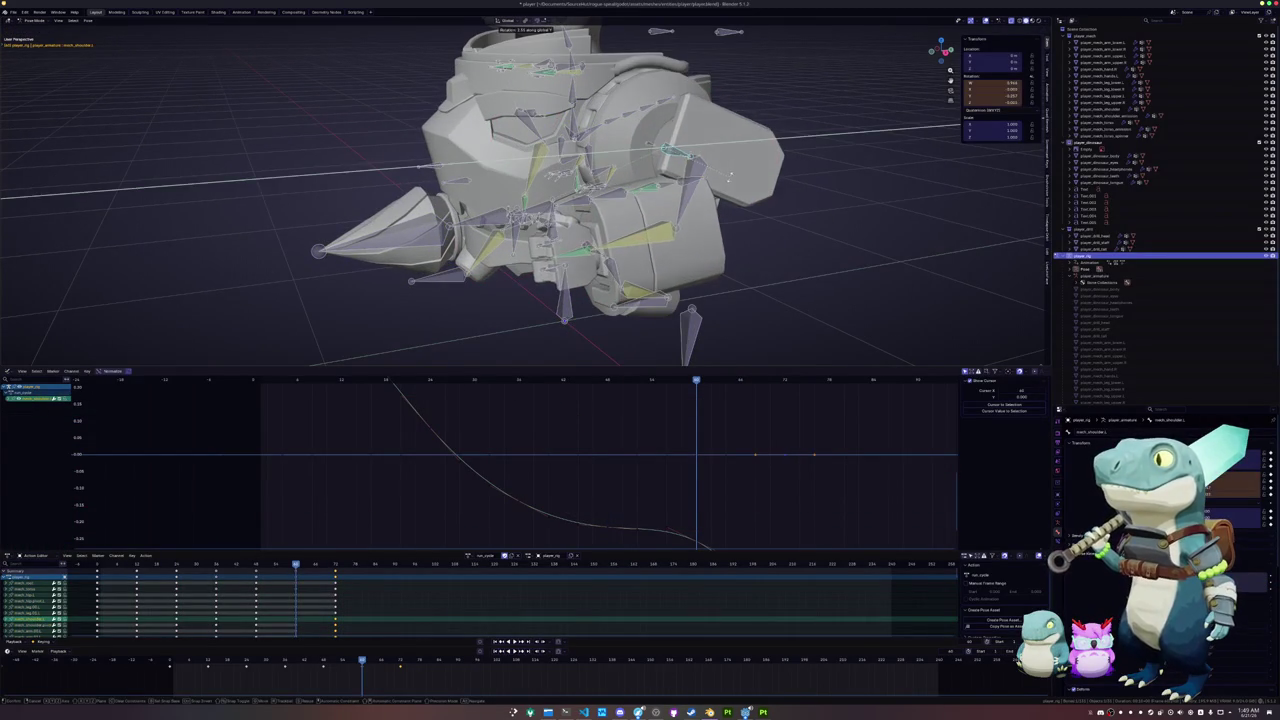
click(730, 178)
- Reposition a key on the shoulder's rotation curve, trying it lower and later, then higher and earlier
ctrl+middle_drag(614, 423, 620, 453)
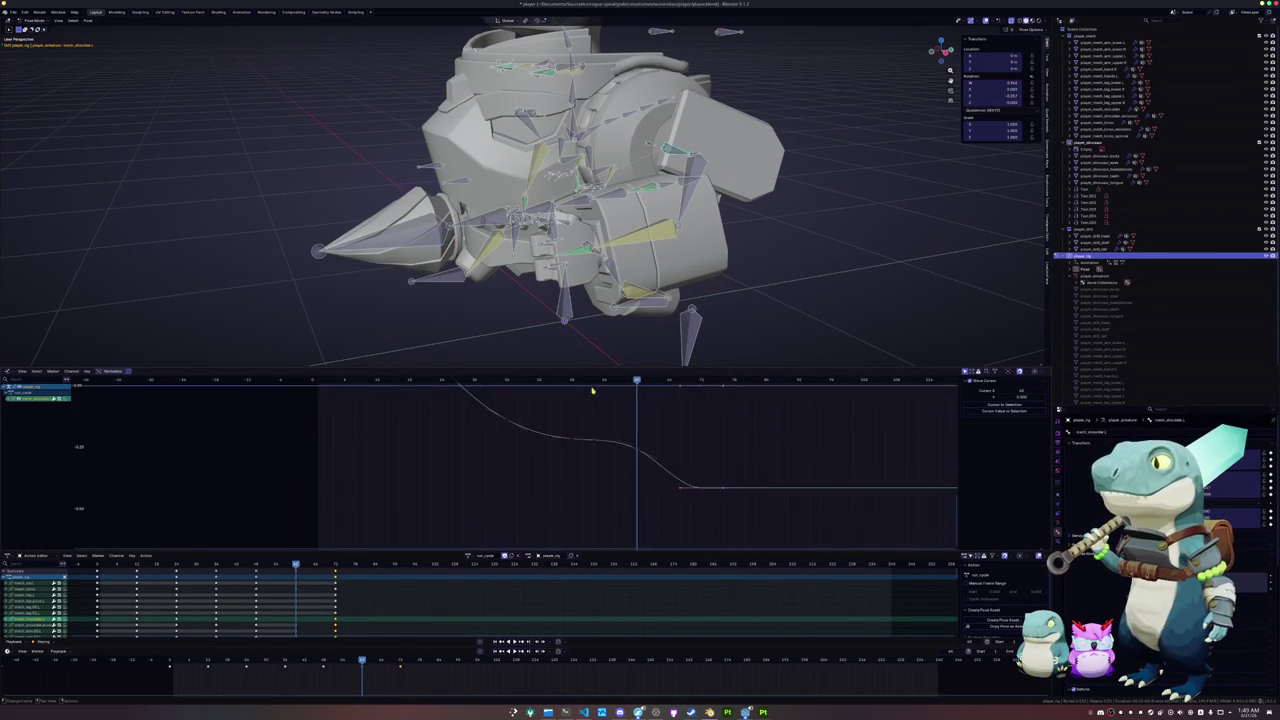
click(620, 453)
scroll(620, 453, up, 1)
key(g)
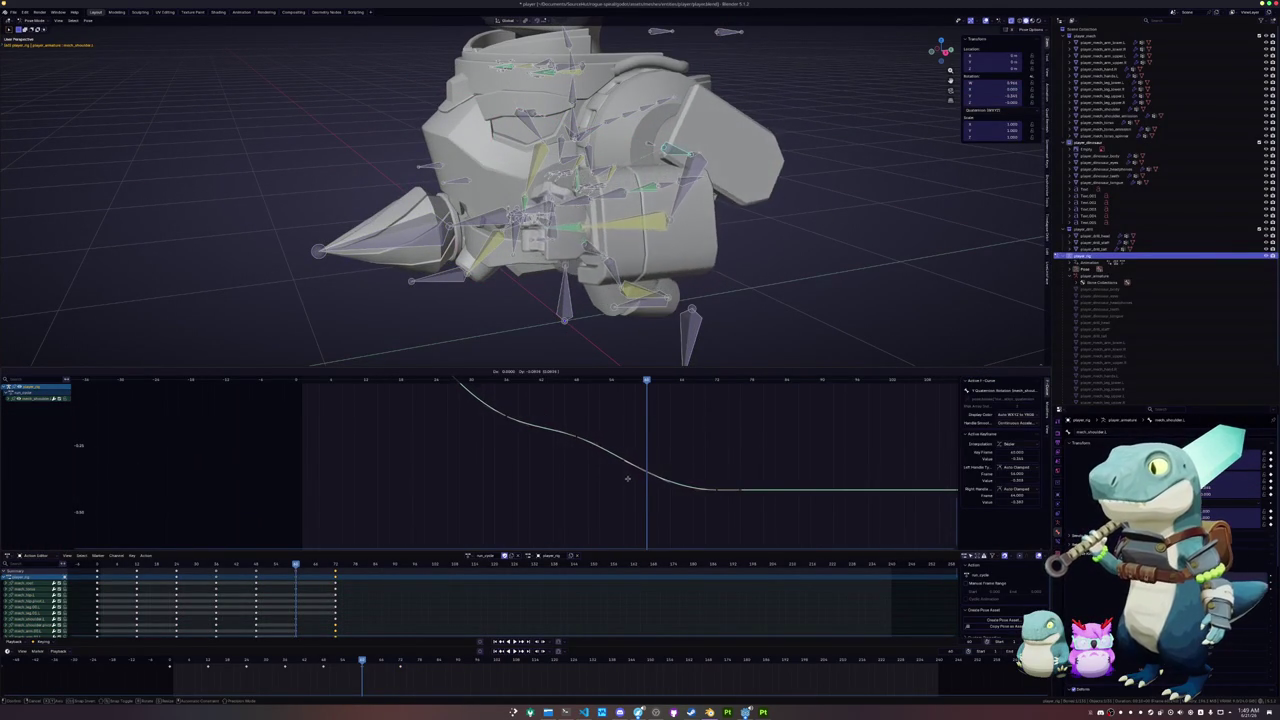
click(590, 453)
key(g)
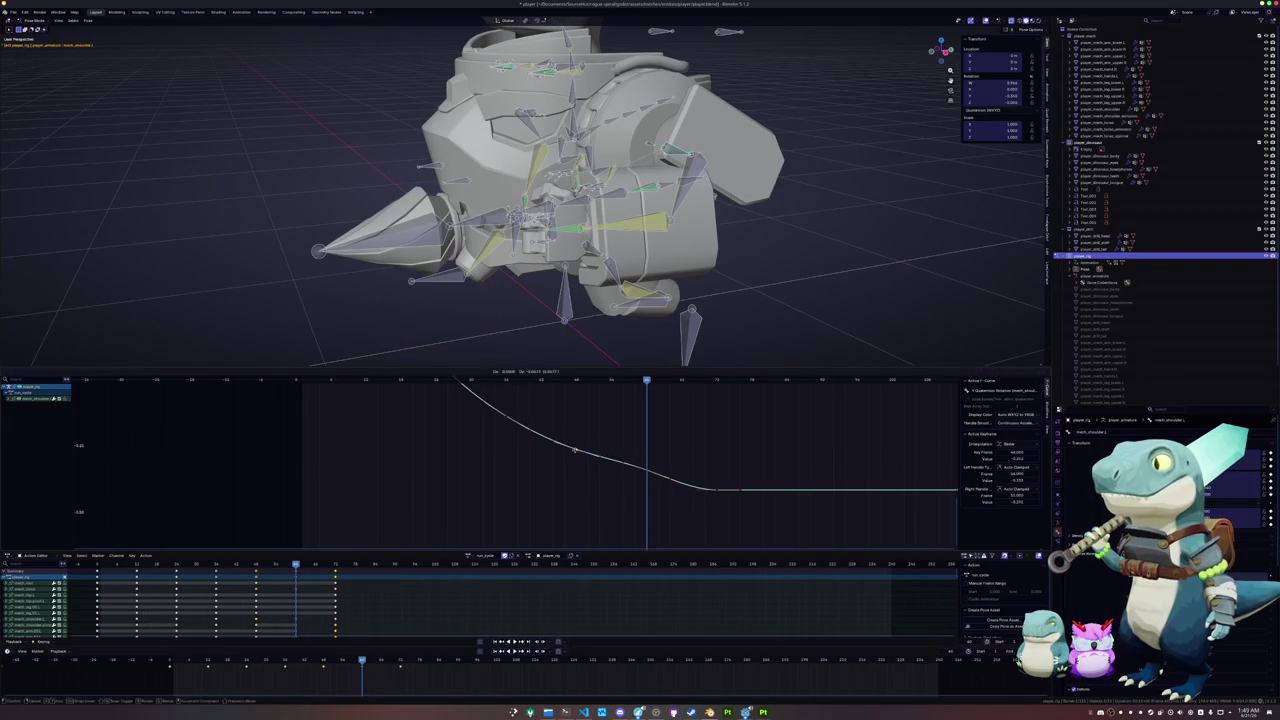
click(647, 470)
key(g)
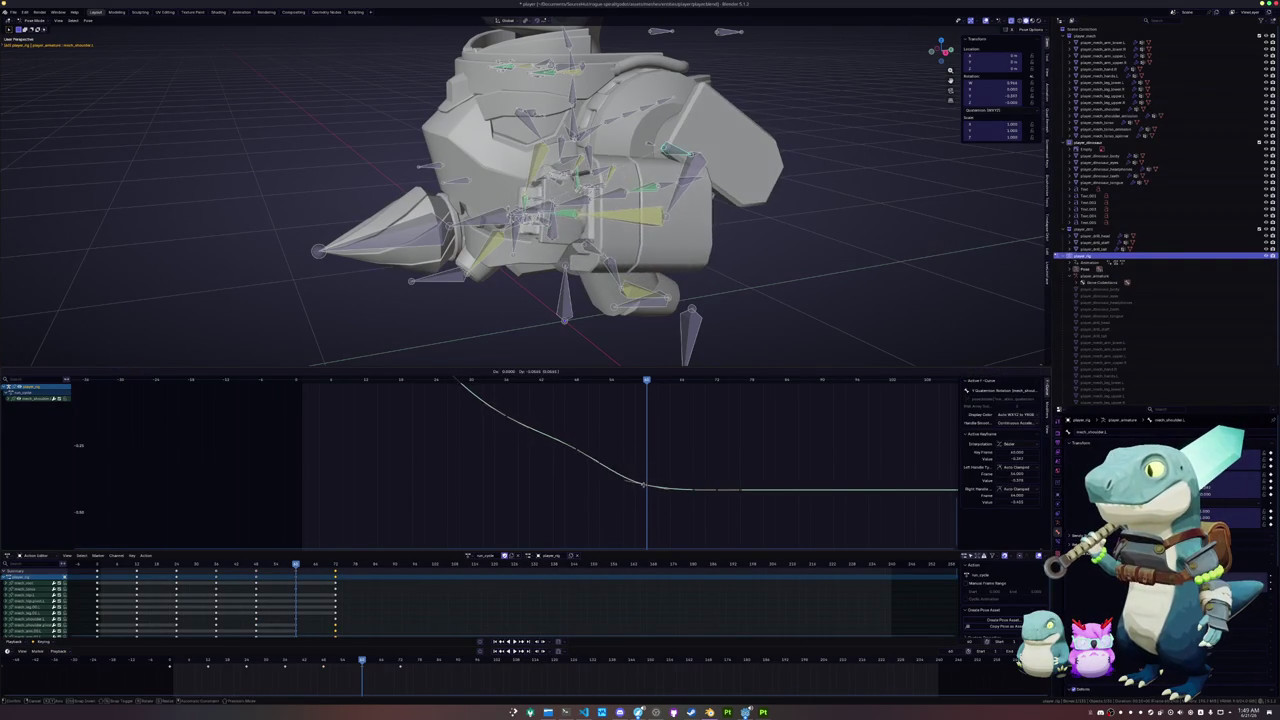
click(582, 452)
- Nudge the key again so the curve slopes into its flat section
key(g)
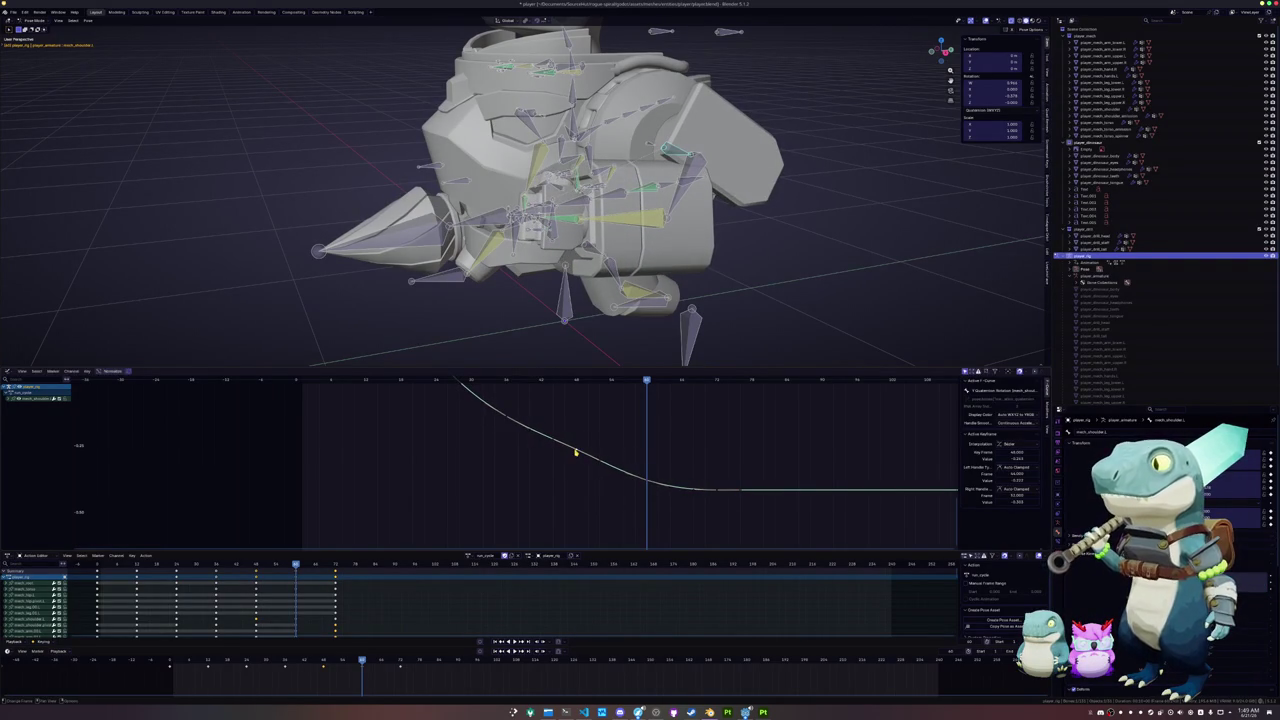
click(573, 455)
middle_drag(573, 455, 577, 486)
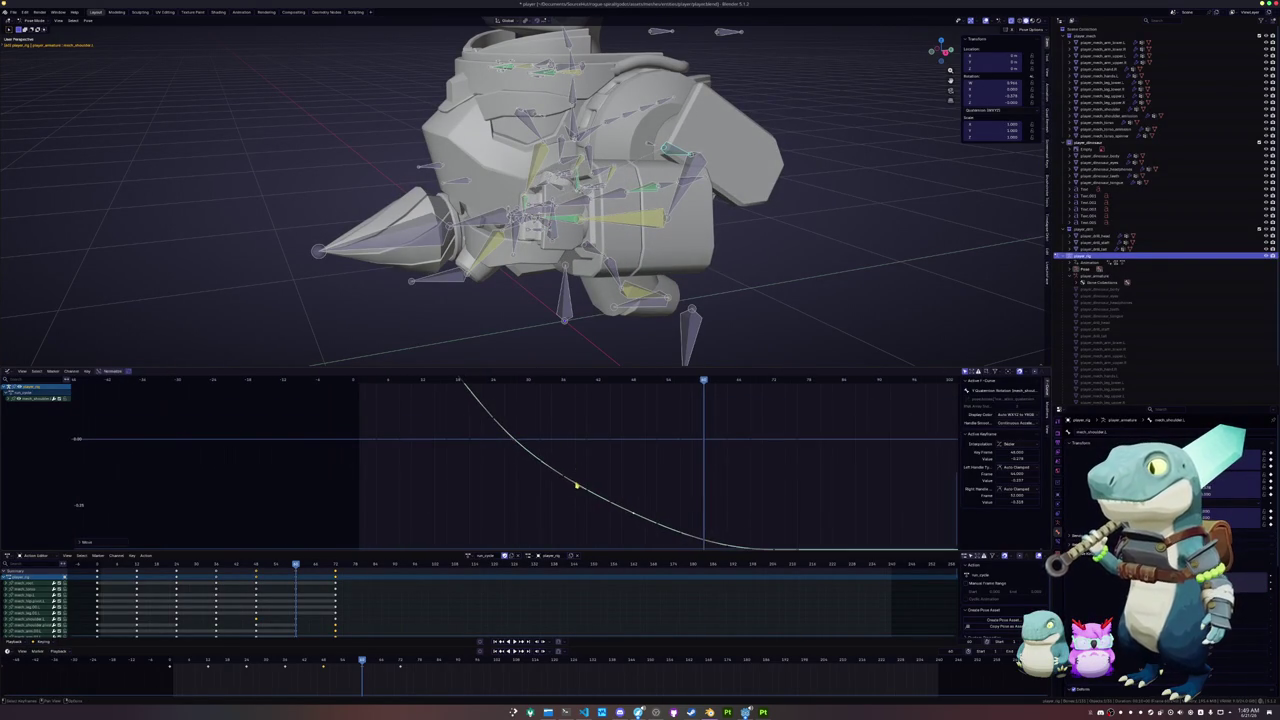
middle_drag(500, 520, 588, 487)
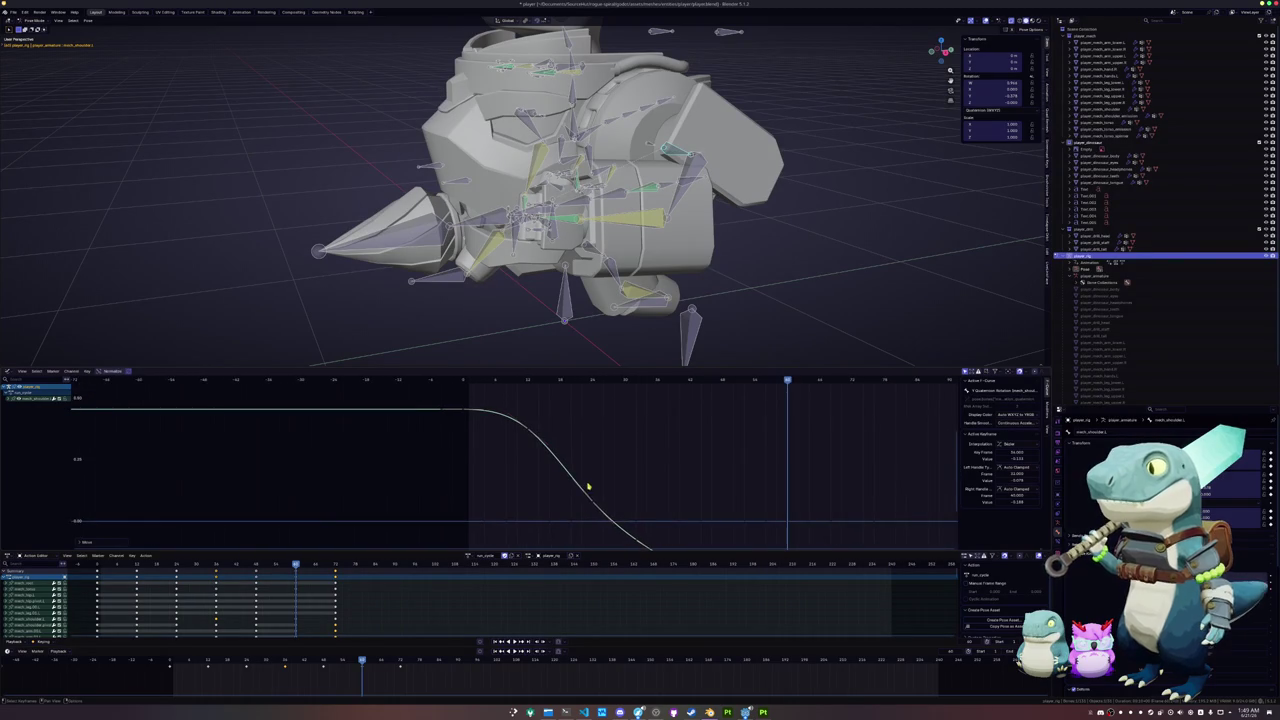
key(g)
click(590, 497)
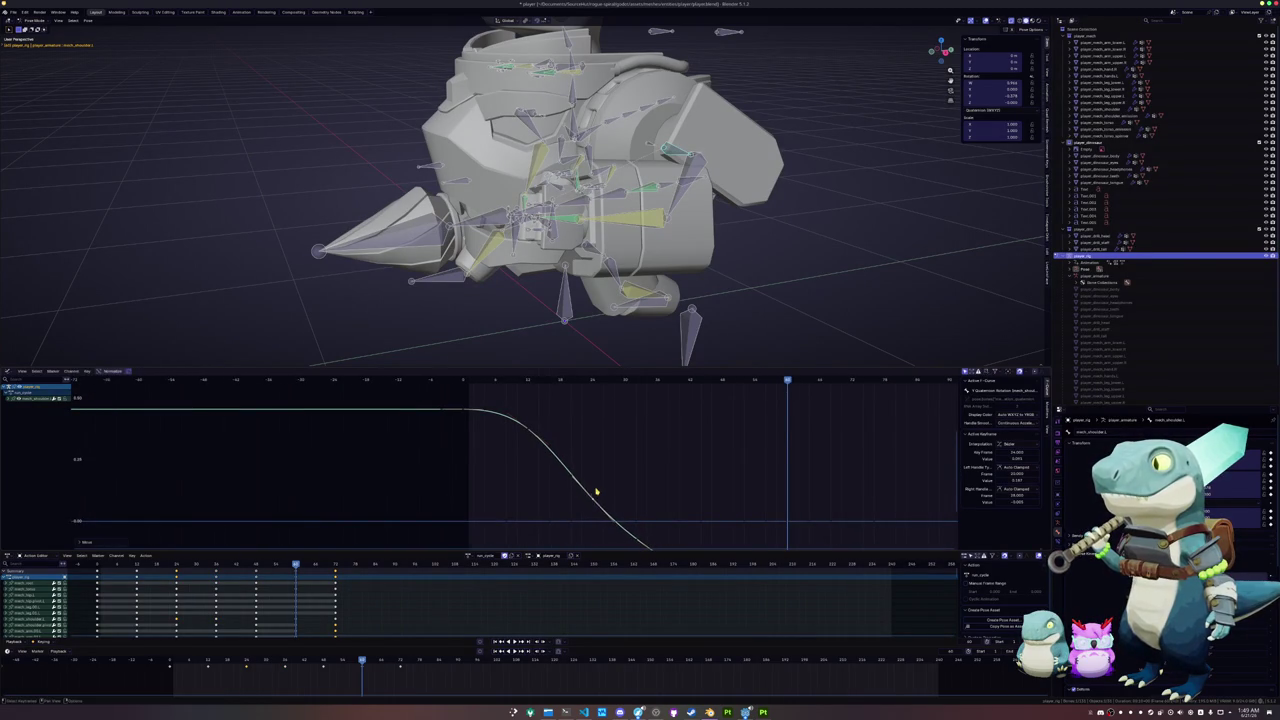
- Move a key on the dimmed curve, lower its value slightly, and play back the ease-out
middle_drag(590, 497, 564, 447)
click(564, 447)
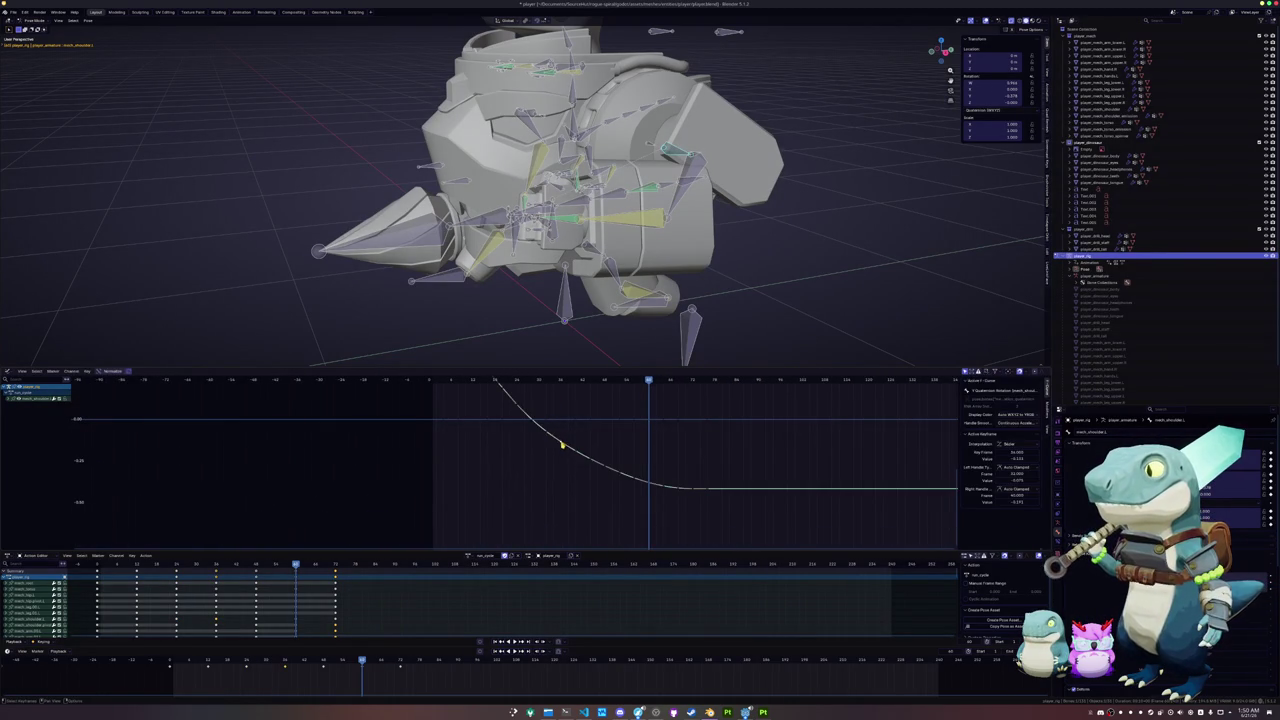
key(g)
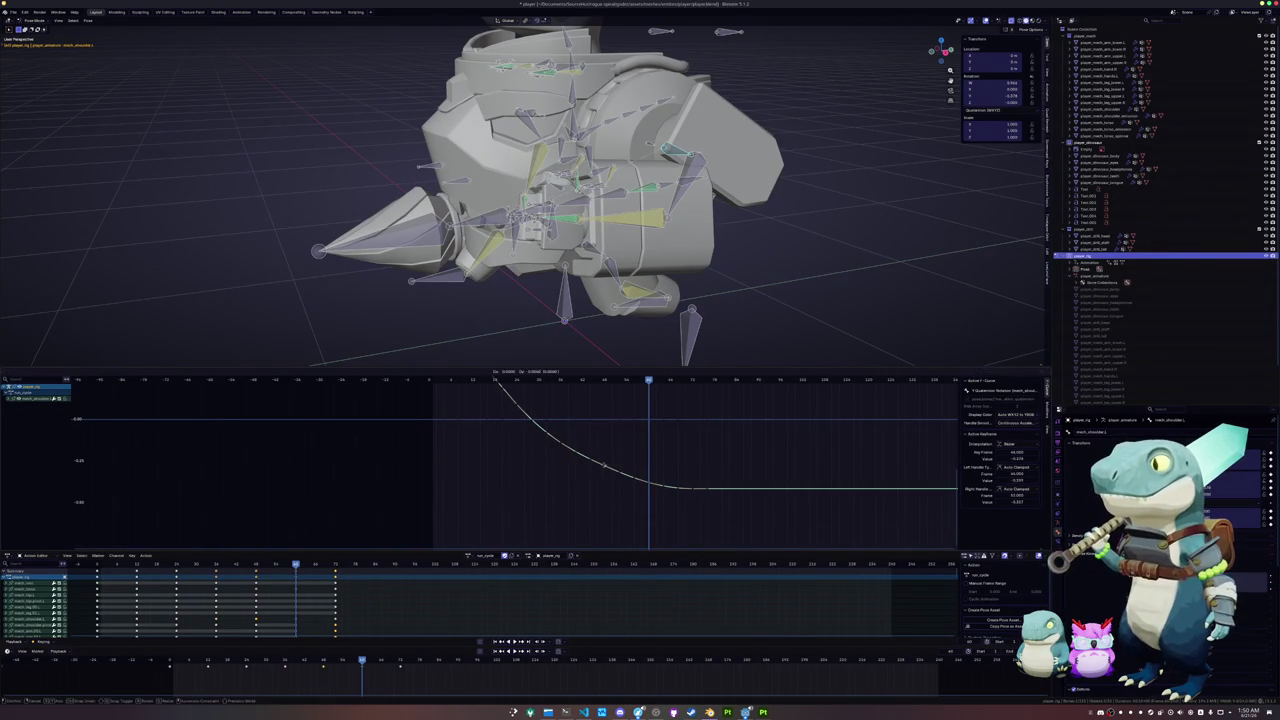
click(604, 466)
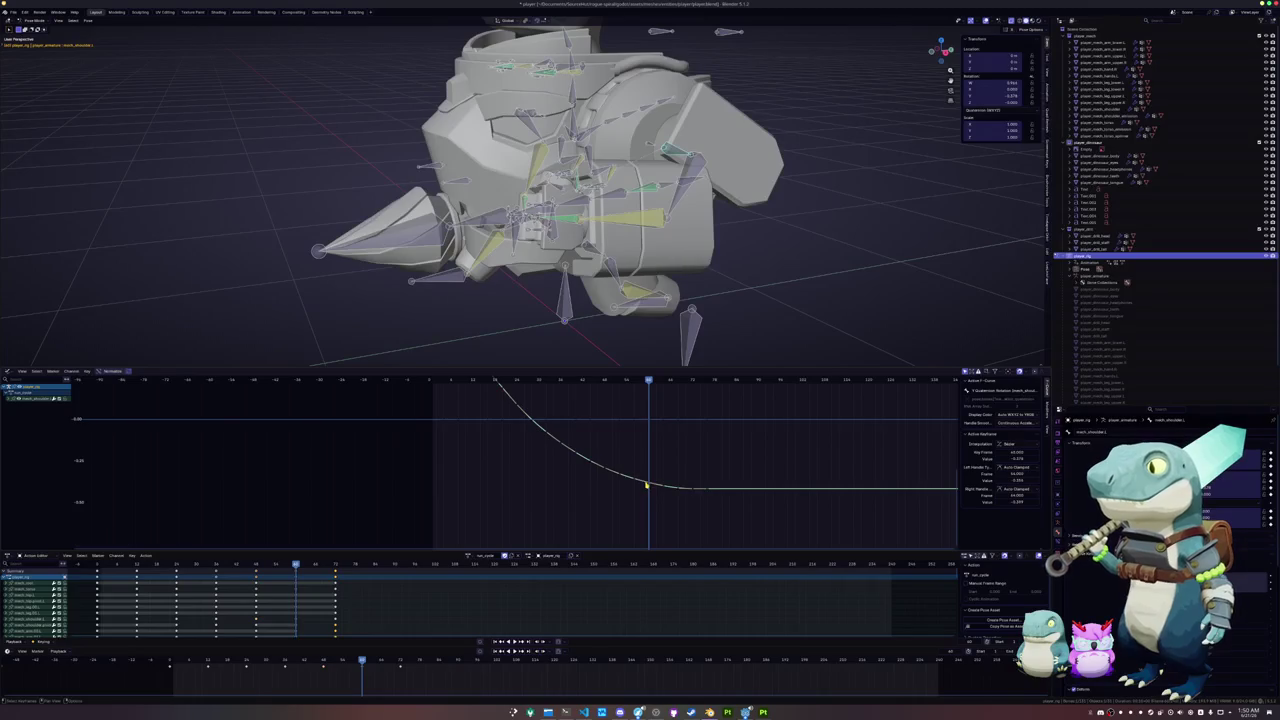
drag(646, 486, 646, 489)
key(space)
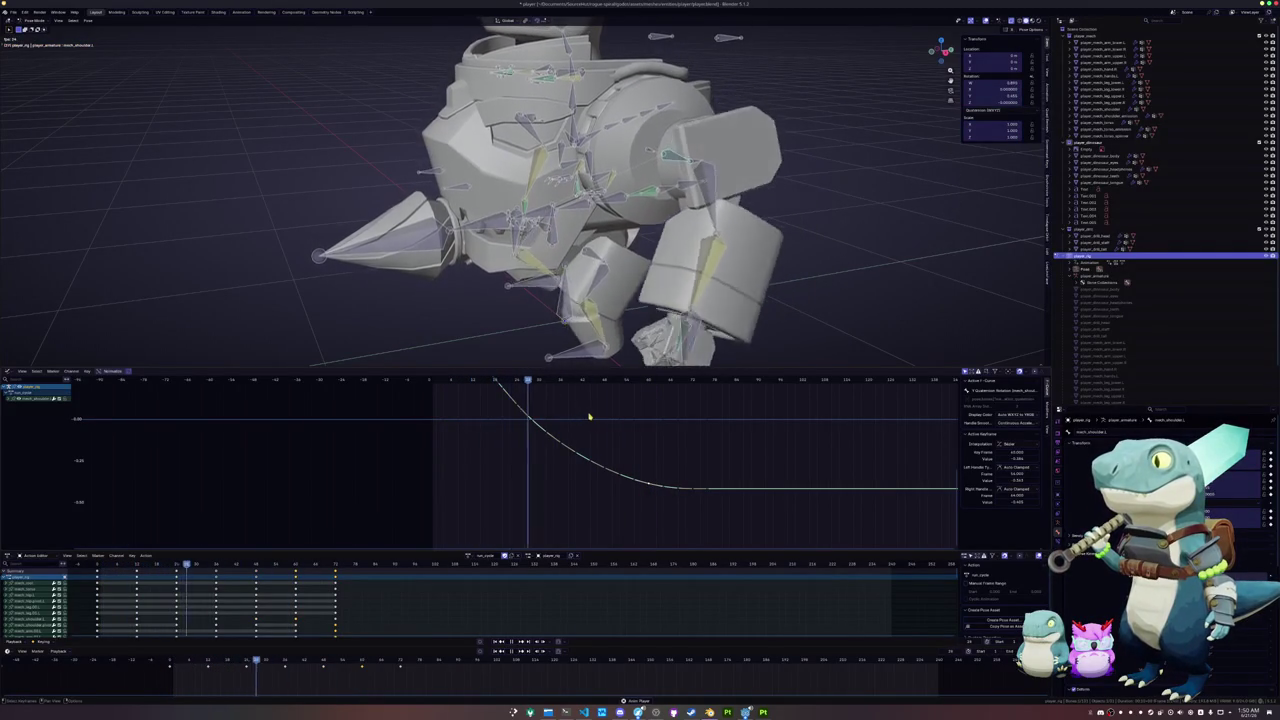
- Stop playback, select another rig bone, and frame its curves in the graph
key(space)
click(699, 174)
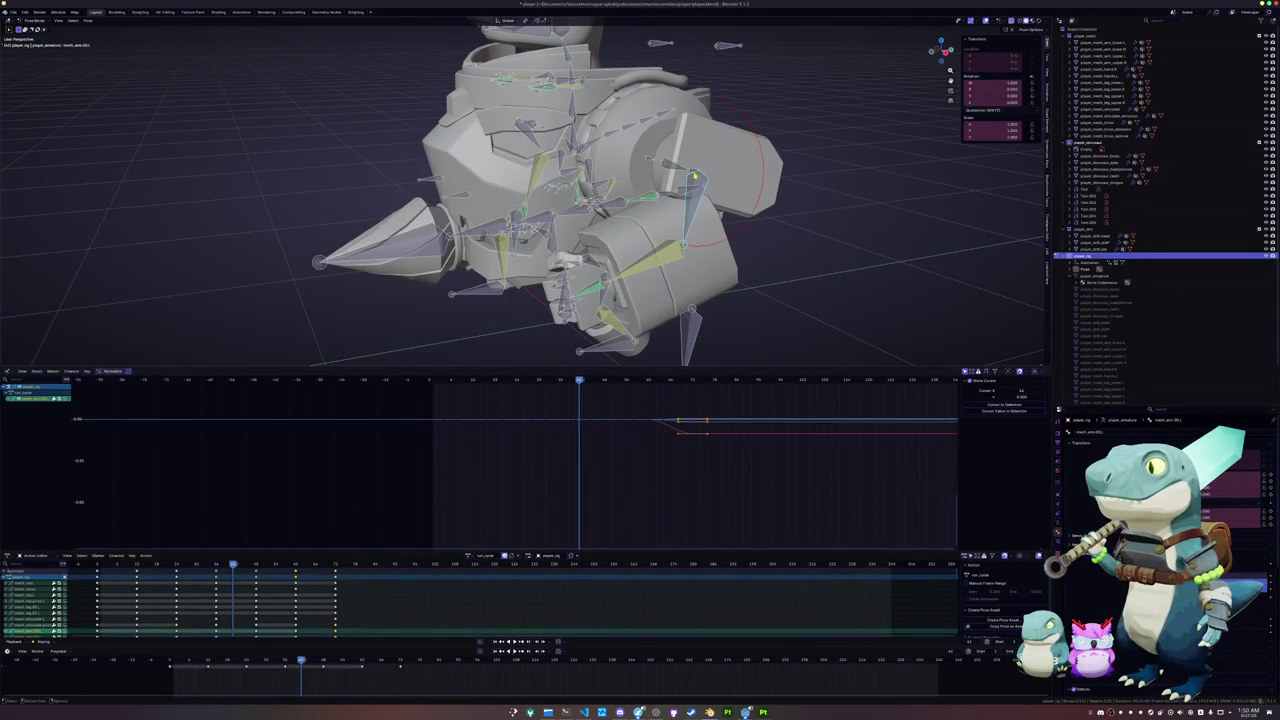
click(693, 174)
key(Home)
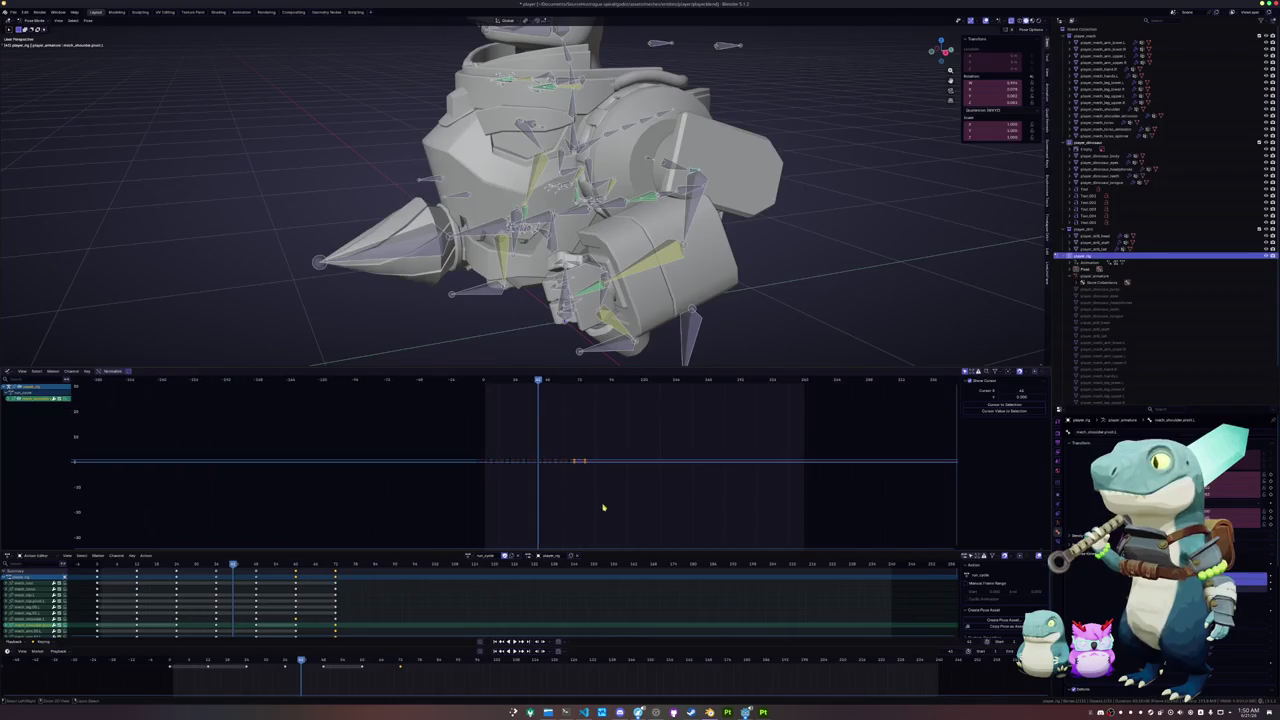
mouse_move(596, 475)
ctrl+middle_down()
mouse_move(611, 395)
mouse_move(608, 486)
mouse_move(590, 509)
ctrl+middle_up()
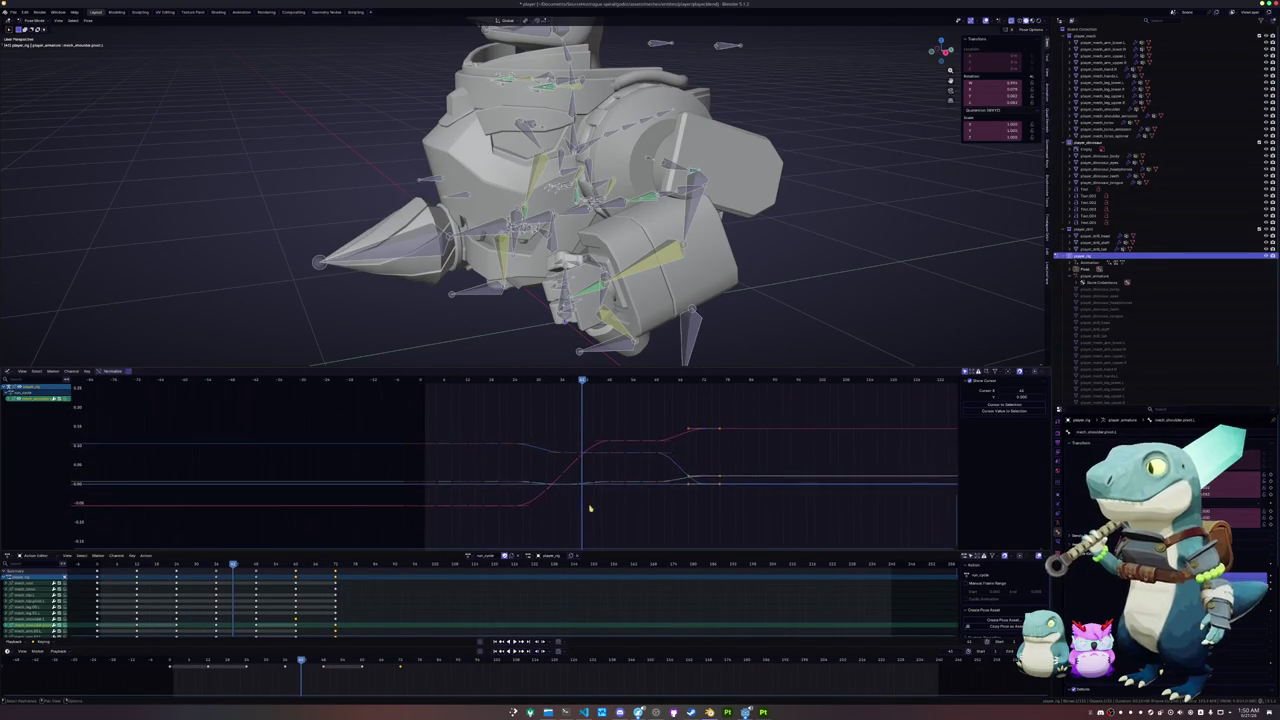
mouse_move(575, 382)
mouse_down()
mouse_move(459, 398)
mouse_move(555, 405)
mouse_up()
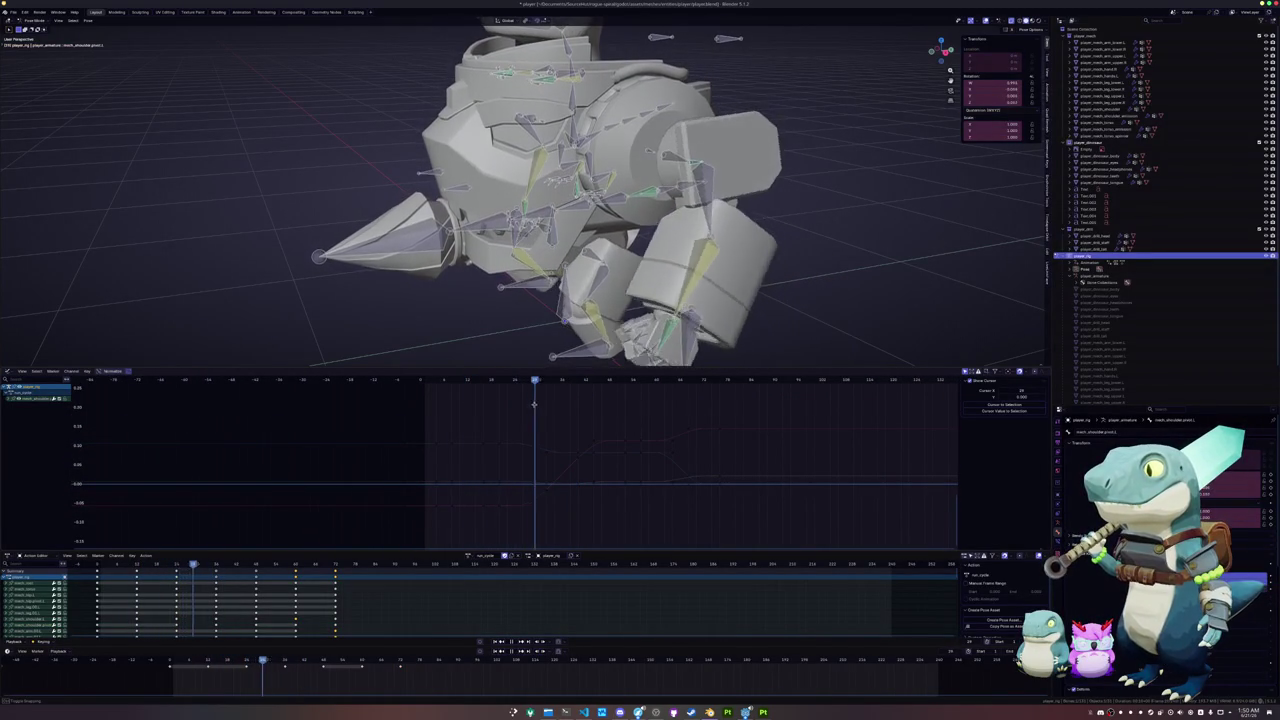
drag(555, 405, 606, 405)
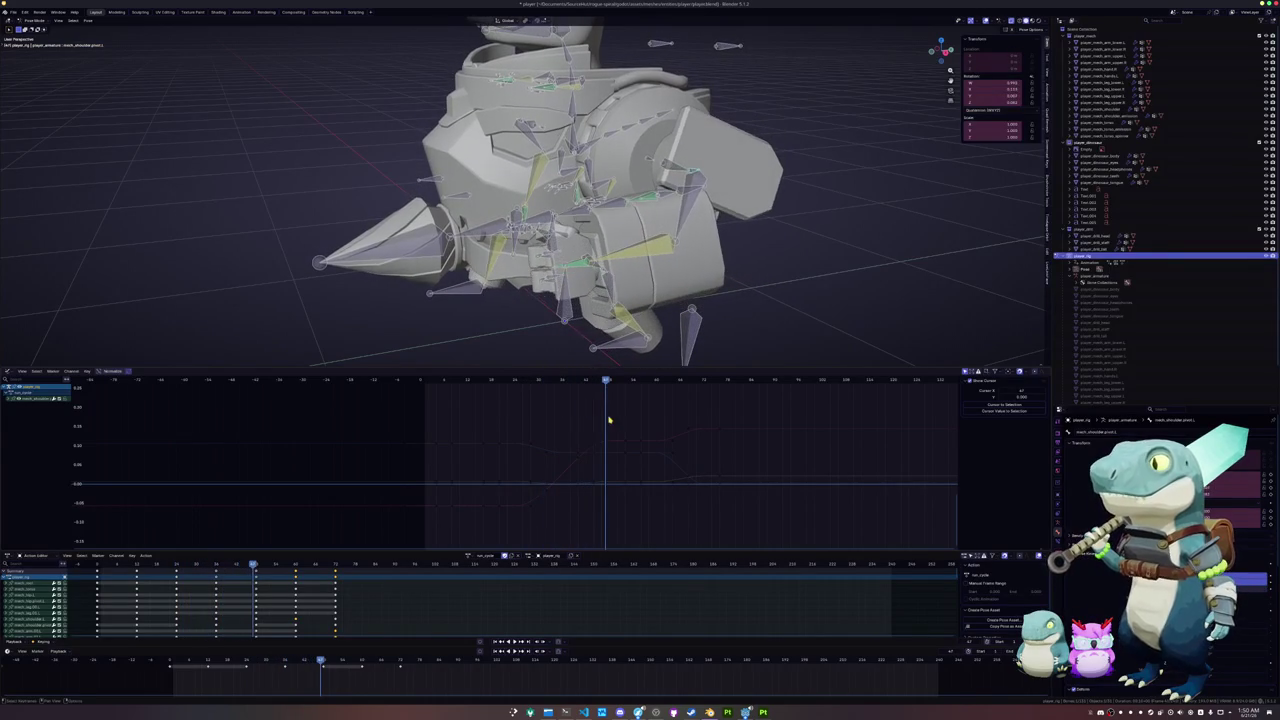
- Try reshaping the red curve's key handles, cancel, and scrub frames to review
click(631, 441)
drag(643, 443, 657, 433)
key(Escape)
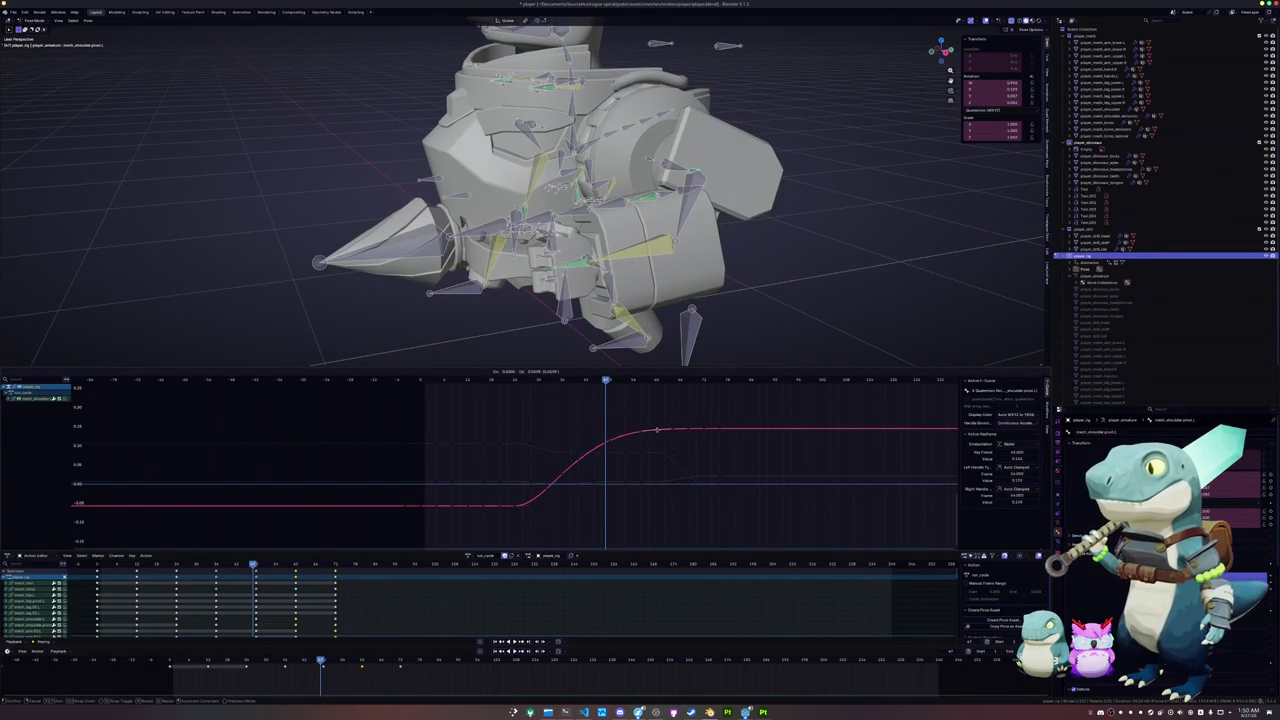
mouse_move(606, 382)
mouse_down()
mouse_move(452, 385)
mouse_move(666, 390)
mouse_move(641, 400)
mouse_up()
- Reposition the blue curve's key several times to refine its timing and value
click(658, 458)
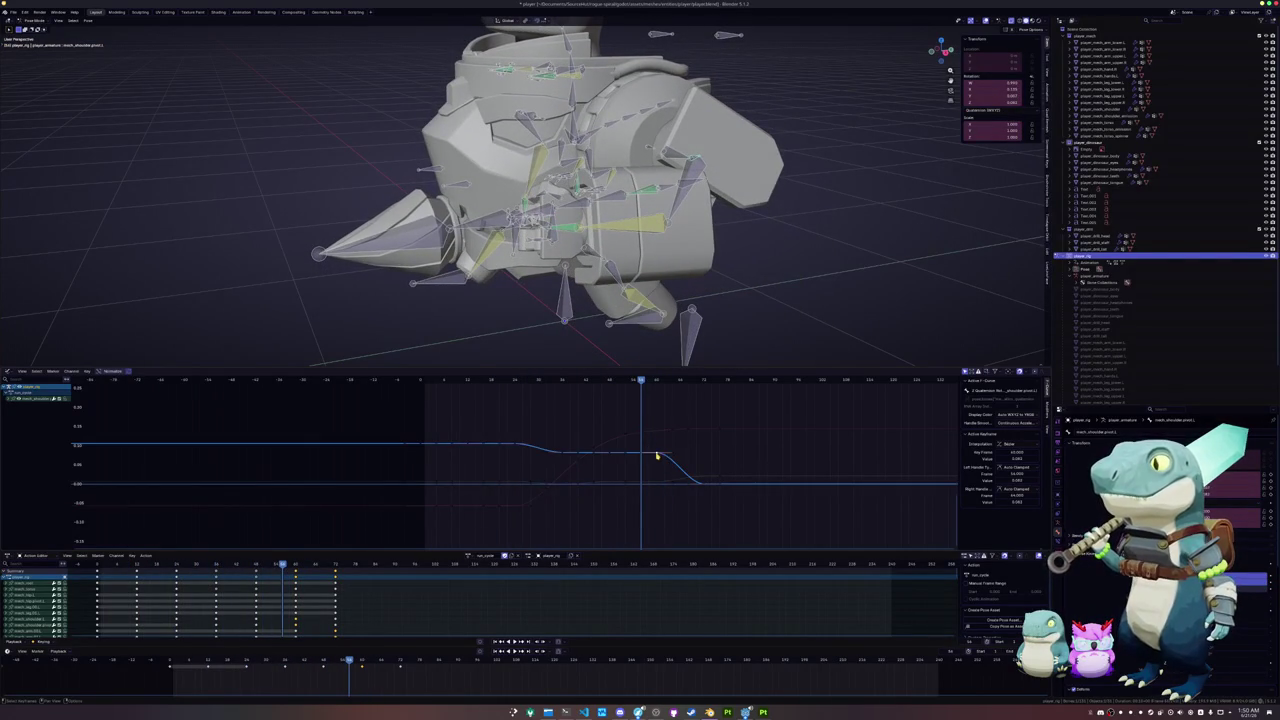
key(g)
click(656, 467)
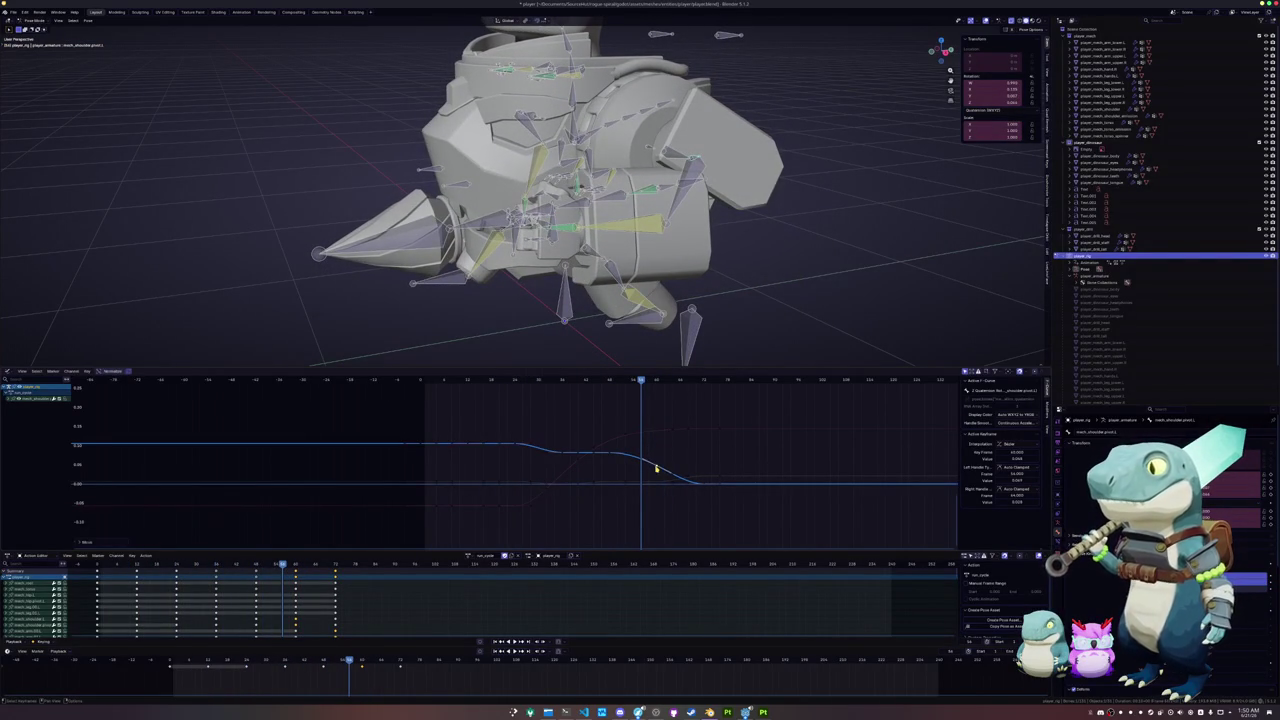
click(661, 469)
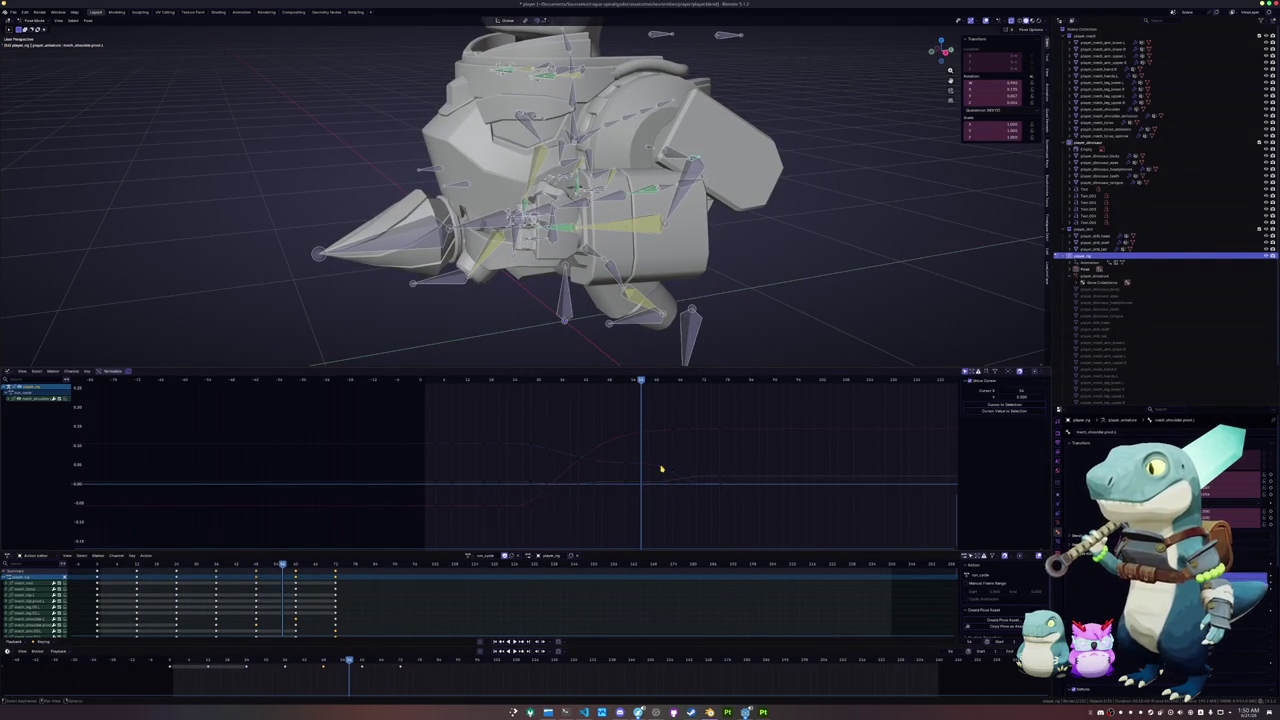
click(658, 471)
key(g)
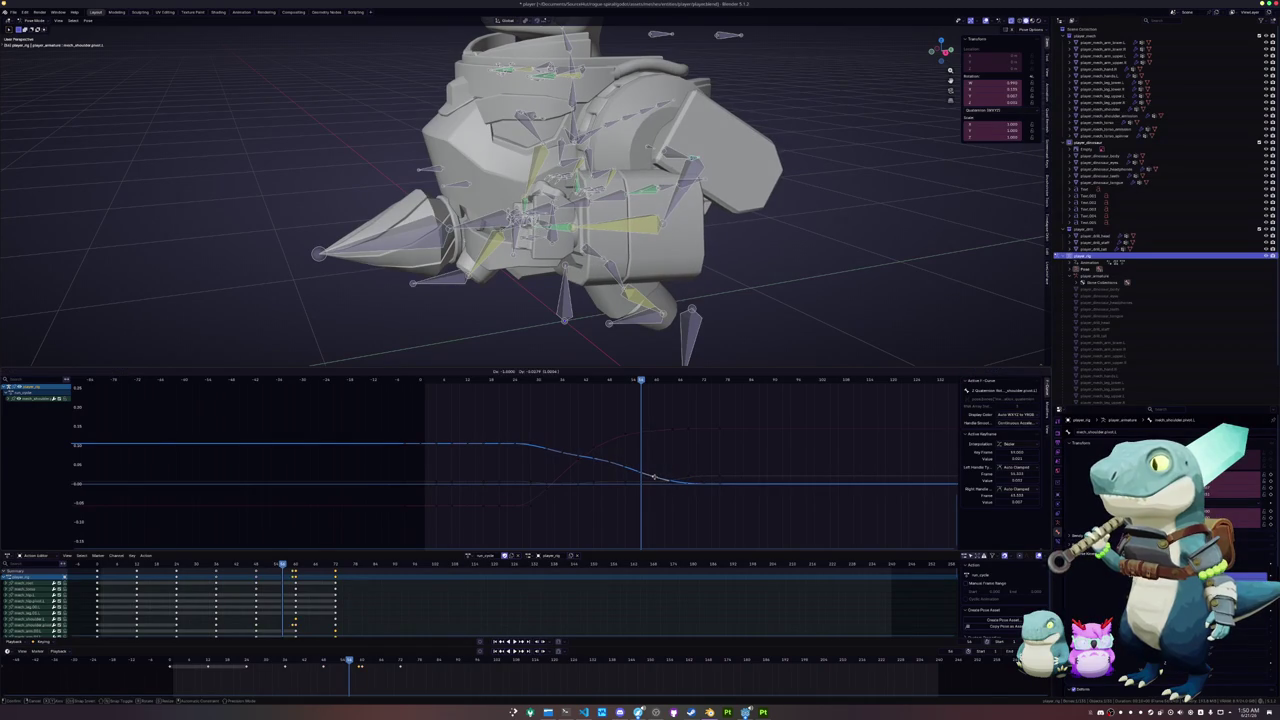
click(656, 476)
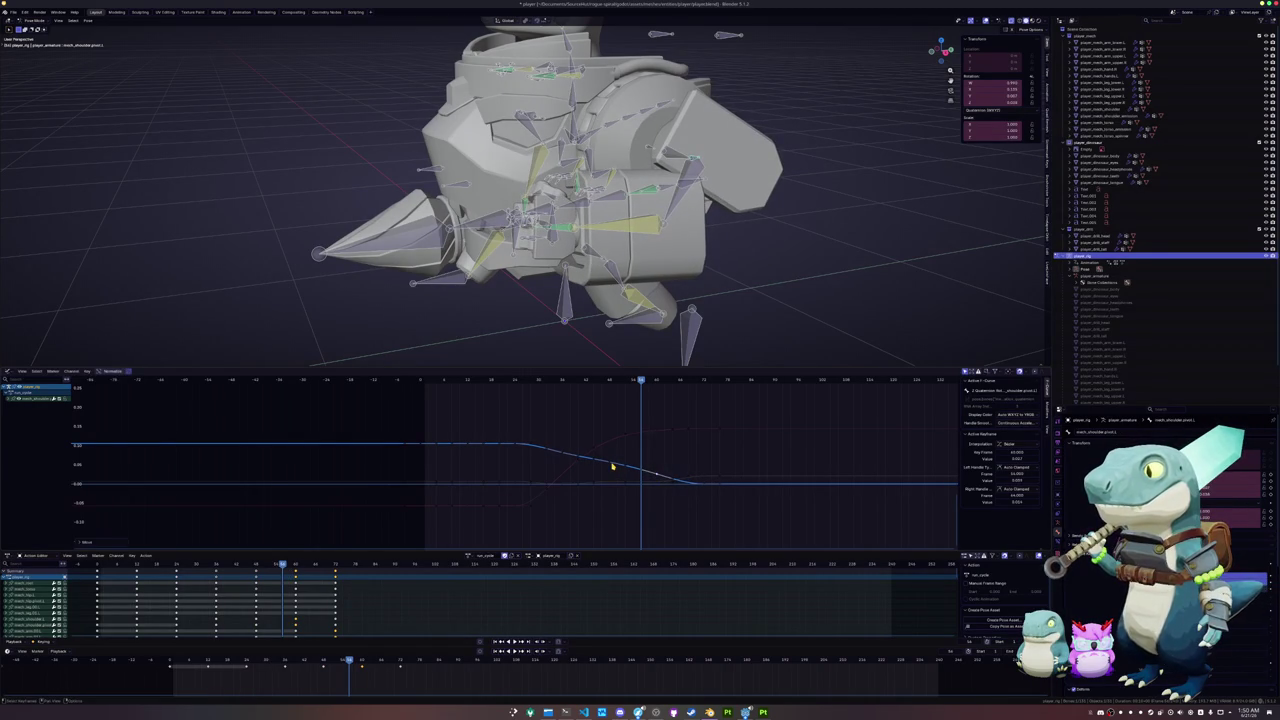
key(g)
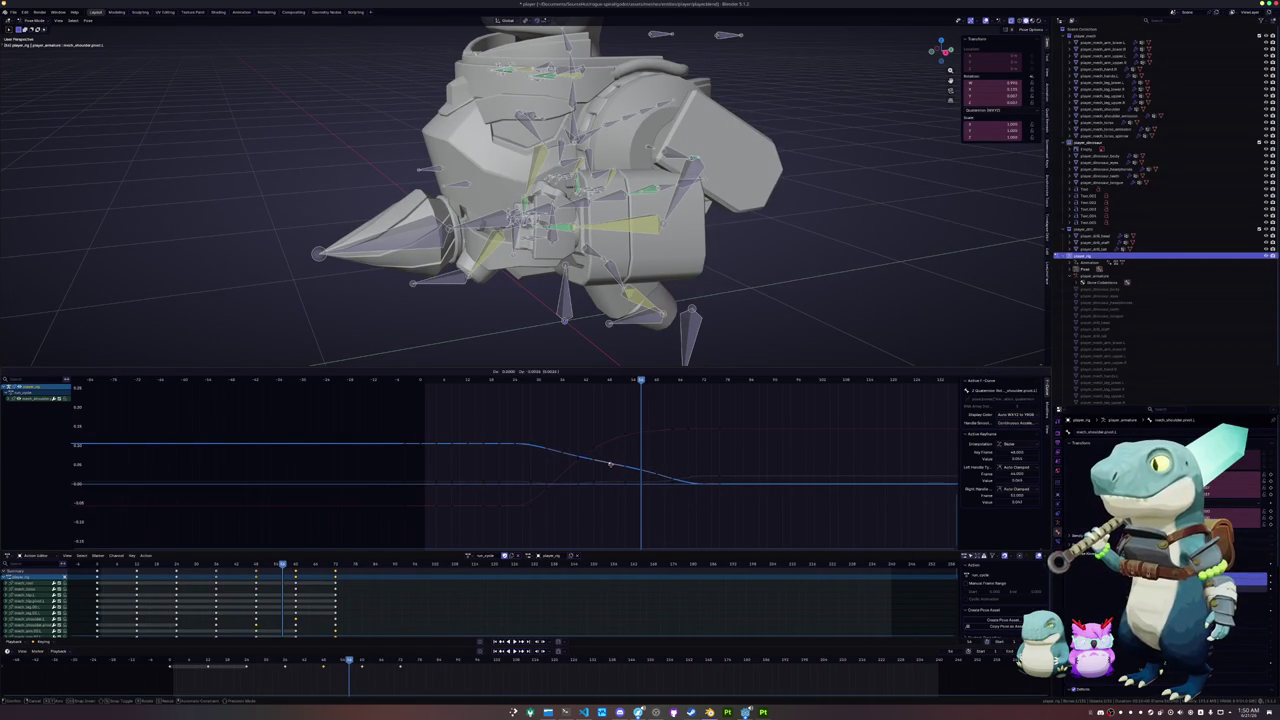
click(618, 468)
key(g)
click(657, 476)
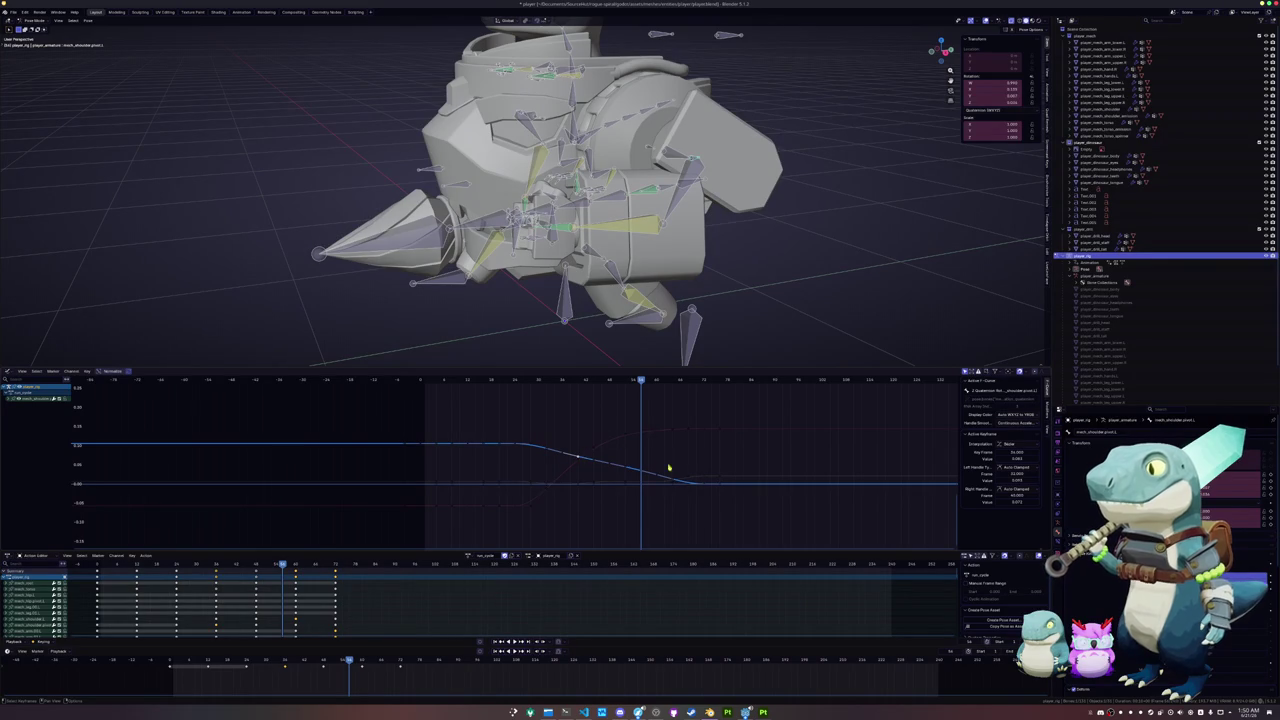
- Nudge a key on the flatter curve to smooth it, then select the frame 34 key
click(694, 477)
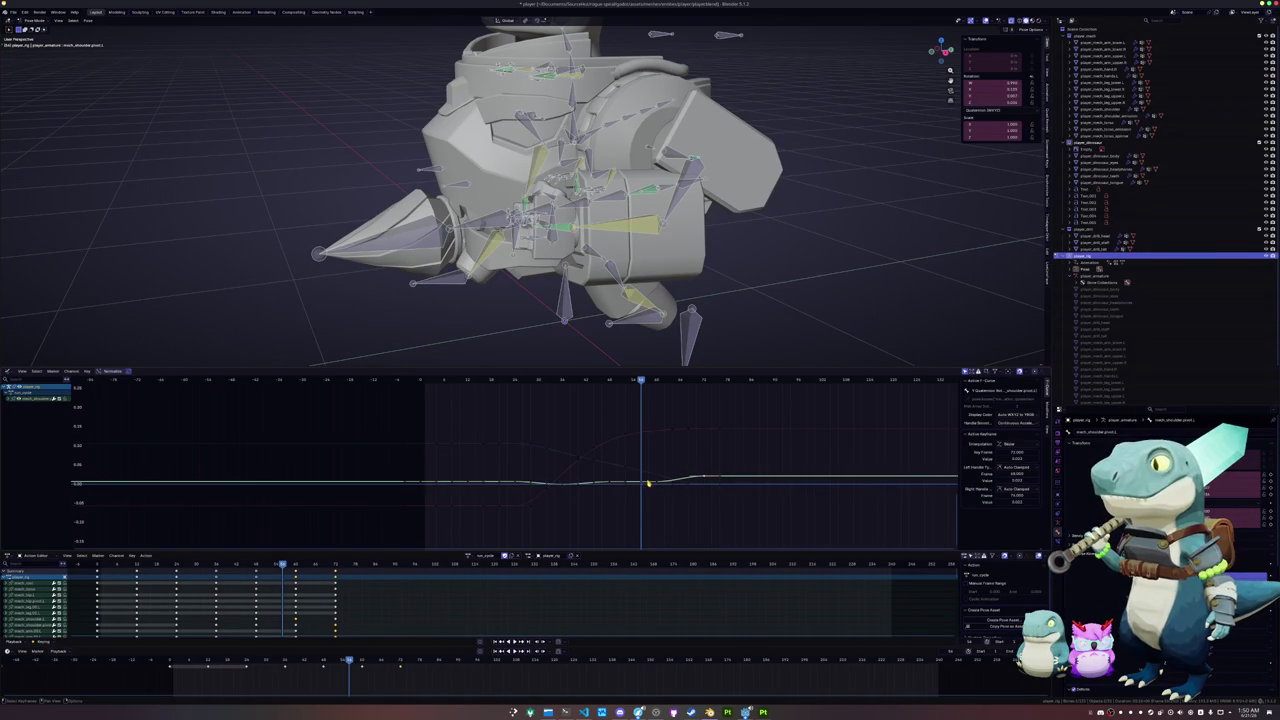
mouse_move(642, 484)
ctrl+middle_down()
mouse_move(562, 452)
mouse_move(594, 443)
ctrl+middle_up()
click(586, 431)
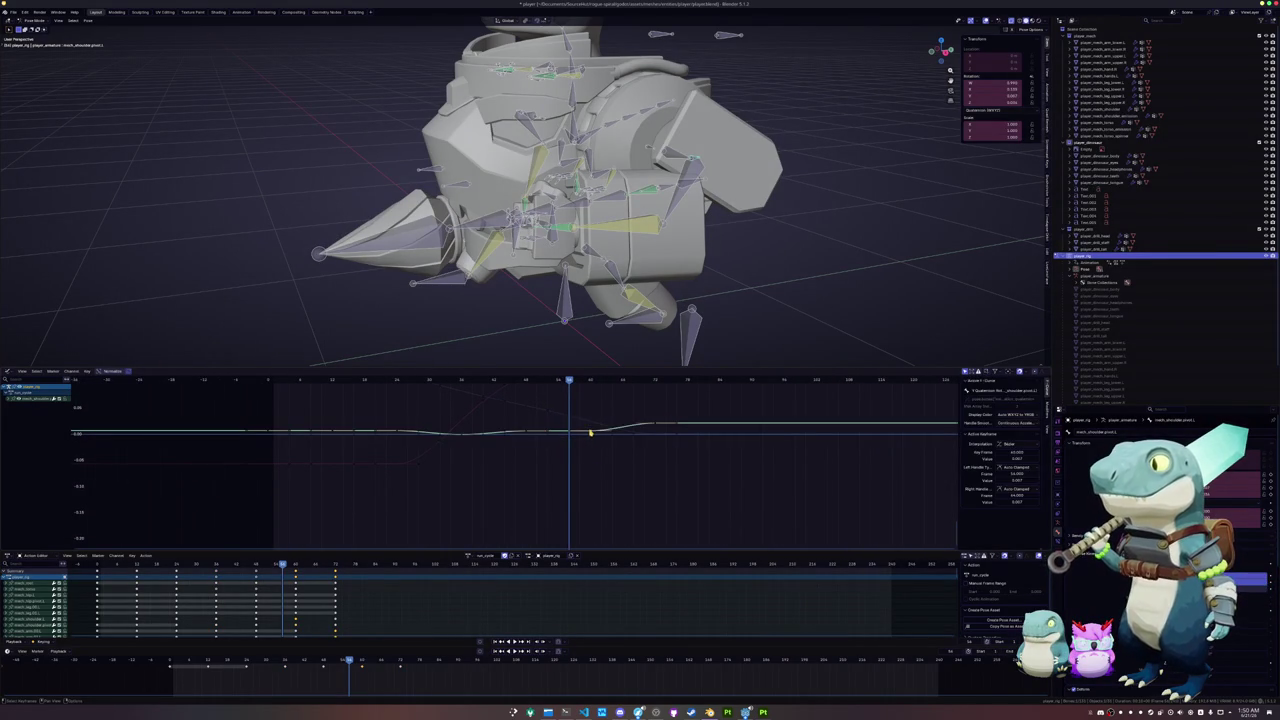
key(g)
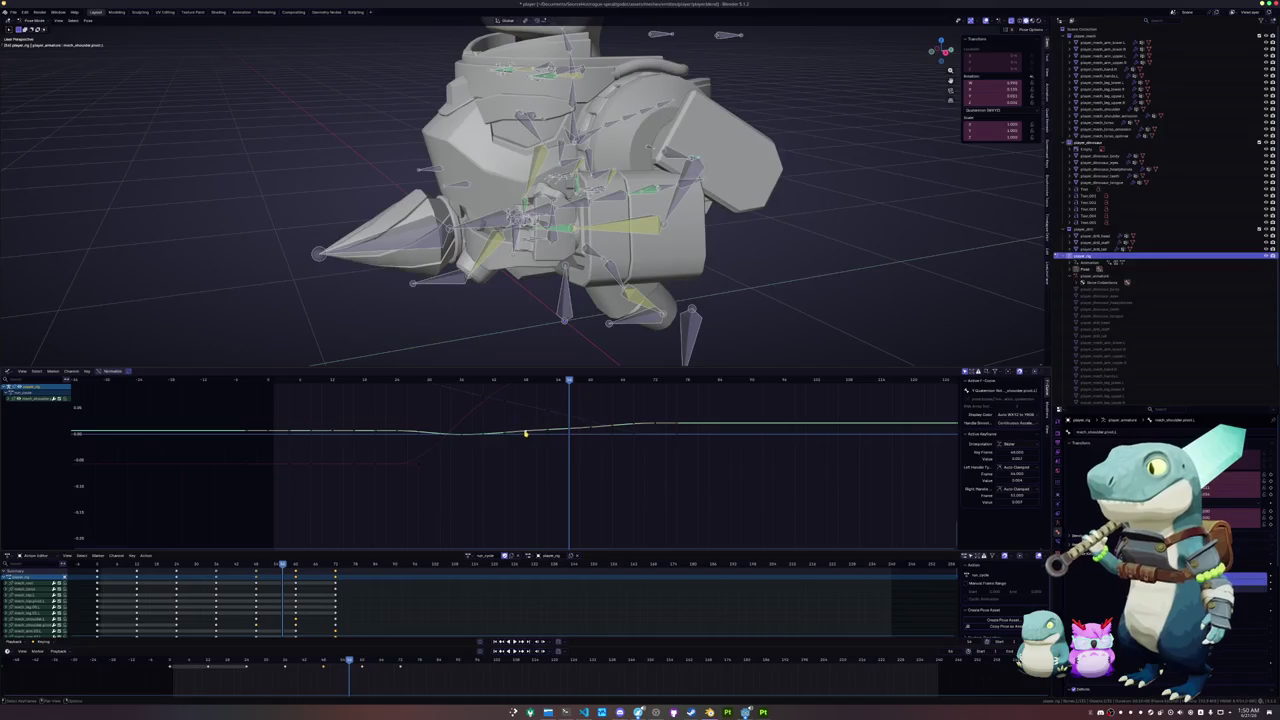
drag(524, 433, 524, 435)
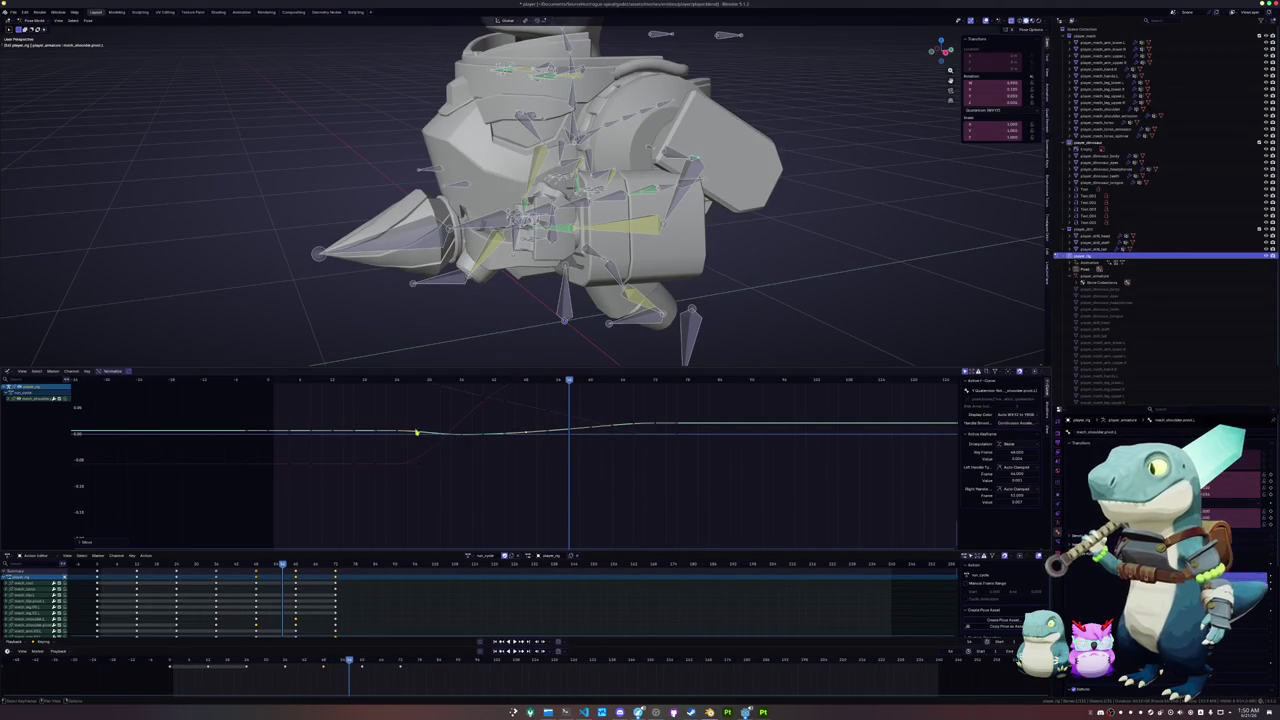
click(460, 437)
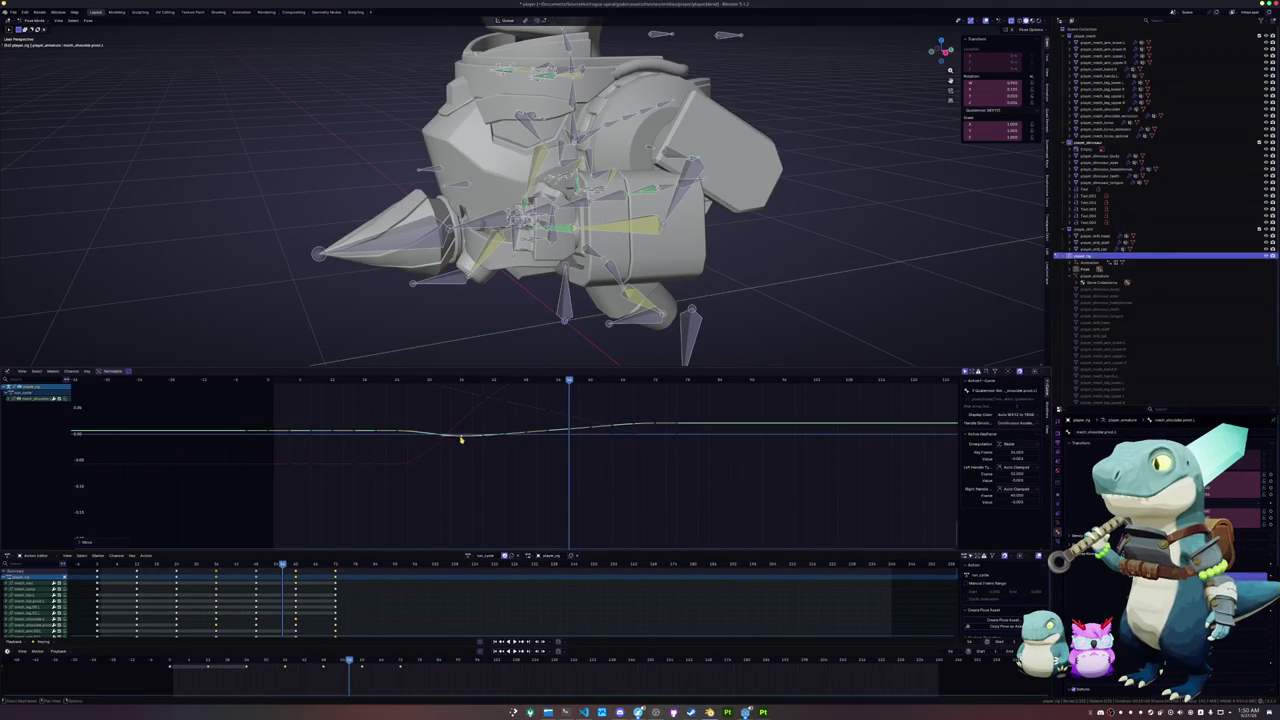
- Play back the motion, then make mech_arm.01.L the active bone
key(space)
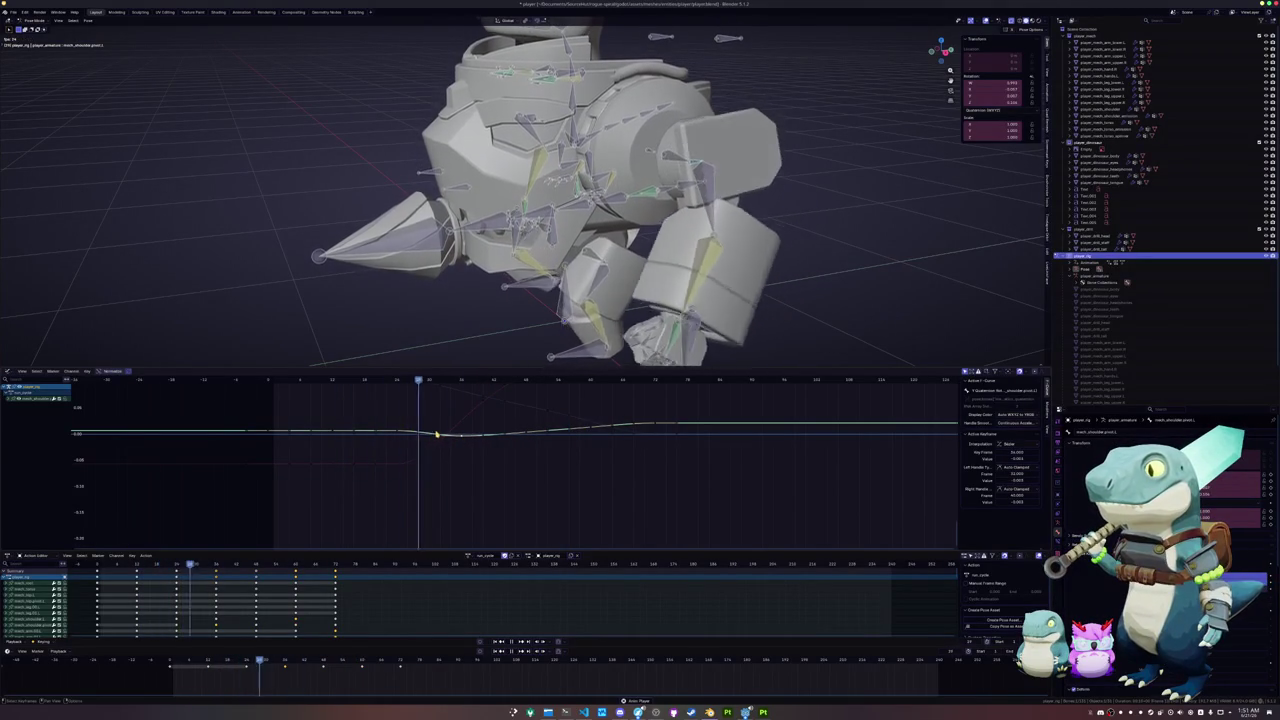
key(space)
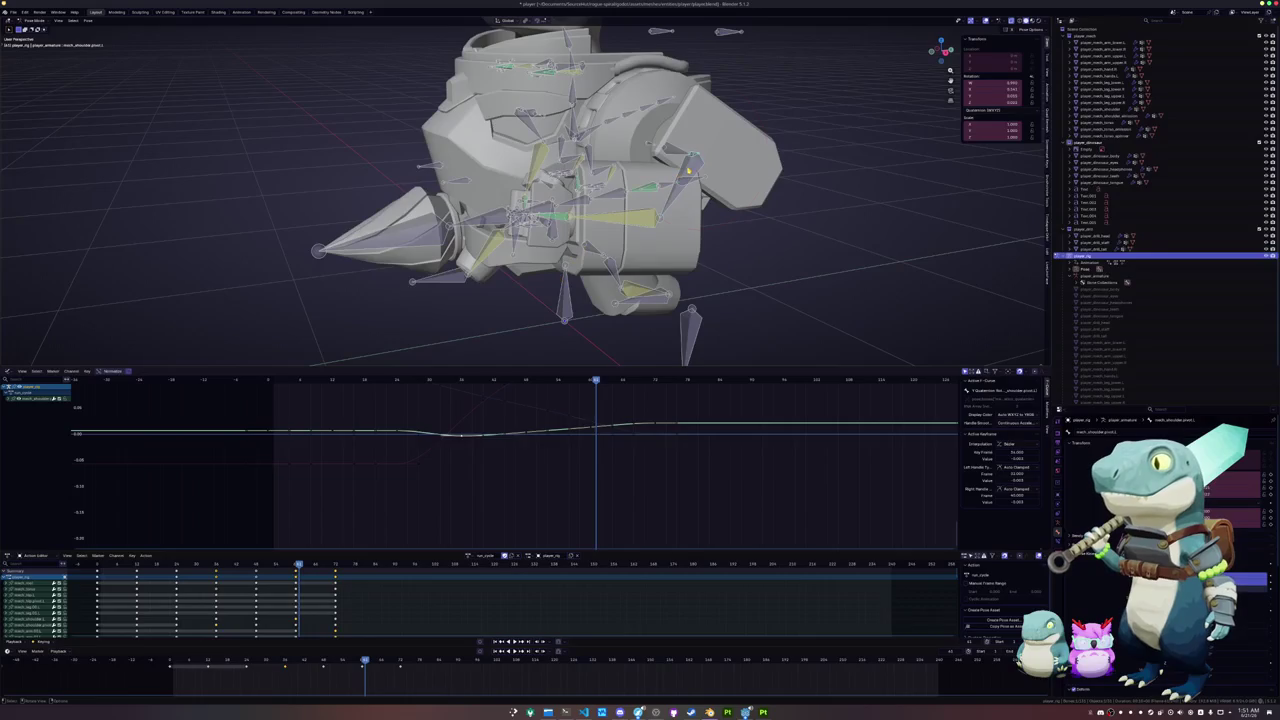
click(688, 172)
mouse_move(640, 438)
ctrl+middle_down()
mouse_move(571, 430)
mouse_move(571, 443)
ctrl+middle_up()
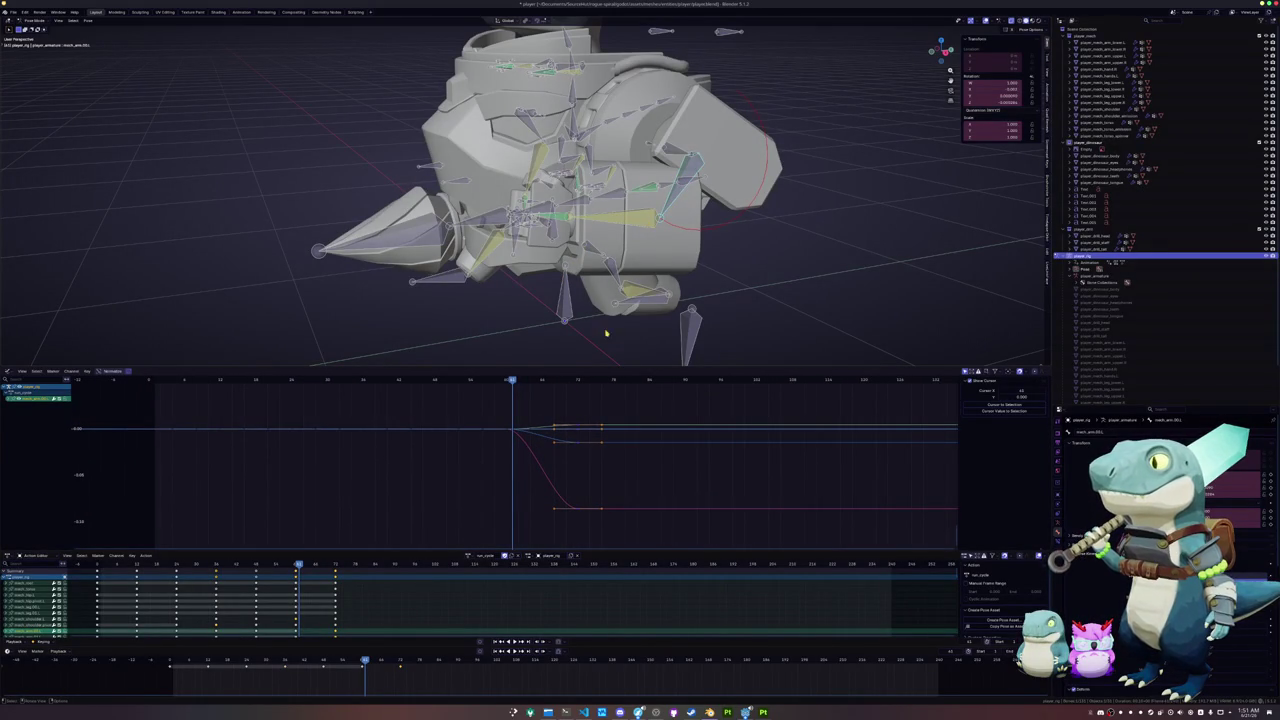
- Orbit around the robot's arm and rescale the graph so the arm's curve is visible
mouse_move(571, 443)
ctrl+middle_down()
mouse_move(556, 395)
mouse_move(550, 546)
ctrl+middle_up()
ctrl+middle_drag(548, 435, 545, 430)
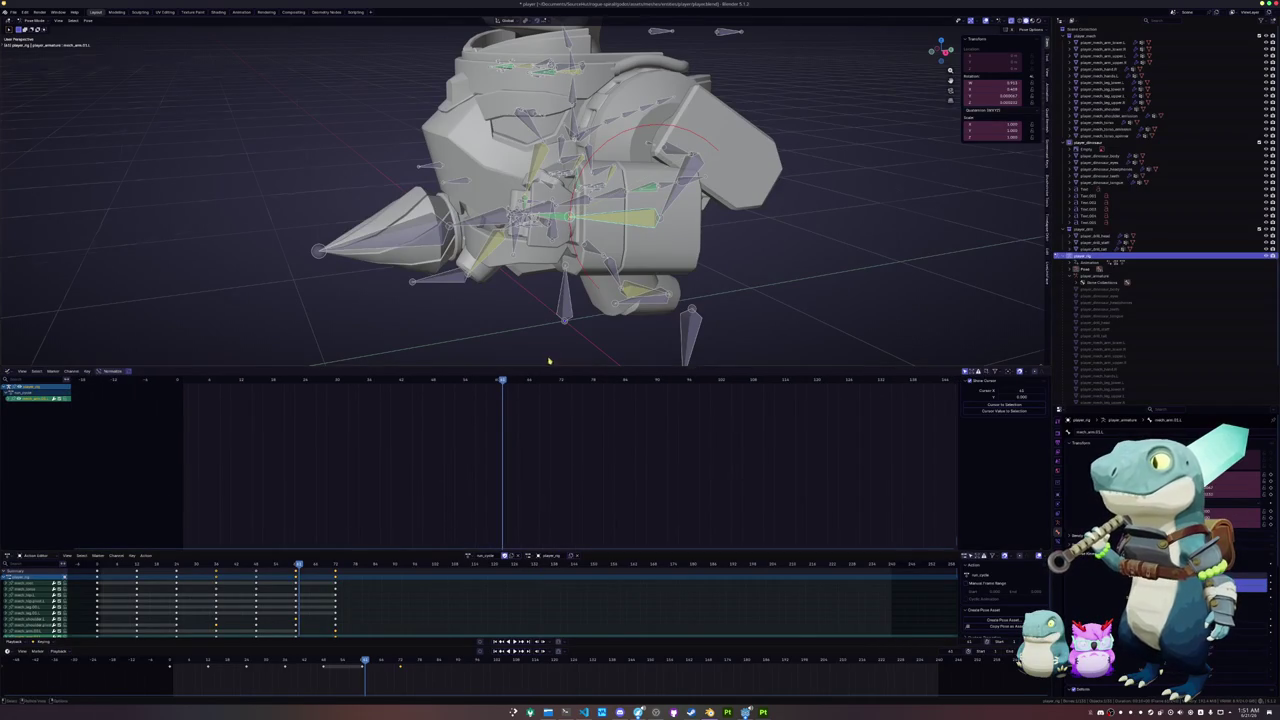
mouse_move(548, 300)
middle_down()
mouse_move(540, 200)
mouse_move(560, 150)
mouse_move(660, 200)
middle_up()
middle_drag(520, 200, 547, 263)
scroll(523, 457, down, 2)
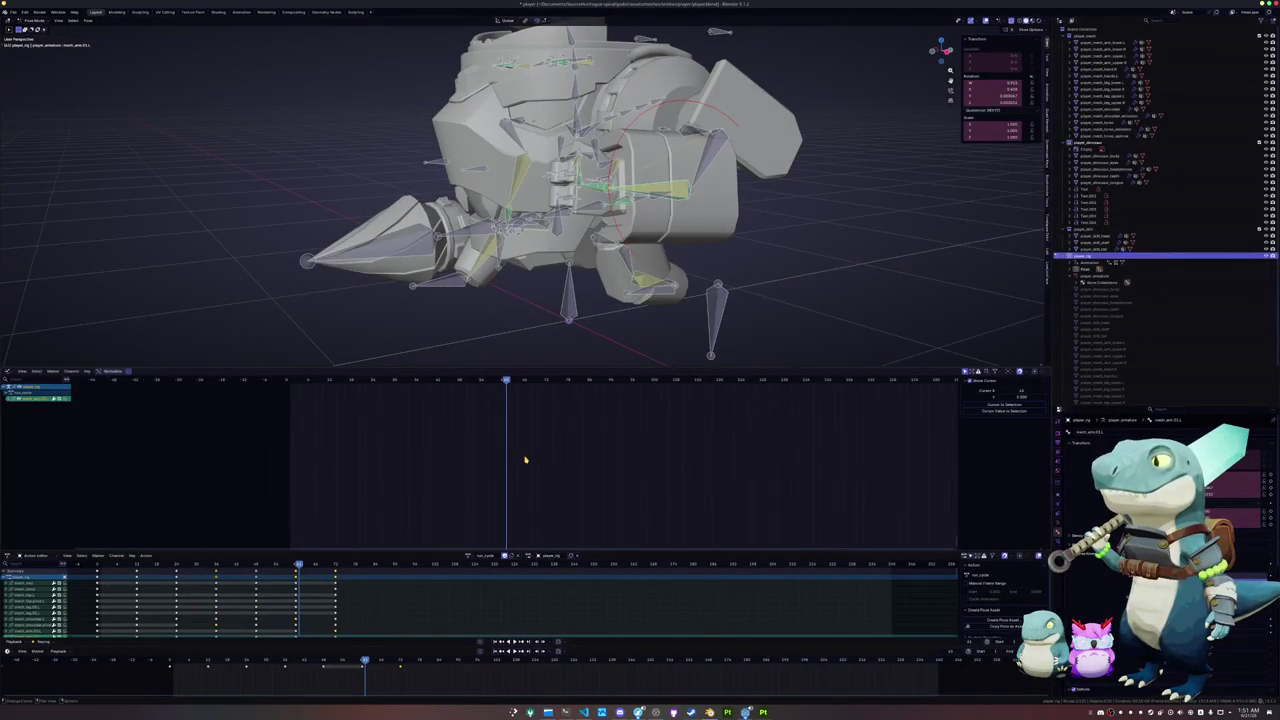
scroll(523, 457, down, 3)
scroll(527, 450, down, 1)
scroll(537, 440, down, 1)
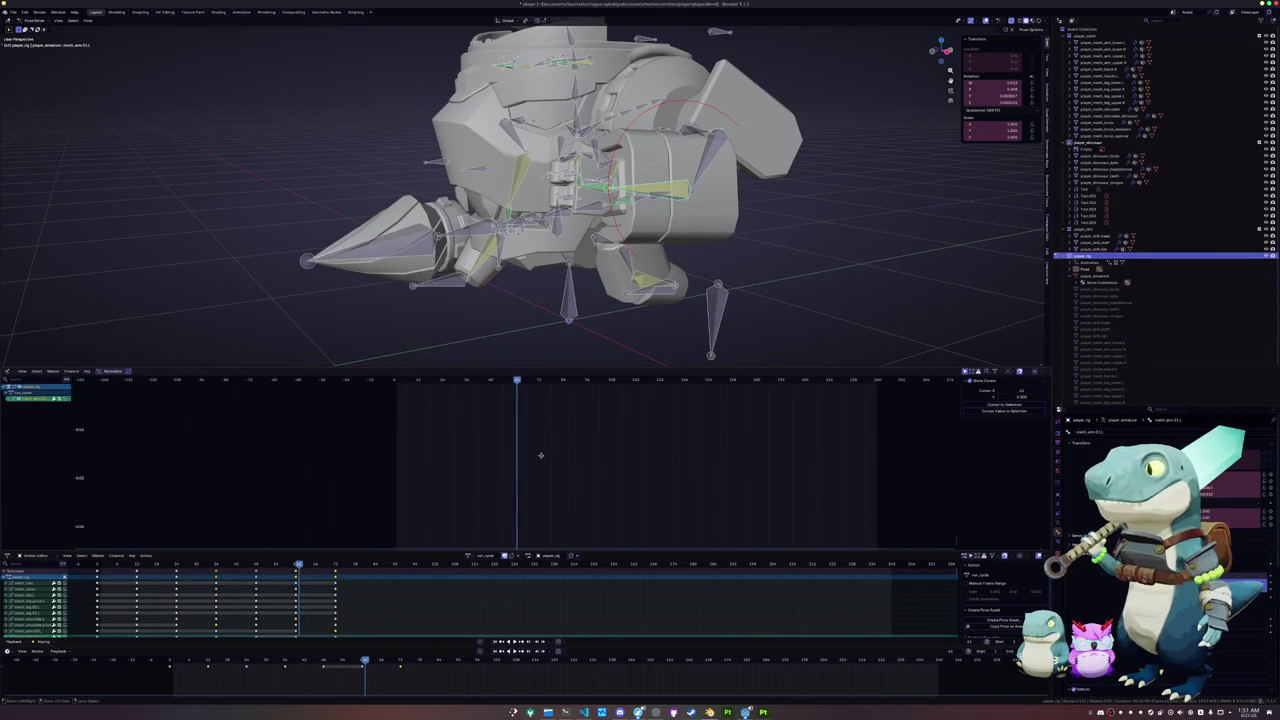
scroll(538, 439, down, 2)
scroll(540, 438, down, 1)
scroll(543, 436, down, 1)
mouse_move(544, 436)
ctrl+middle_down()
mouse_move(517, 434)
mouse_move(526, 491)
mouse_move(545, 472)
ctrl+middle_up()
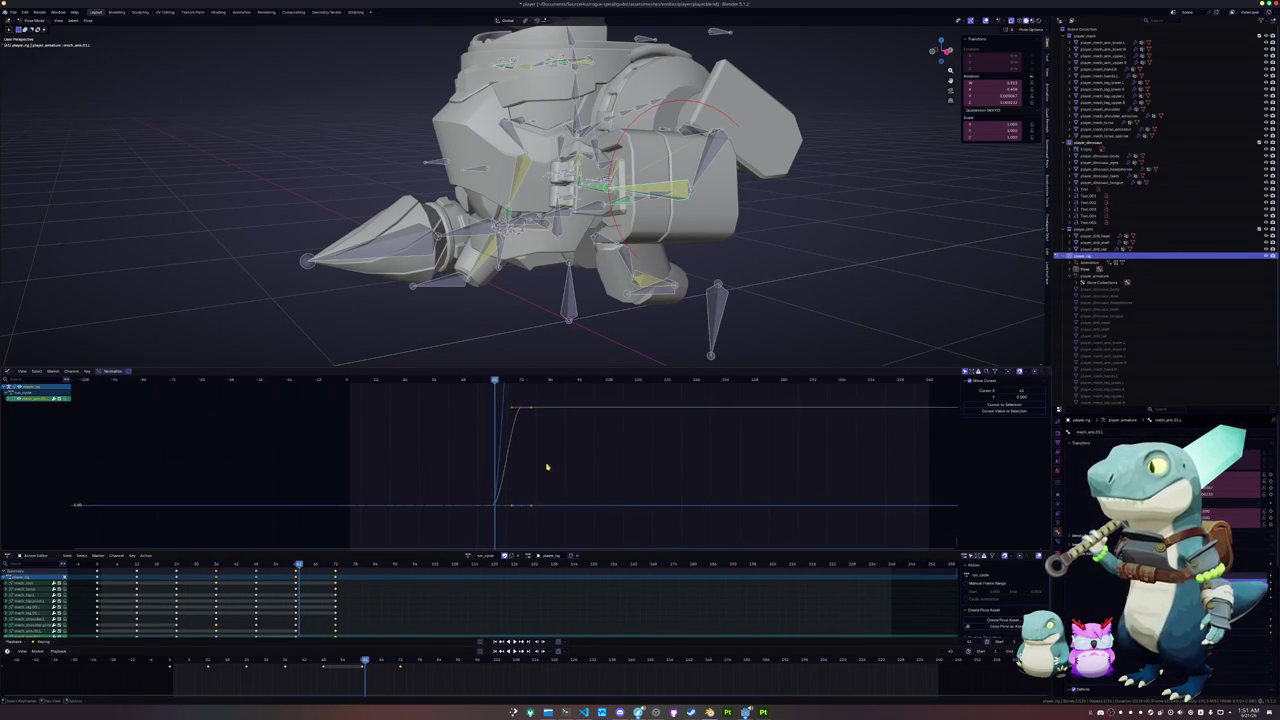
- Select the arm bone's rising curve and scrub back to preview, undoing an accidental mech_hand.L selection
click(522, 416)
mouse_move(523, 417)
ctrl+middle_down()
mouse_move(531, 438)
mouse_move(503, 459)
ctrl+middle_up()
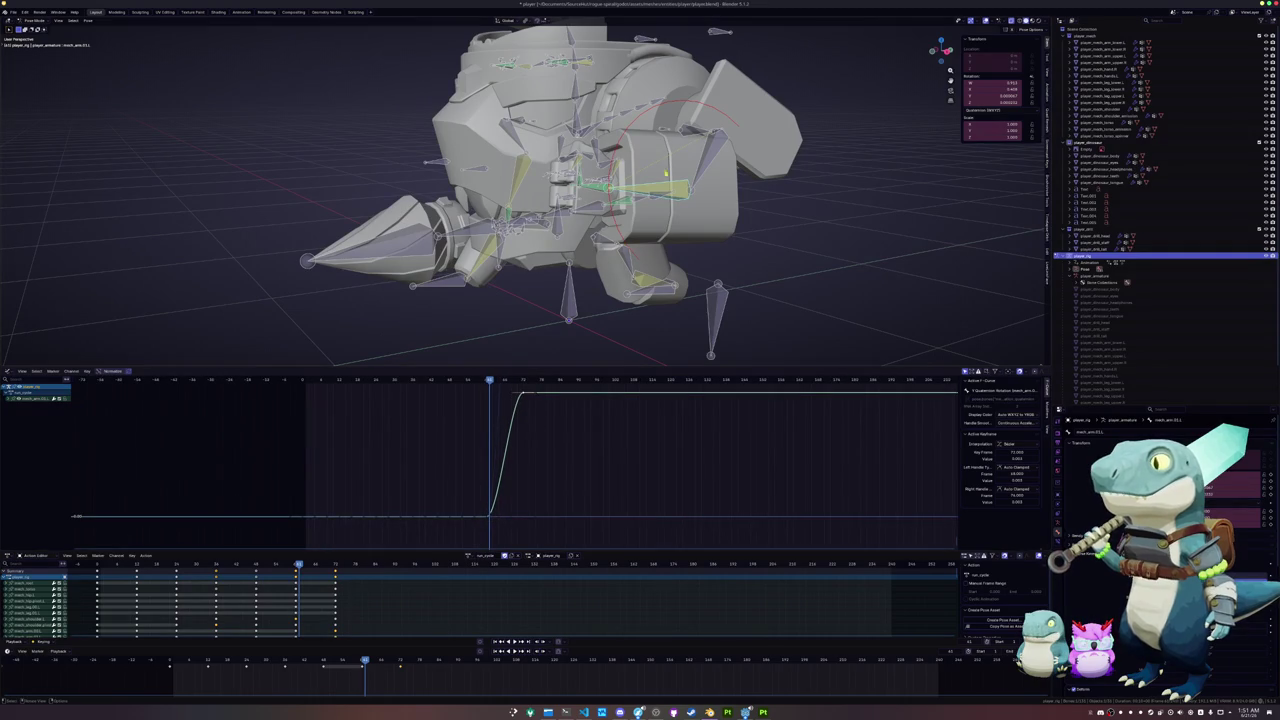
drag(369, 657, 330, 662)
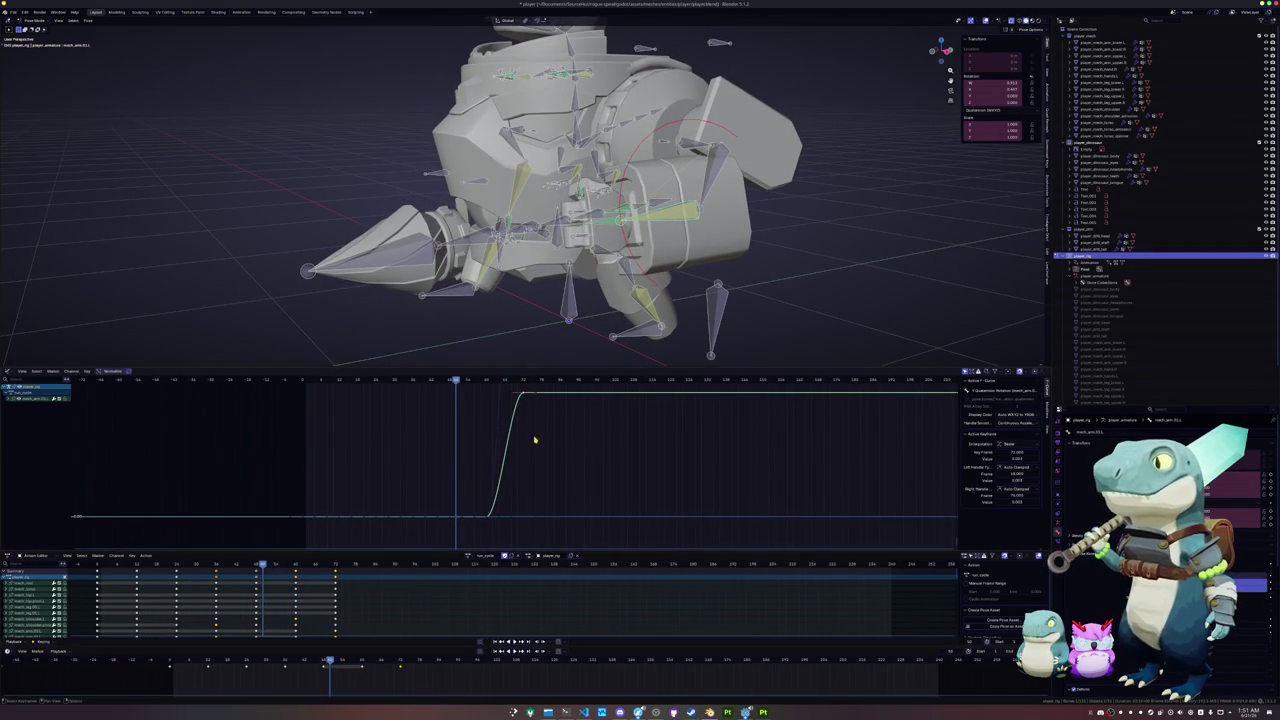
mouse_move(535, 439)
ctrl+middle_down()
mouse_move(435, 524)
mouse_move(452, 533)
mouse_move(520, 436)
ctrl+middle_up()
click(664, 214)
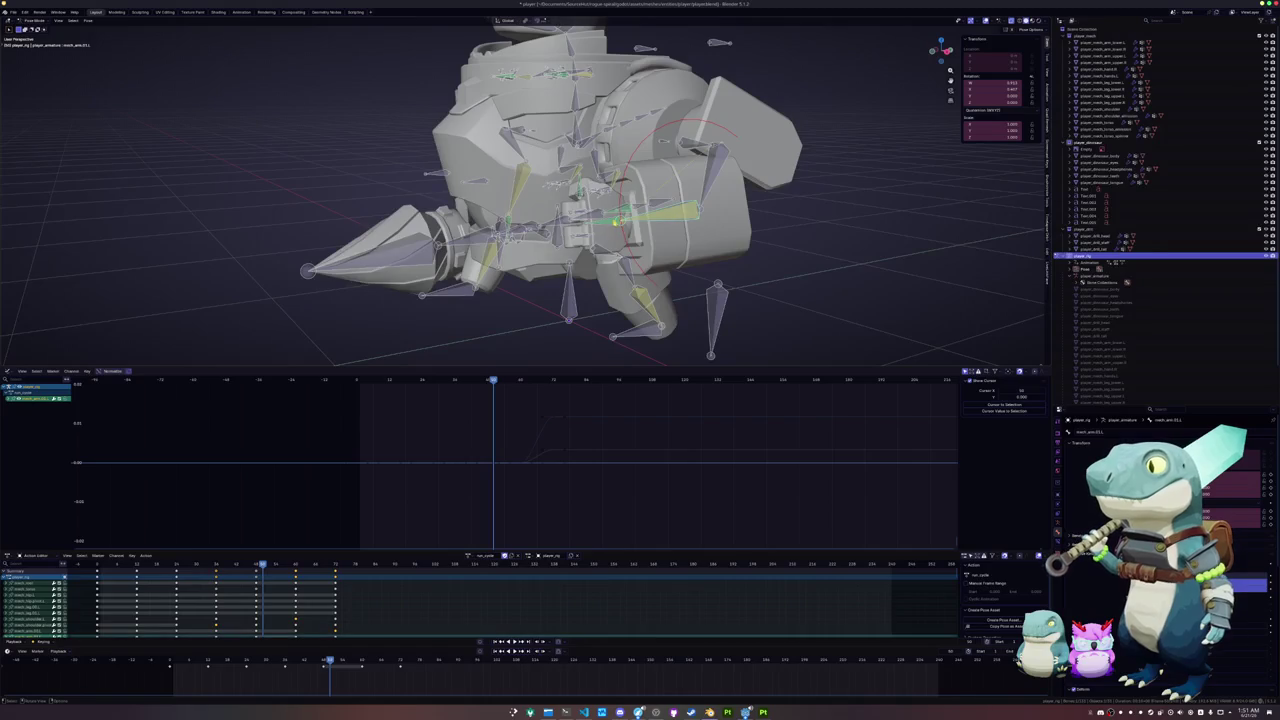
key(ctrl+z)
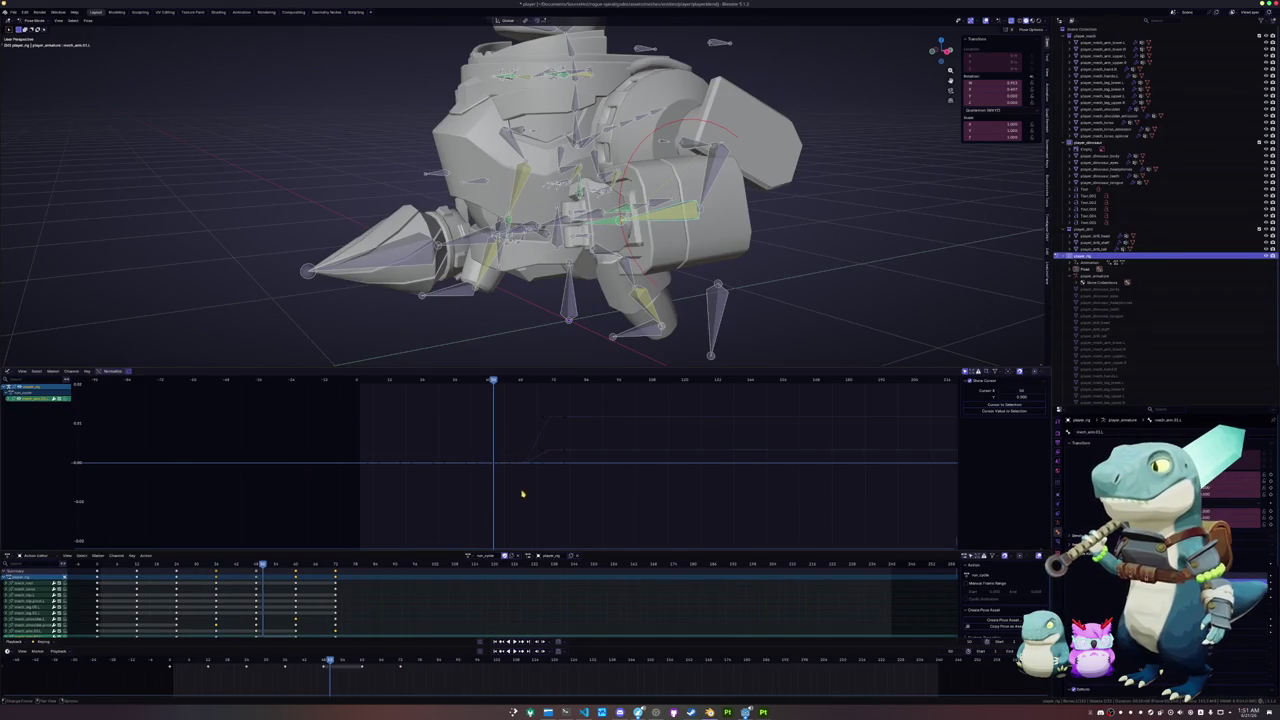
- Try an overshoot handle and a dipping key on the arm's curves, cancelling both
mouse_move(523, 471)
ctrl+middle_down()
mouse_move(529, 490)
mouse_move(495, 463)
ctrl+middle_up()
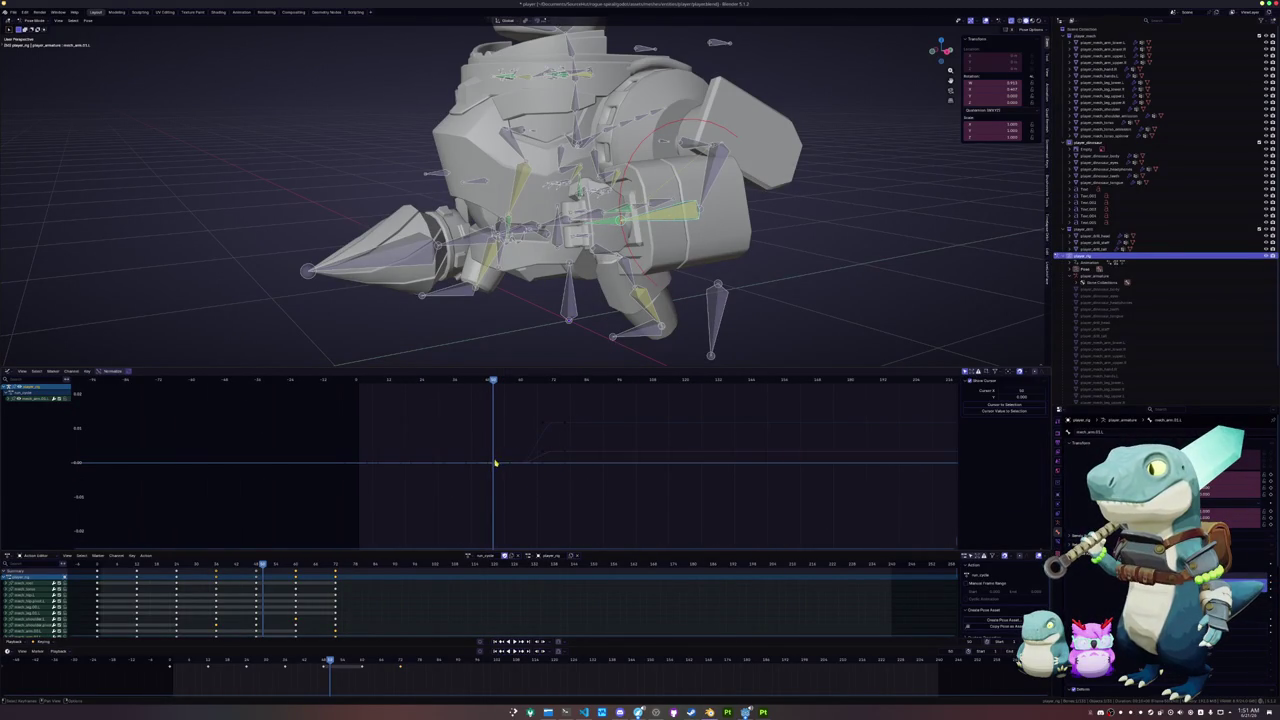
click(506, 470)
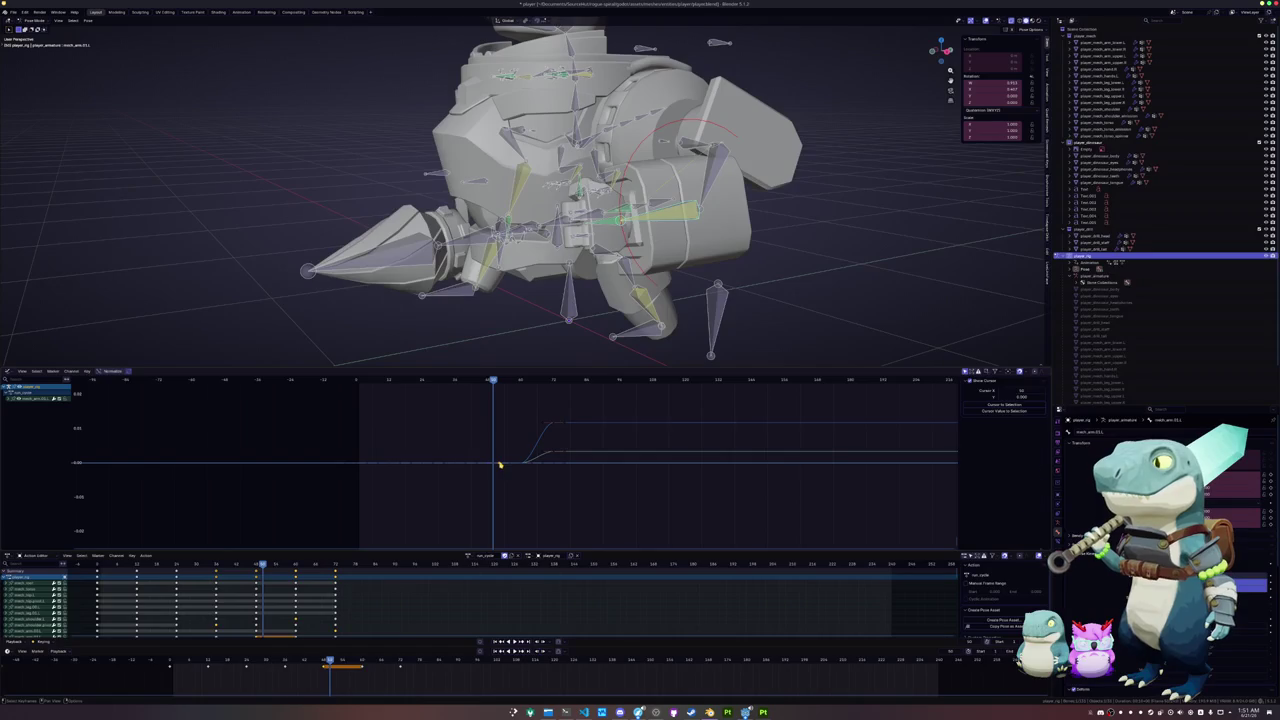
click(500, 465)
key(Left)
scroll(504, 465, down, 3)
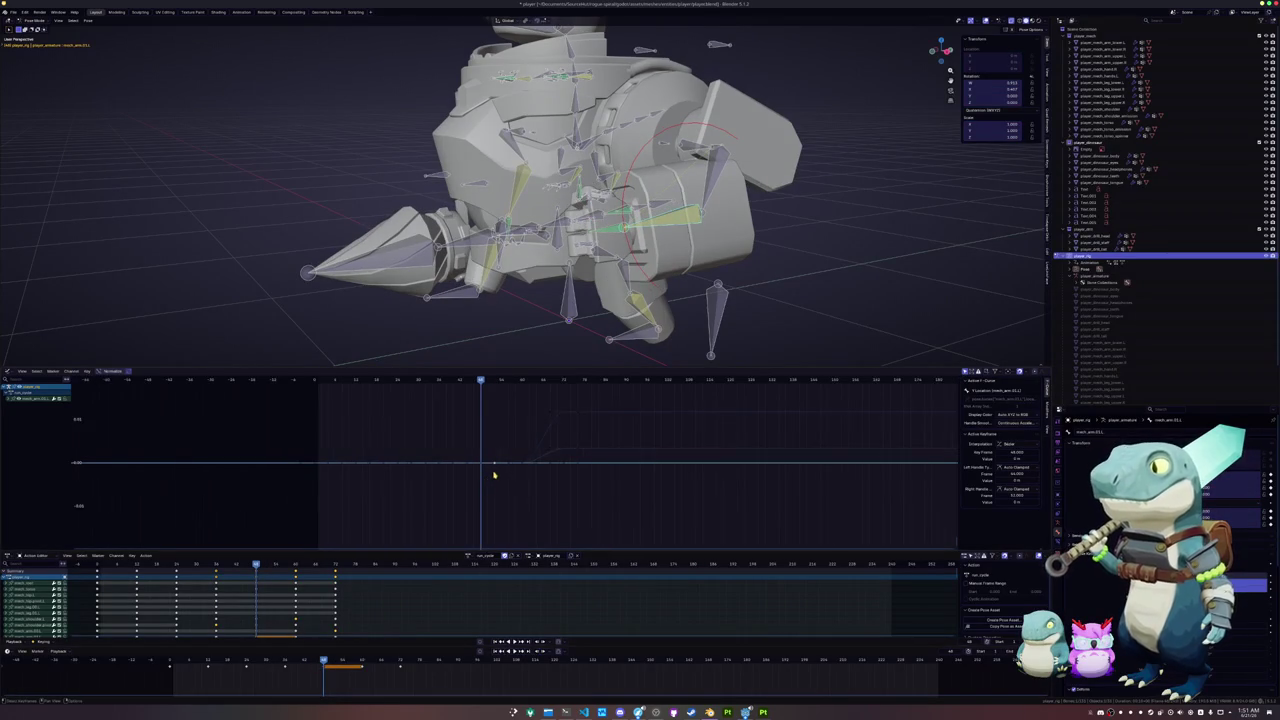
drag(507, 468, 509, 433)
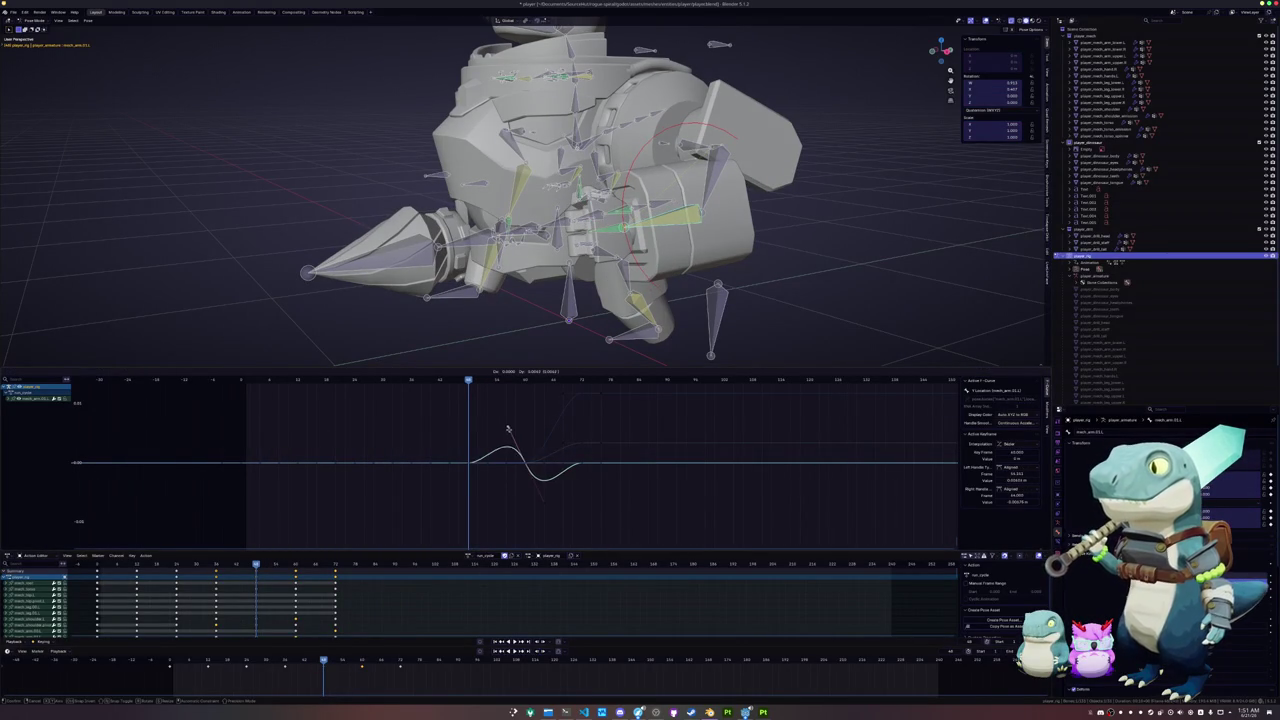
key(Escape)
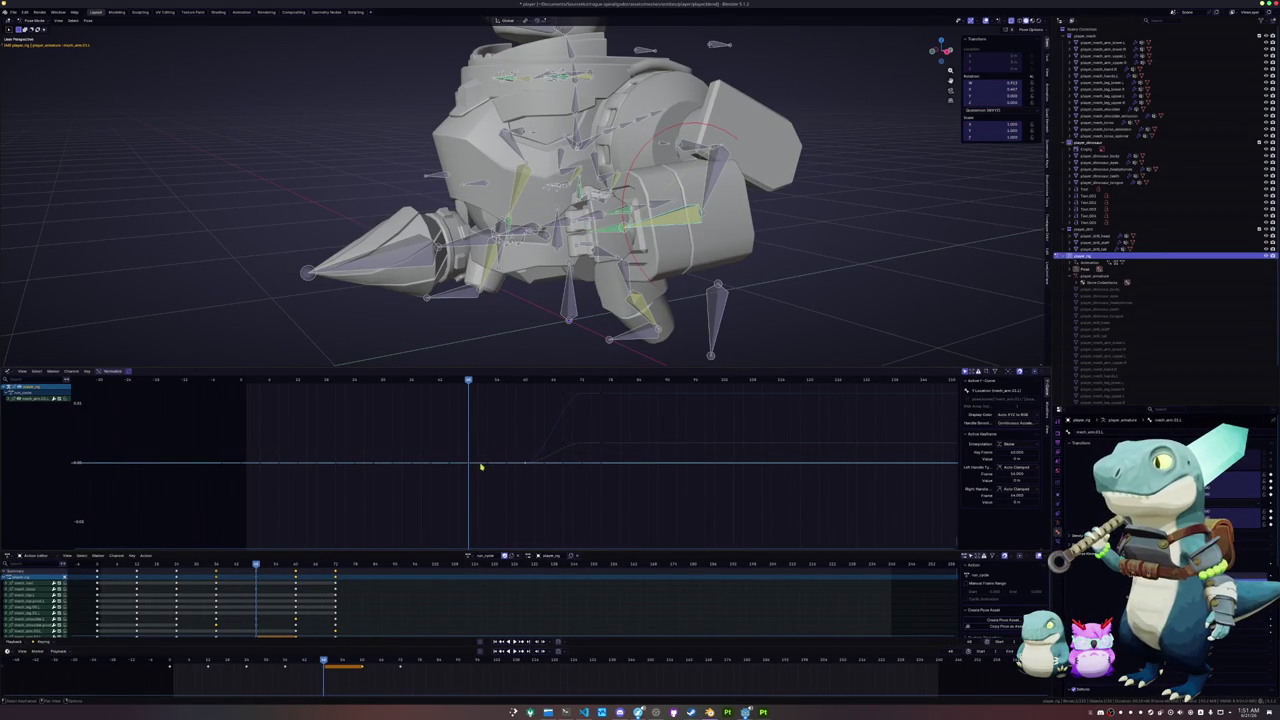
drag(470, 465, 469, 490)
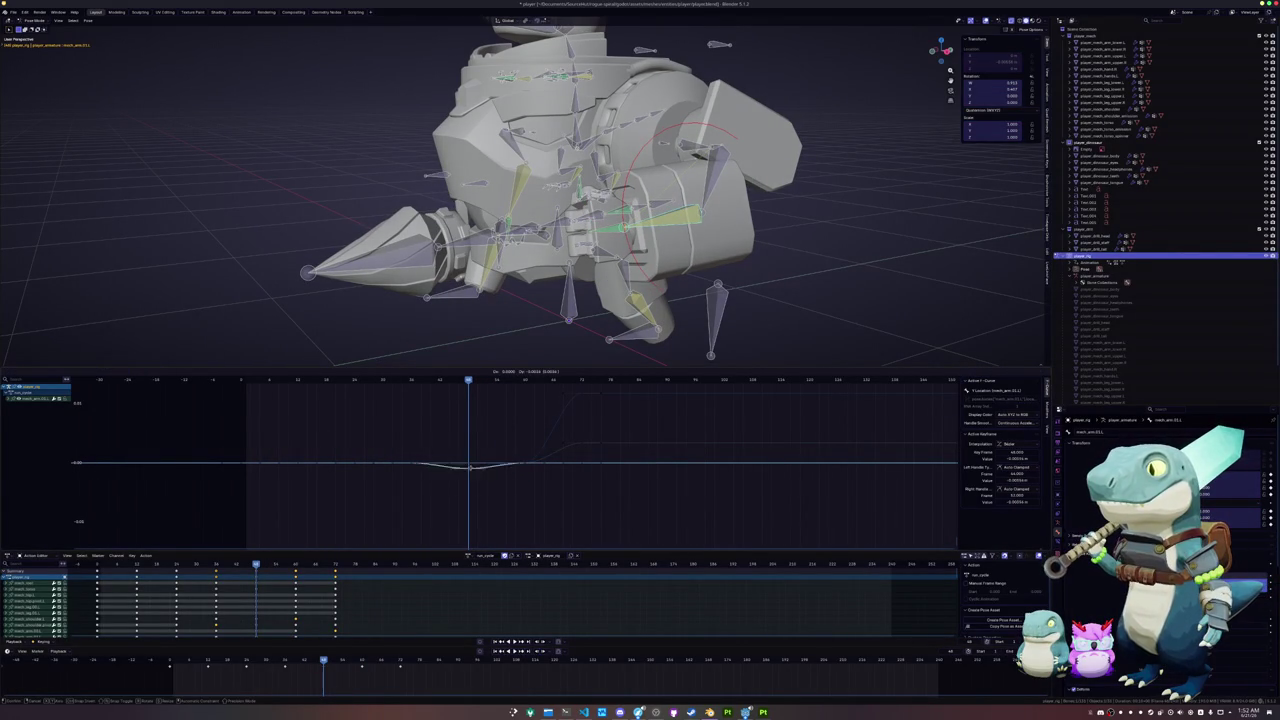
key(Escape)
- Expand mech_arm.01.L's channels, make Z Quaternion Rotation active, and select its frame 48 key
click(8, 398)
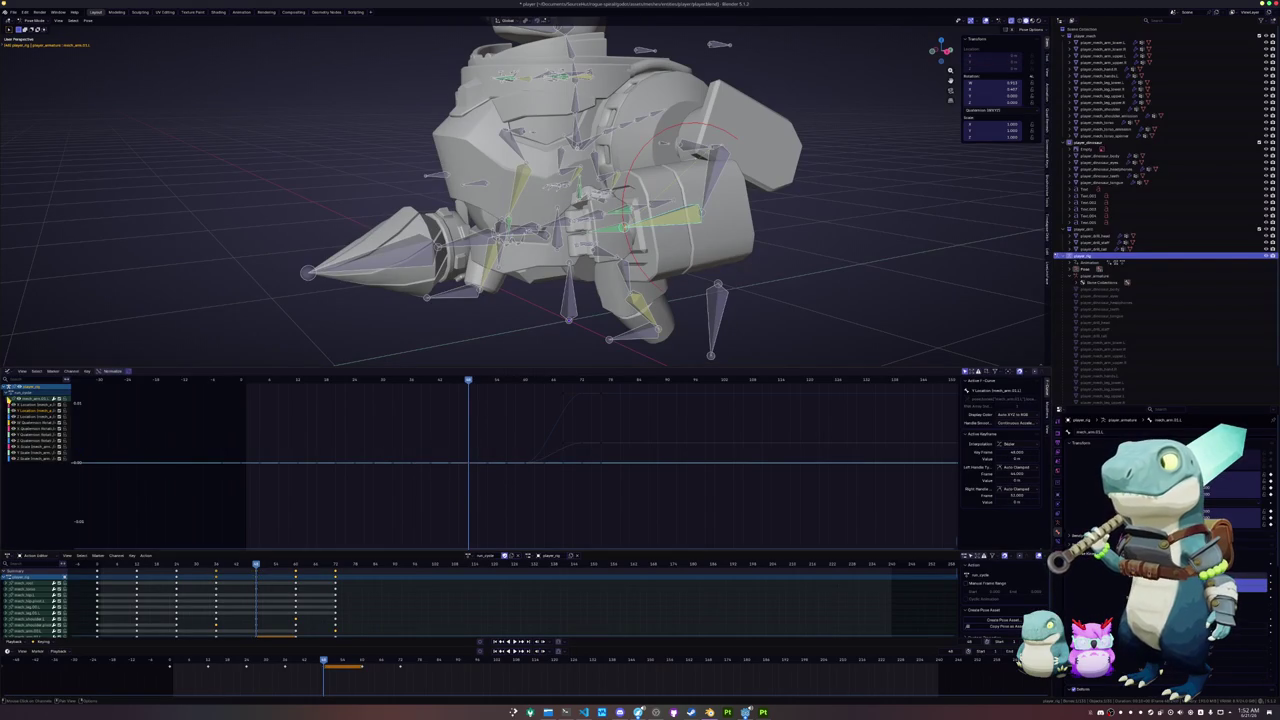
click(28, 424)
click(32, 436)
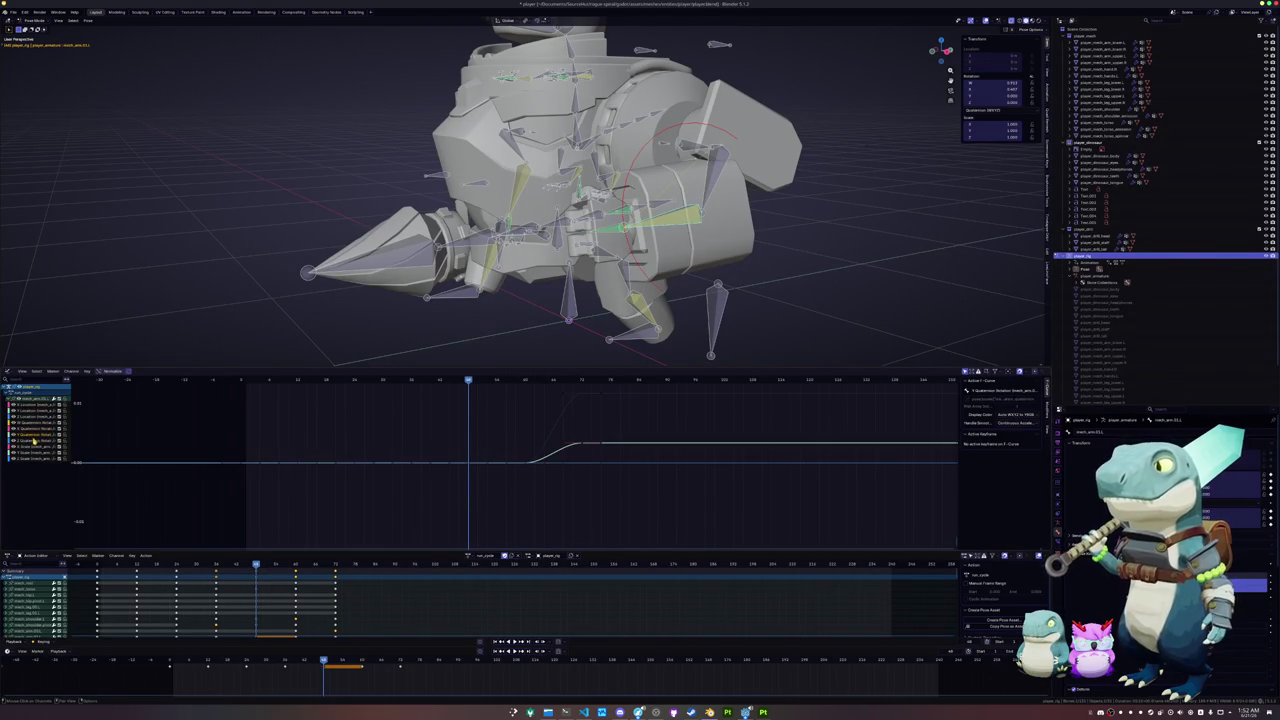
click(36, 442)
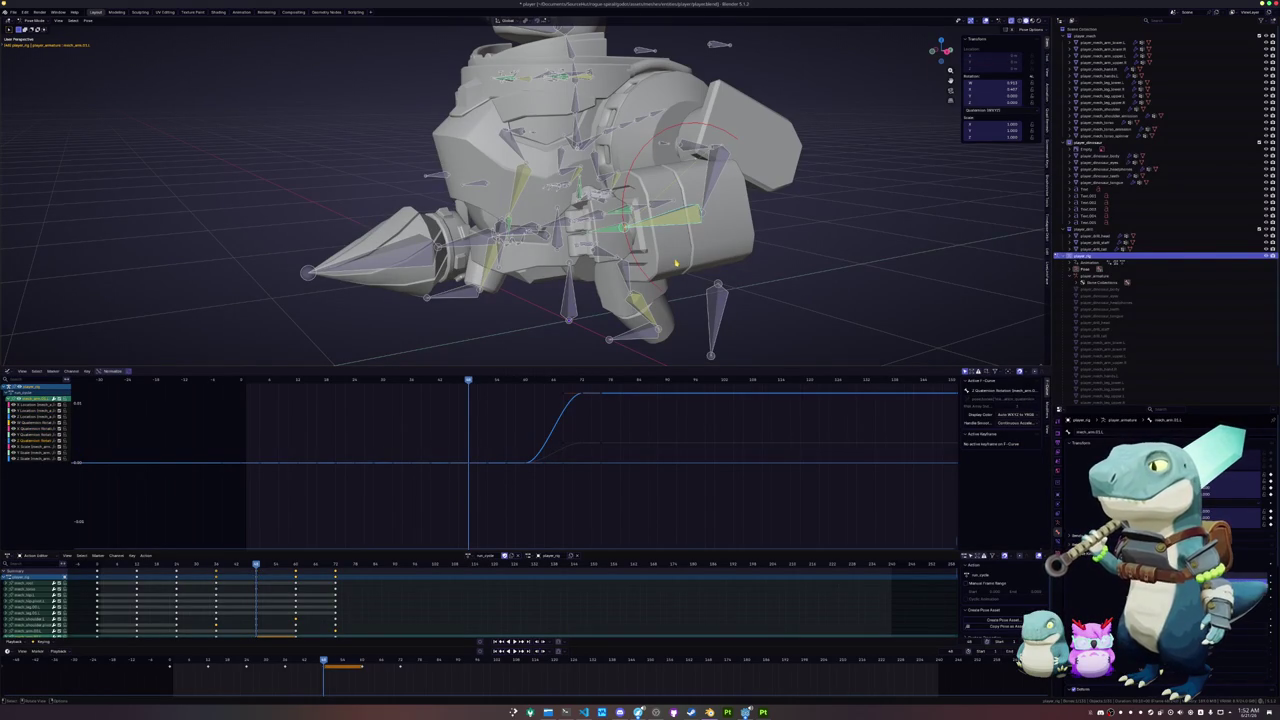
click(468, 462)
- Rotate the arm bone at a nearby keyframe and key the new rotation, reviewing in reverse
key(shift+ctrl+space)
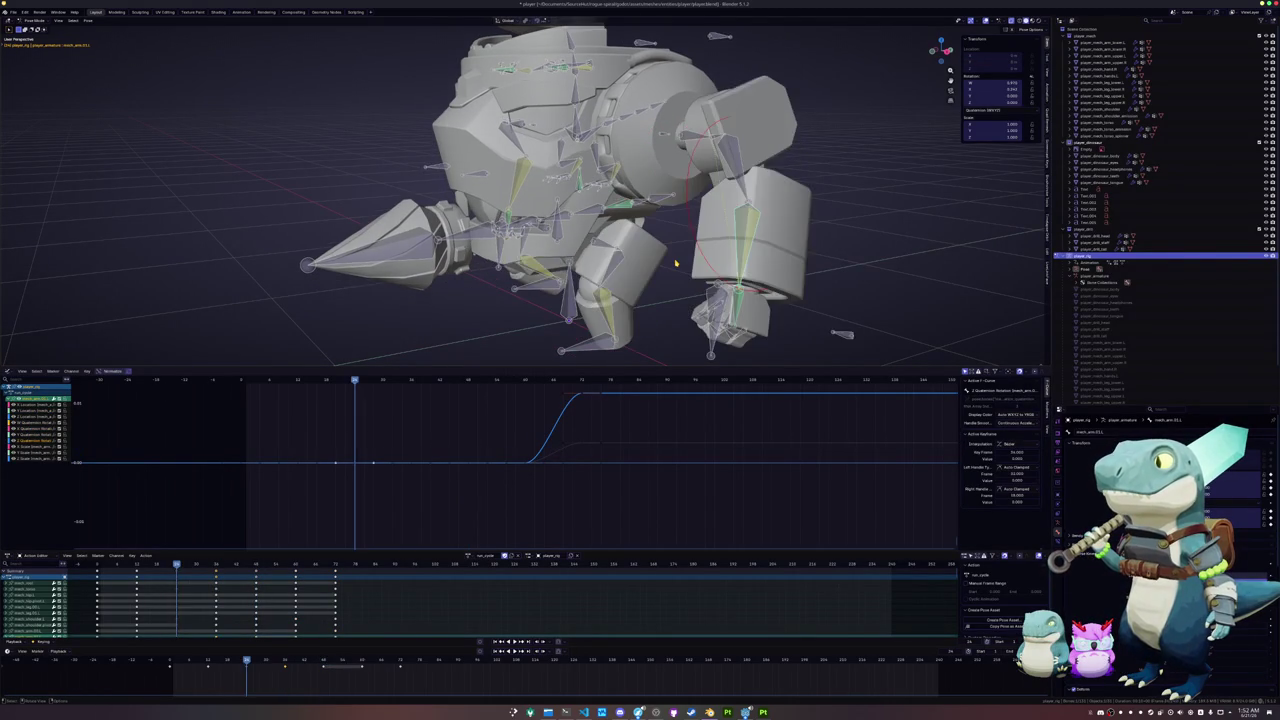
key(space)
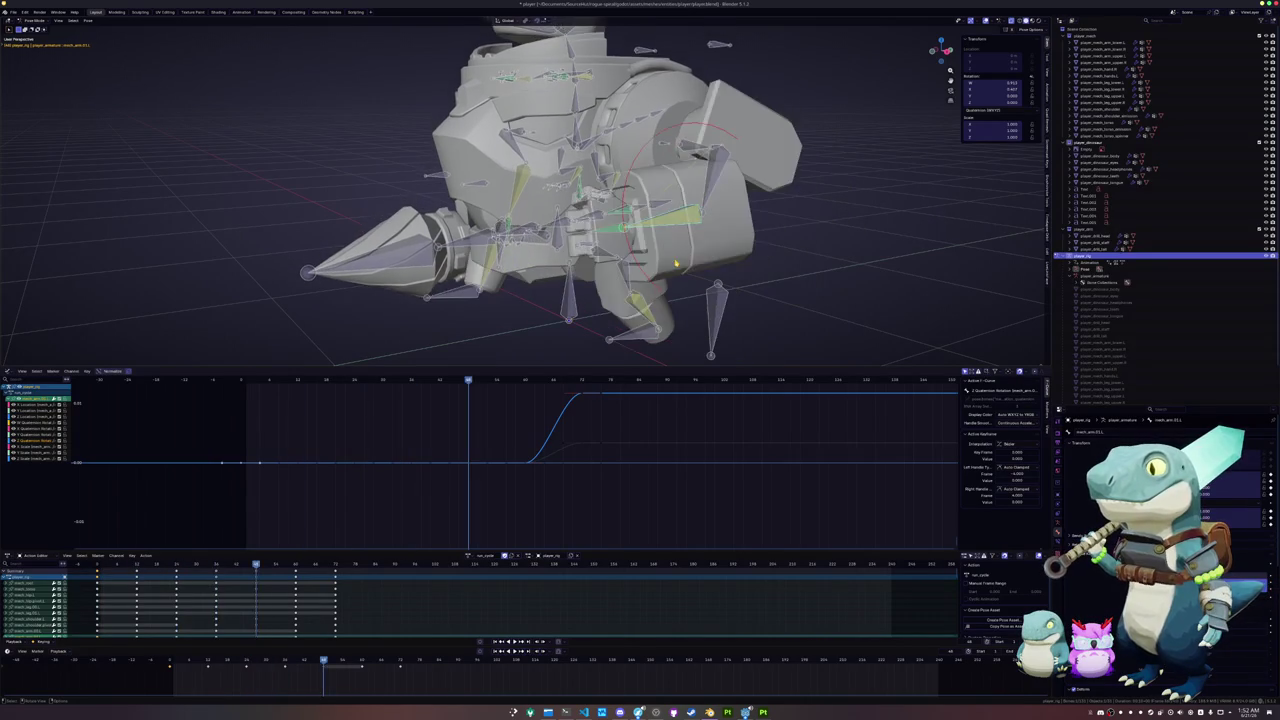
key(space)
key(Down)
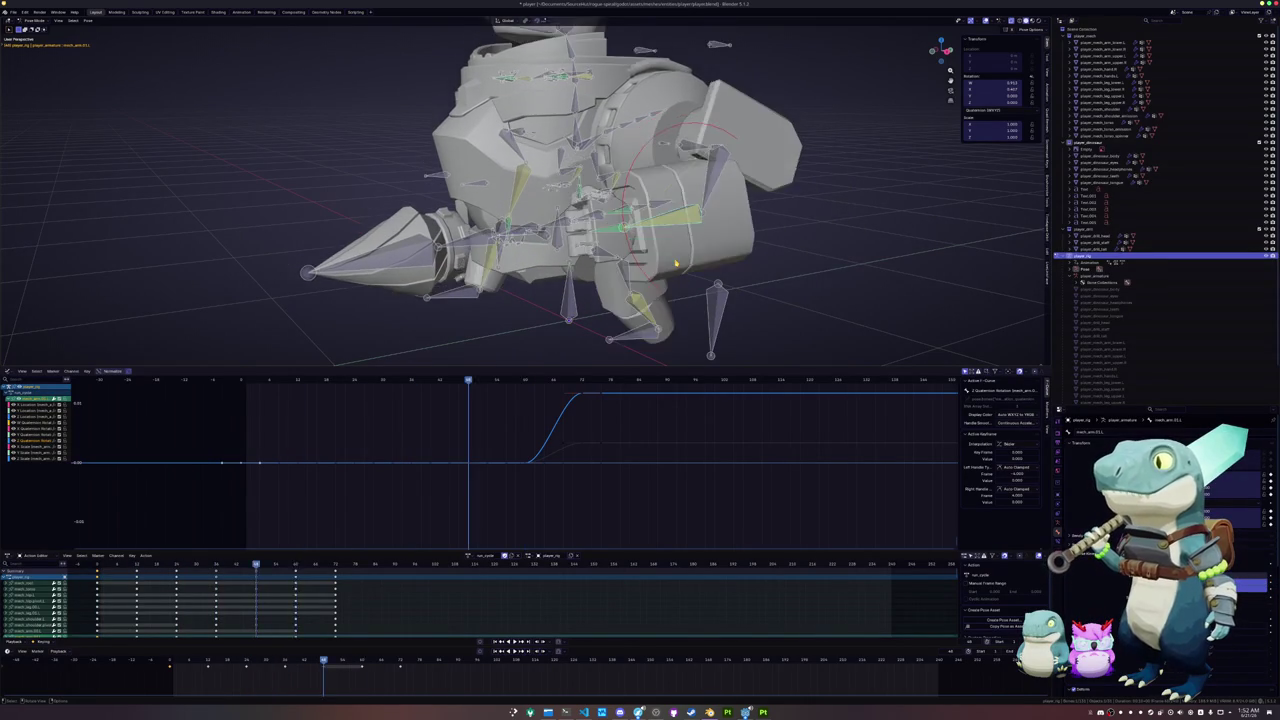
key(Up)
key(Up)
key(r)
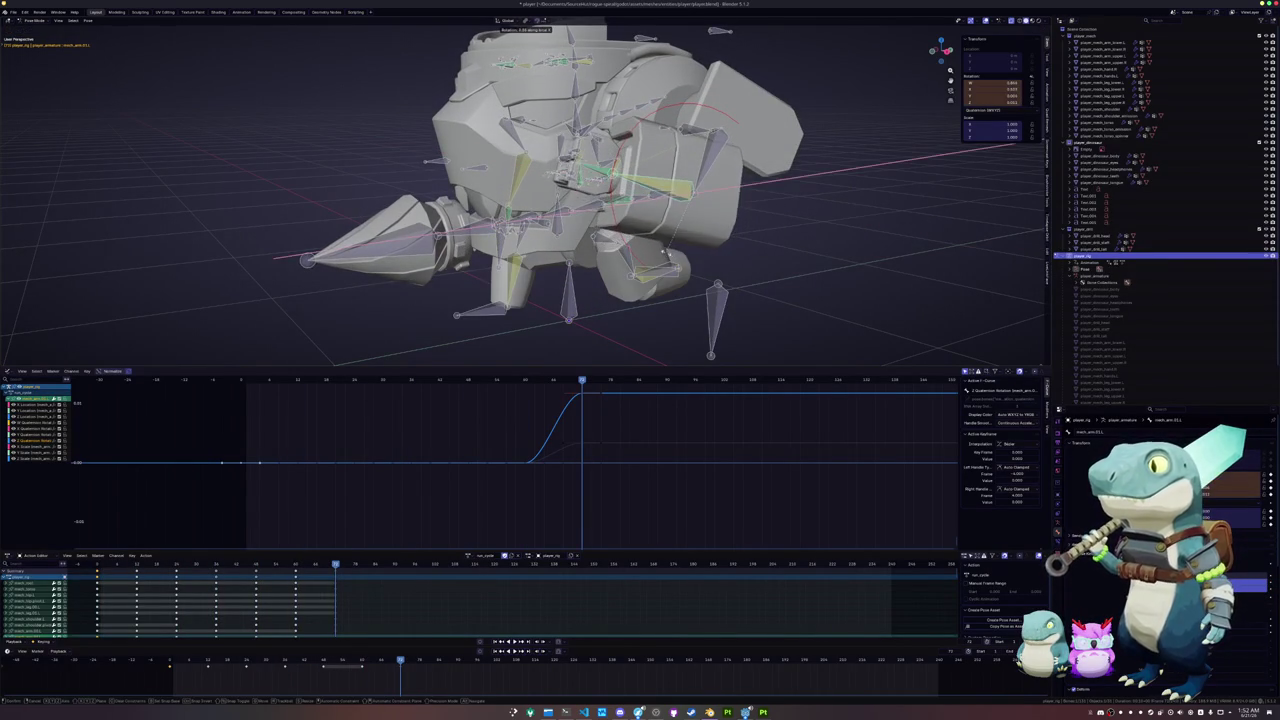
key(Return)
key(i)
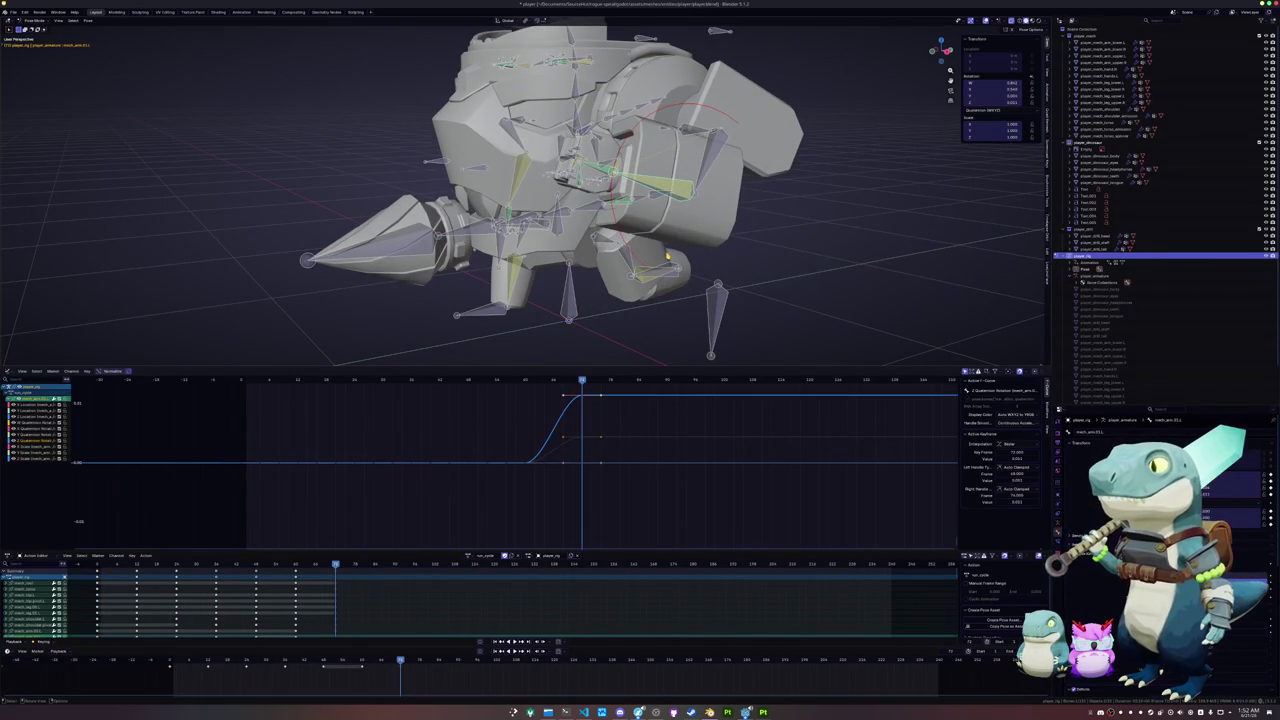
key(shift+ctrl+space)
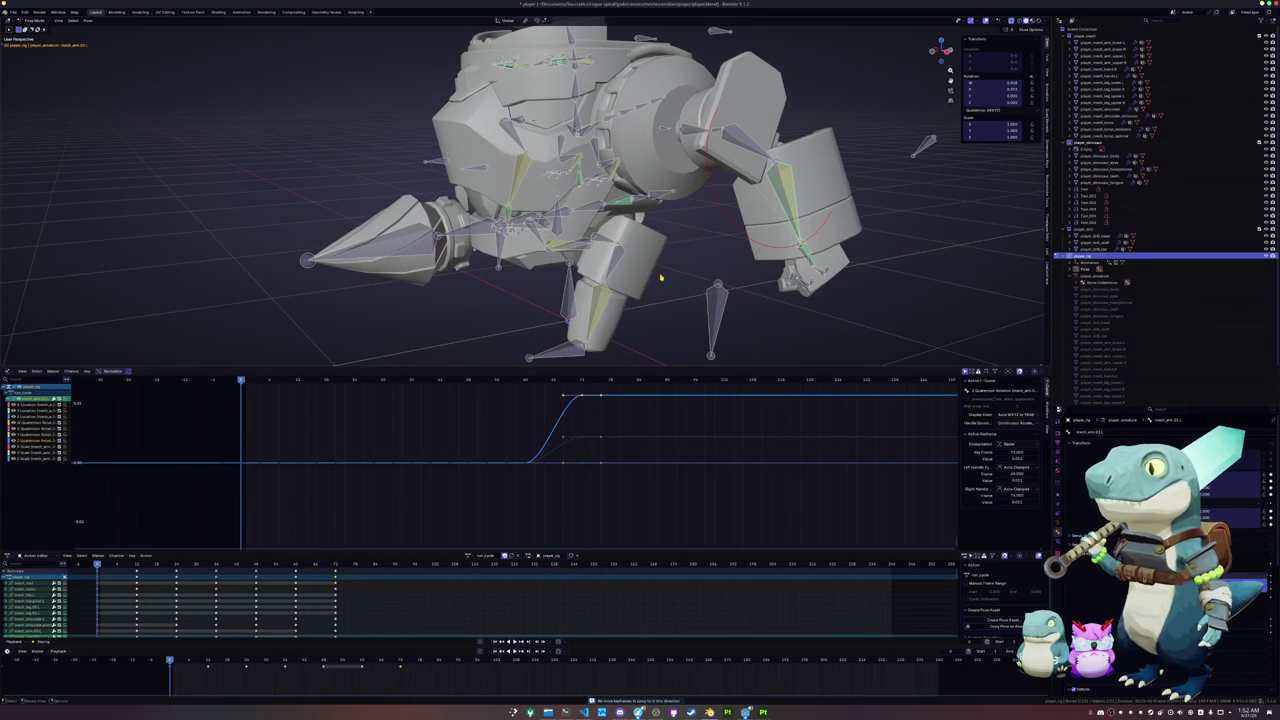
- Rotate the arm bone around X and key the new pose
middle_drag(660, 278, 701, 234)
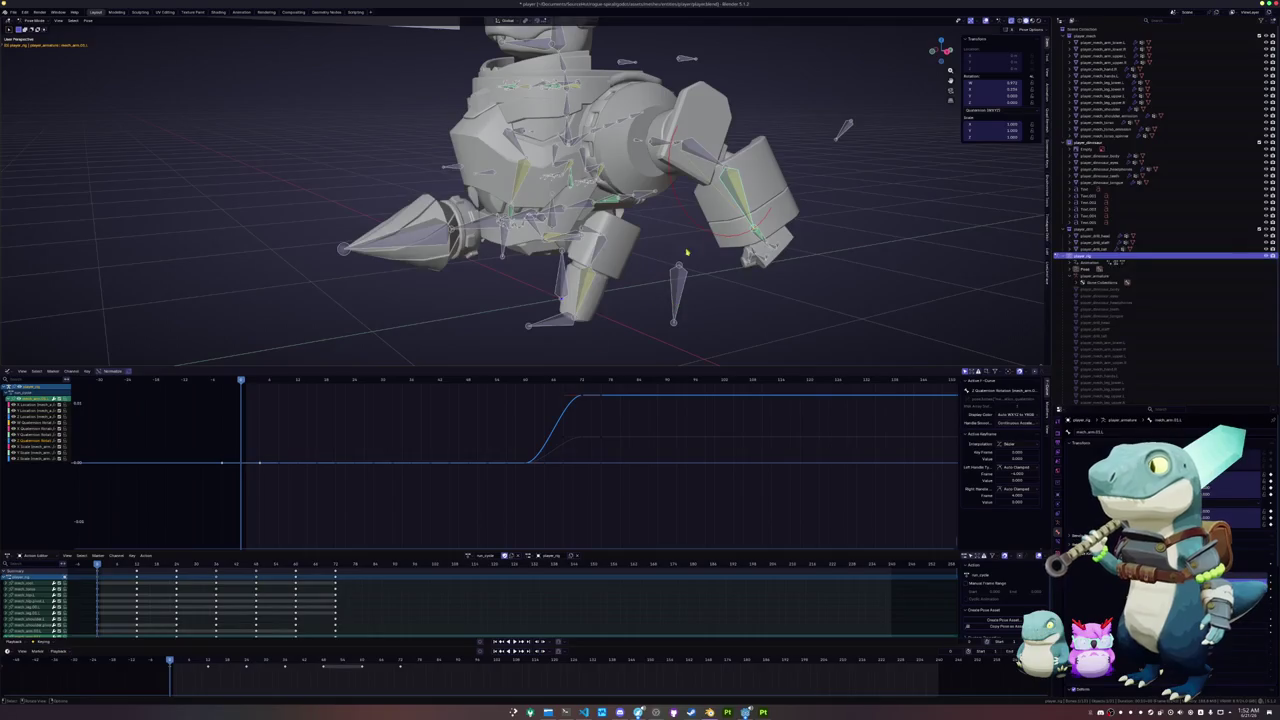
middle_drag(440, 440, 498, 475)
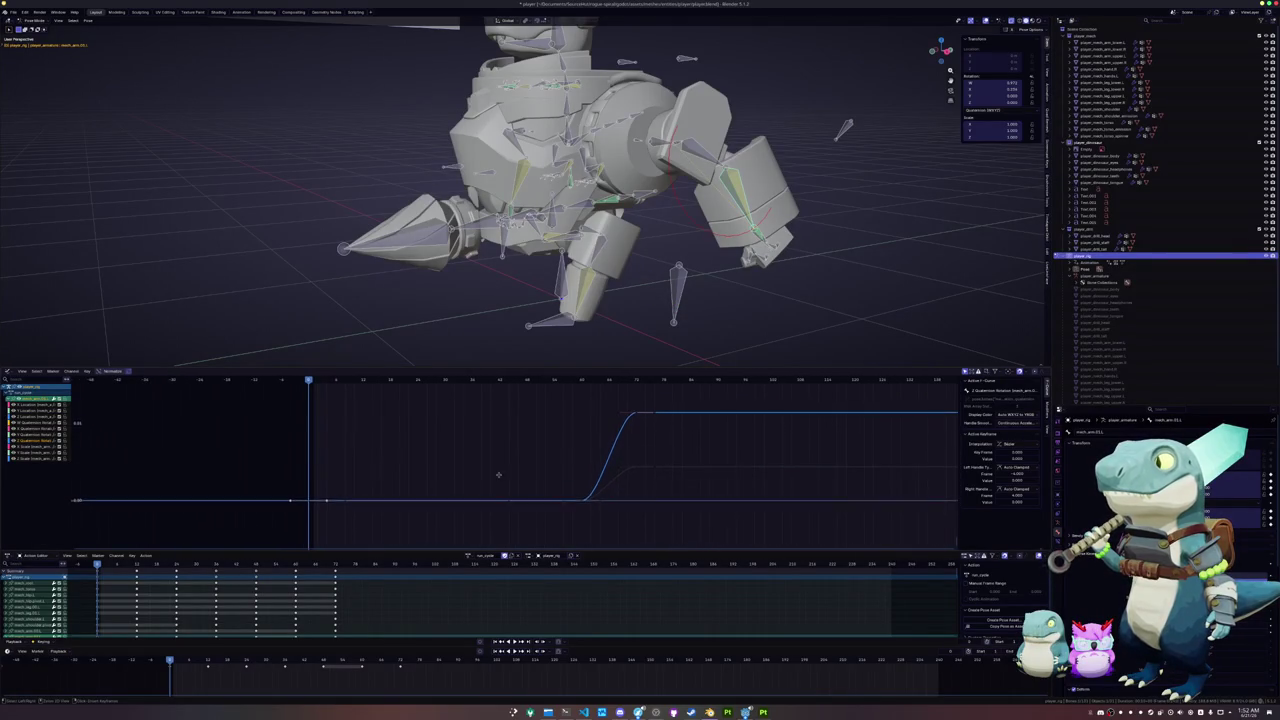
click(564, 499)
key(a)
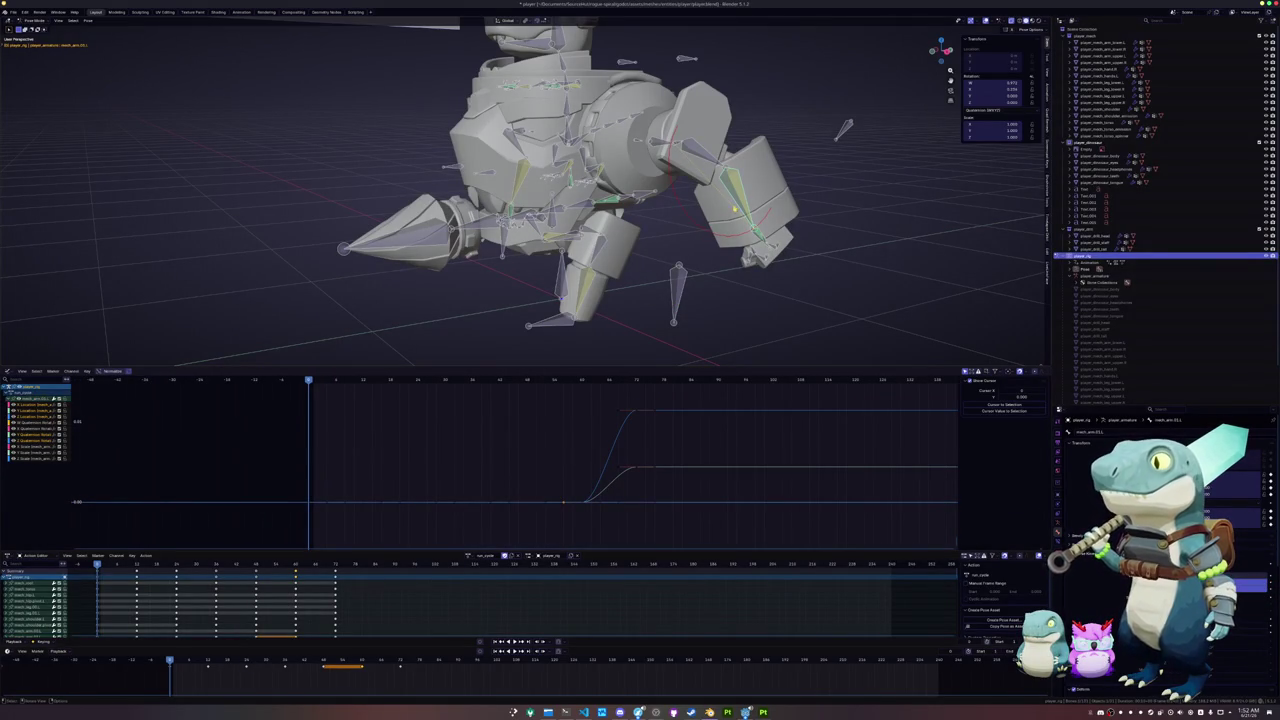
key(r)
key(x)
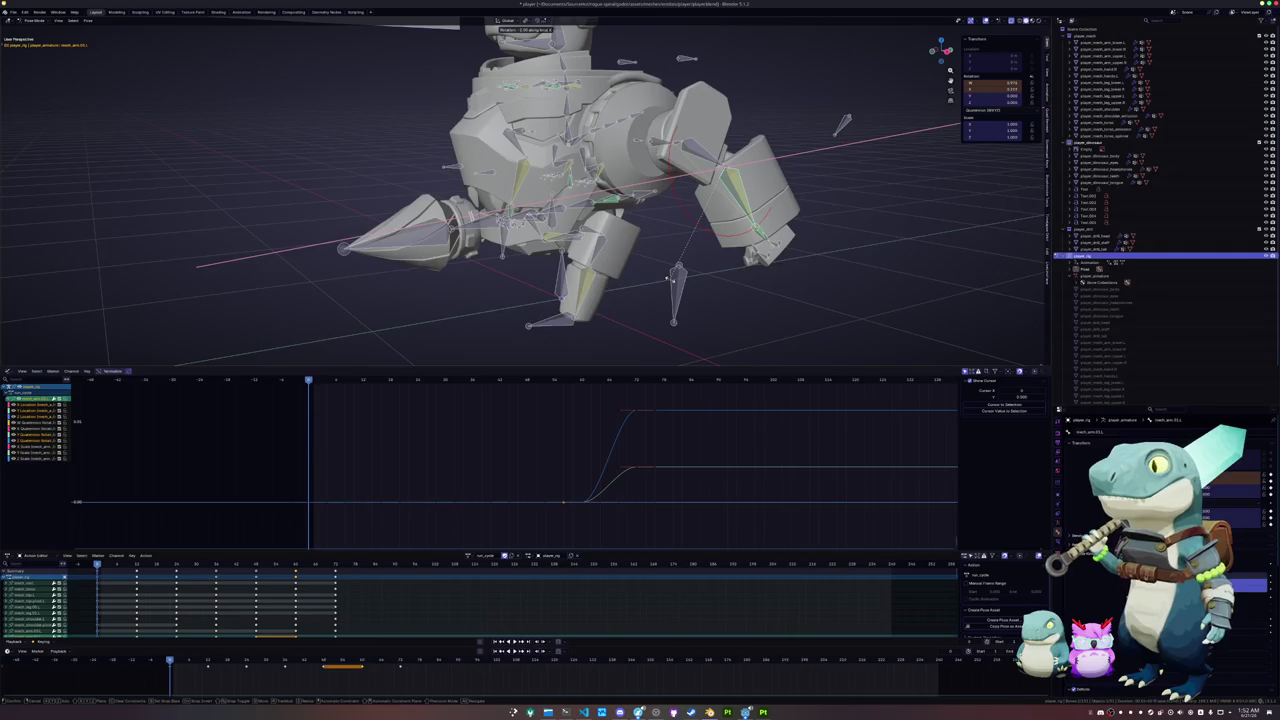
click(673, 283)
key(i)
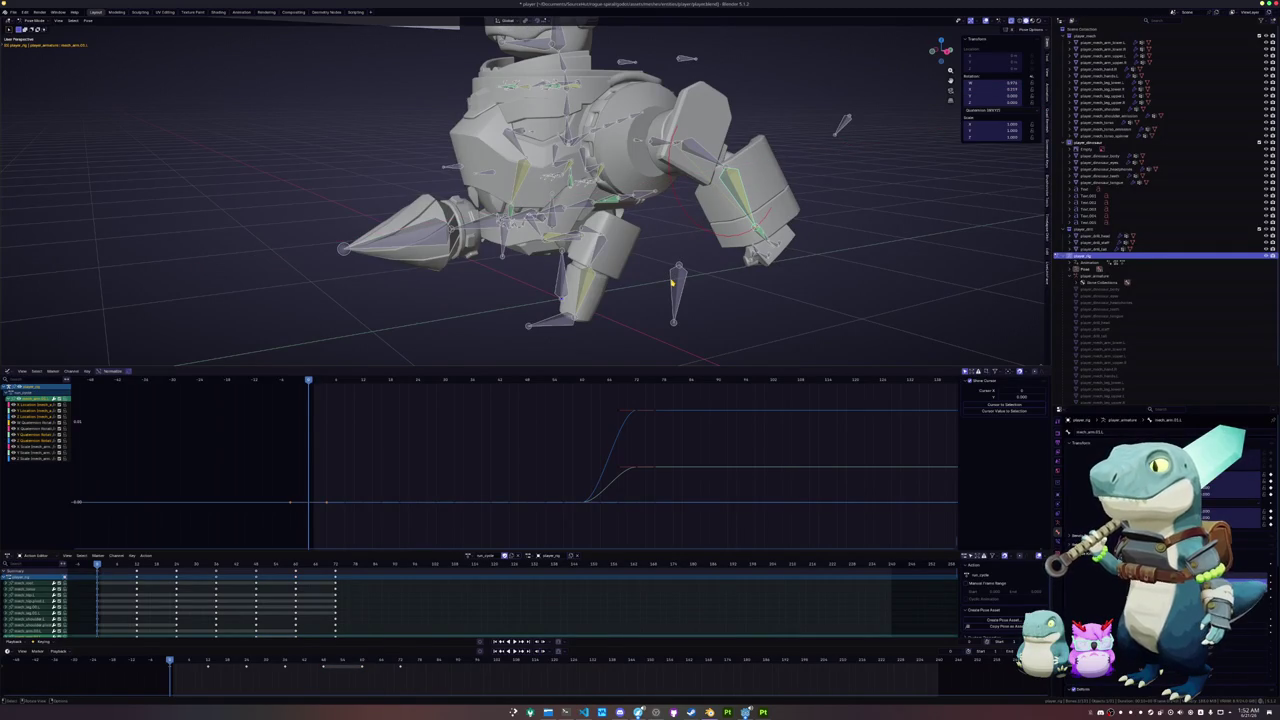
- Delete the arm's in-between keyframes in the timeline and play back the gradual rise
mouse_move(208, 663)
mouse_down()
mouse_move(330, 663)
mouse_move(230, 664)
mouse_move(285, 671)
mouse_up()
drag(387, 681, 173, 661)
key(Delete)
key(space)
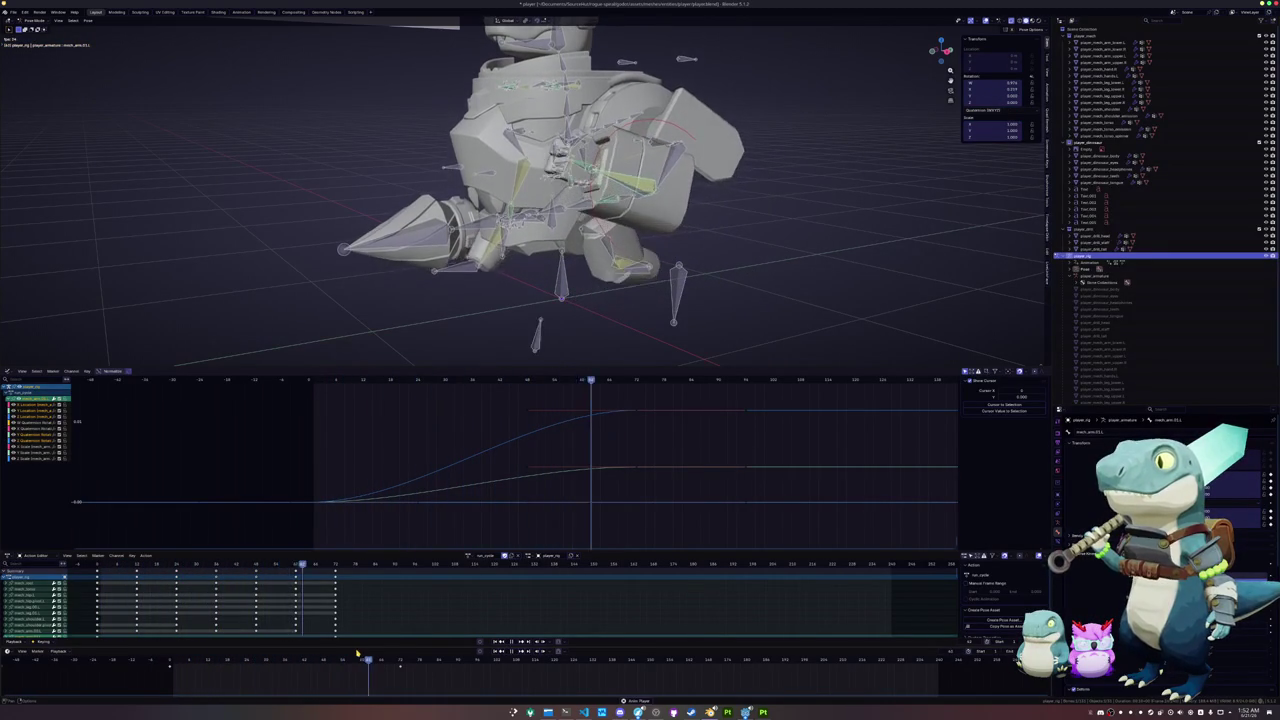
key(space)
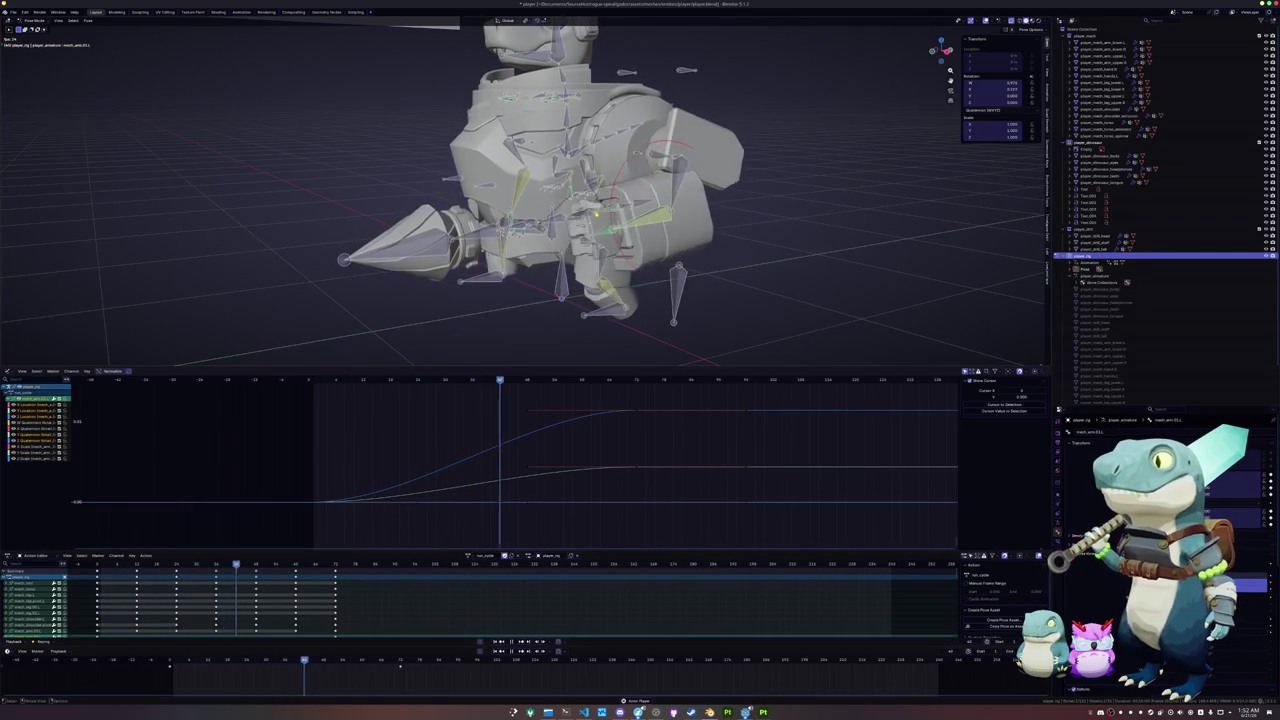
click(659, 203)
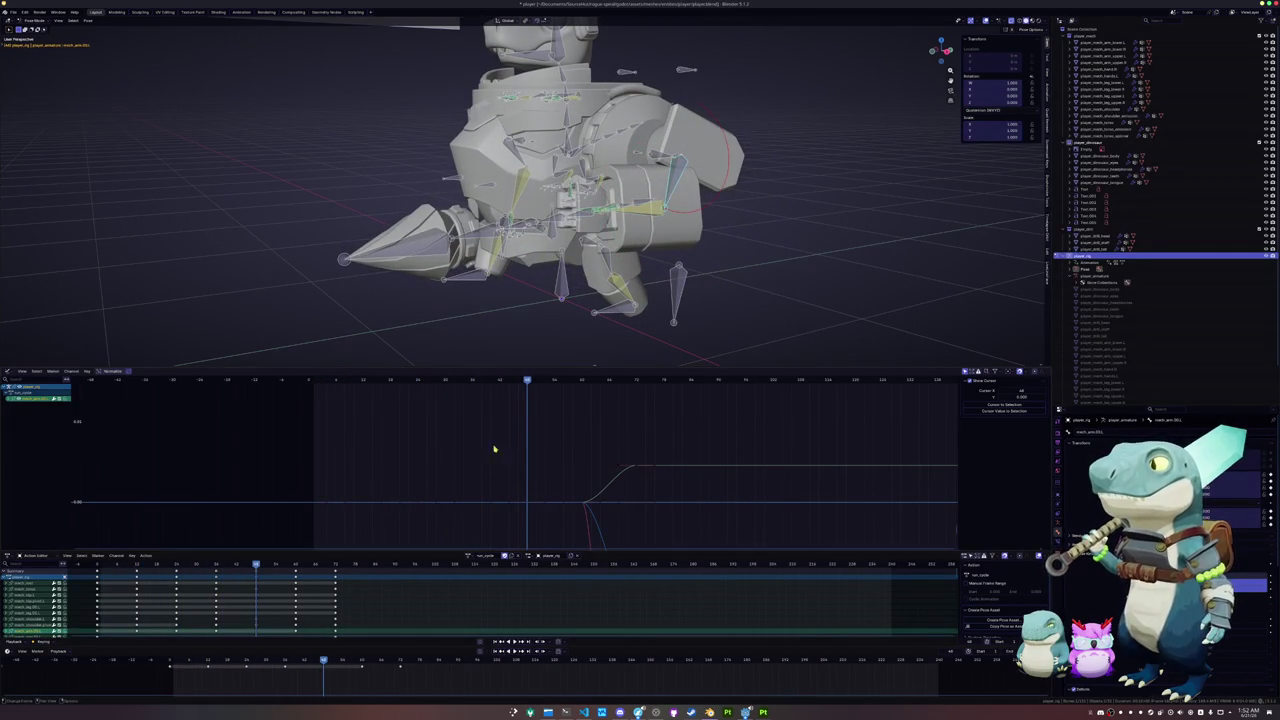
- Move the arm key earlier in the timeline, then select the shoulder pivot's keys and play back
drag(372, 662, 200, 662)
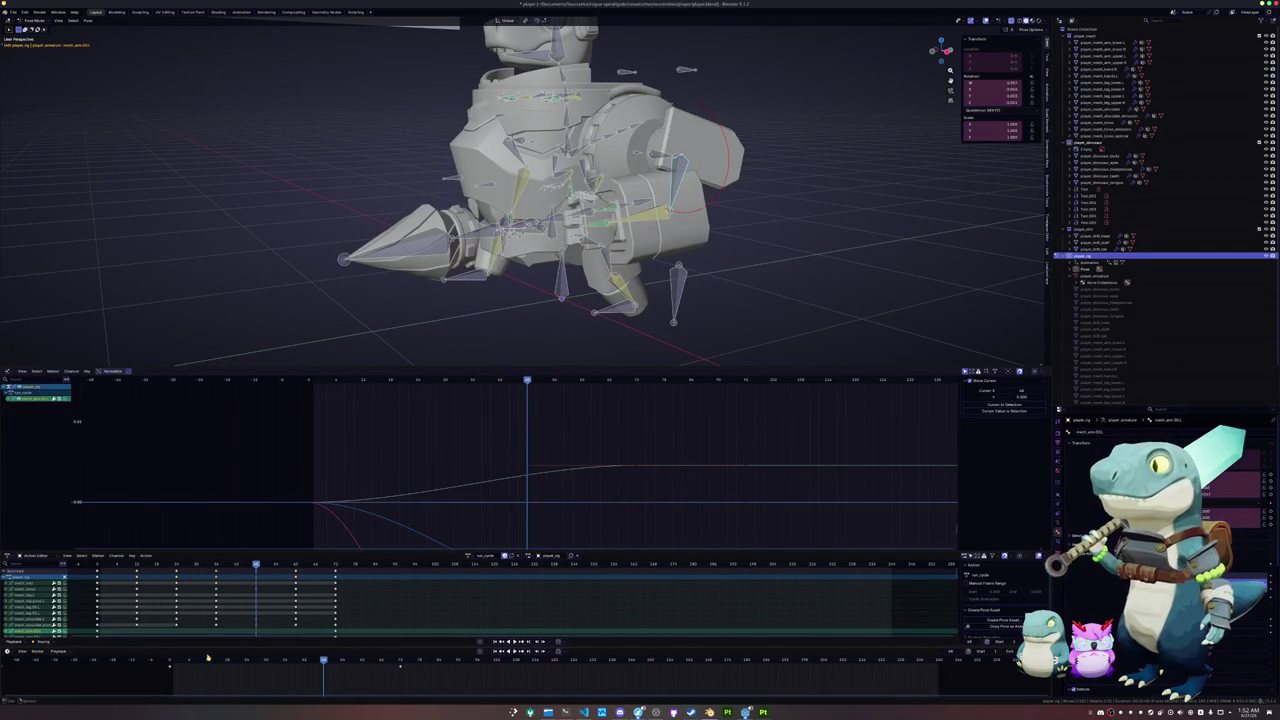
click(677, 158)
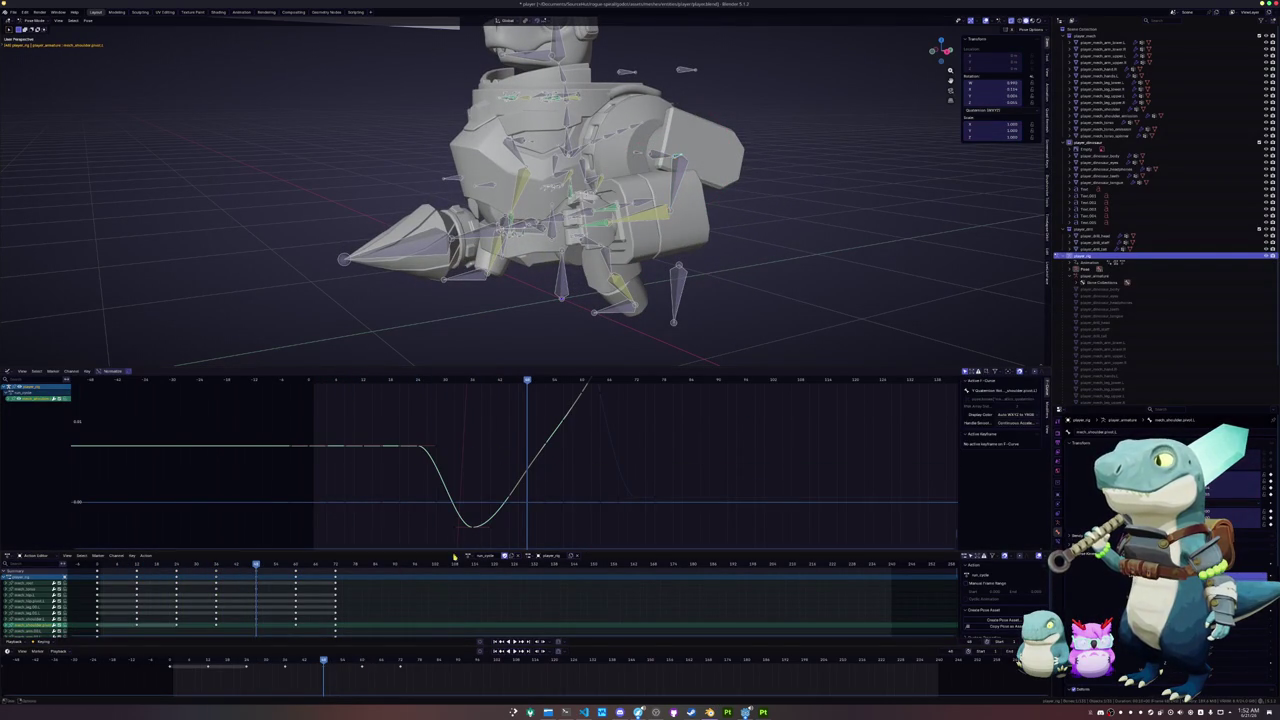
drag(368, 679, 224, 665)
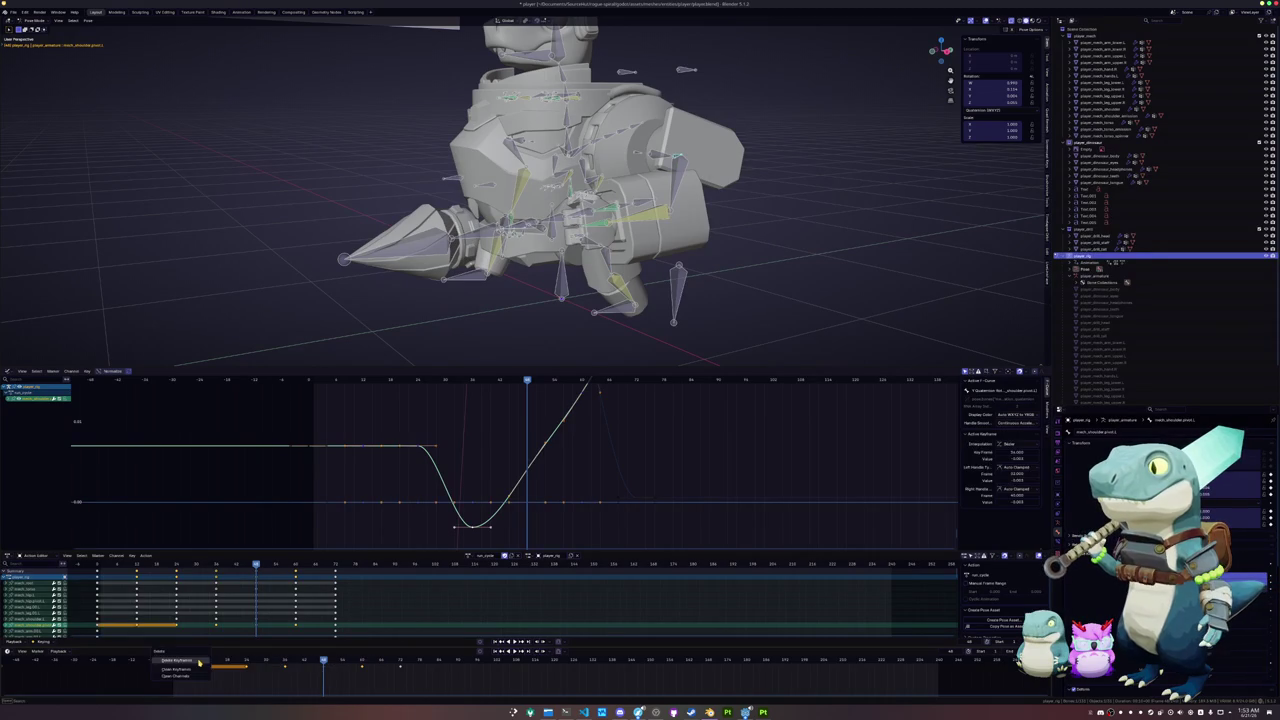
click(205, 660)
key(space)
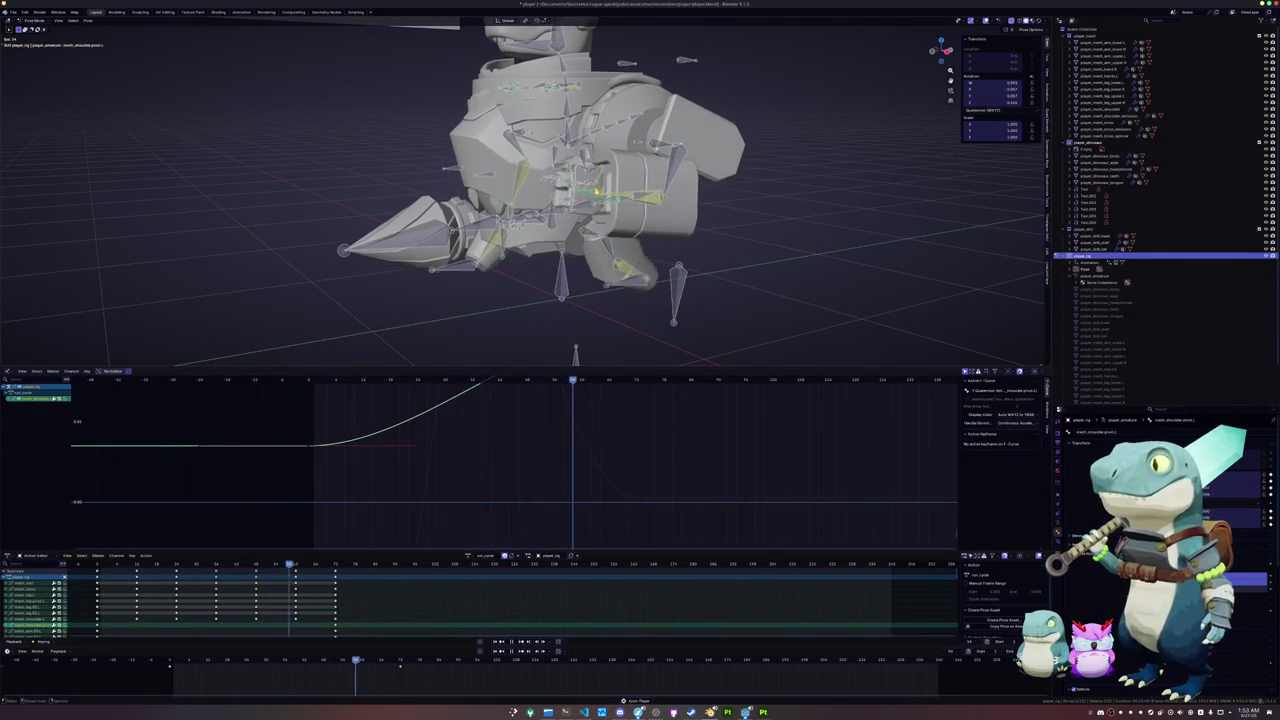
click(476, 421)
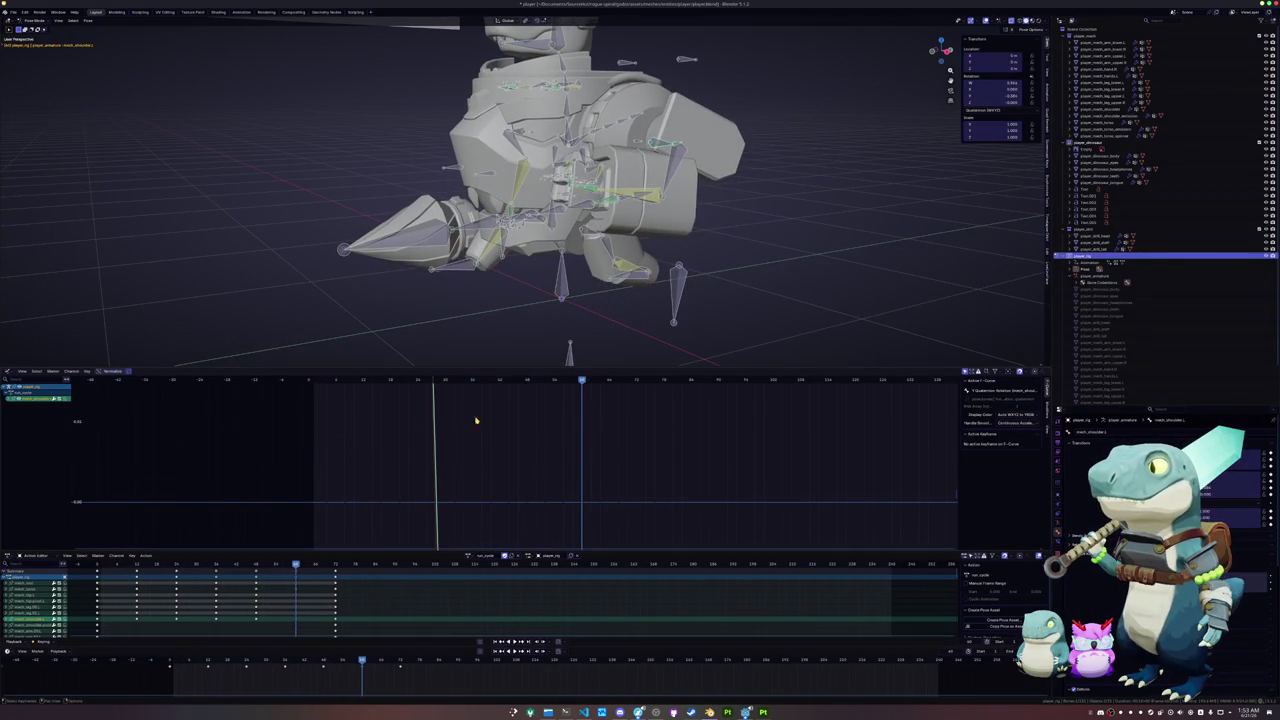
click(172, 663)
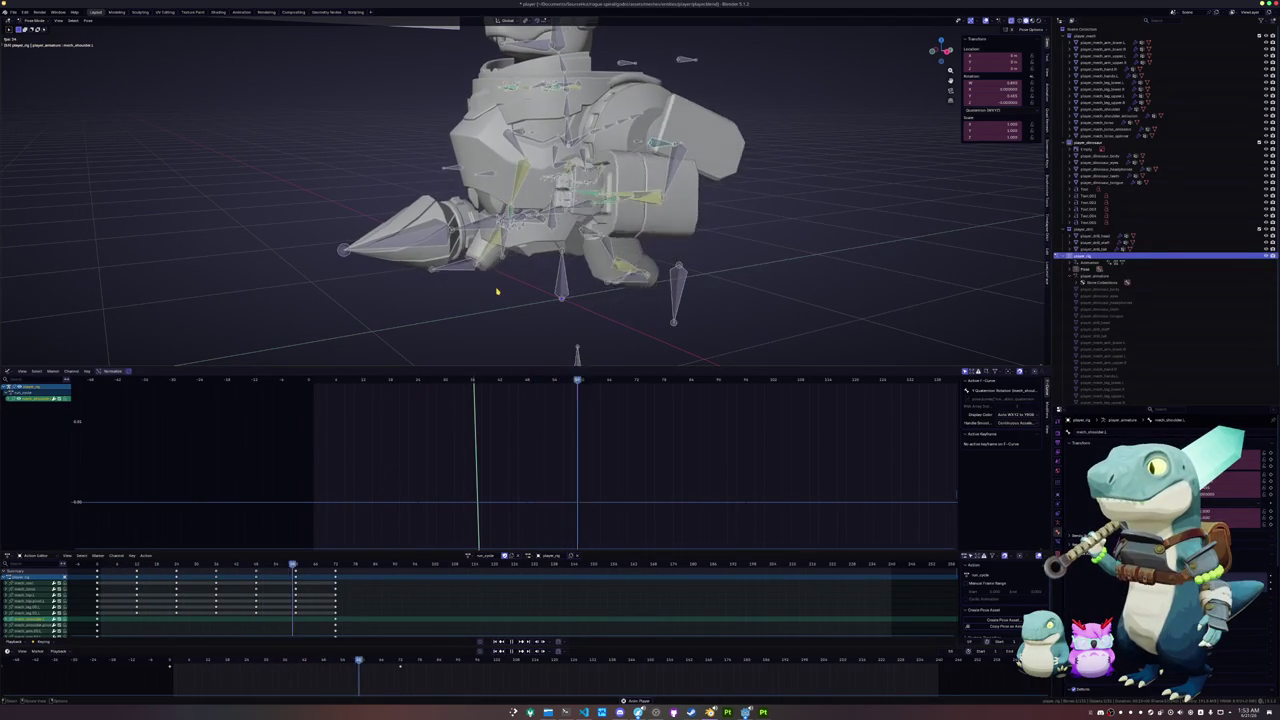
key(space)
- Select another bone and play the animation from the first keyframe
click(537, 275)
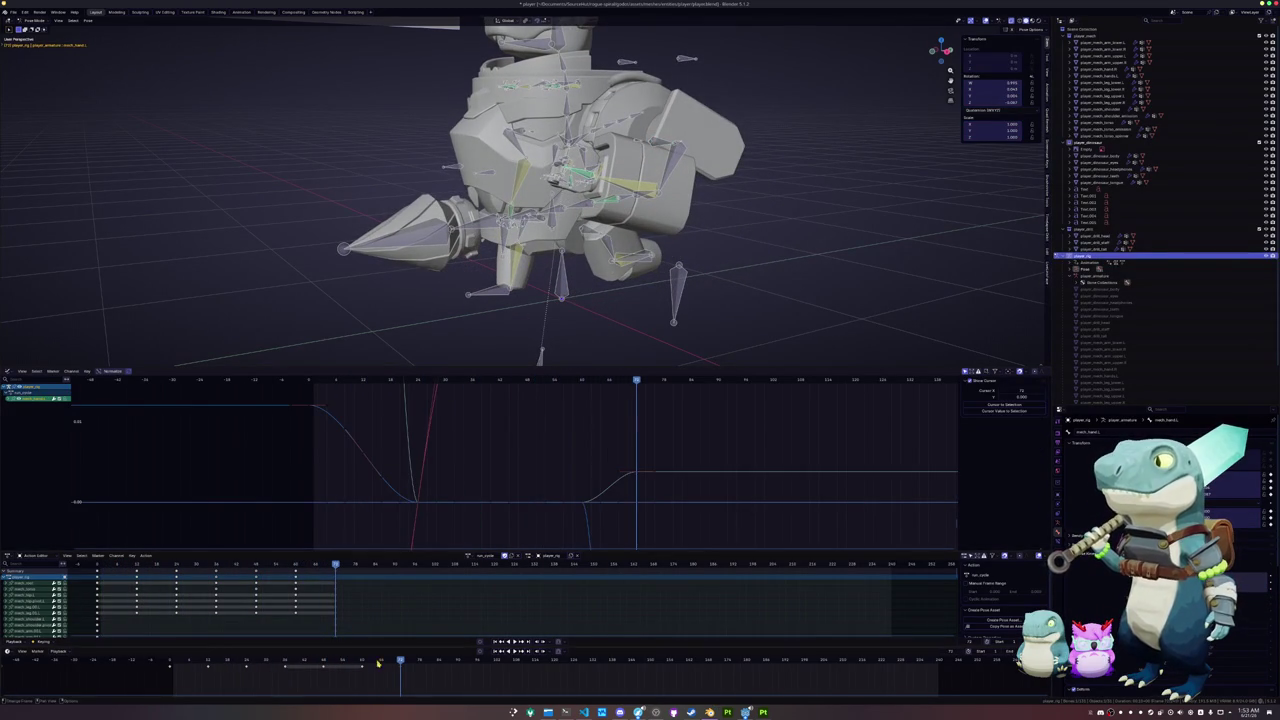
click(182, 661)
key(shift+Left)
key(space)
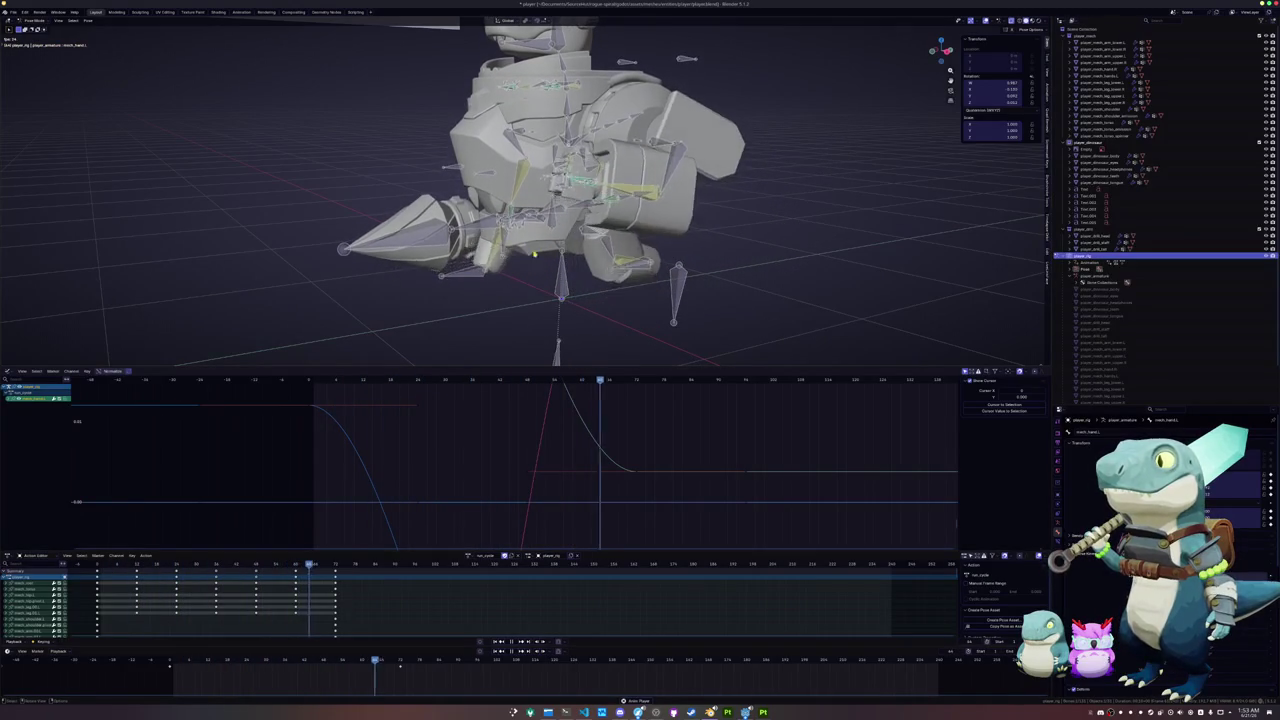
key(space)
- Select the leg IK target and foot bones and fit the foot's curve in the graph
middle_drag(520, 280, 538, 291)
click(488, 293)
click(639, 266)
middle_drag(639, 266, 570, 320)
key(Home)
ctrl+middle_drag(538, 480, 547, 507)
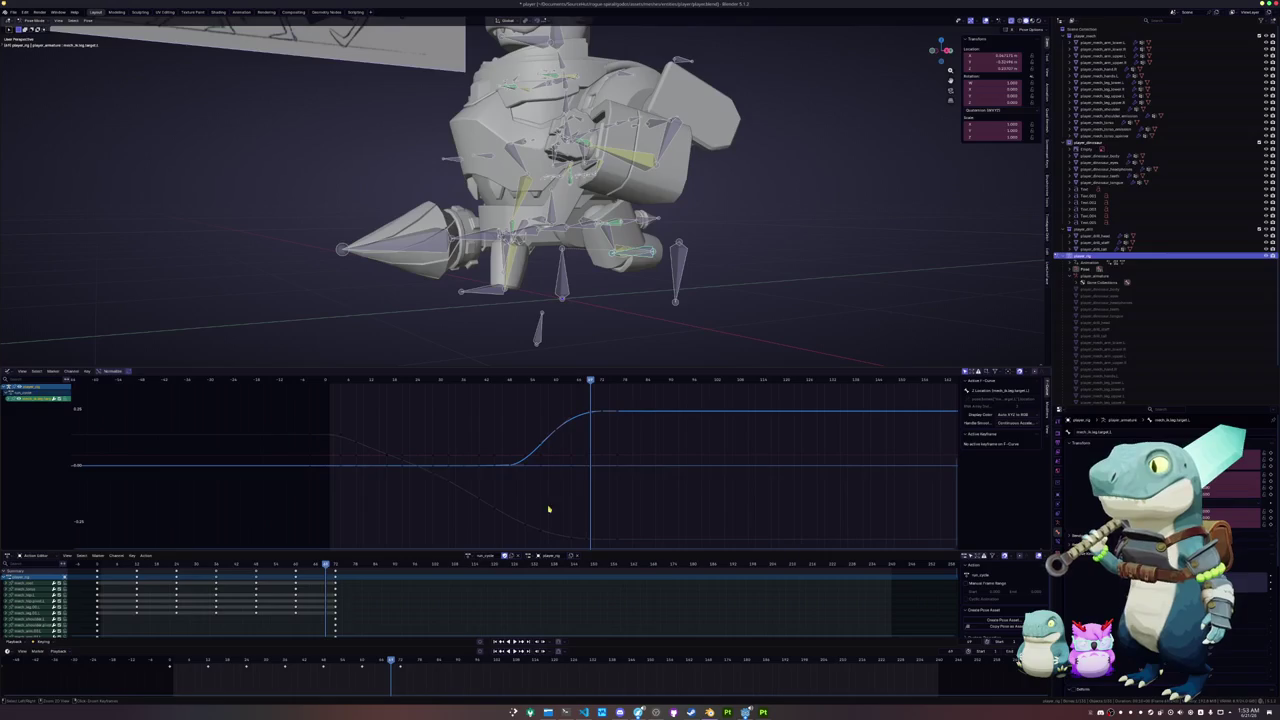
mouse_move(611, 198)
middle_down()
mouse_move(633, 212)
mouse_move(533, 215)
middle_up()
click(491, 140)
- Return to Object Mode, select the player_rig armature, and re-enter Pose Mode with all bones selected
key(ctrl+Tab)
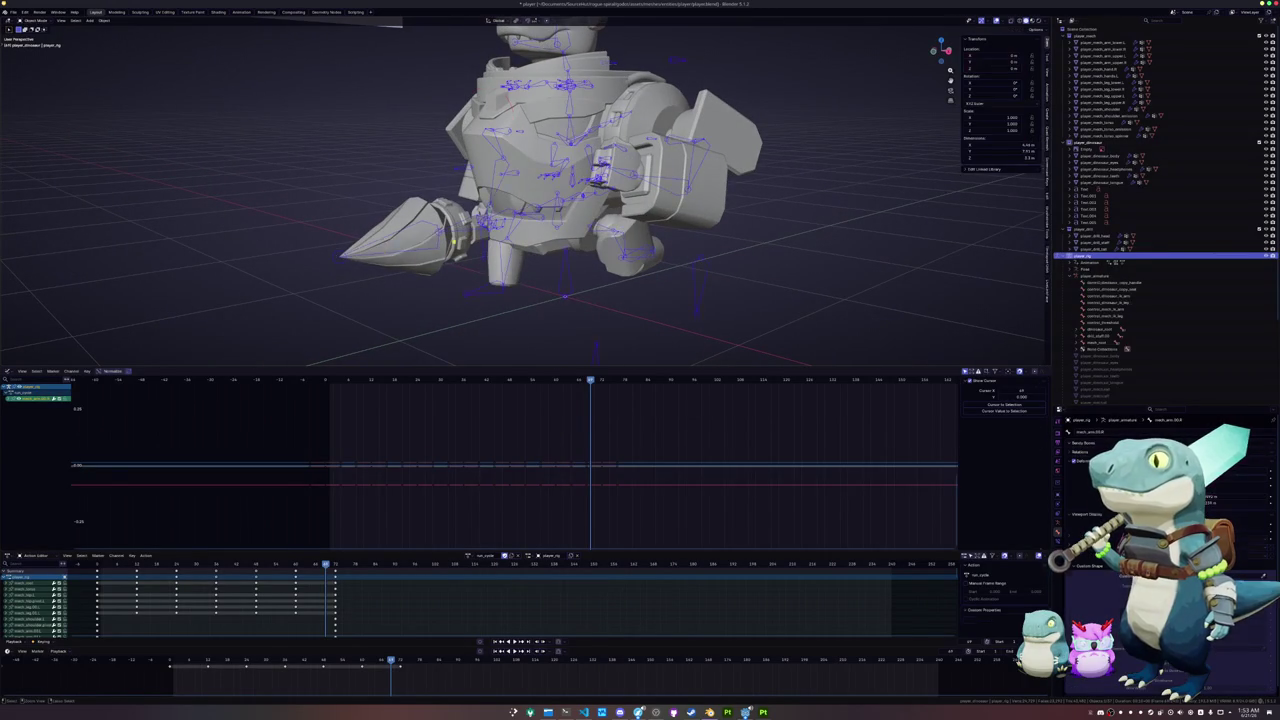
click(463, 247)
mouse_move(463, 247)
middle_down()
mouse_move(677, 188)
mouse_move(640, 190)
middle_up()
click(463, 247)
click(461, 249)
key(ctrl+Tab)
key(a)
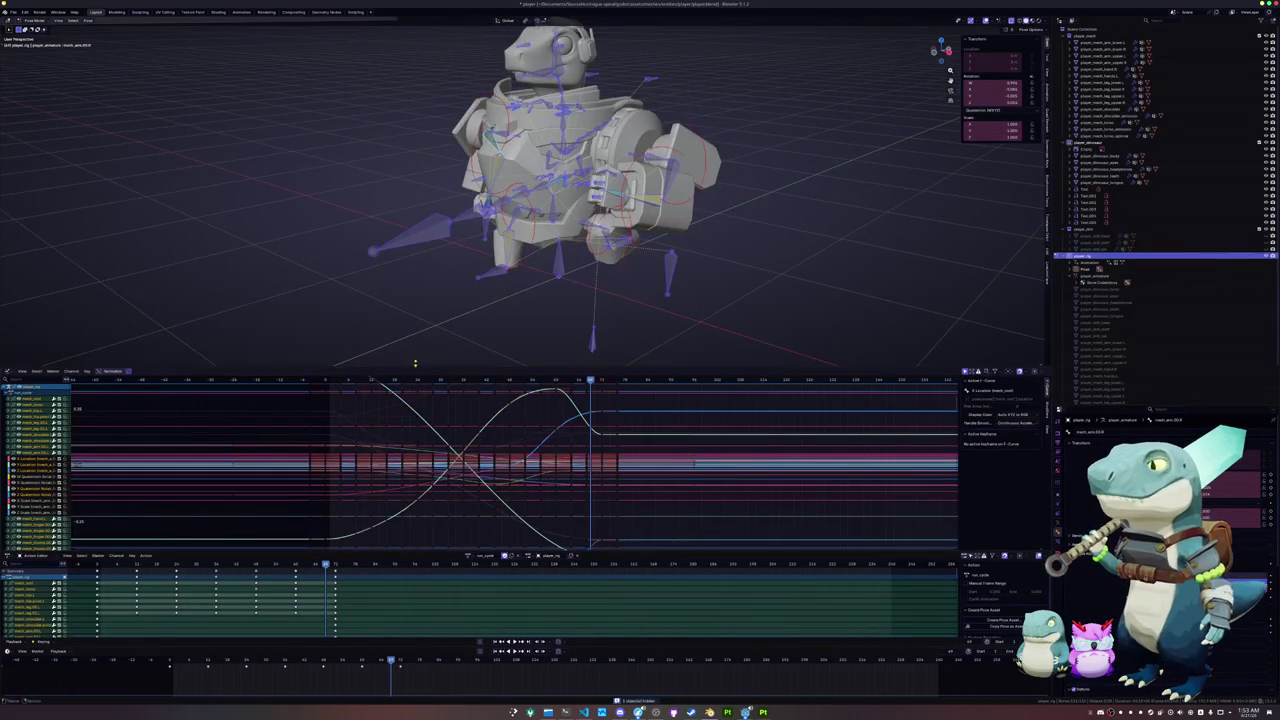
middle_drag(420, 350, 477, 309)
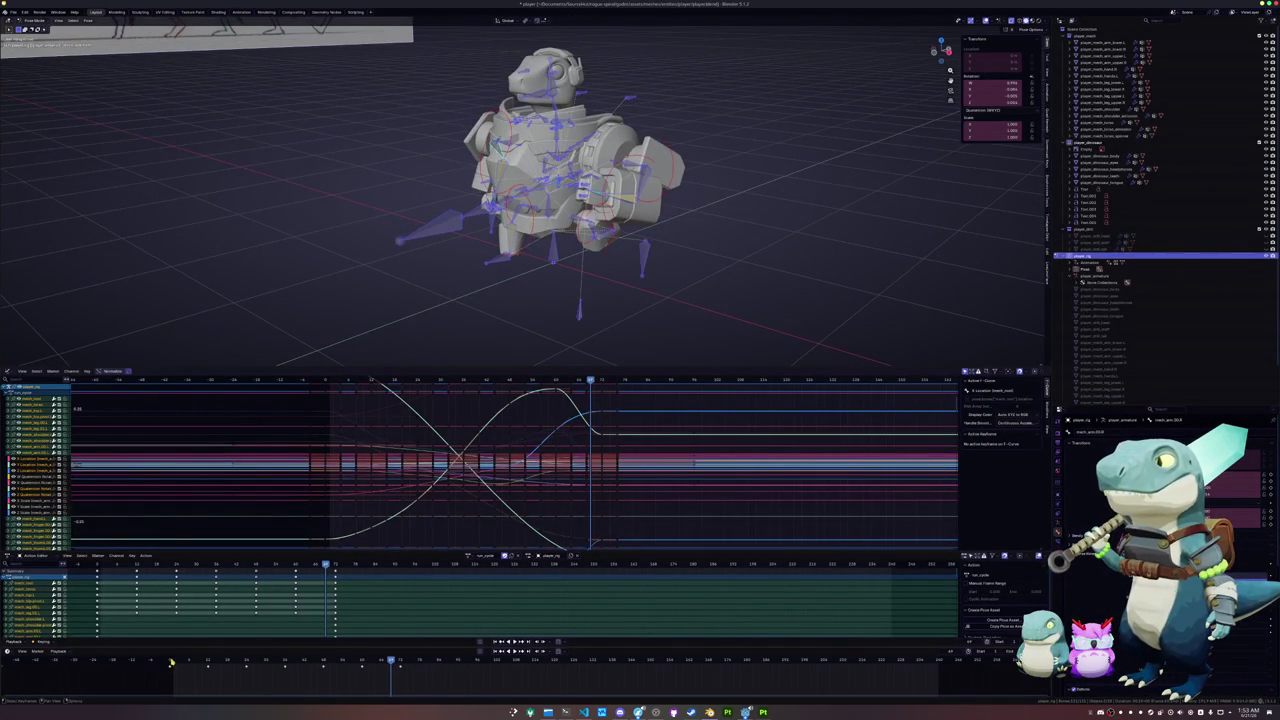
- At the start frame, box-select only the right arm's bones and their keyframes
click(171, 663)
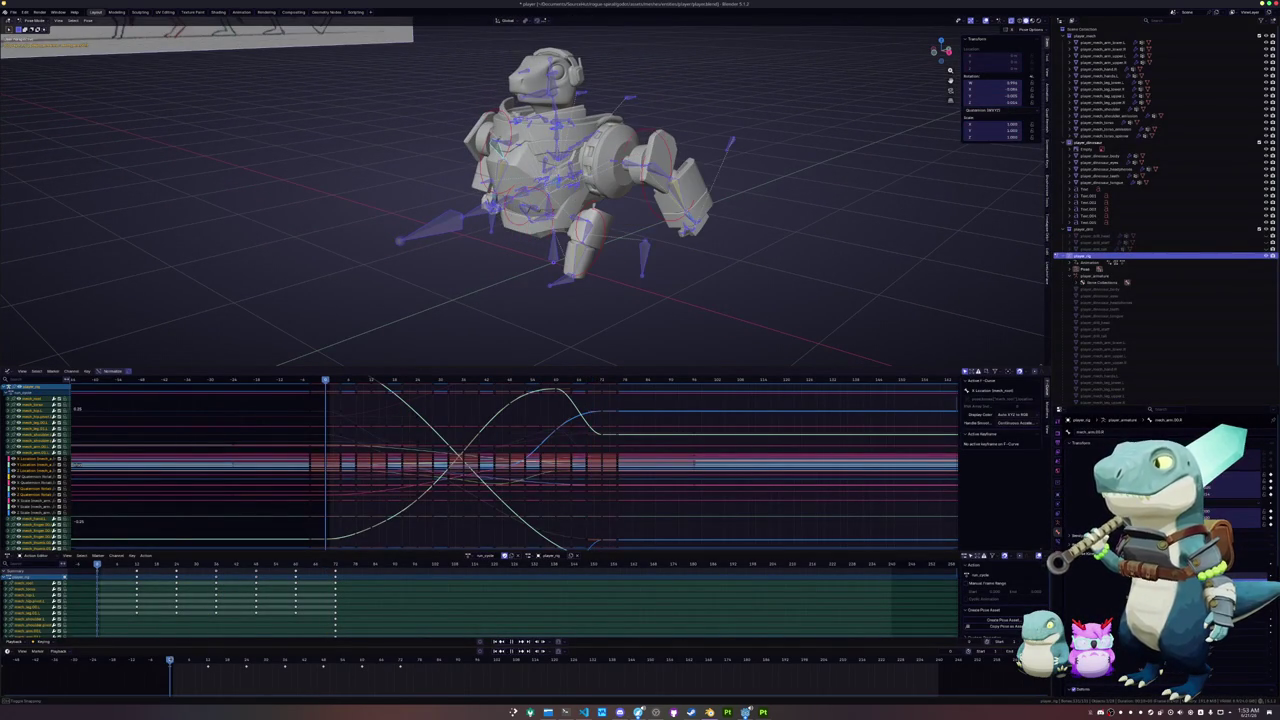
click(170, 666)
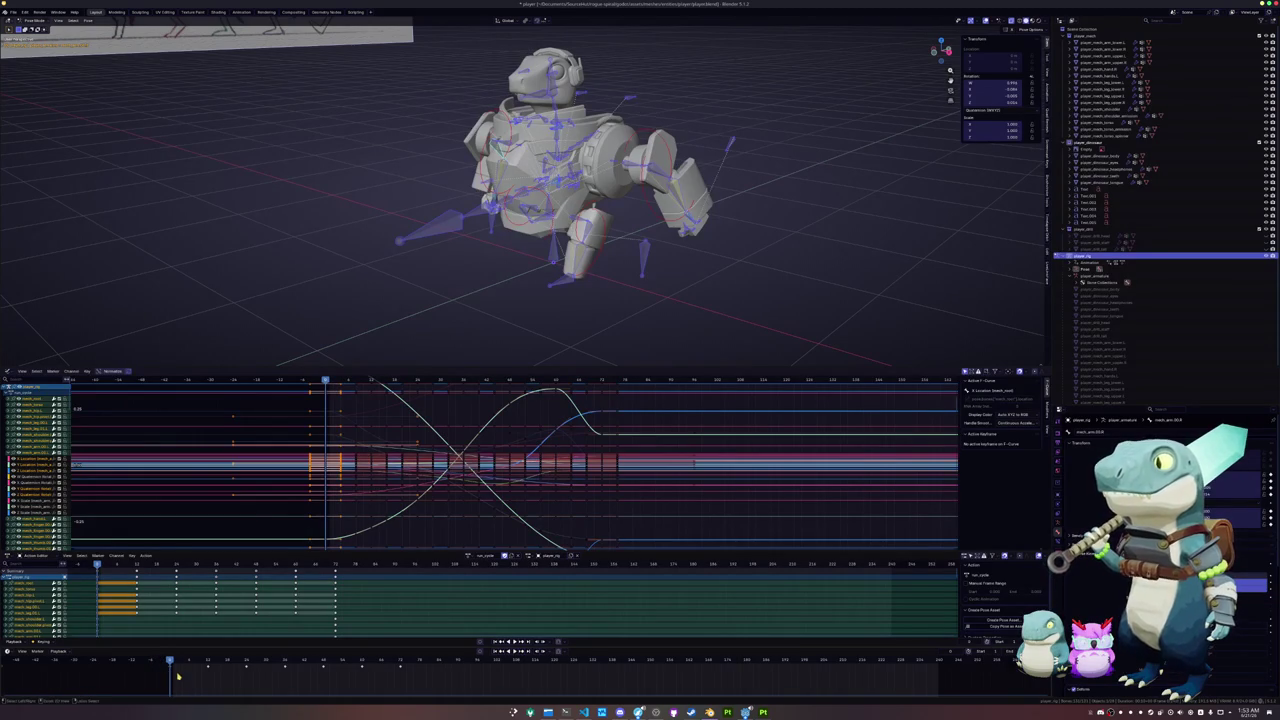
middle_drag(443, 286, 461, 281)
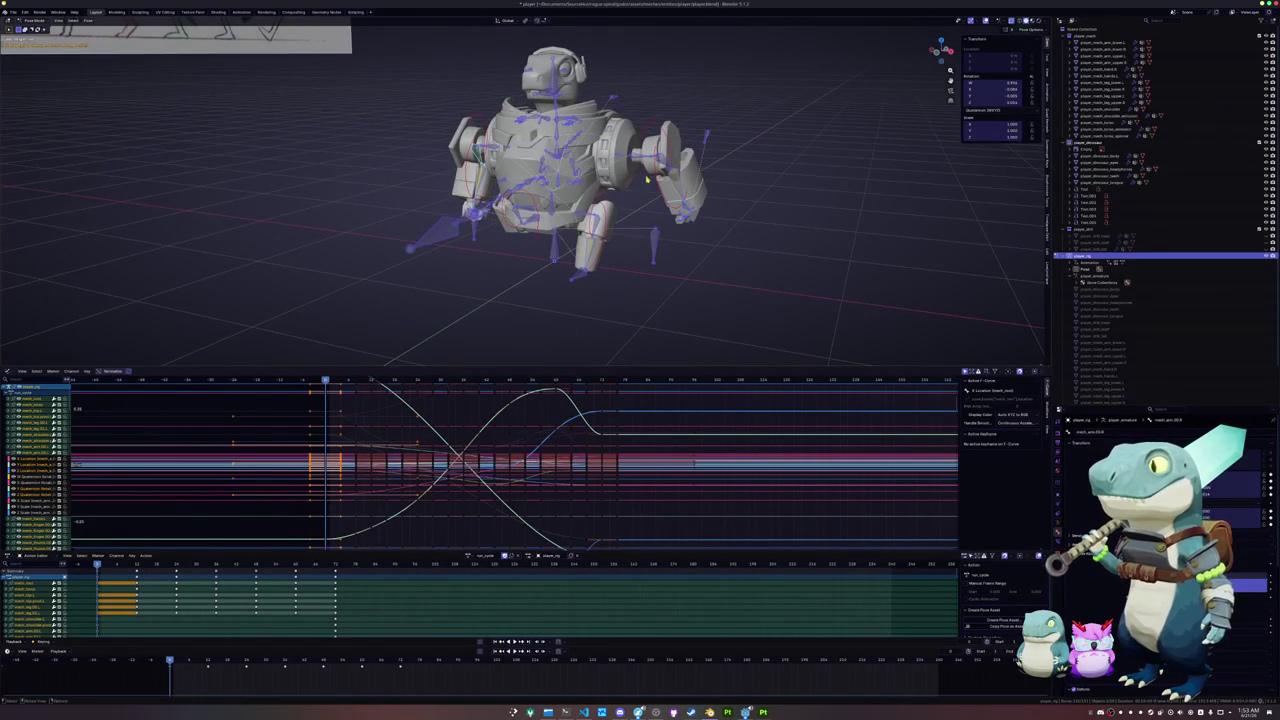
middle_drag(644, 195, 739, 212)
drag(731, 229, 658, 106)
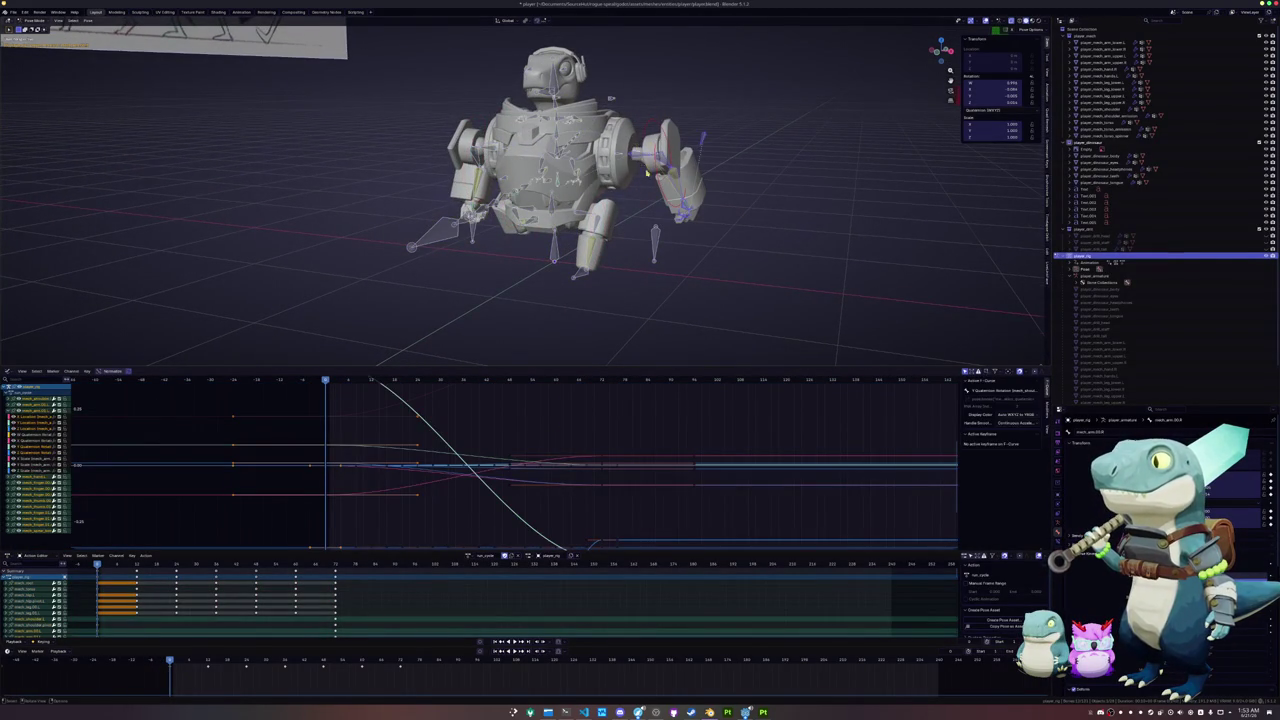
scroll(643, 166, up, 2)
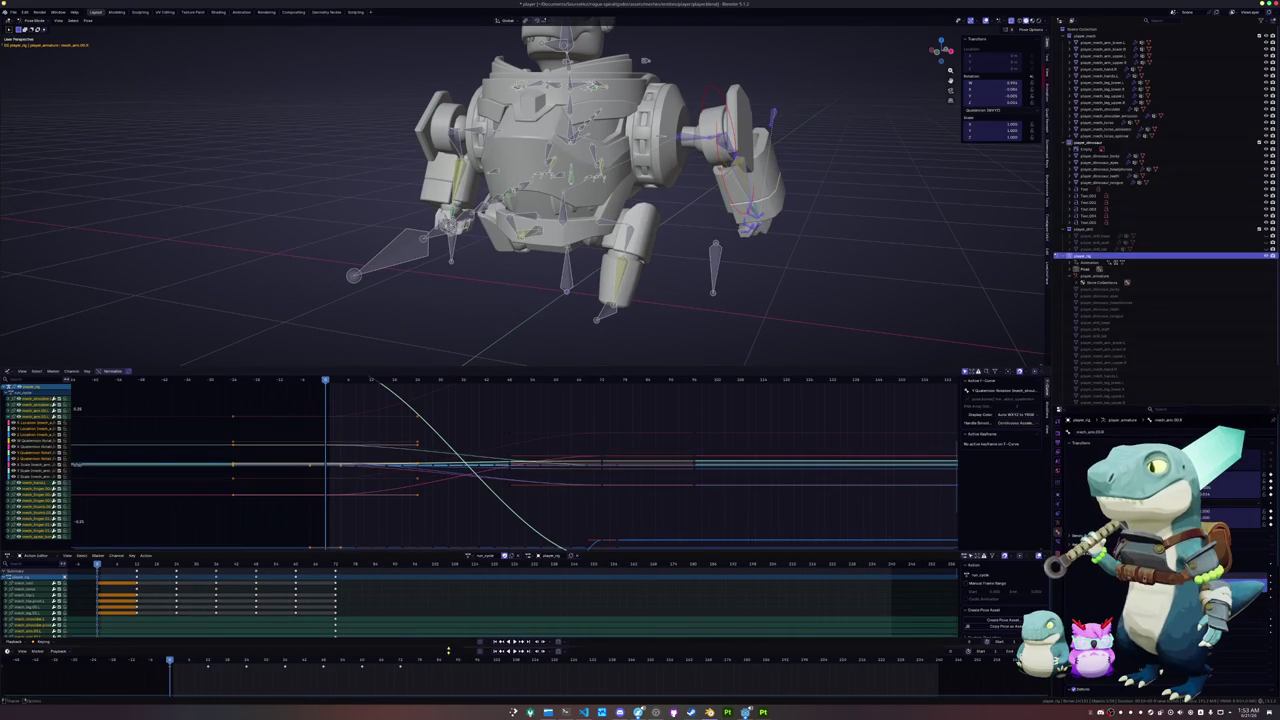
click(399, 676)
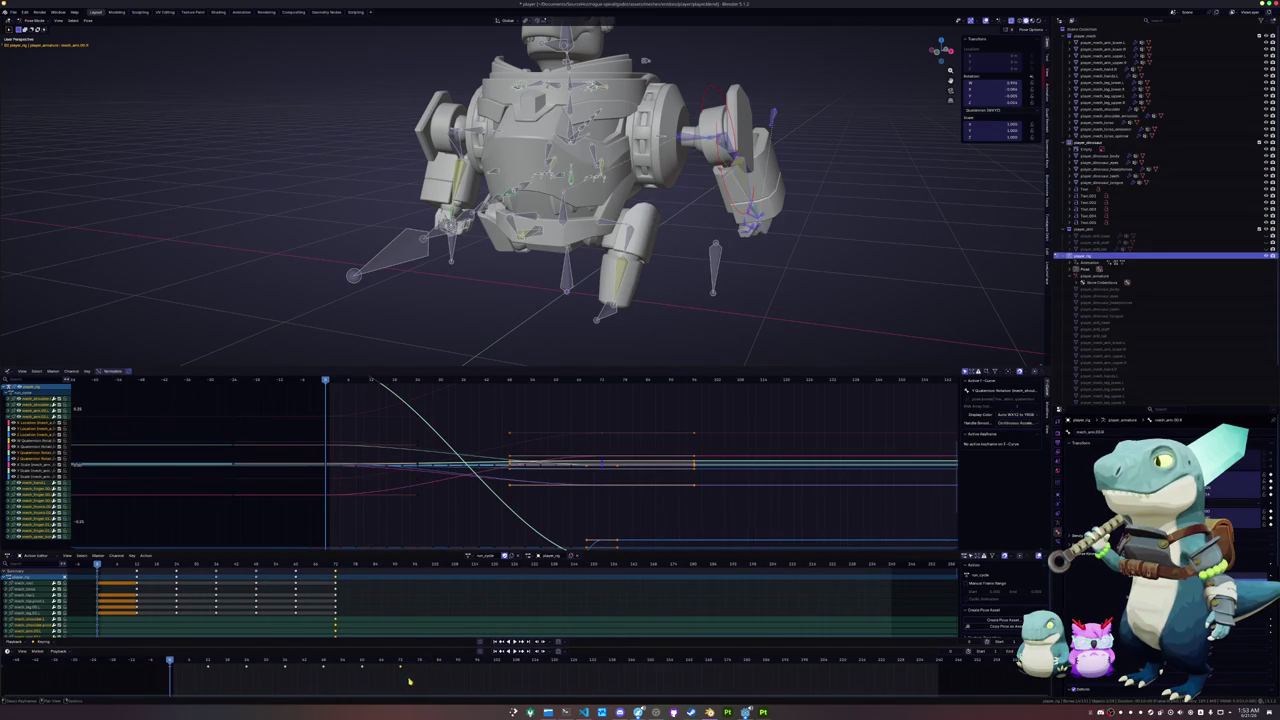
- Back on the start frame, paste the right arm pose mirrored onto the left arm, then deselect all bones
click(399, 663)
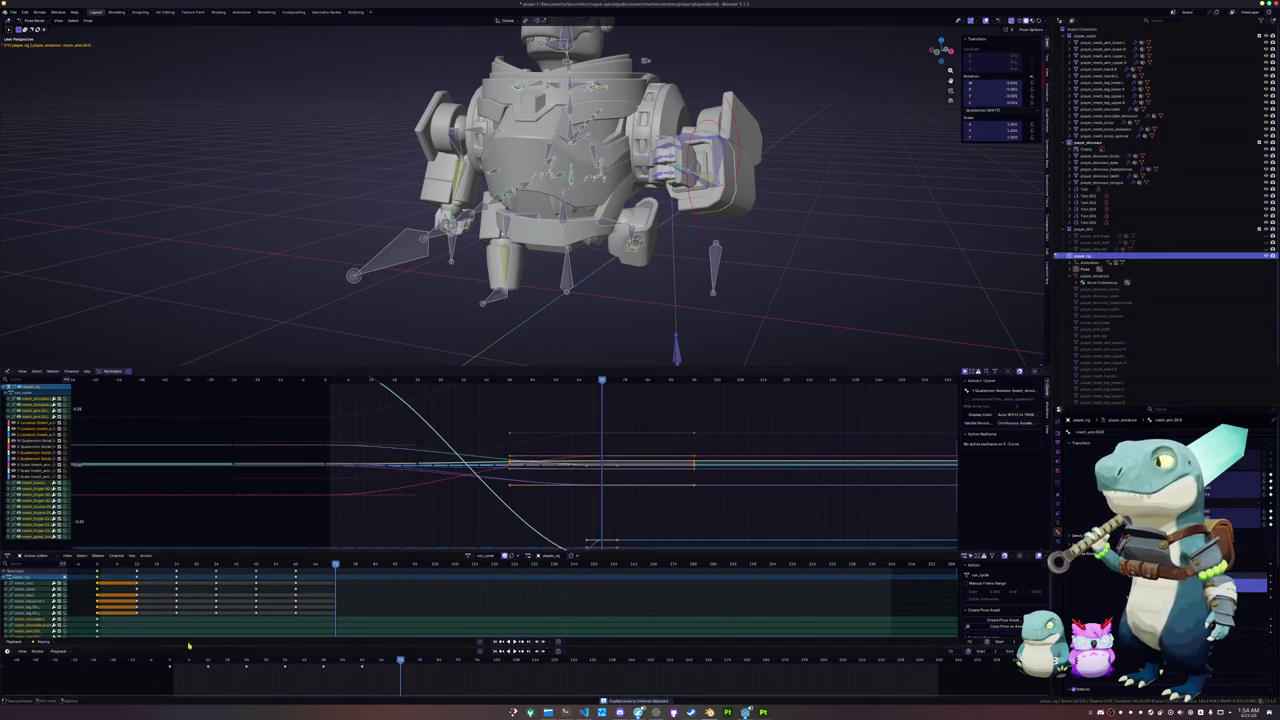
key(shift+Left)
key(ctrl+shift+v)
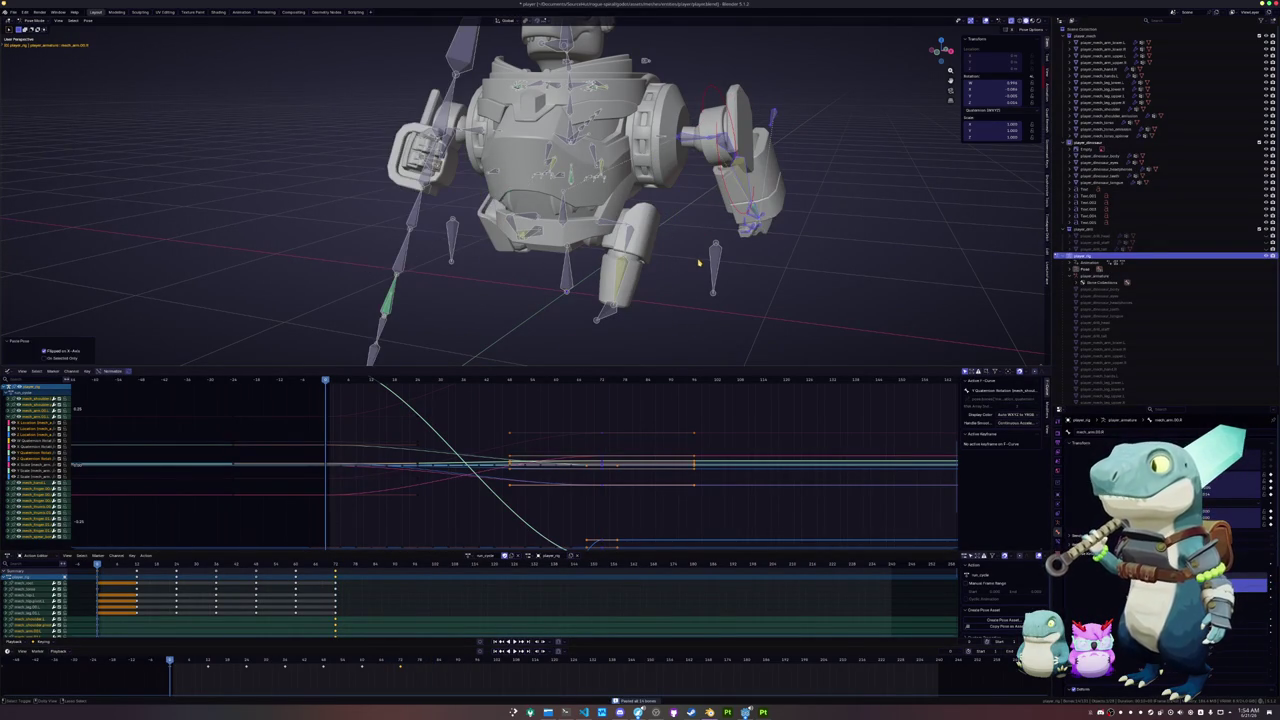
key(a)
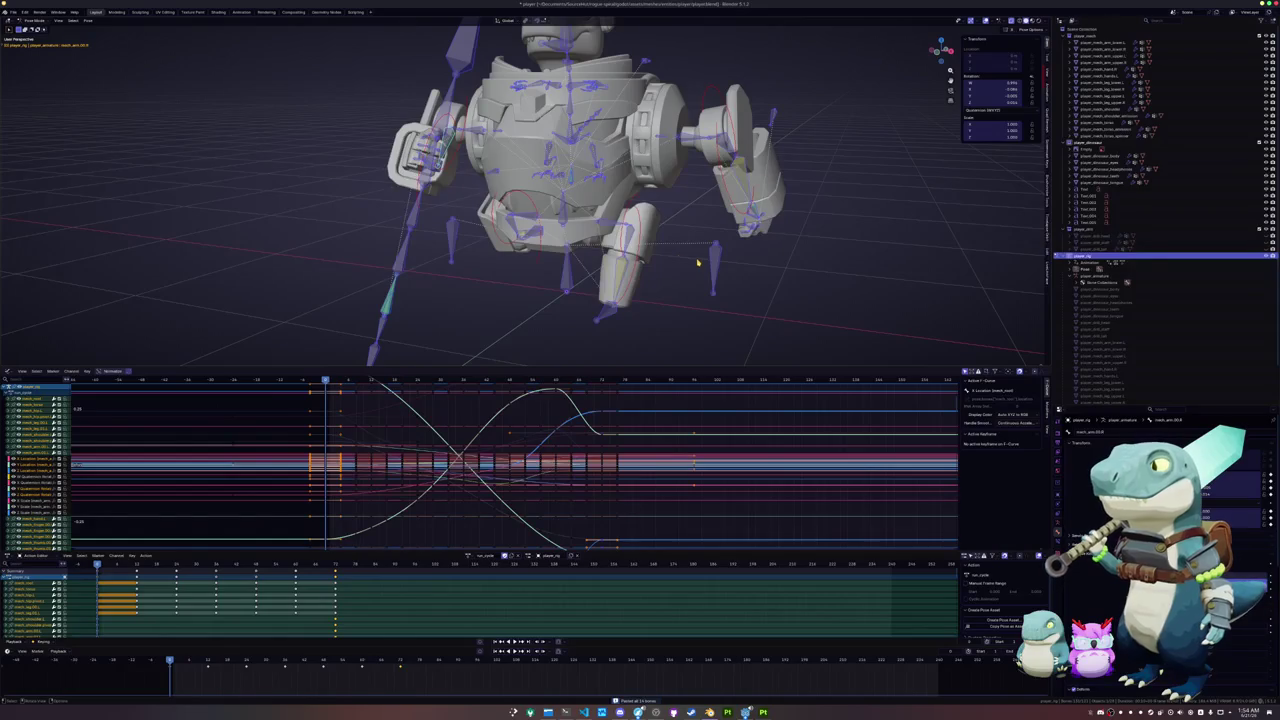
key(alt+a)
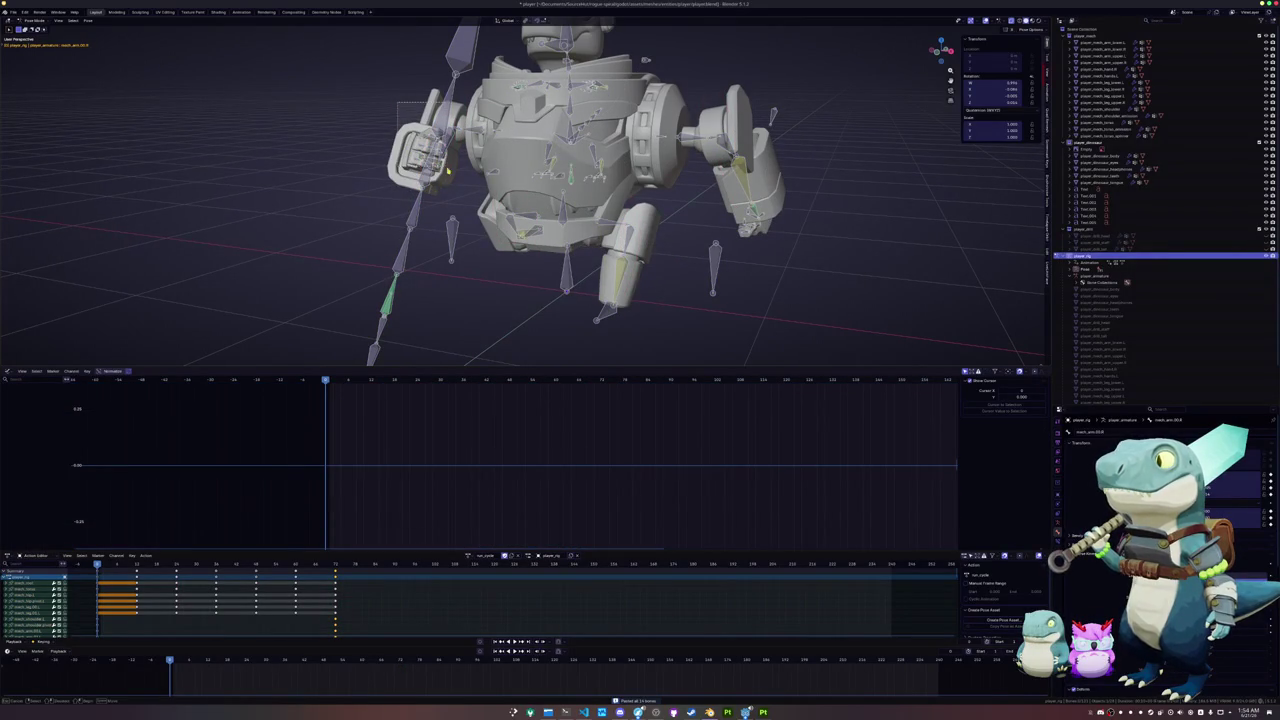
- Key the left arm's mirrored pose, then paste and key the mirrored arm pose at a later frame
click(461, 188)
key(i)
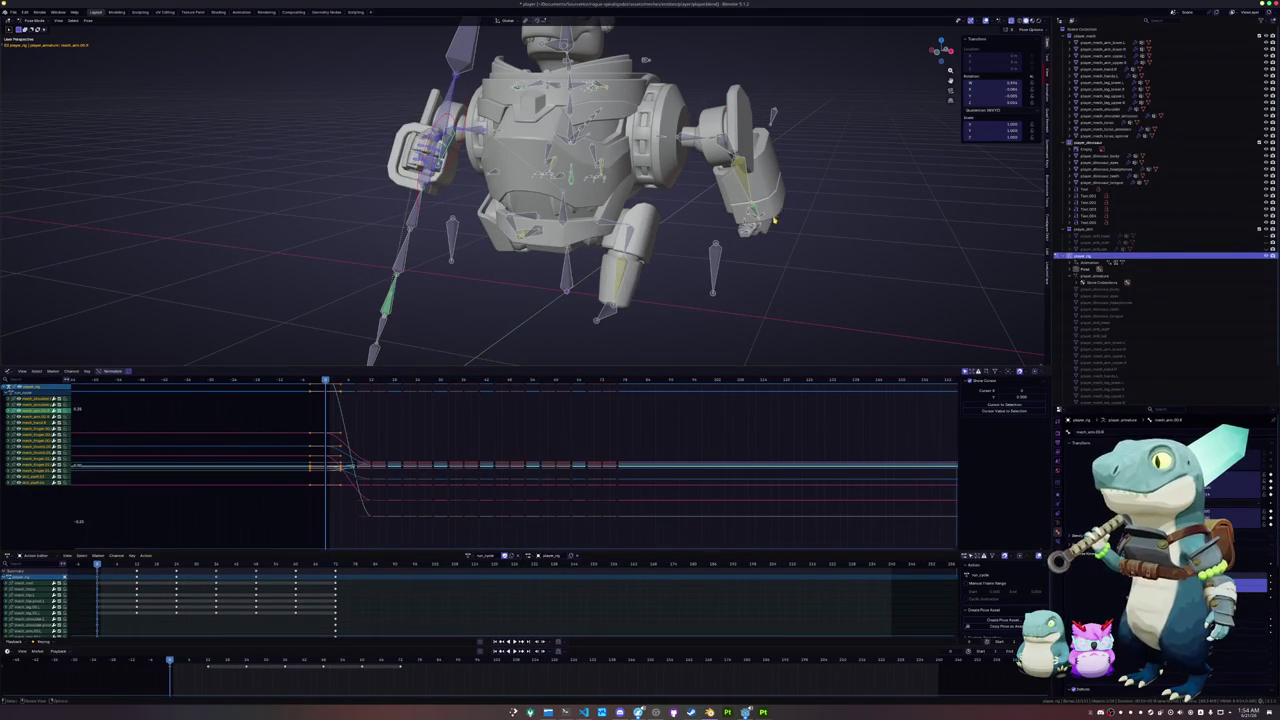
drag(778, 244, 694, 105)
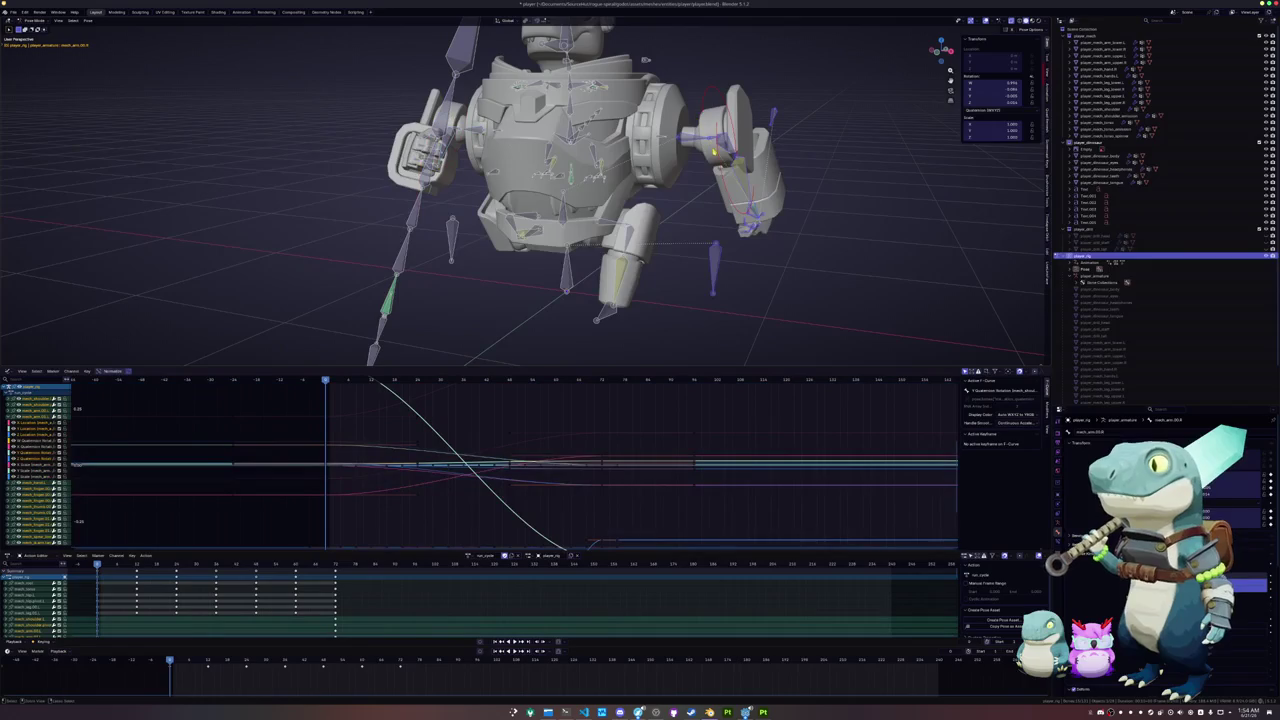
click(400, 663)
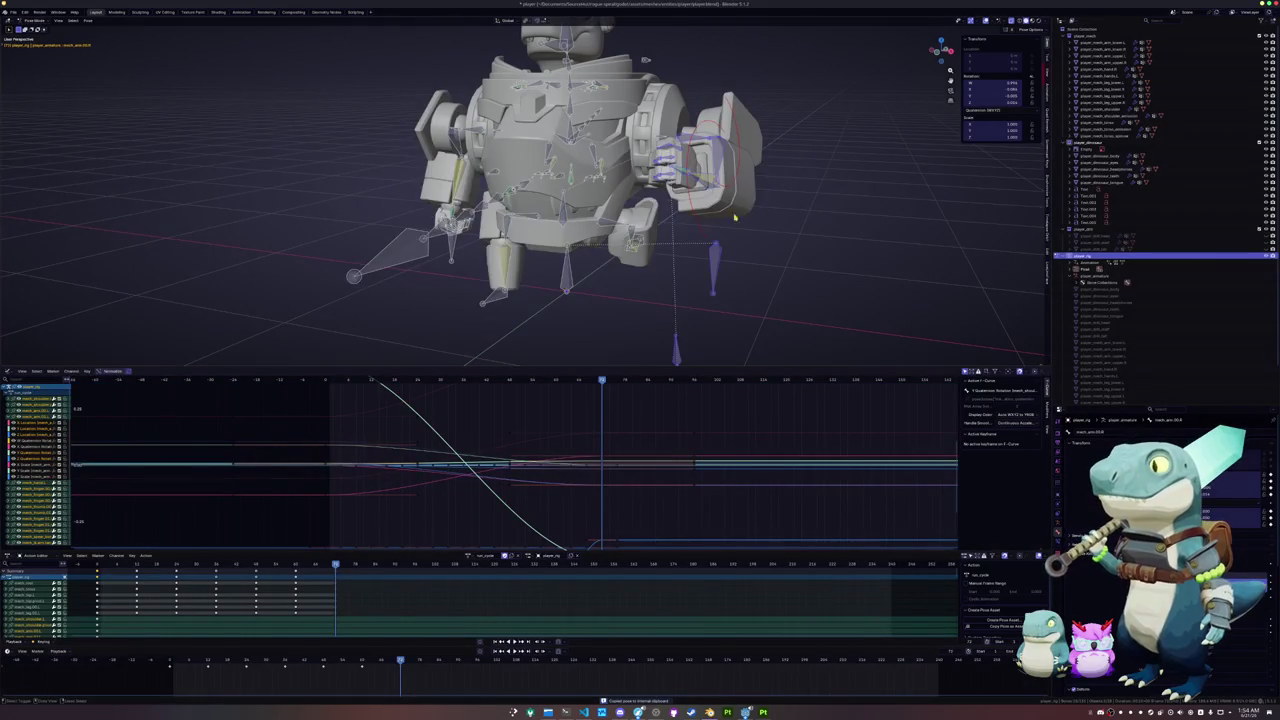
key(ctrl+shift+v)
mouse_move(376, 94)
mouse_down()
mouse_move(476, 204)
mouse_move(472, 221)
mouse_up()
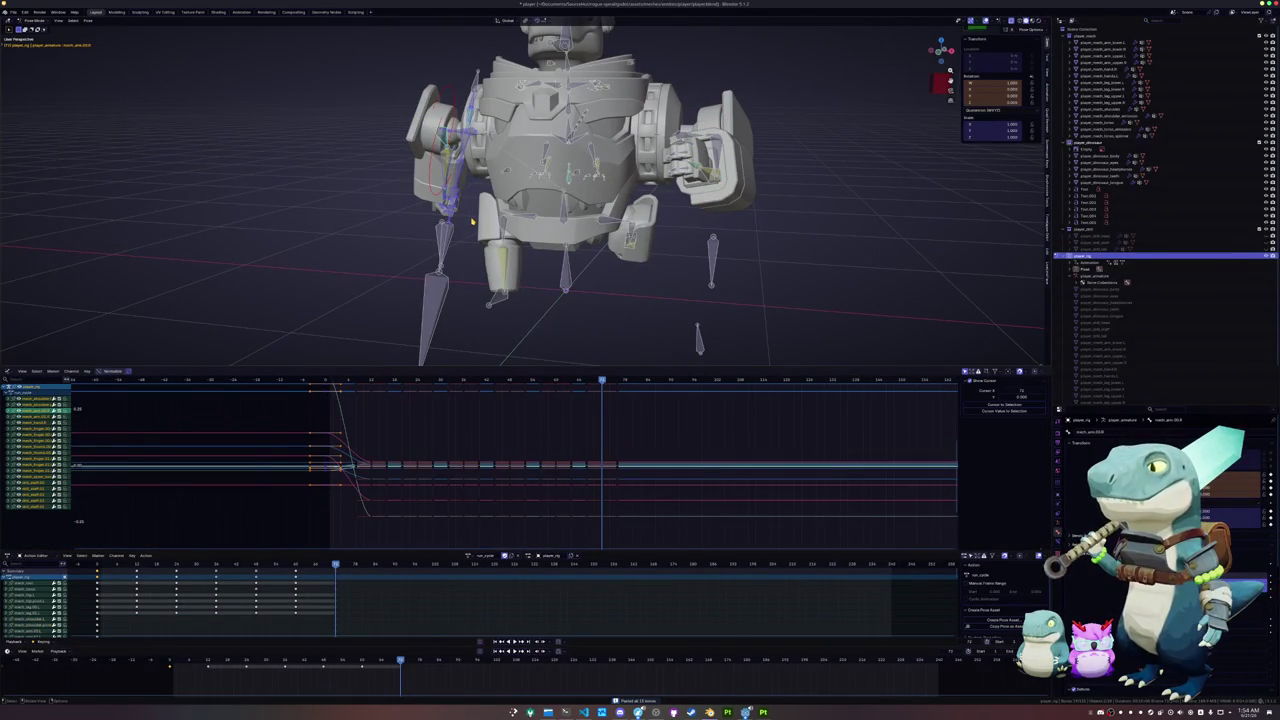
key(i)
- Review the animation, undo to restore the raised-spear arm pose, and zoom into the Front Orthographic view
middle_drag(472, 221, 472, 221)
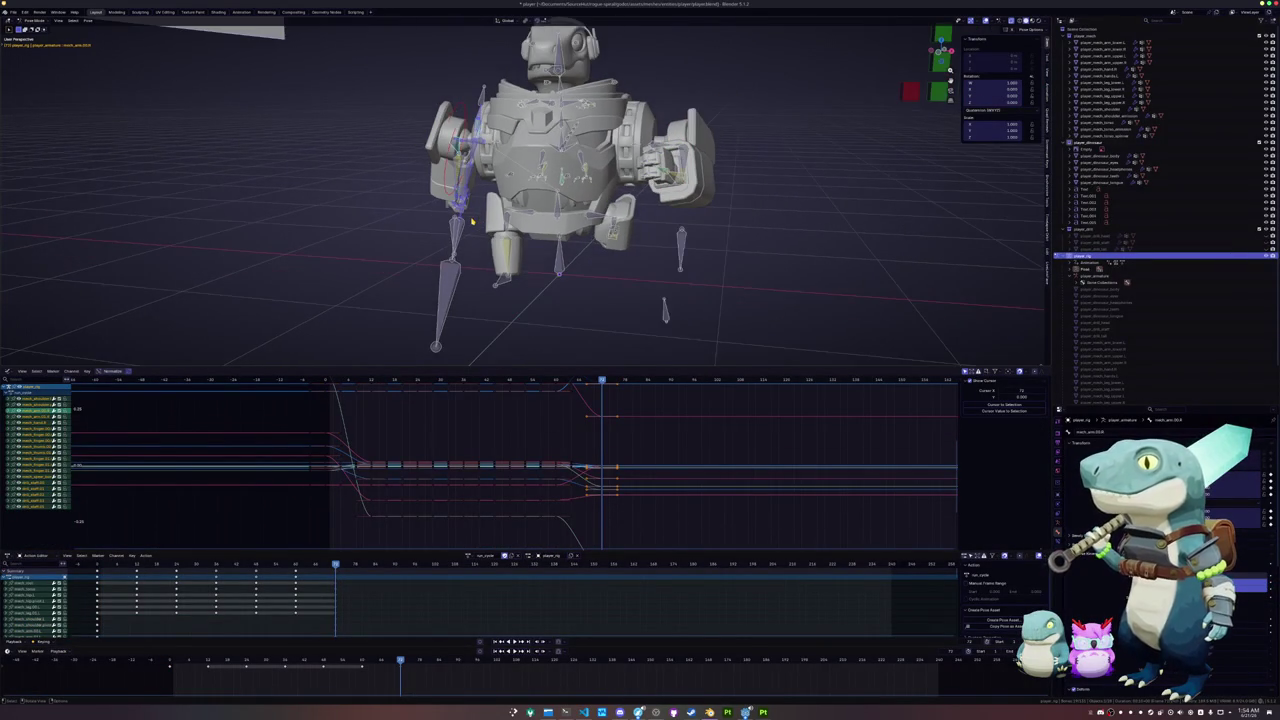
drag(364, 659, 210, 659)
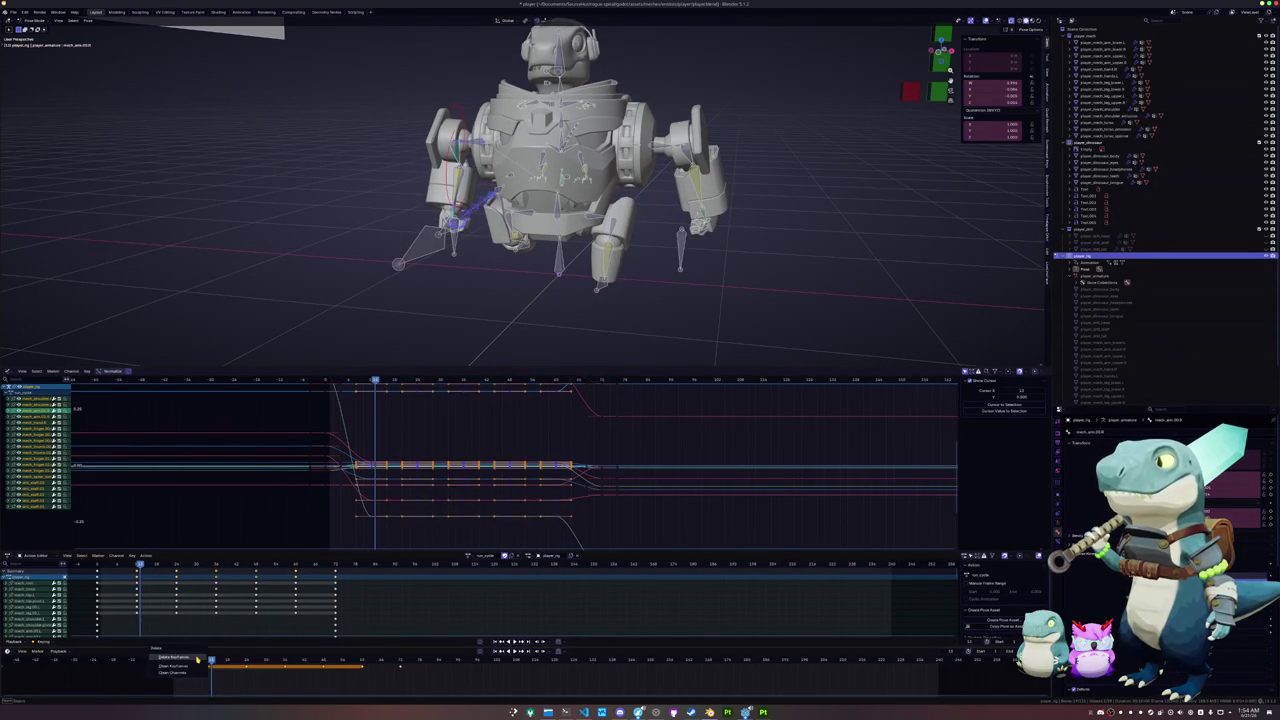
key(ctrl+z)
drag(178, 663, 320, 660)
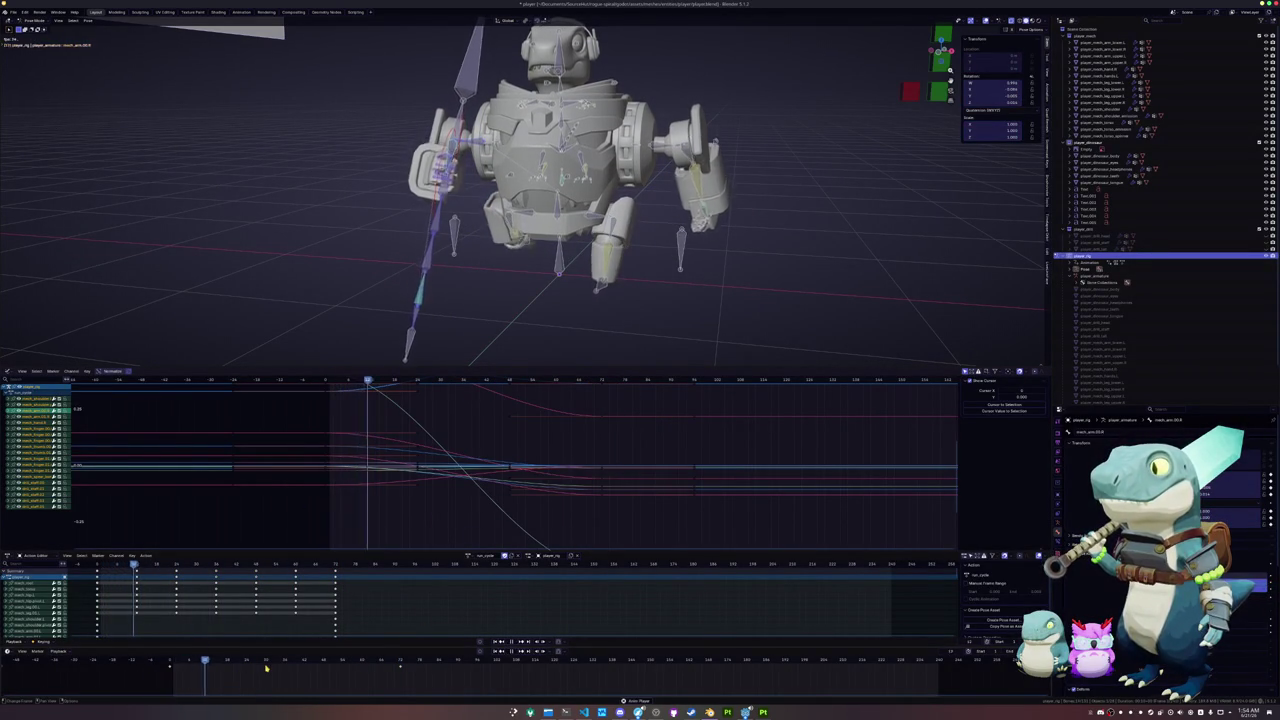
click(371, 563)
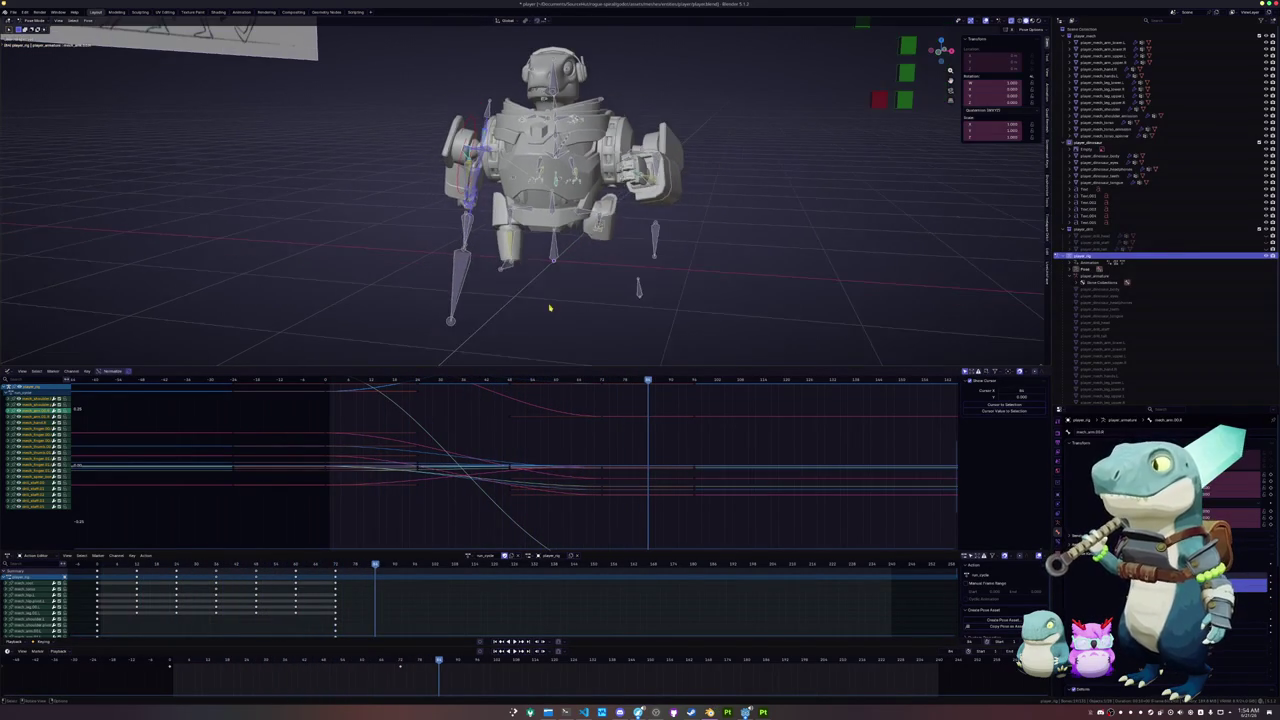
key(KP_1)
scroll(554, 300, up, 3)
- Select all bones, scrub forward, then pick a single bone and zoom into its curve values
key(a)
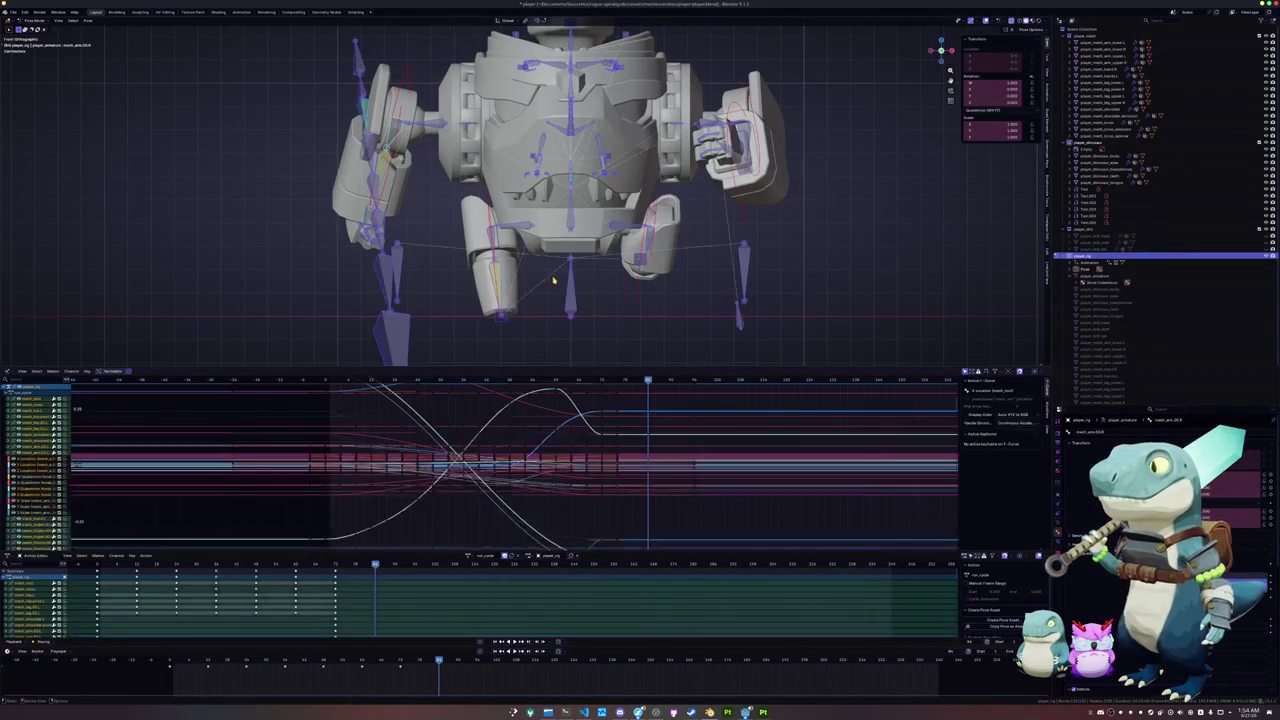
drag(208, 661, 246, 661)
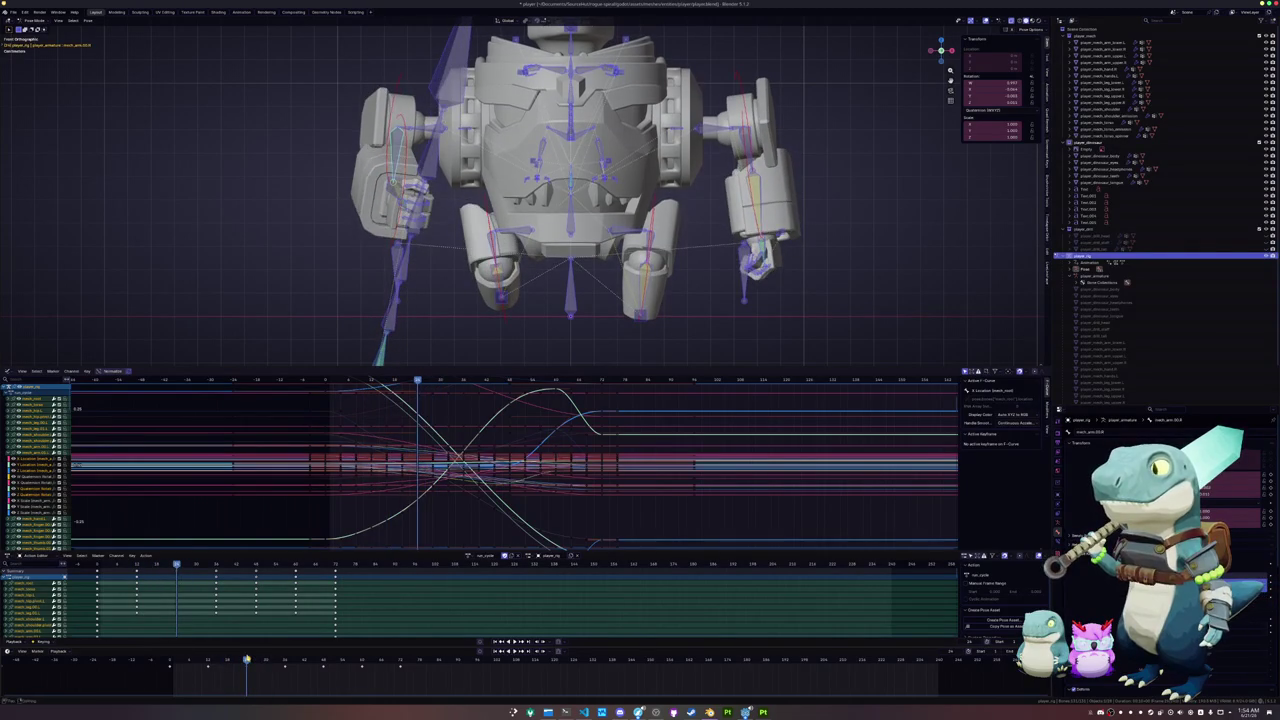
click(567, 227)
ctrl+middle_drag(486, 494, 519, 400)
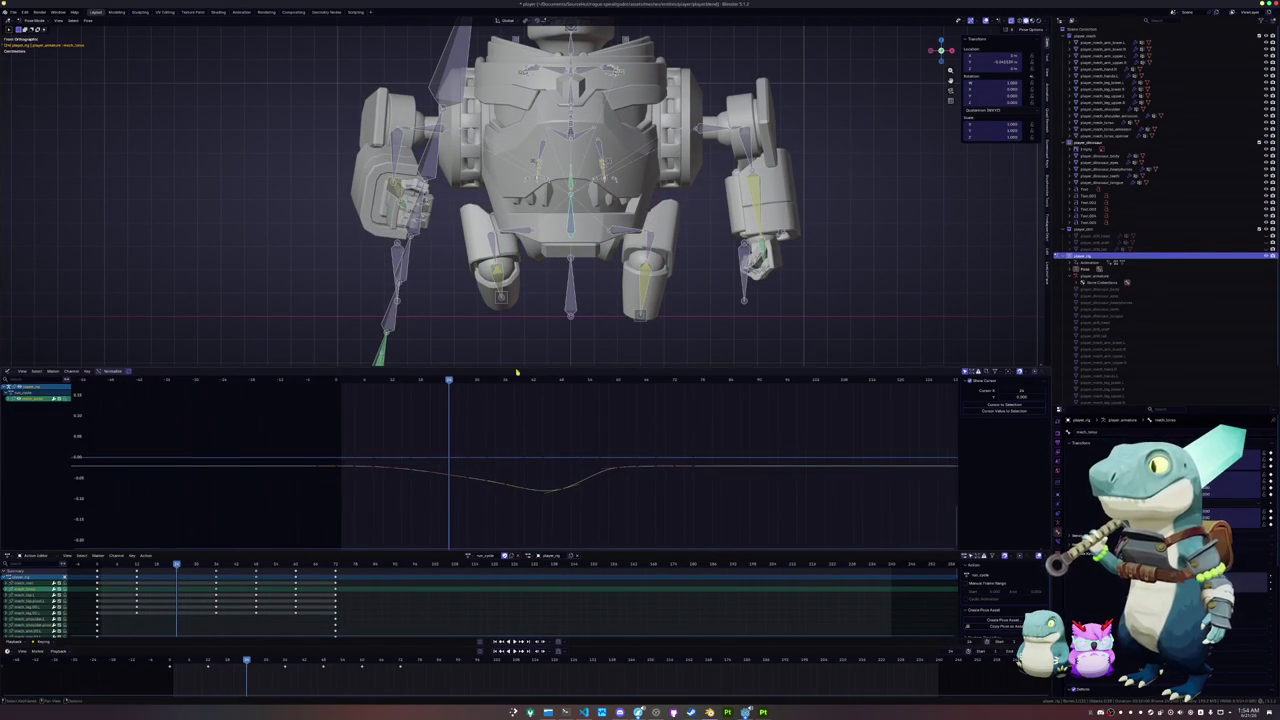
- Select the leg IK target bone, rescale its curve view, scrub to check the leg, and orbit sideways
click(503, 298)
scroll(514, 514, down, 2)
scroll(514, 508, down, 1)
scroll(511, 517, down, 1)
ctrl+middle_drag(511, 517, 524, 447)
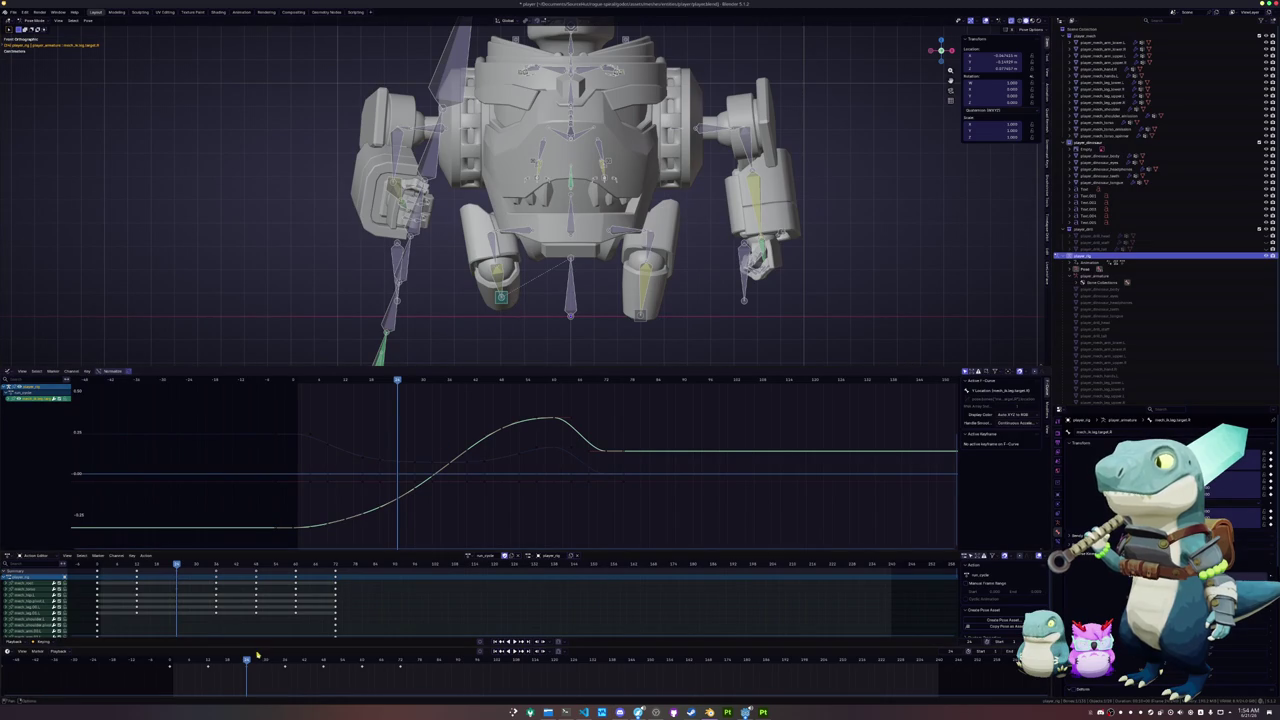
drag(246, 660, 403, 646)
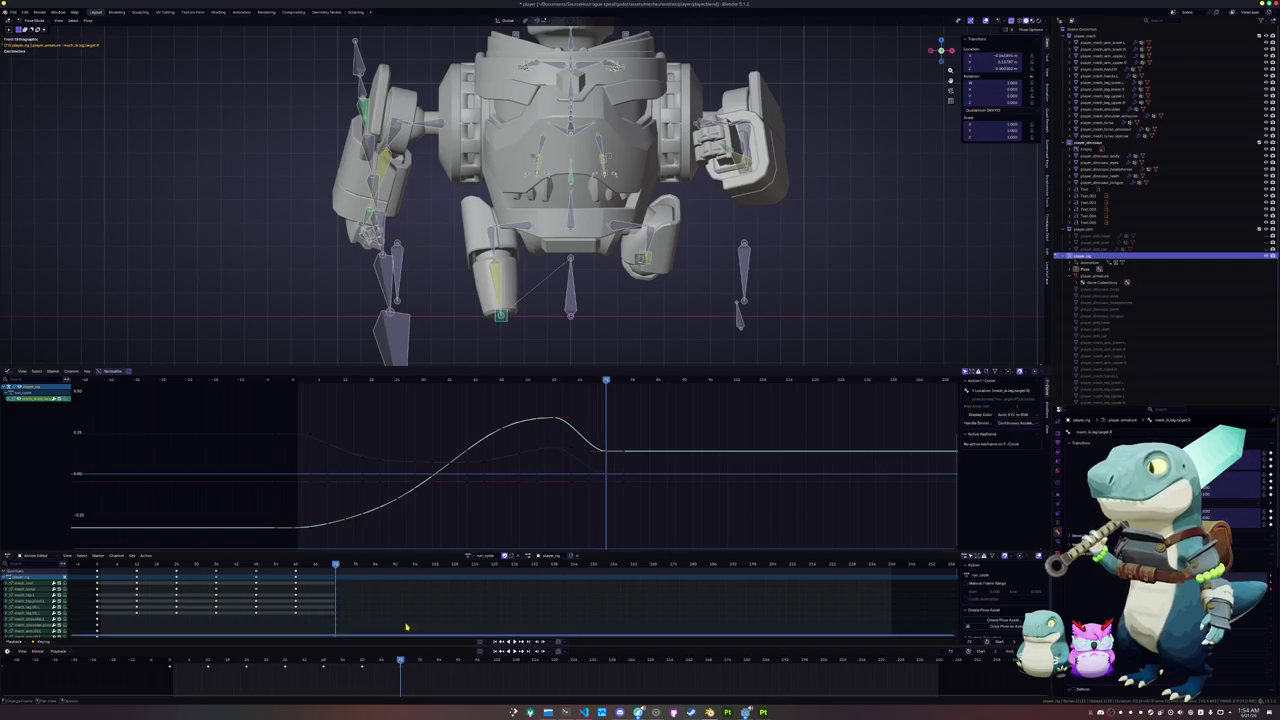
middle_drag(453, 281, 409, 356)
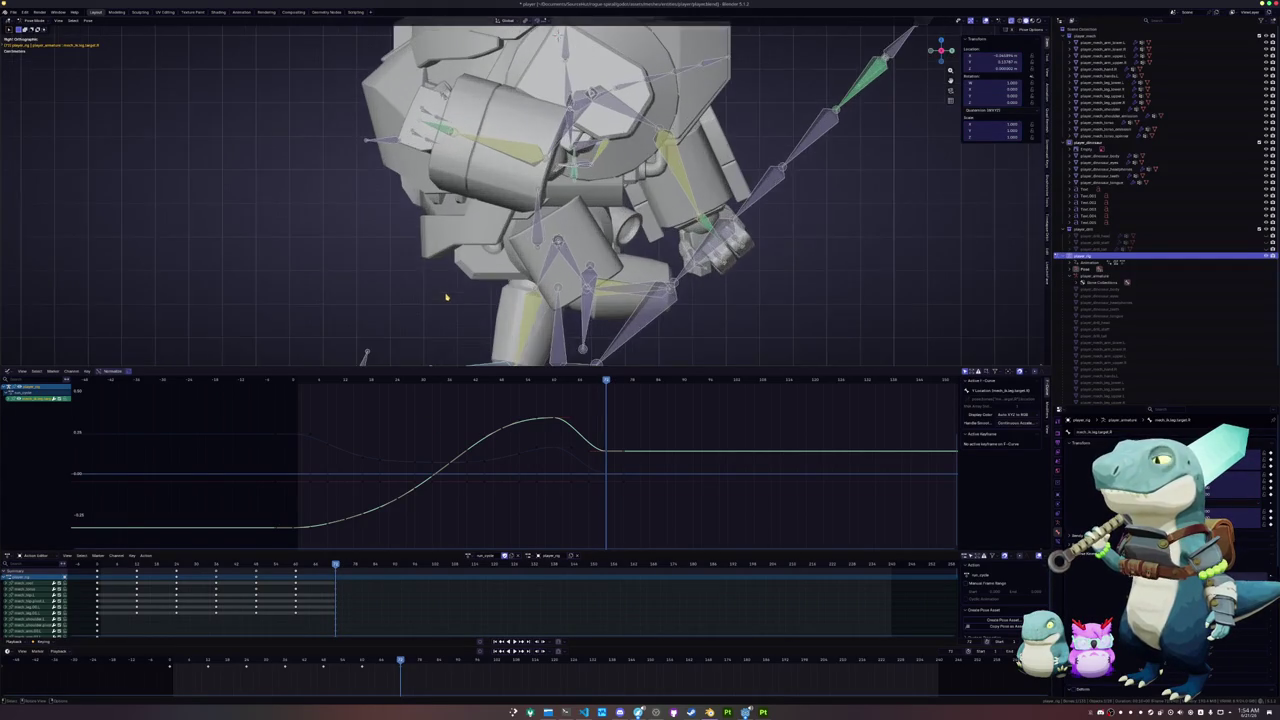
- Lower the torso bone along Z and keyframe its new position
mouse_move(393, 663)
mouse_down()
mouse_move(170, 662)
mouse_move(400, 660)
mouse_up()
click(552, 57)
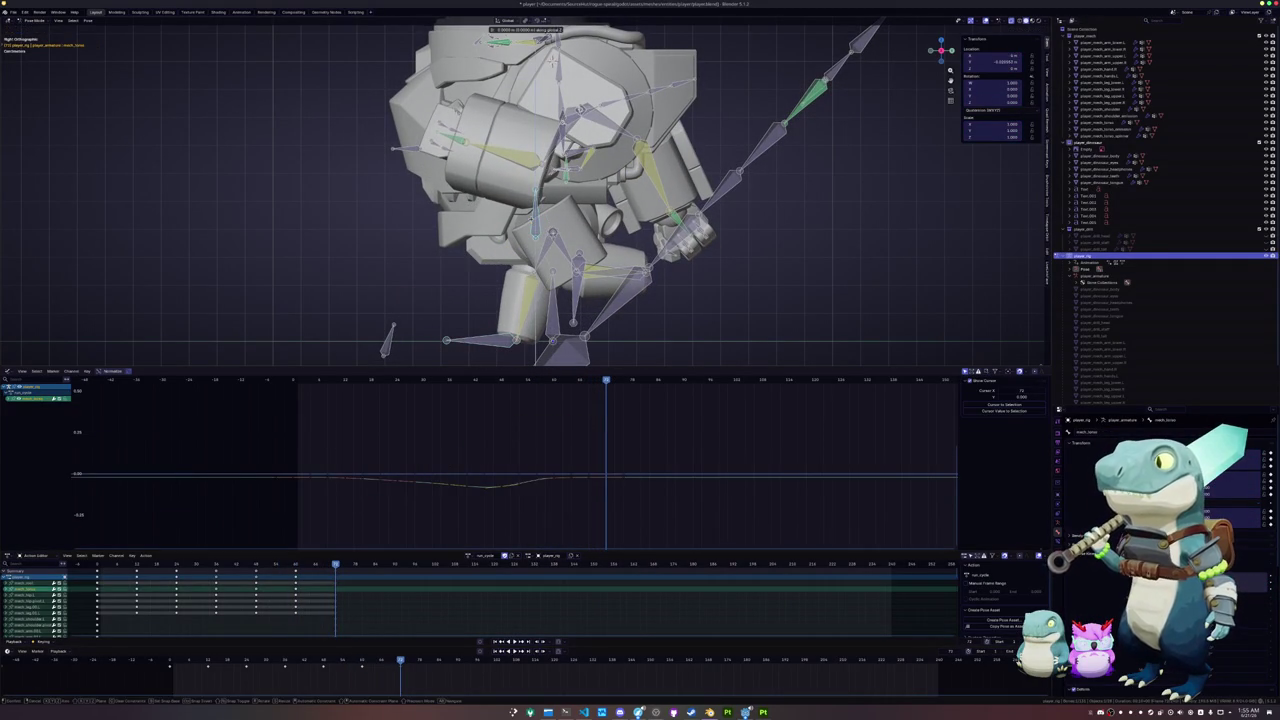
key(g)
key(z)
click(550, 56)
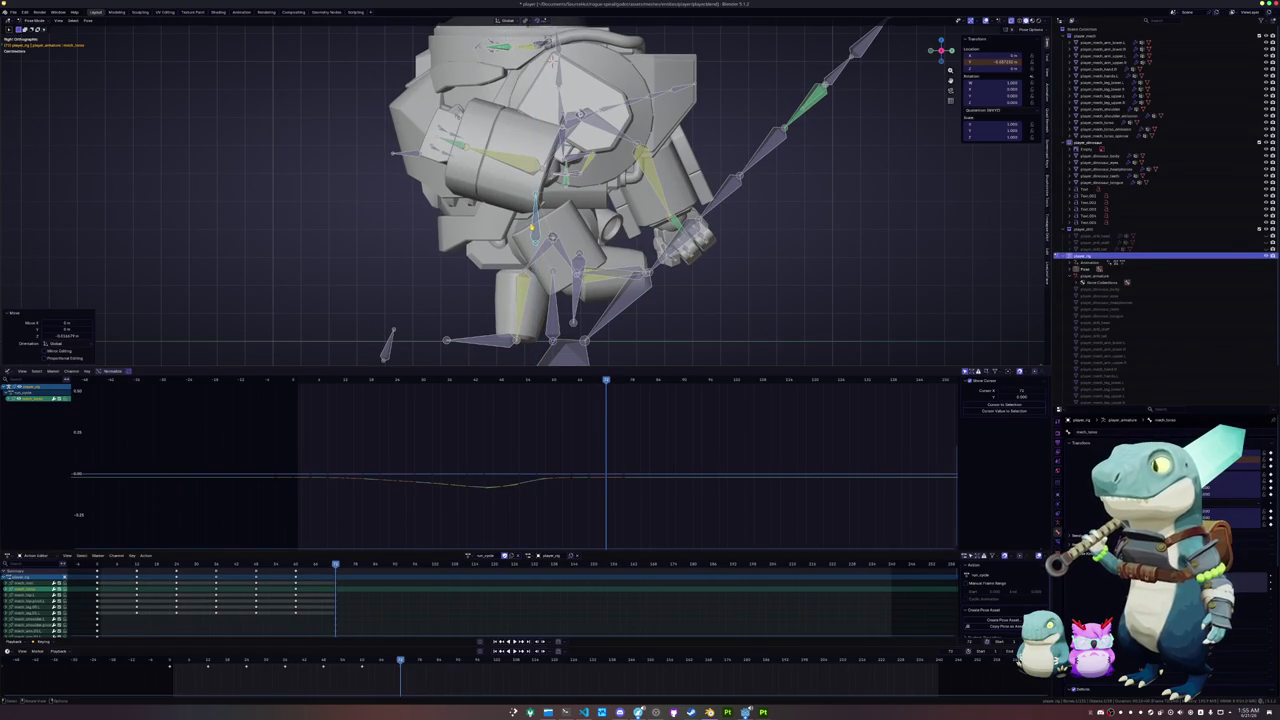
key(i)
- From an angled side view, step to the target frame and move a leg bone along global Y
middle_drag(560, 200, 285, 560)
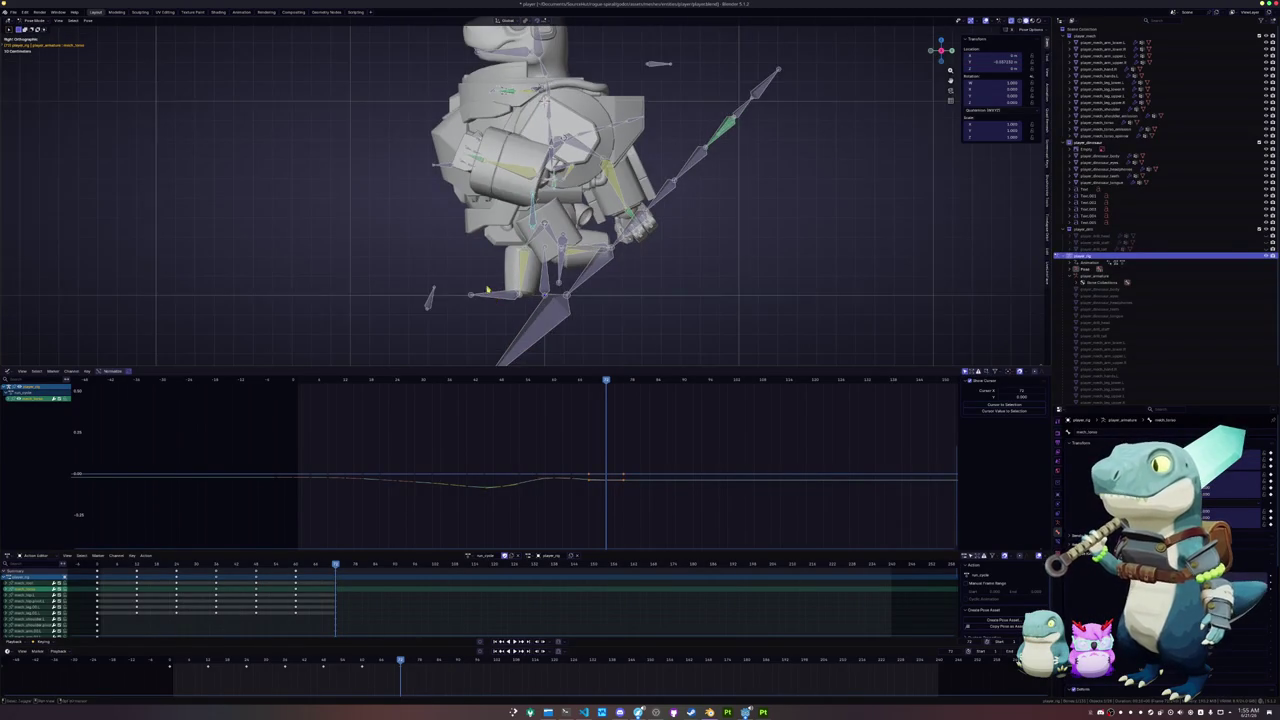
drag(176, 663, 400, 651)
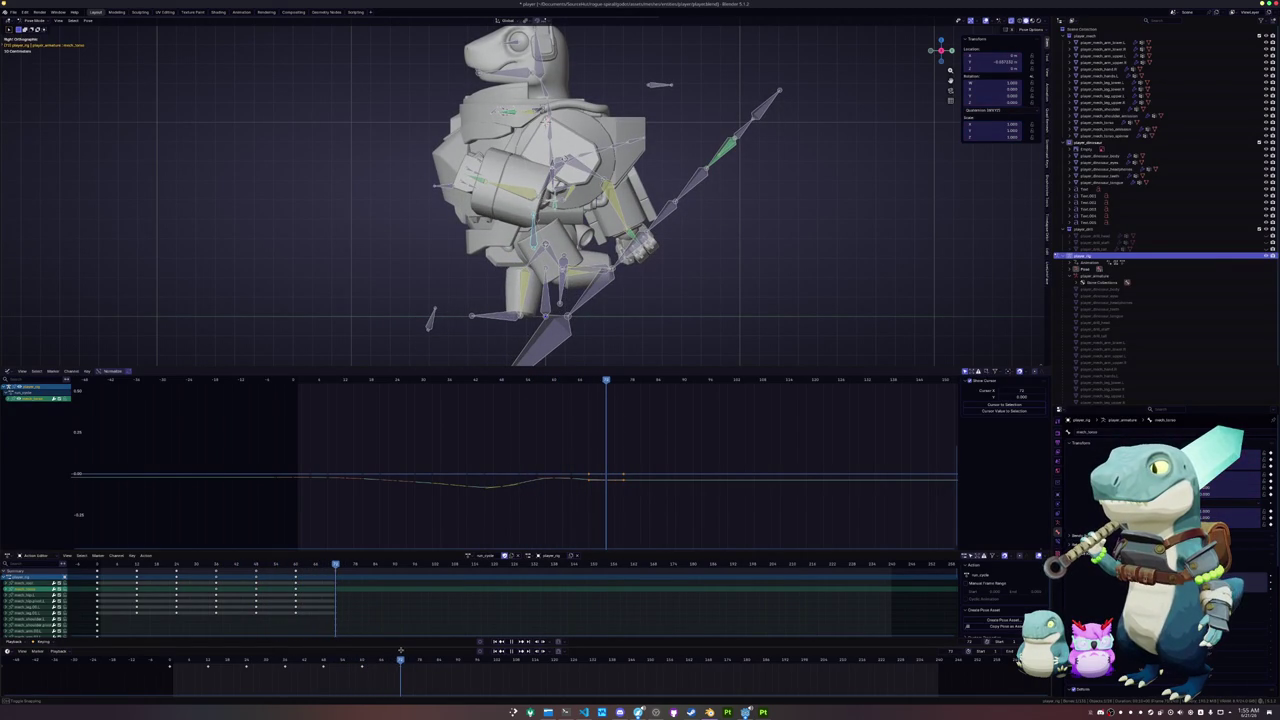
click(172, 662)
key(Left)
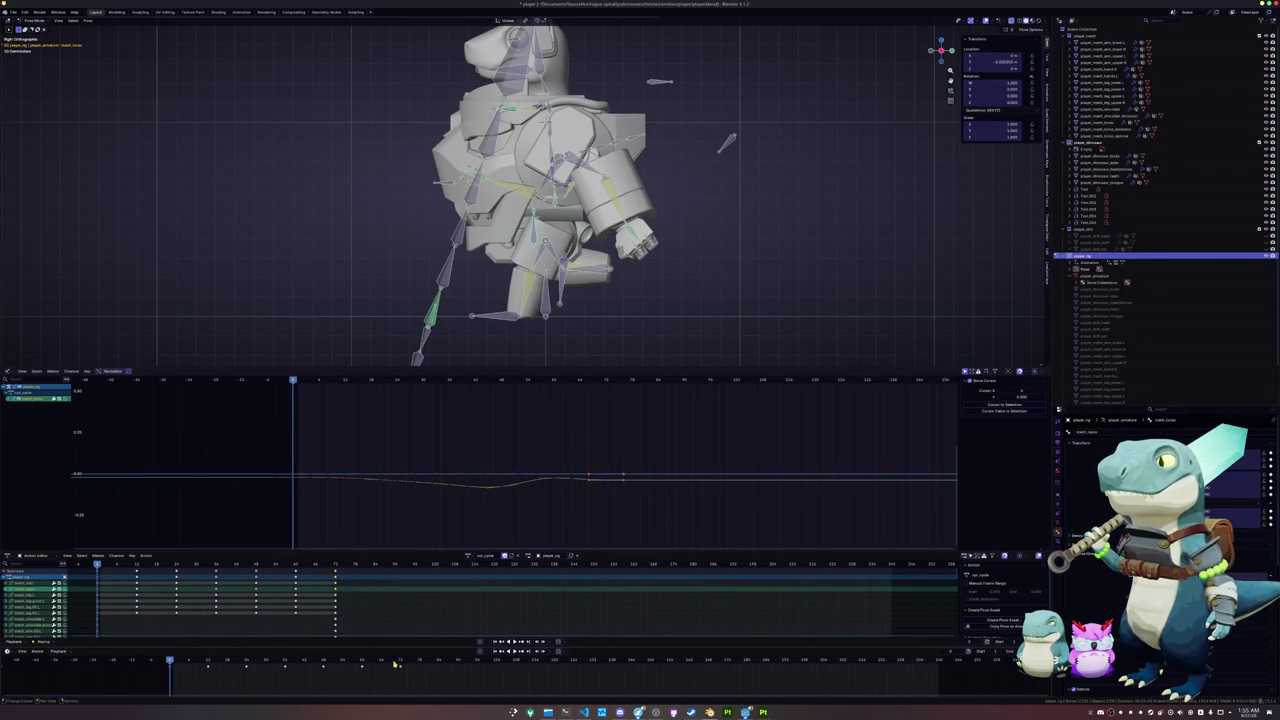
click(399, 662)
key(Right)
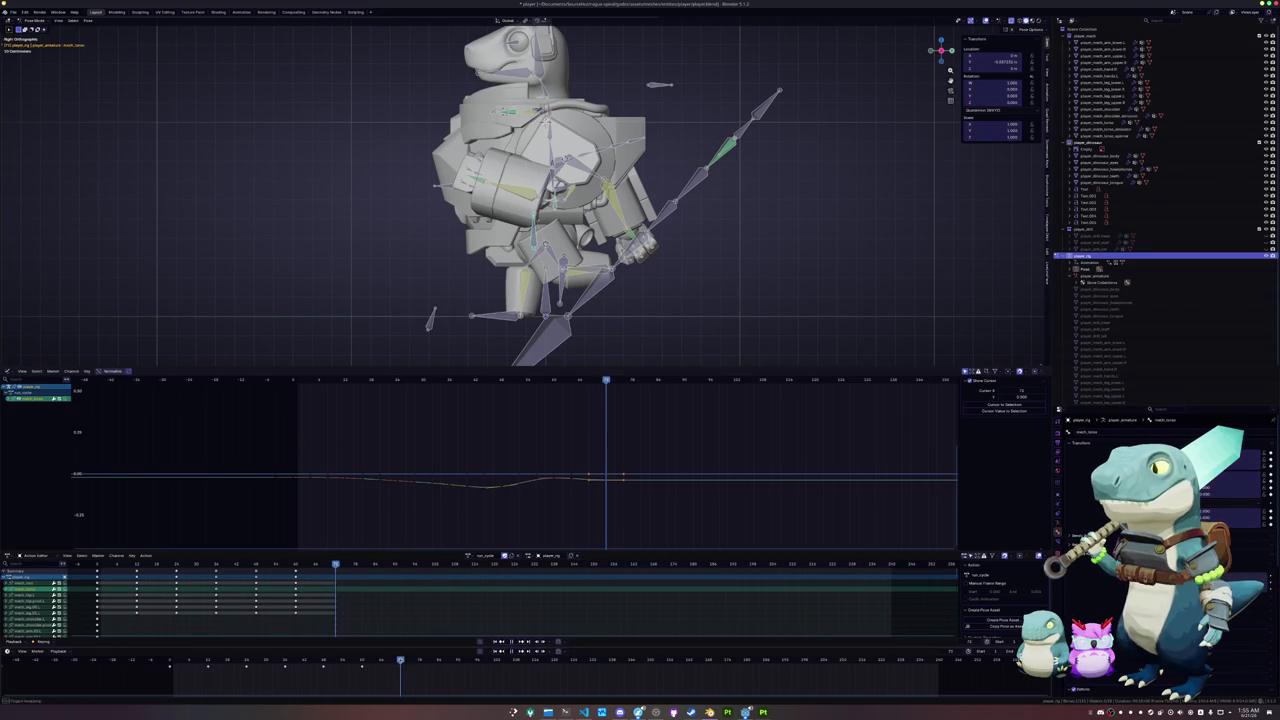
key(g)
key(y)
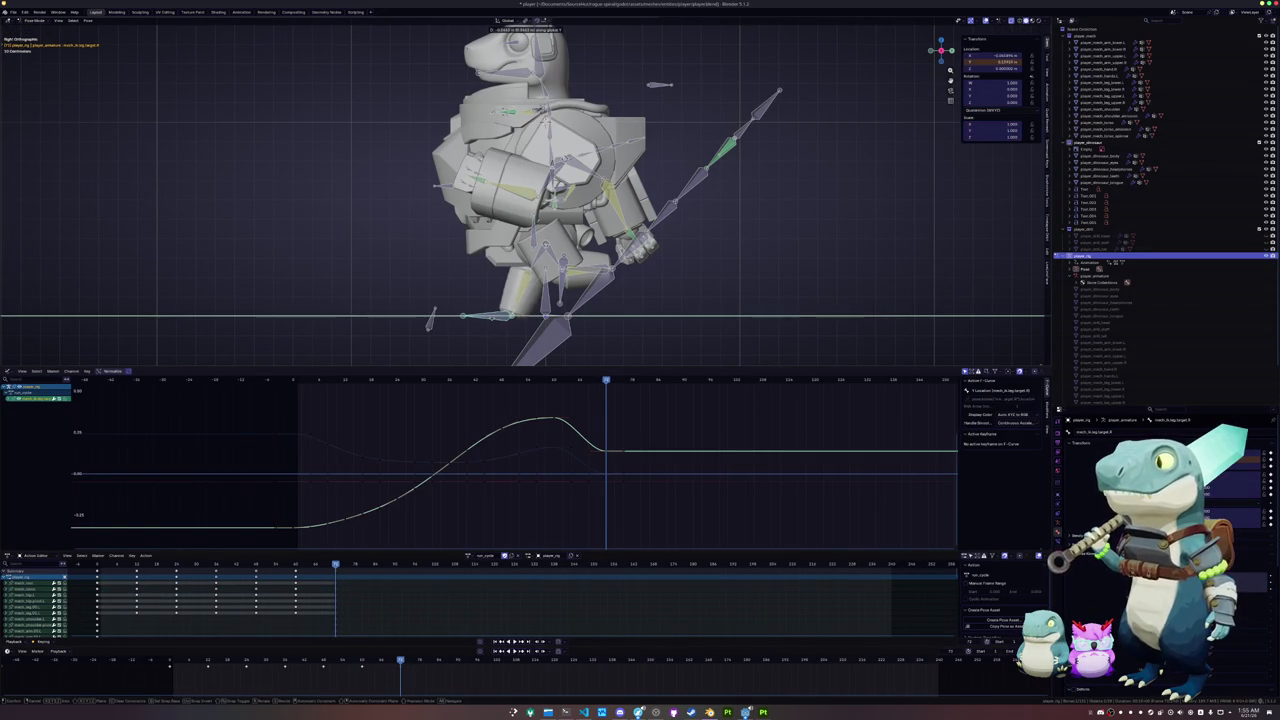
click(494, 314)
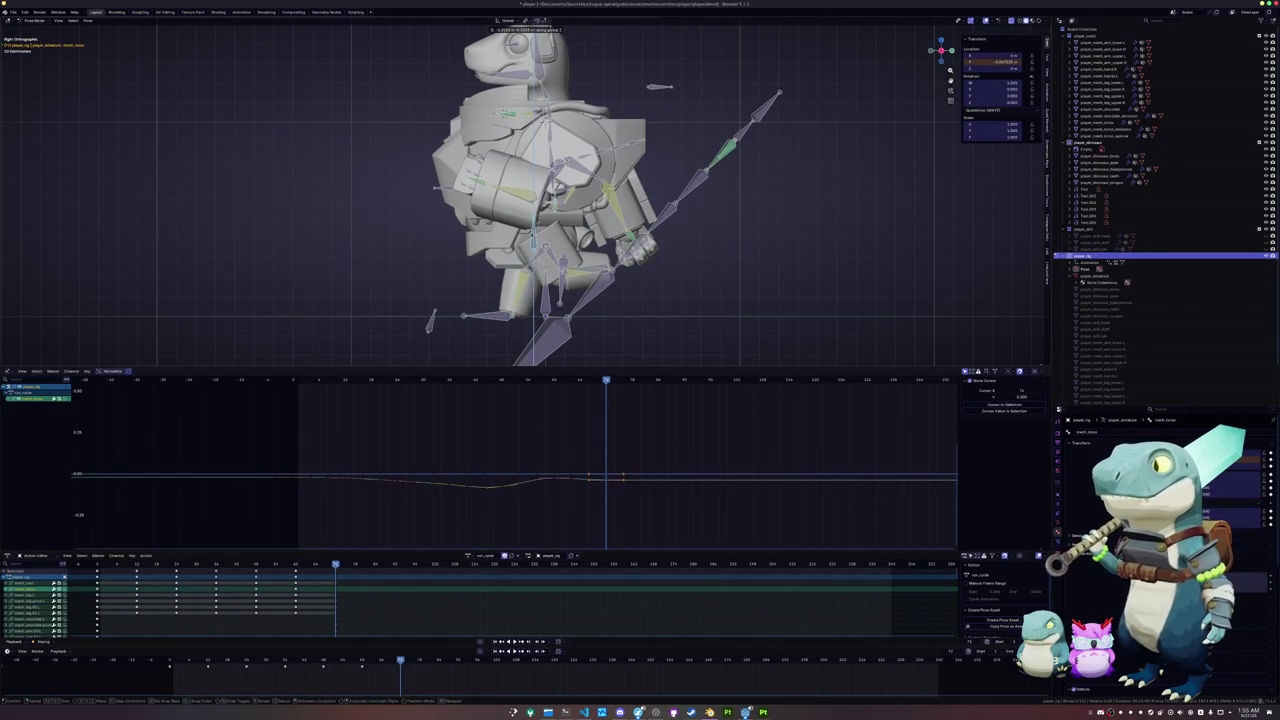
- Move the other leg IK target along global Y and keyframe the adjusted positions
click(494, 314)
key(g)
key(y)
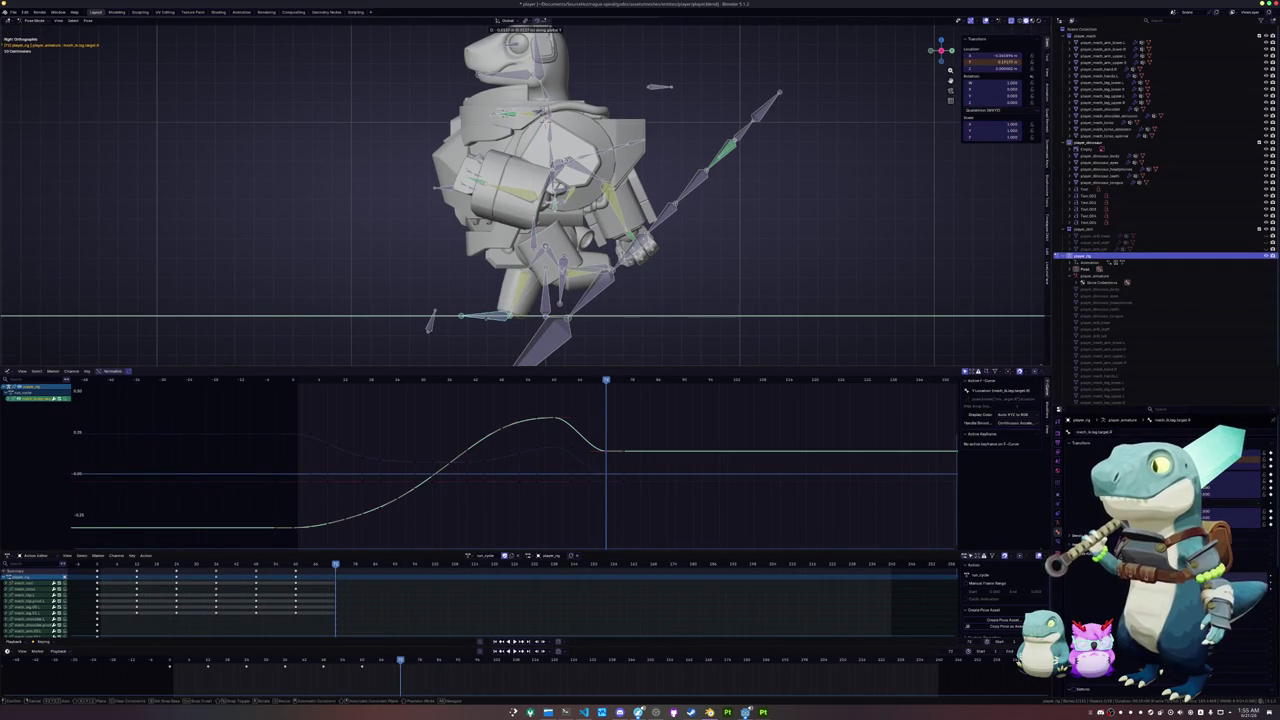
click(494, 314)
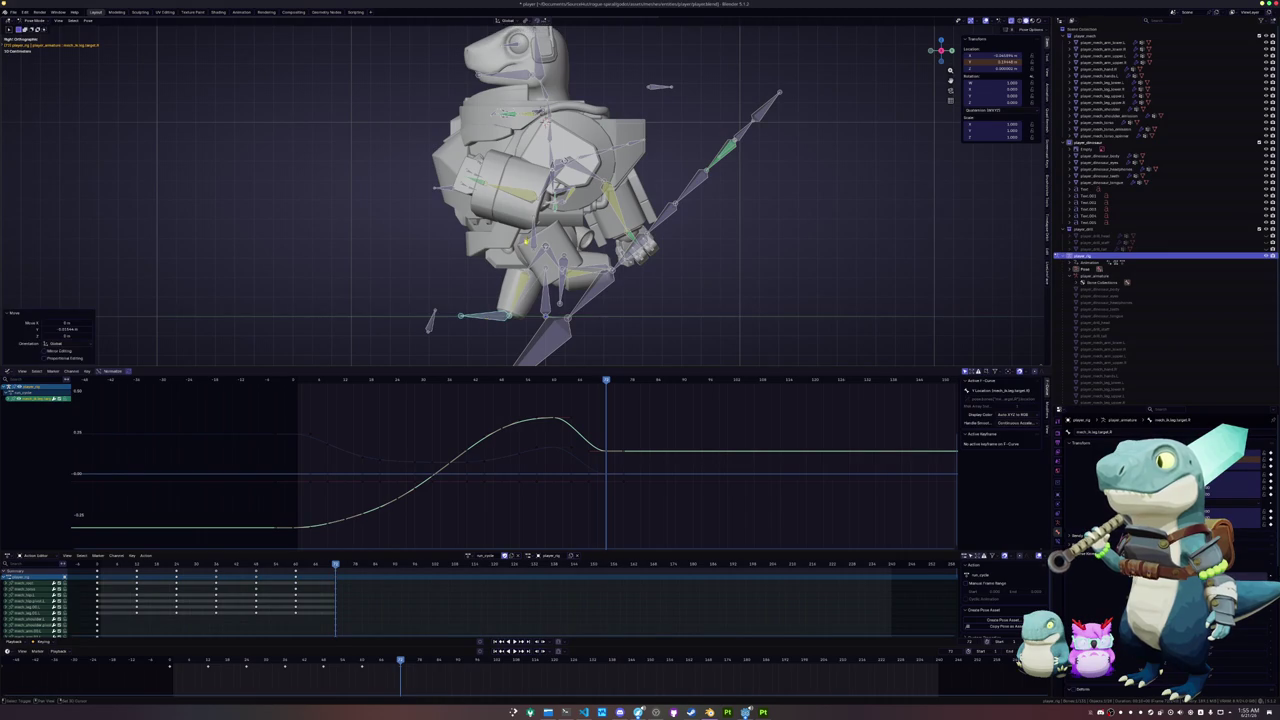
key(i)
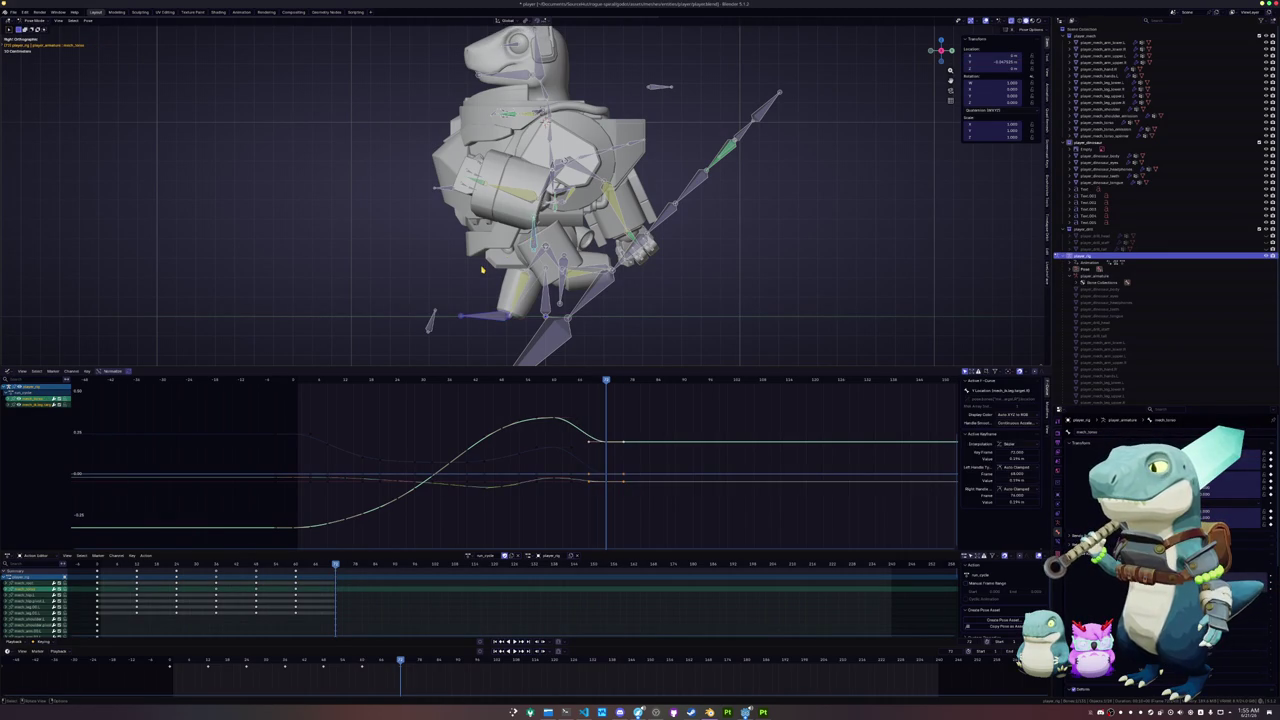
- Near the animation start, paste the pose mirrored across X, then select a single leg bone
key(shift+ctrl+space)
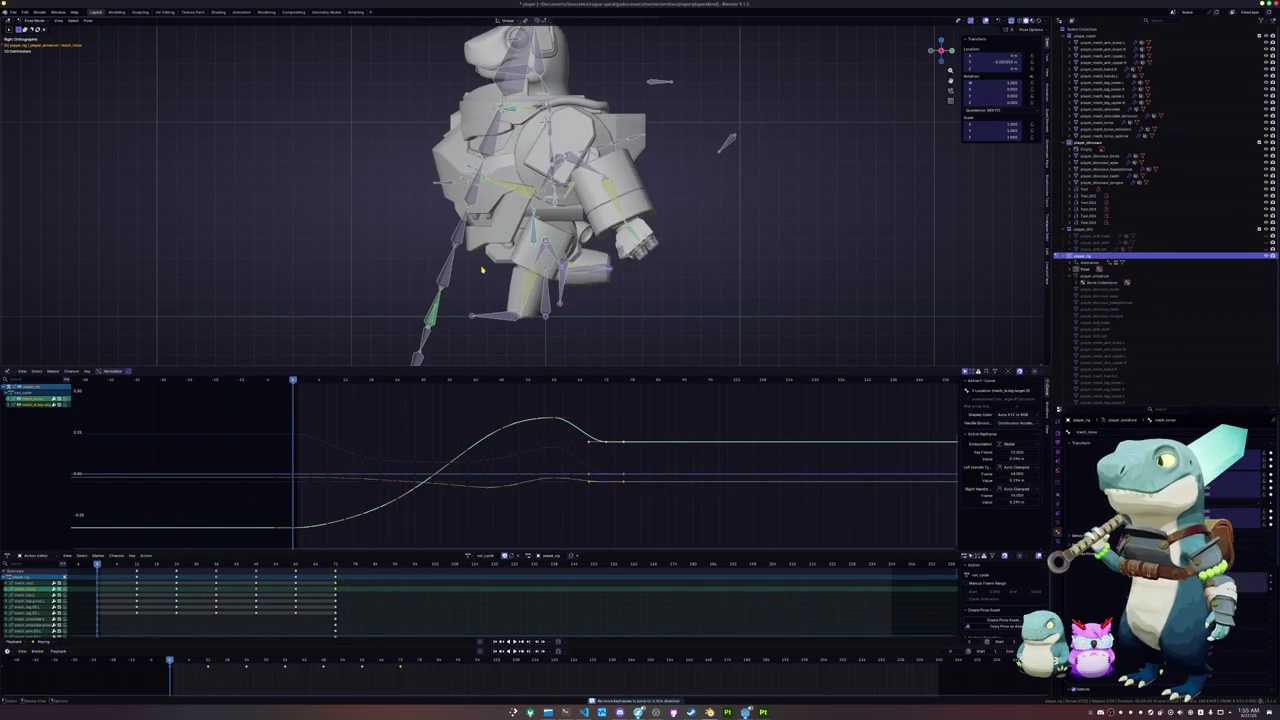
key(ctrl+shift+v)
key(a)
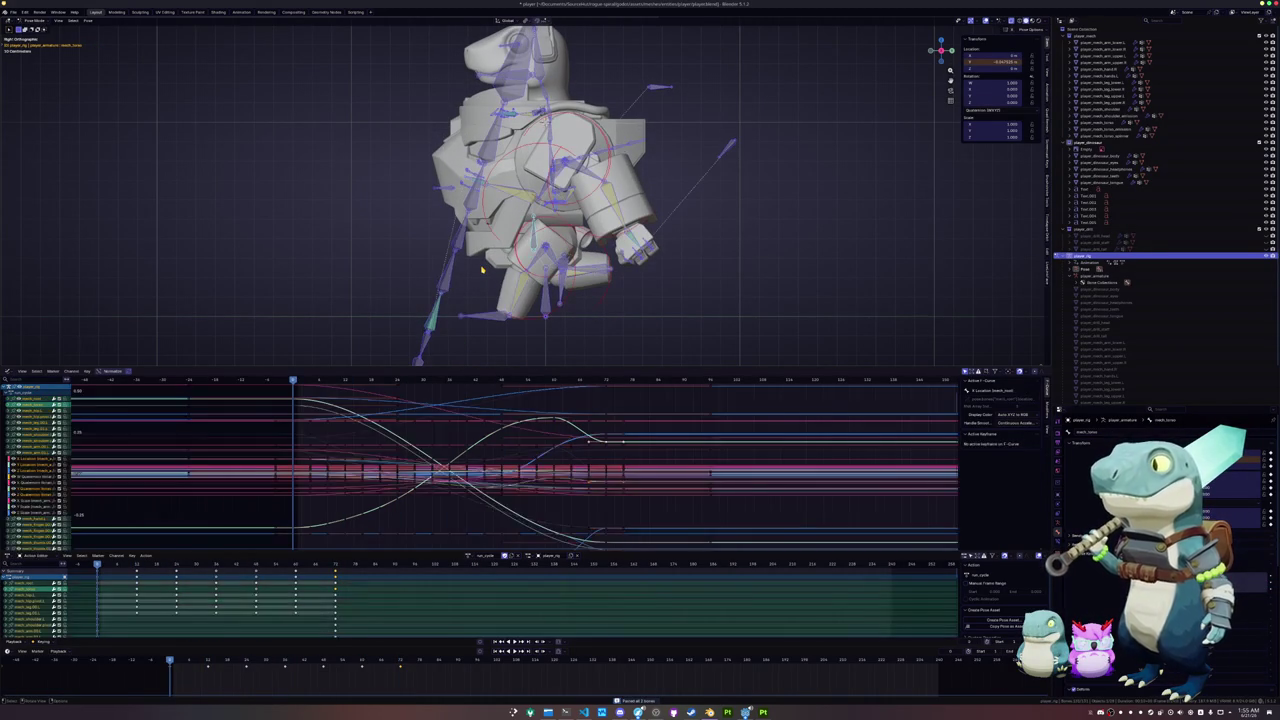
key(alt+a)
click(584, 274)
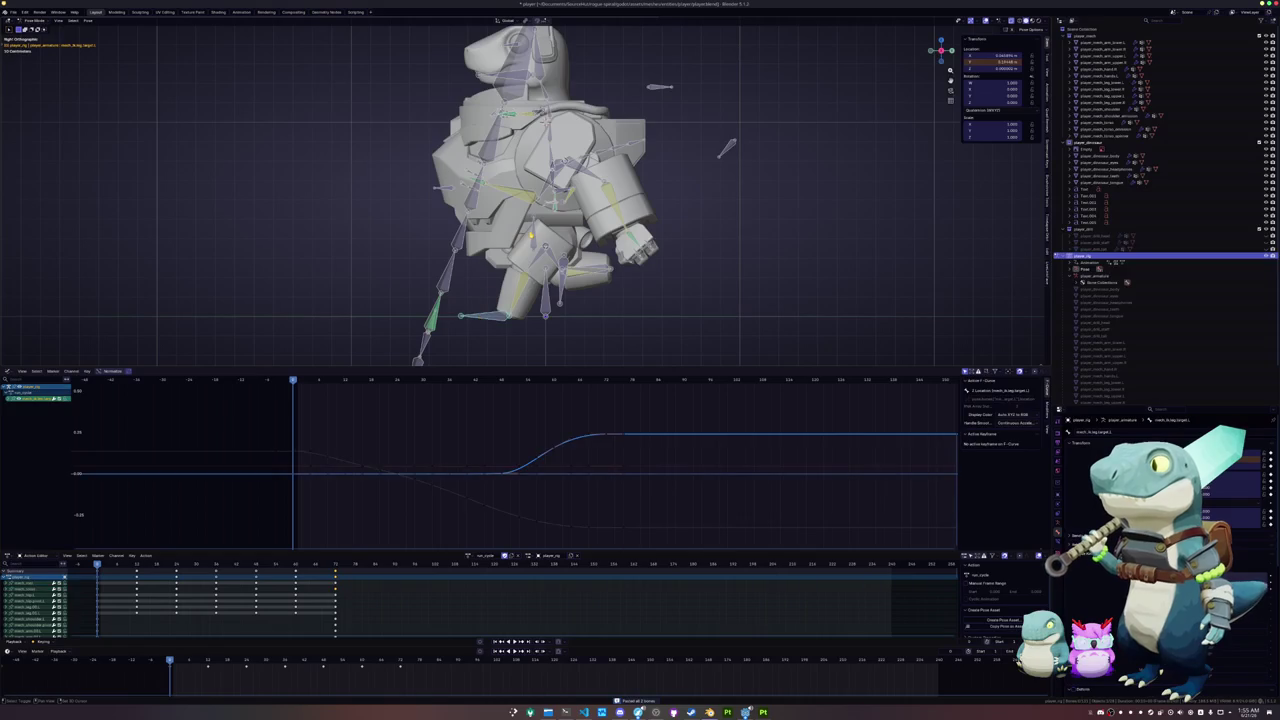
- Select both foot bones and mech_torso, set an earlier playback end frame, and replay the animation
shift+click(607, 277)
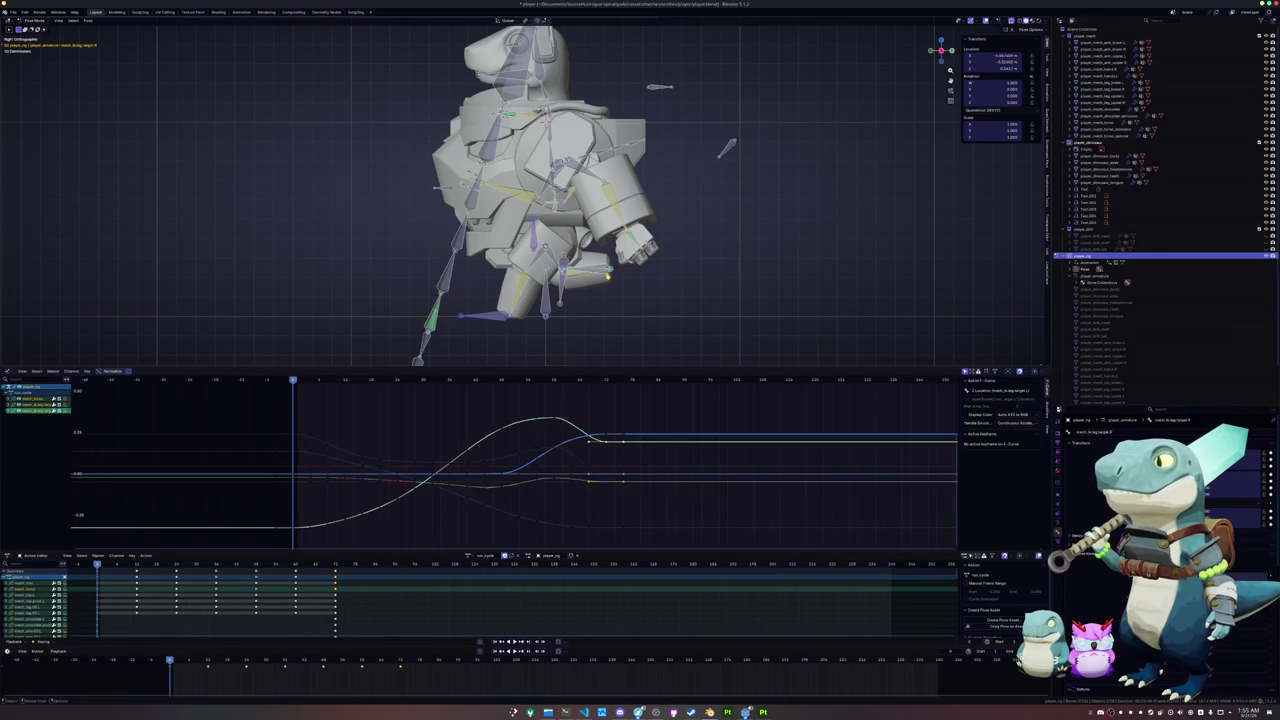
key(space)
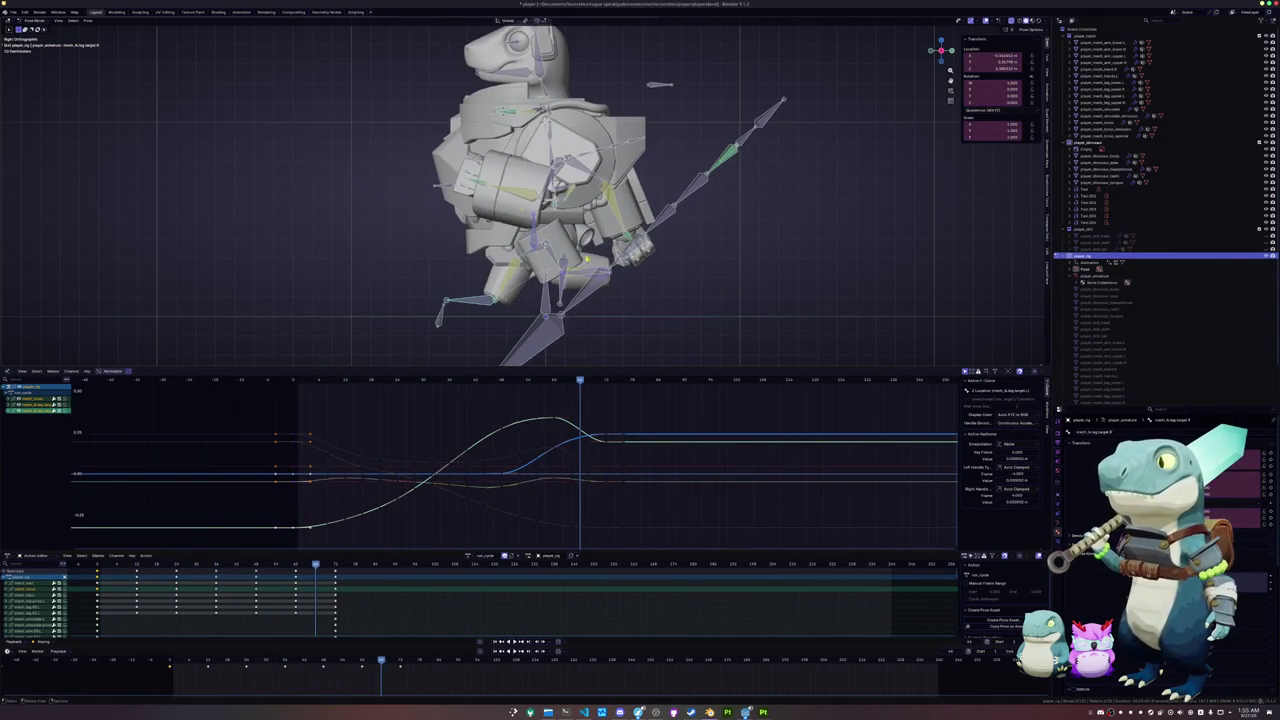
click(379, 503)
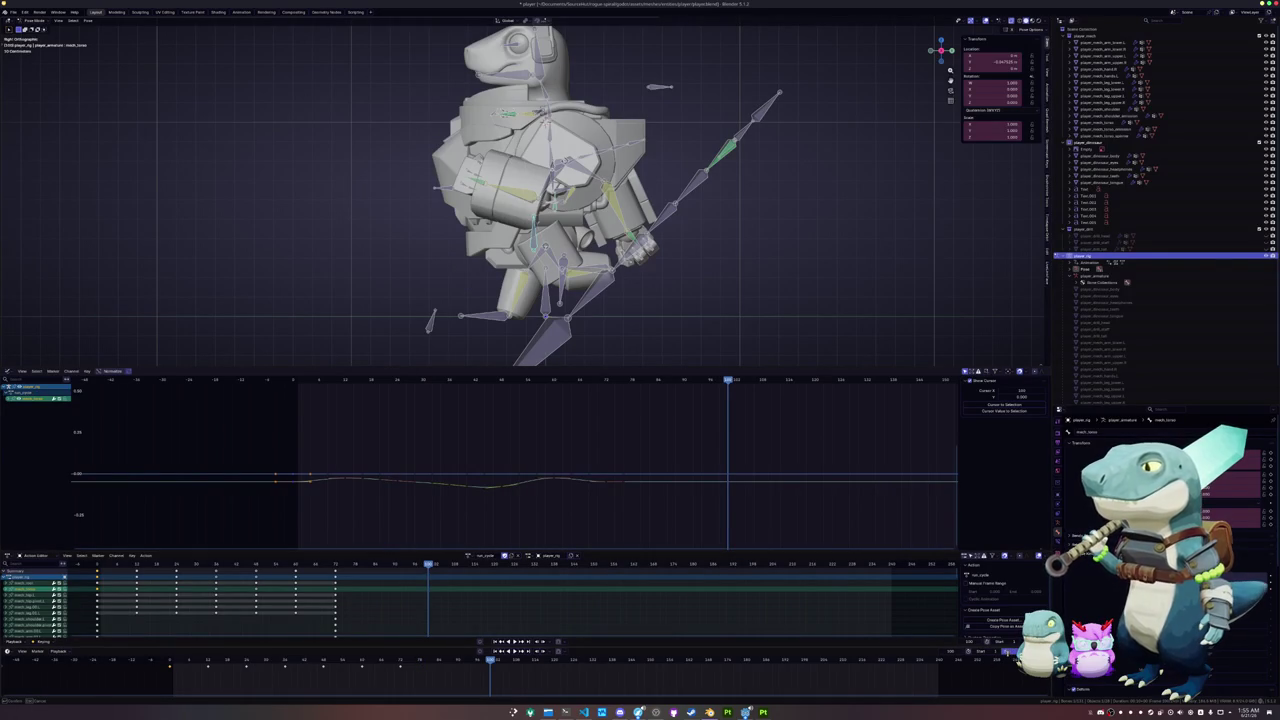
key(Return)
key(space)
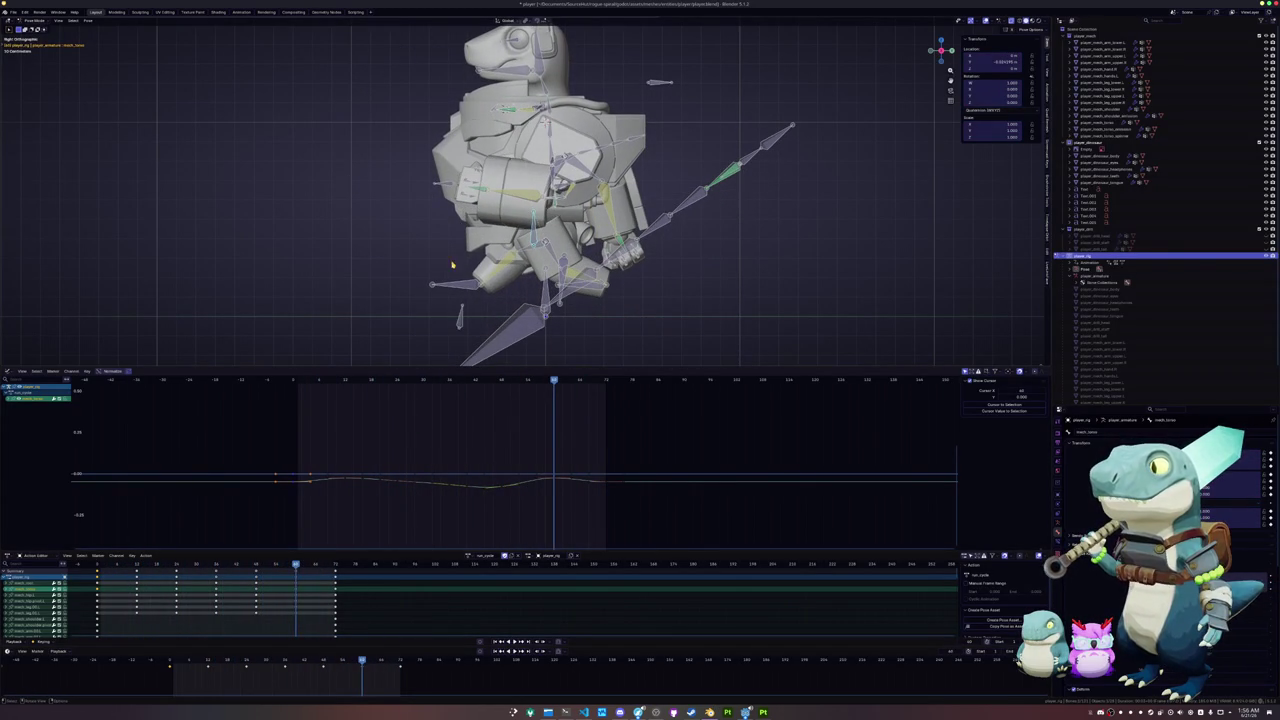
- Move the leg IK target along Z, keyframe it, and scrub to check the motion
click(456, 286)
key(g)
key(z)
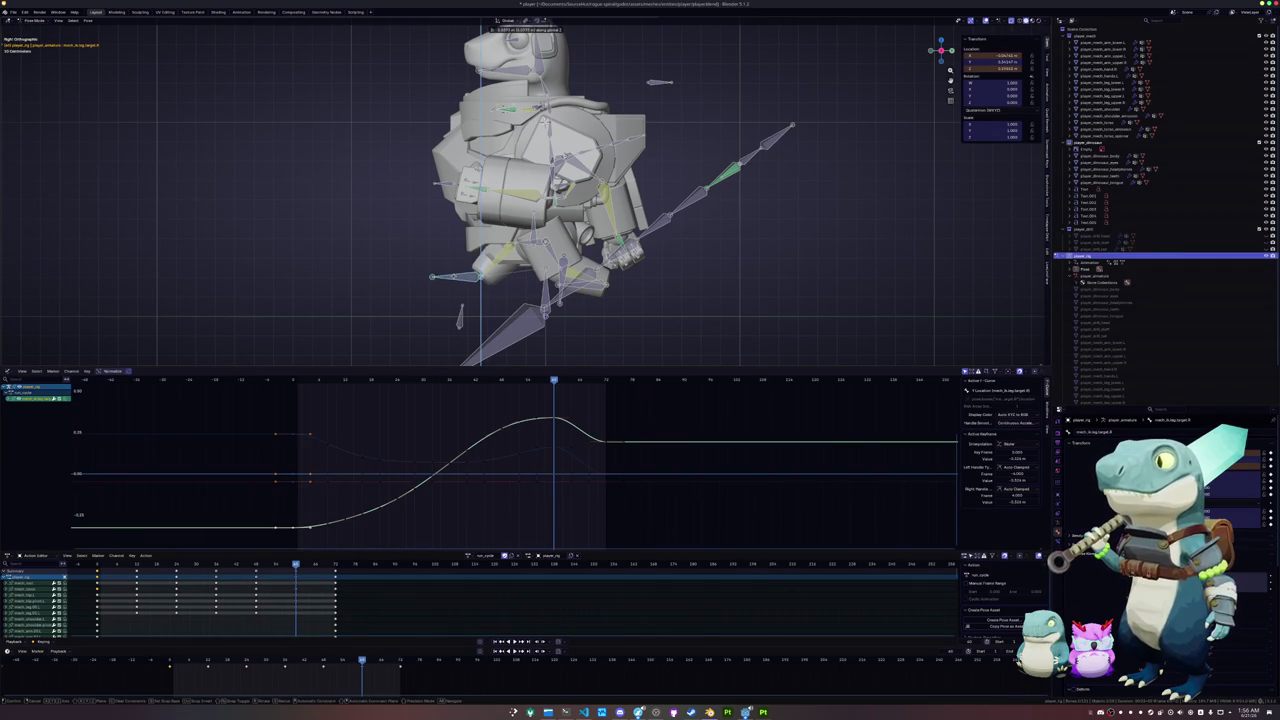
click(455, 280)
key(i)
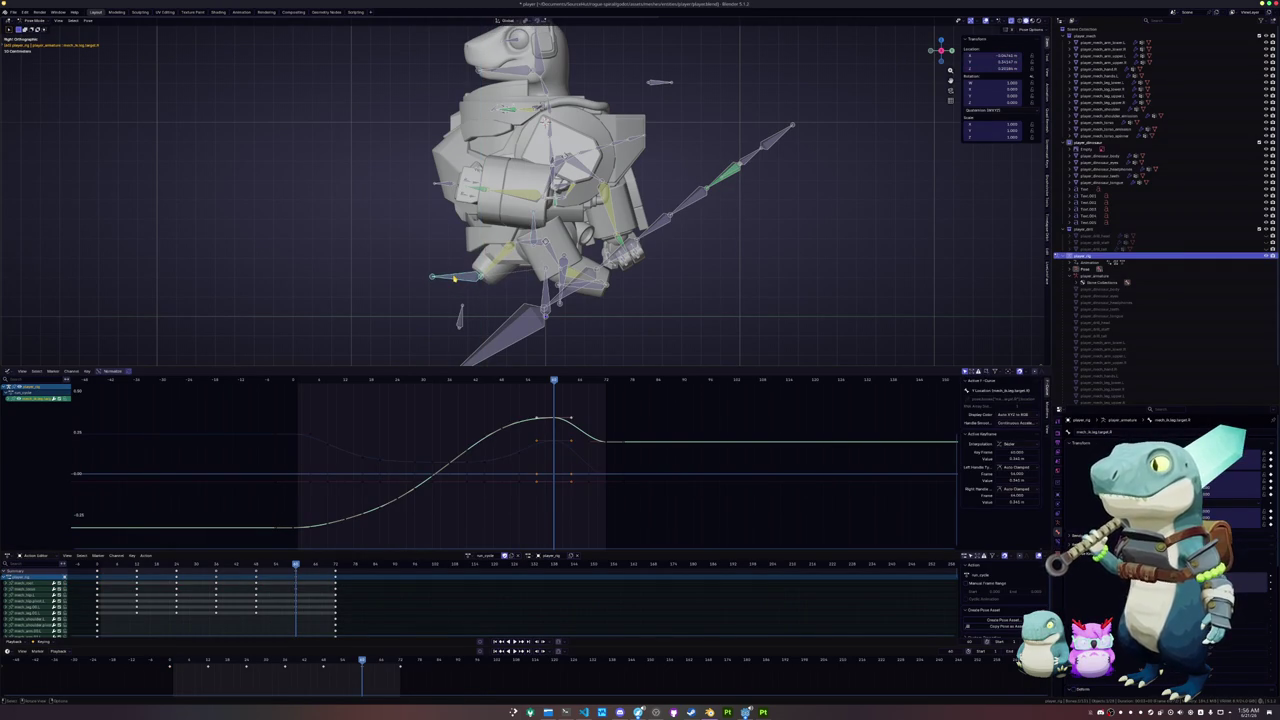
mouse_move(362, 661)
mouse_down()
mouse_move(285, 648)
mouse_move(341, 637)
mouse_move(400, 660)
mouse_up()
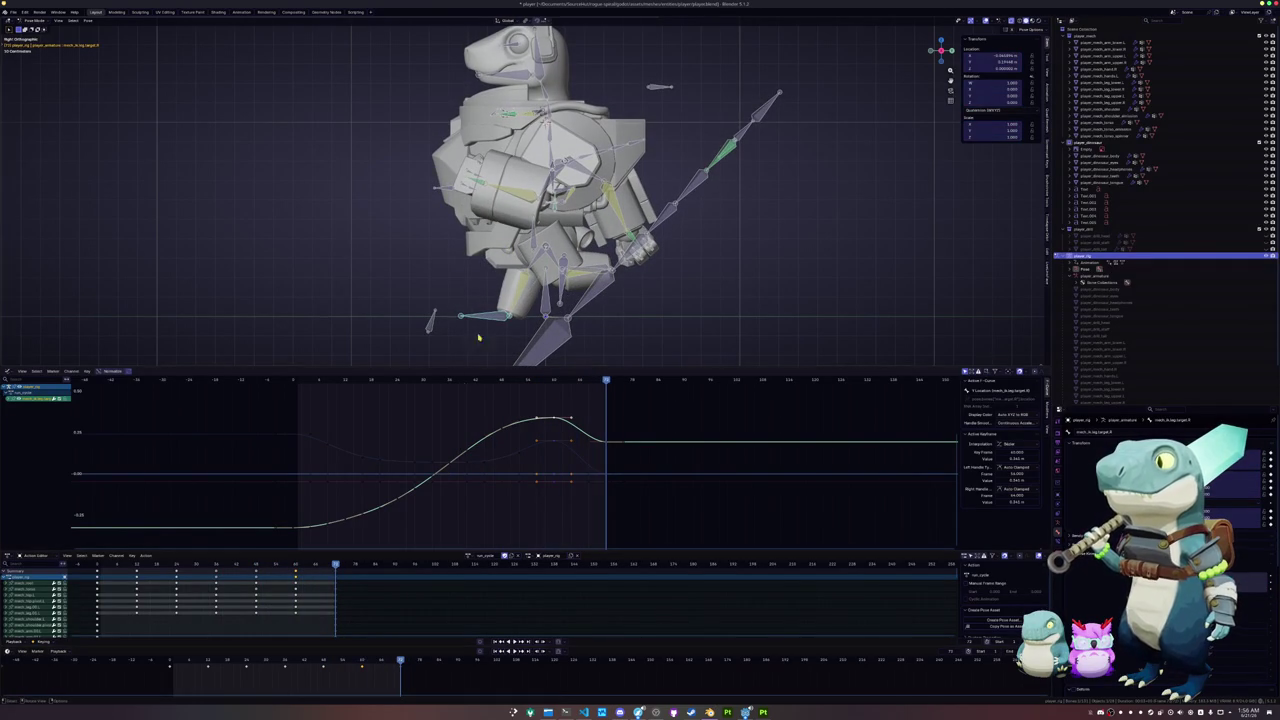
scroll(530, 200, up, 1)
click(540, 244)
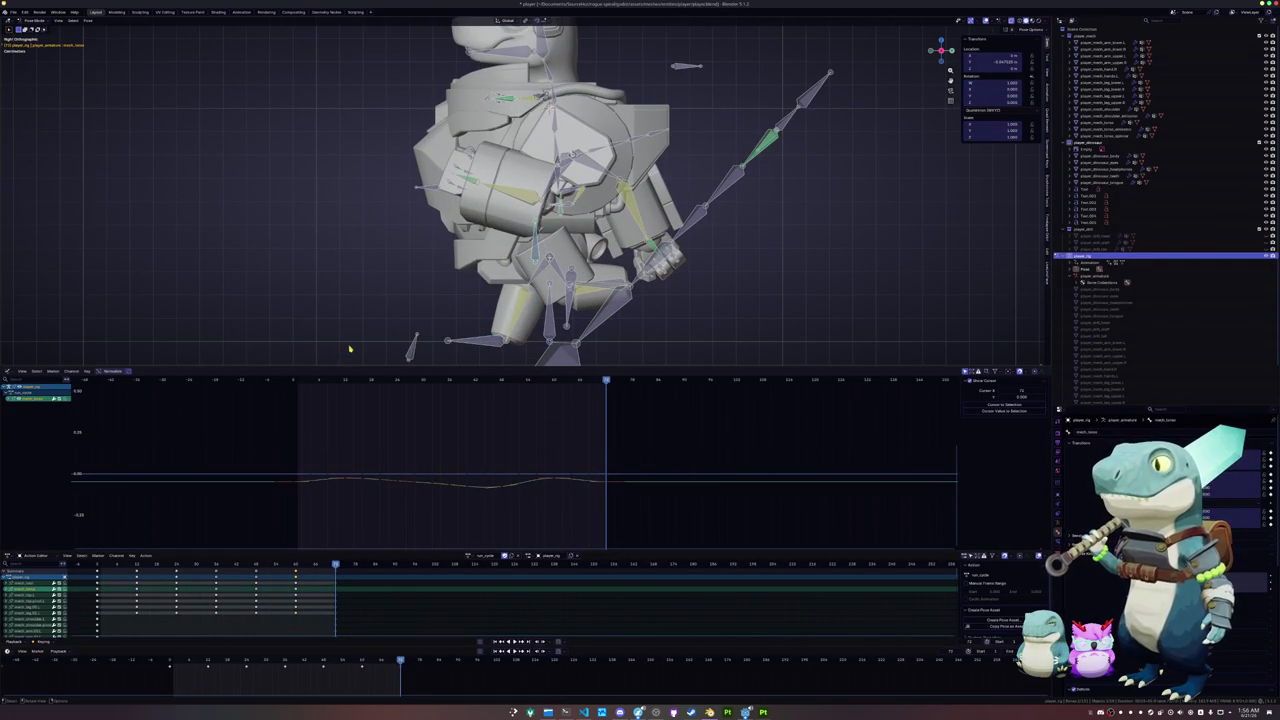
- Lower the selected bones along Z and play the animation to check the motion
drag(172, 663, 208, 660)
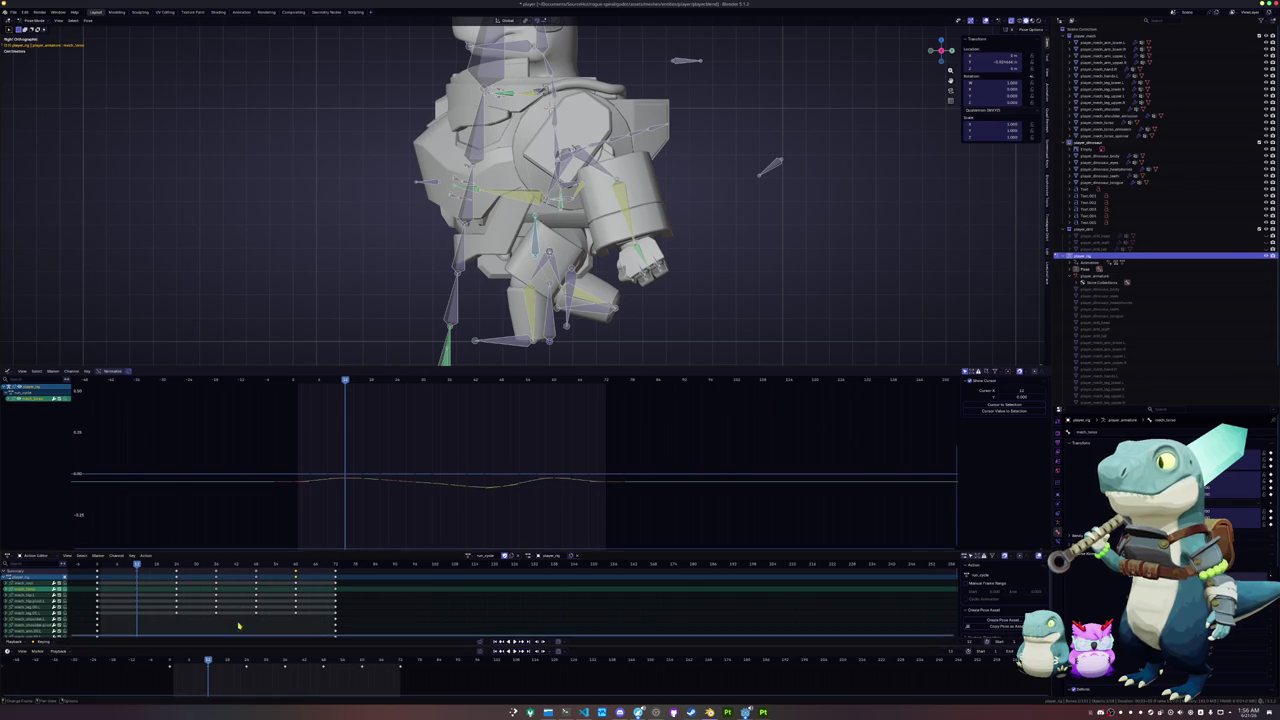
key(g)
key(z)
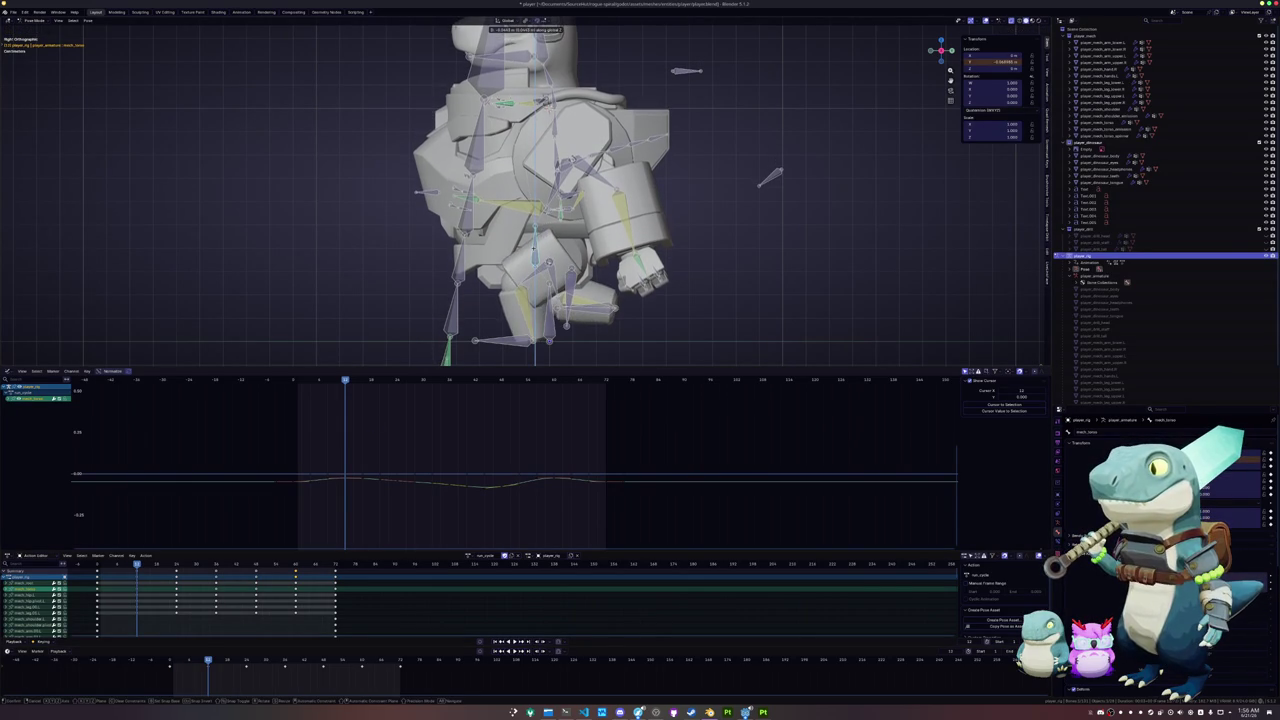
key(Return)
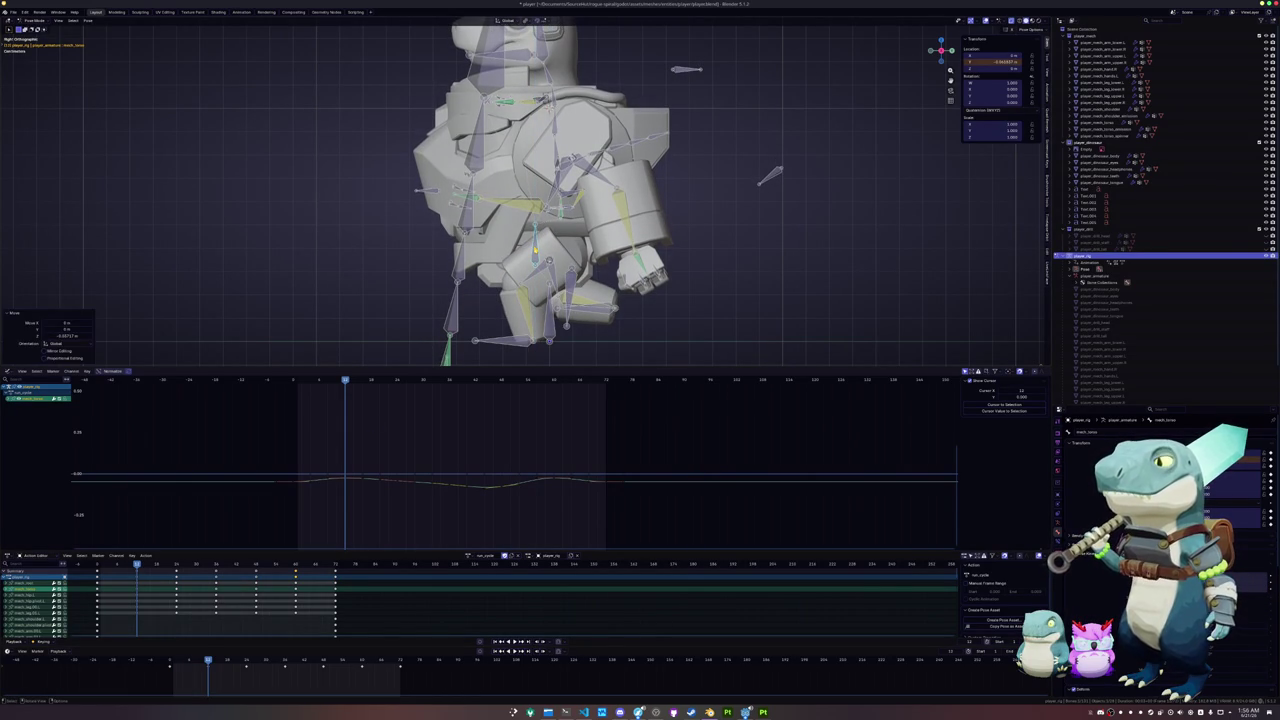
middle_drag(600, 200, 640, 210)
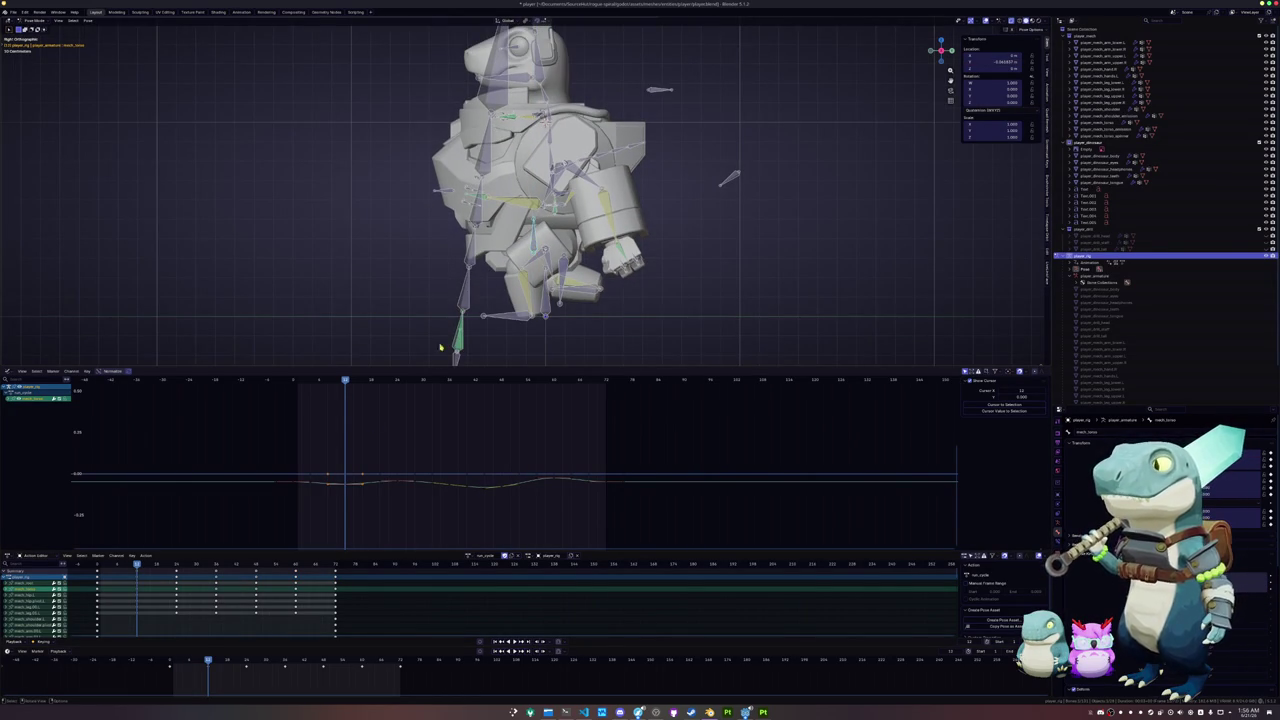
key(space)
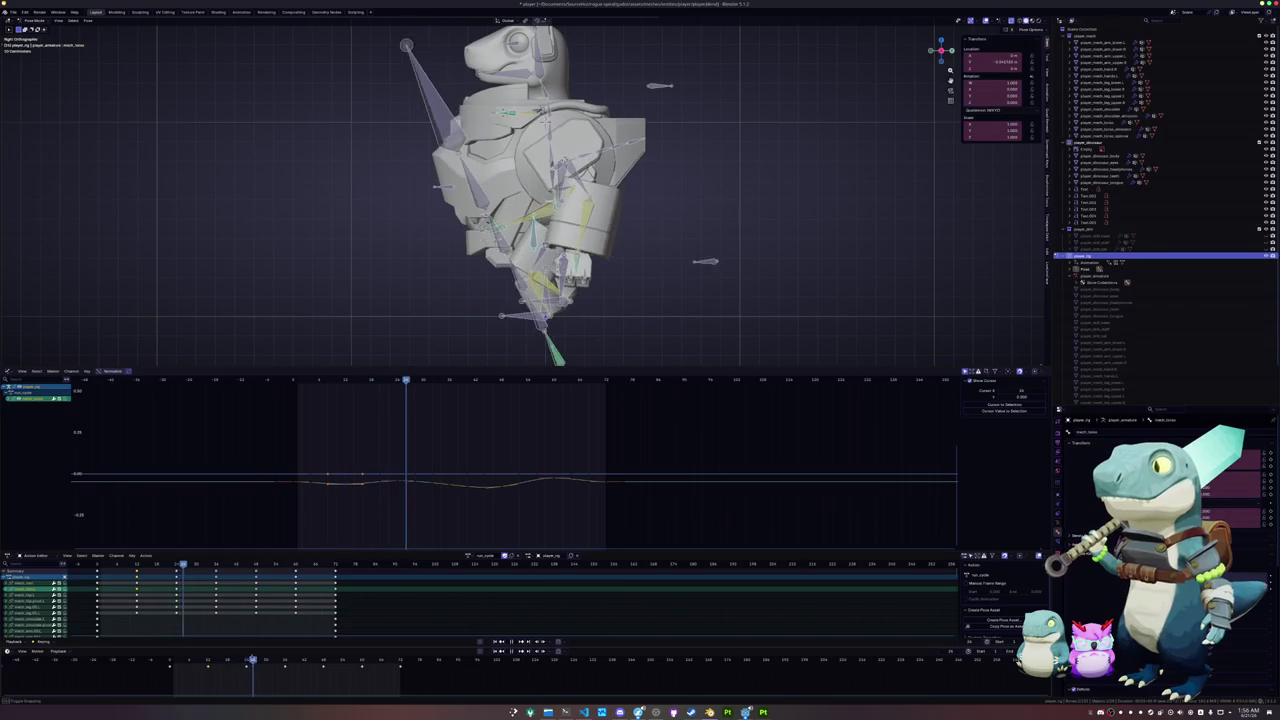
key(Escape)
- Retime two curve keyframes in the Graph Editor, shifting the second one earlier in time
click(399, 484)
key(g)
click(432, 488)
key(alt+a)
click(447, 488)
key(g)
click(414, 490)
key(g)
click(381, 489)
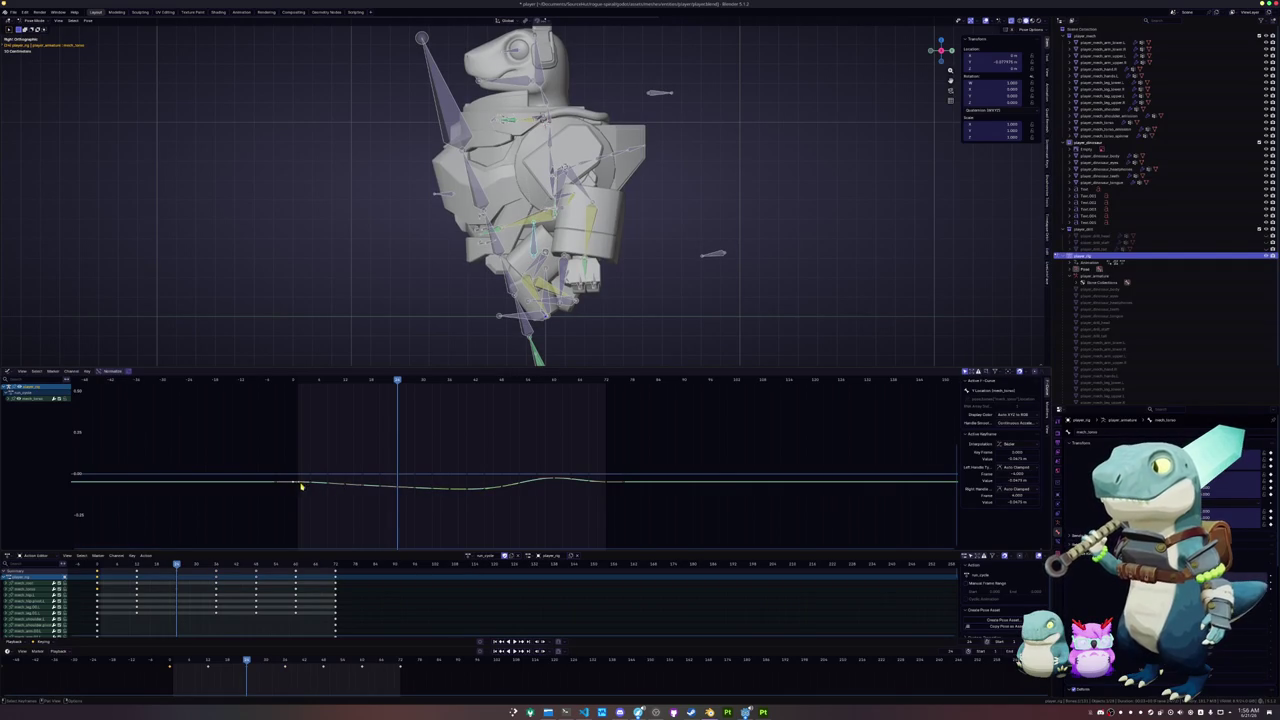
- Reposition one more keyframe and replay the animation from the start frame
click(345, 488)
key(g)
click(345, 486)
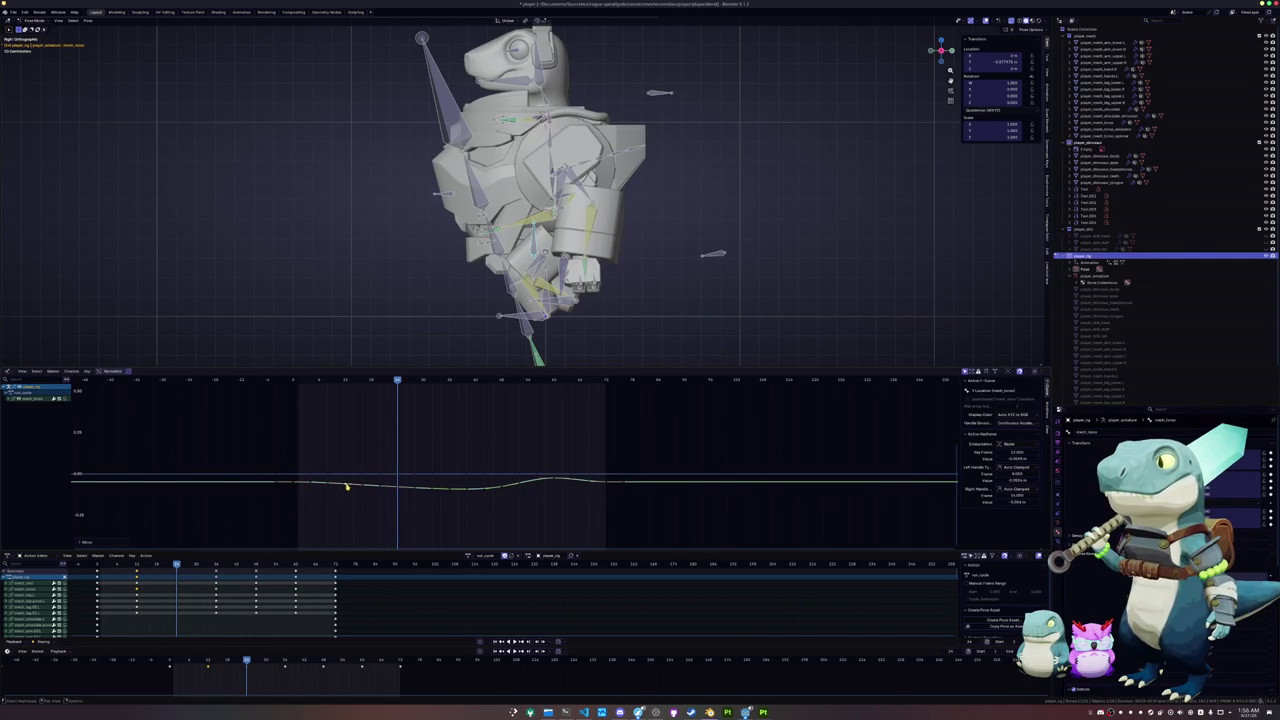
key(shift+Left)
key(space)
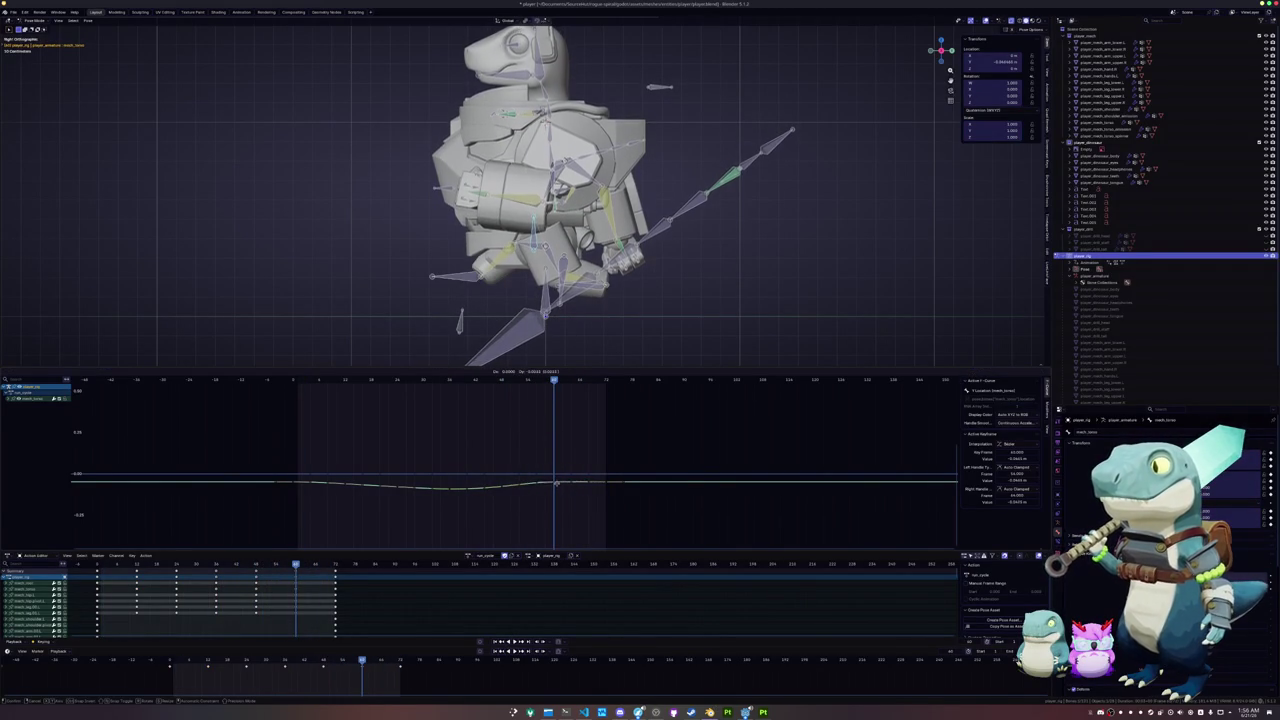
- Move the bone near the hand, play the result, and scrub back near the start
click(577, 293)
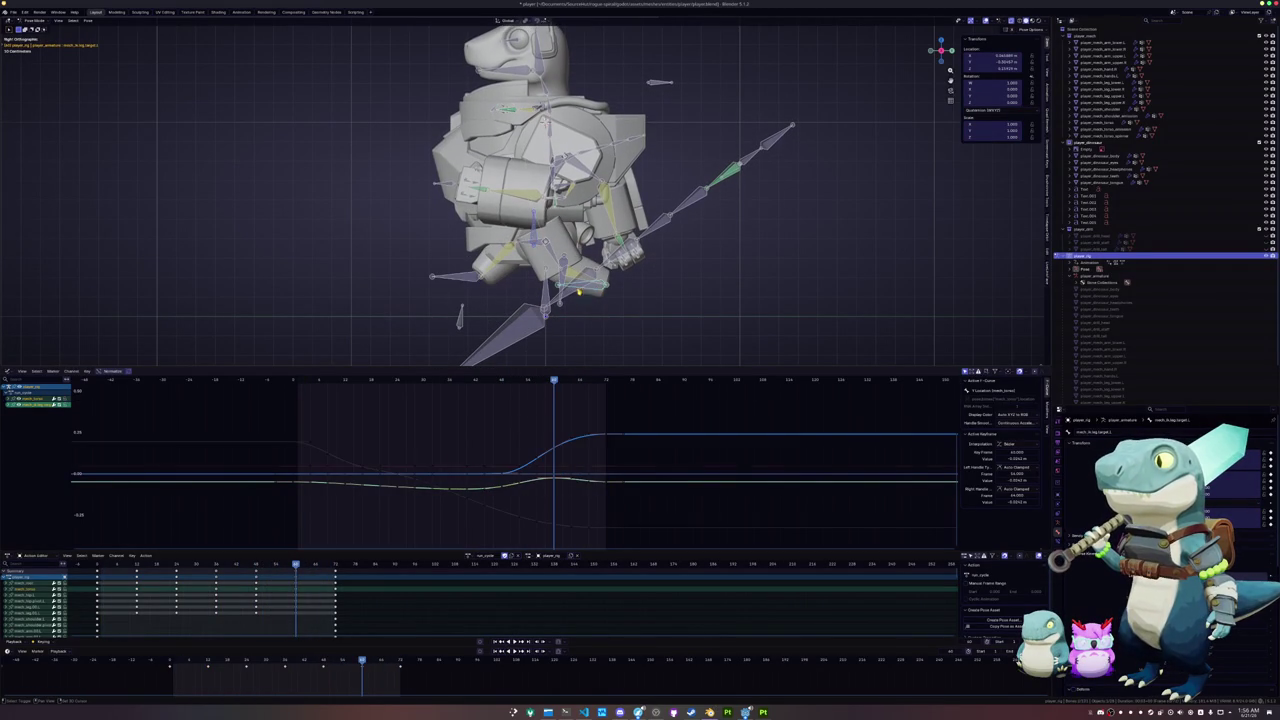
key(g)
click(456, 285)
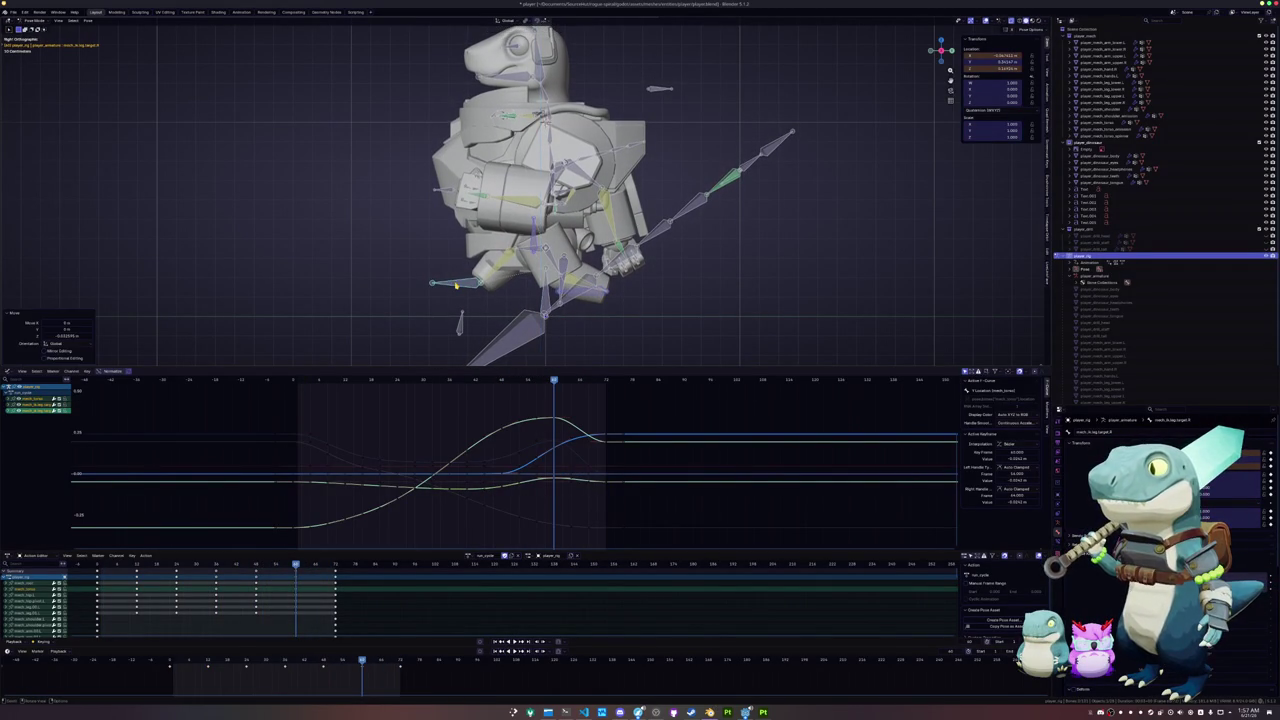
key(space)
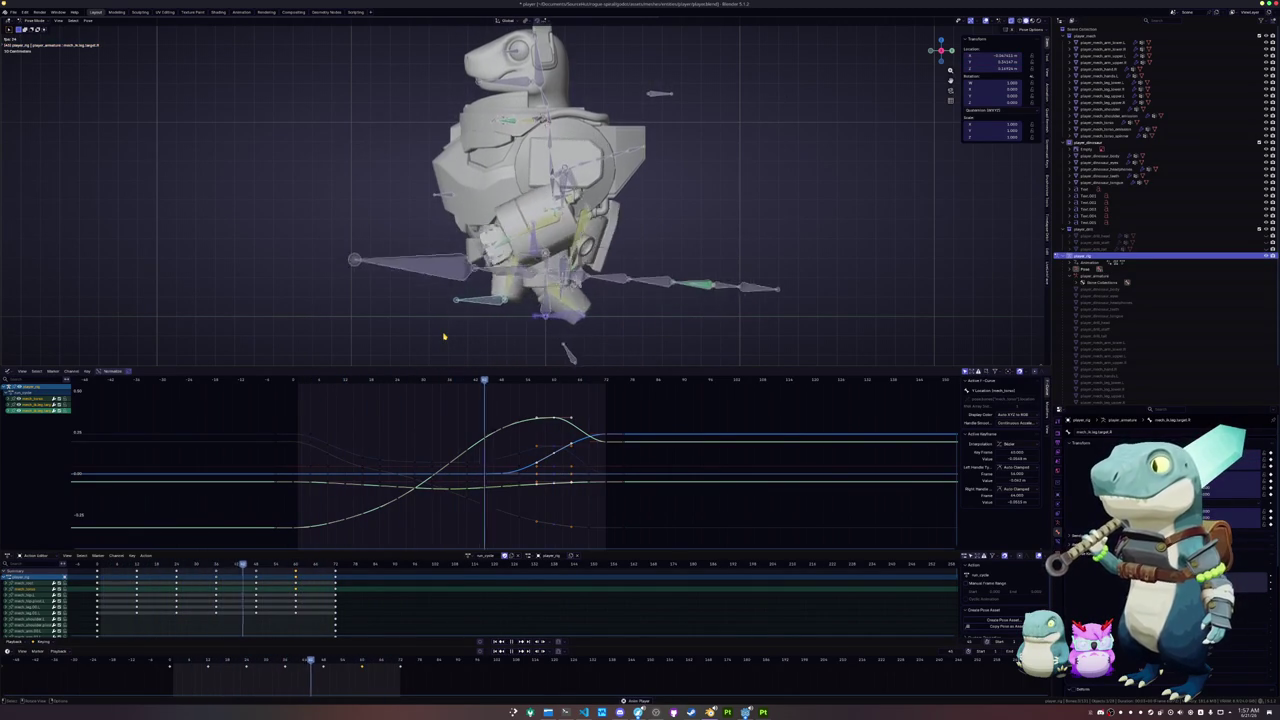
key(Escape)
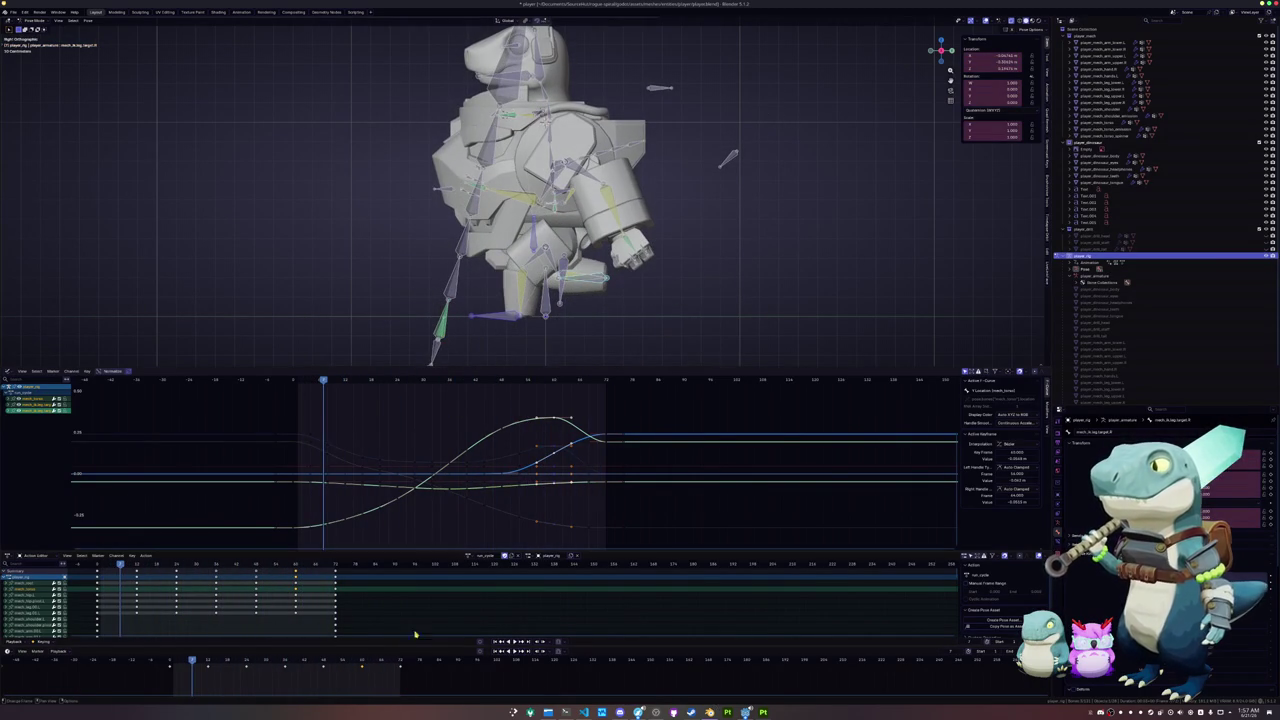
mouse_move(363, 662)
mouse_down()
mouse_move(395, 661)
mouse_move(171, 661)
mouse_move(400, 661)
mouse_move(169, 661)
mouse_up()
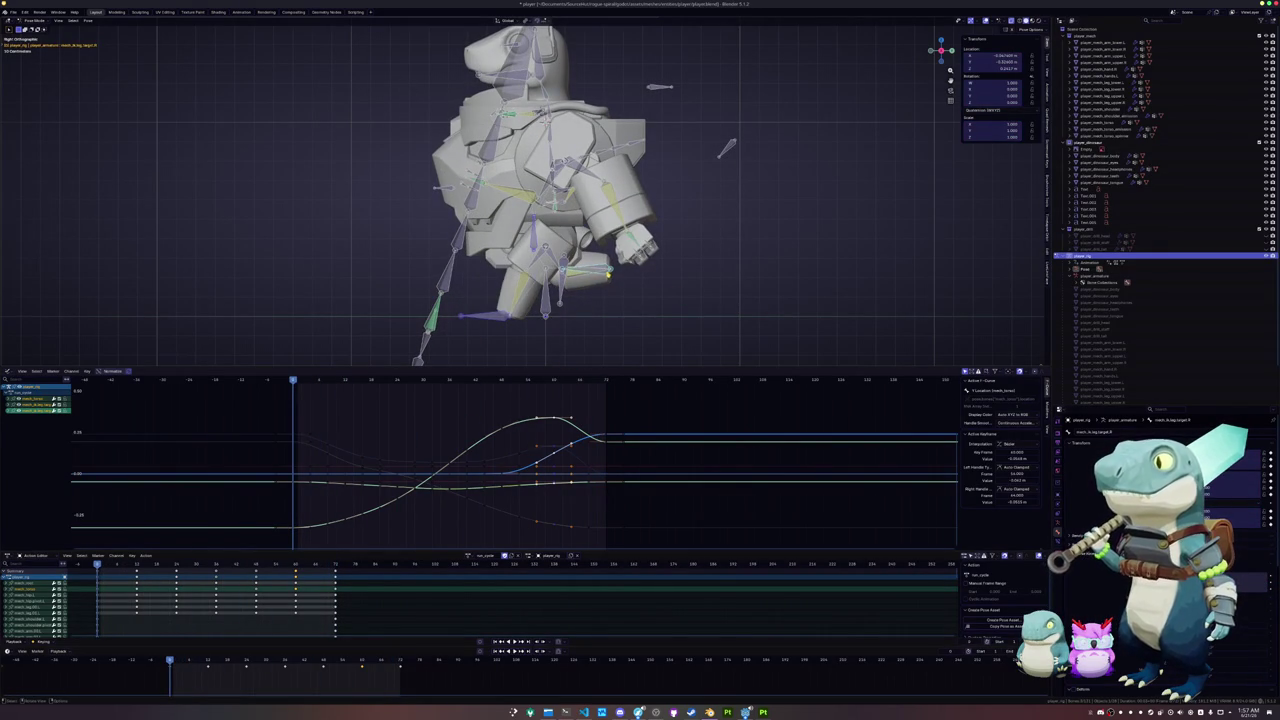
- Reposition and keyframe the leg target near the start, then paste its pose mirrored at the final frame
scroll(540, 190, up, 2)
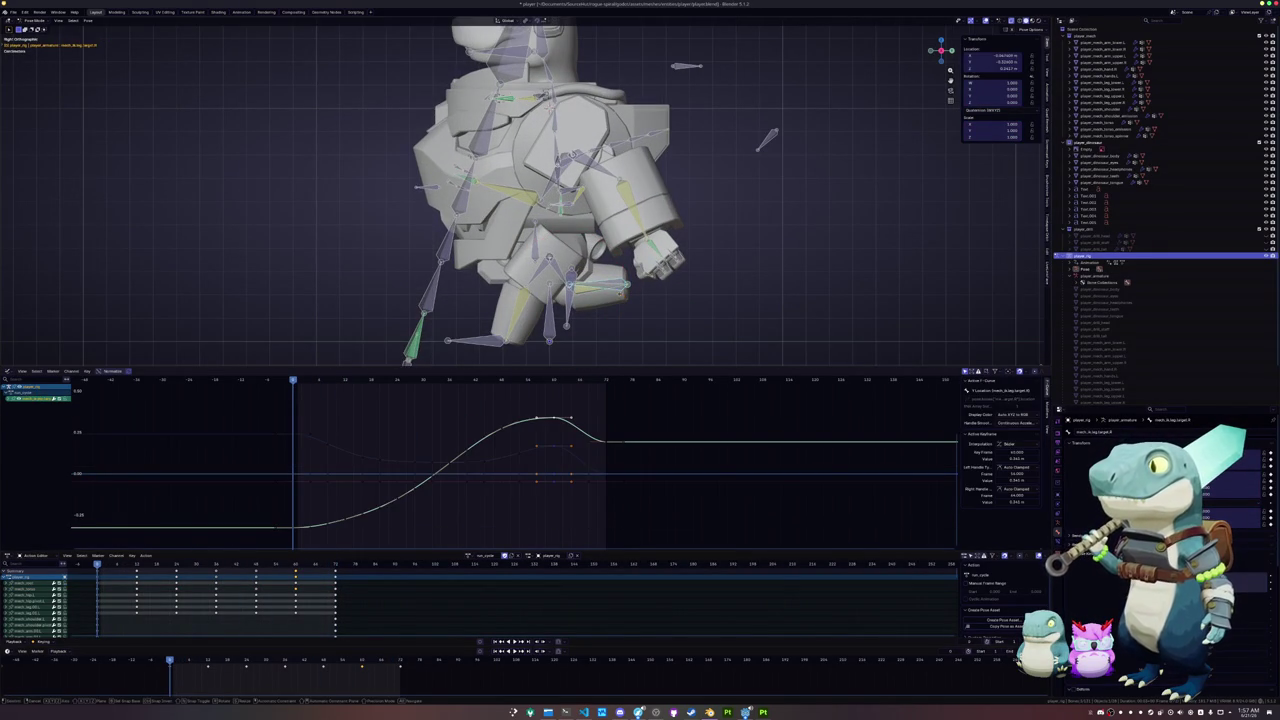
key(g)
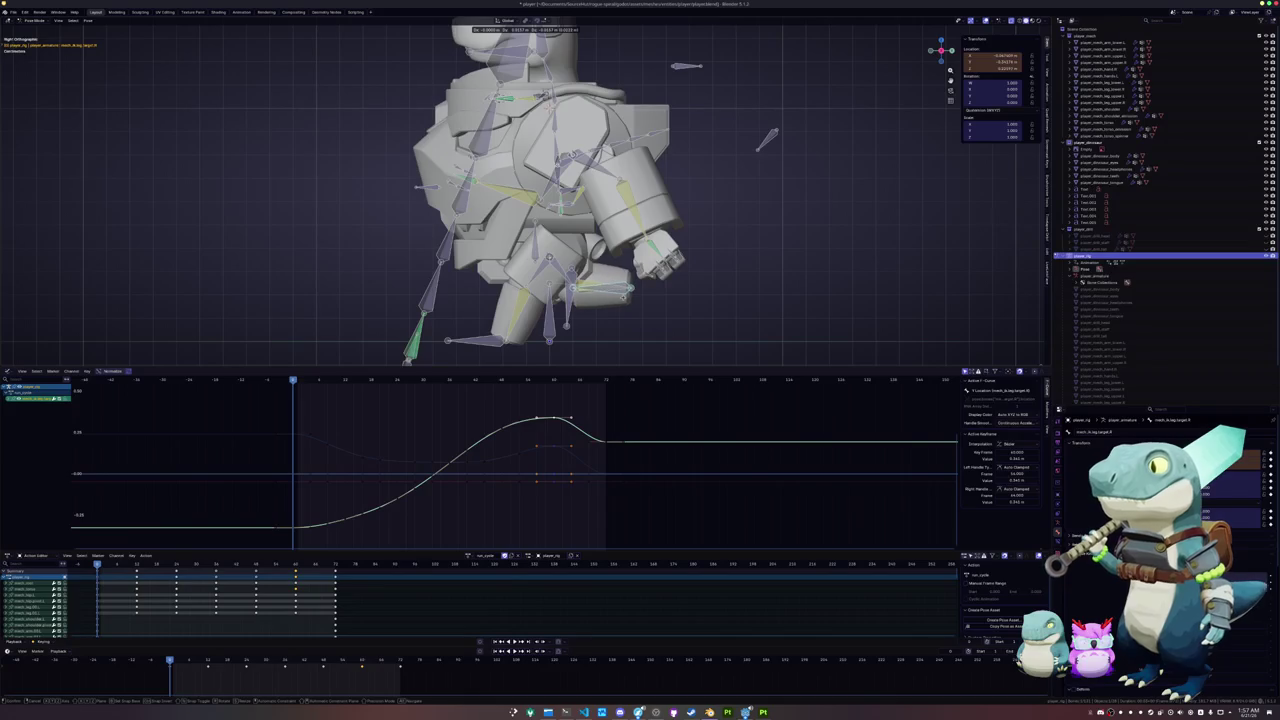
click(626, 297)
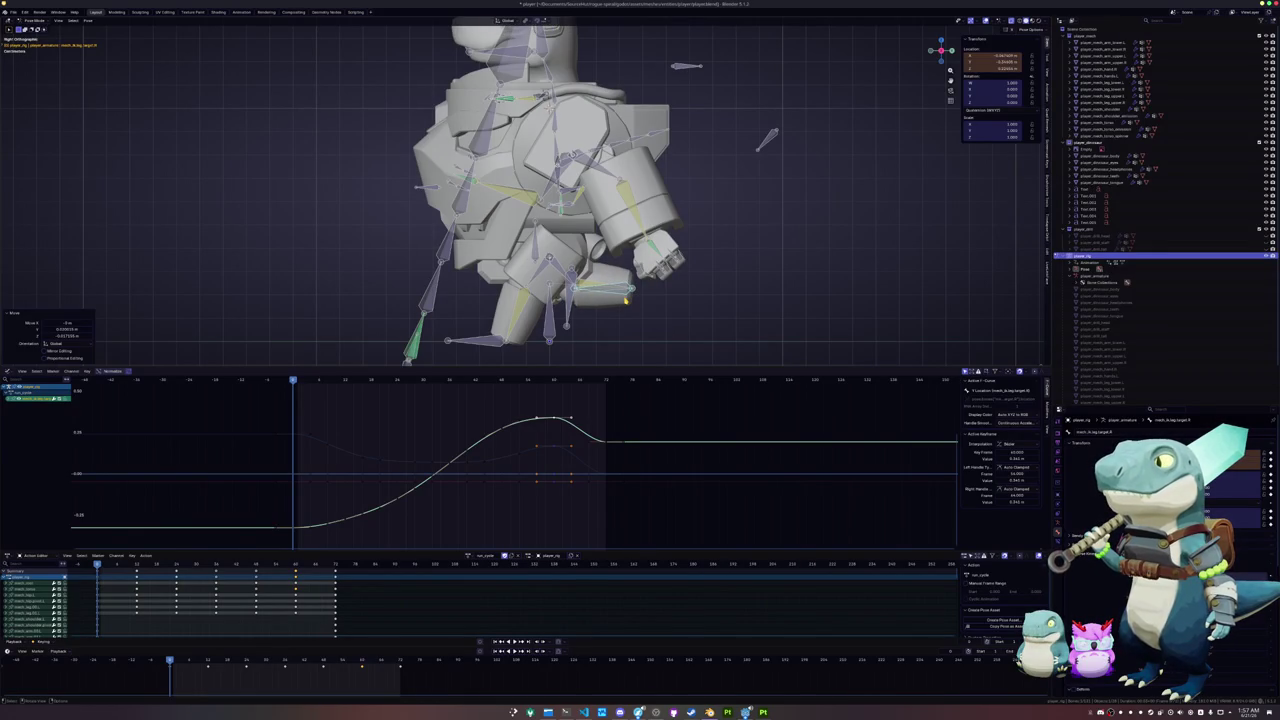
key(i)
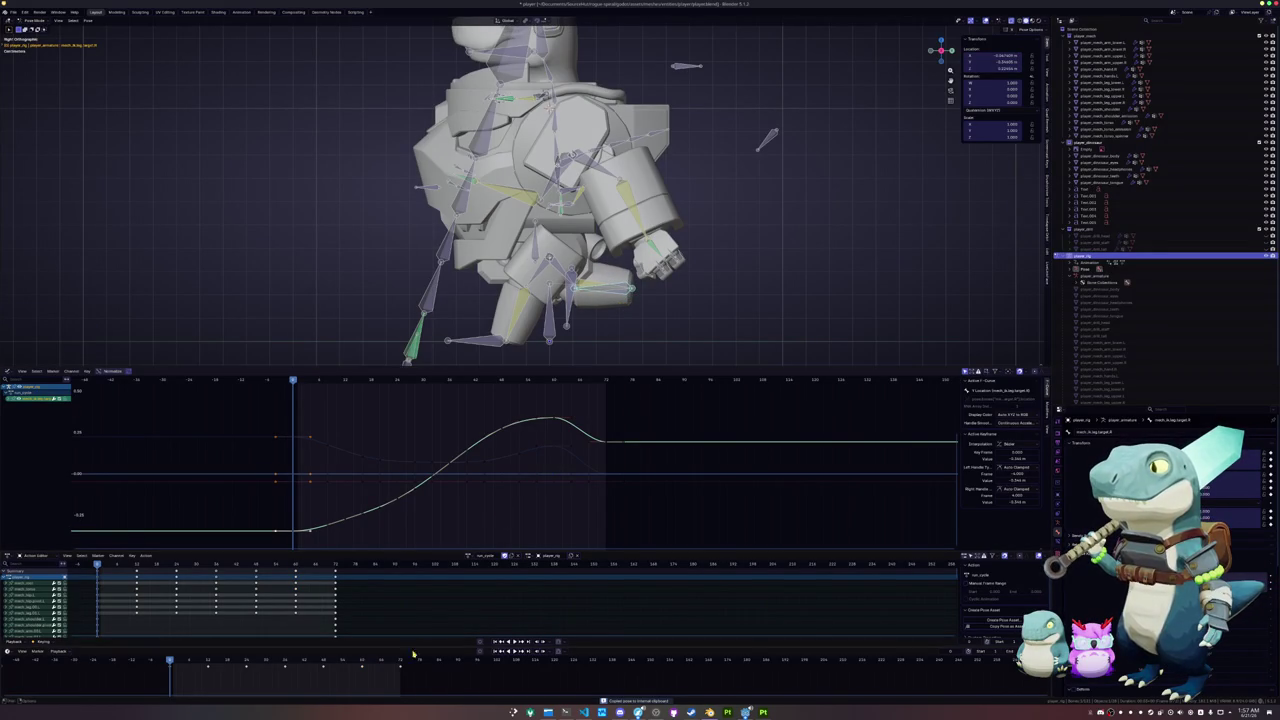
click(401, 663)
key(ctrl+shift+v)
- Select the IK target's keyframe near frame 72 and play the animation to review it
click(605, 297)
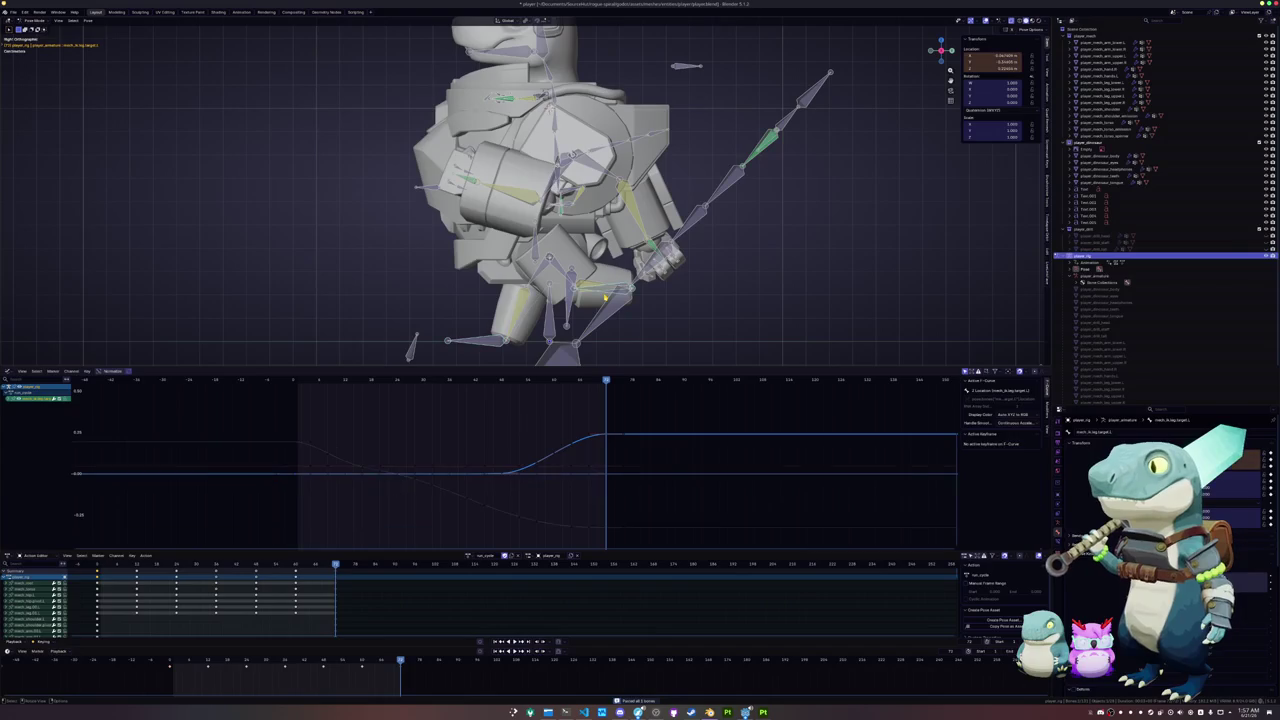
click(590, 438)
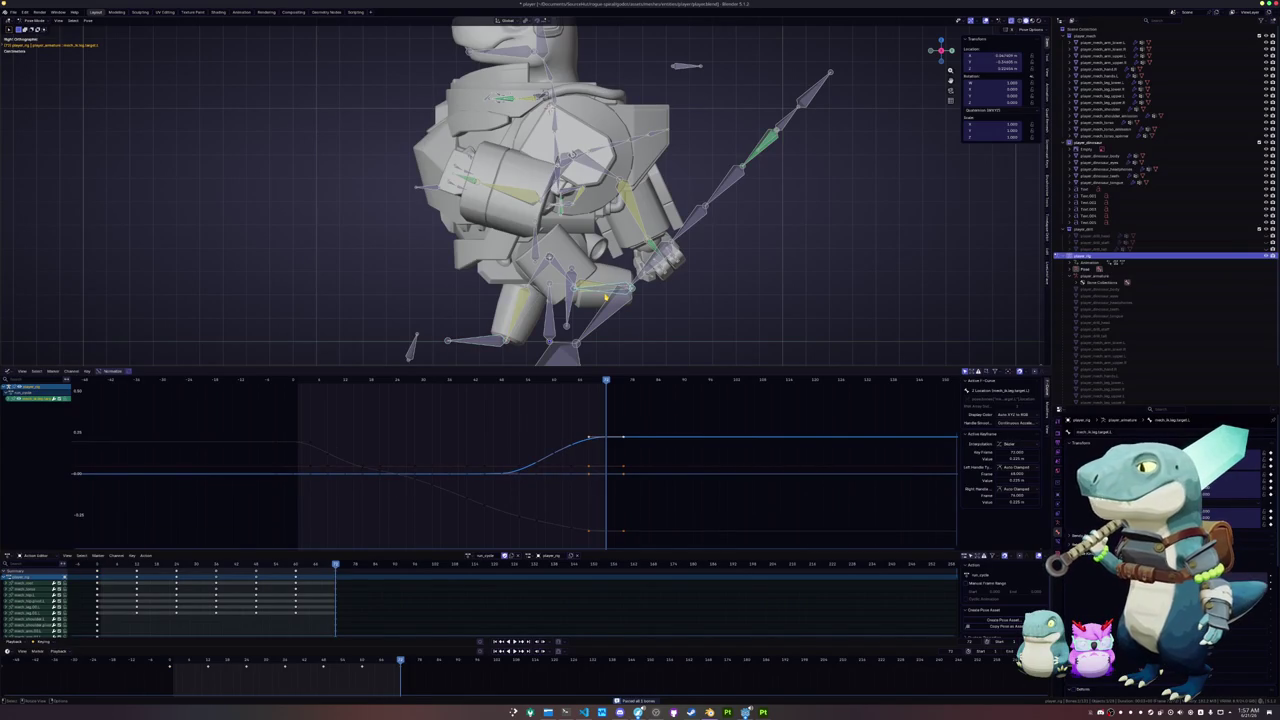
key(space)
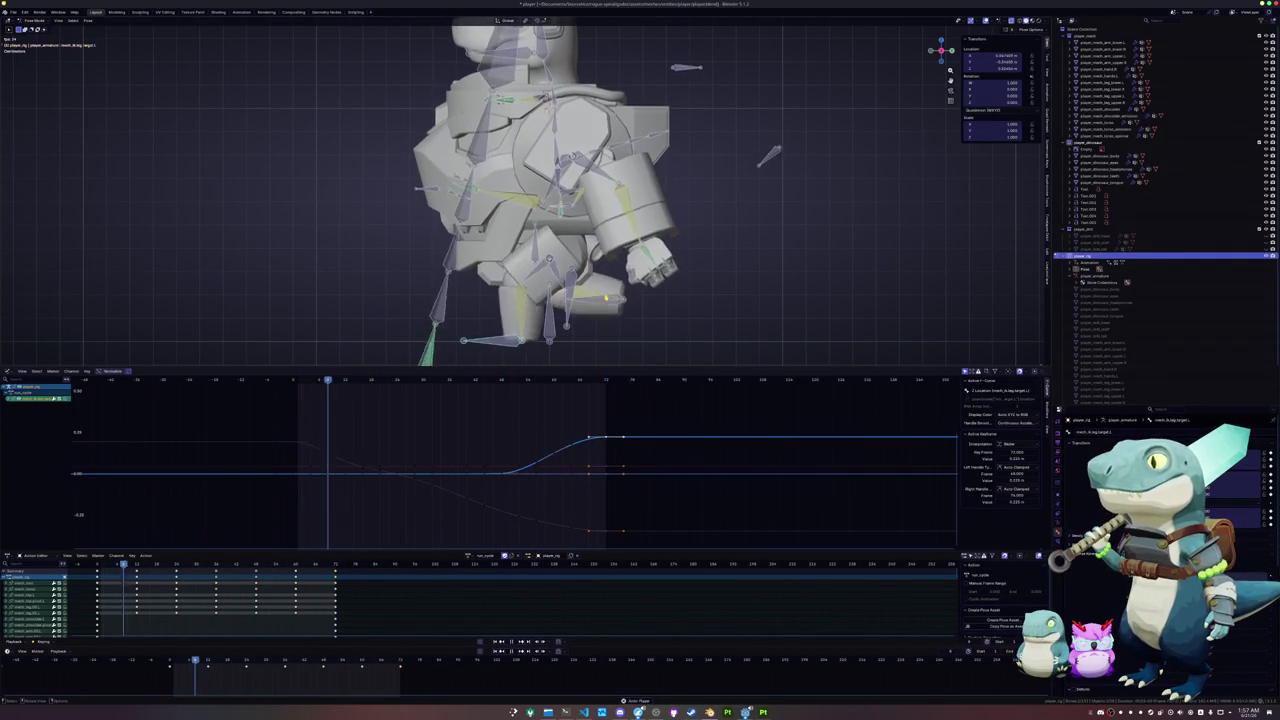
key(space)
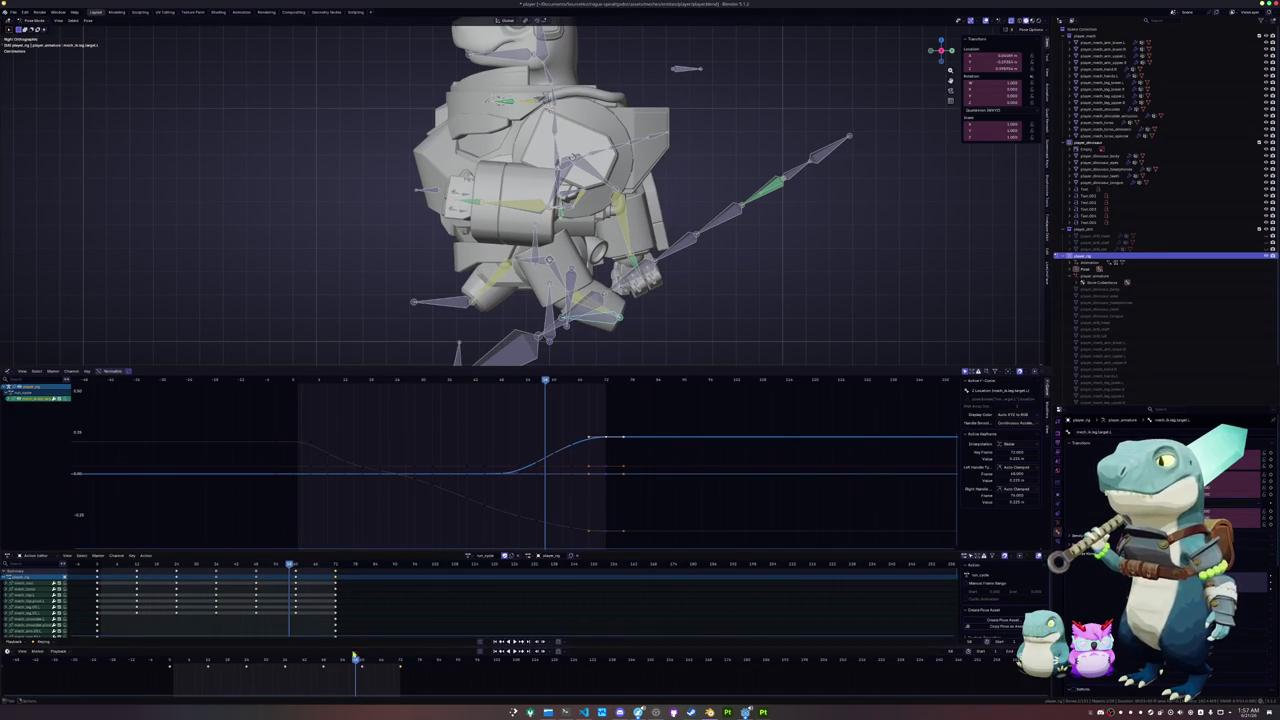
- At an earlier keyframe, nudge the IK target bone and key its new pose
key(Down)
key(space)
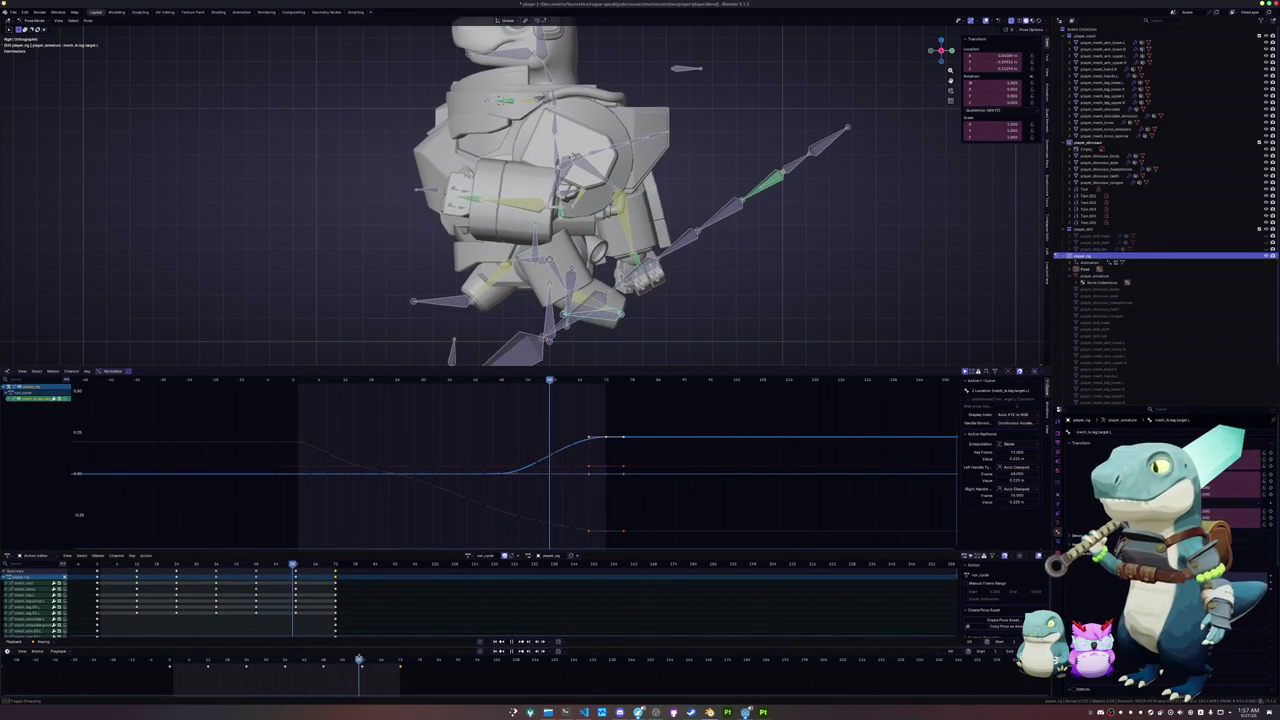
key(Down)
key(Down)
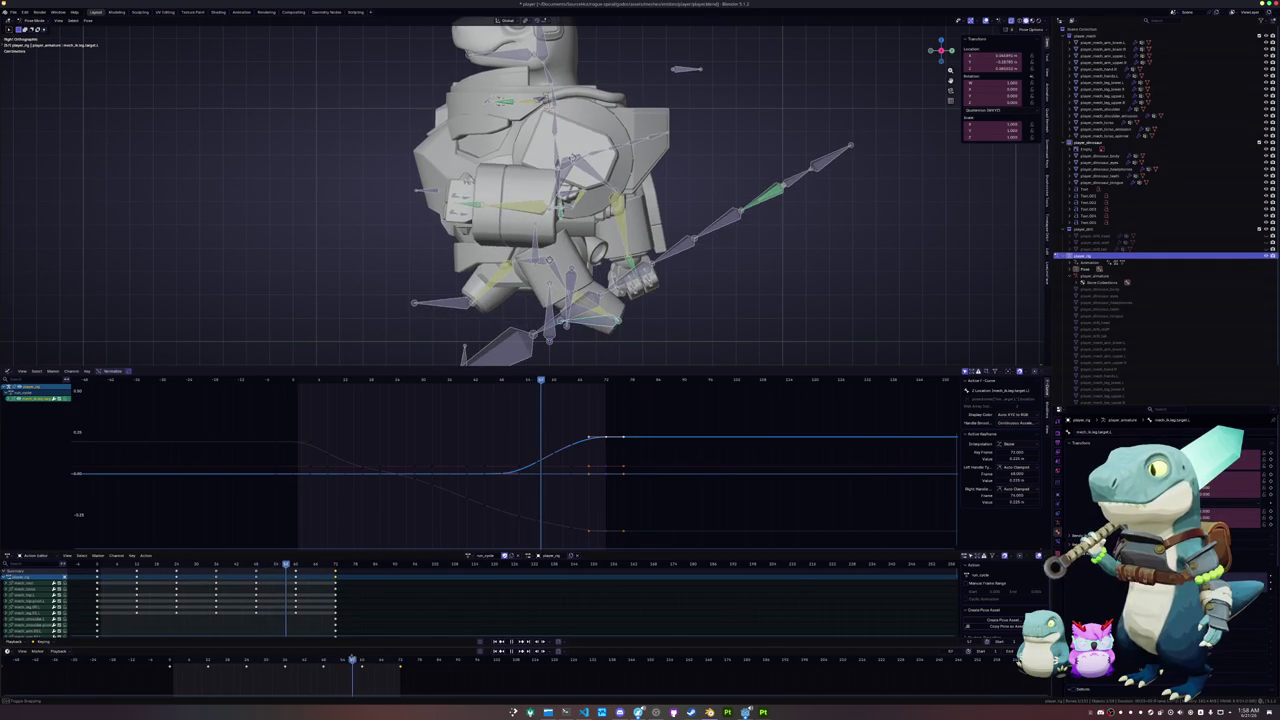
key(Down)
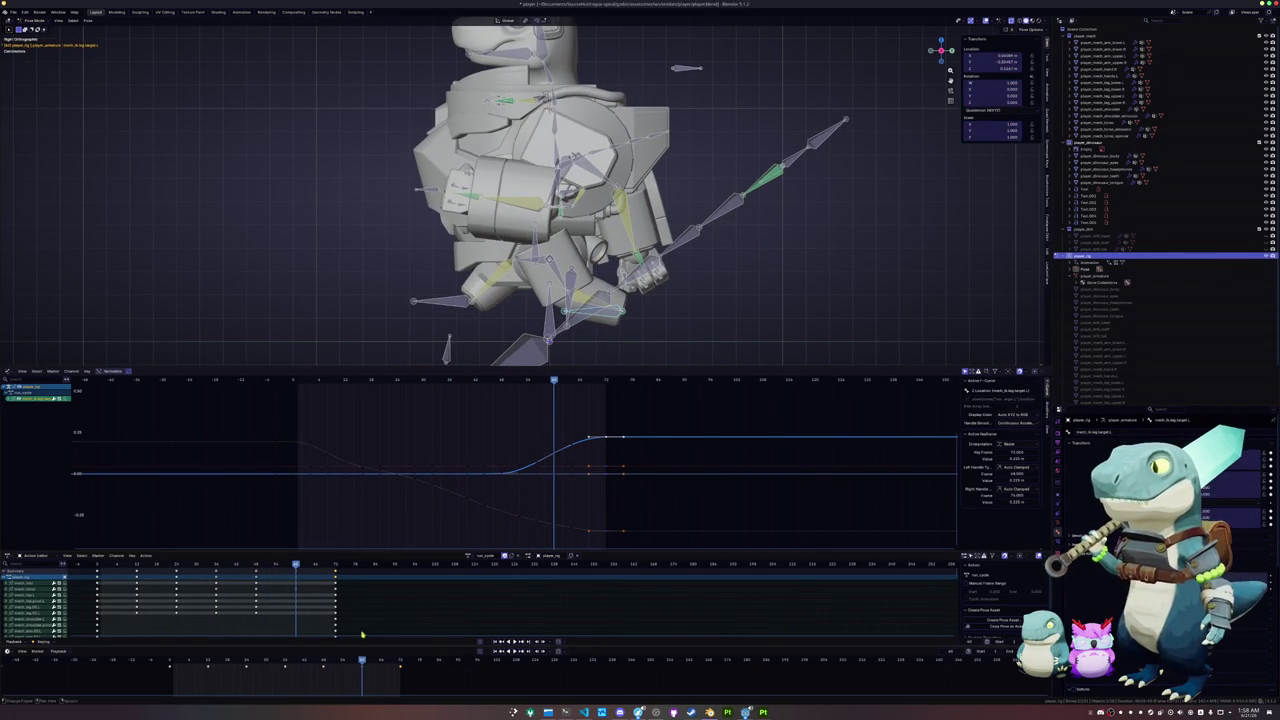
key(g)
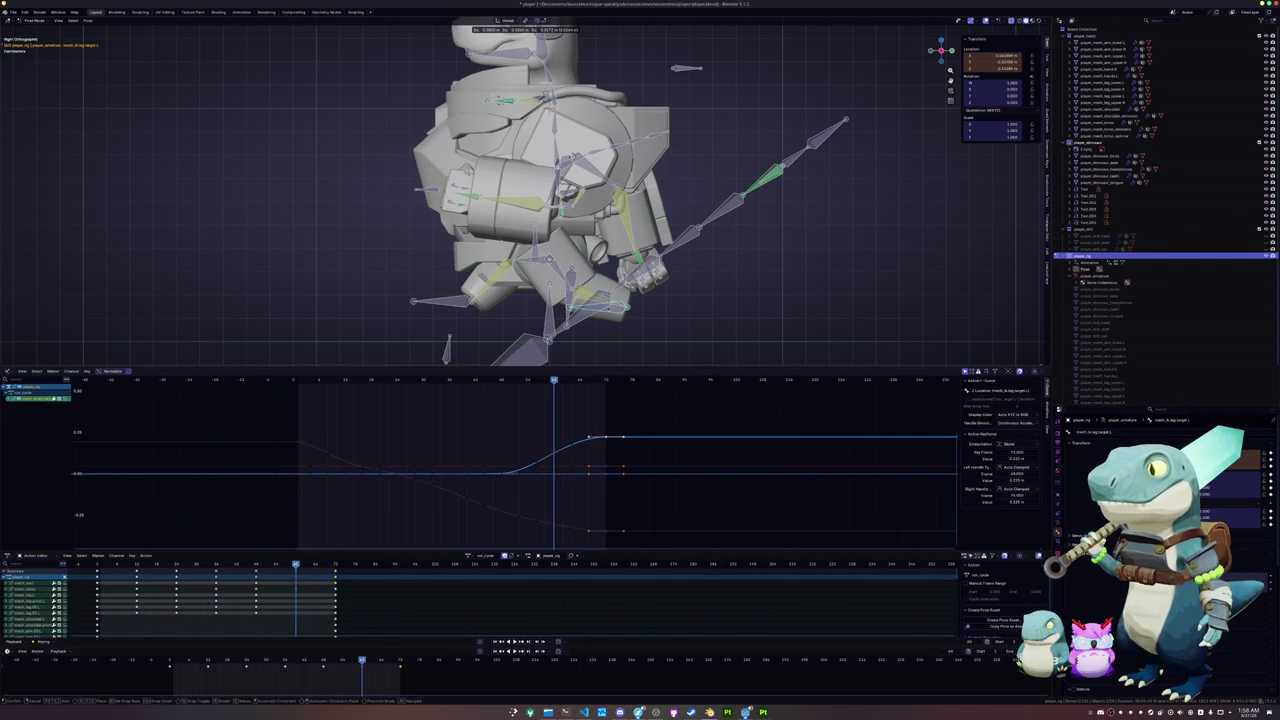
click(610, 311)
key(i)
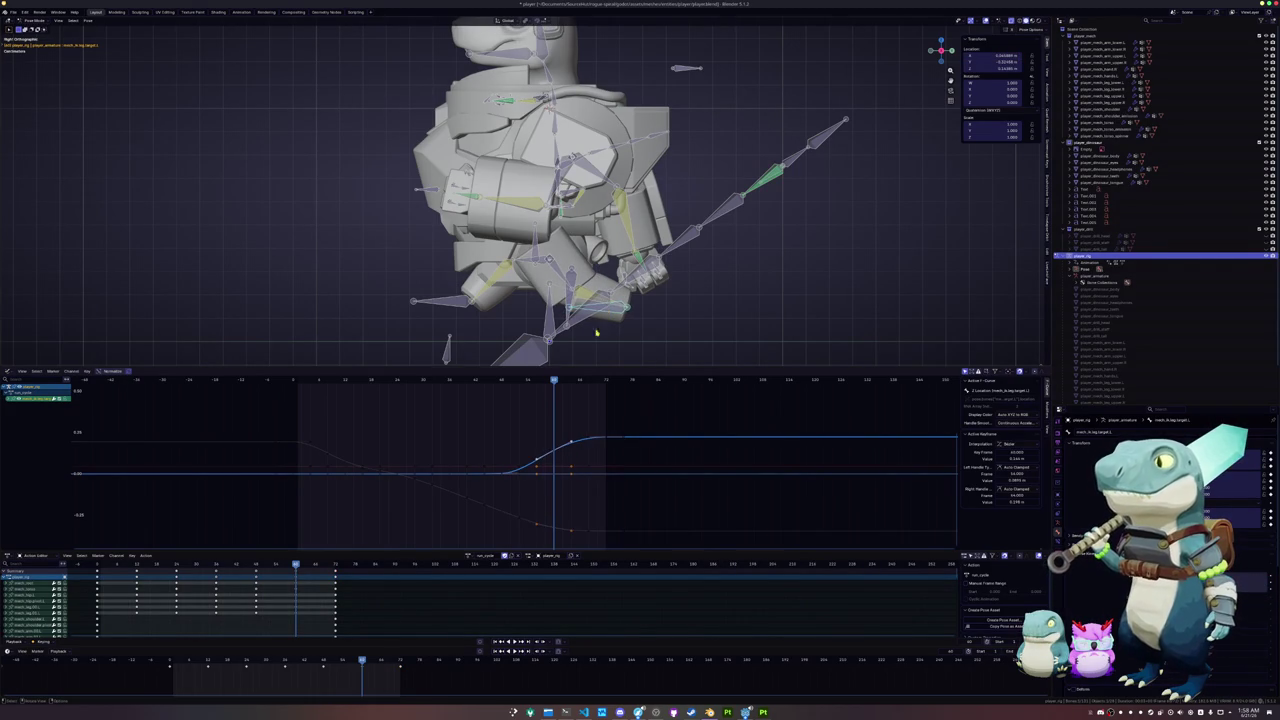
- At the next keyframe, shift the target bone along Y and key its location
key(Up)
key(g)
key(y)
click(732, 274)
key(g)
click(734, 274)
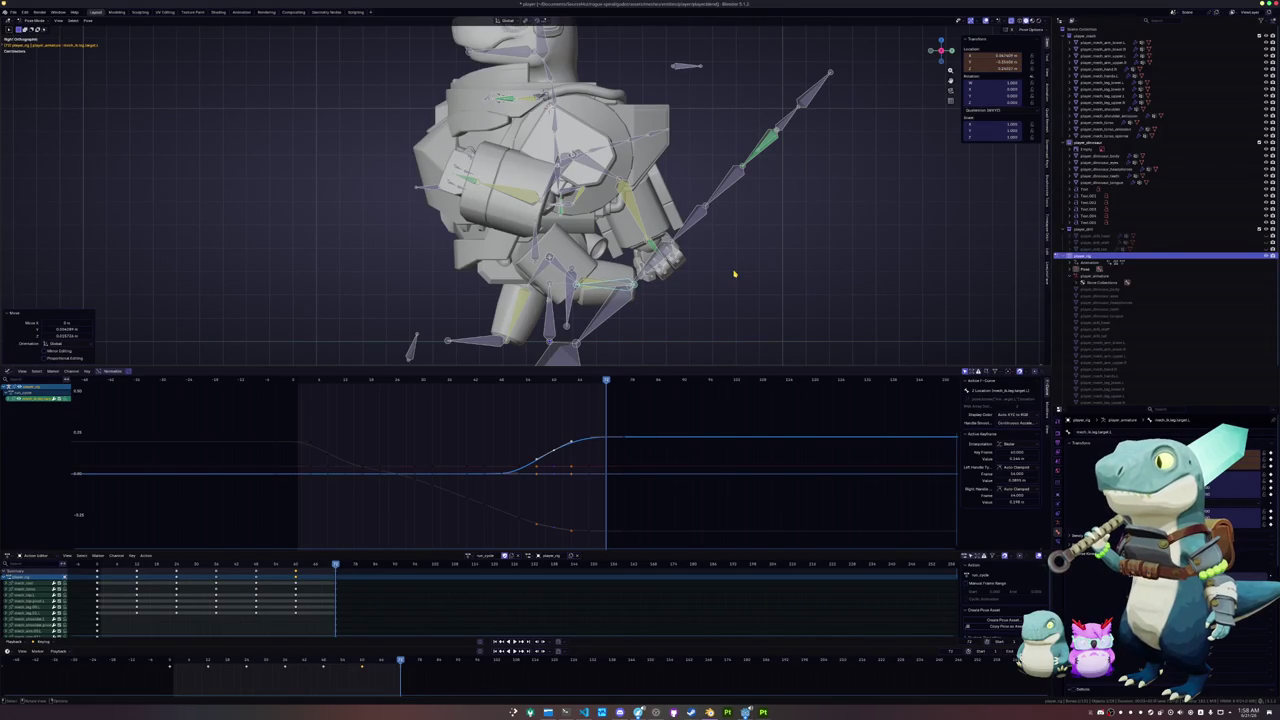
key(g)
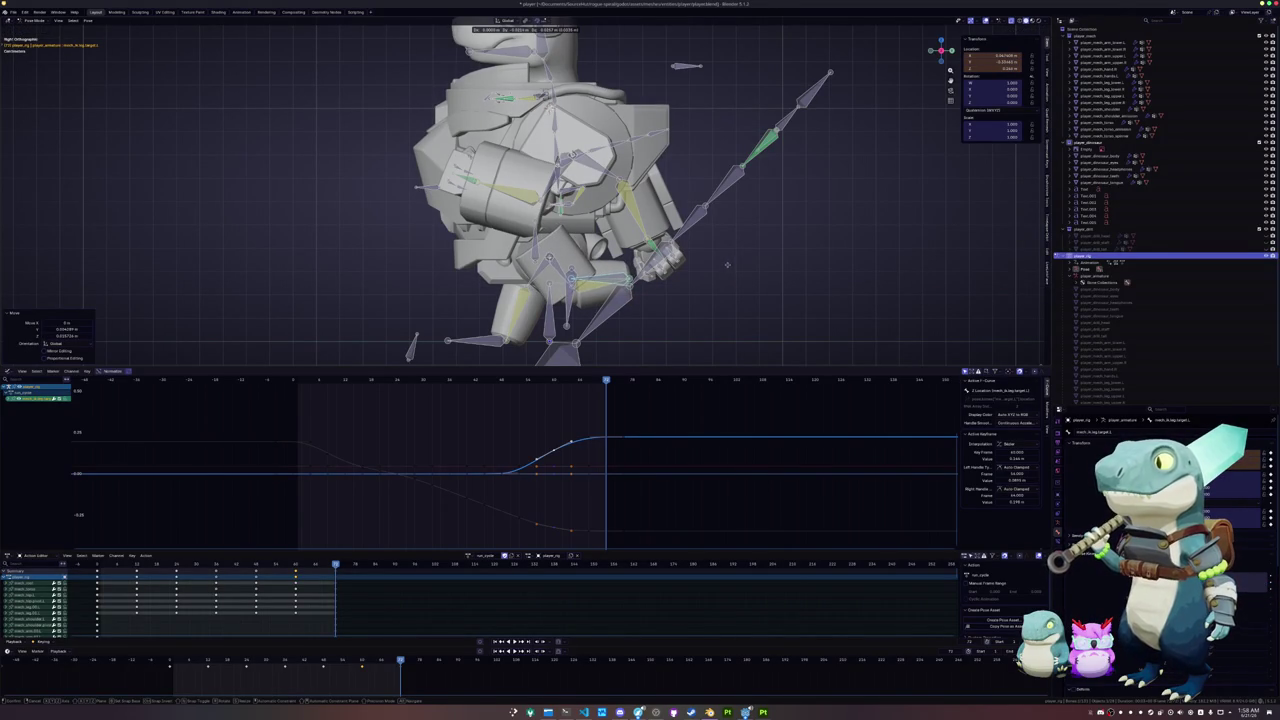
click(728, 266)
key(i)
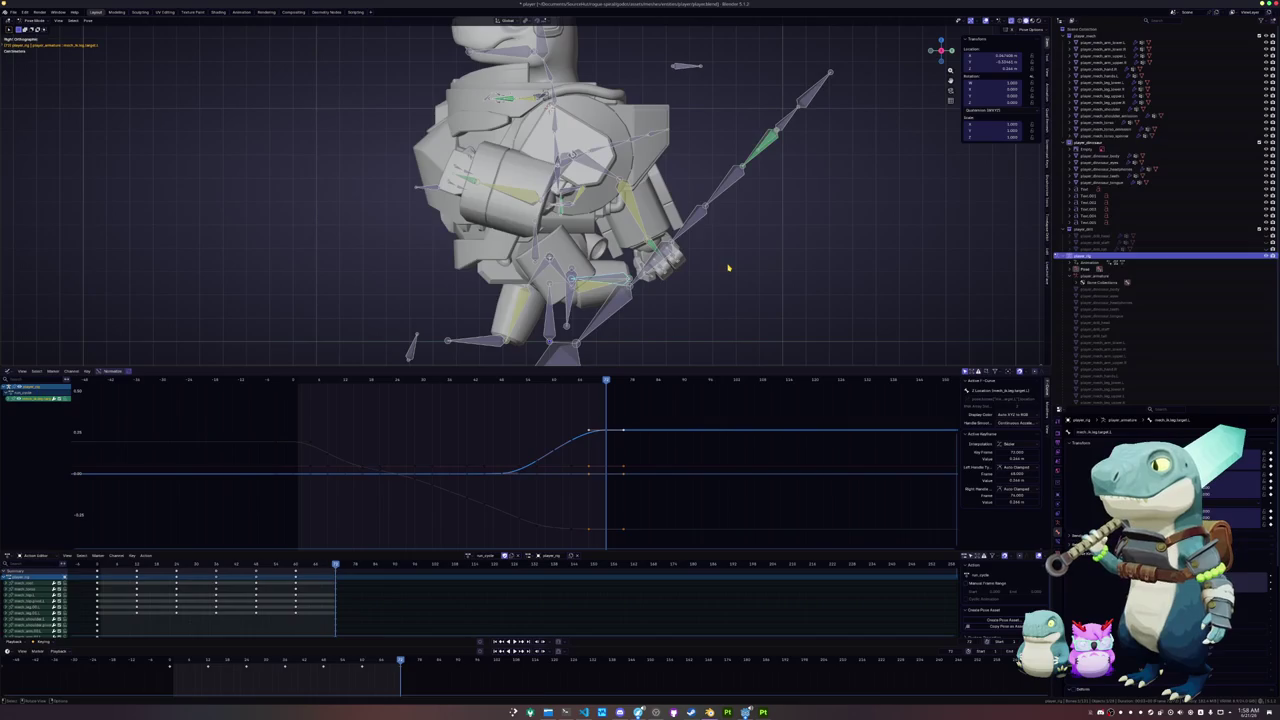
- Review in reverse, then nudge and key the hand bone and IK target at successive keyframes
key(ctrl+shift+space)
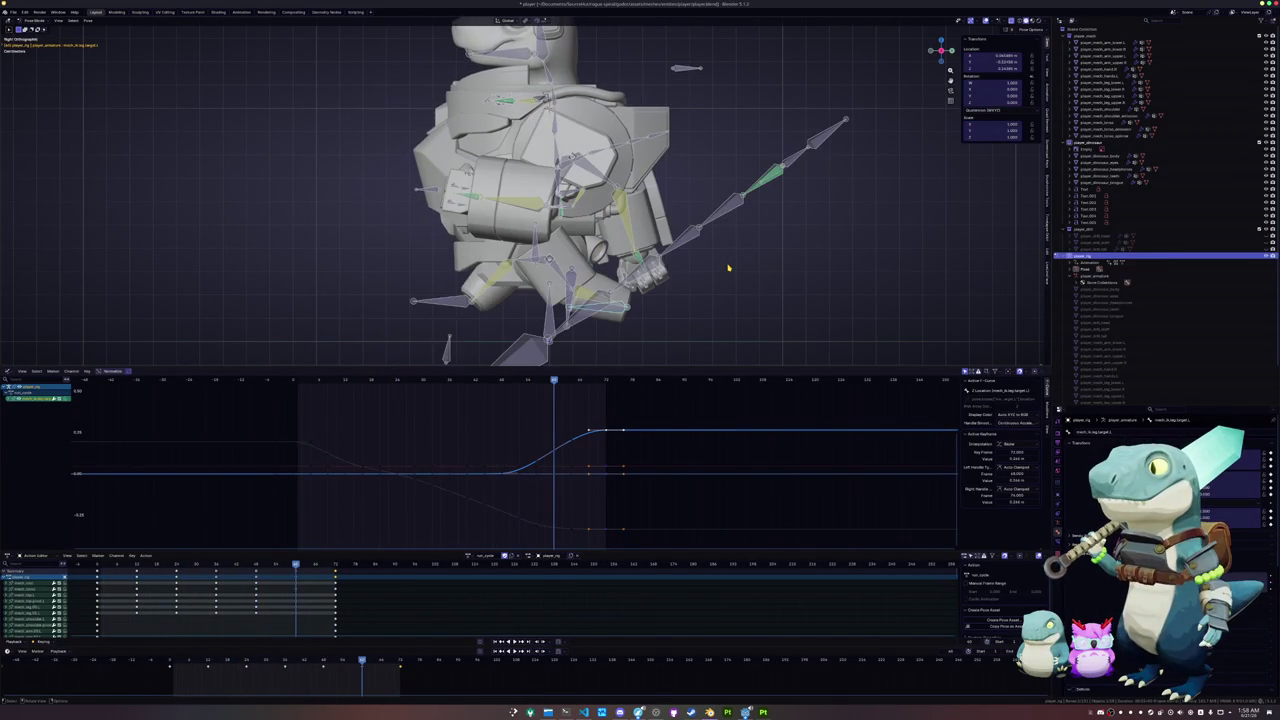
key(g)
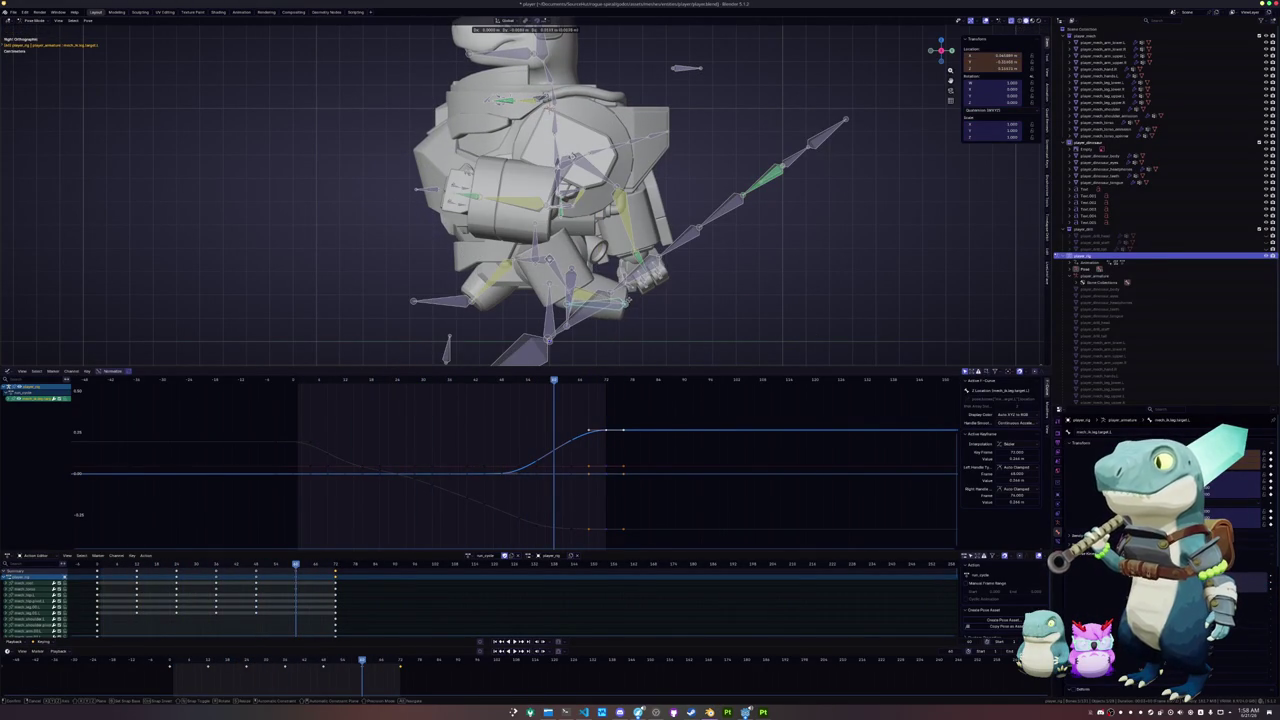
click(630, 302)
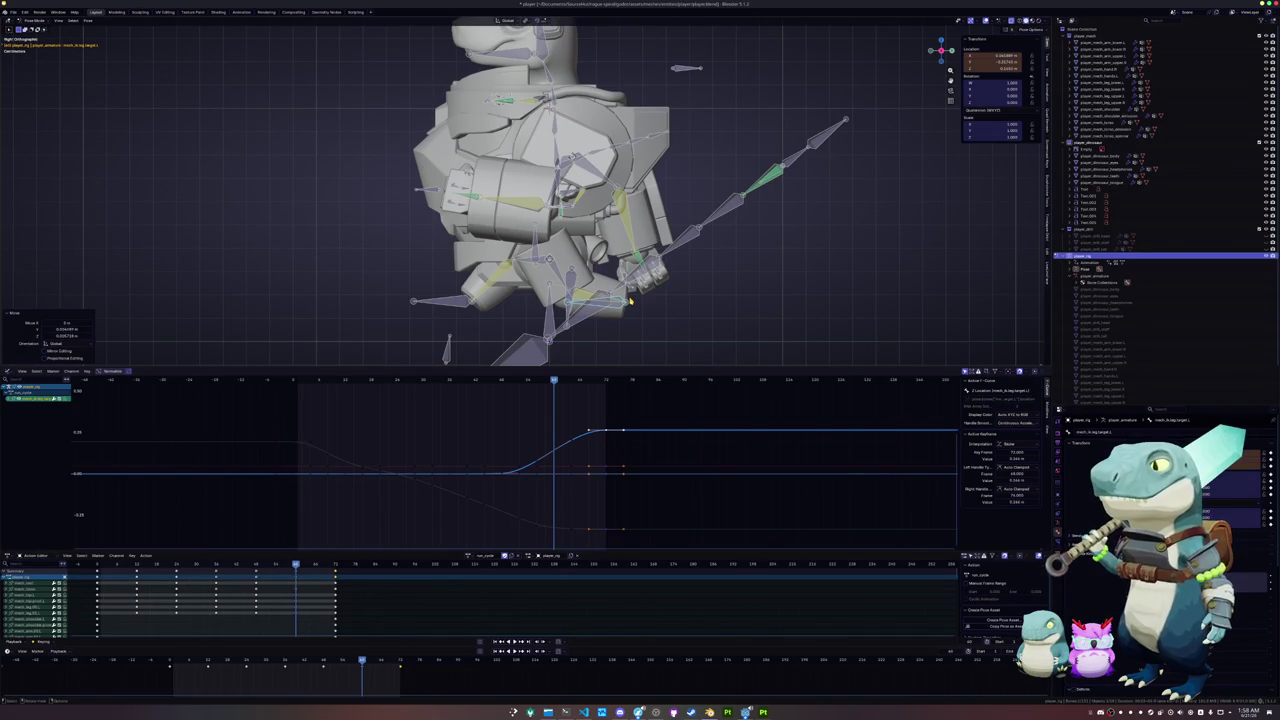
key(i)
key(Up)
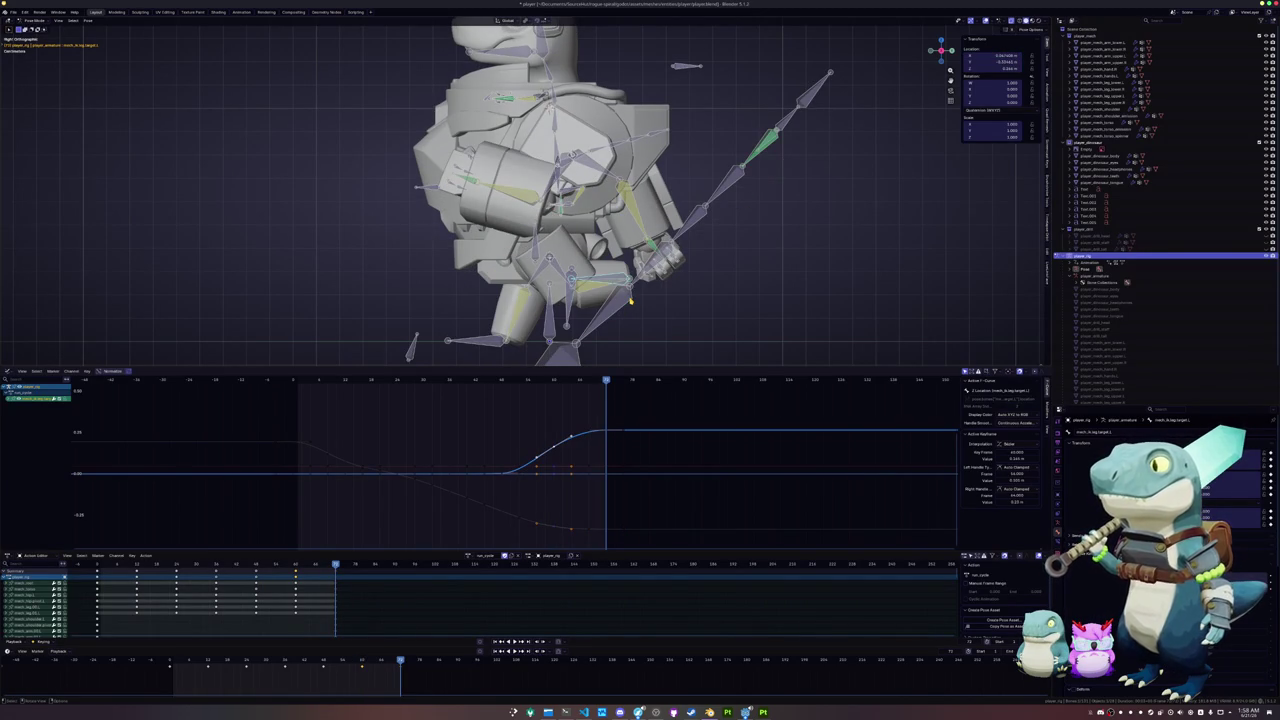
key(g)
click(633, 302)
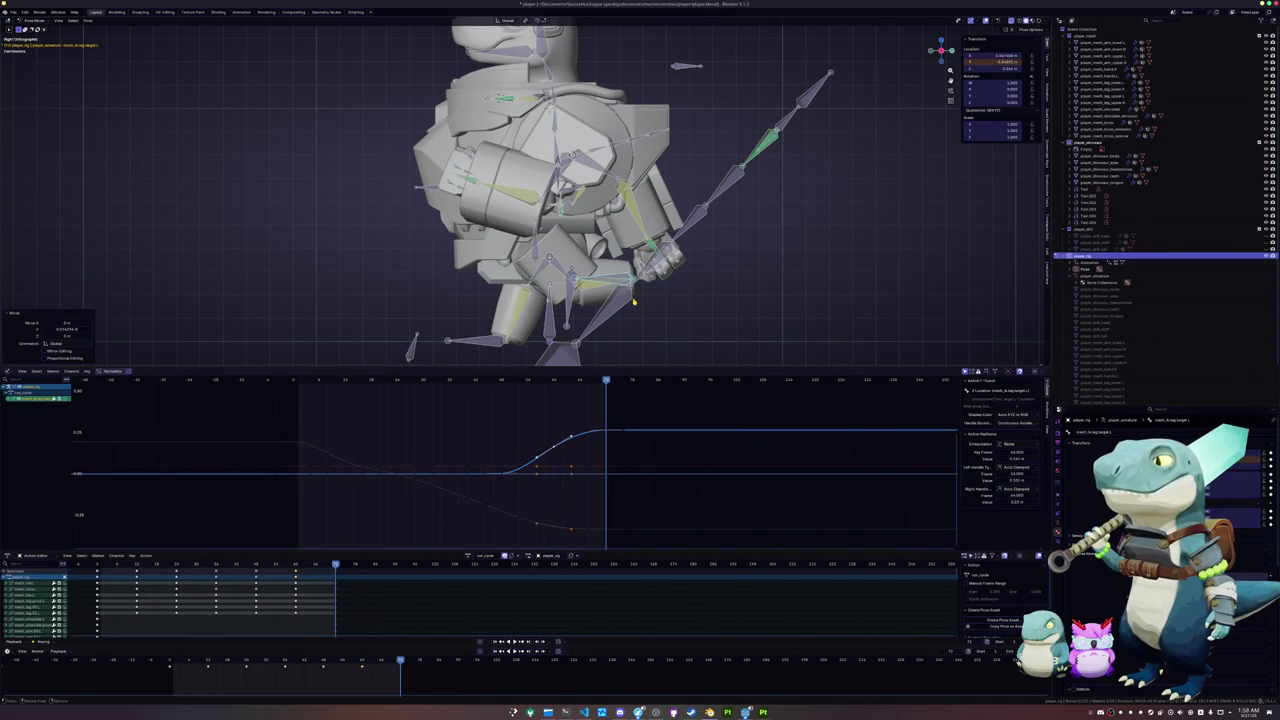
key(i)
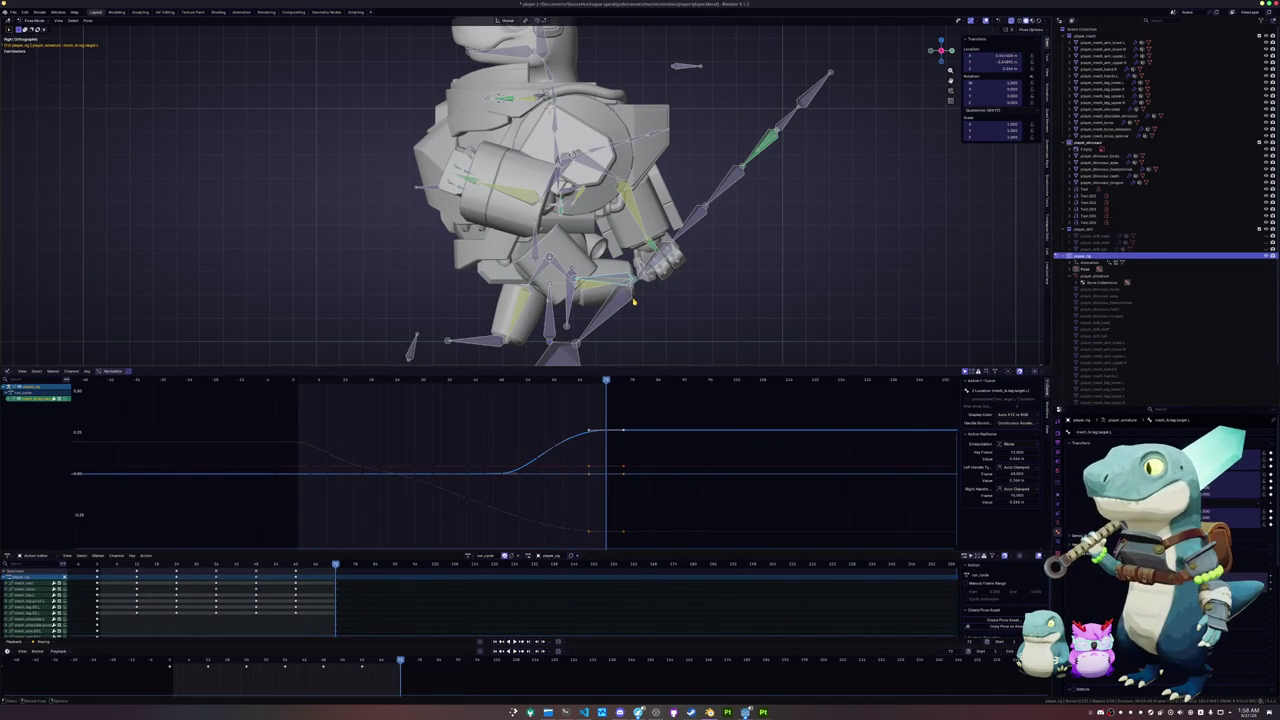
- Step back and forth through the keyframes to review the adjusted pose
key(Up)
key(Down)
key(Down)
key(Down)
key(Down)
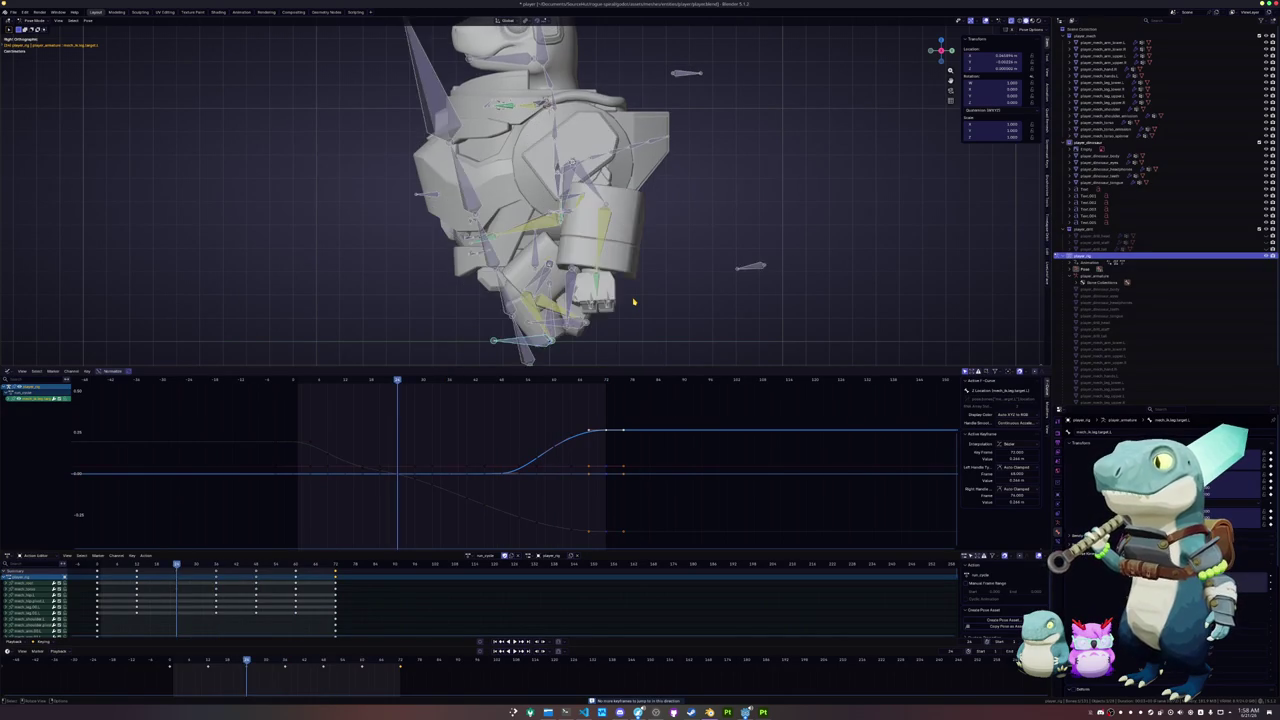
key(Down)
key(Down)
key(Up)
key(Up)
key(Up)
key(Up)
key(Up)
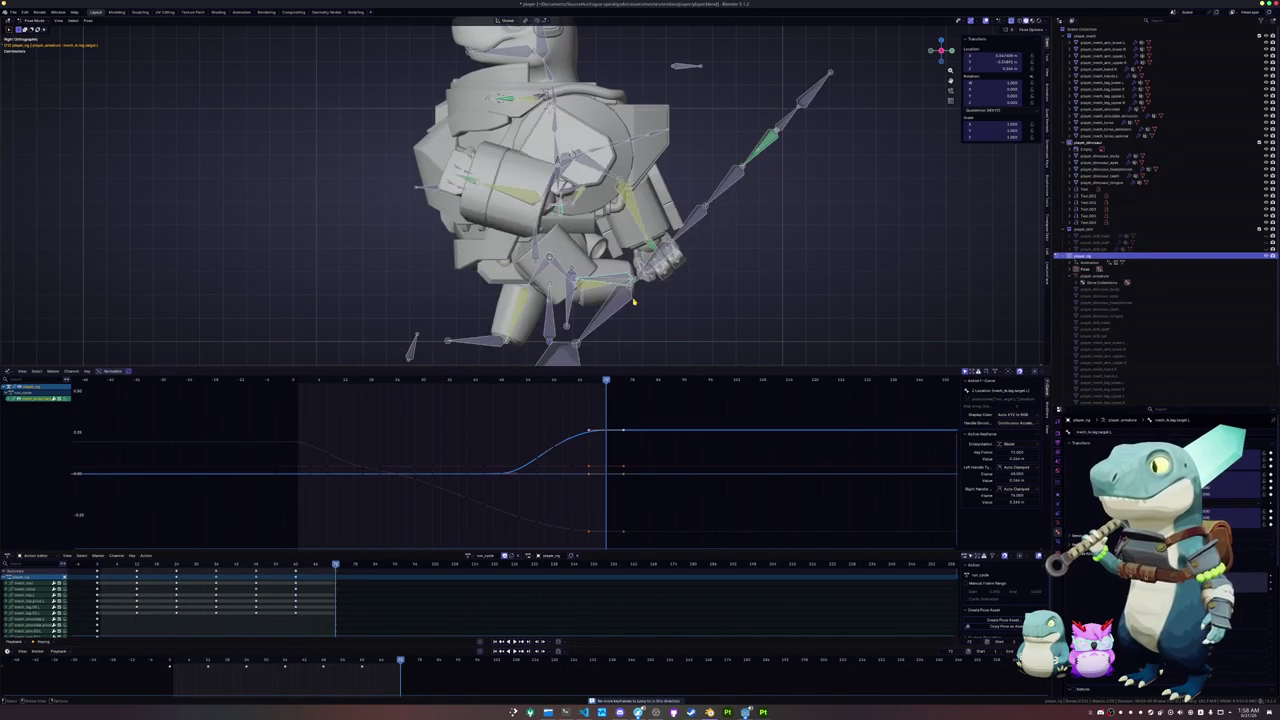
key(Down)
key(Down)
key(Down)
key(Down)
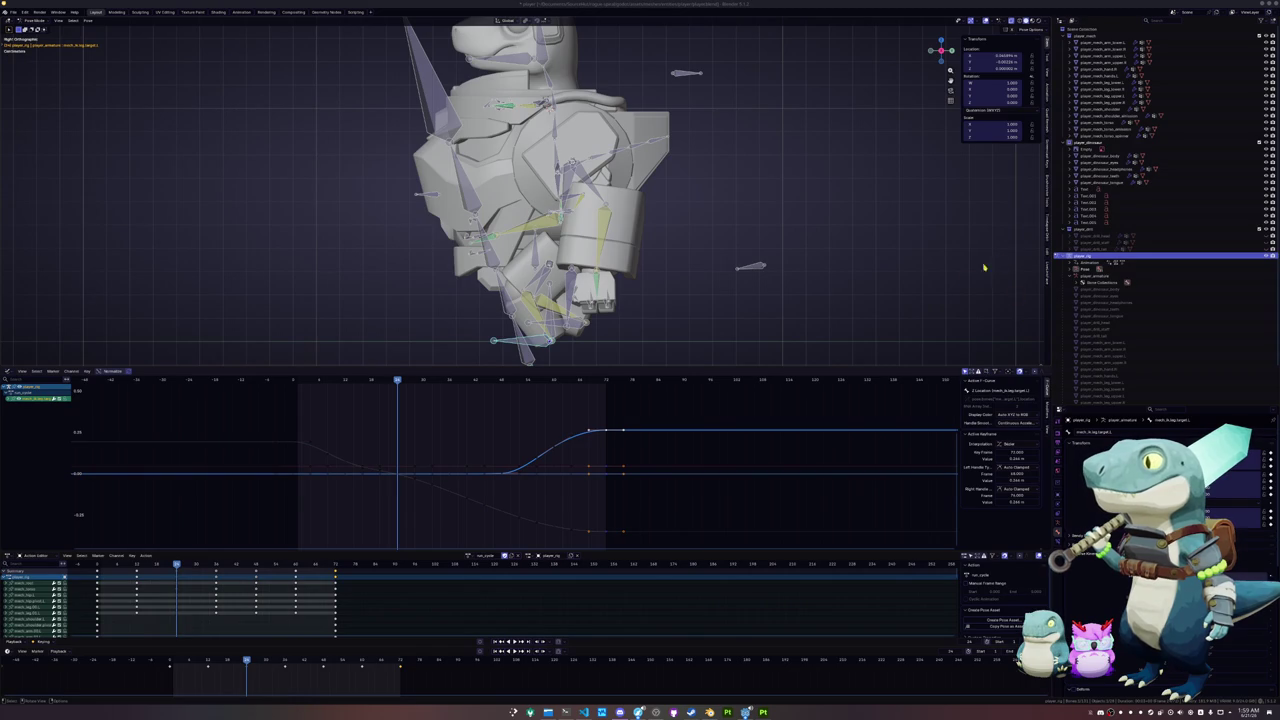
- Select all the mech rig's bones and play through the staff-arm swing before stopping
key(a)
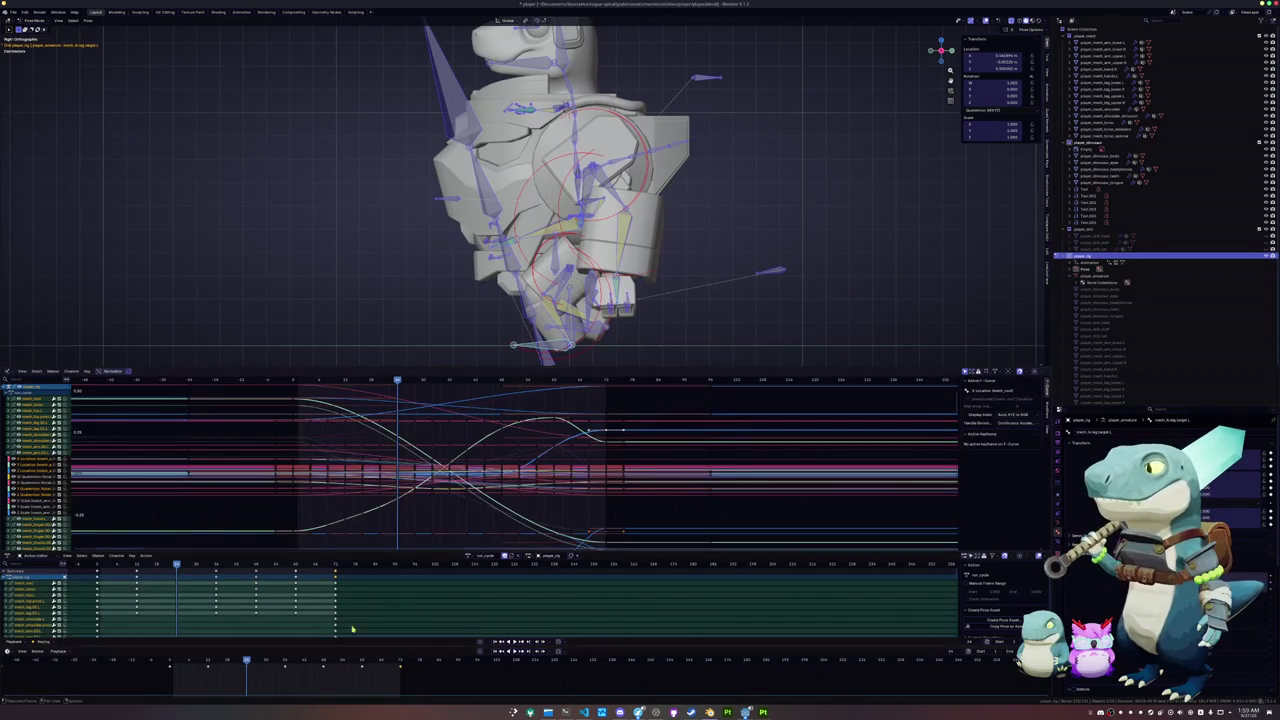
key(space)
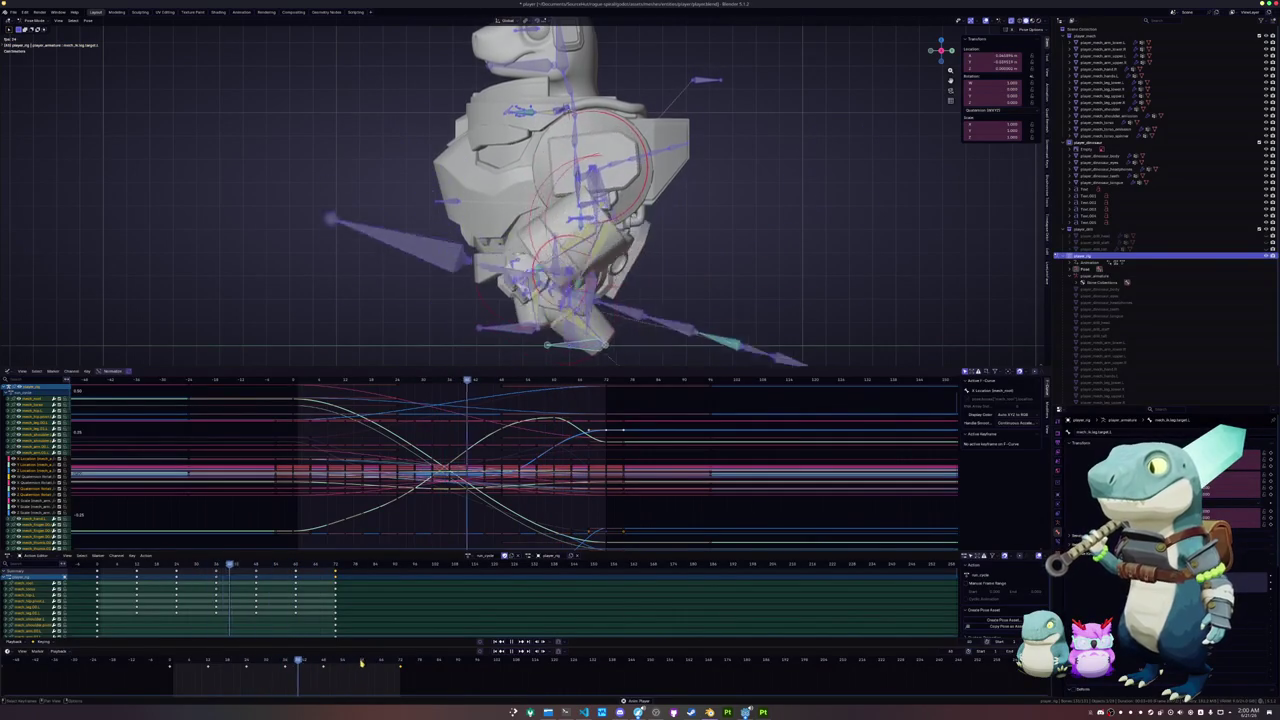
key(space)
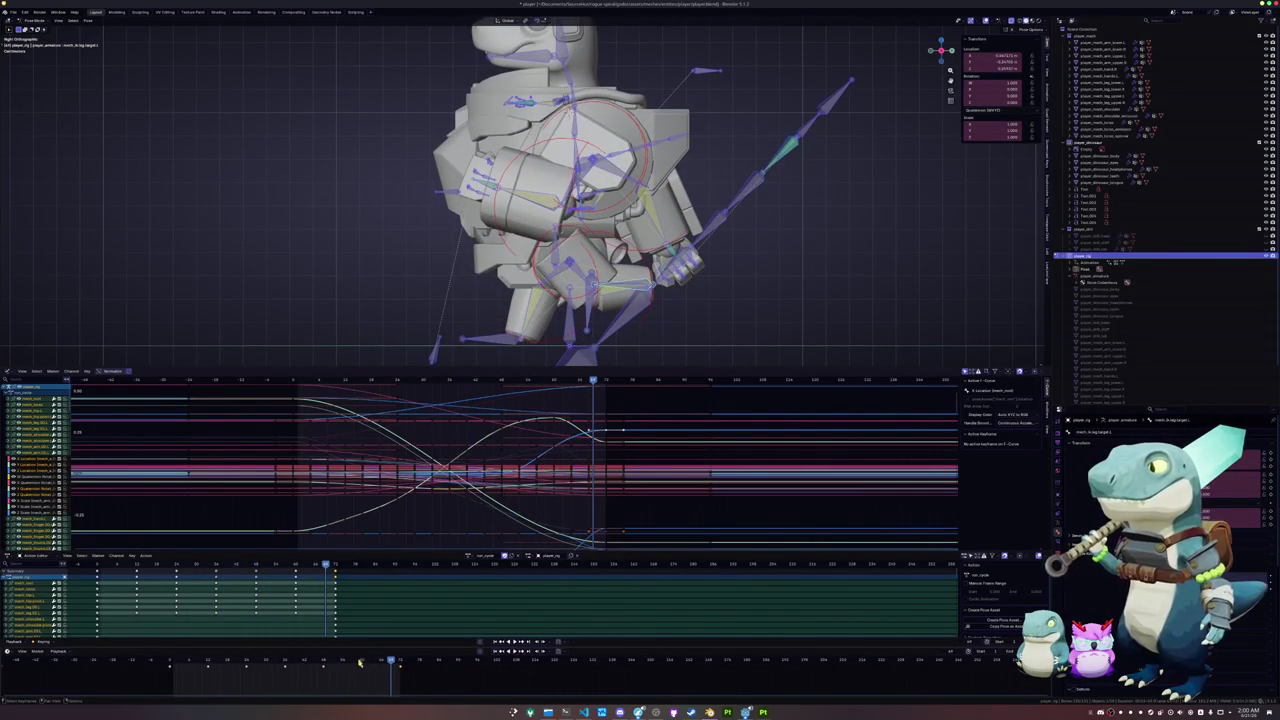
- Inspect individual bones' curves, framing the graph and checking a peak keyframe at a later frame
click(360, 662)
click(633, 314)
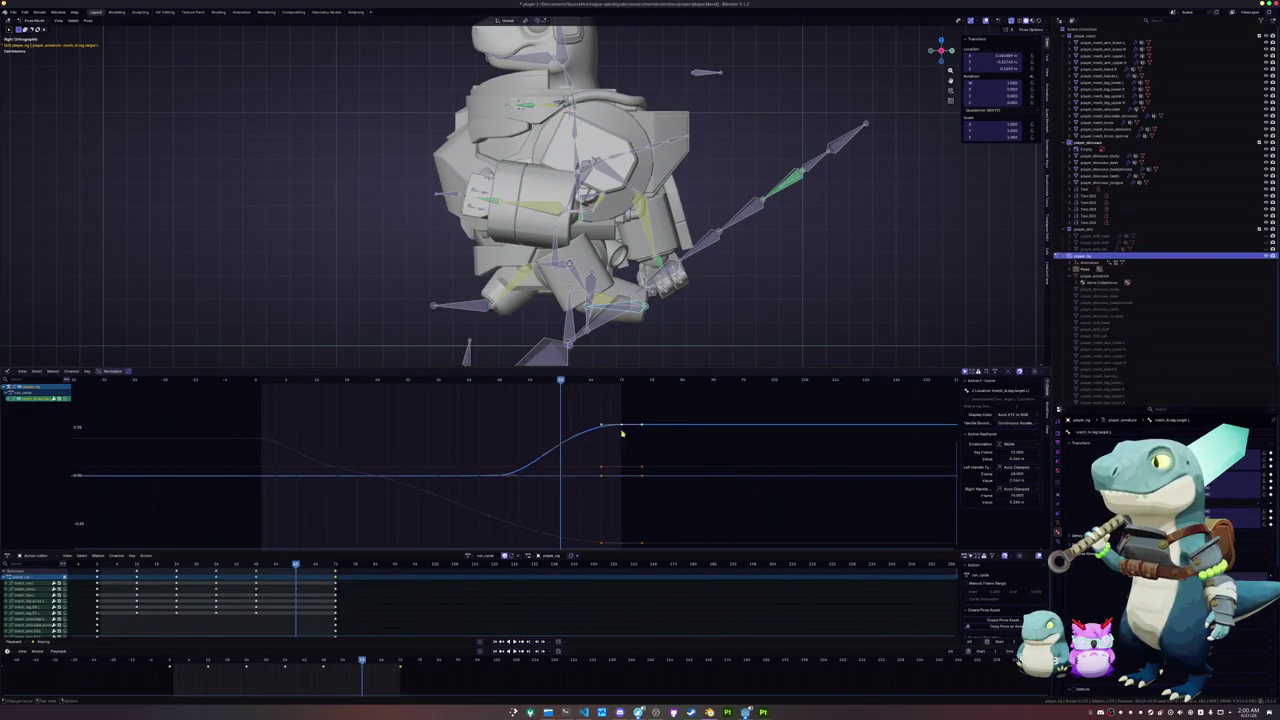
middle_drag(575, 461, 581, 451)
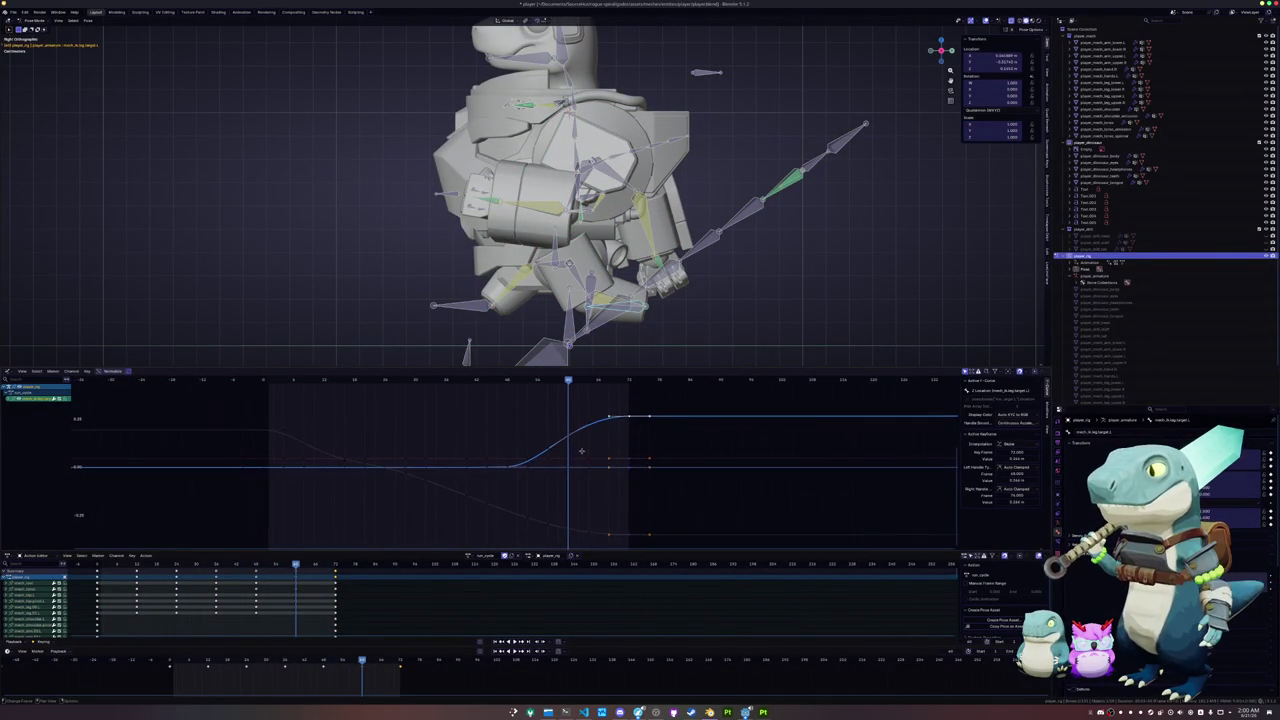
click(473, 312)
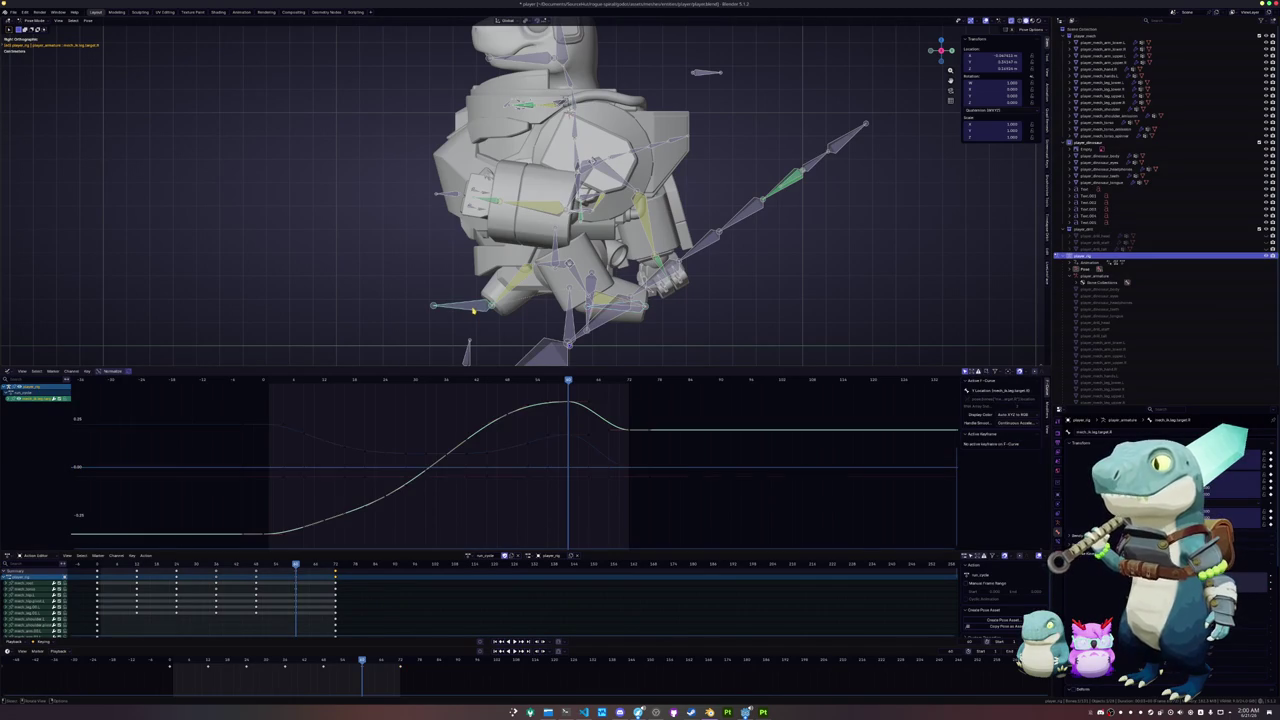
click(569, 404)
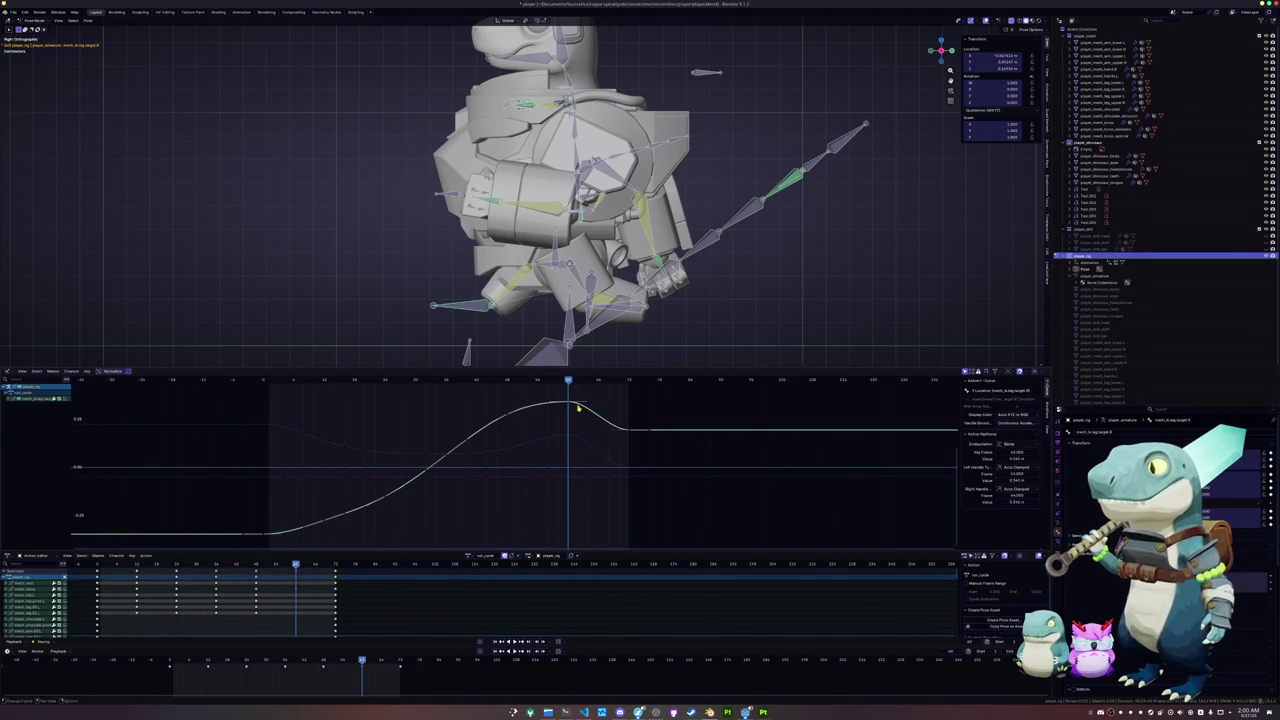
mouse_move(568, 381)
mouse_down()
mouse_move(598, 381)
mouse_move(569, 404)
mouse_up()
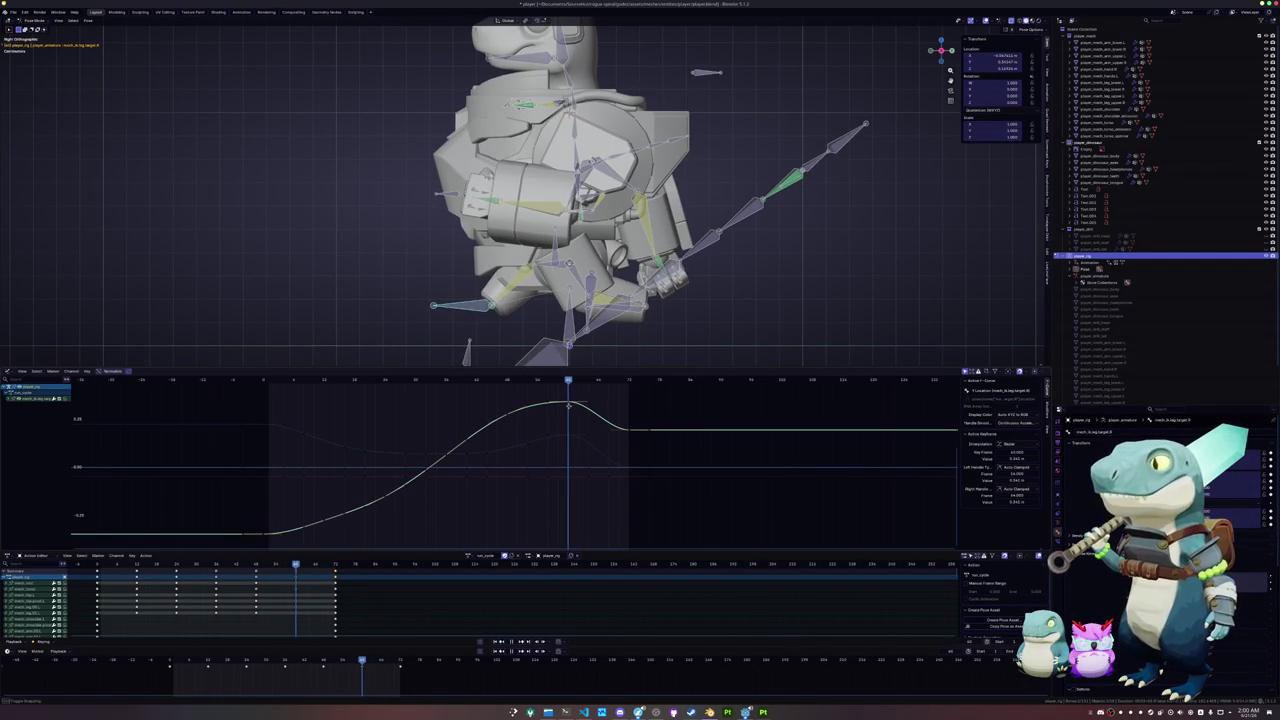
- Select the torso bone and start moving a keyframe on its location curve
click(598, 312)
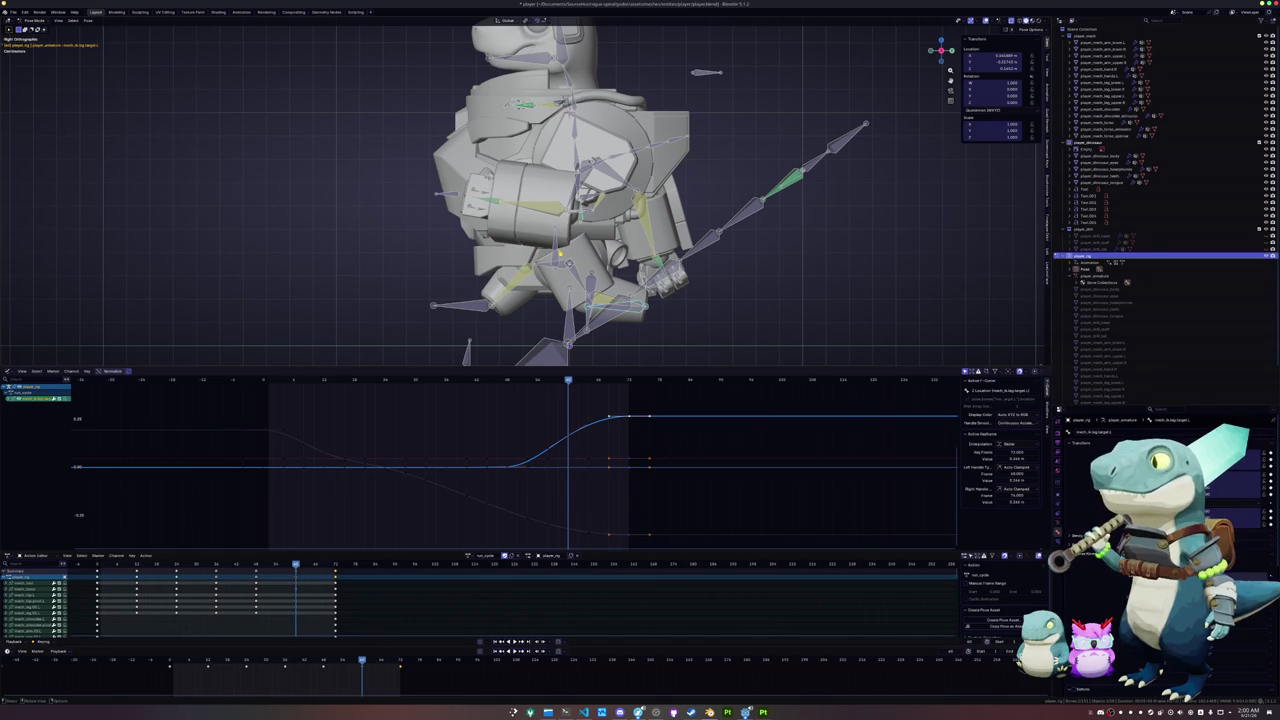
click(546, 361)
click(566, 480)
key(g)
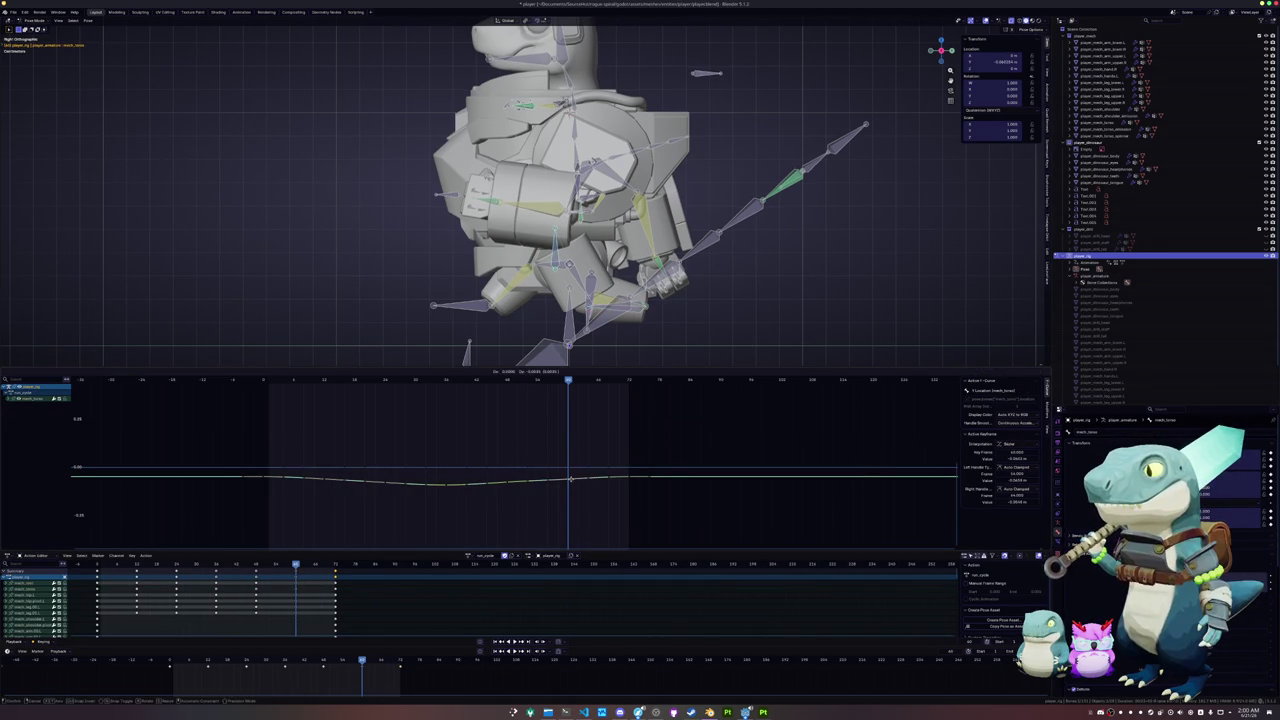
- Place the torso keyframe, then set a new handle type on all that curve's keys
click(505, 486)
click(448, 487)
click(566, 481)
key(a)
right_click(568, 491)
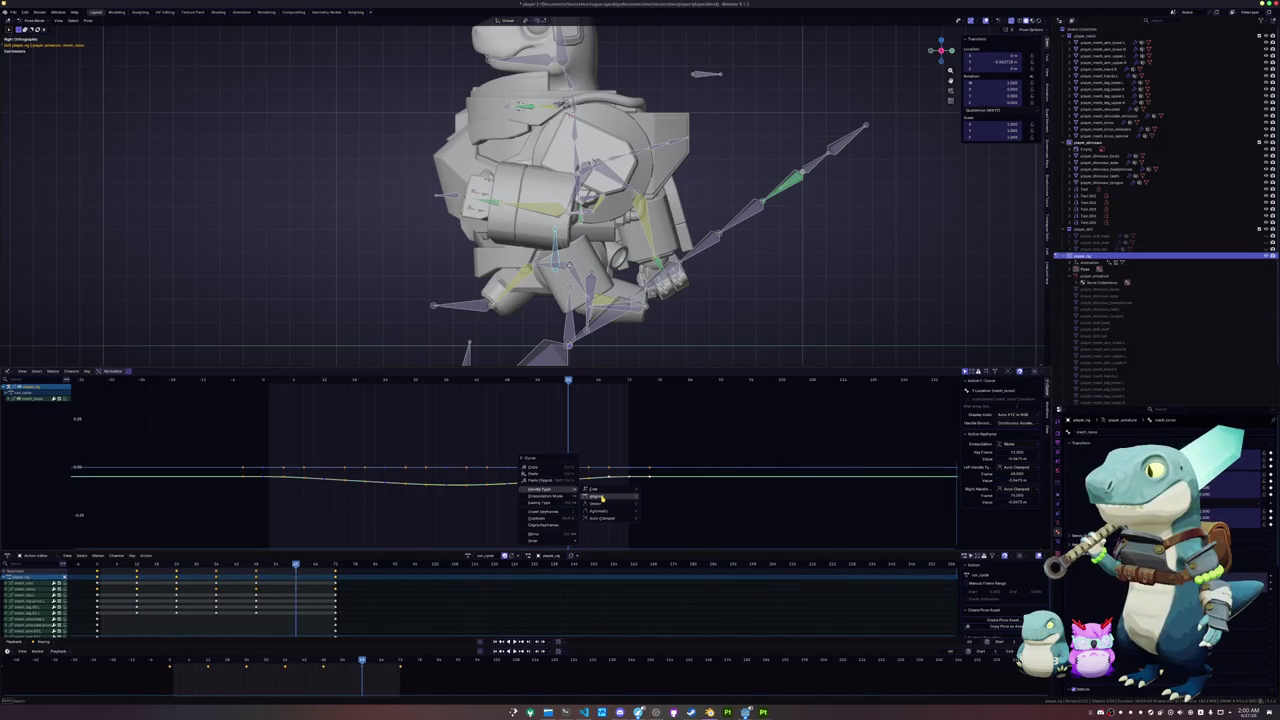
click(601, 506)
key(space)
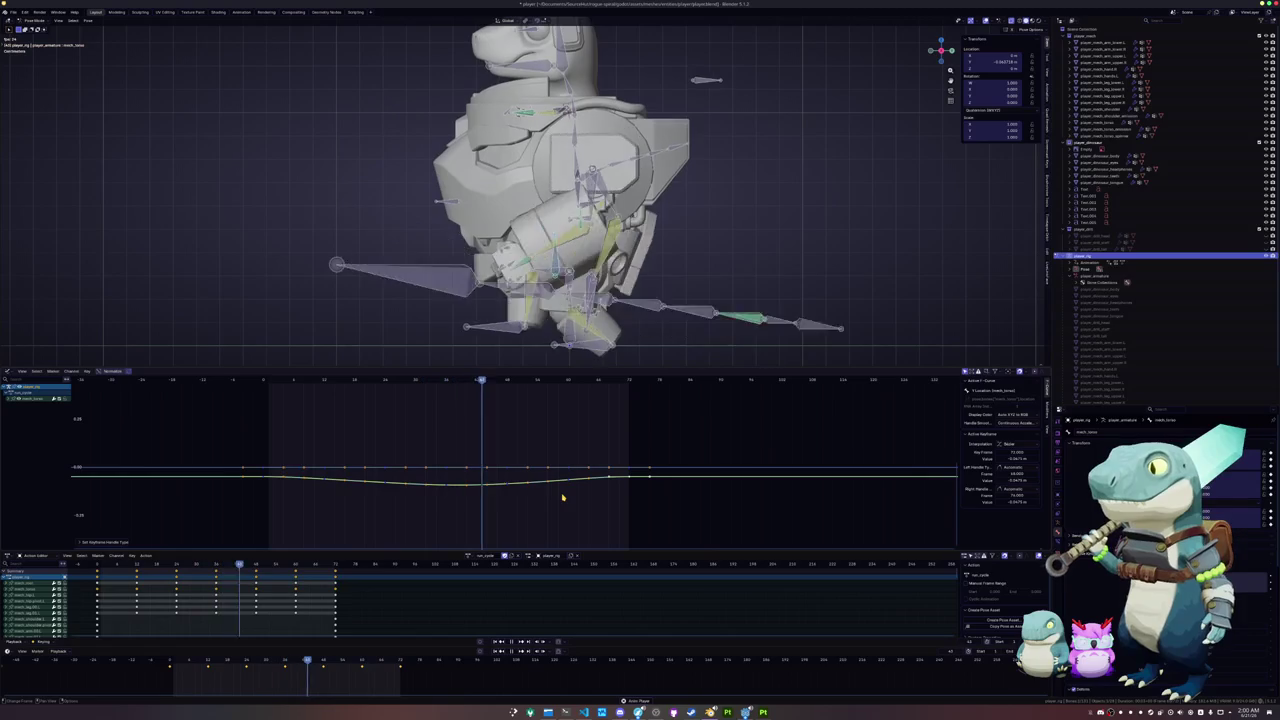
- Apply the same handle type to every rig curve's keyframes and play back to review
key(a)
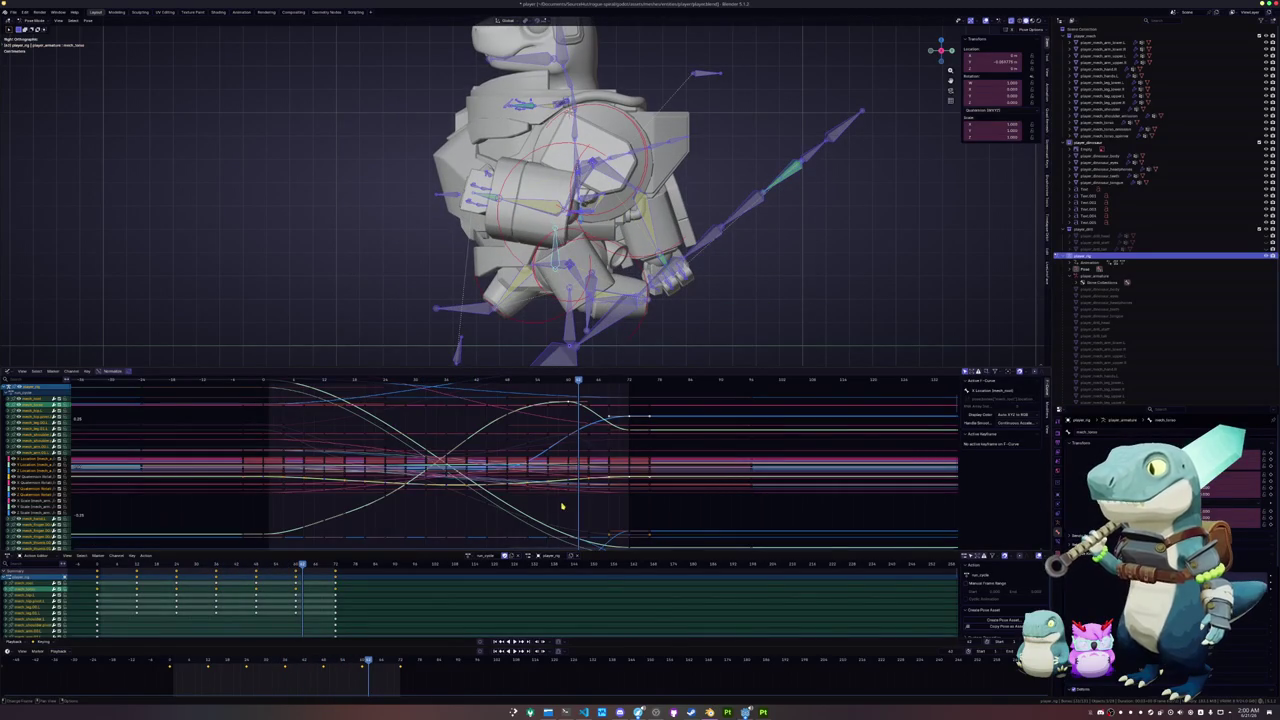
right_click(561, 506)
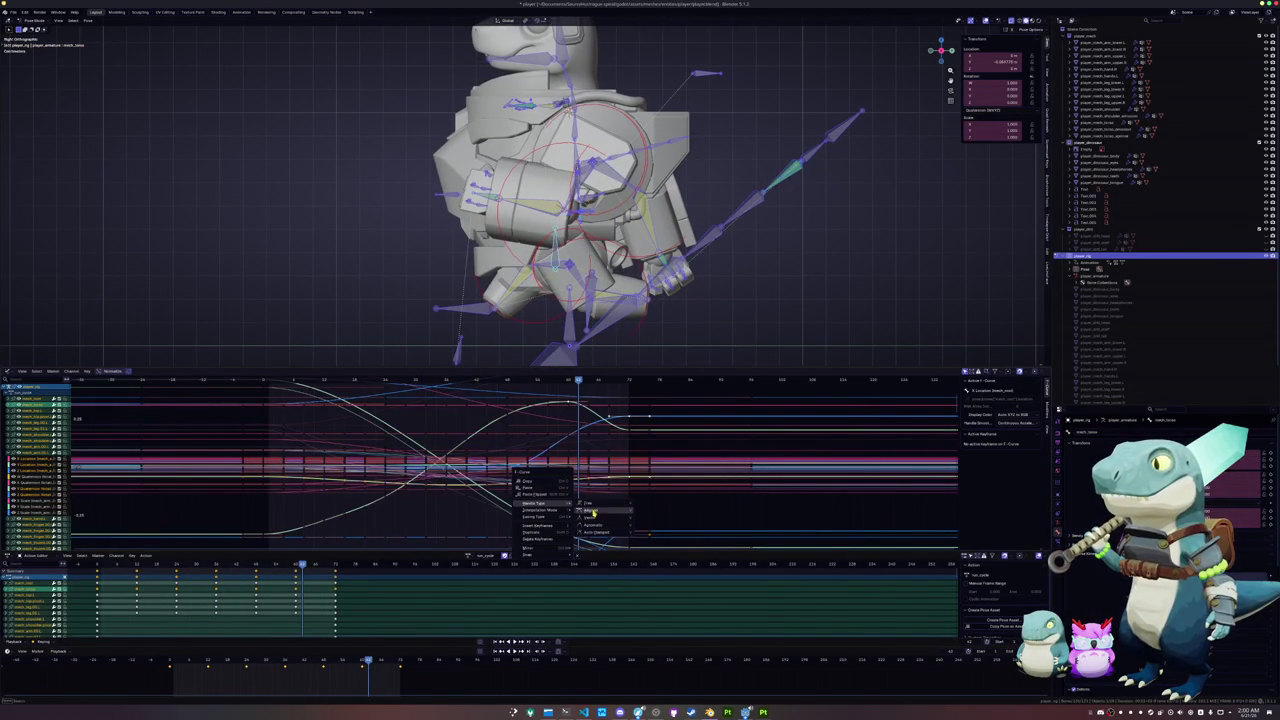
click(594, 527)
key(space)
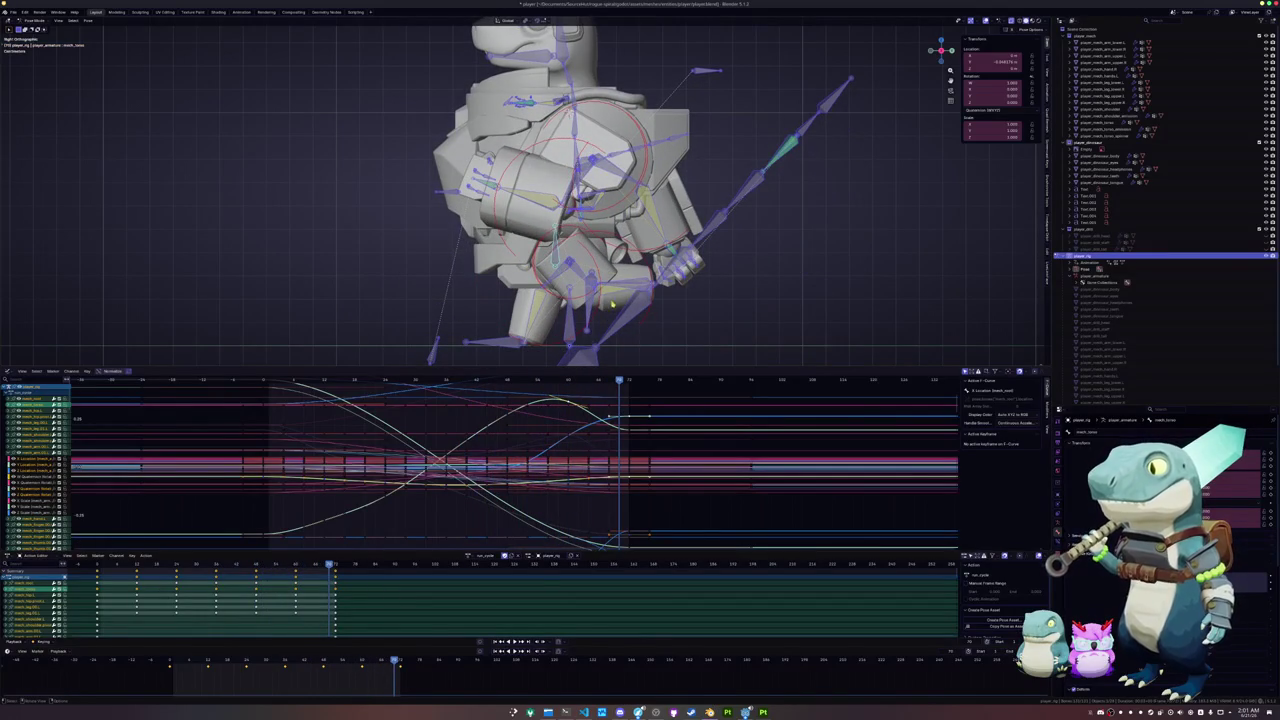
click(612, 404)
mouse_move(620, 383)
mouse_down()
mouse_move(534, 390)
mouse_move(553, 388)
mouse_up()
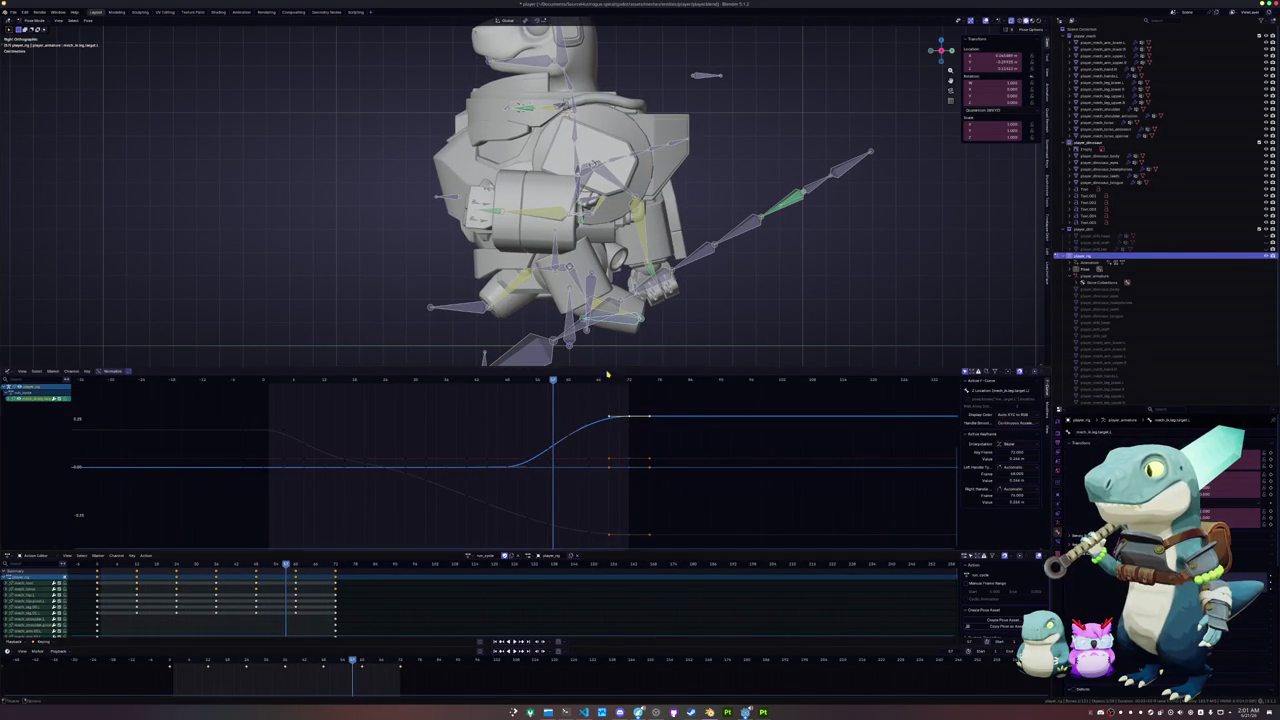
- At a later frame, move the foot bone along global Y and key its location
click(556, 528)
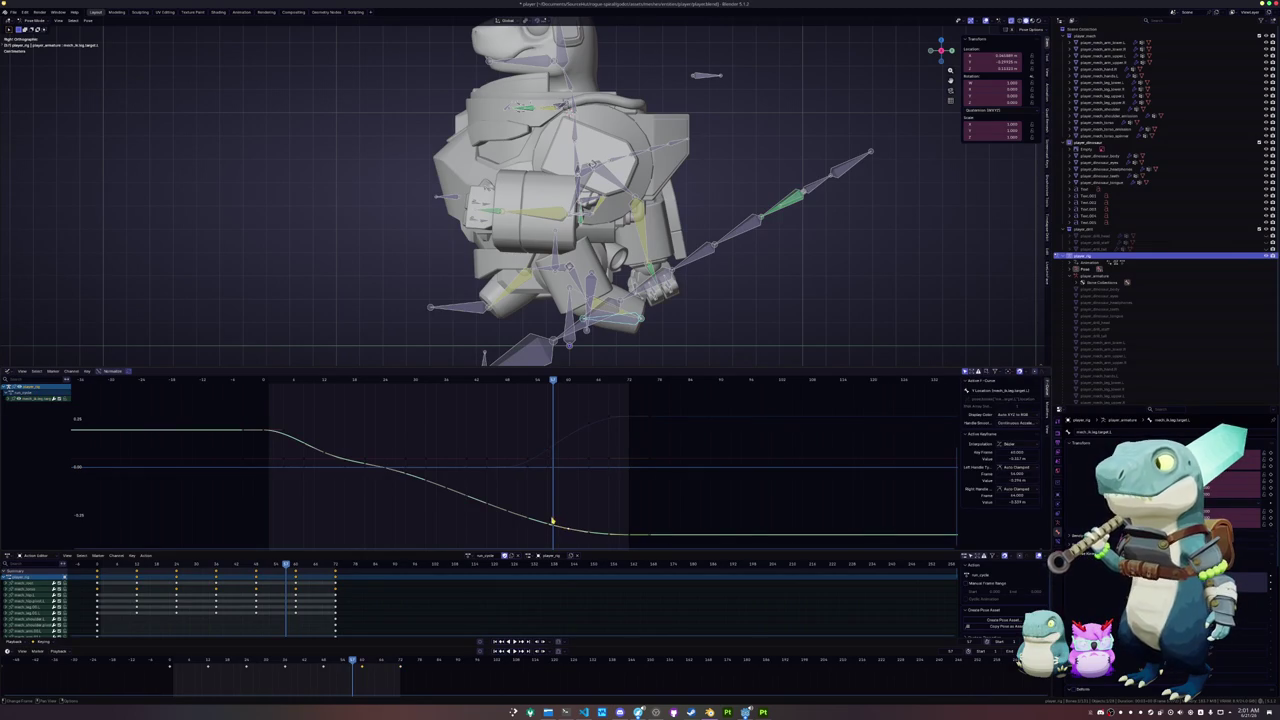
mouse_move(560, 390)
mouse_down()
mouse_move(623, 388)
mouse_move(363, 388)
mouse_move(524, 388)
mouse_move(507, 388)
mouse_up()
key(g)
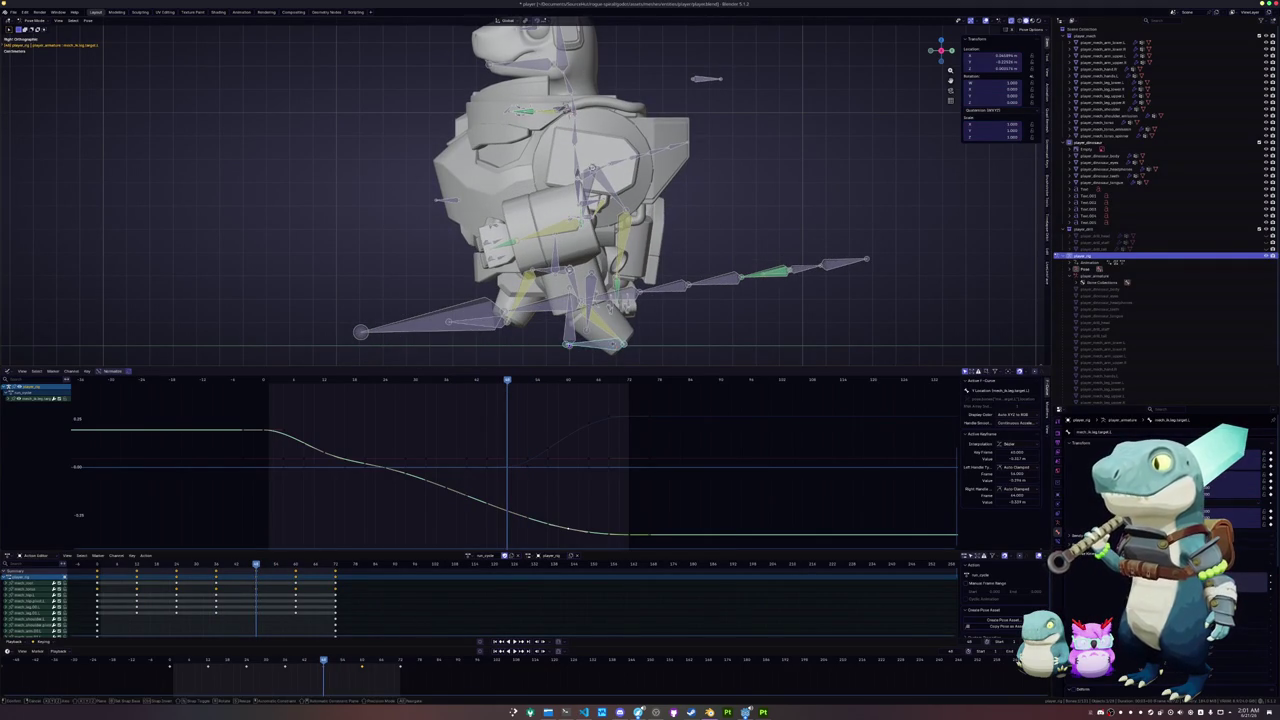
key(y)
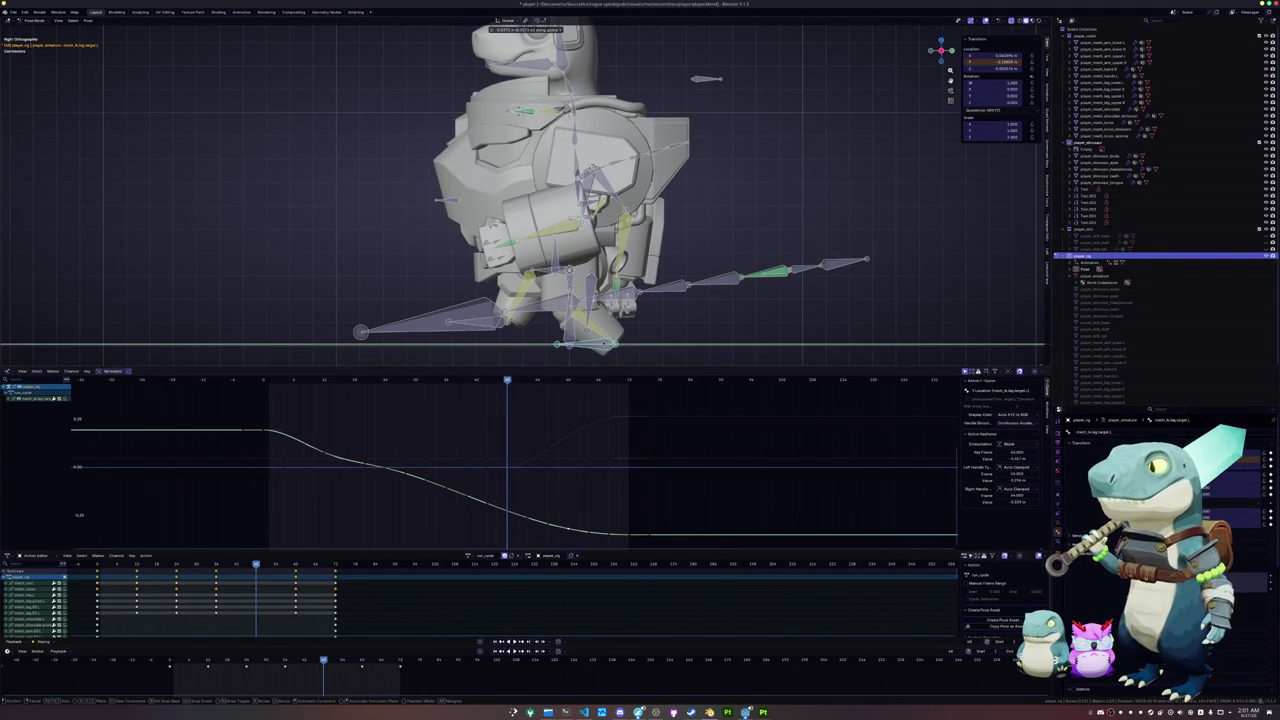
click(605, 346)
key(i)
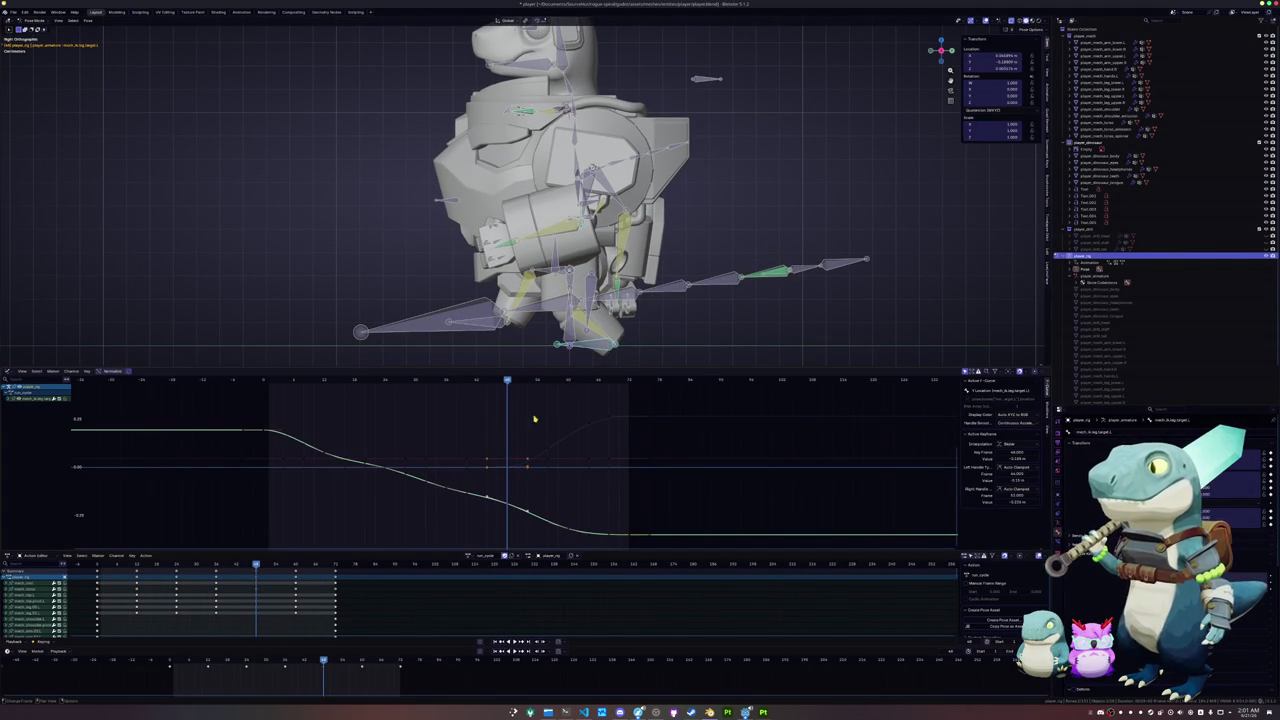
- Reshape the descending curve's handles and reposition a keyframe, then play back the result
key(g)
click(391, 473)
key(g)
click(380, 465)
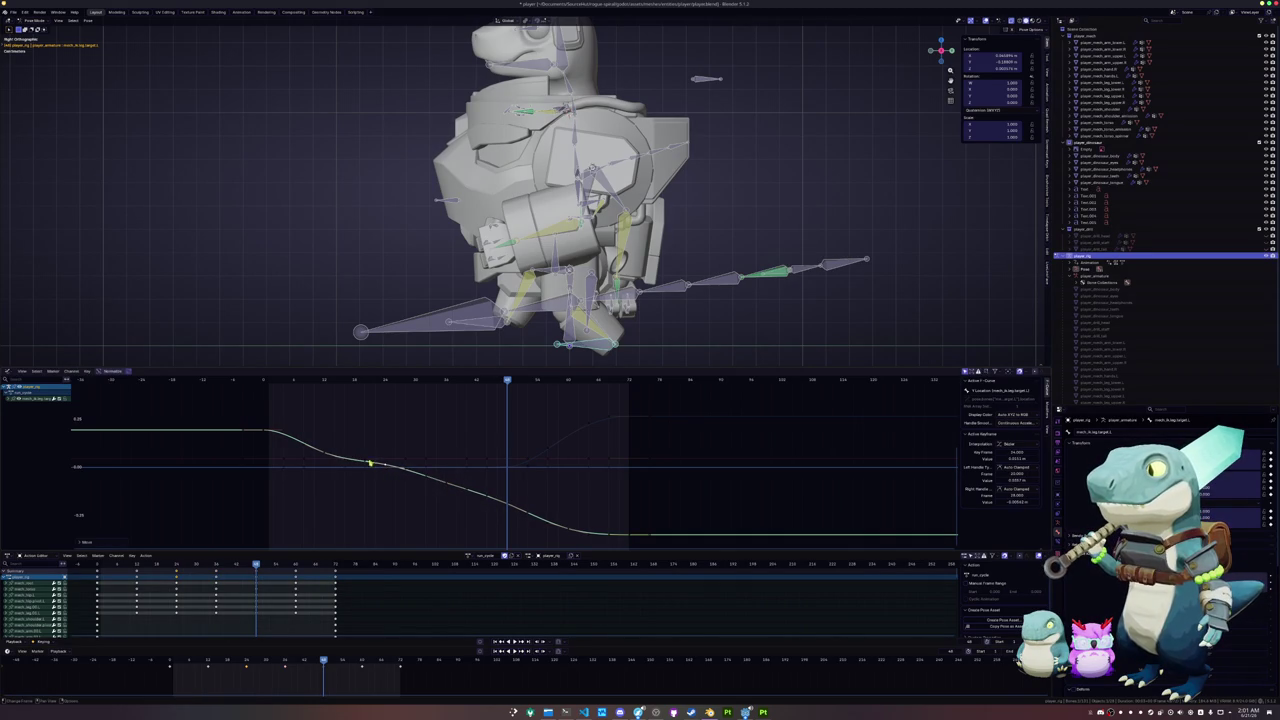
key(g)
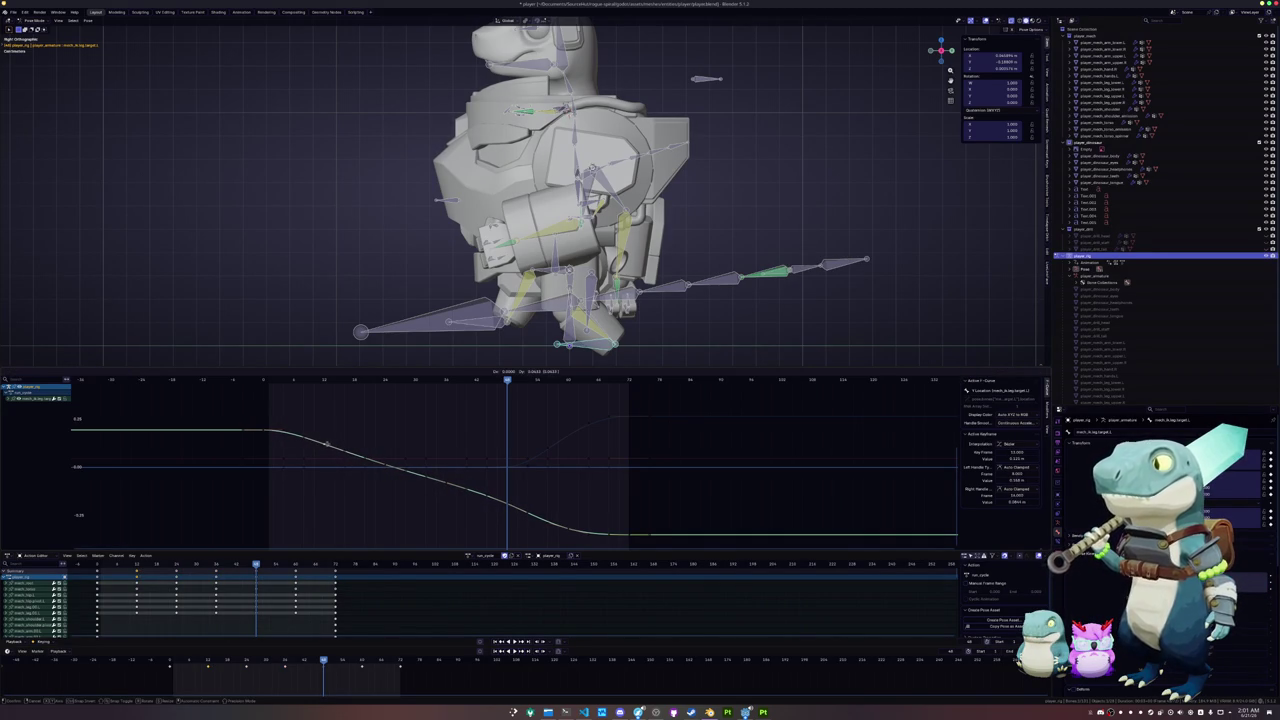
click(327, 445)
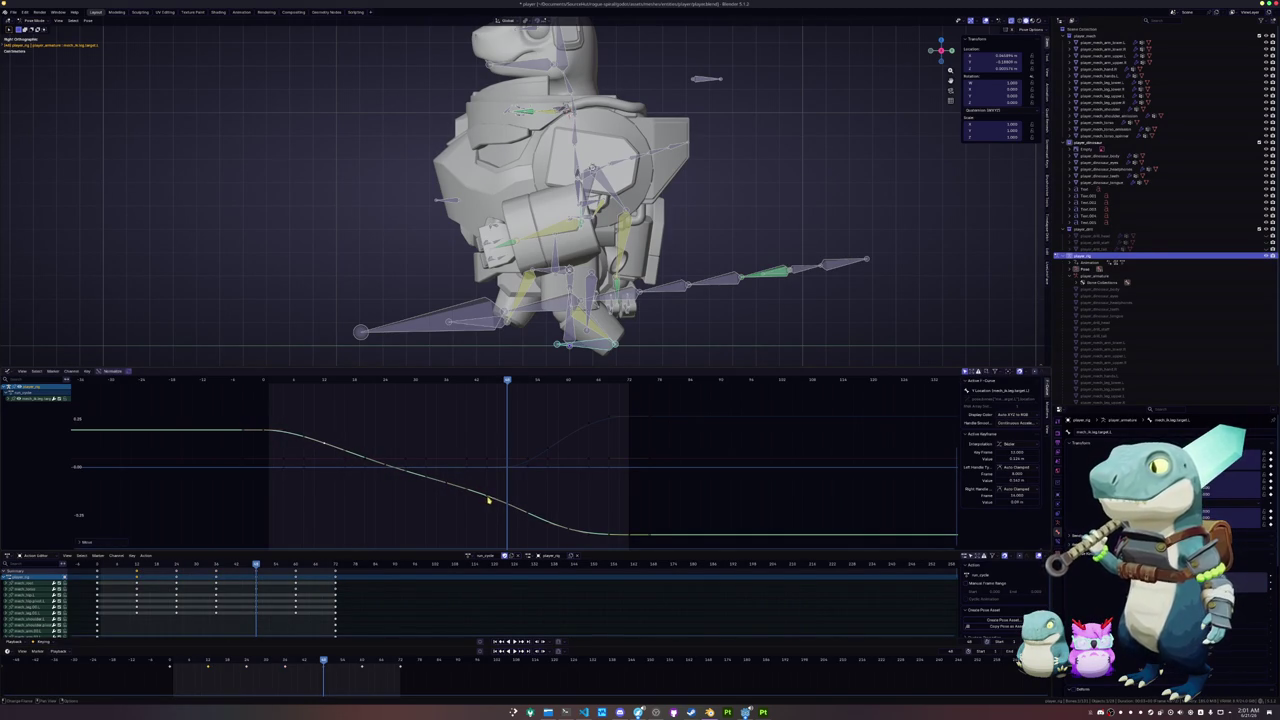
key(g)
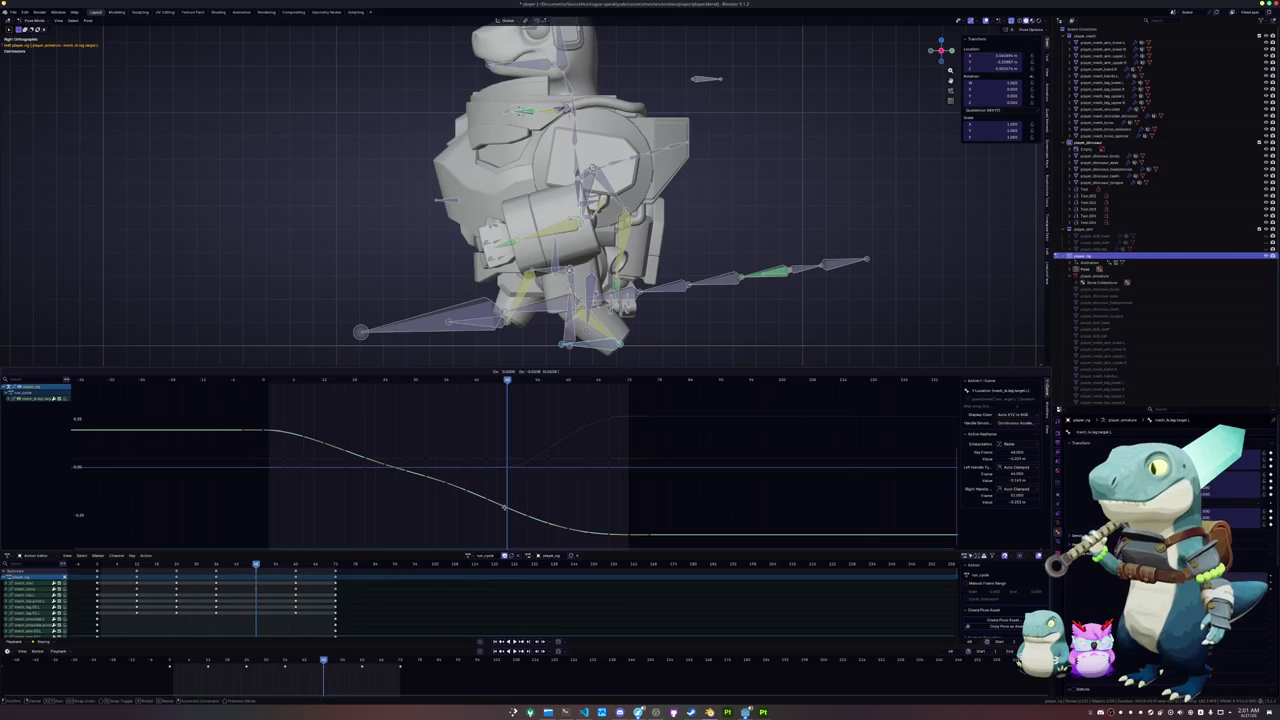
click(505, 508)
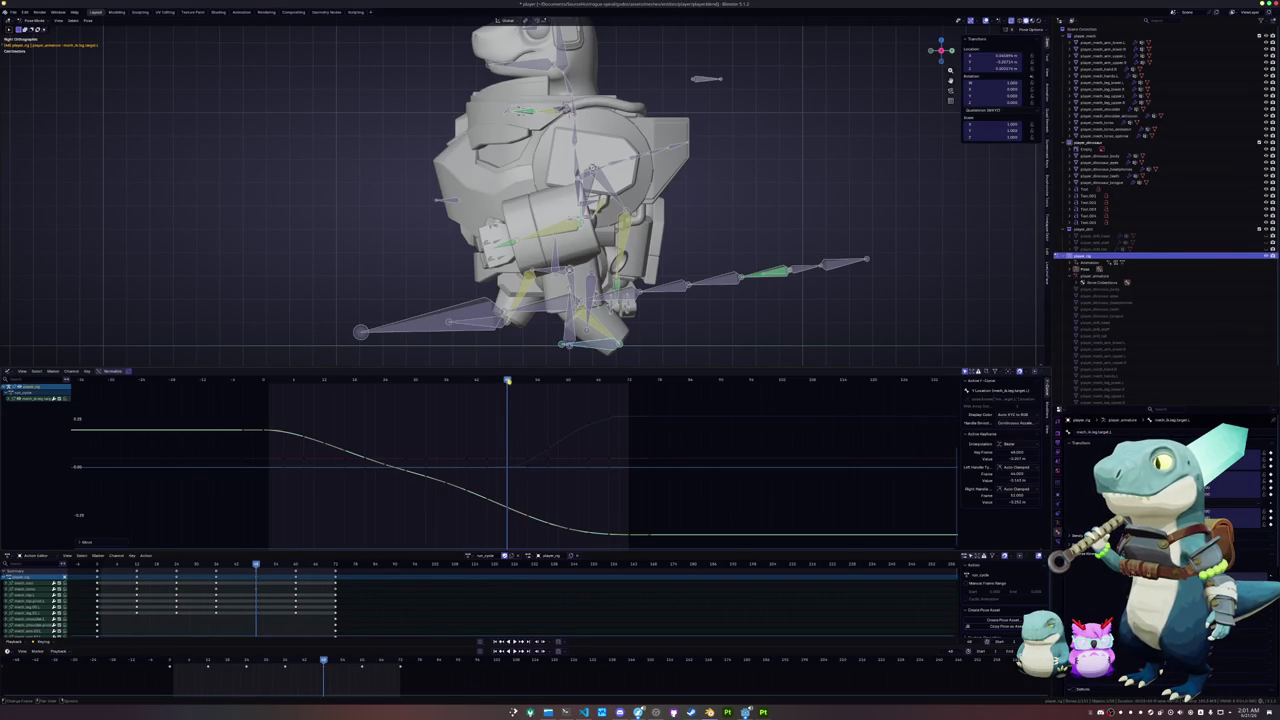
drag(507, 381, 388, 465)
key(space)
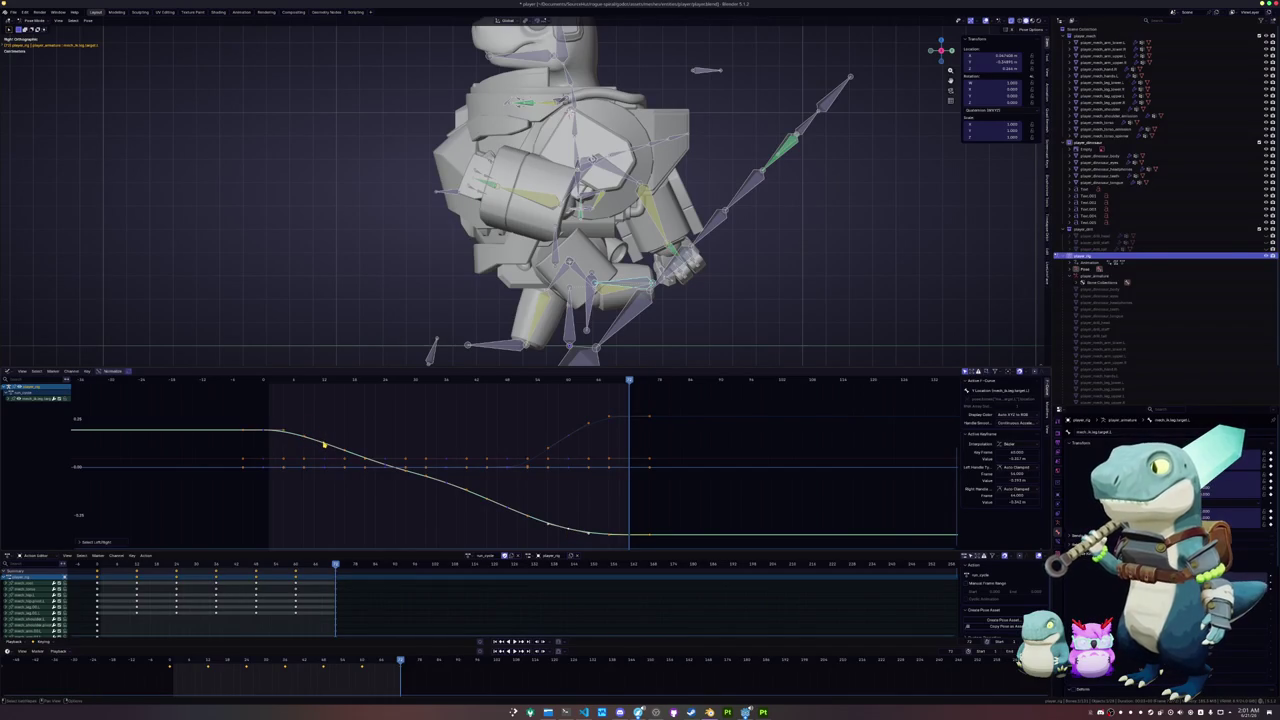
- Isolate the descending curve and select and shift one of its in-between keyframes
key(a)
right_click(421, 438)
mouse_move(395, 436)
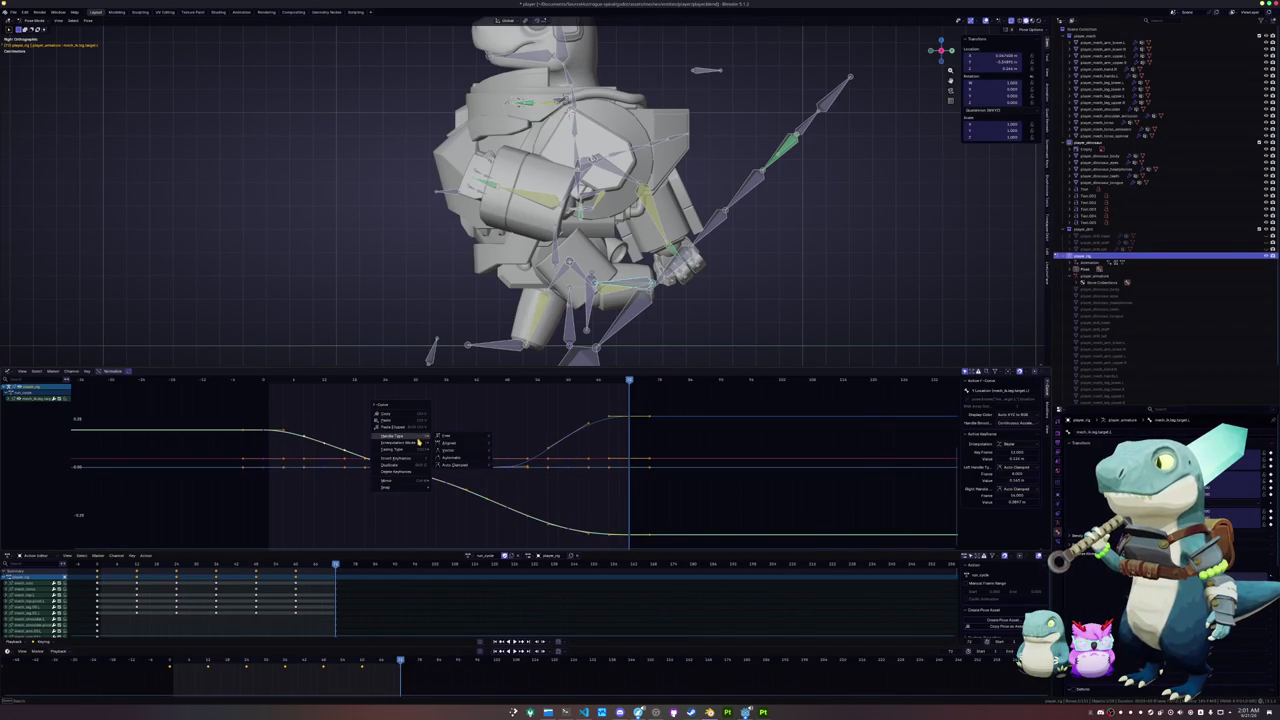
click(559, 534)
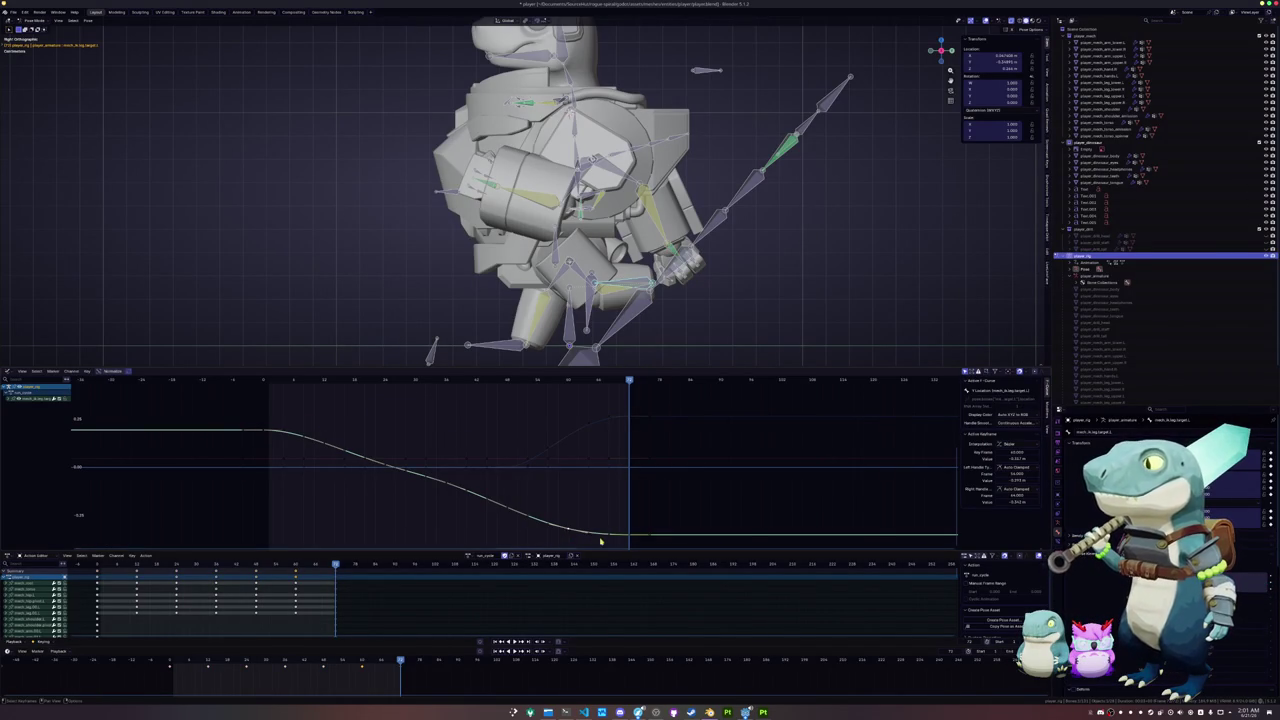
click(493, 505)
key(g)
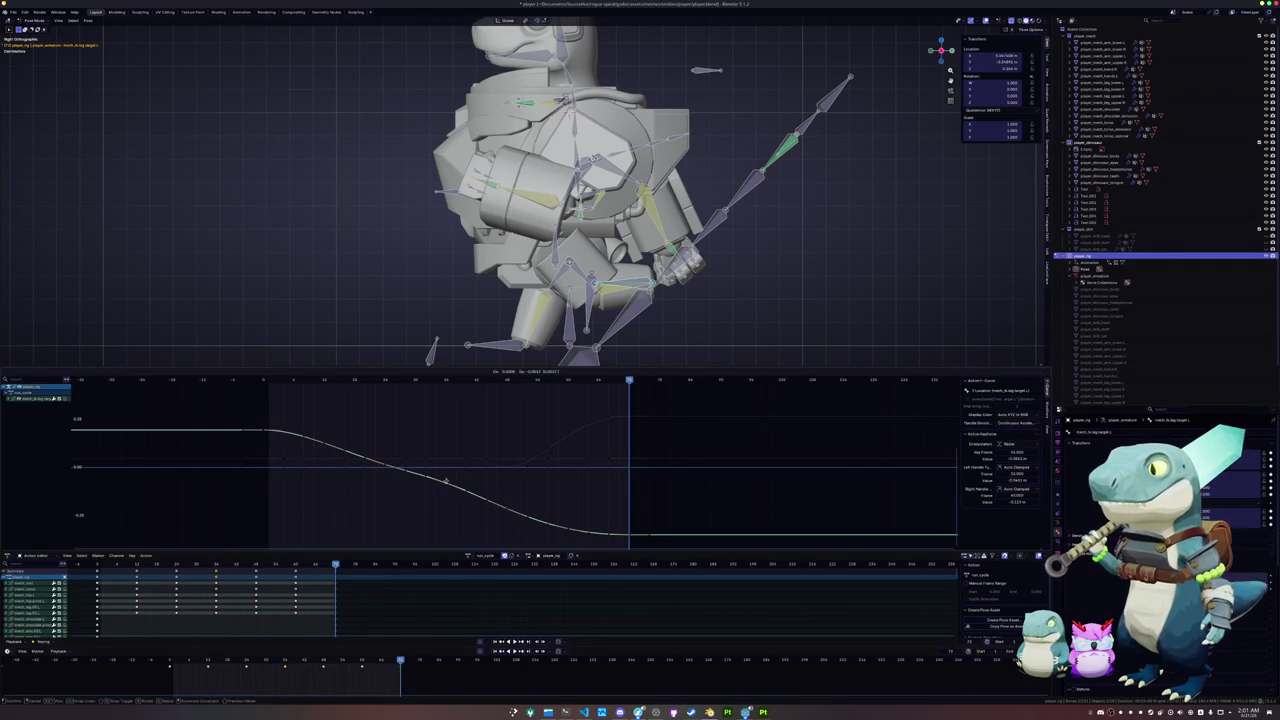
click(445, 483)
- Delete two intermediate keyframes from the descending curve and play the animation from the start
key(x)
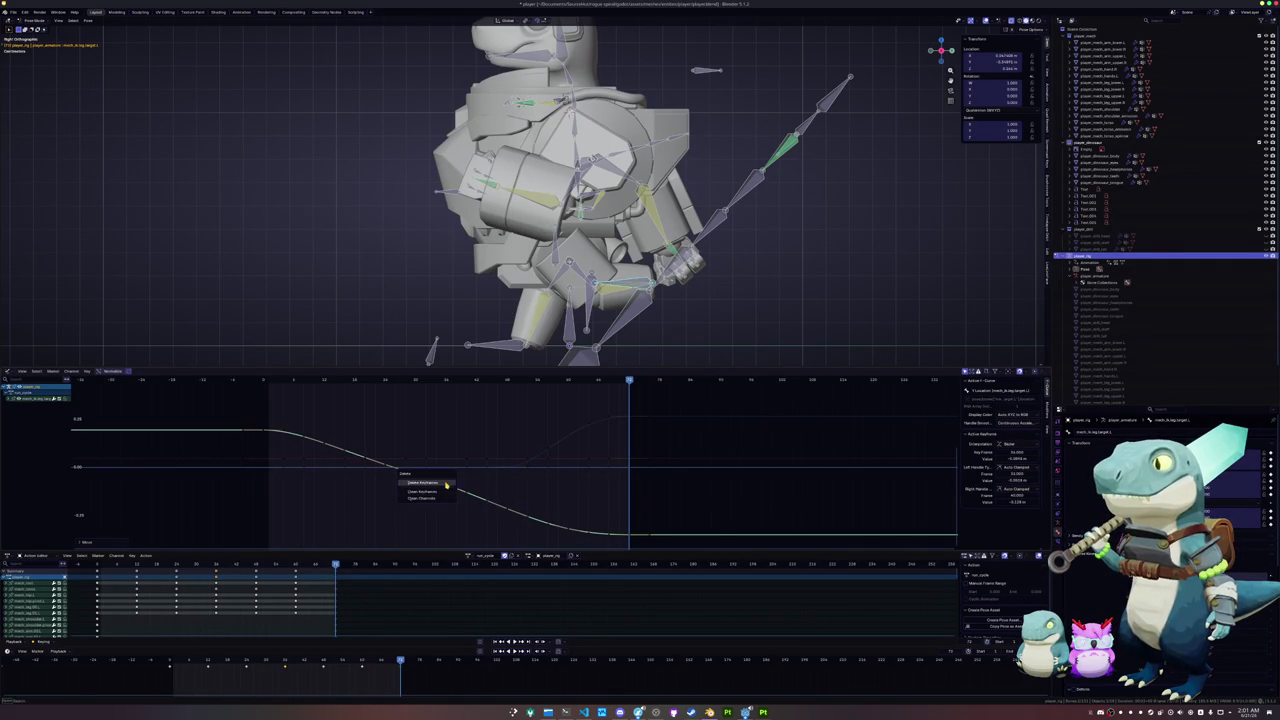
click(425, 490)
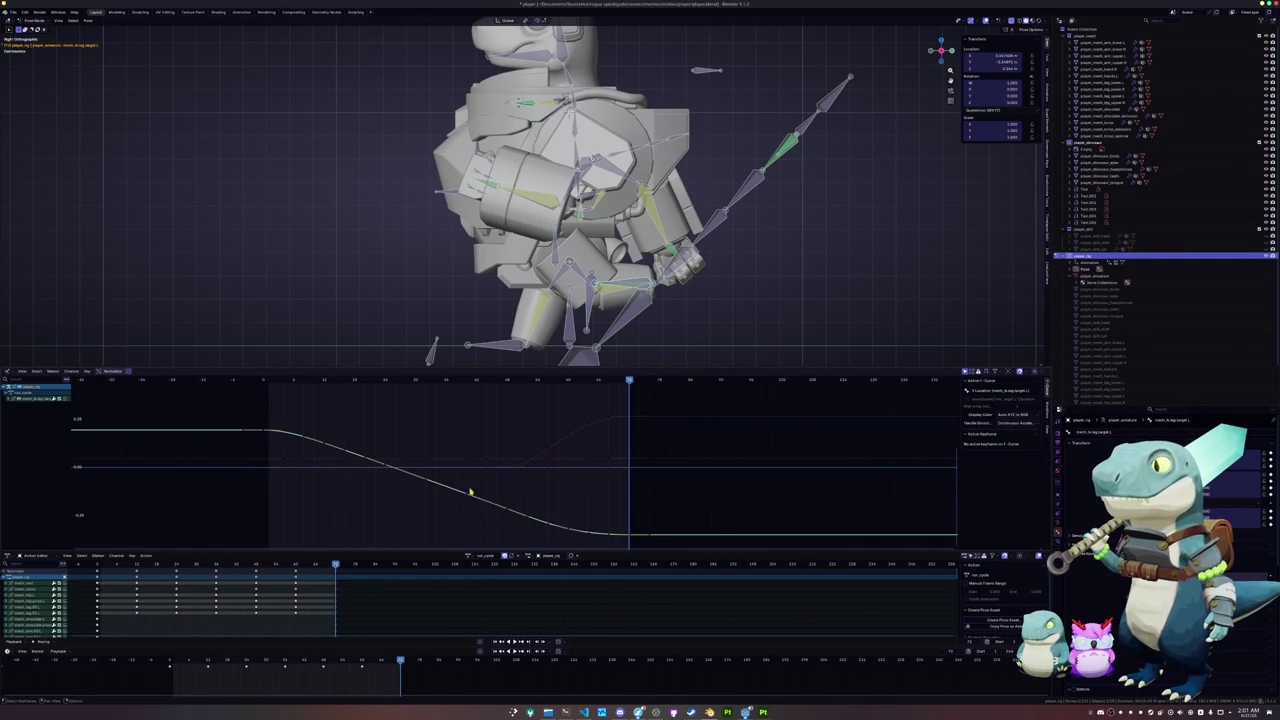
click(534, 520)
key(x)
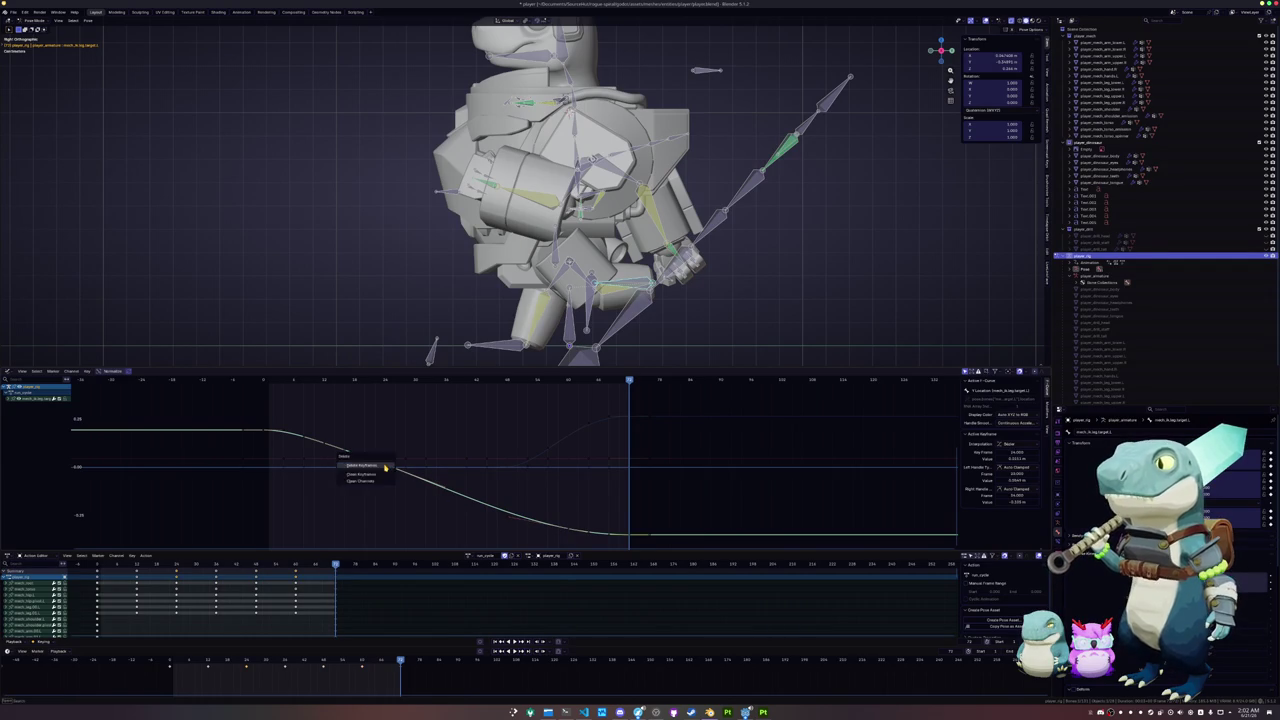
click(361, 457)
click(322, 447)
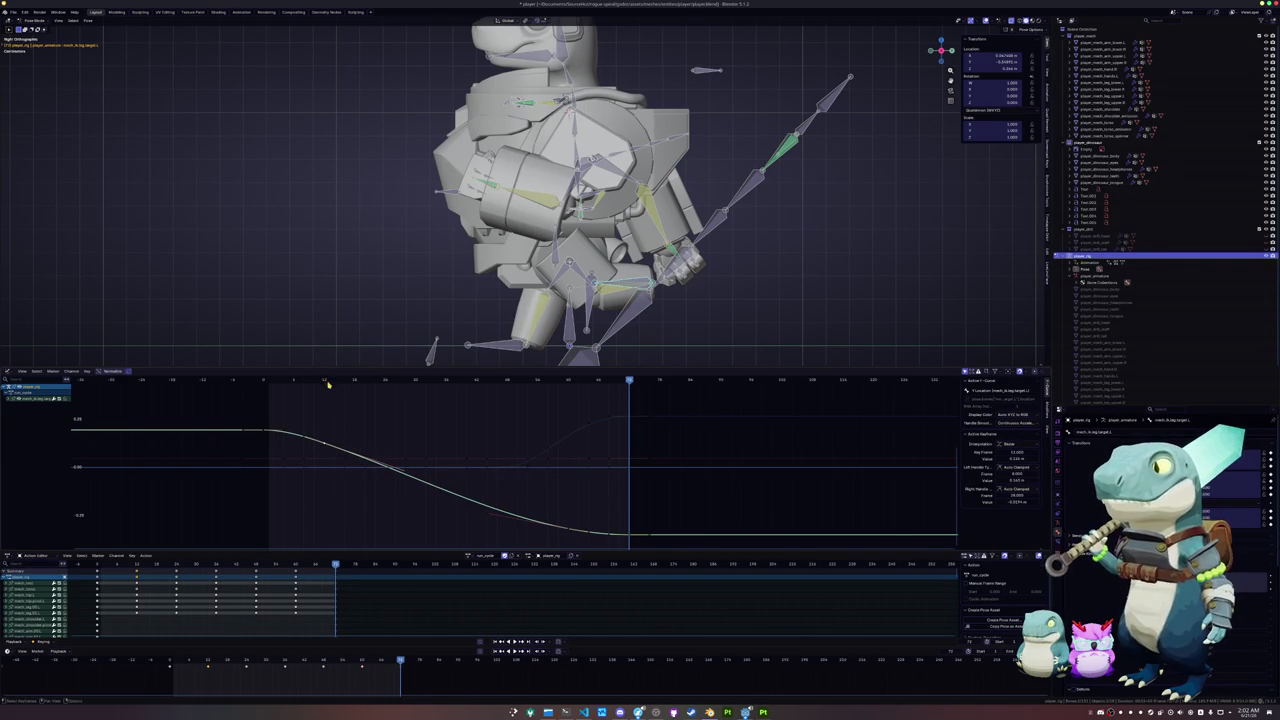
key(space)
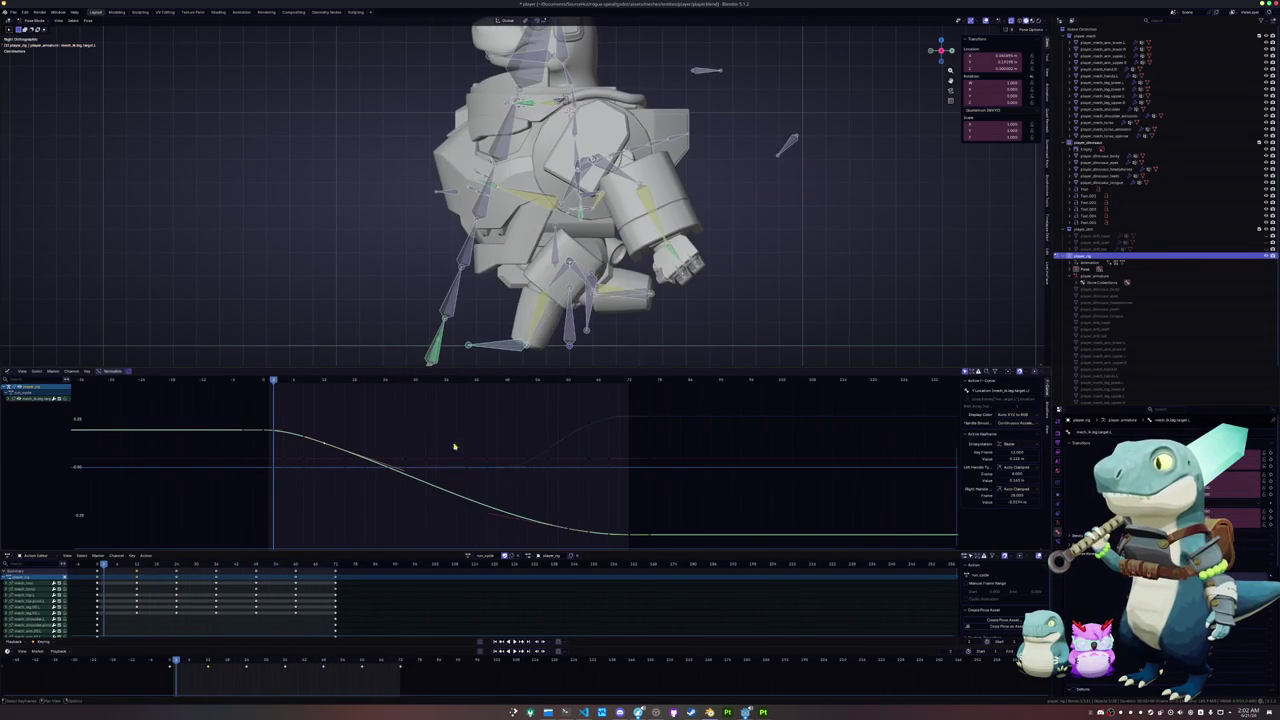
- Select the bone near the hand to show the other leg's rising curve
click(621, 315)
click(519, 350)
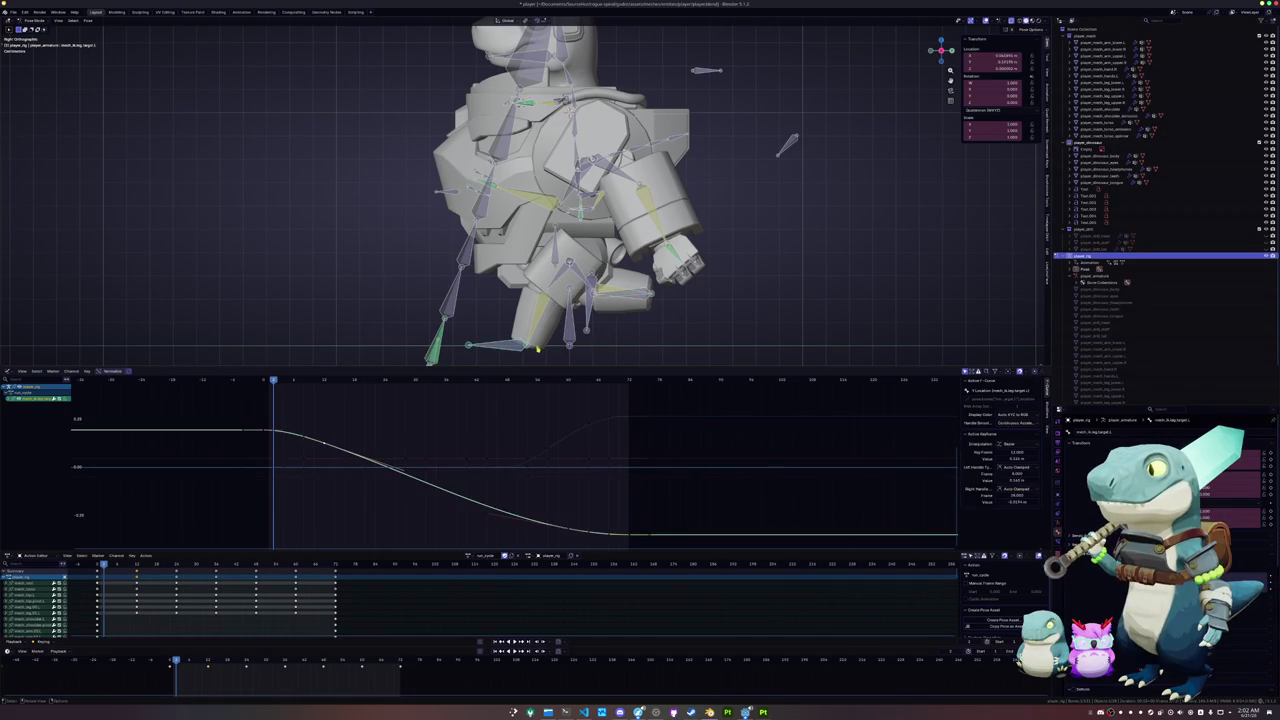
click(633, 302)
click(313, 387)
drag(318, 381, 344, 381)
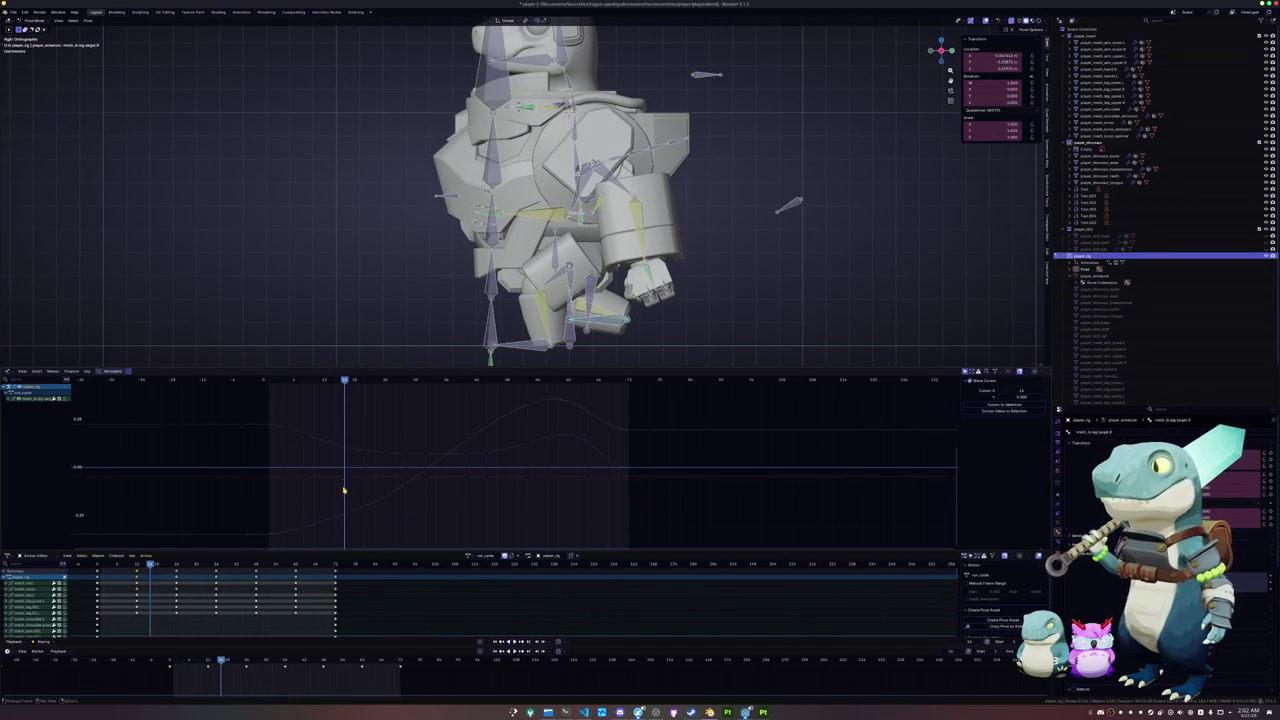
- Delete the extra keyframe from the rising curve
click(343, 517)
key(x)
key(Escape)
key(x)
key(Escape)
click(323, 526)
click(329, 520)
key(x)
click(323, 522)
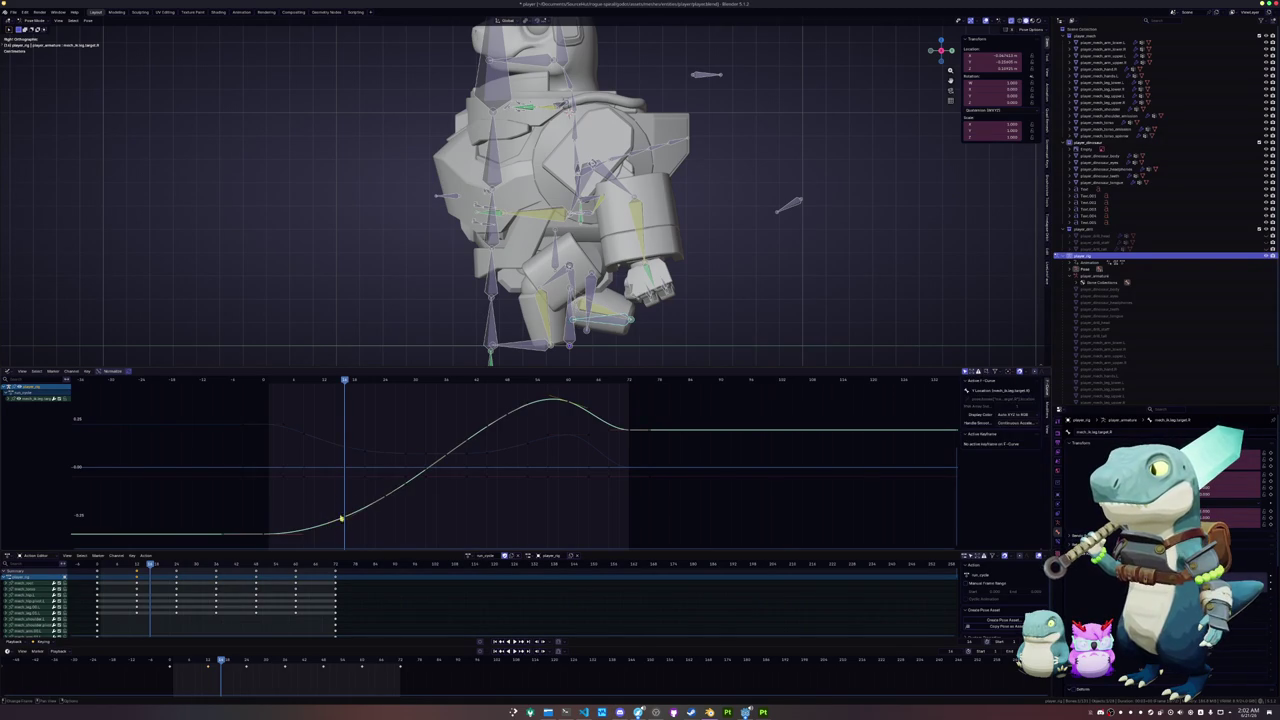
- Move the peak keyframe to reshape the rising curve, reviewing the motion around it
click(446, 457)
click(514, 420)
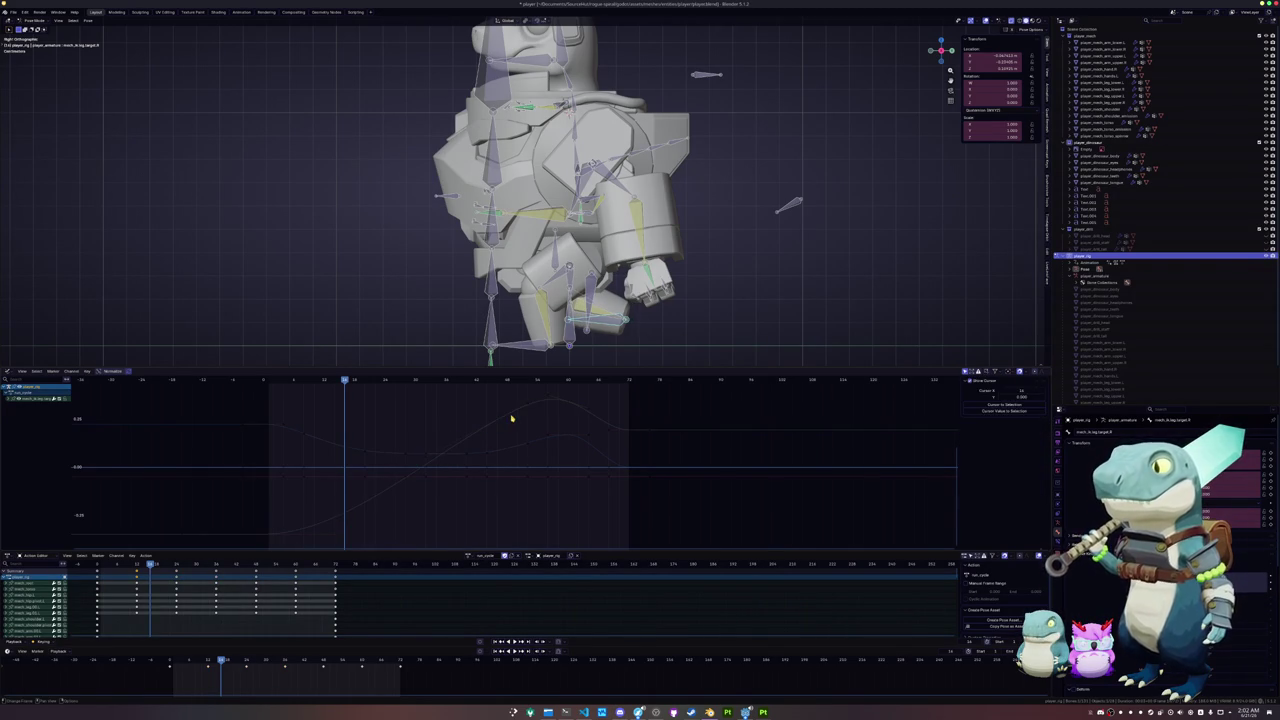
click(507, 417)
key(space)
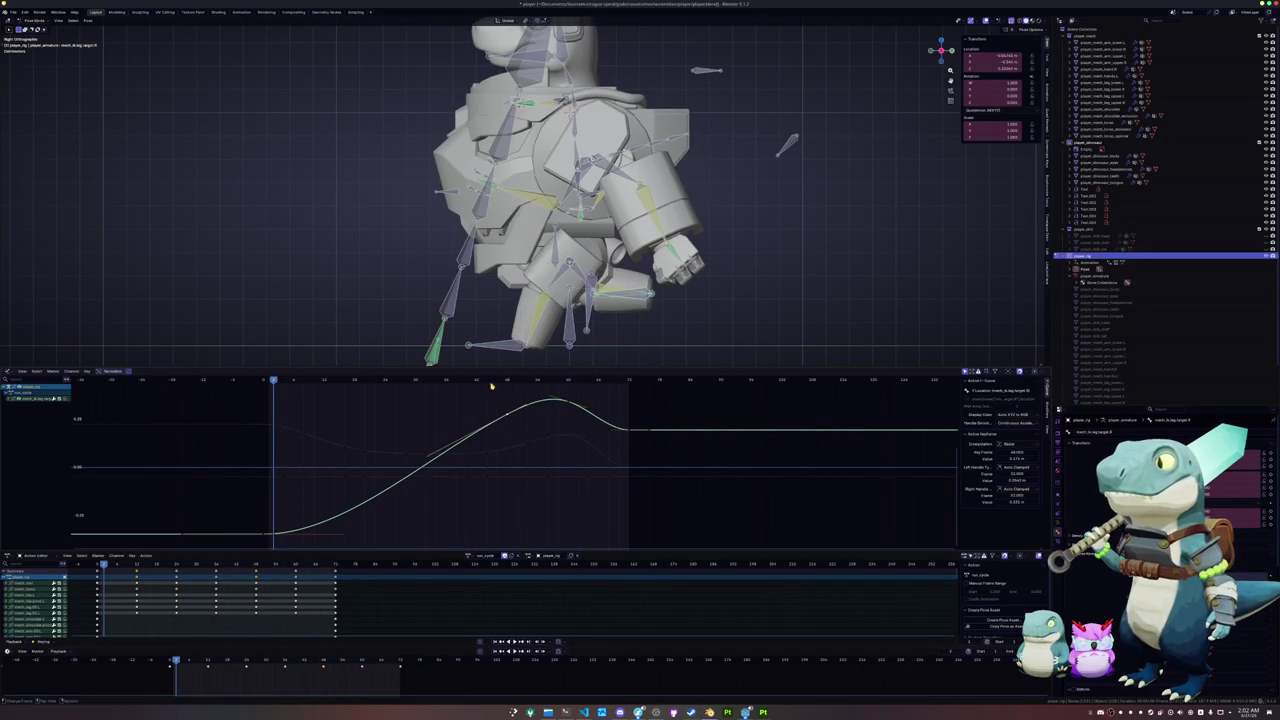
drag(553, 381, 567, 394)
key(g)
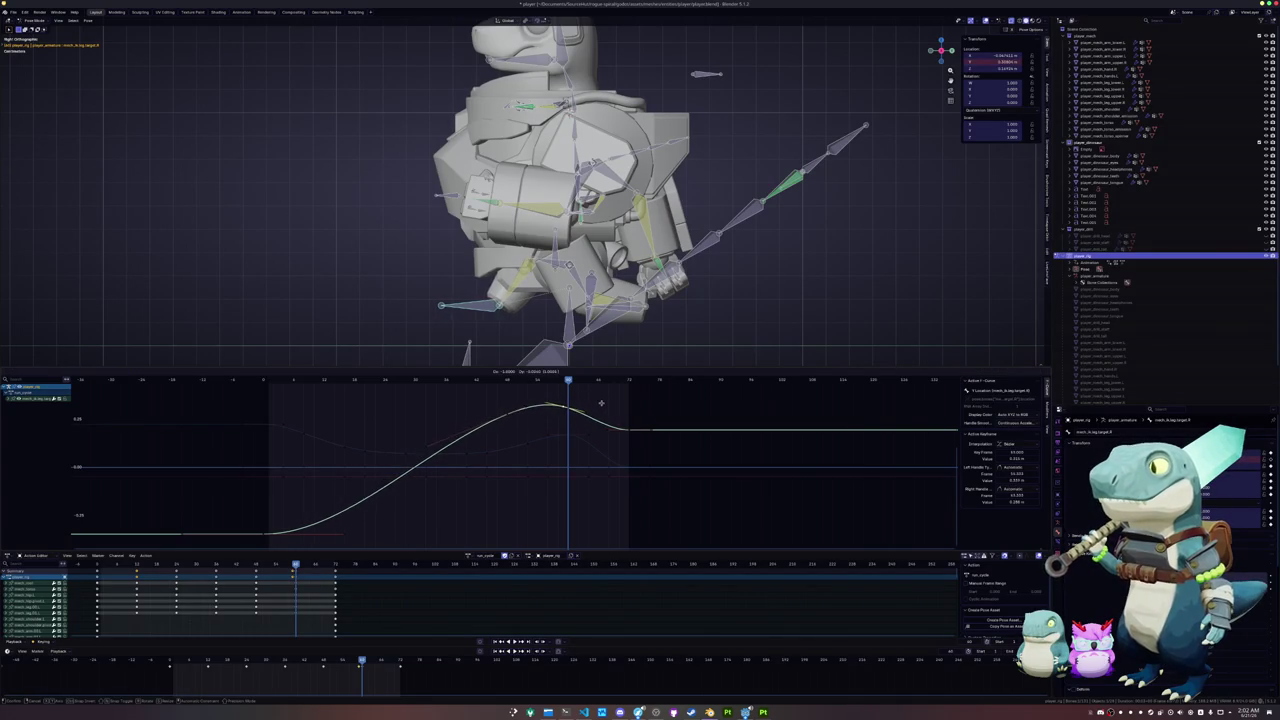
click(505, 412)
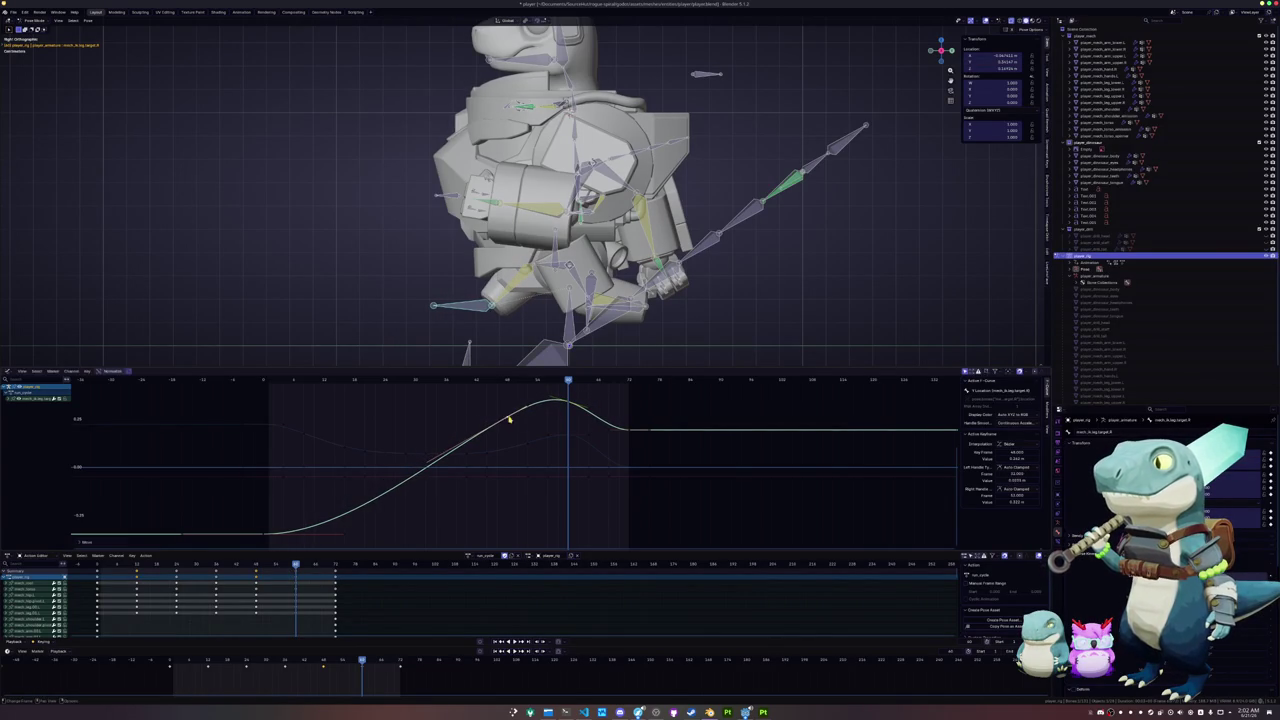
key(g)
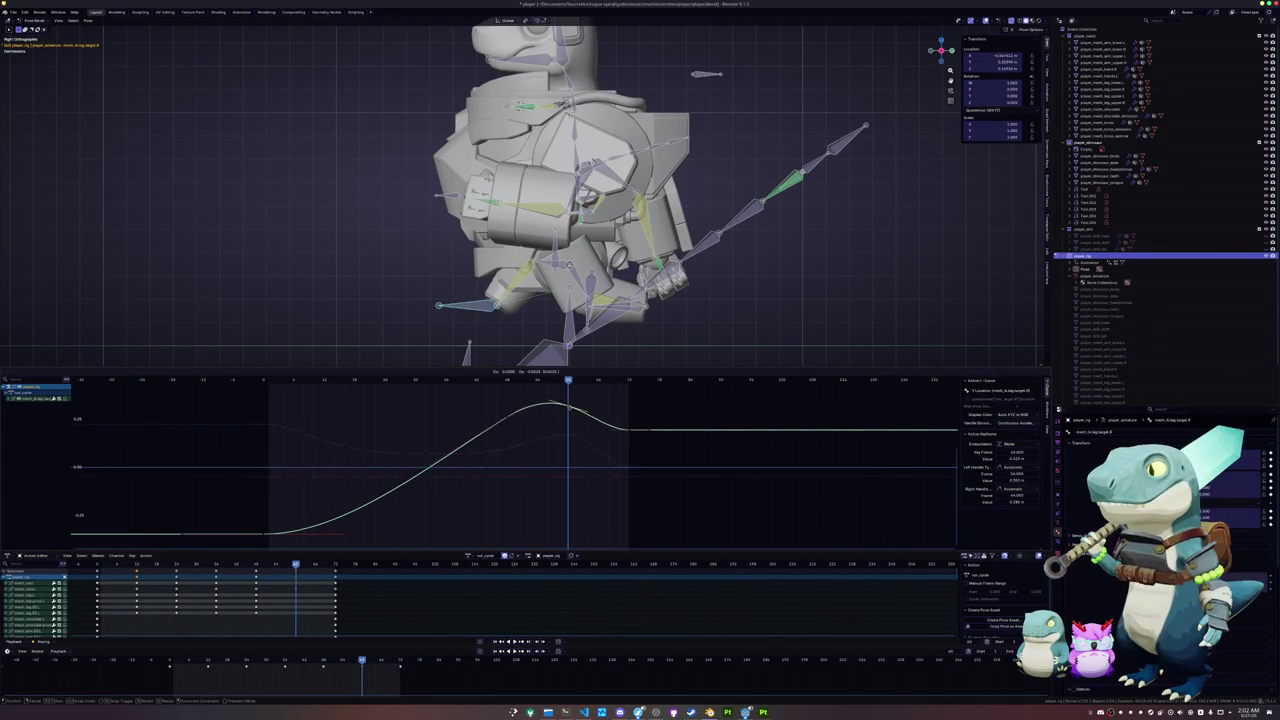
click(568, 410)
drag(568, 384, 438, 453)
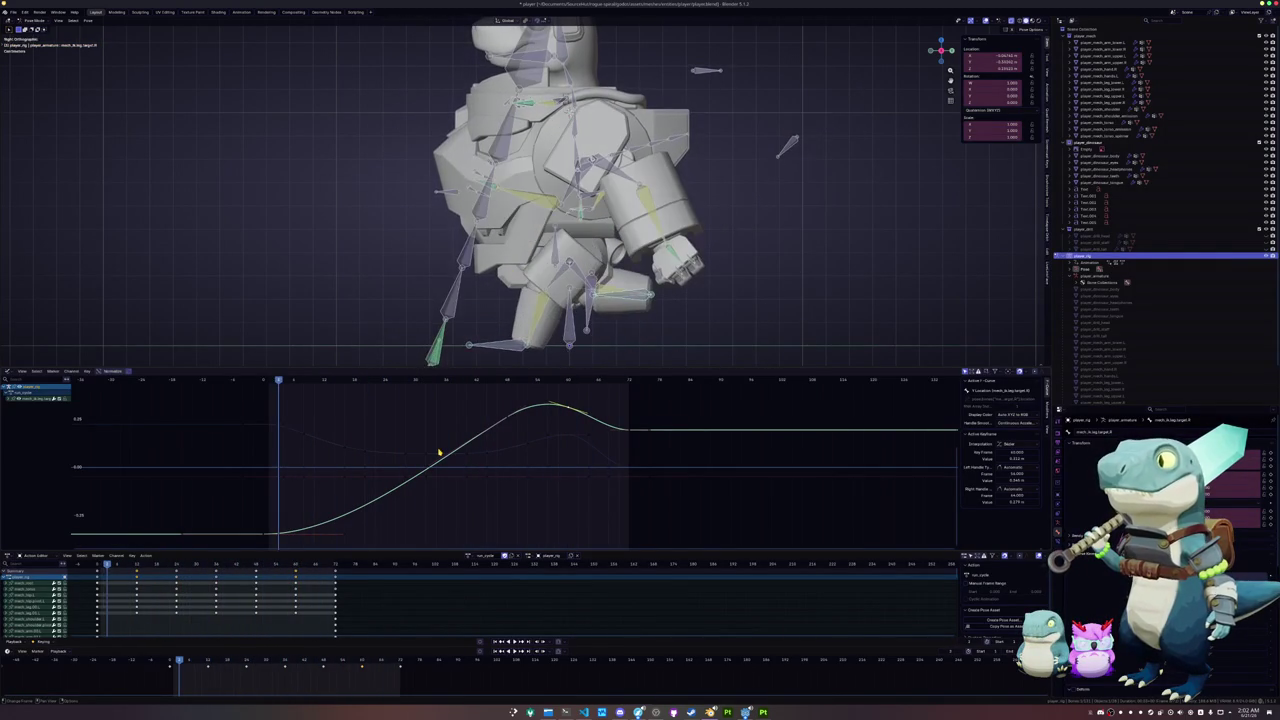
drag(565, 384, 628, 393)
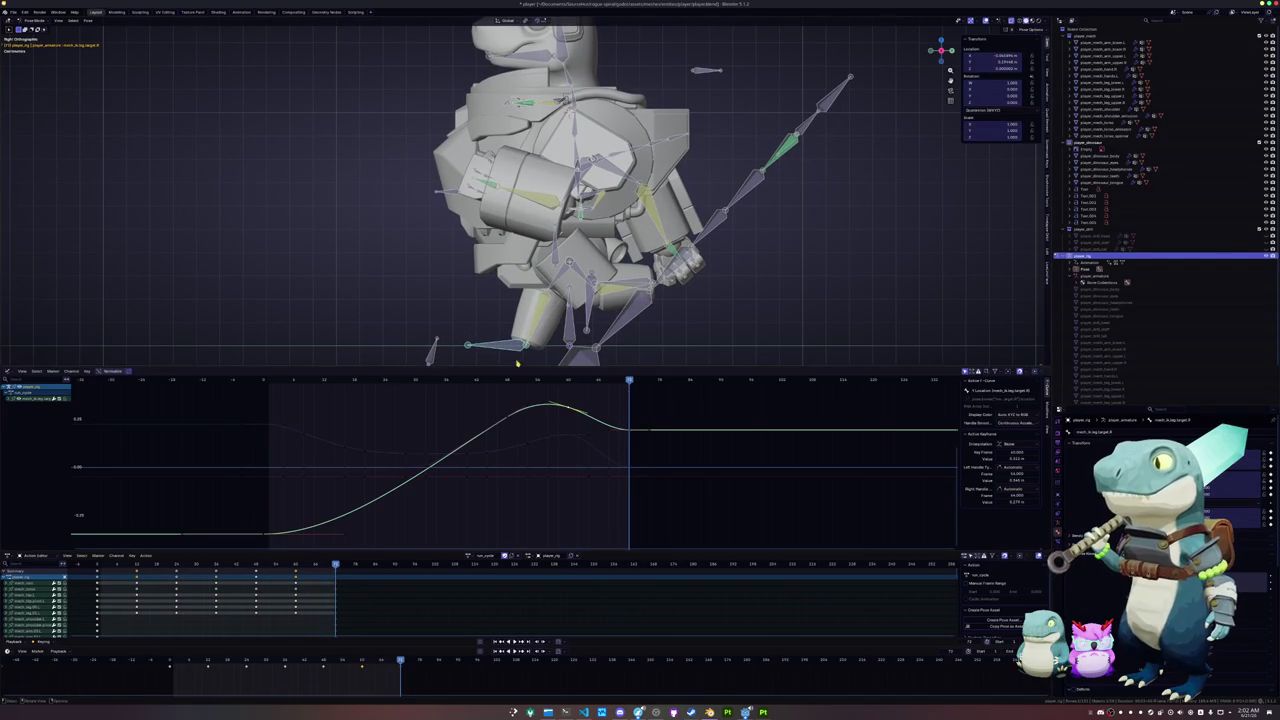
- At the animation start, move the other foot bone along global Y and key it
key(shift+Left)
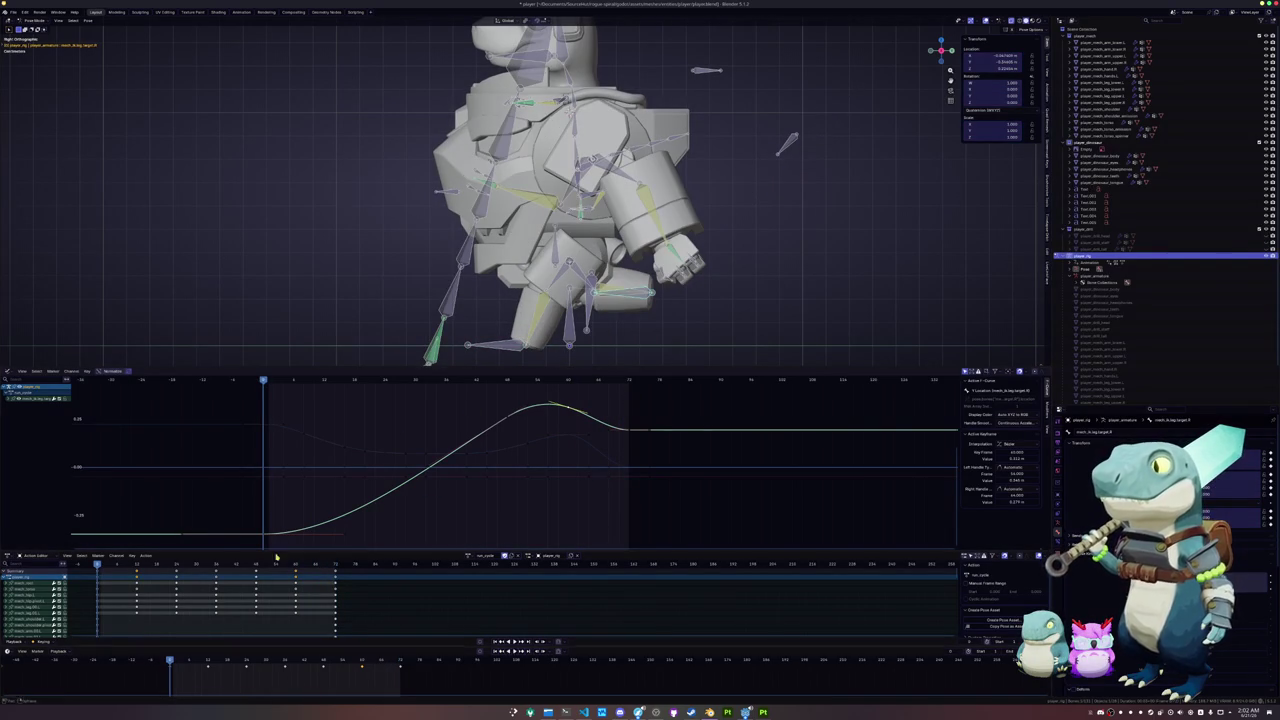
click(509, 348)
key(g)
key(y)
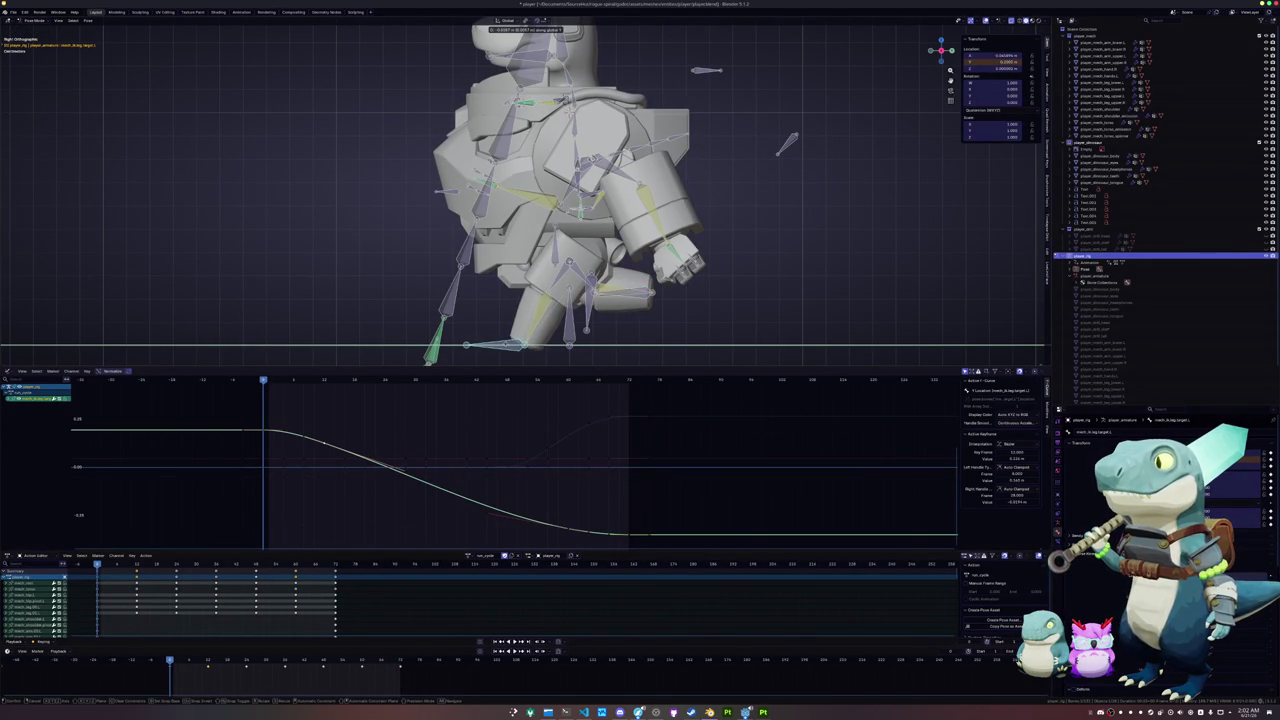
click(509, 347)
key(i)
- At a later frame, reposition the leg bone, key its location, and scrub to review
click(364, 661)
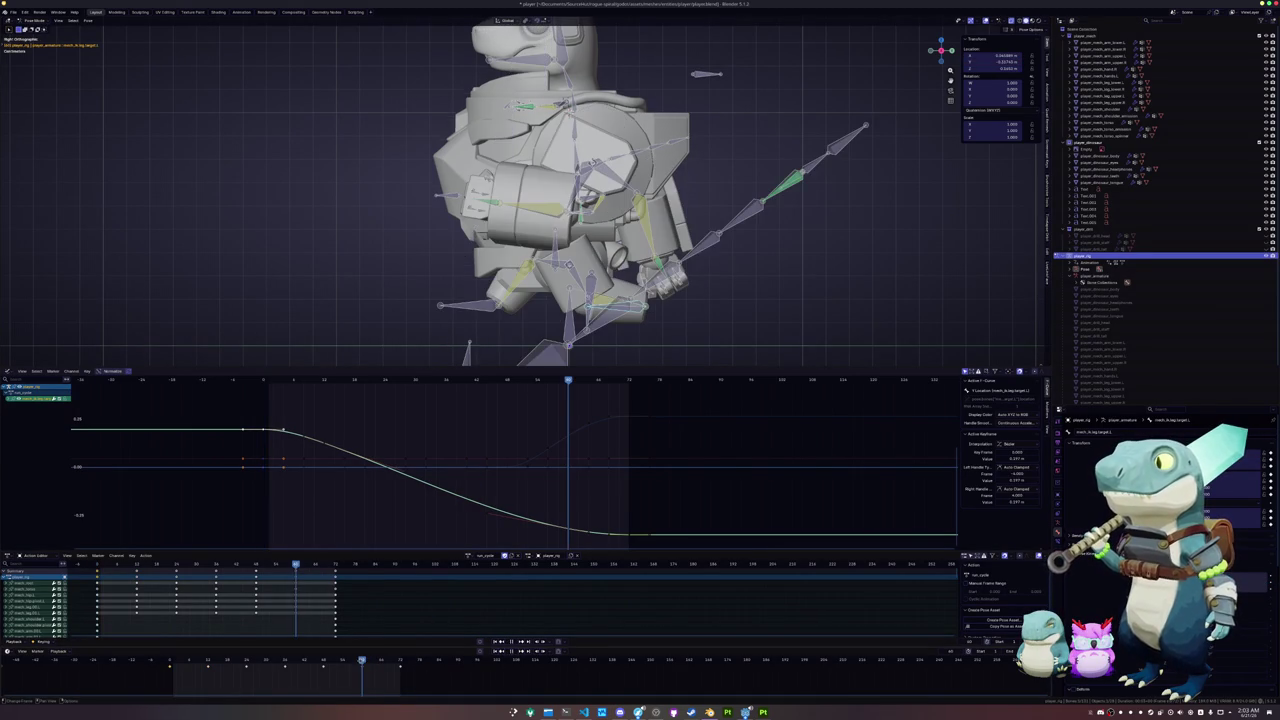
click(481, 297)
key(g)
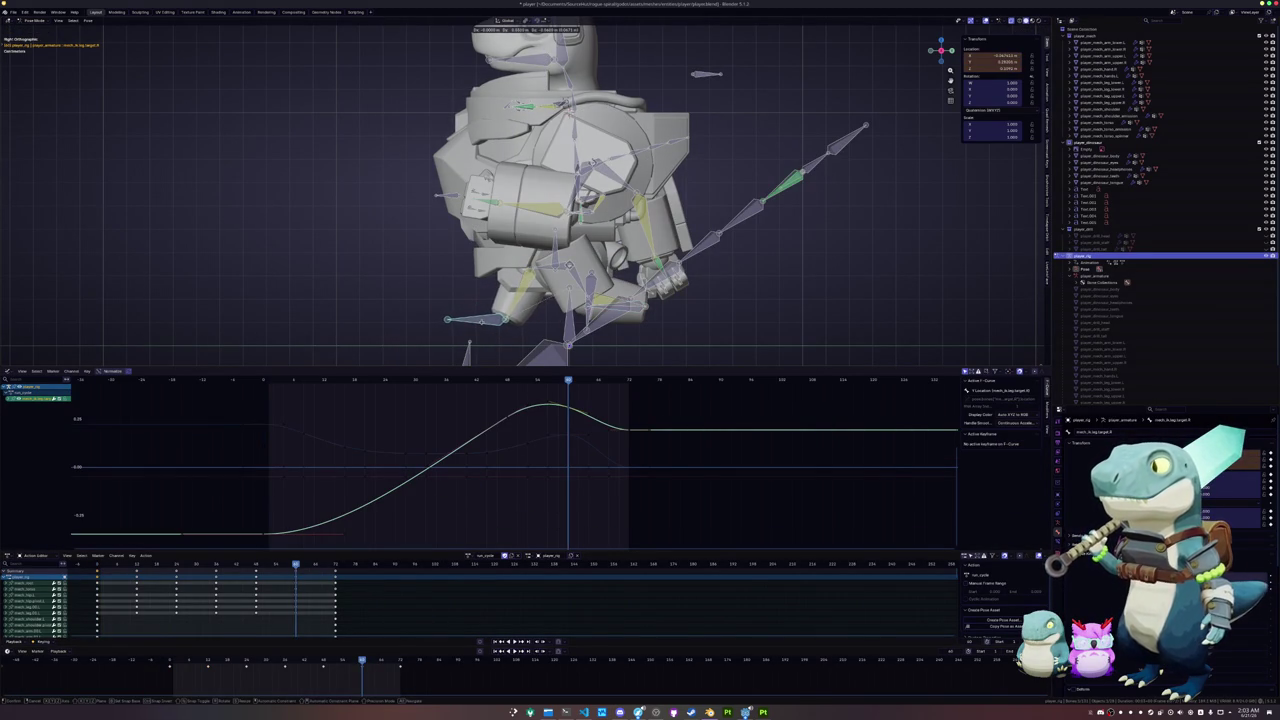
click(487, 326)
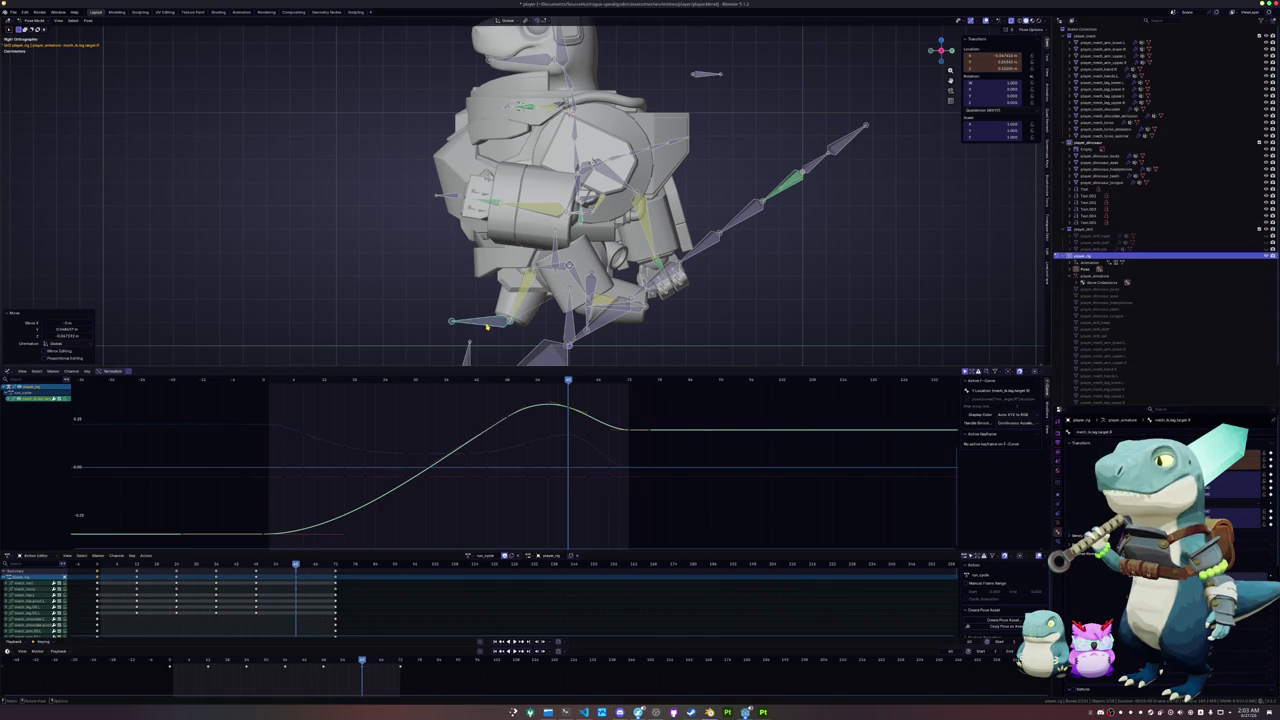
key(i)
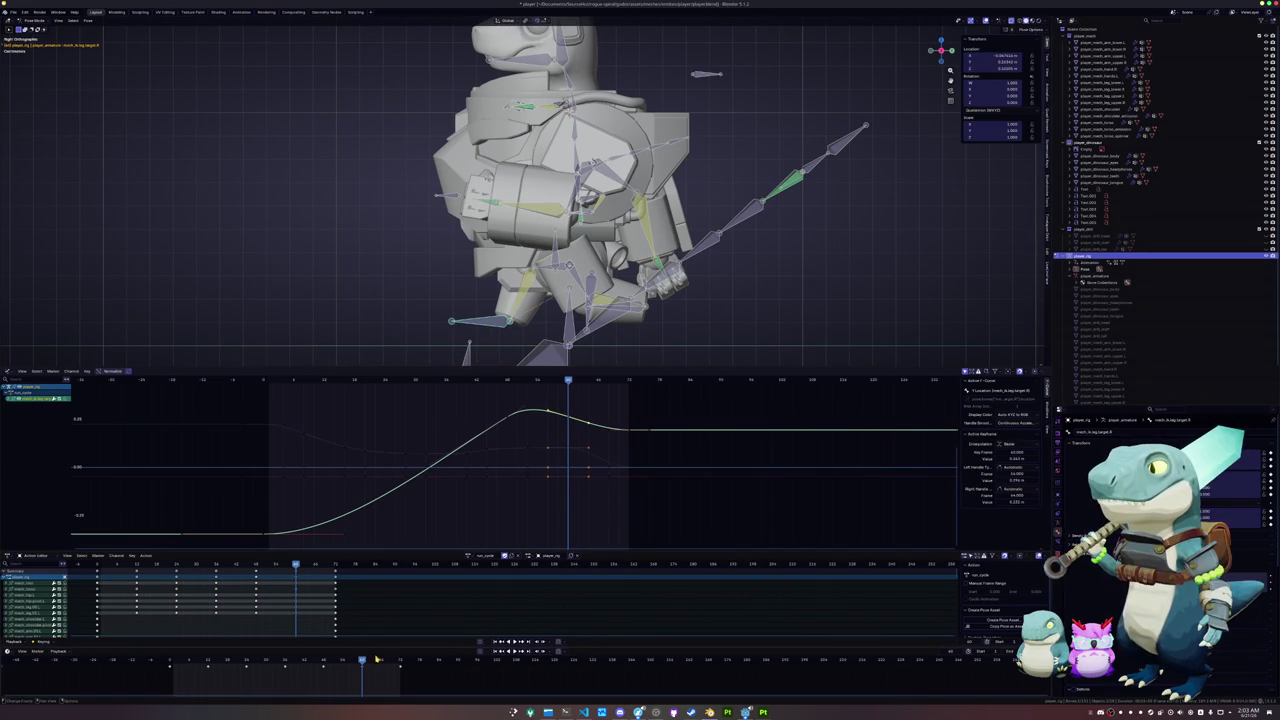
mouse_move(361, 660)
mouse_down()
mouse_move(208, 655)
mouse_move(364, 648)
mouse_move(323, 655)
mouse_up()
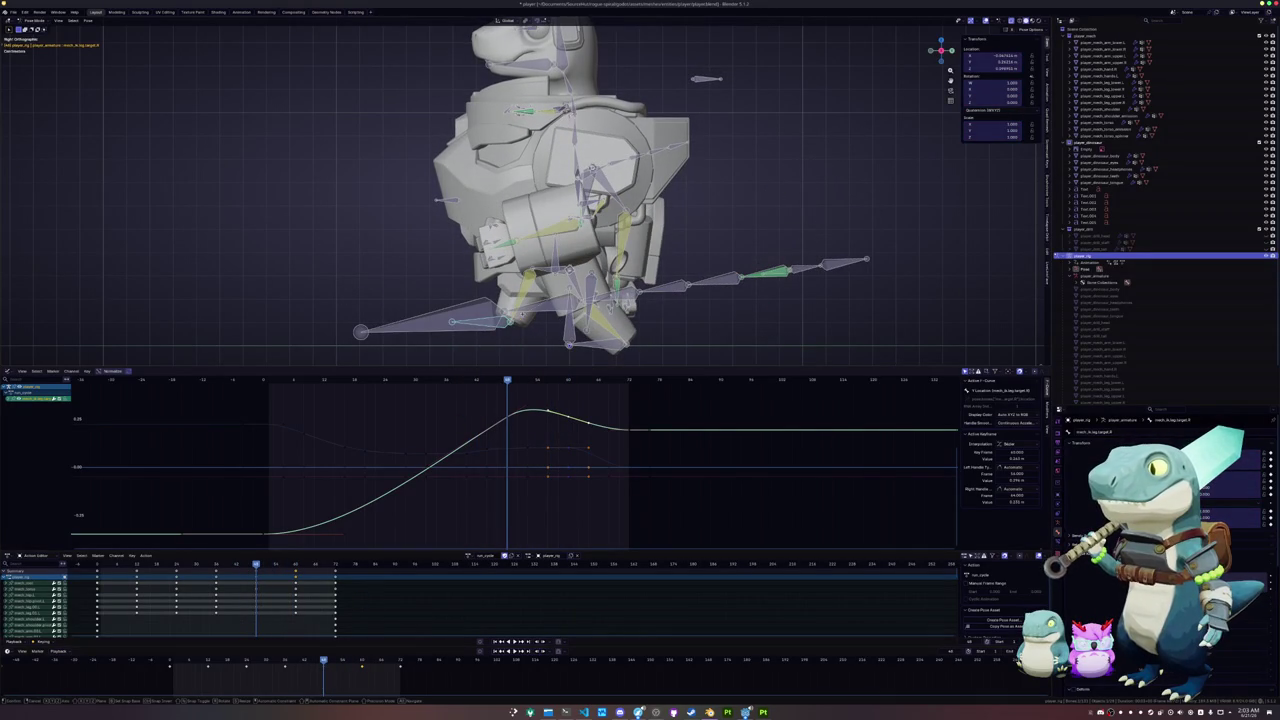
- Nudge the selected bone and key its new location
key(g)
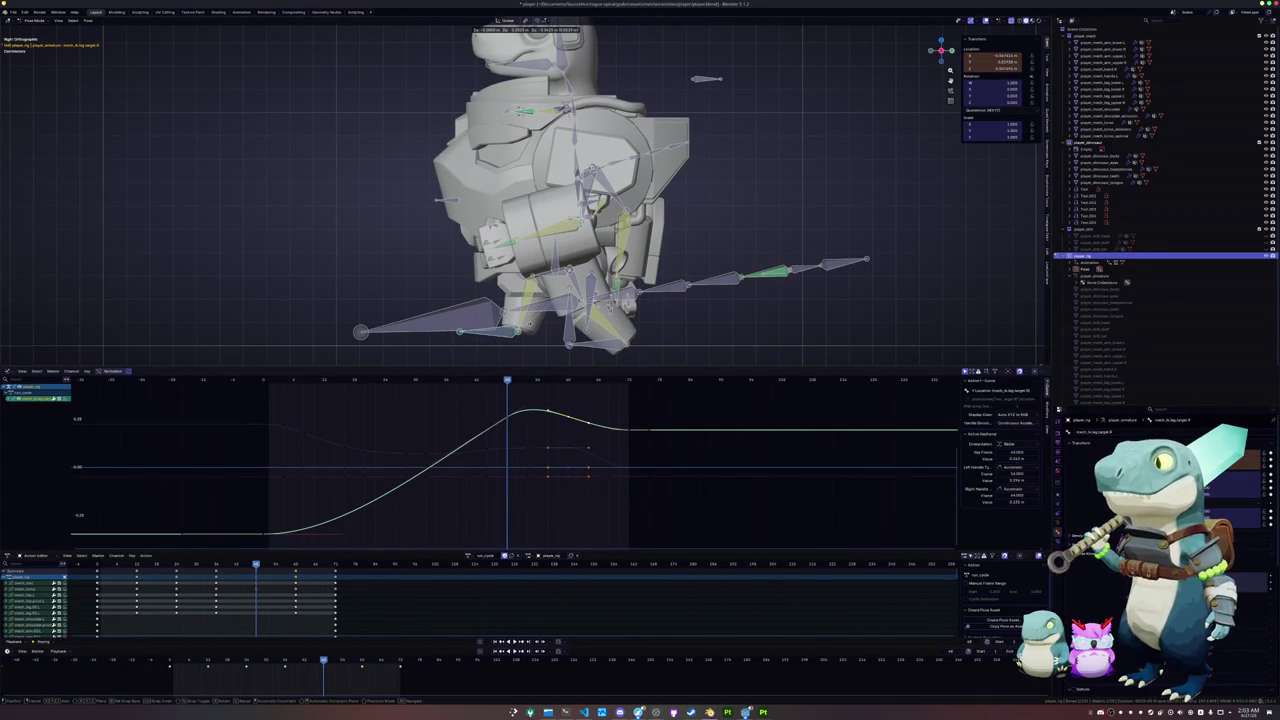
click(531, 327)
key(i)
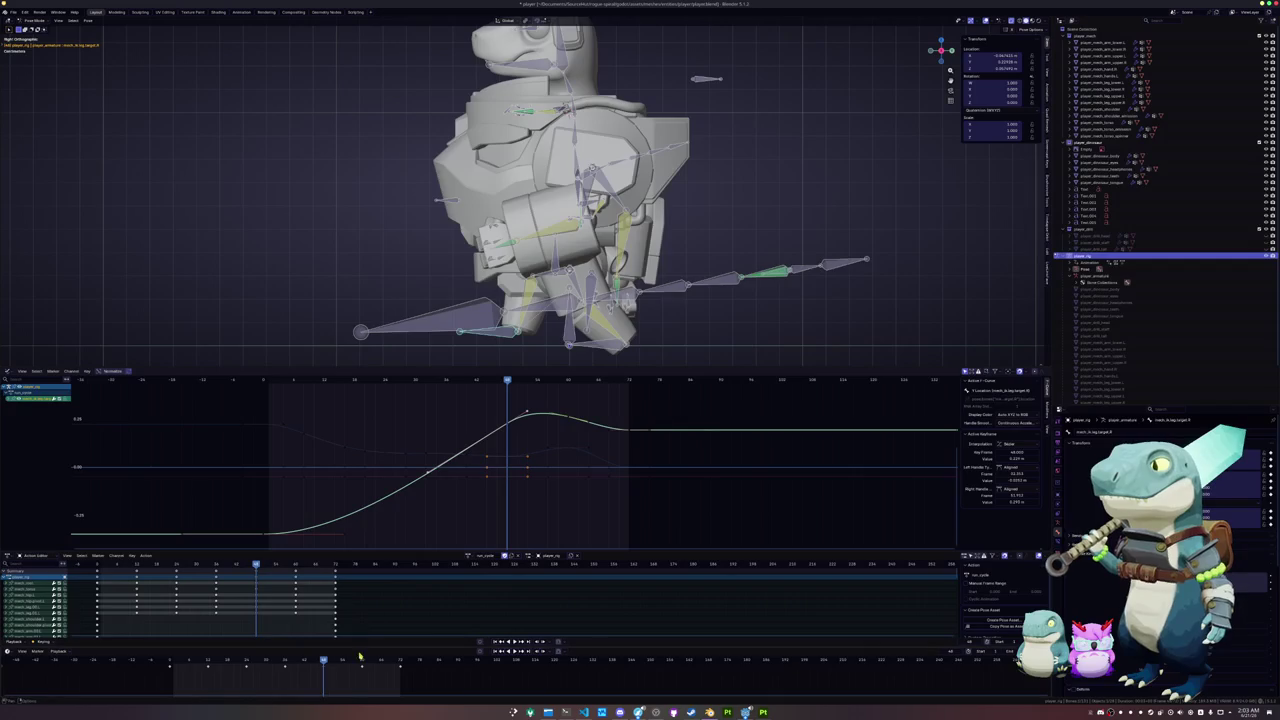
- At a later frame, raise the leg target bone along Z and play back the animation
click(360, 658)
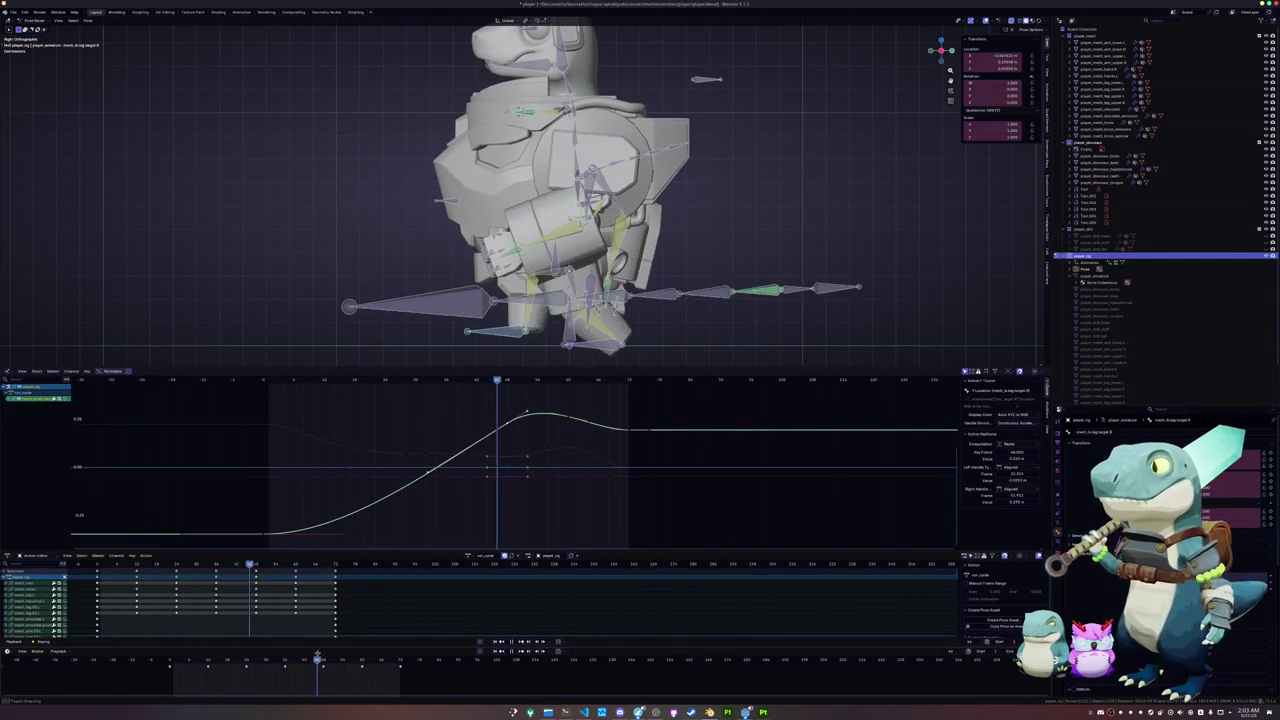
key(g)
key(z)
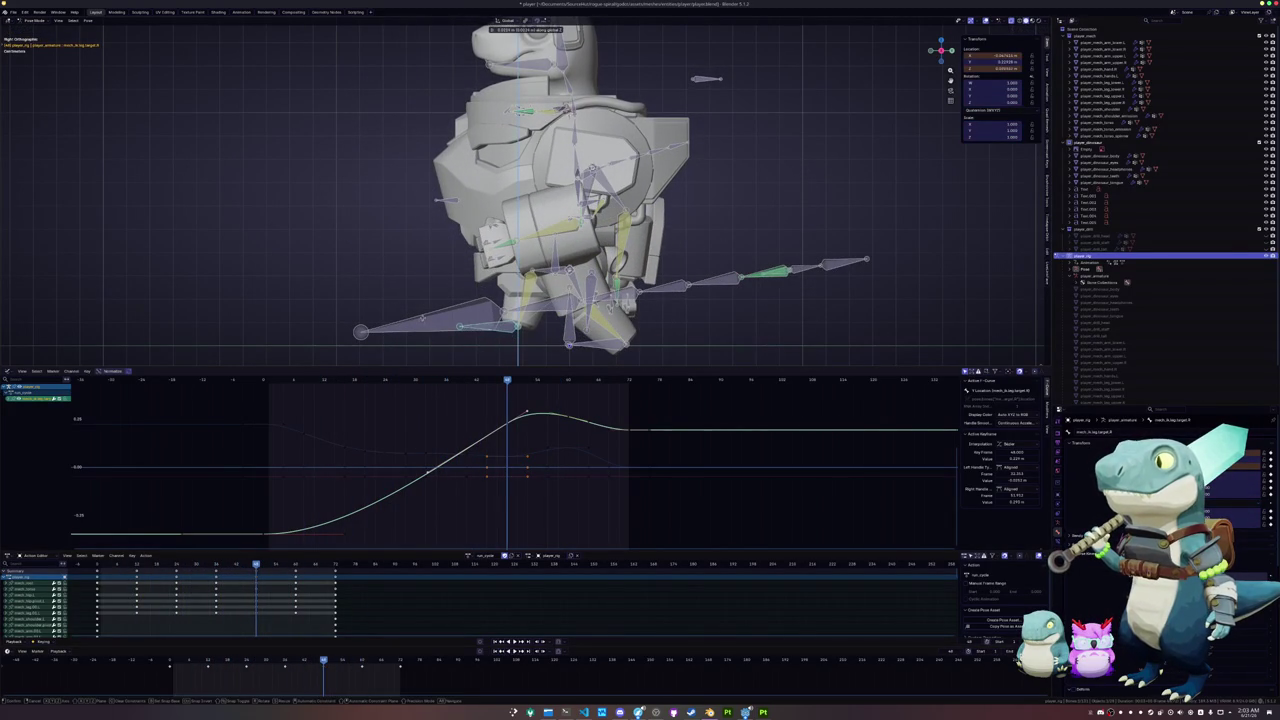
click(423, 320)
key(ctrl+z)
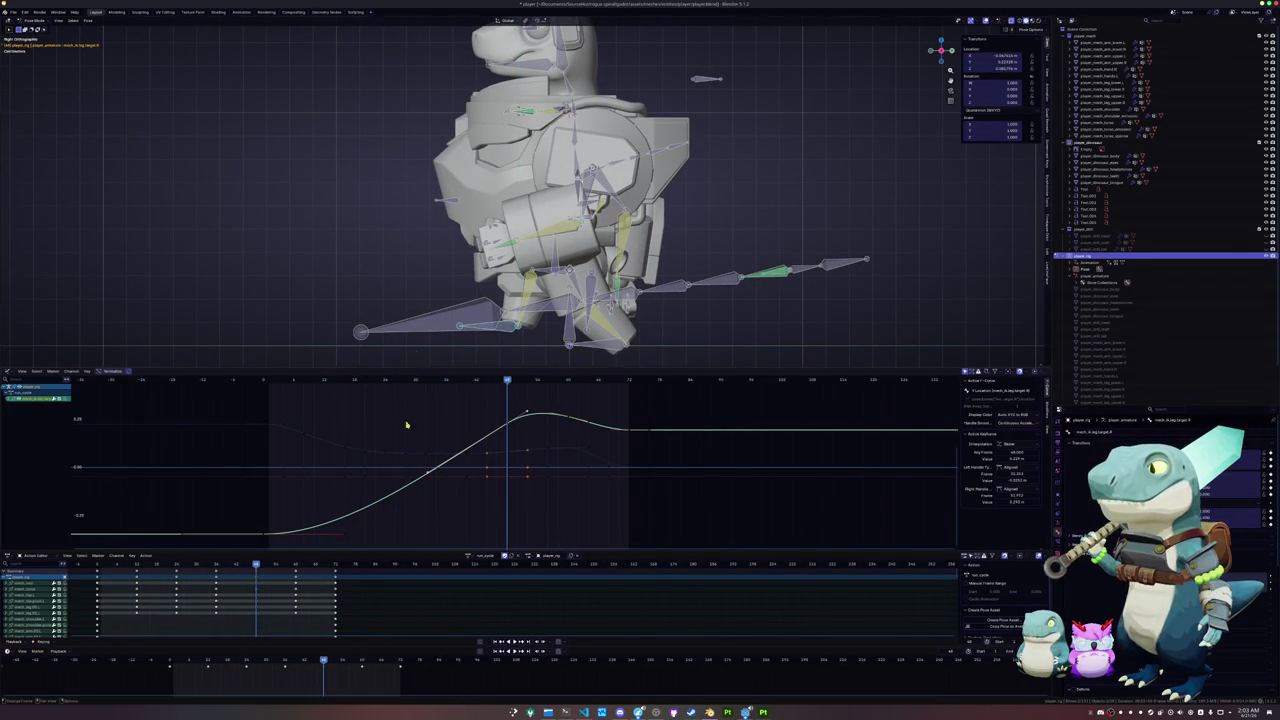
click(362, 659)
key(g)
key(z)
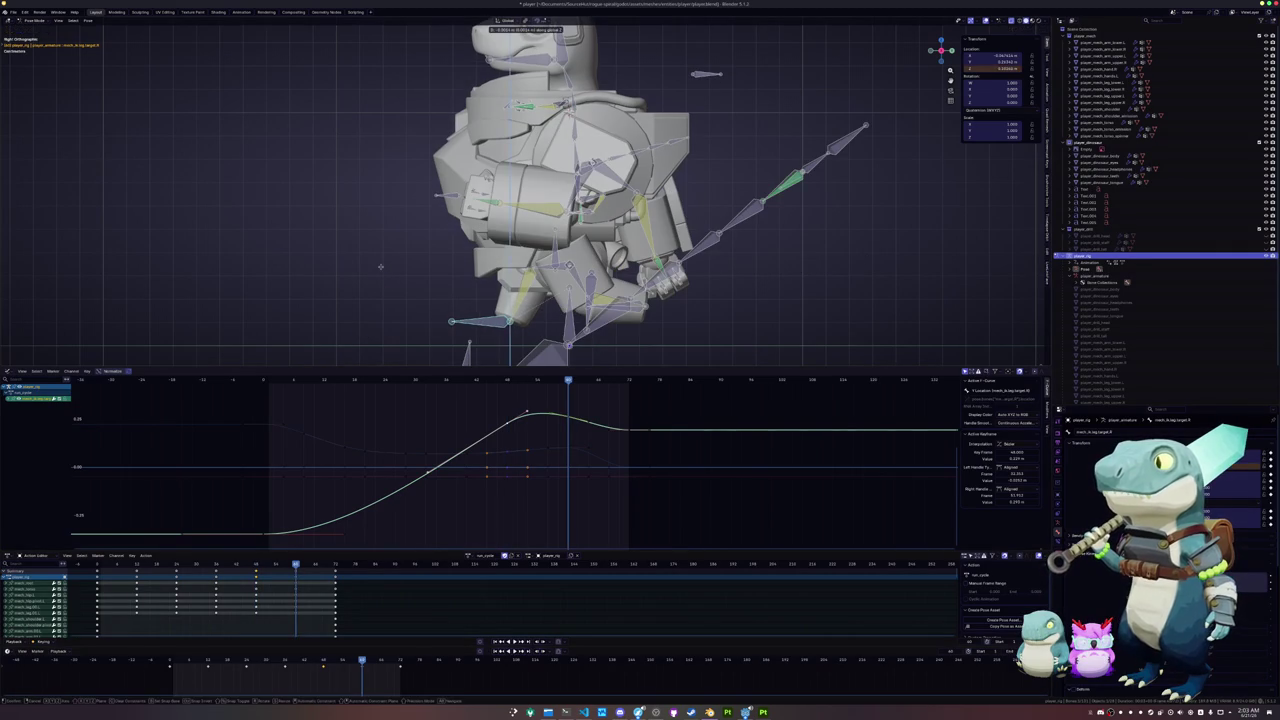
click(380, 262)
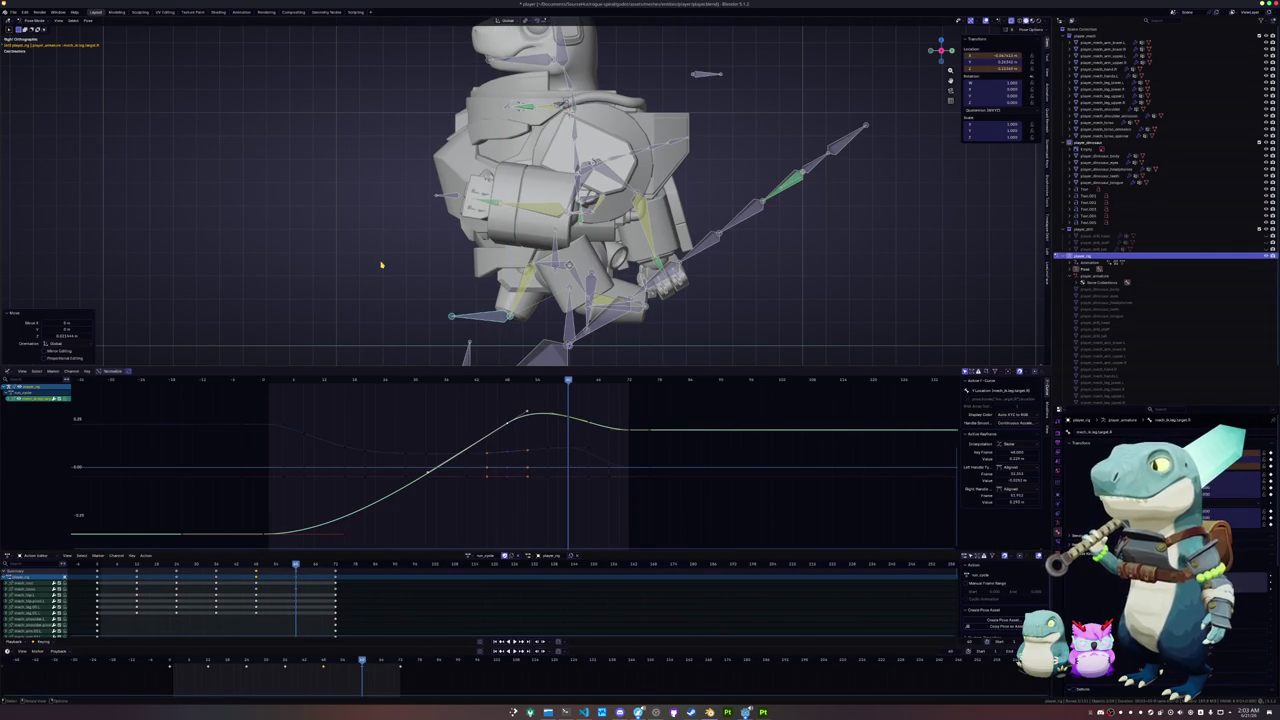
key(space)
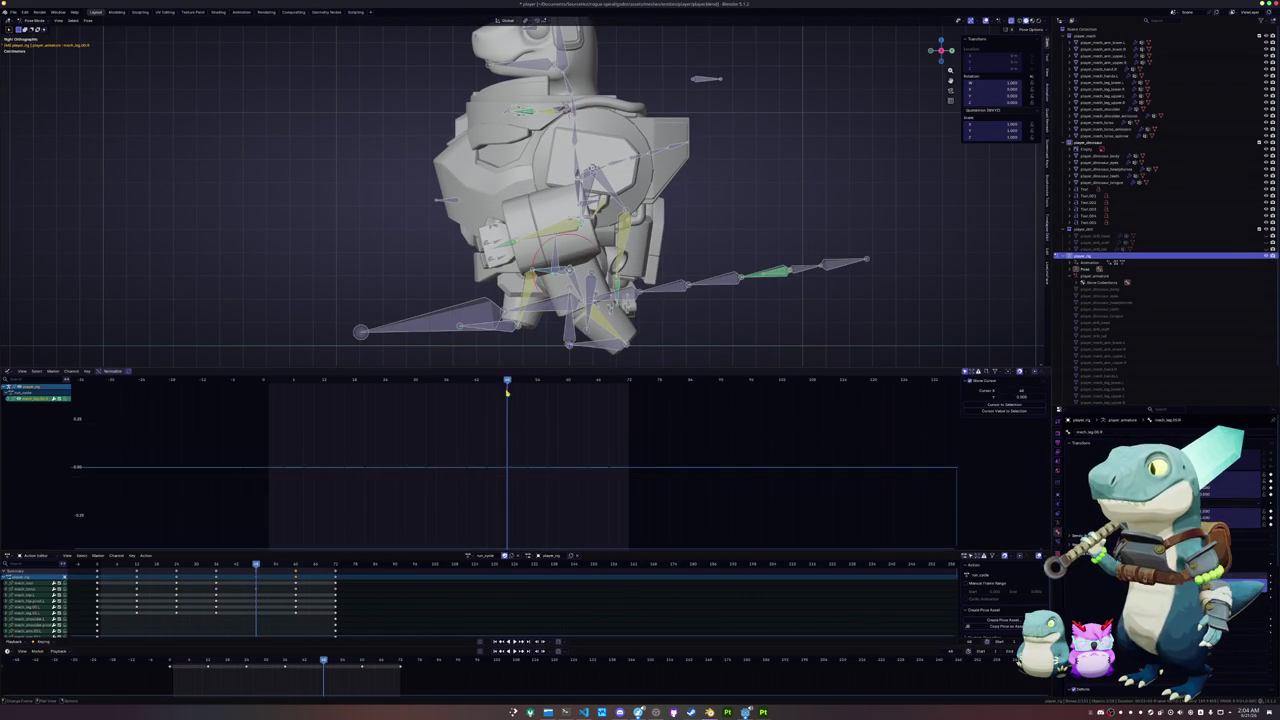
- Bring the other leg IK target's location curve into view, zoom the viewport out to the whole character, and scrub back to an earlier frame
middle_drag(490, 445, 526, 465)
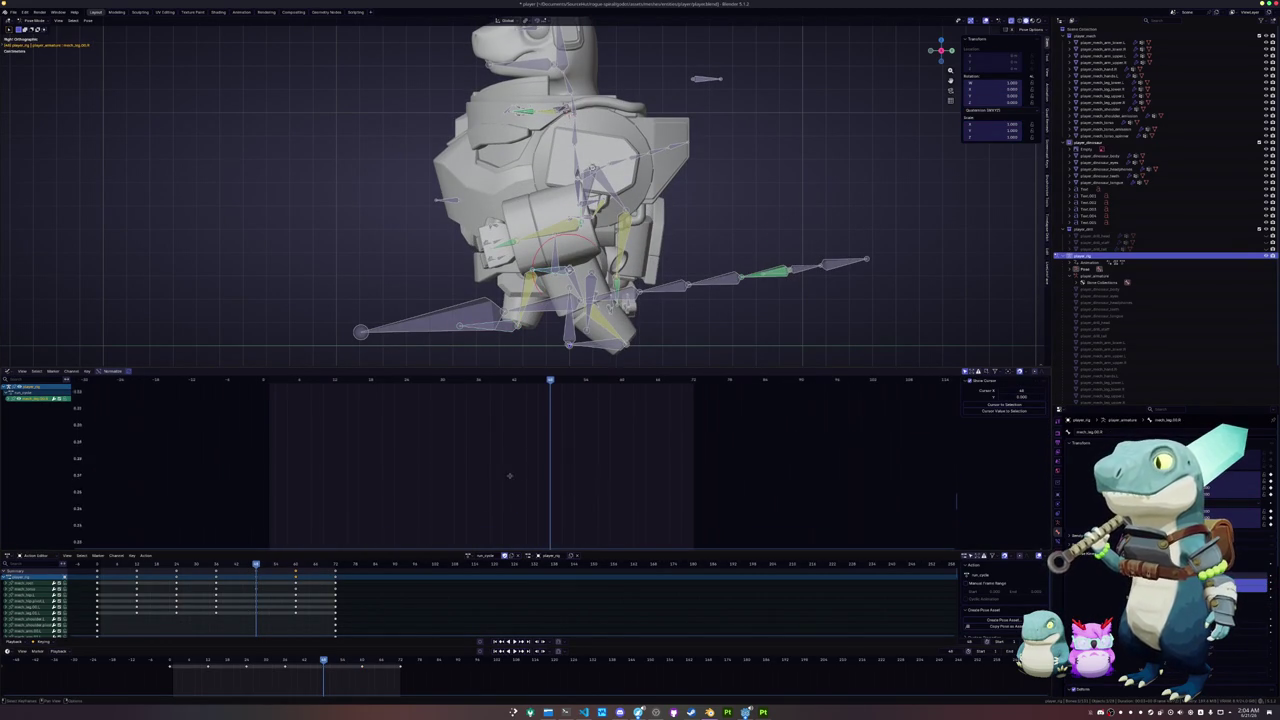
scroll(598, 297, up, 2)
scroll(598, 297, up, 1)
scroll(598, 297, up, 1)
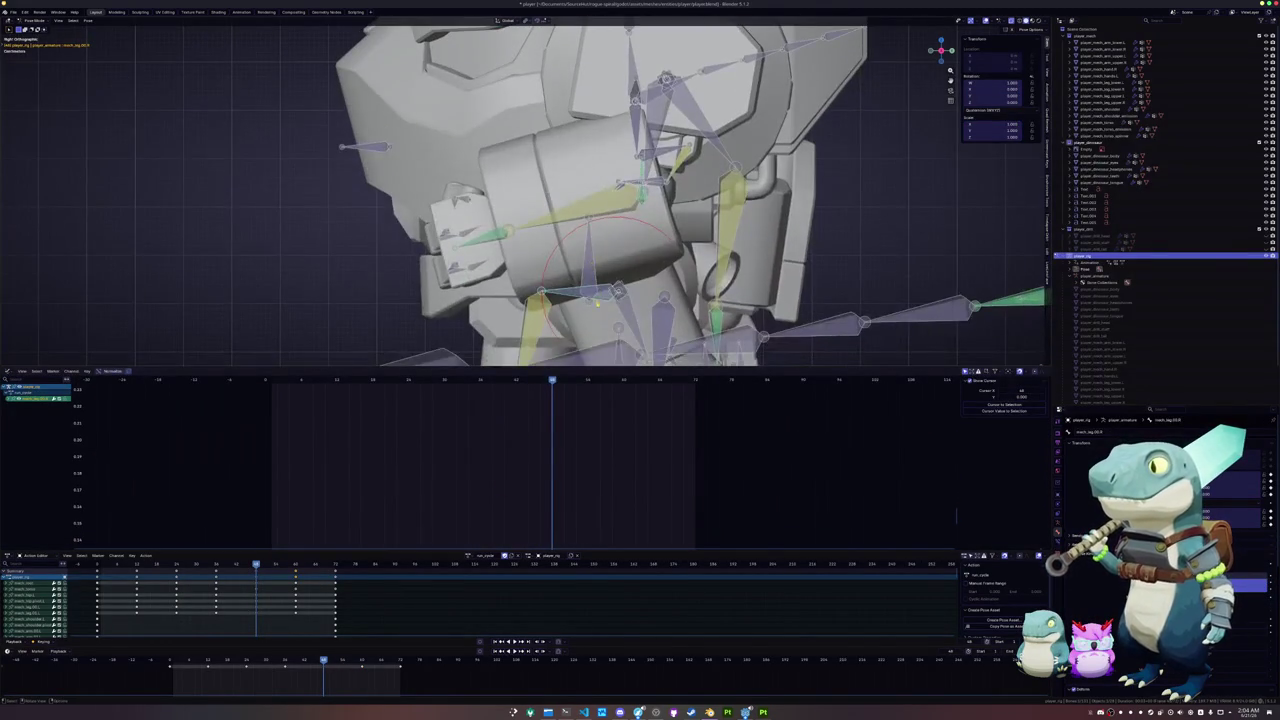
scroll(538, 326, down, 3)
mouse_move(560, 455)
ctrl+middle_down()
mouse_move(520, 436)
mouse_move(535, 418)
ctrl+middle_up()
mouse_move(536, 386)
mouse_down()
mouse_move(368, 383)
mouse_move(503, 383)
mouse_move(492, 383)
mouse_up()
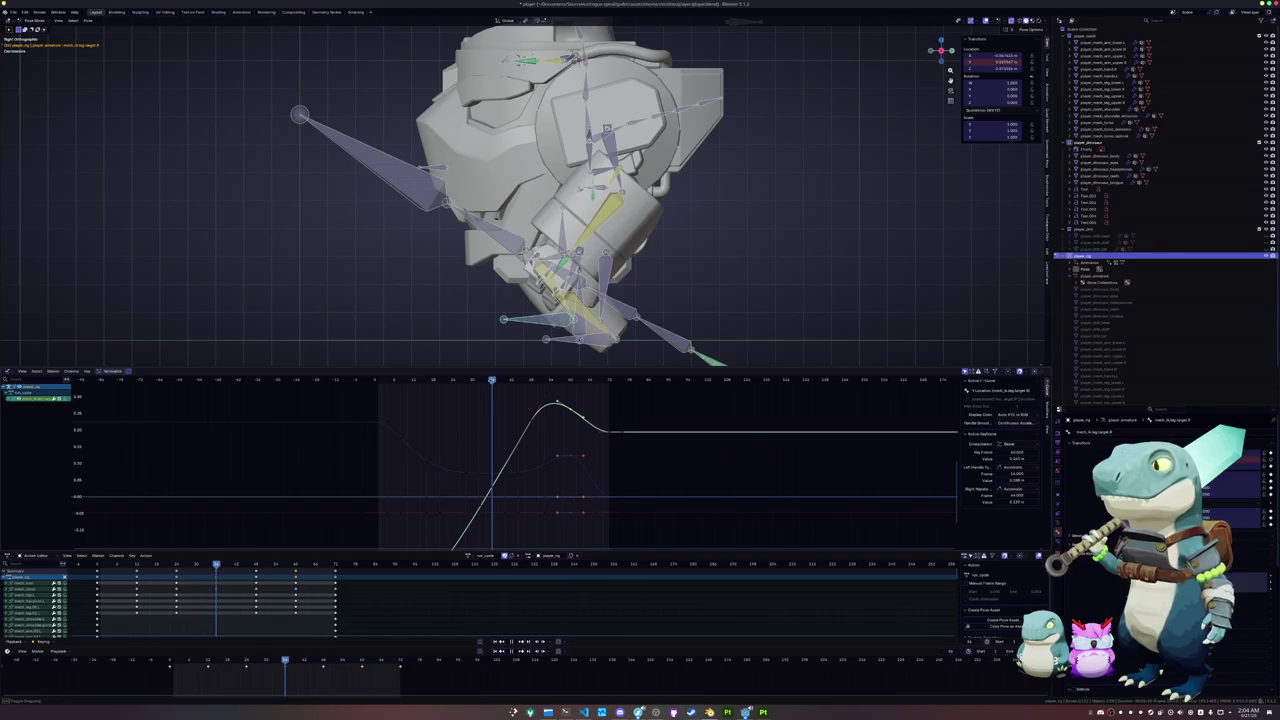
- Move the leg target vertically along Z and keyframe its location at the current frame
key(g)
key(z)
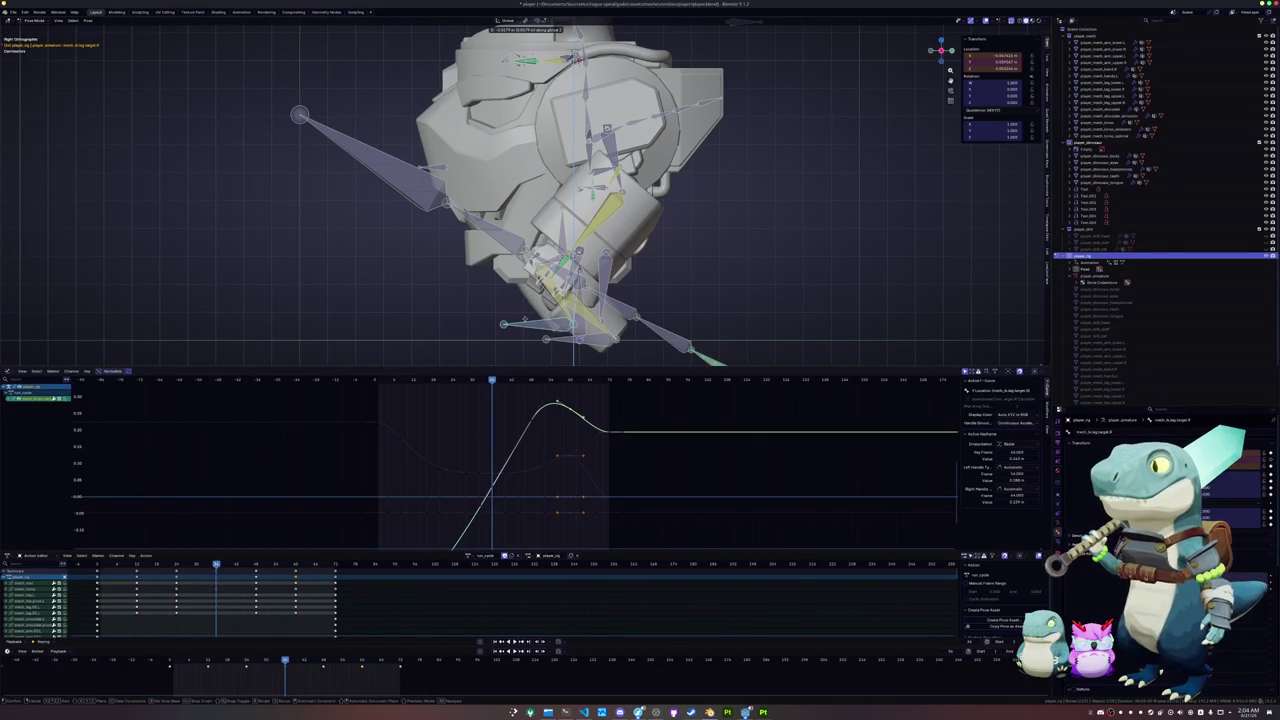
click(526, 321)
key(i)
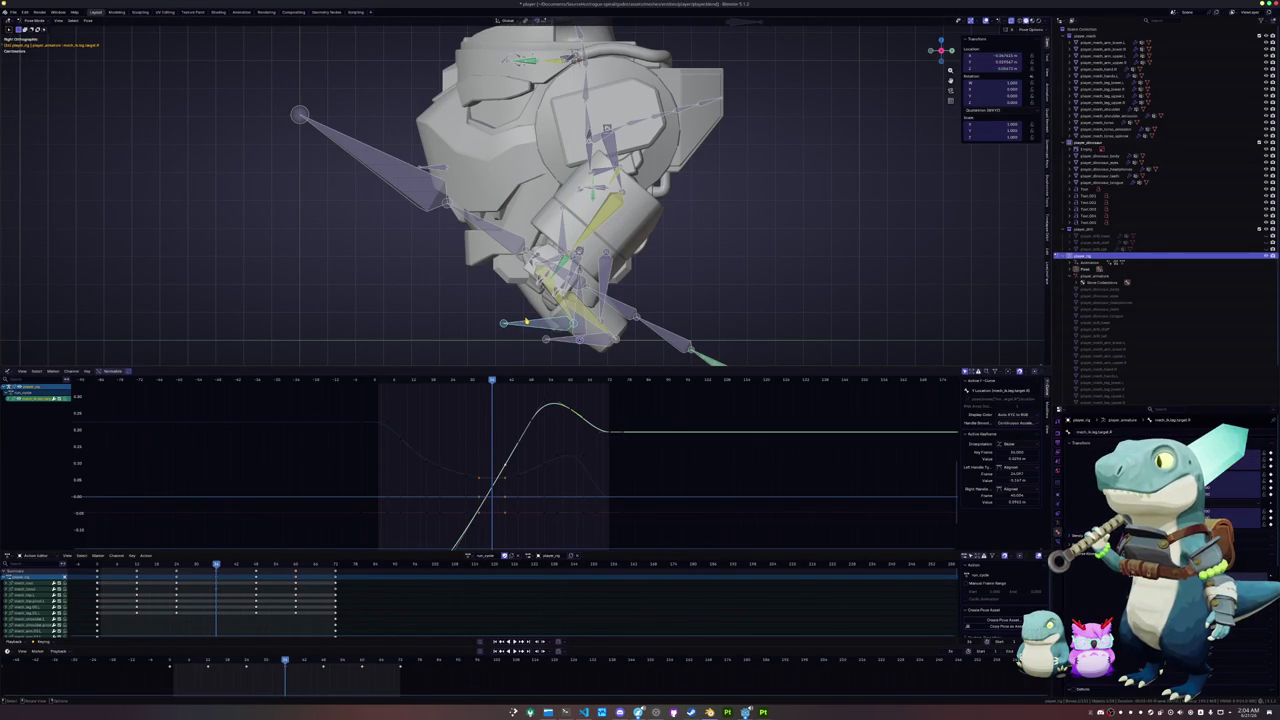
- At a later frame, lower the leg target along Z and keyframe its location
drag(292, 661, 323, 660)
key(g)
key(z)
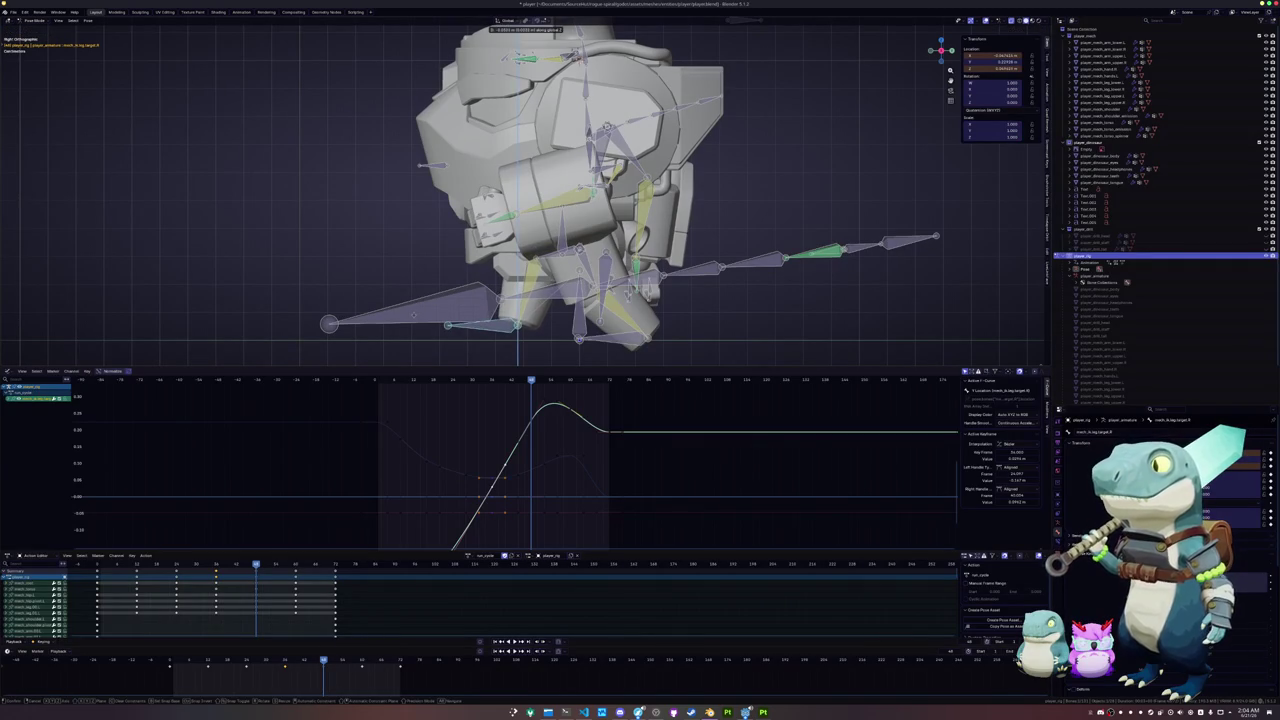
click(414, 316)
key(i)
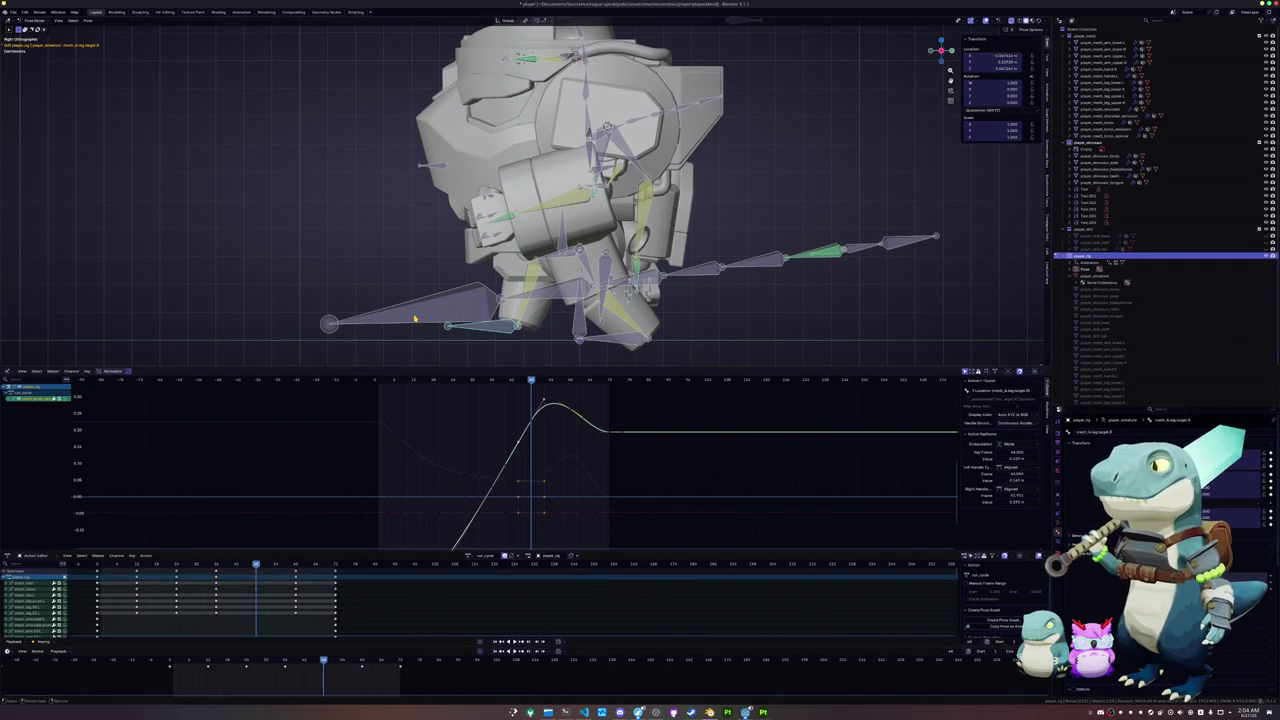
- Shift the leg target along the Y axis and re-key its location
key(g)
key(y)
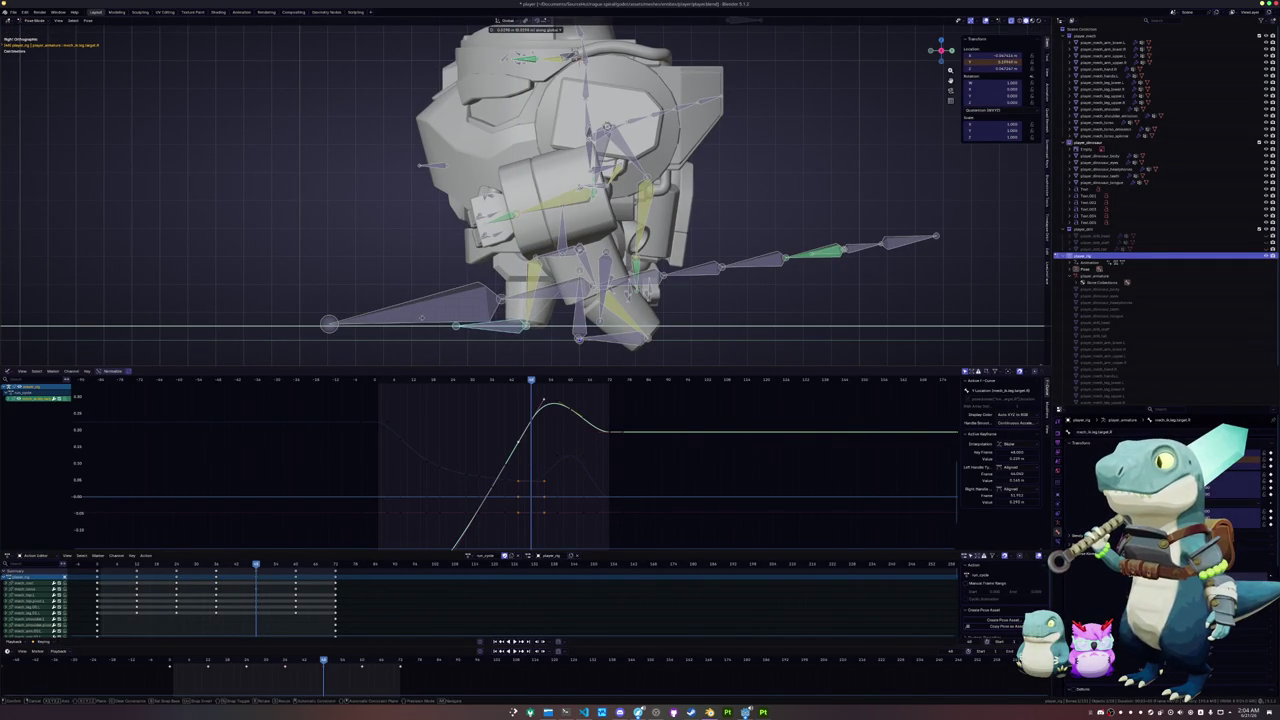
click(423, 320)
key(i)
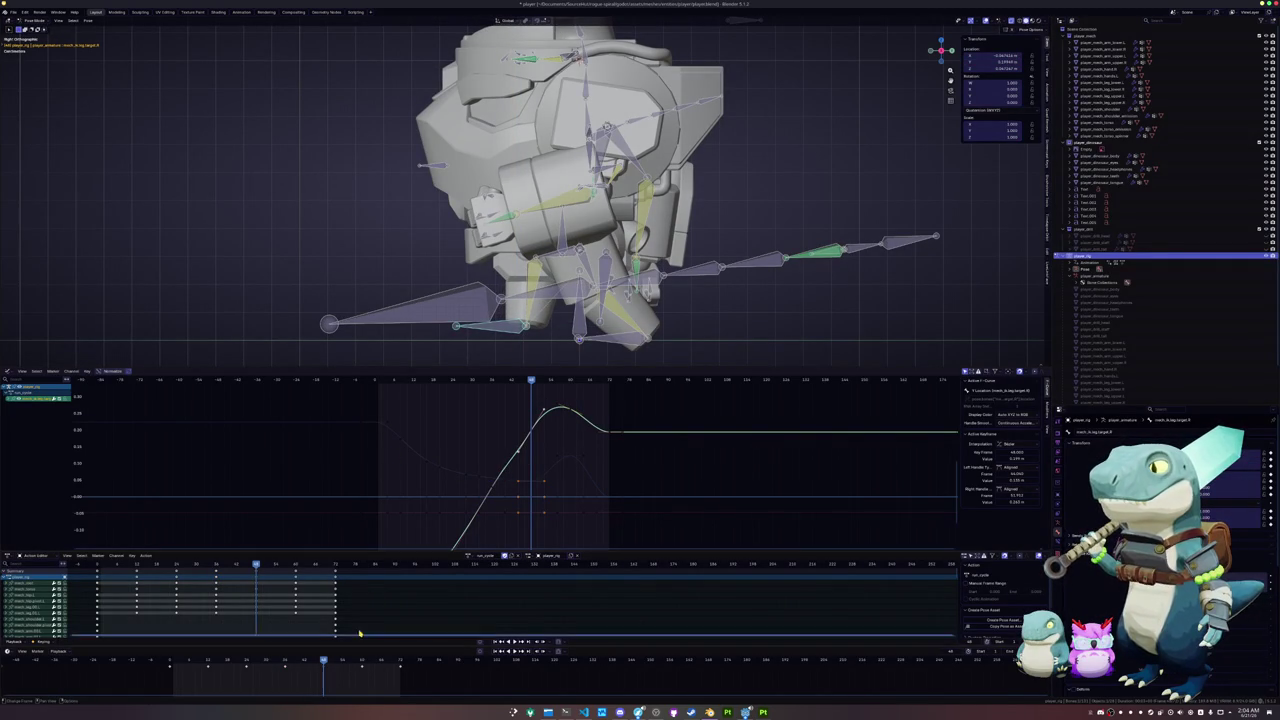
- At a later frame, reposition the foot bone and update its location keyframe
click(360, 663)
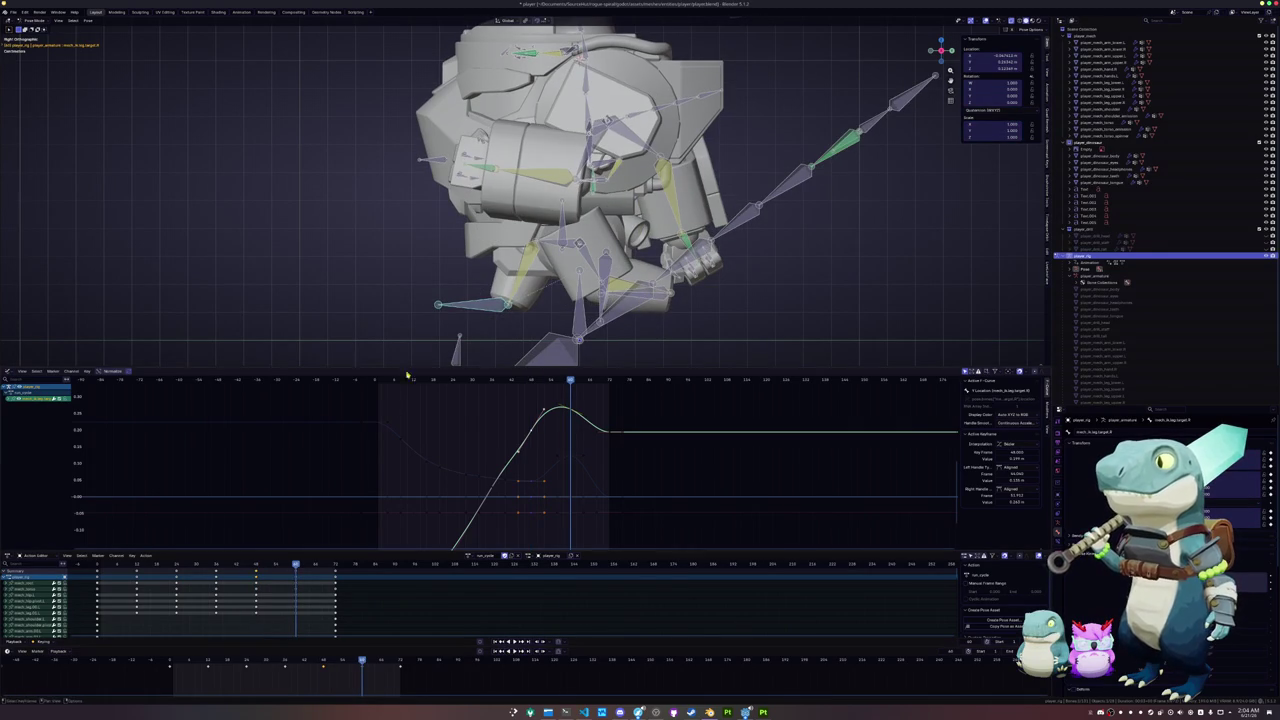
key(g)
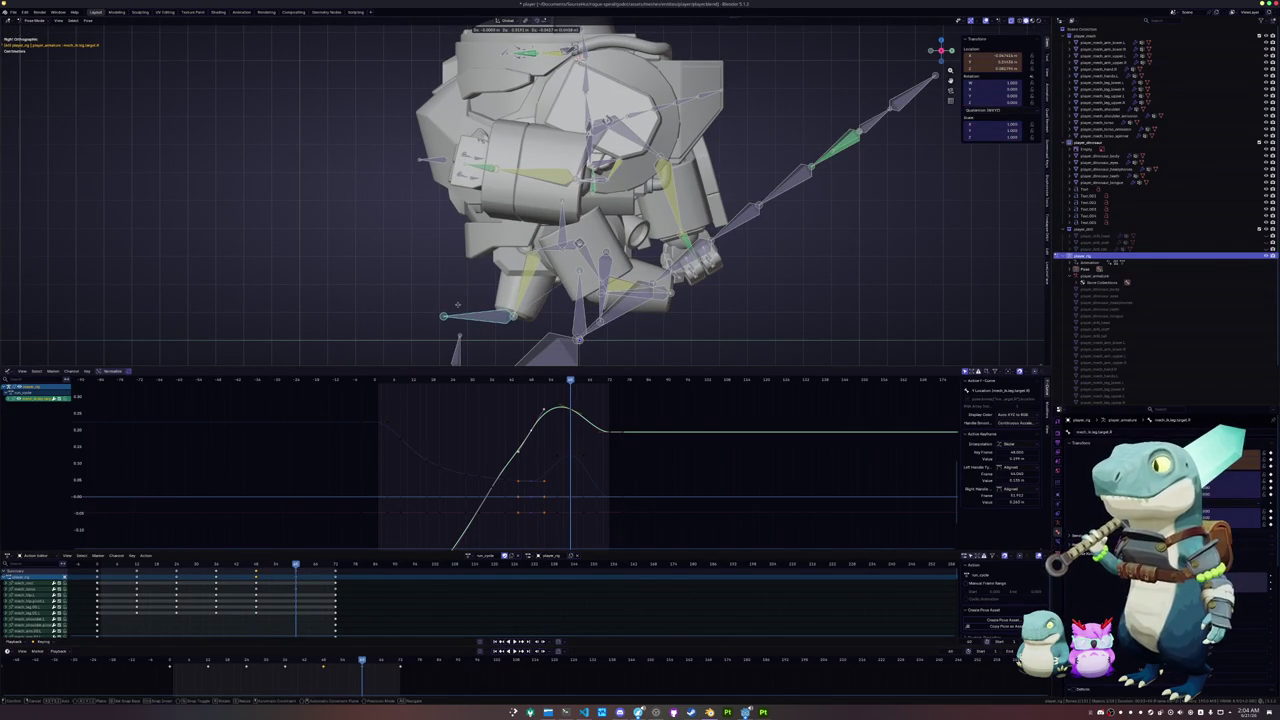
click(459, 309)
key(i)
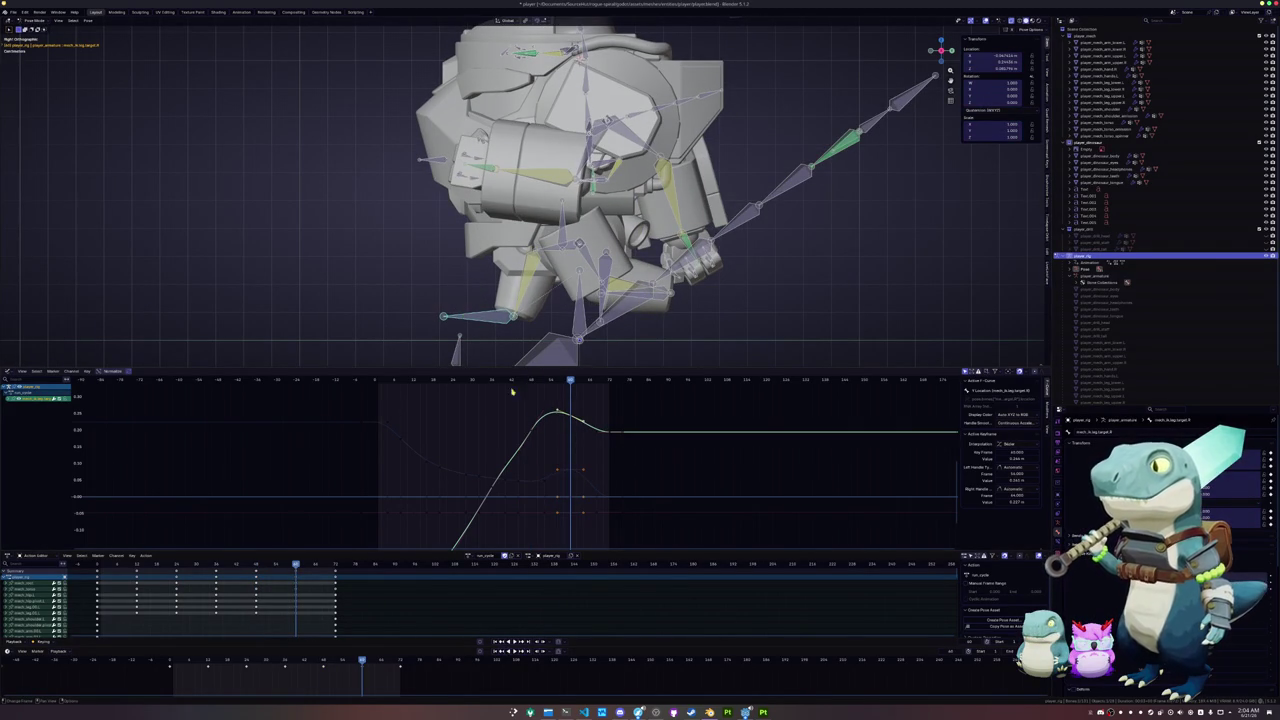
- Give the frame-48 peak key Automatic handles, then play the animation to check the crest
scroll(529, 432, up, 2)
key(g)
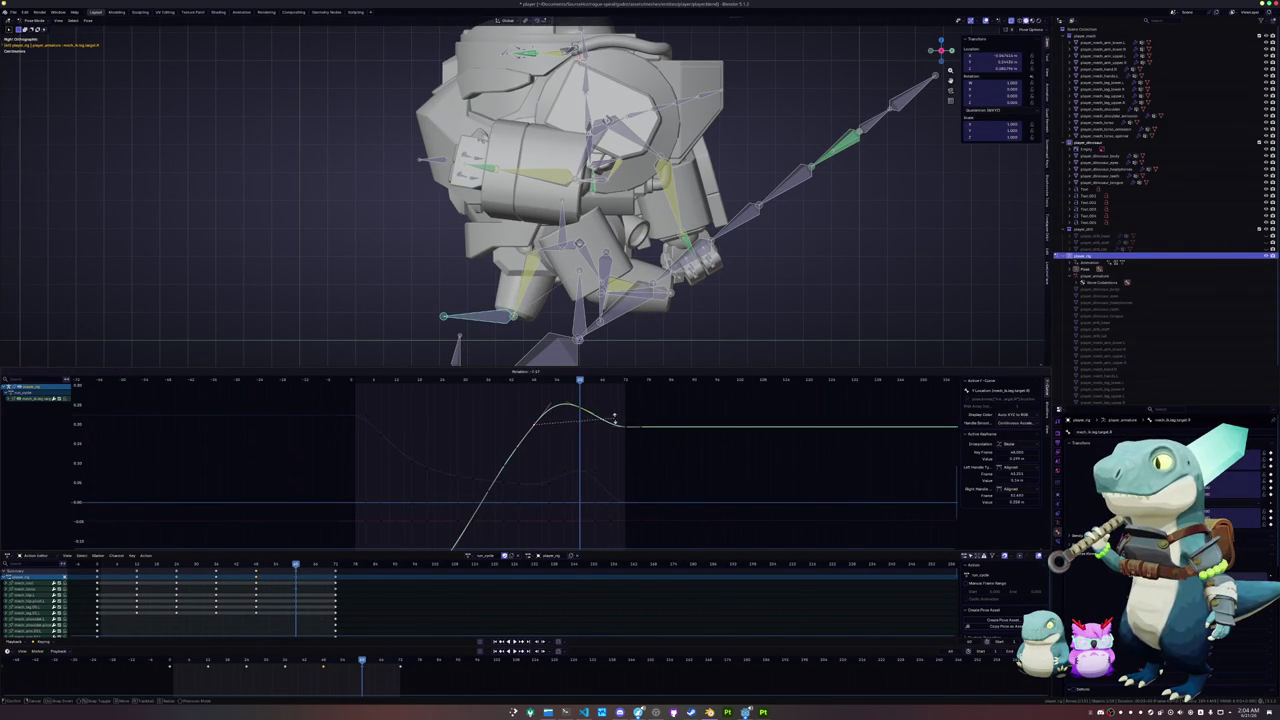
key(Escape)
key(Escape)
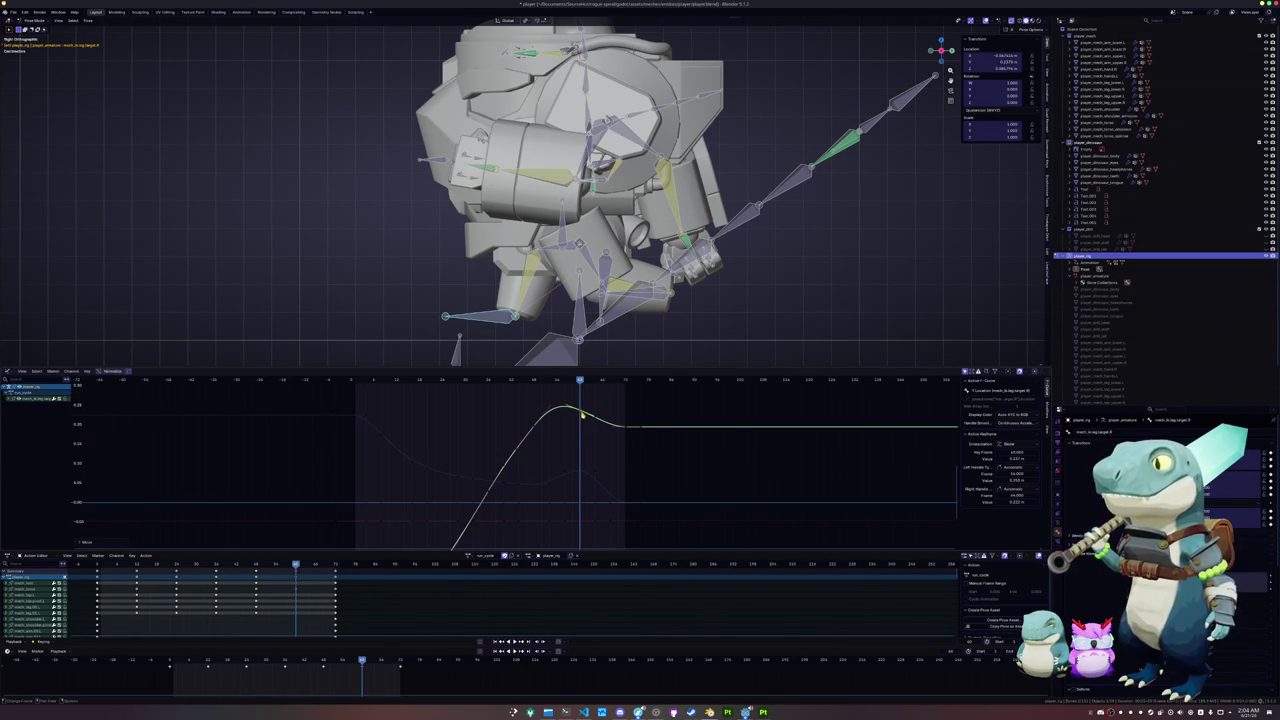
middle_drag(578, 423, 609, 407)
key(space)
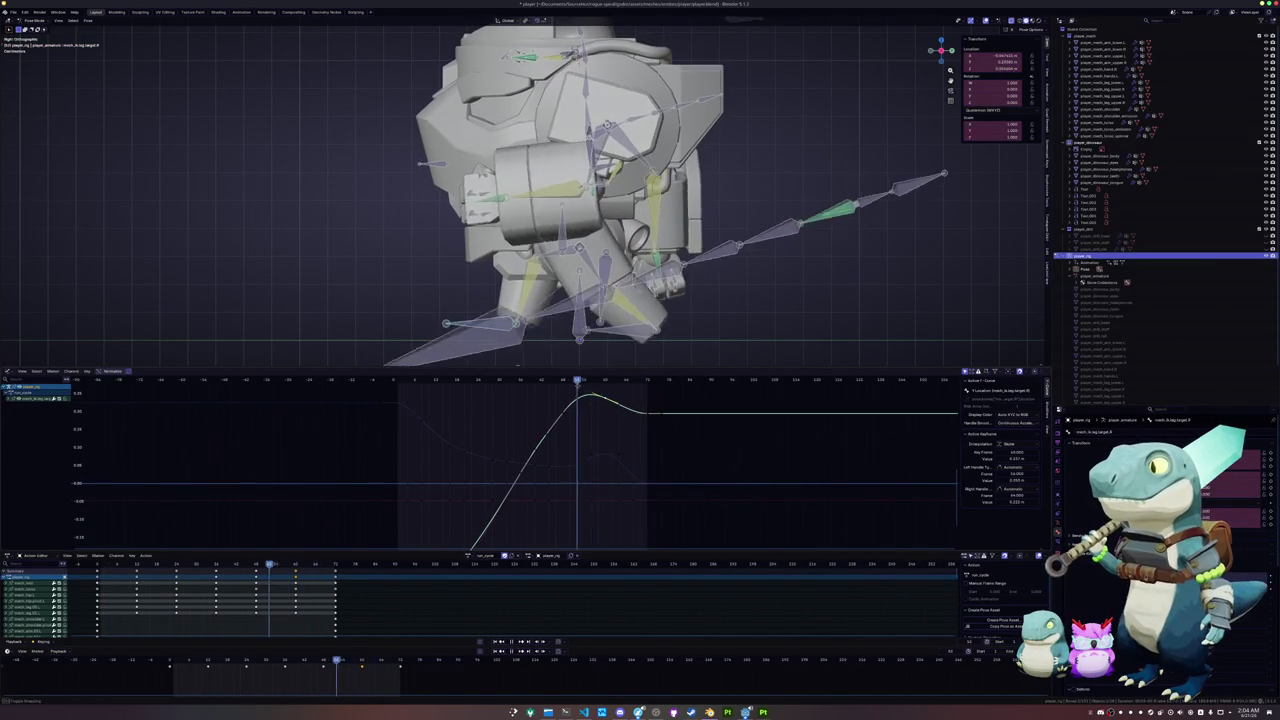
scroll(514, 320, down, 5)
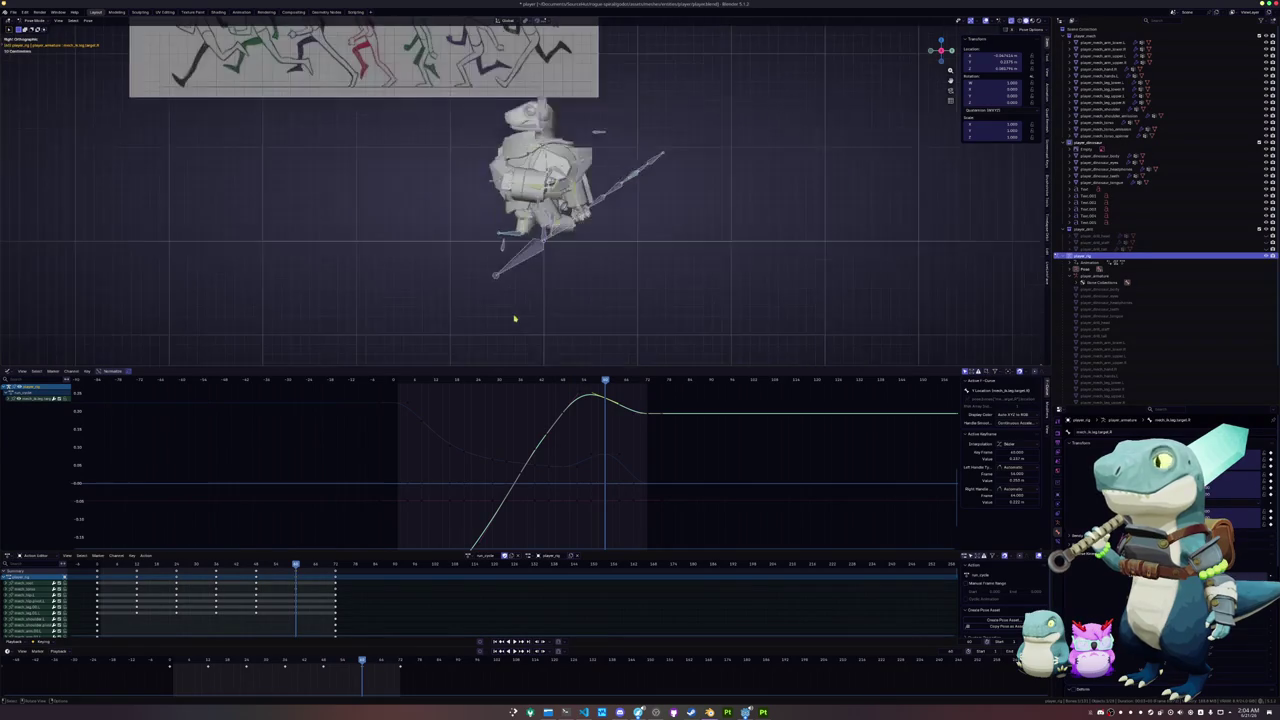
scroll(514, 320, down, 2)
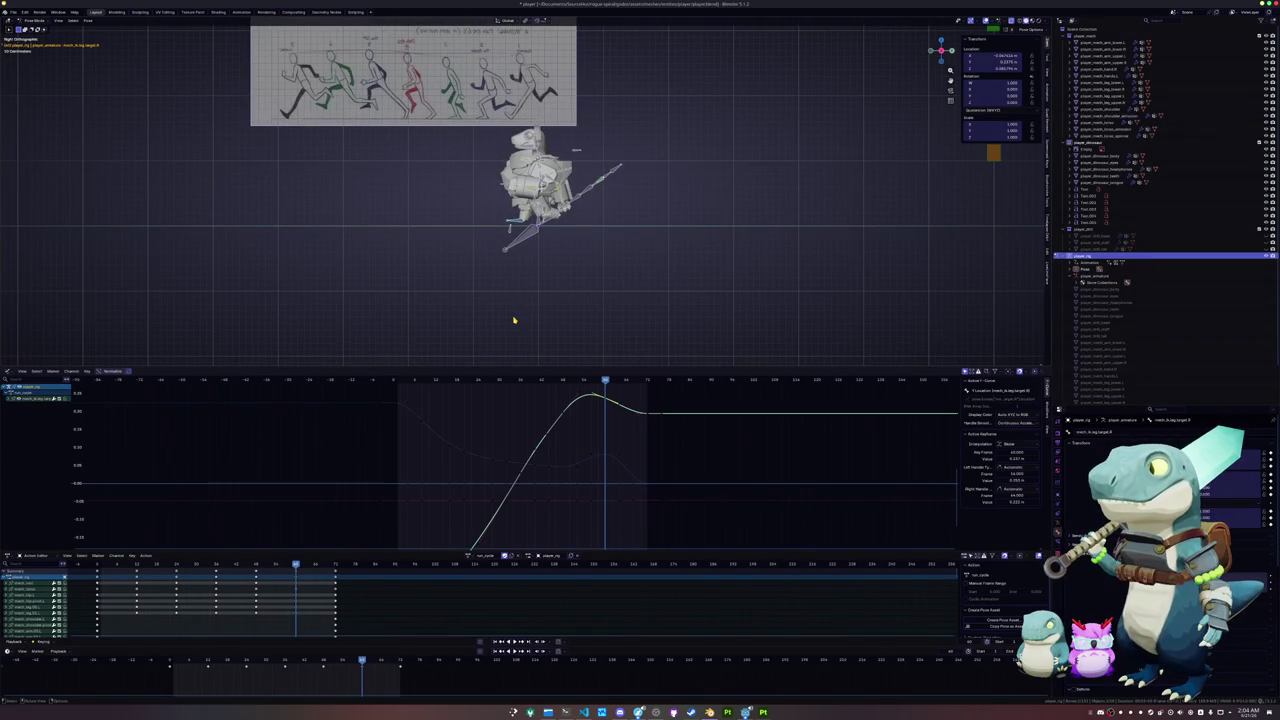
scroll(514, 320, up, 8)
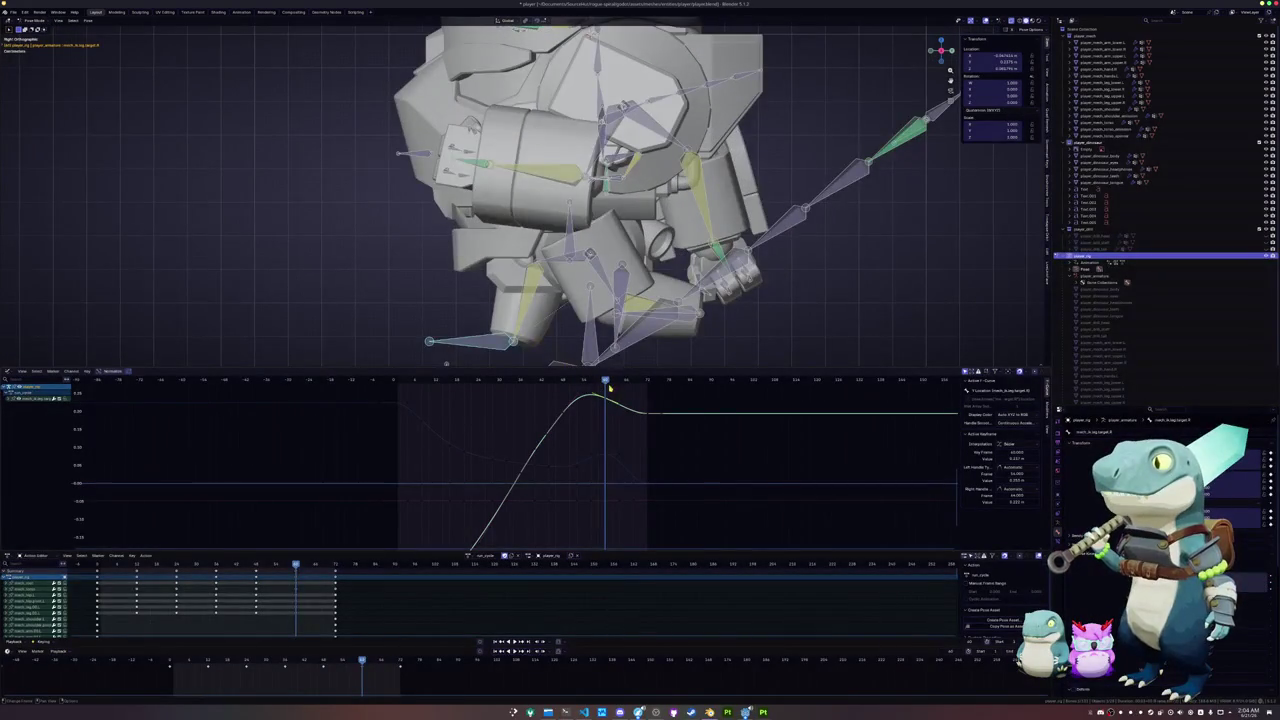
key(Right)
mouse_move(649, 381)
mouse_down()
mouse_move(569, 410)
mouse_move(557, 428)
mouse_up()
click(521, 472)
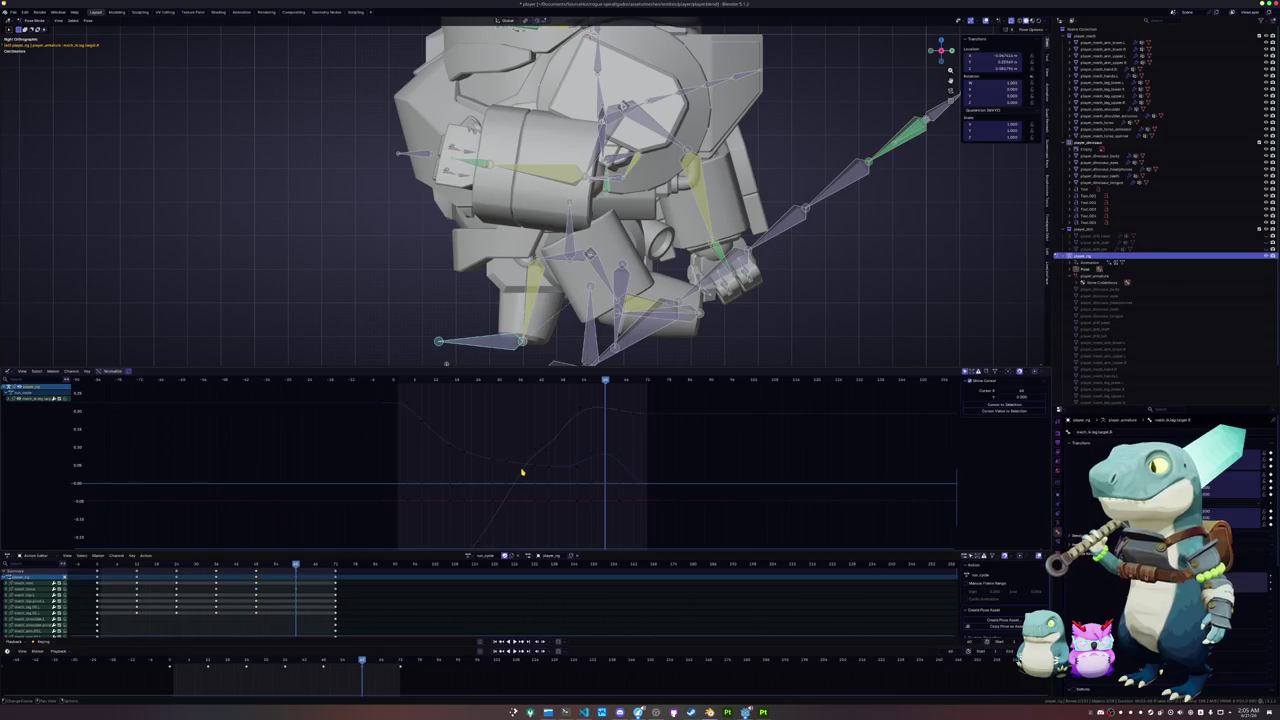
- Delete the dip keyframe from the leg target's location curve
click(521, 474)
key(x)
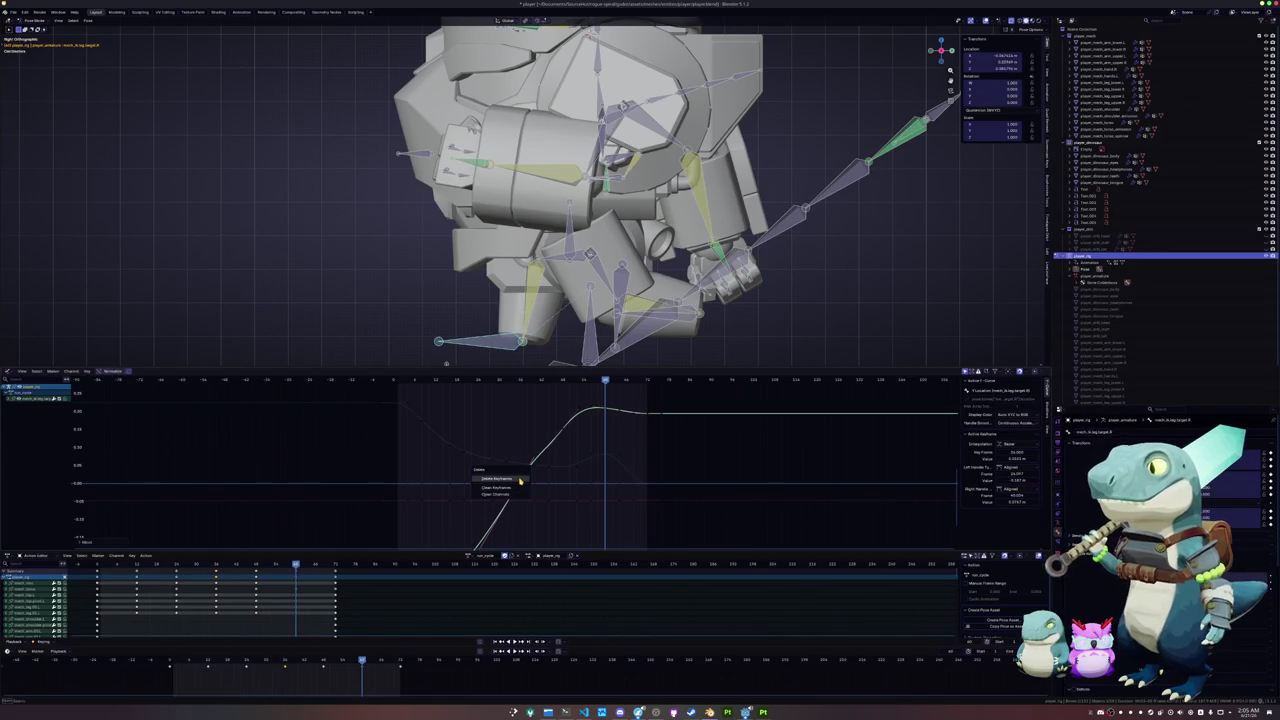
click(519, 481)
middle_drag(526, 455, 498, 447)
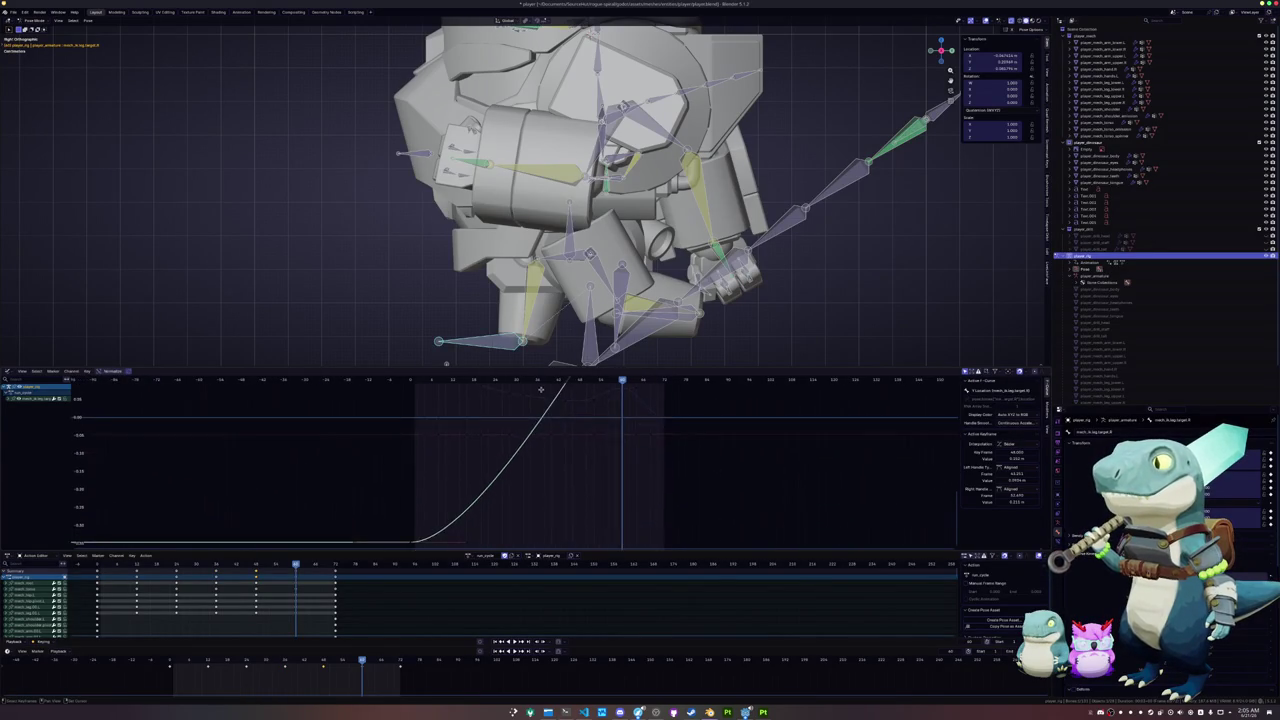
- Raise the frame-48 peak slightly, pull its left handle down-left, and play back the result
drag(575, 407, 574, 403)
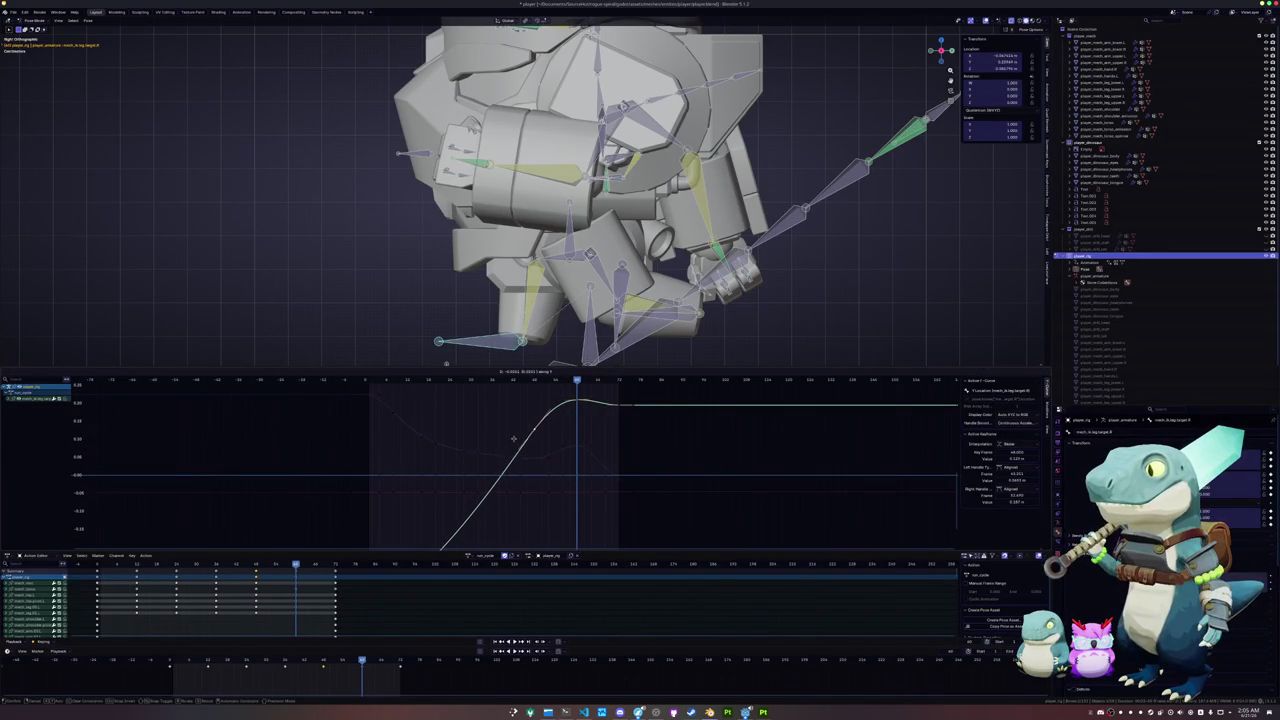
key(g)
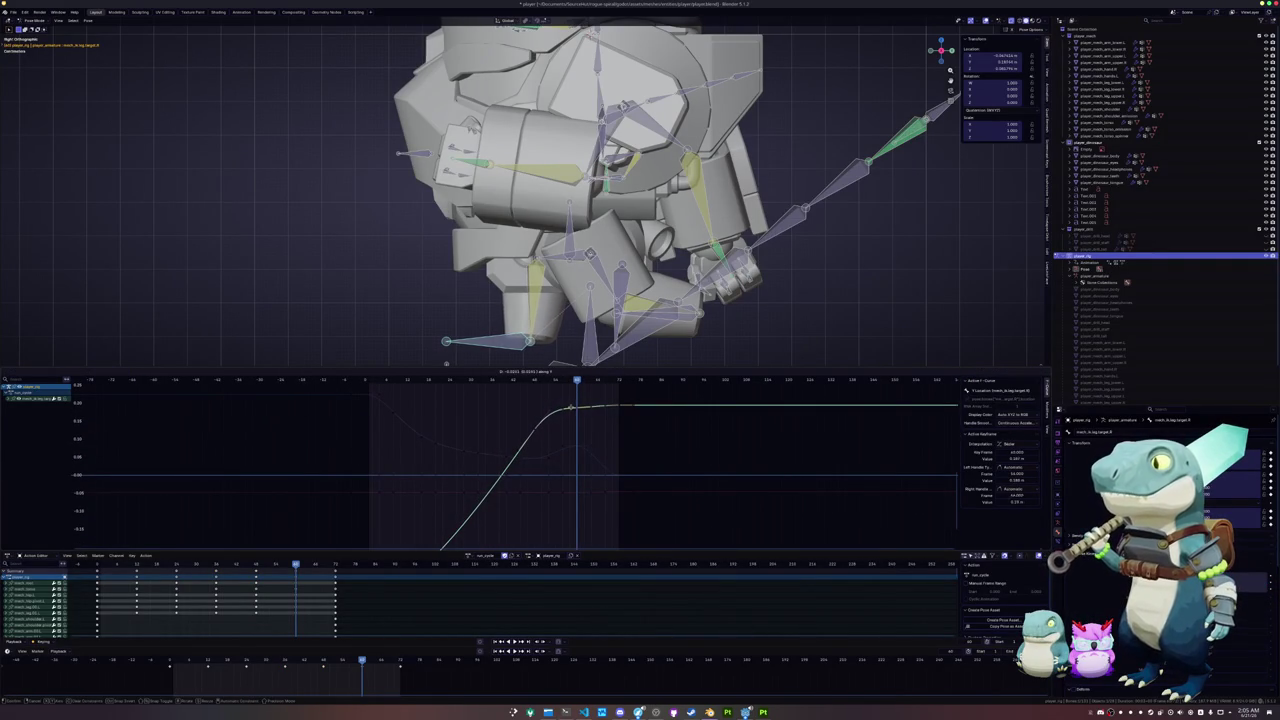
drag(566, 408, 522, 447)
shift+middle_drag(517, 310, 525, 253)
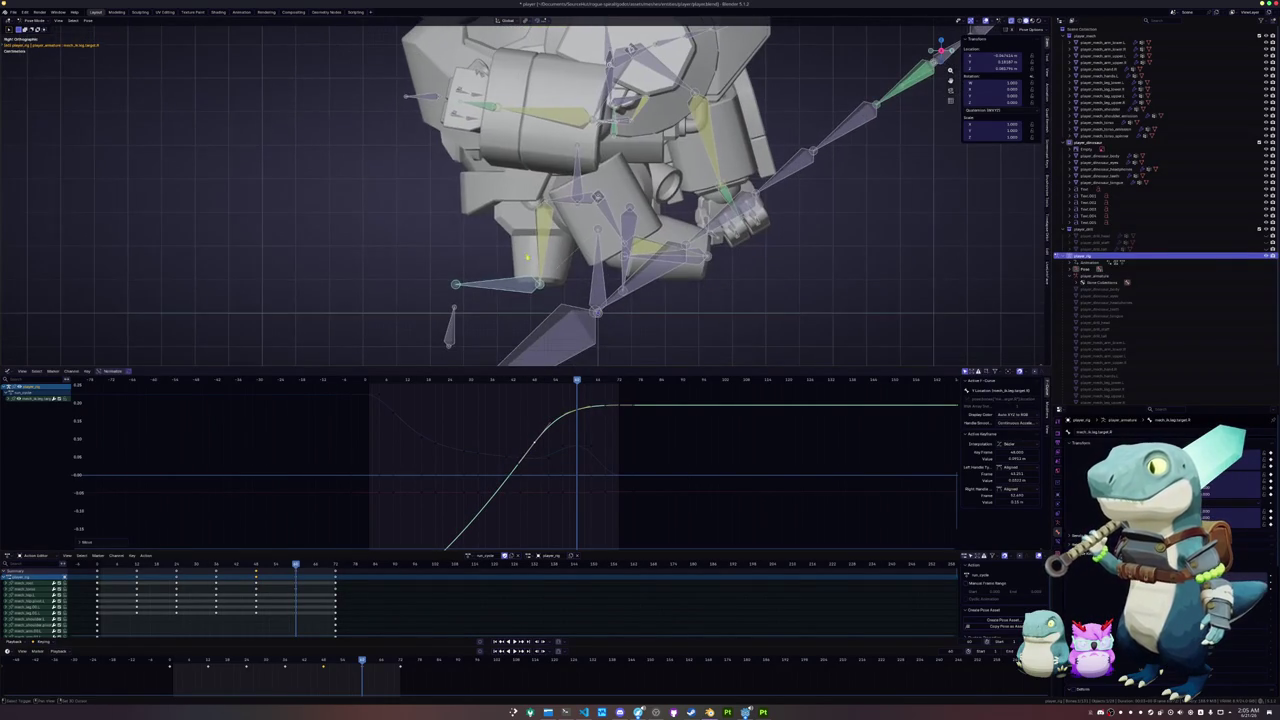
key(space)
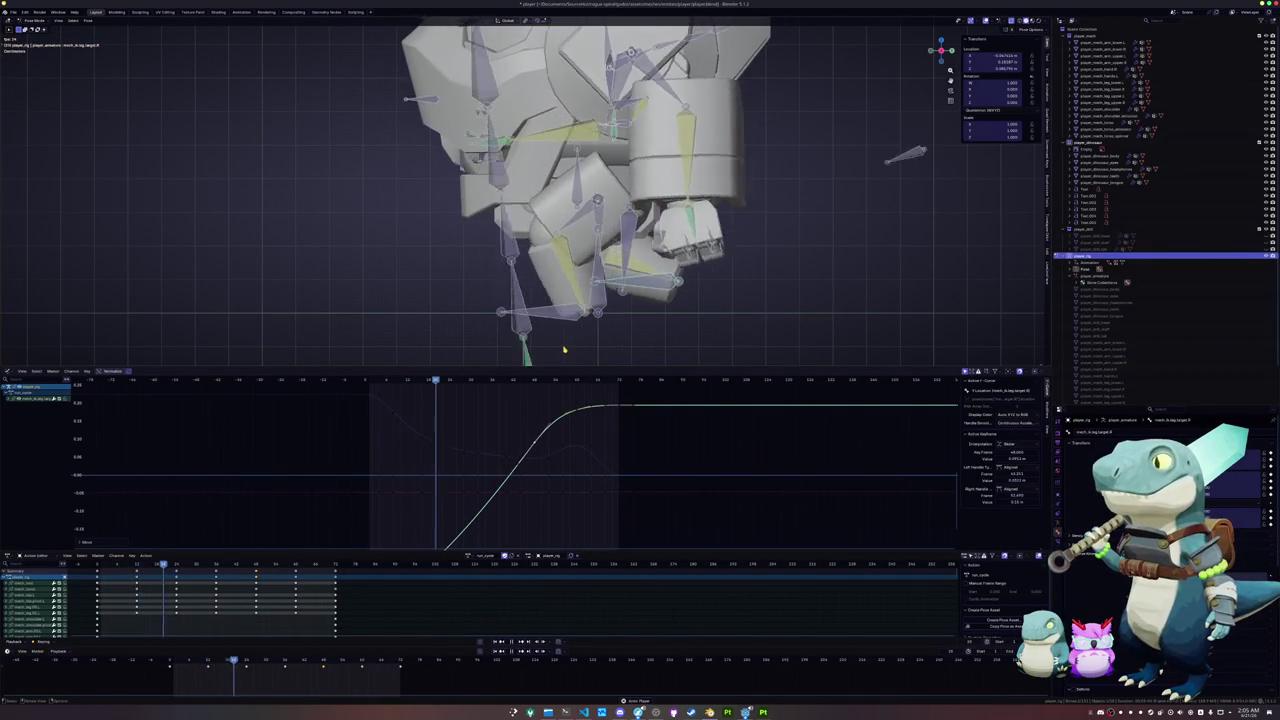
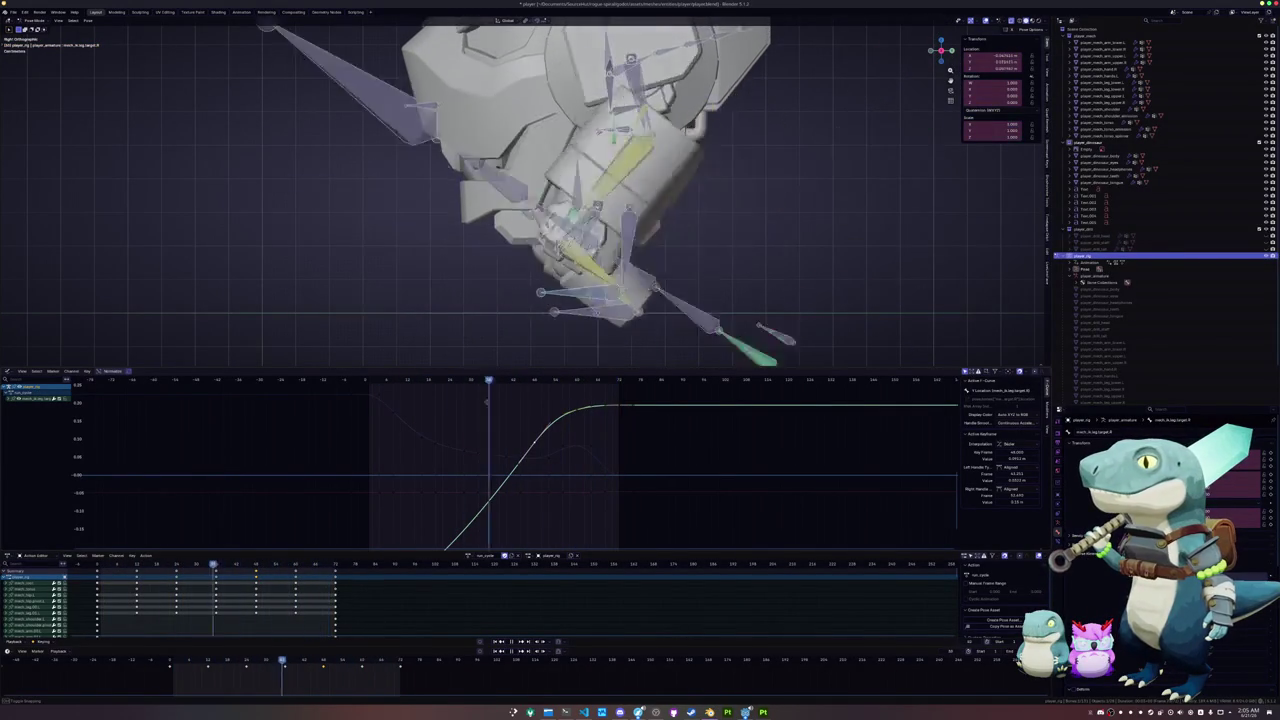
- Review the run cycle by playing and scrubbing, then roughly double the scene's End frame
key(space)
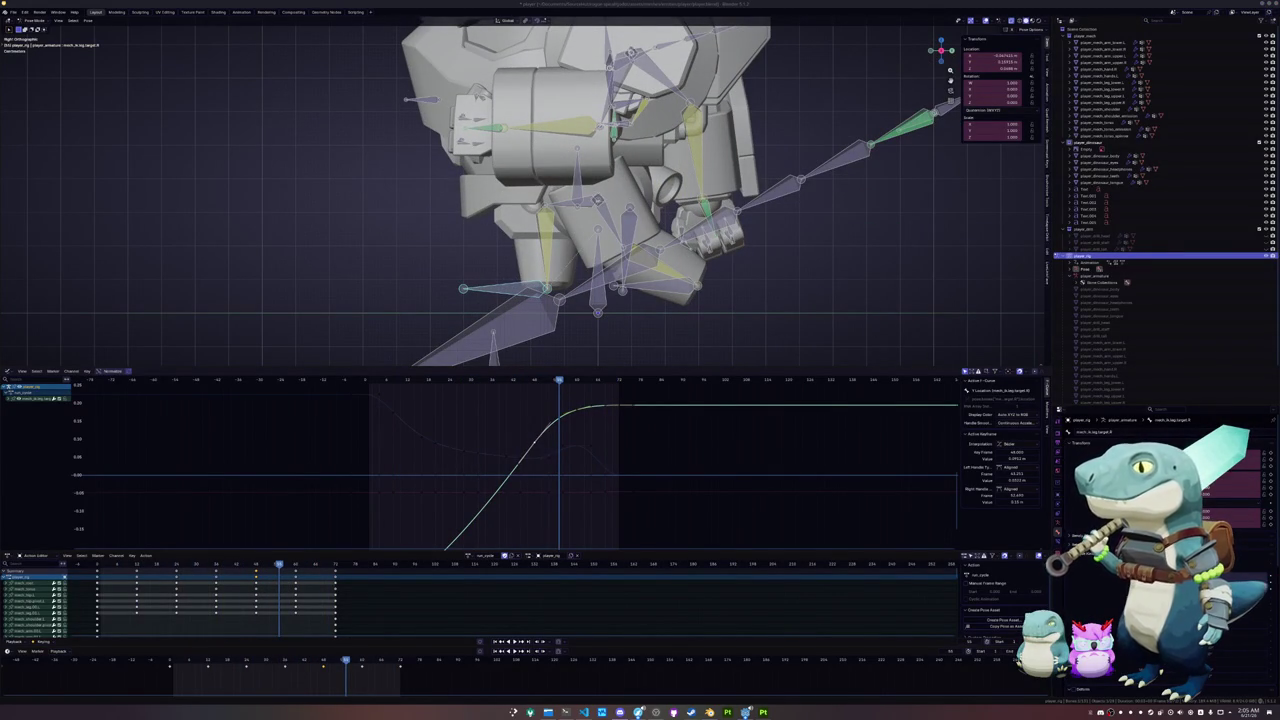
key(alt+a)
key(a)
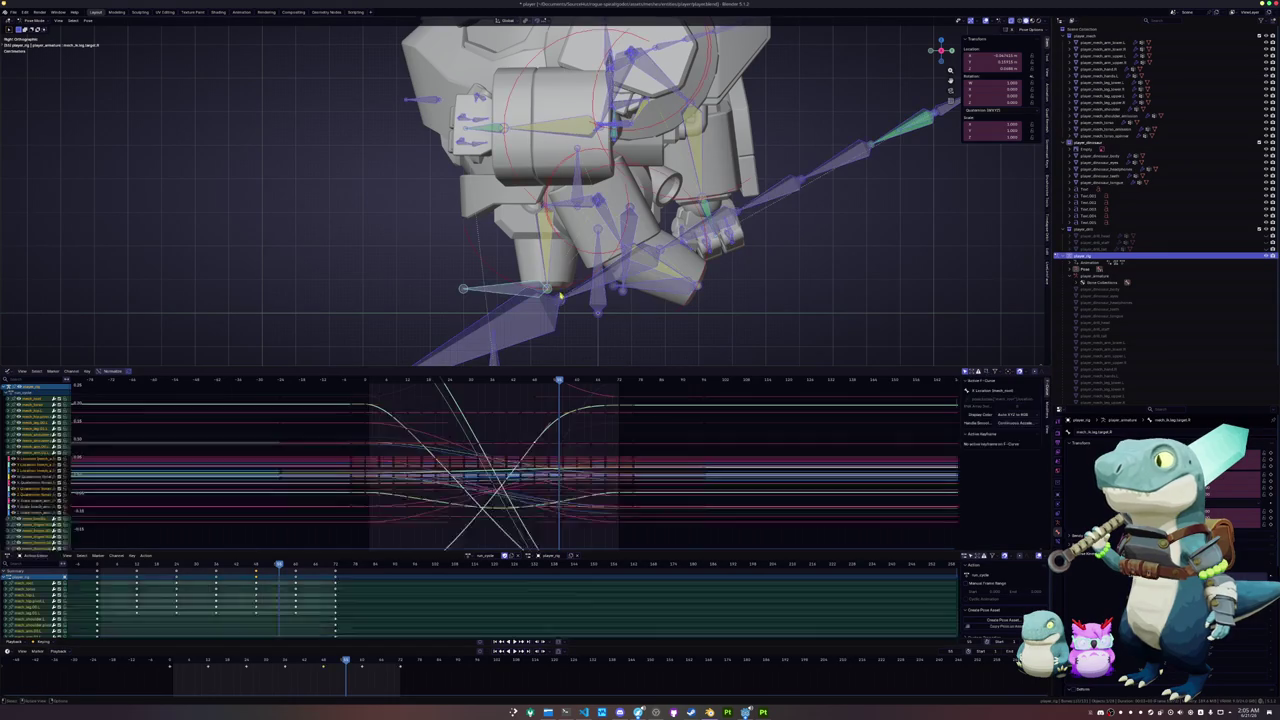
key(ctrl+z)
key(ctrl+z)
mouse_move(562, 385)
mouse_down()
mouse_move(464, 410)
mouse_move(616, 403)
mouse_move(366, 411)
mouse_move(626, 409)
mouse_move(368, 413)
mouse_up()
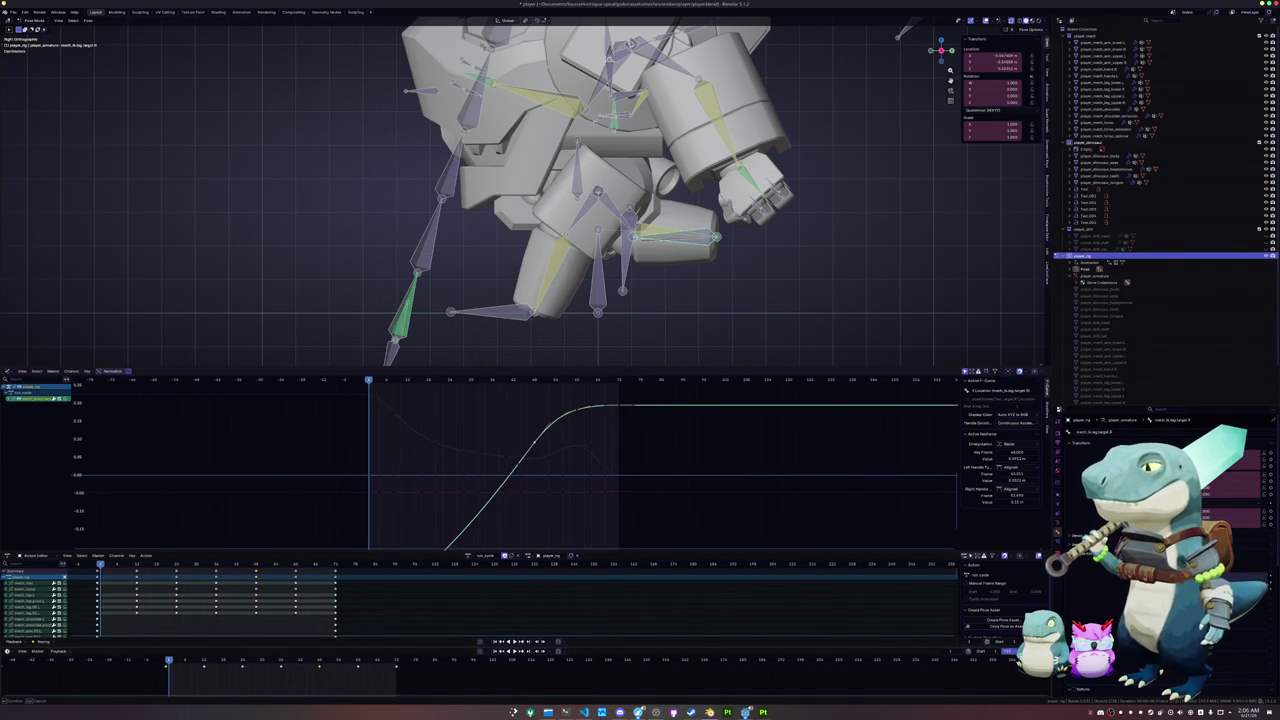
key(Return)
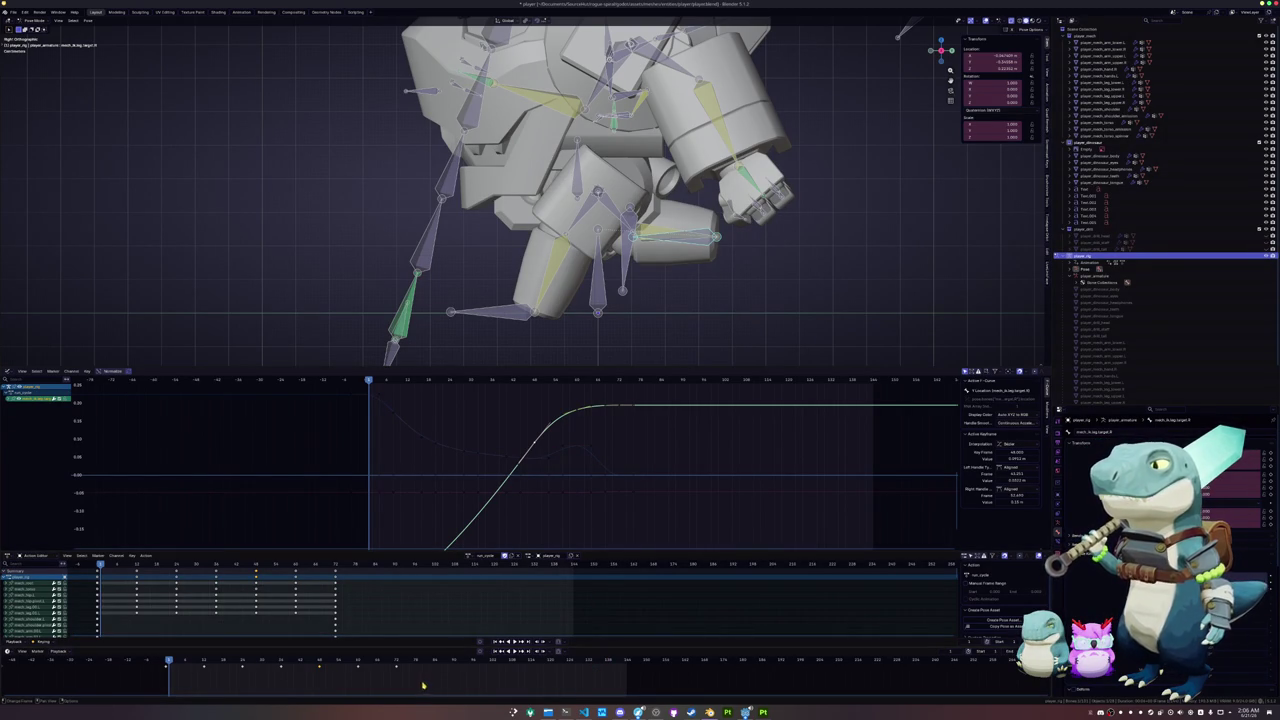
click(397, 663)
drag(405, 660, 196, 679)
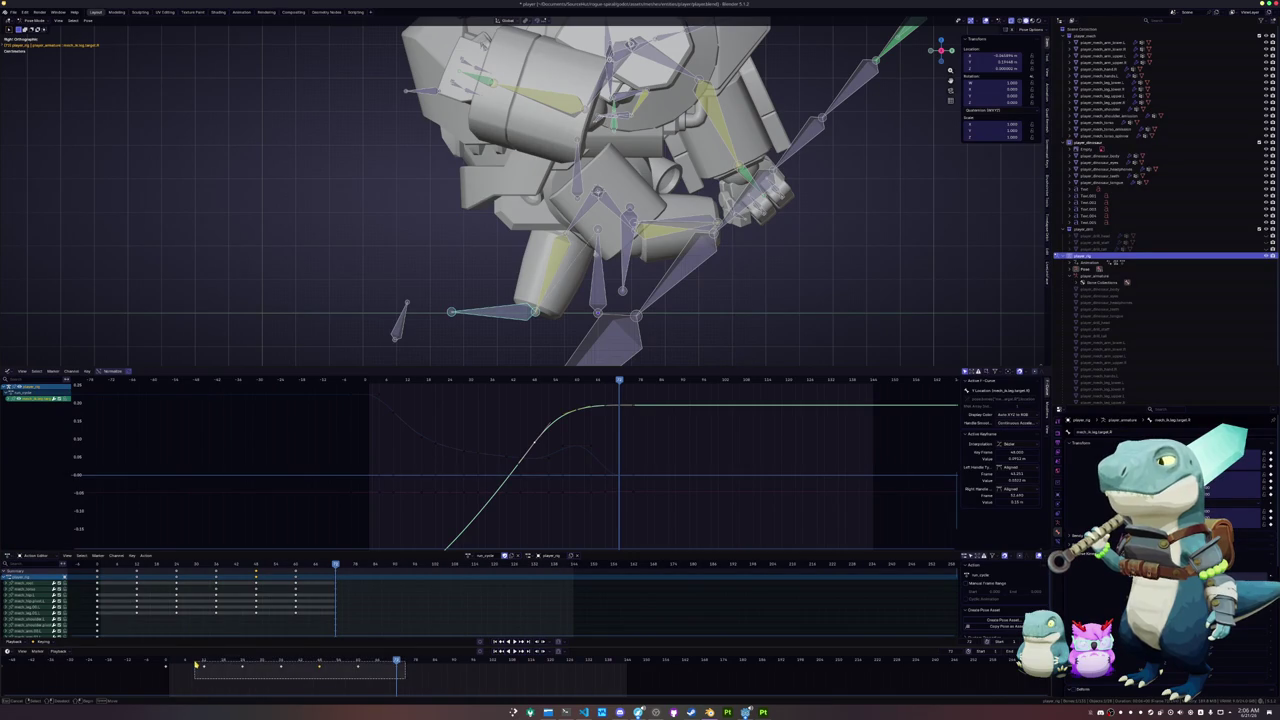
key(a)
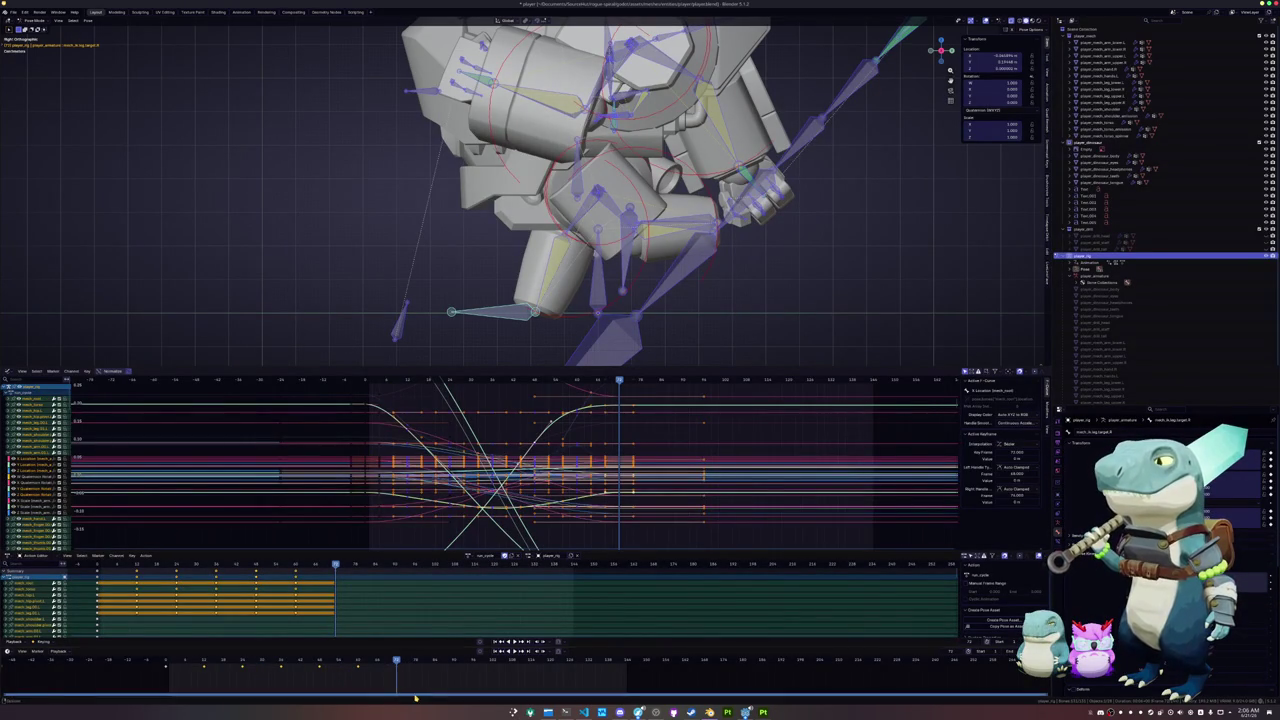
key(ctrl+v)
key(ctrl+z)
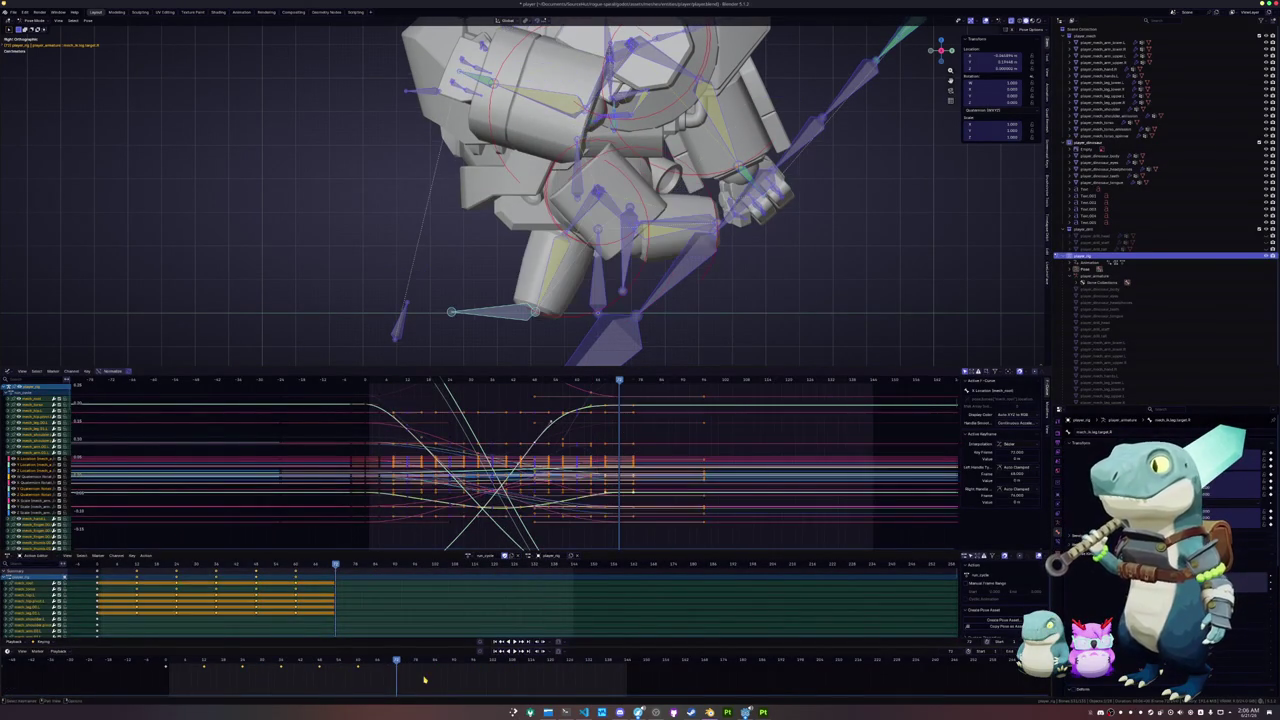
key(alt+a)
scroll(410, 288, down, 5)
mouse_move(697, 316)
mouse_down()
mouse_move(430, 78)
mouse_move(446, 102)
mouse_up()
scroll(466, 198, up, 3)
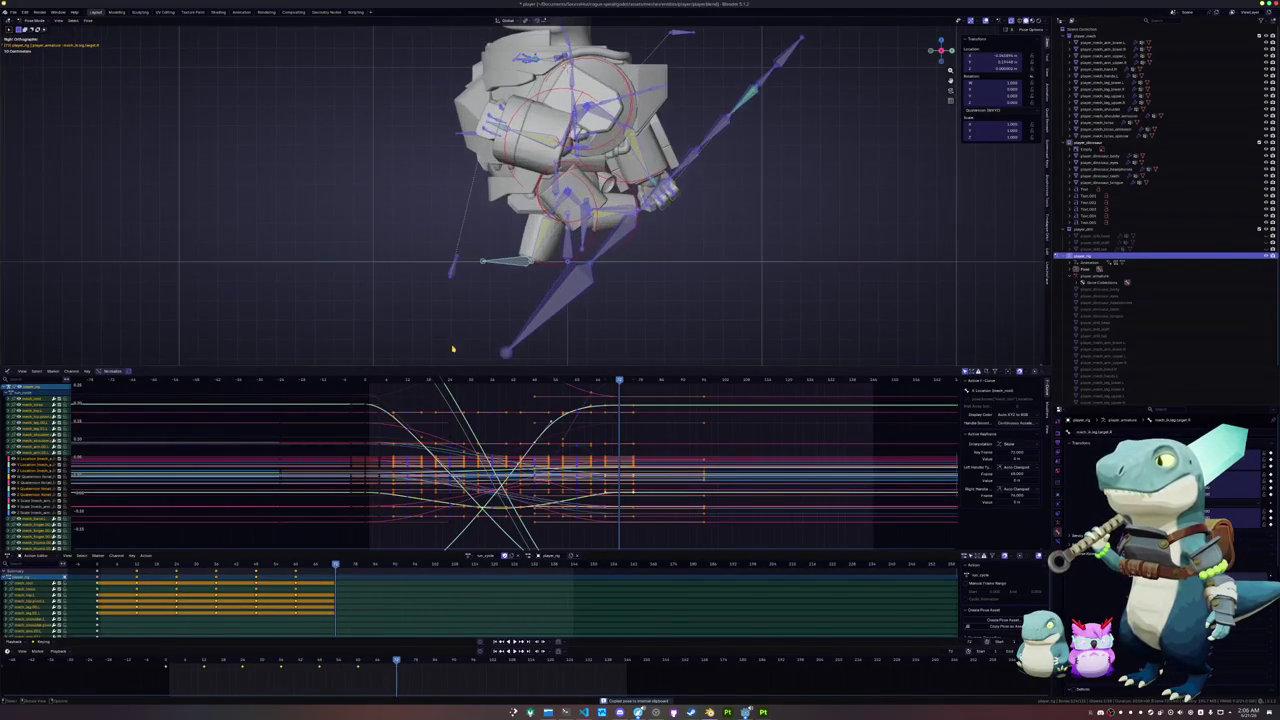
click(434, 662)
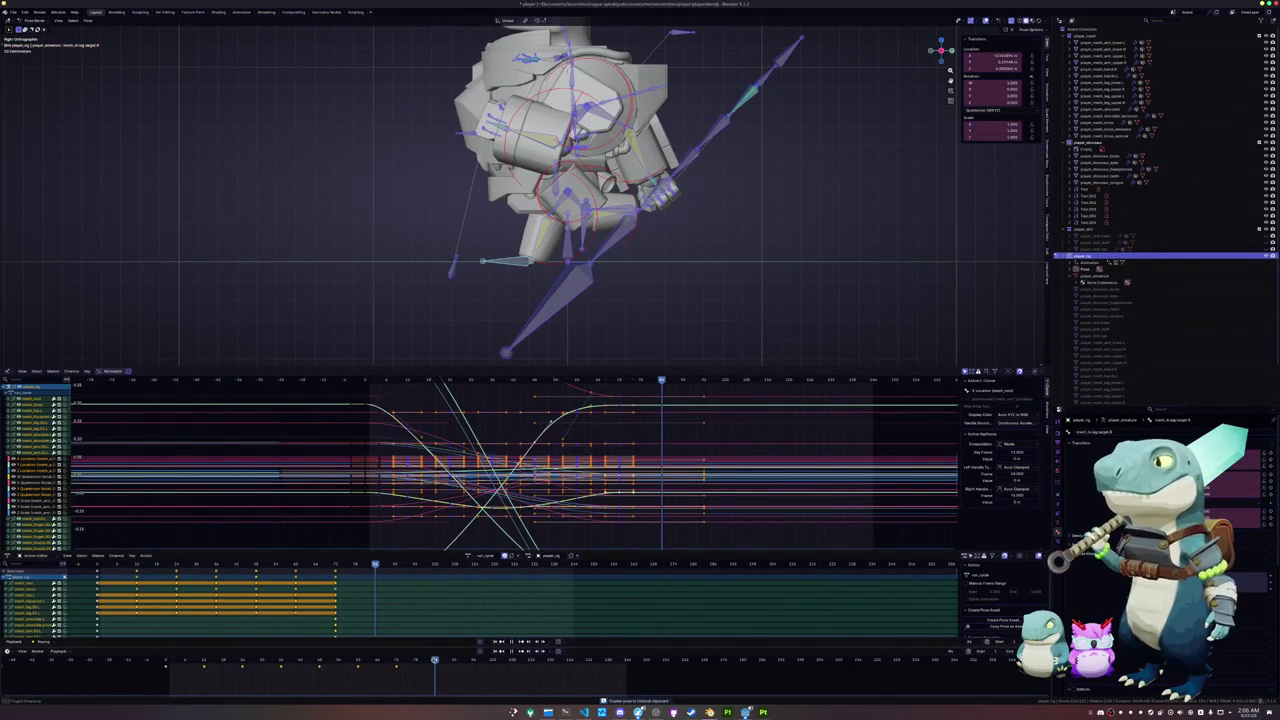
click(228, 672)
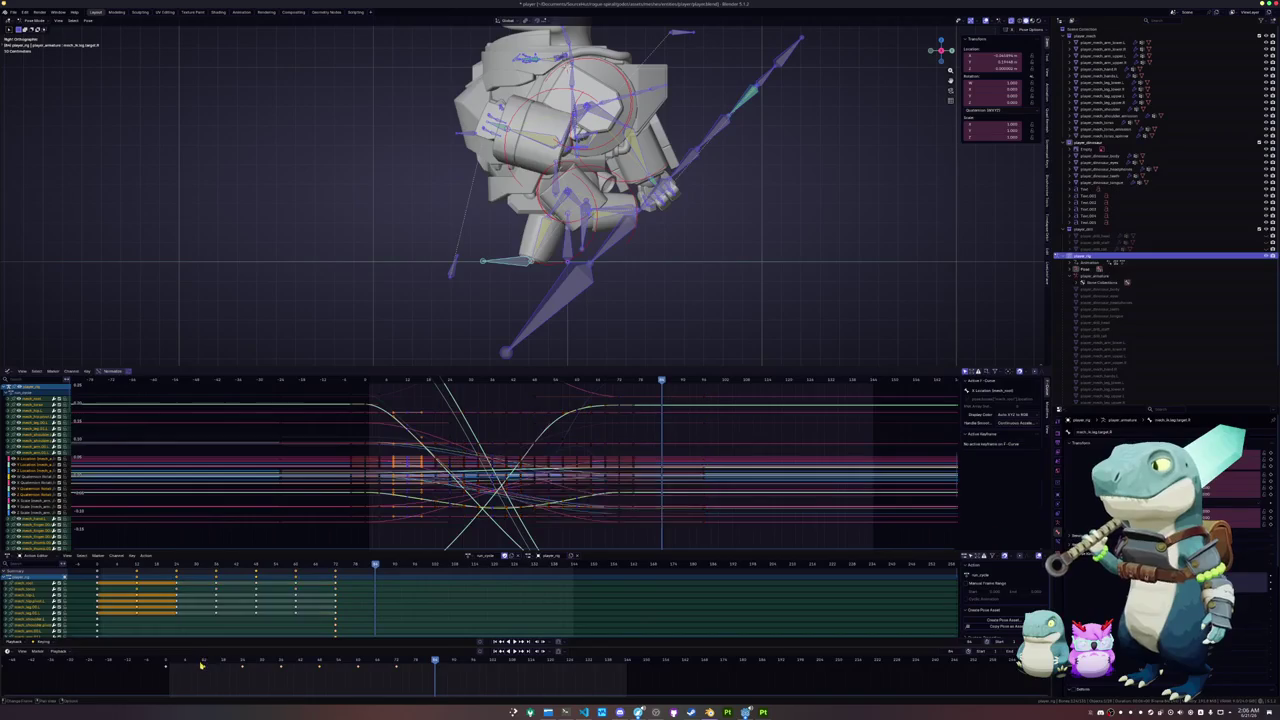
click(204, 662)
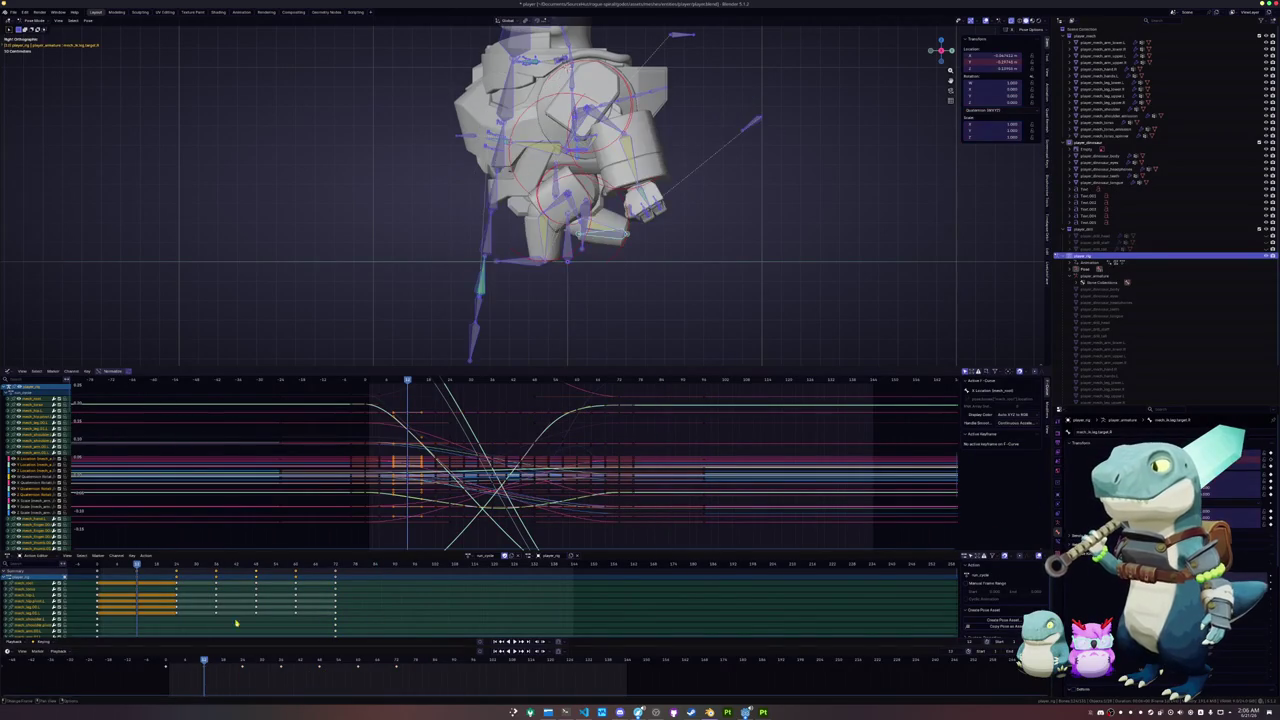
scroll(611, 294, down, 3)
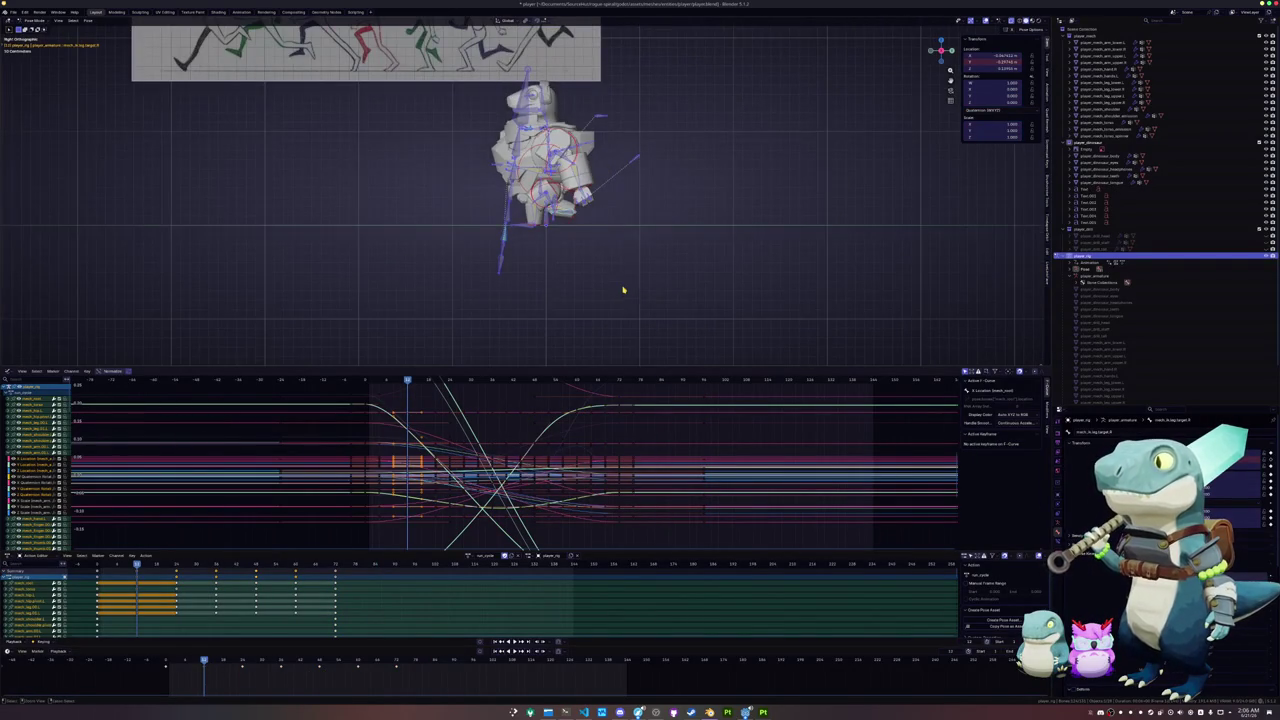
click(435, 662)
key(ctrl+shift+v)
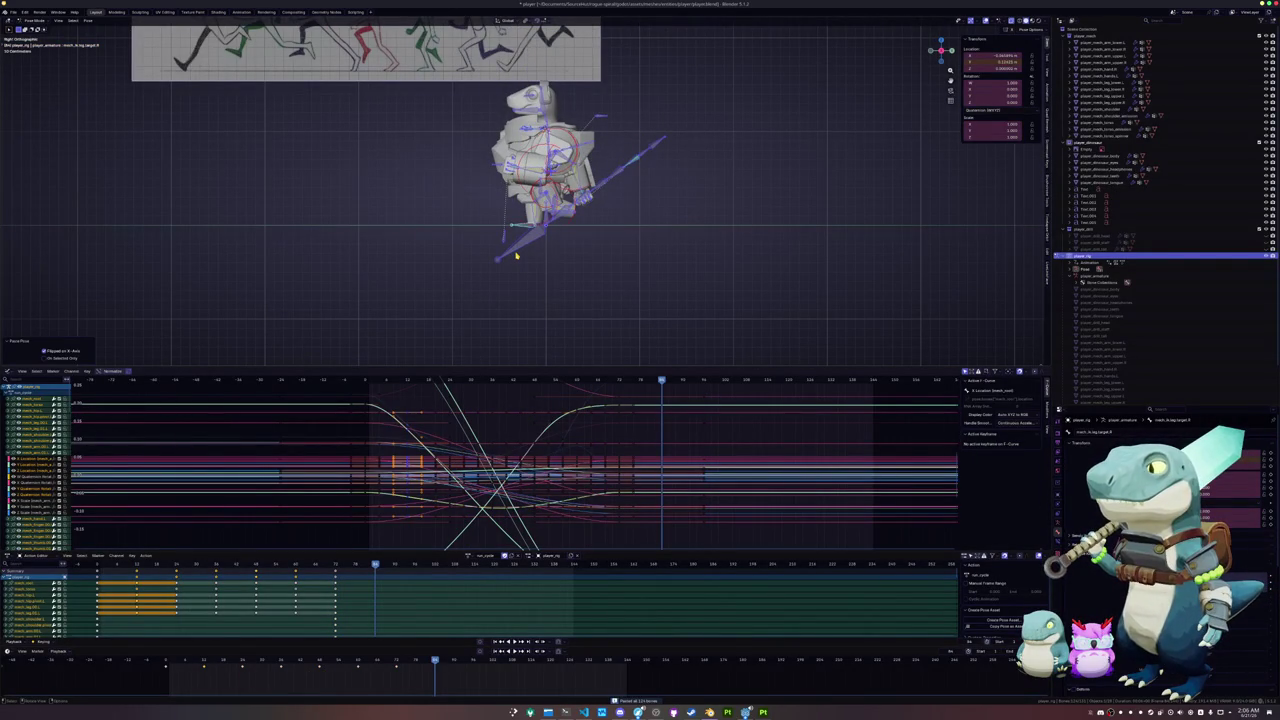
key(i)
scroll(516, 258, up, 4)
middle_drag(516, 258, 508, 314)
key(Down)
key(Down)
key(Down)
key(Down)
key(Down)
key(Down)
key(space)
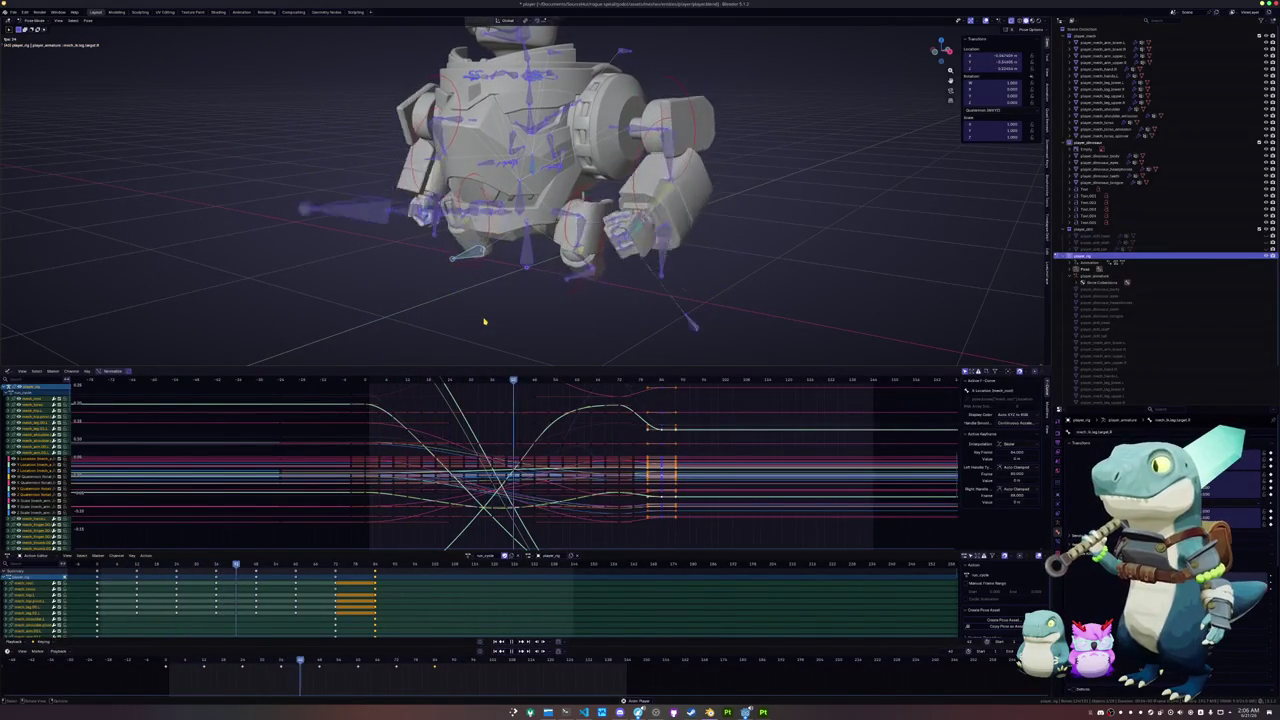
key(space)
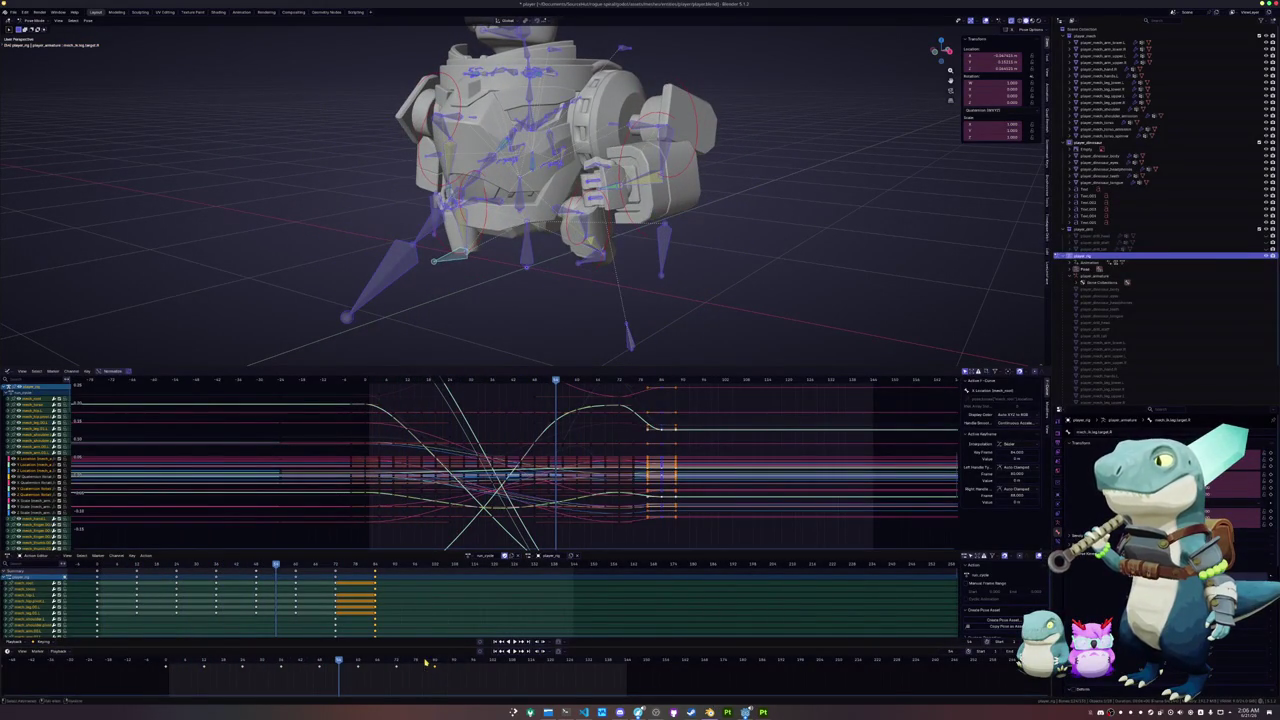
key(Delete)
click(399, 662)
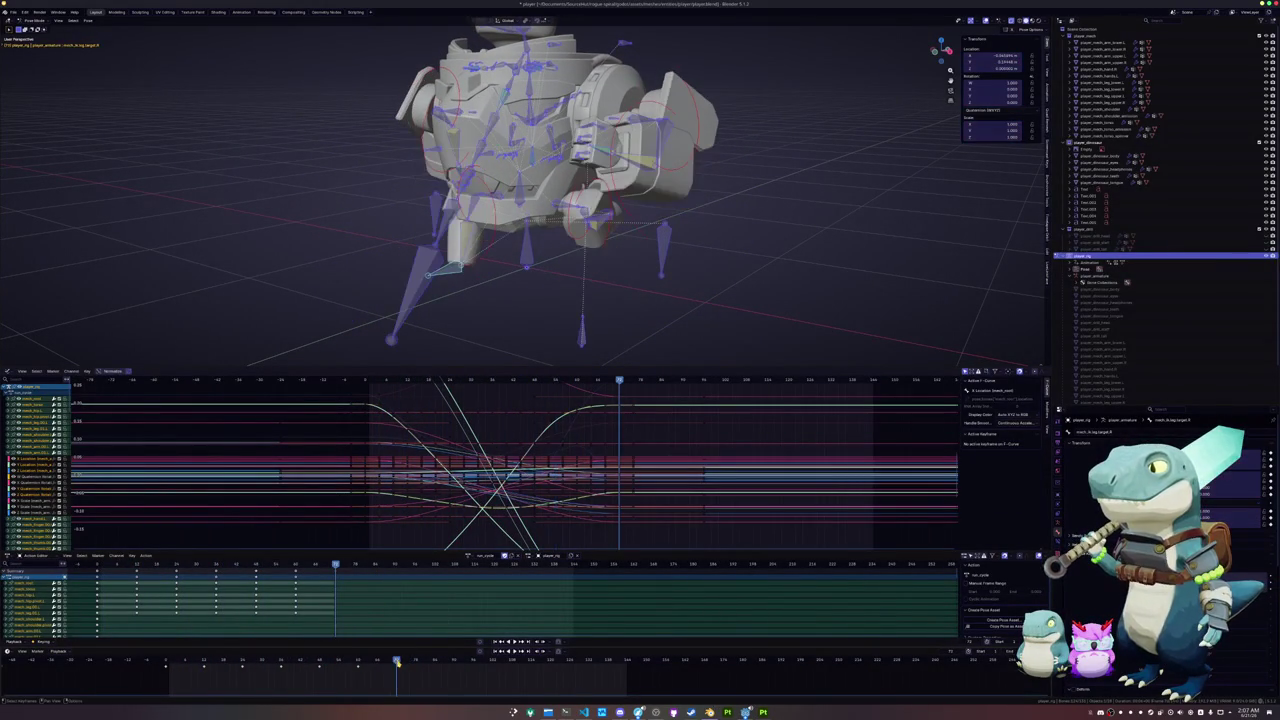
key(KP_1)
key(space)
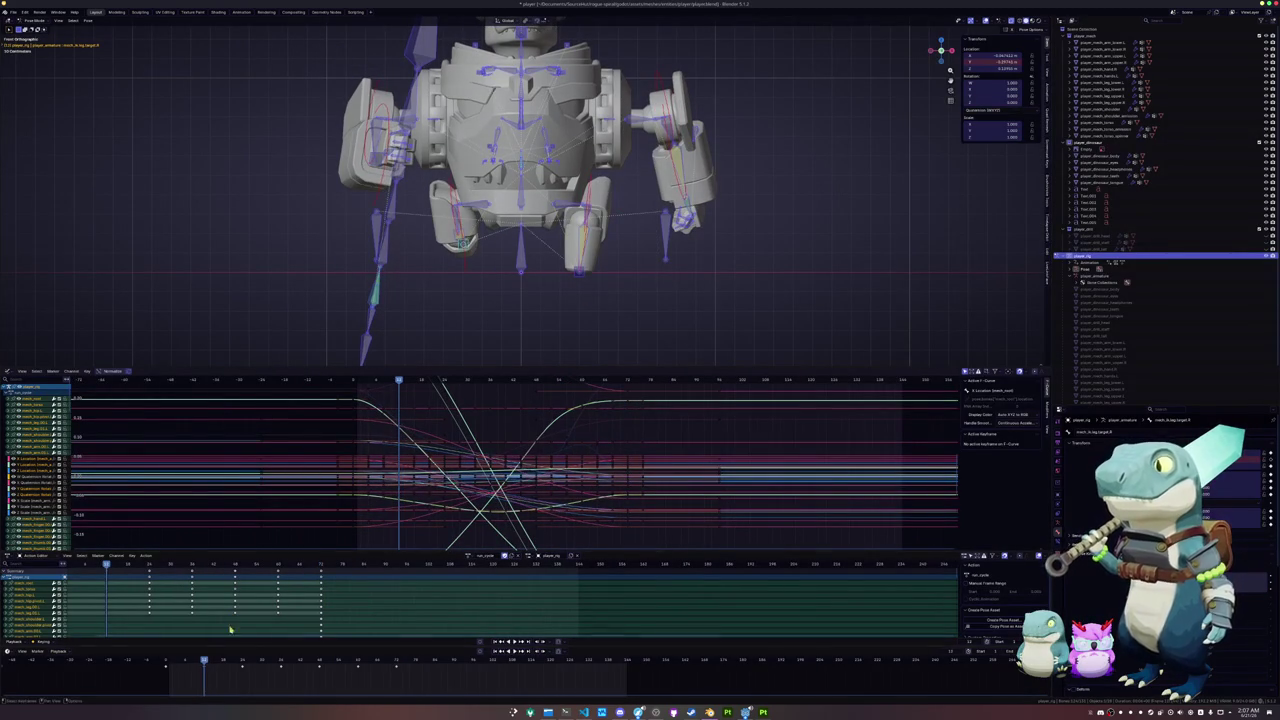
click(521, 199)
- Rotate and keyframe the torso bone, then key a further 5-degree rotation
key(r)
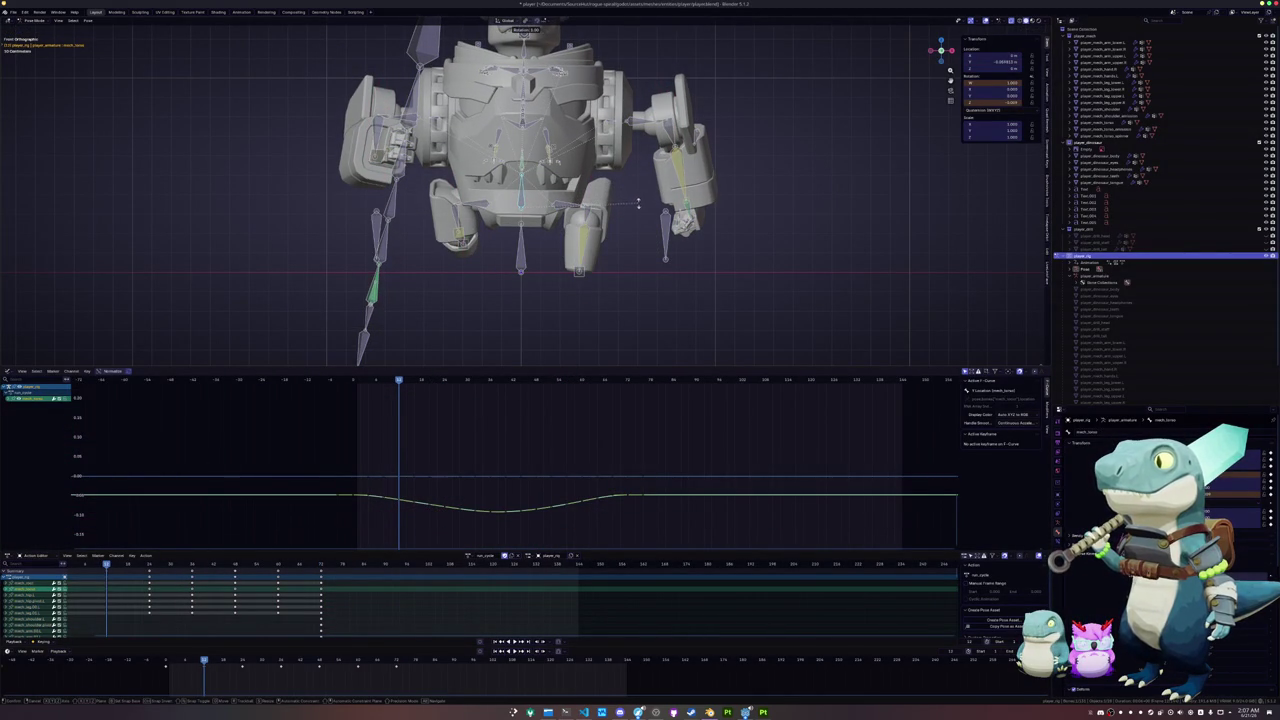
click(636, 274)
key(i)
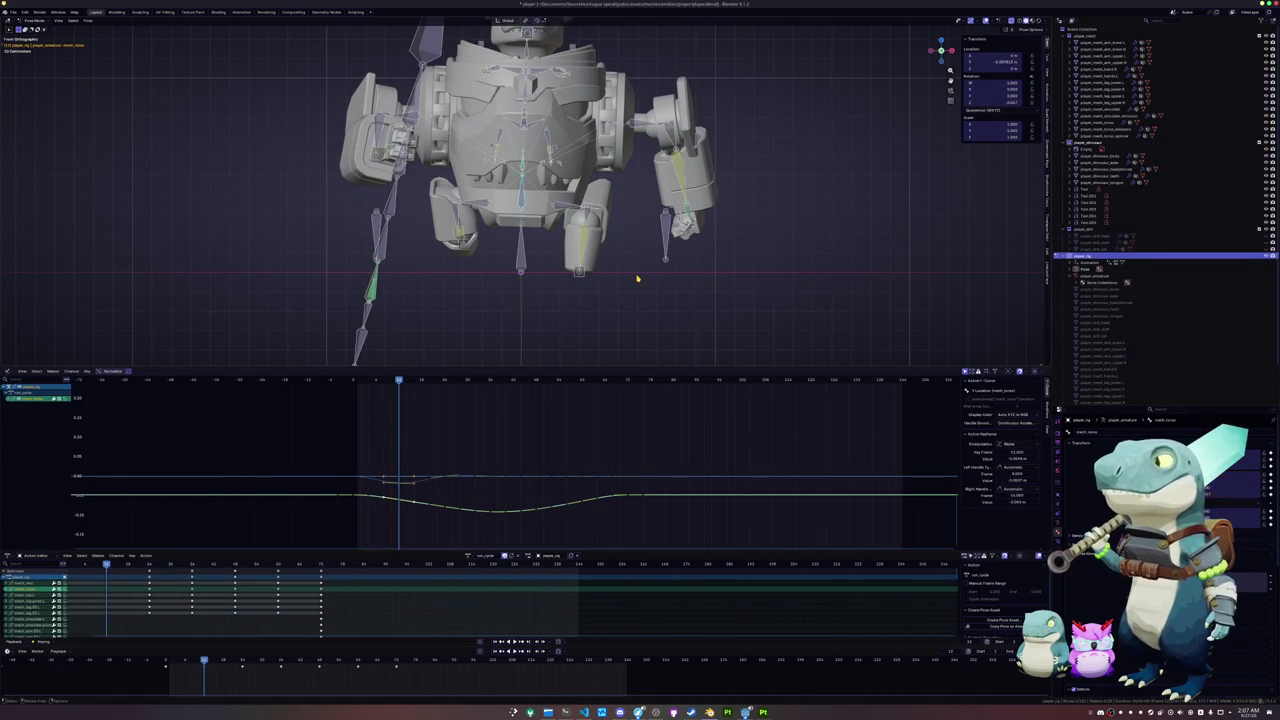
shift+middle_drag(632, 275, 613, 316)
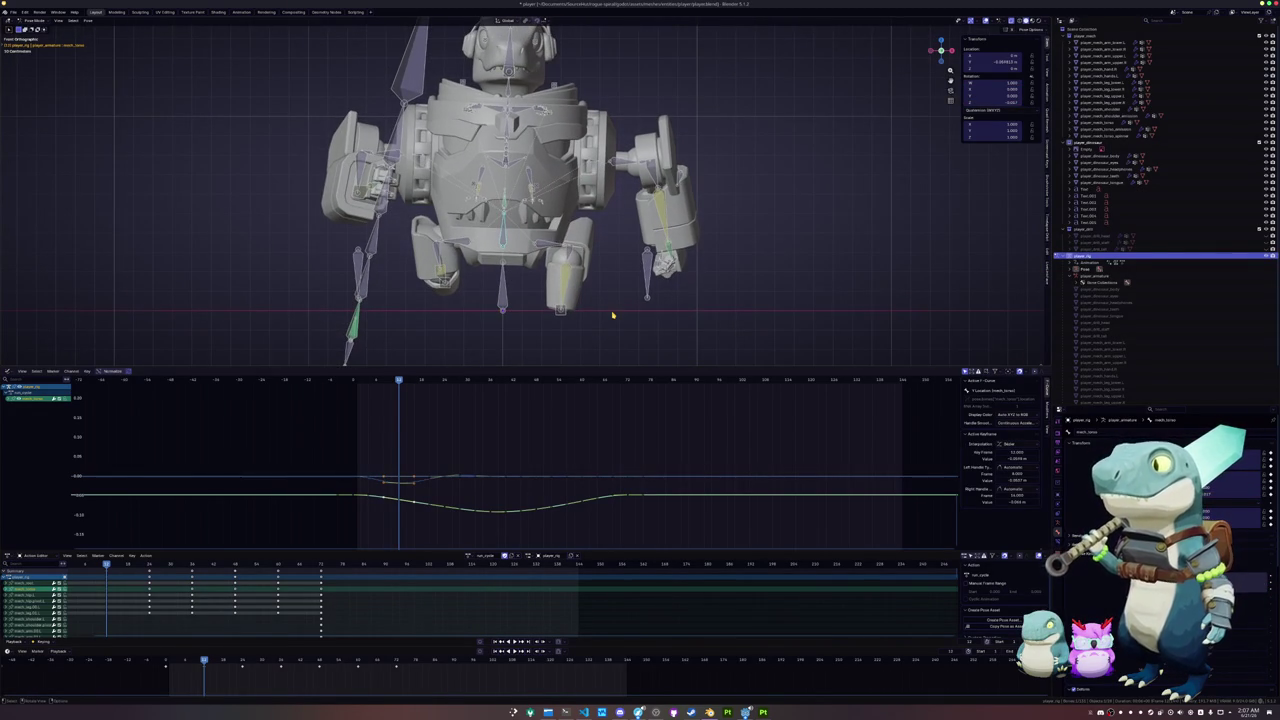
key(space)
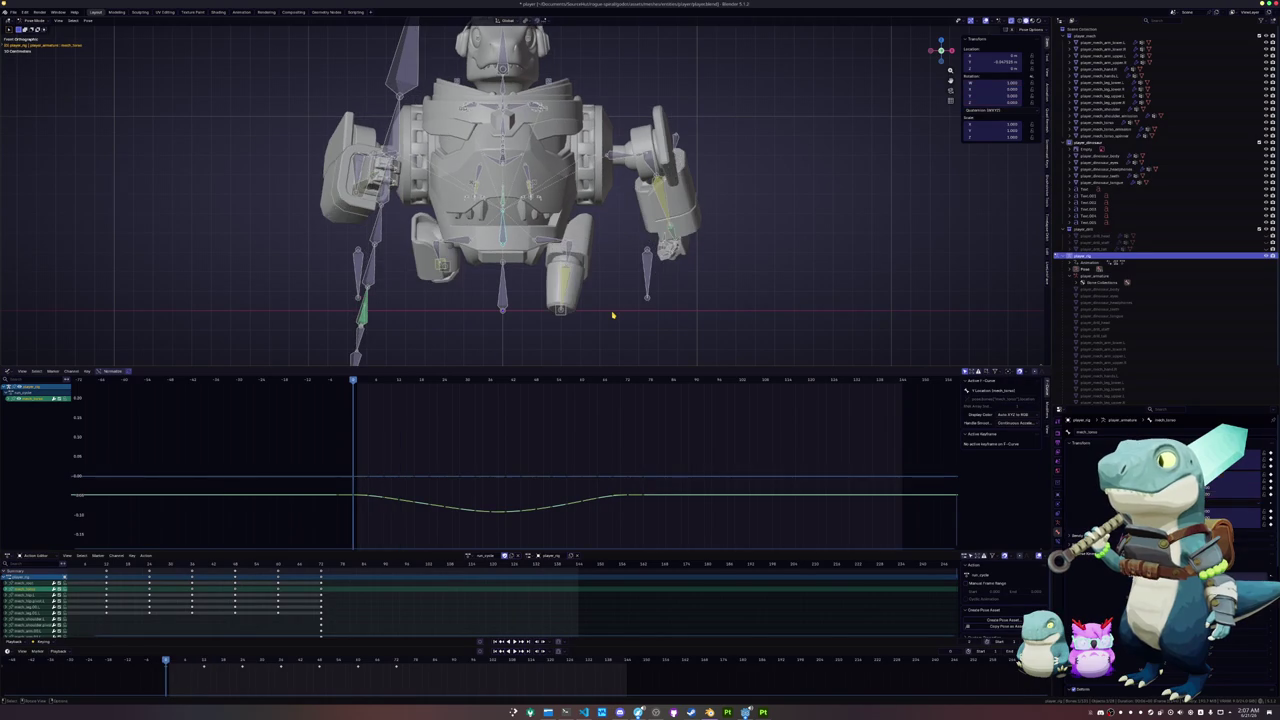
text(r)
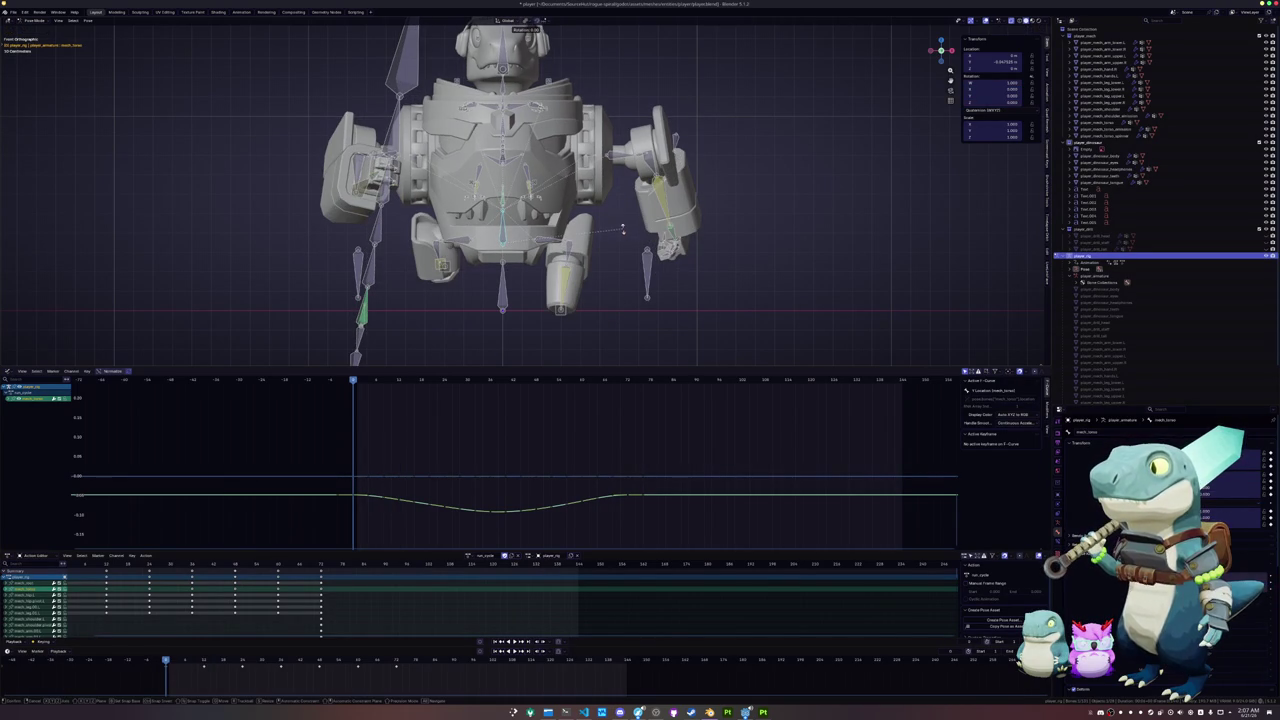
text(5)
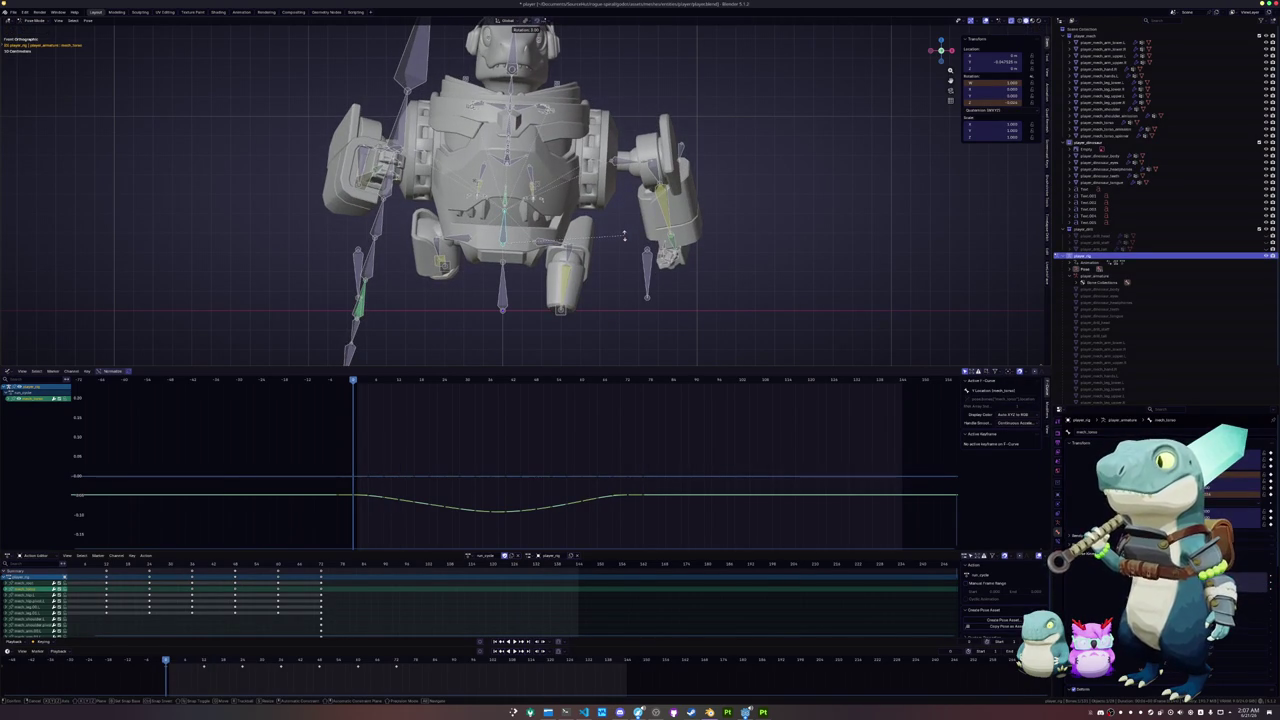
key(Return)
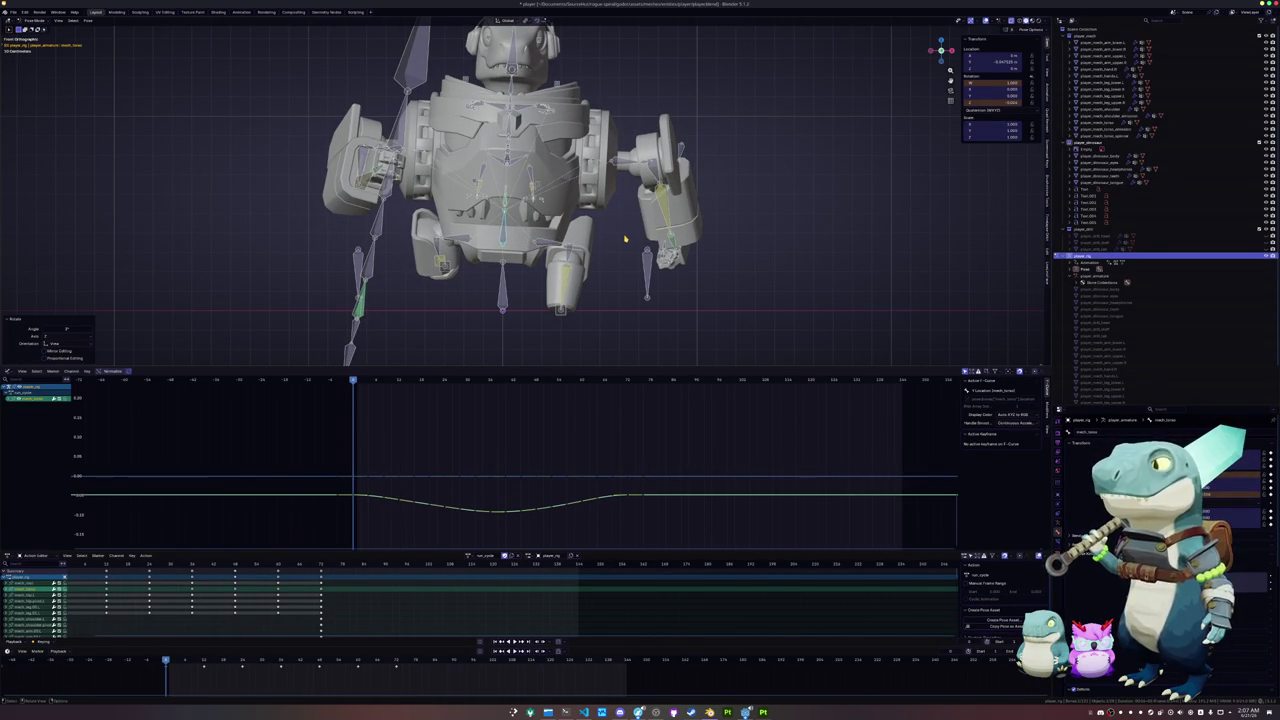
key(i)
key(space)
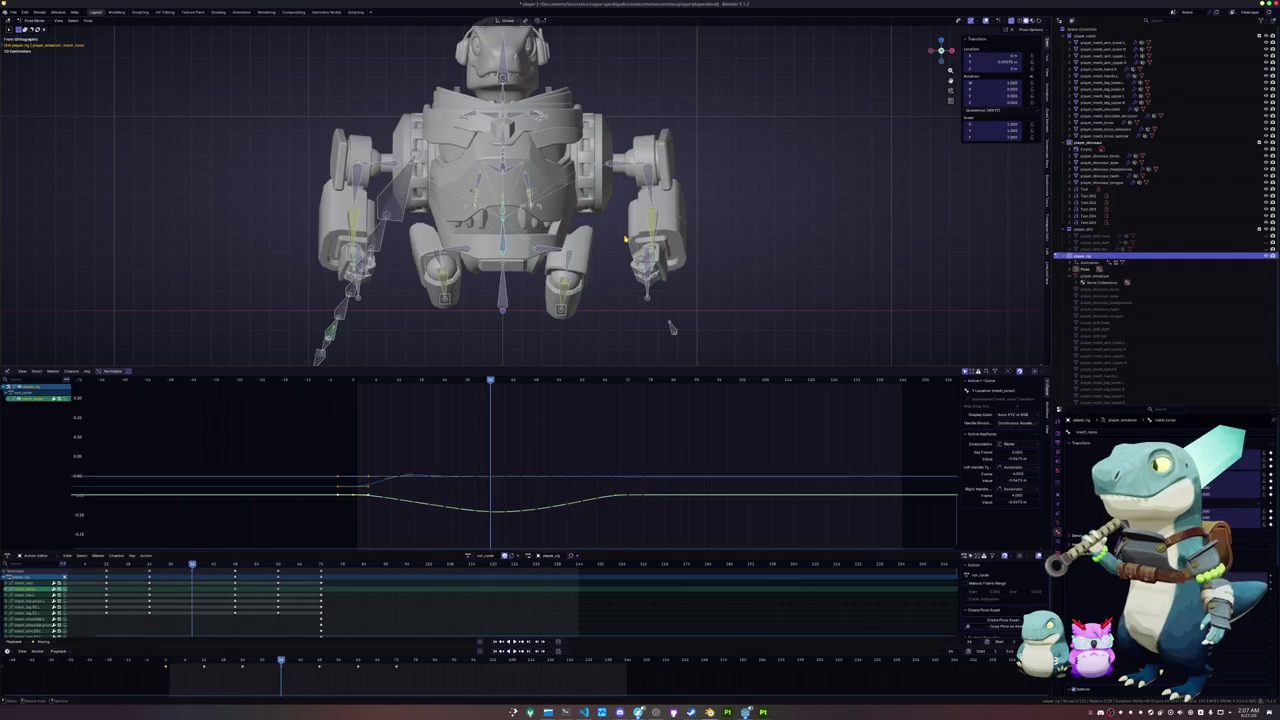
- Rotate a hand bone to a new pose and inspect its keys in the curve view
key(r)
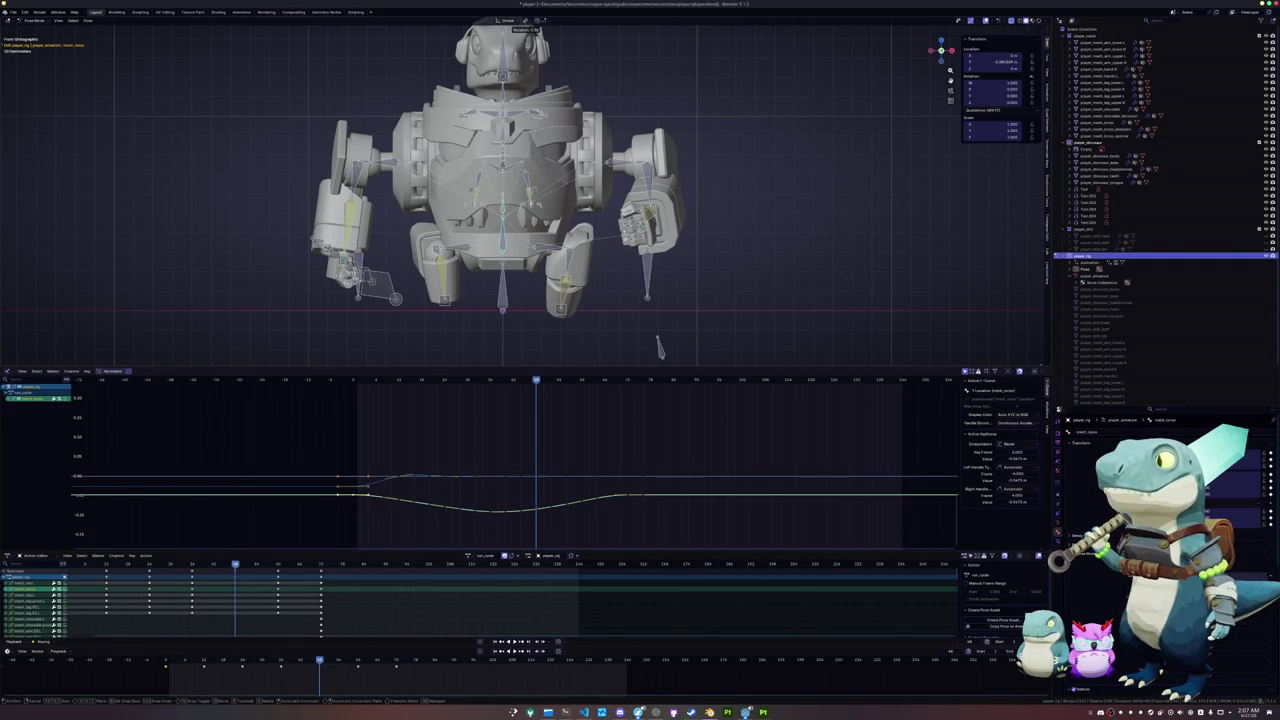
click(659, 346)
key(Down)
key(Up)
key(Up)
key(Up)
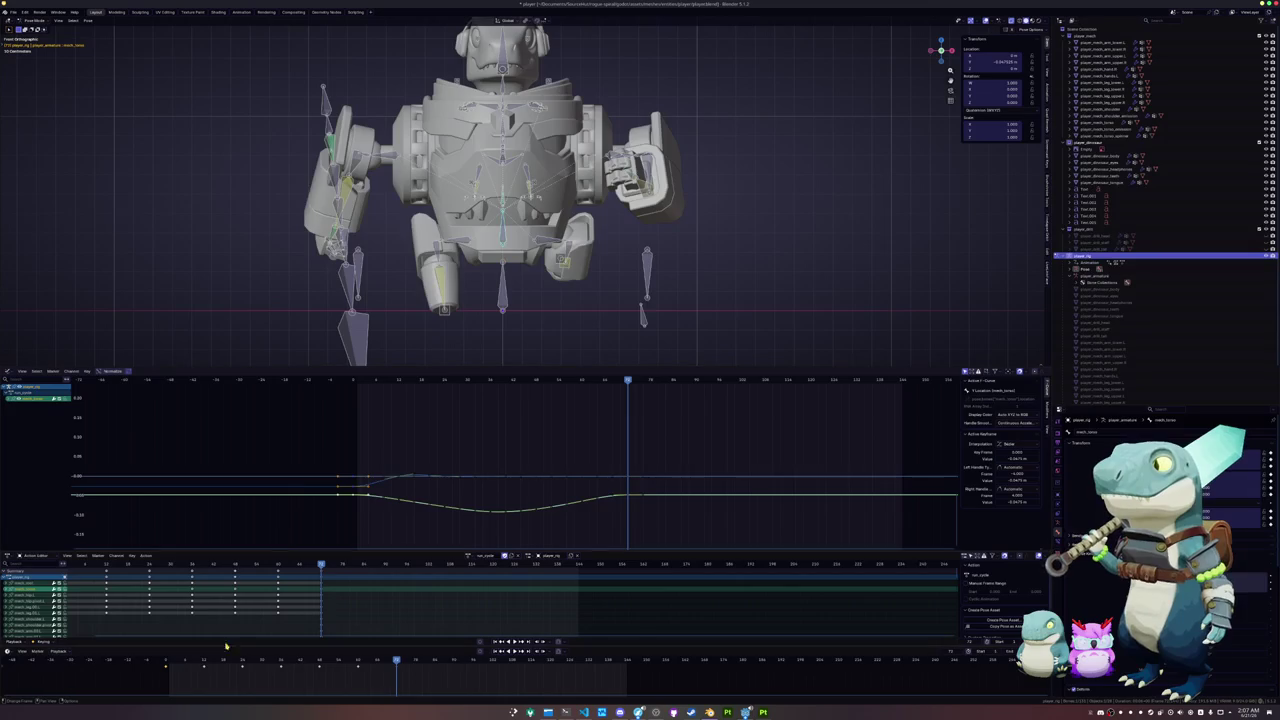
key(ctrl+z)
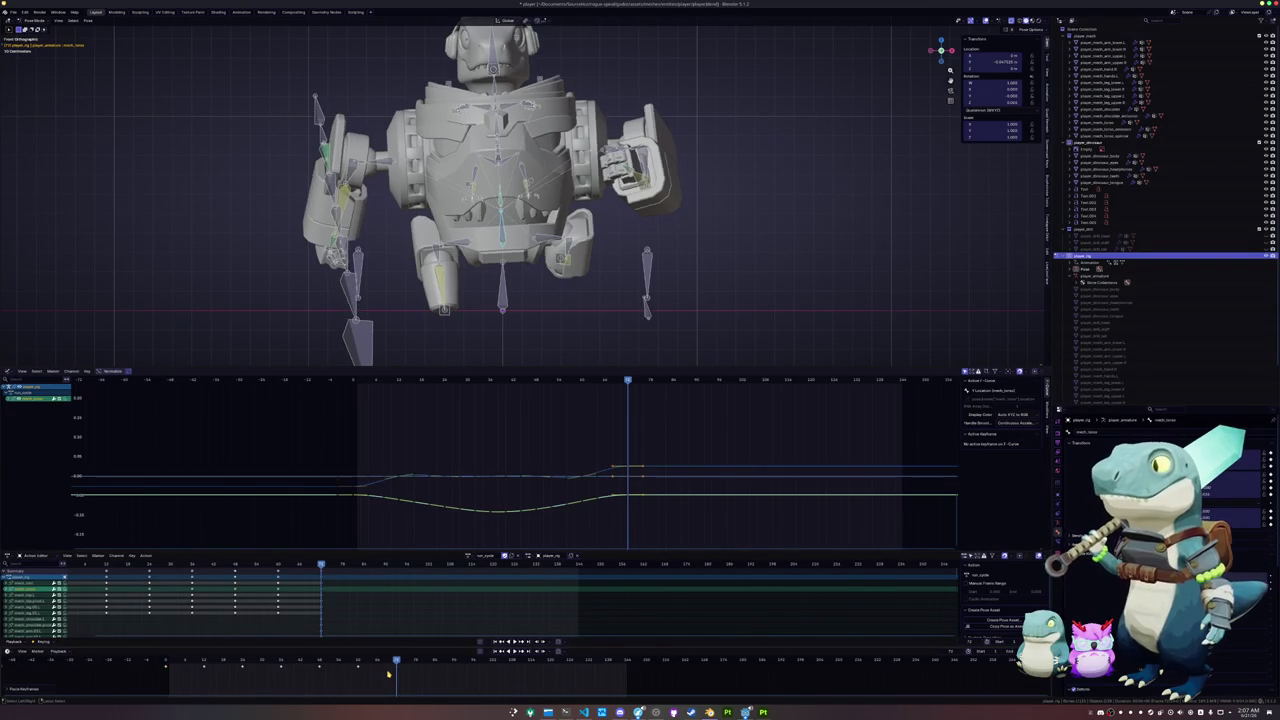
scroll(488, 301, down, 2)
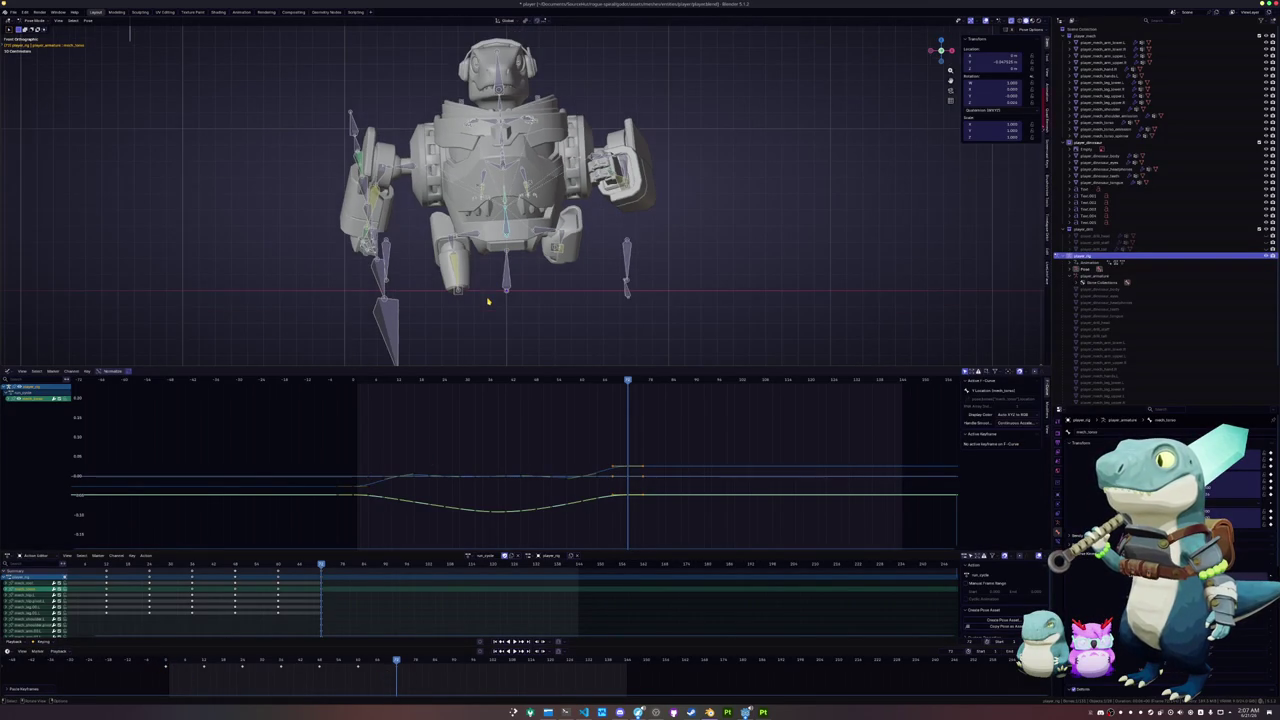
mouse_move(530, 483)
ctrl+middle_down()
mouse_move(547, 408)
mouse_move(565, 420)
ctrl+middle_up()
click(597, 386)
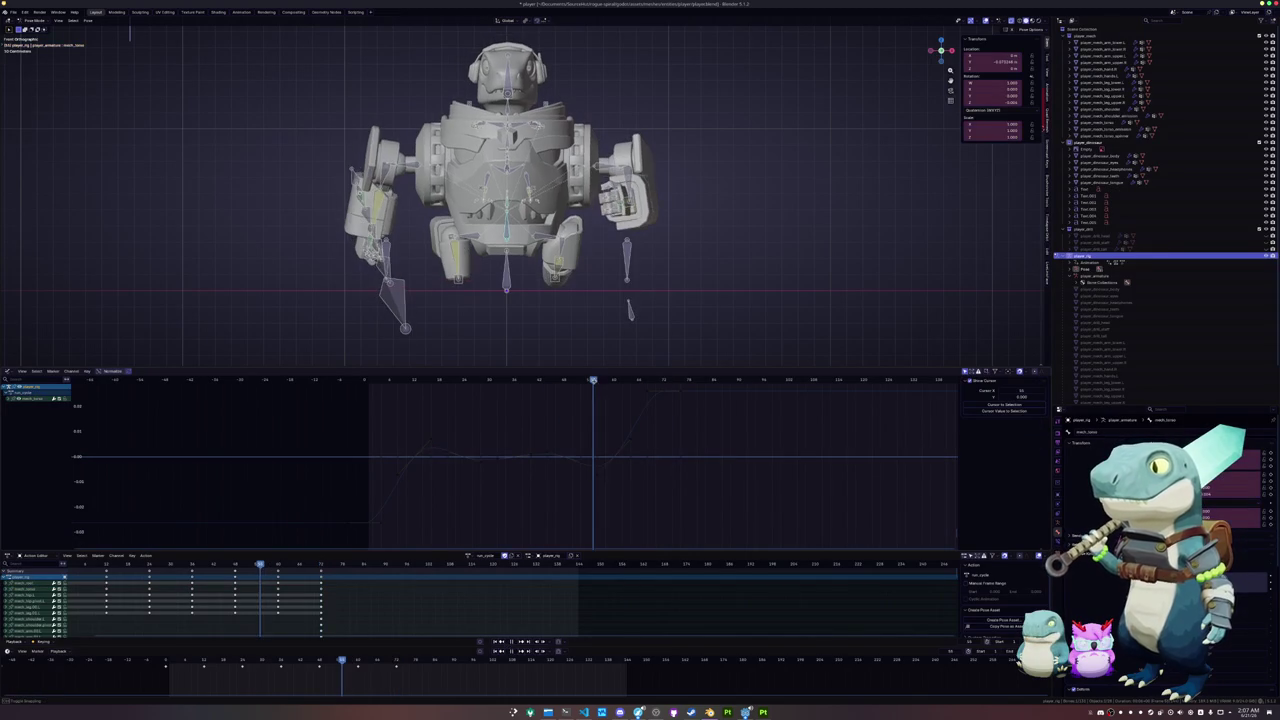
- Expand the mesh_torso channel and isolate its rotation curve in the Graph Editor
click(667, 394)
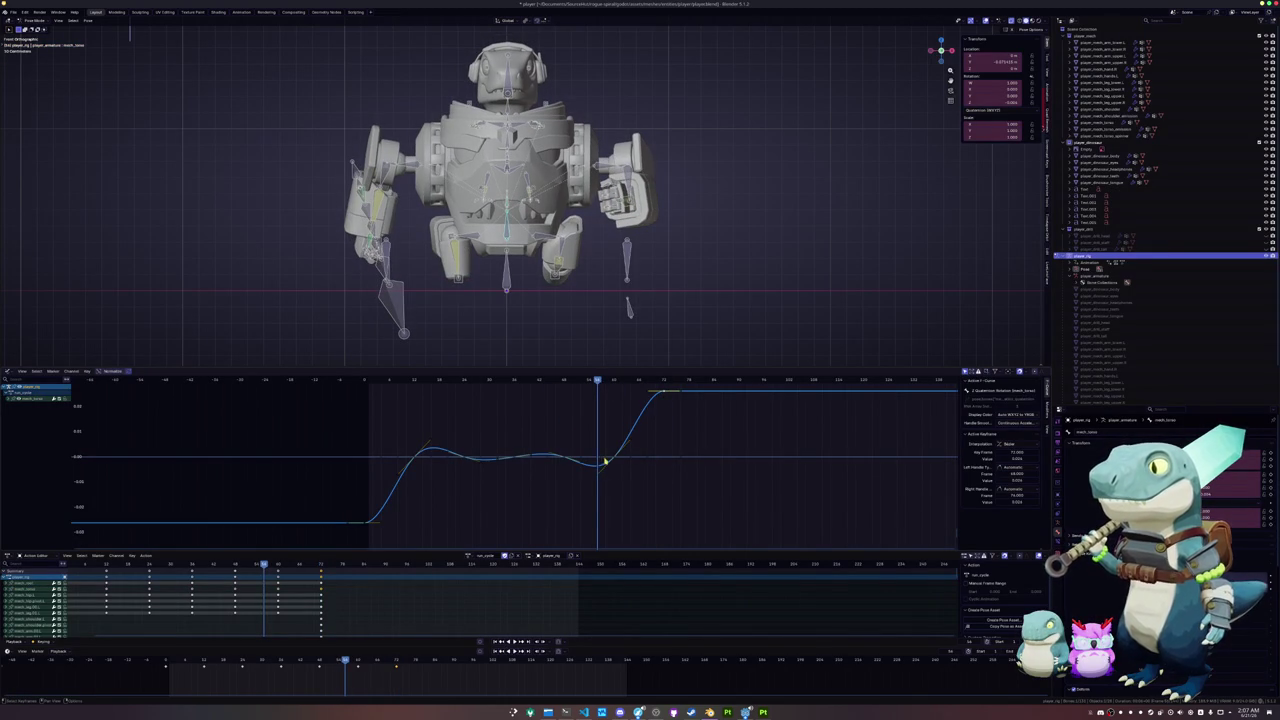
ctrl+middle_drag(613, 461, 87, 410)
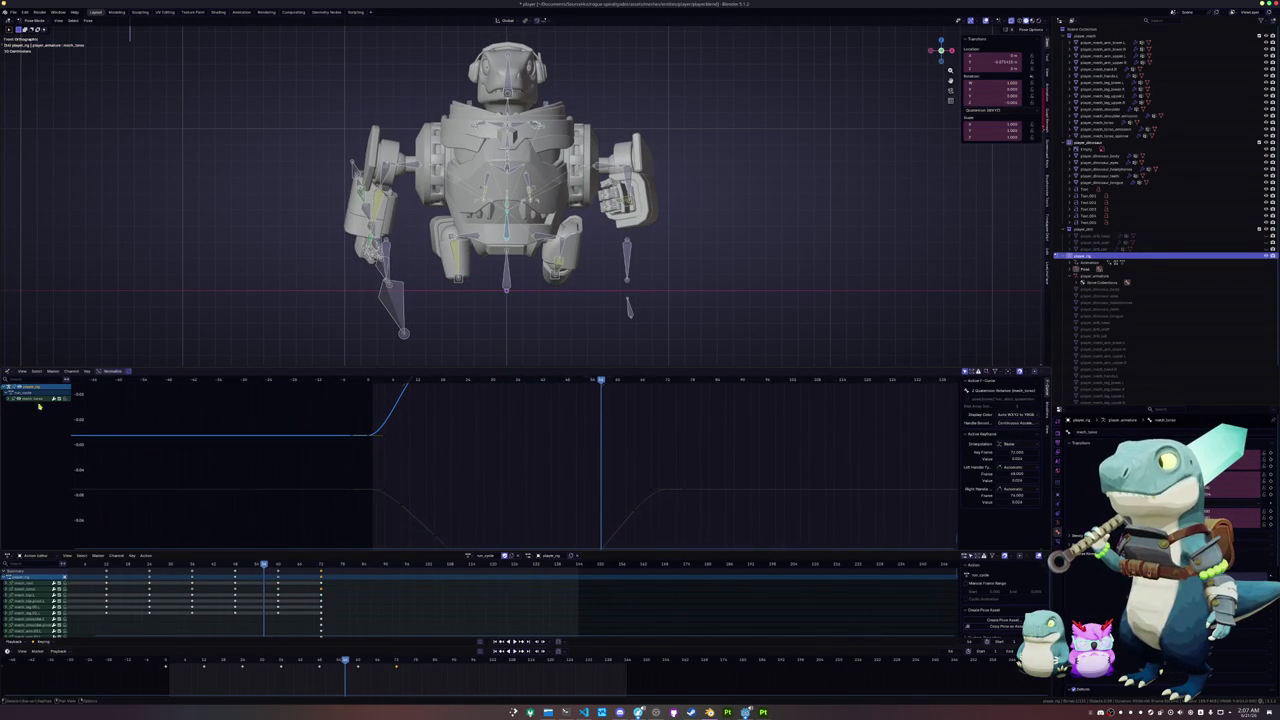
click(8, 399)
click(33, 418)
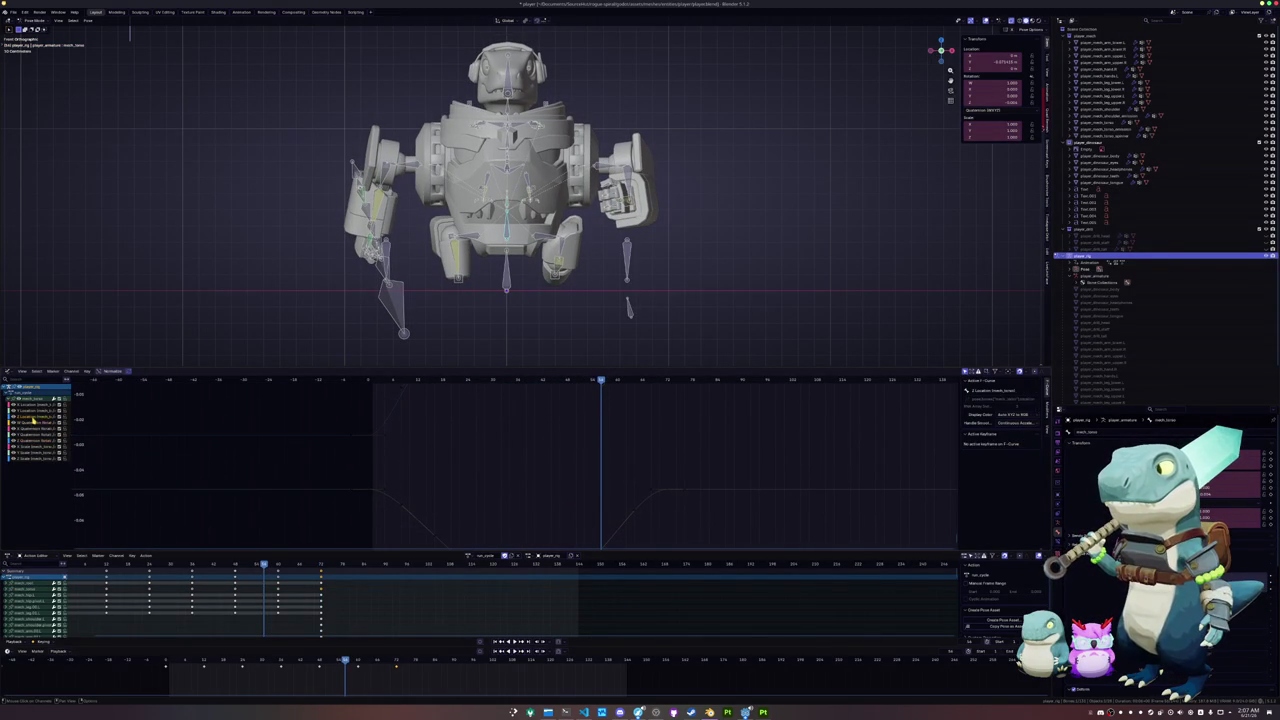
mouse_move(126, 443)
ctrl+middle_down()
mouse_move(483, 460)
mouse_move(535, 422)
ctrl+middle_up()
click(35, 428)
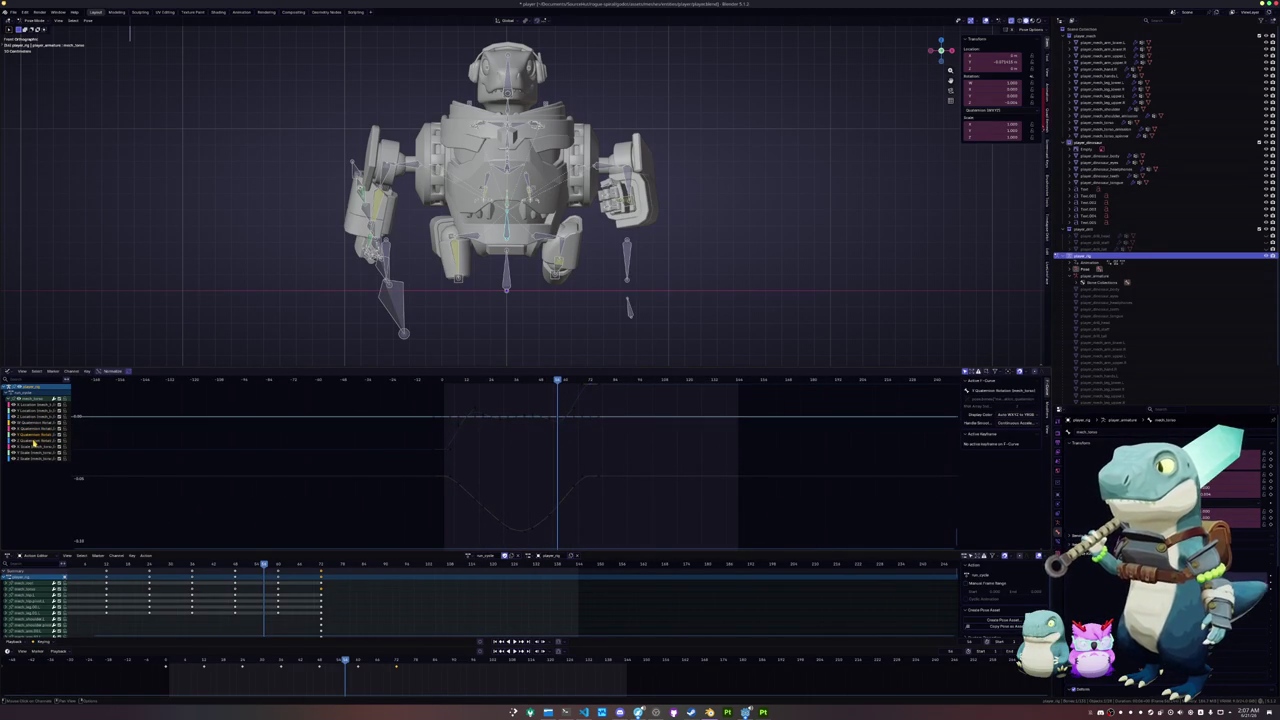
click(35, 443)
mouse_move(500, 462)
ctrl+middle_down()
mouse_move(563, 477)
mouse_move(648, 457)
ctrl+middle_up()
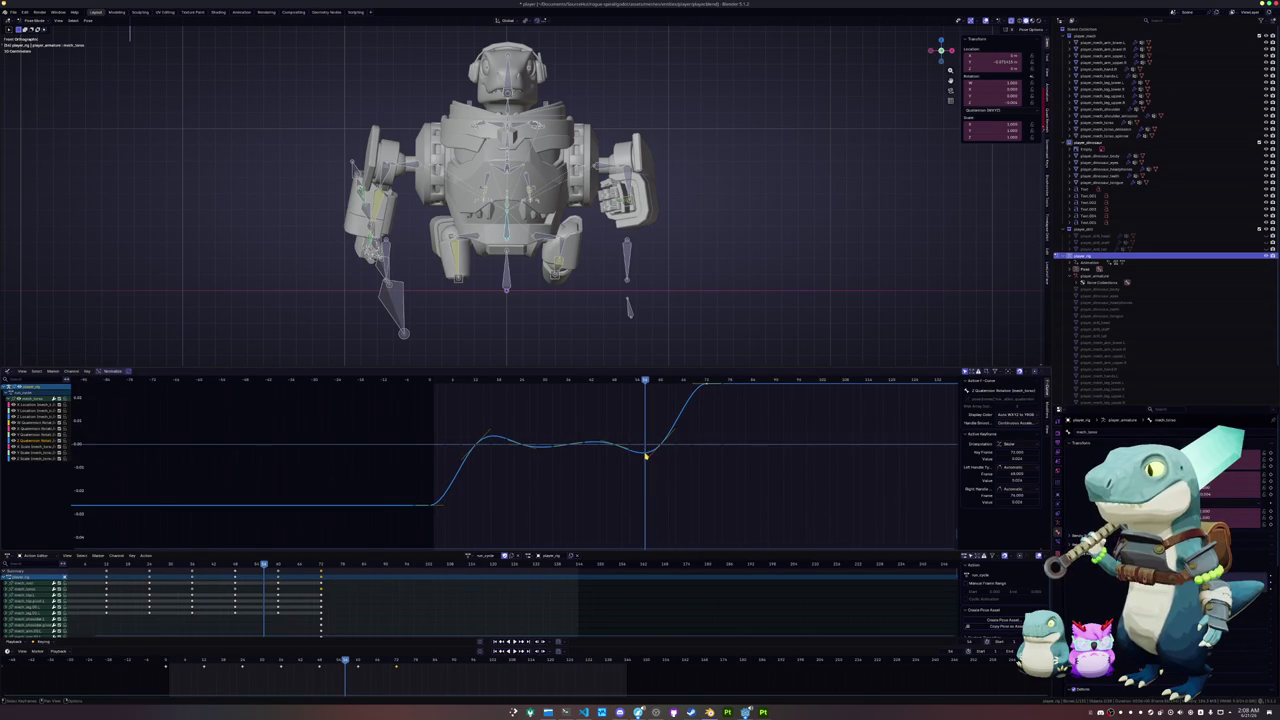
- Delete the overshoot keyframes from the torso rotation curve
key(alt+a)
click(661, 446)
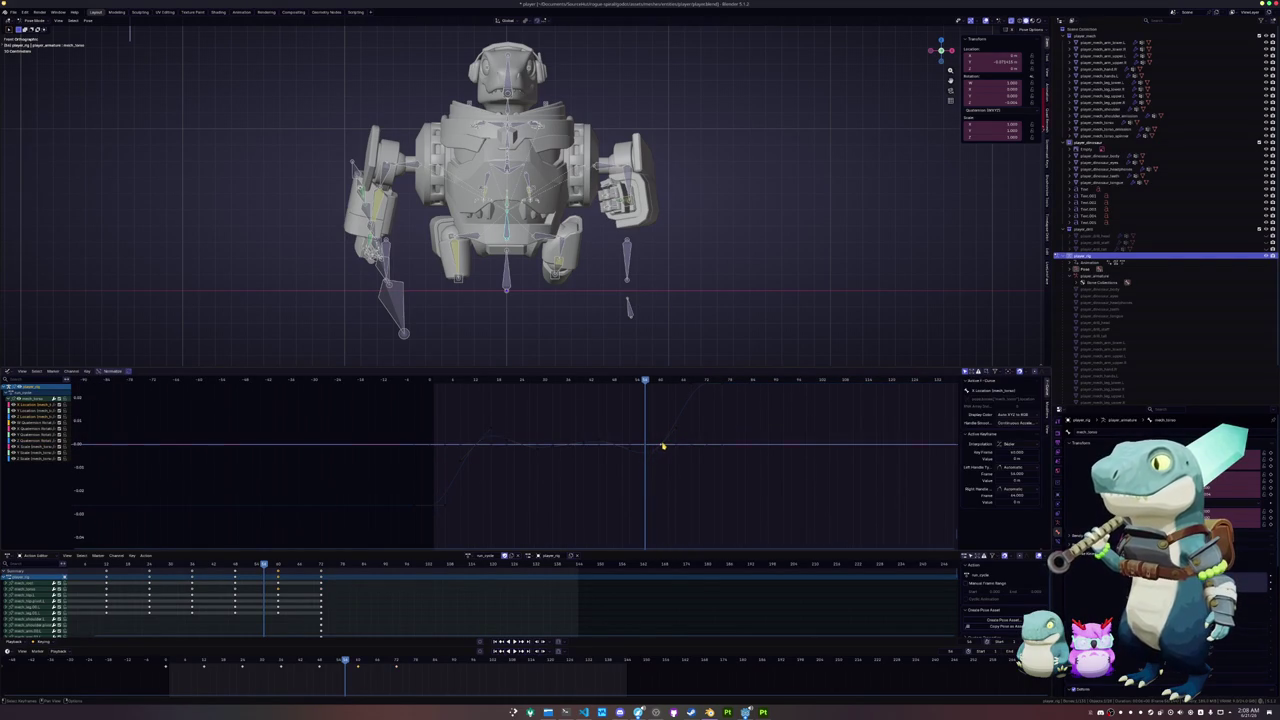
double_click(662, 446)
key(x)
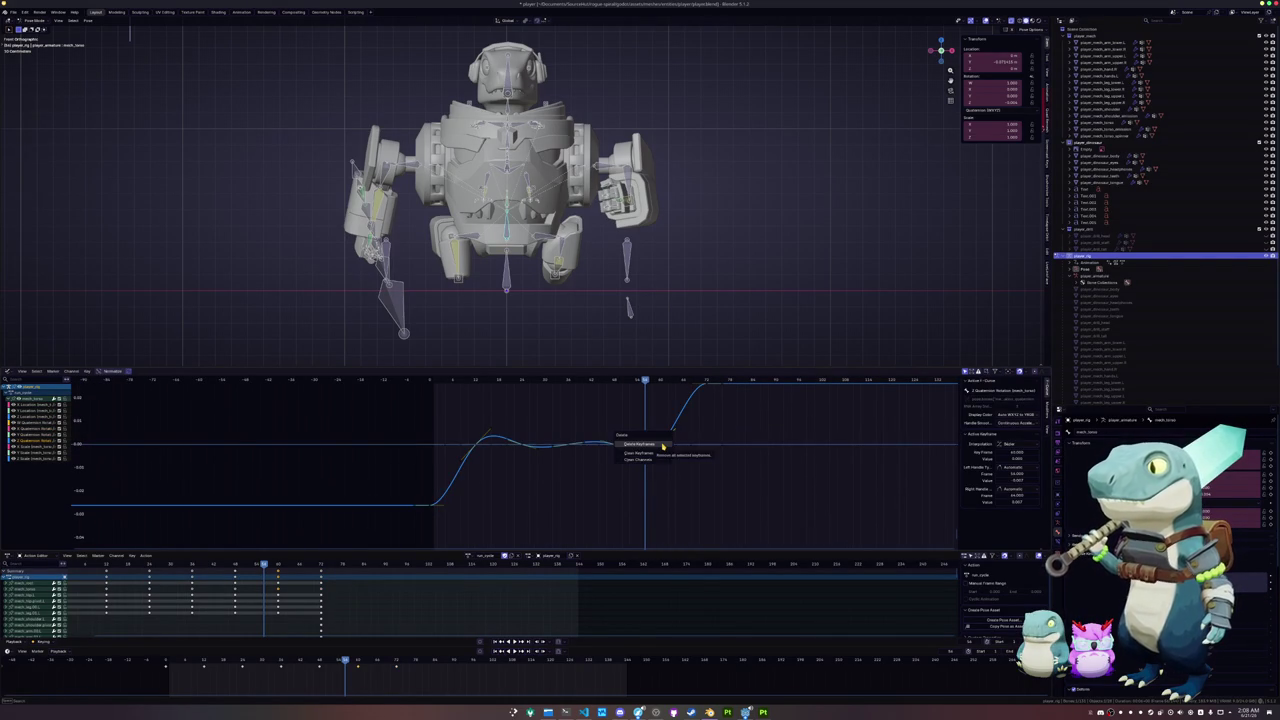
click(662, 446)
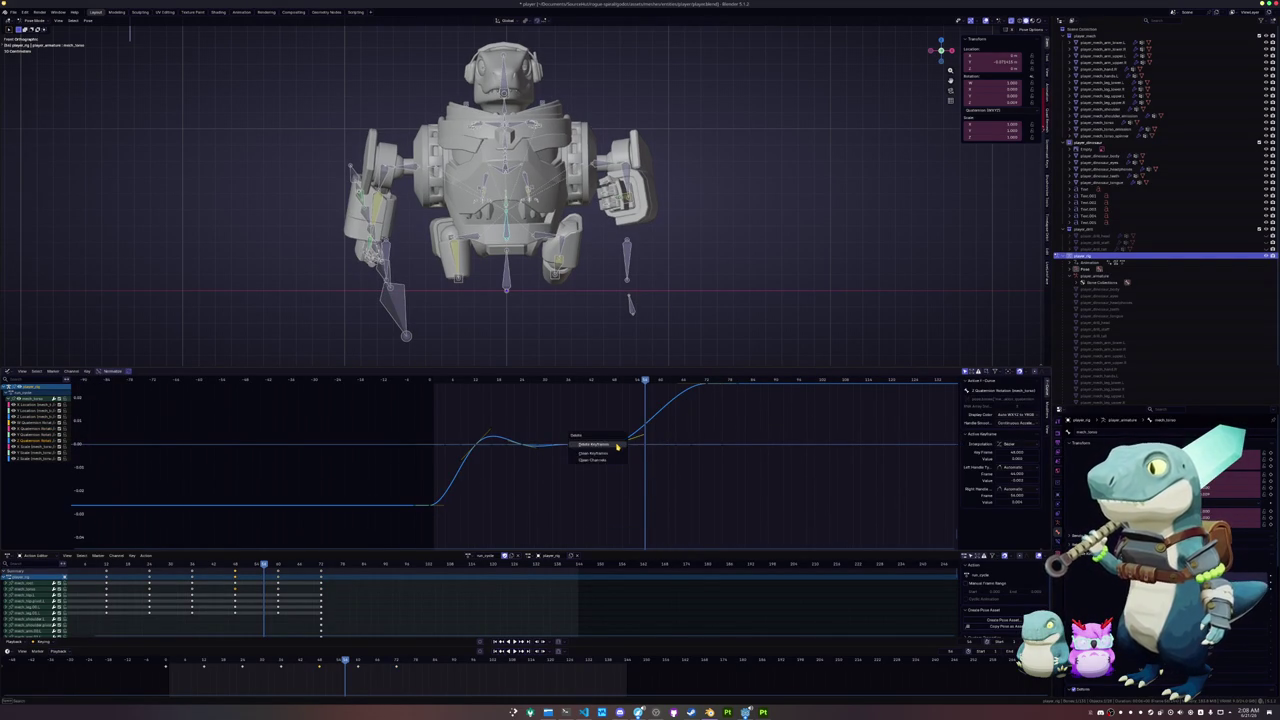
click(617, 446)
click(571, 447)
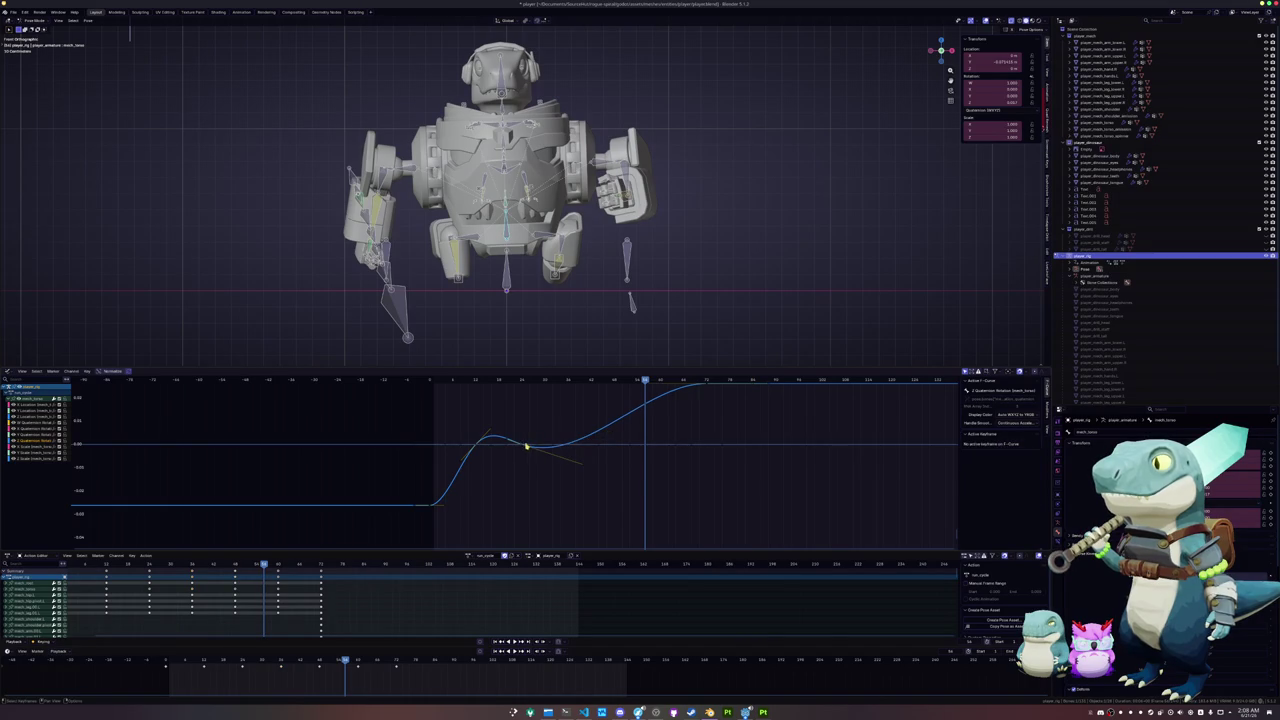
key(Delete)
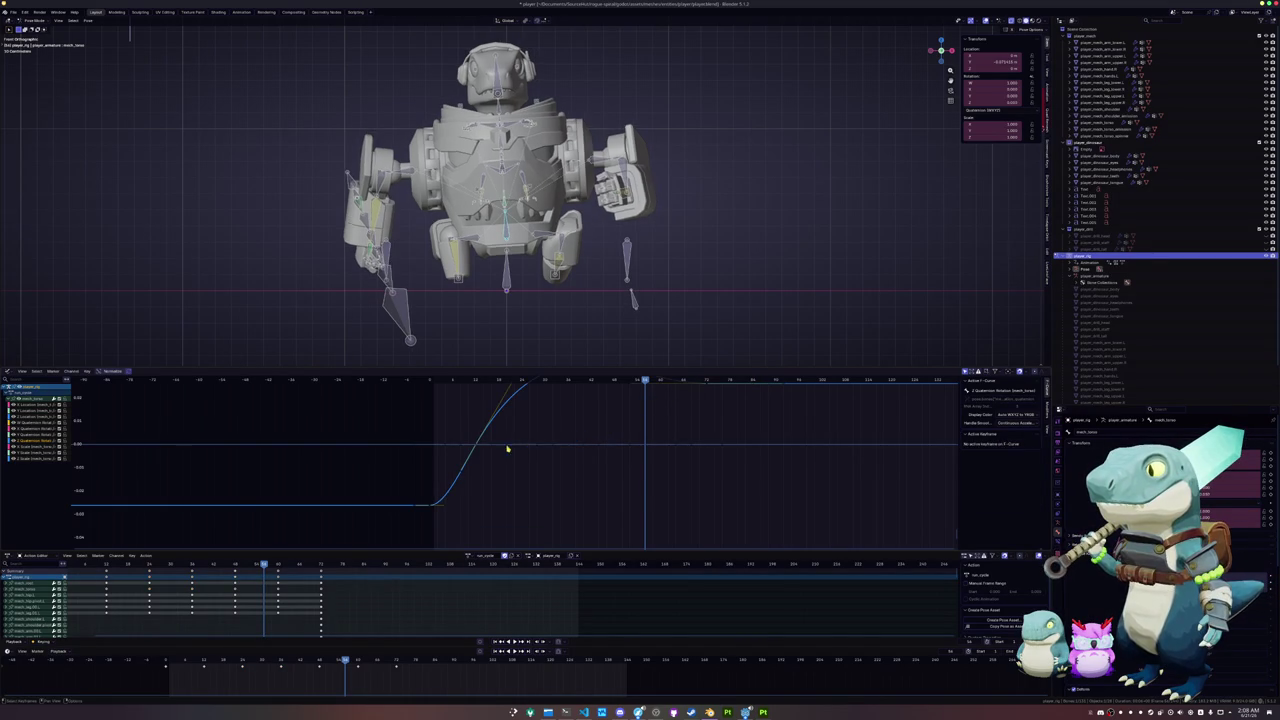
click(476, 447)
- Play and scrub through the cycle to check the smoothed torso motion
drag(643, 380, 433, 403)
key(space)
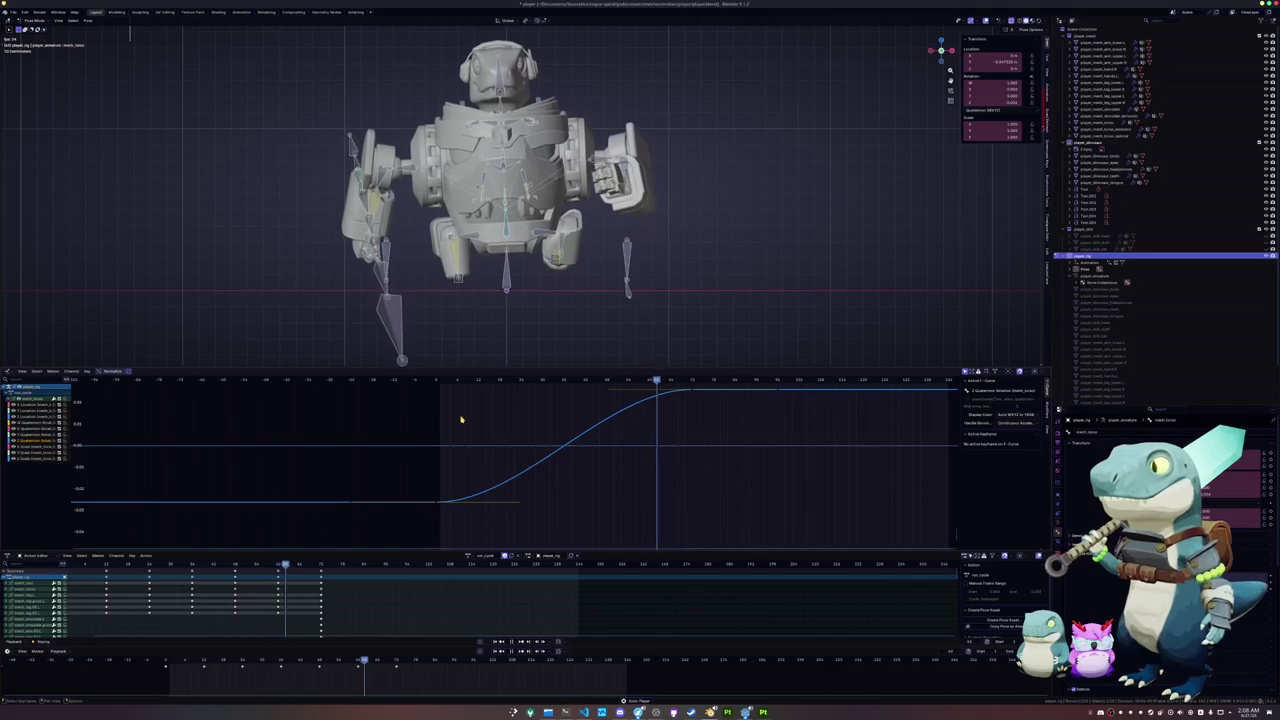
mouse_move(694, 383)
mouse_down()
mouse_move(428, 383)
mouse_move(464, 405)
mouse_move(532, 397)
mouse_up()
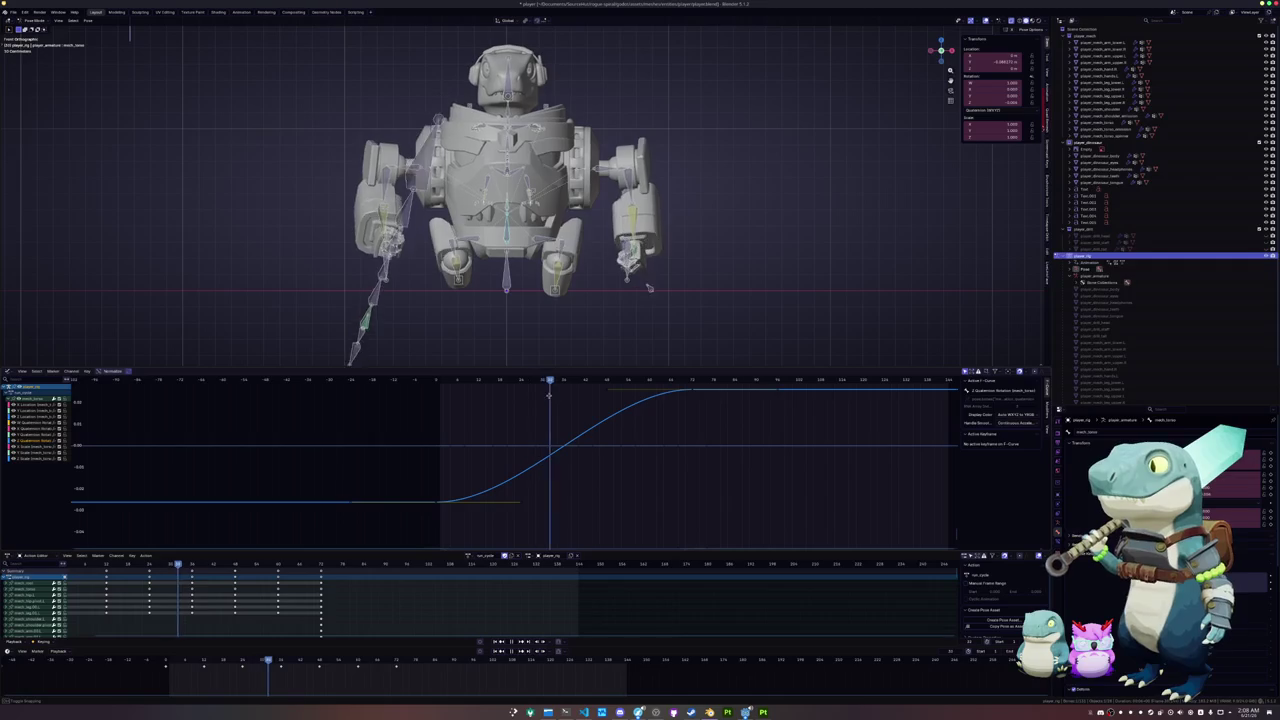
mouse_move(610, 395)
mouse_down()
mouse_move(677, 398)
mouse_move(429, 412)
mouse_move(669, 434)
mouse_move(442, 443)
mouse_move(691, 425)
mouse_up()
- In top view, twist the torso bones around Z and keyframe the pose
middle_drag(531, 285, 533, 283)
key(KP_7)
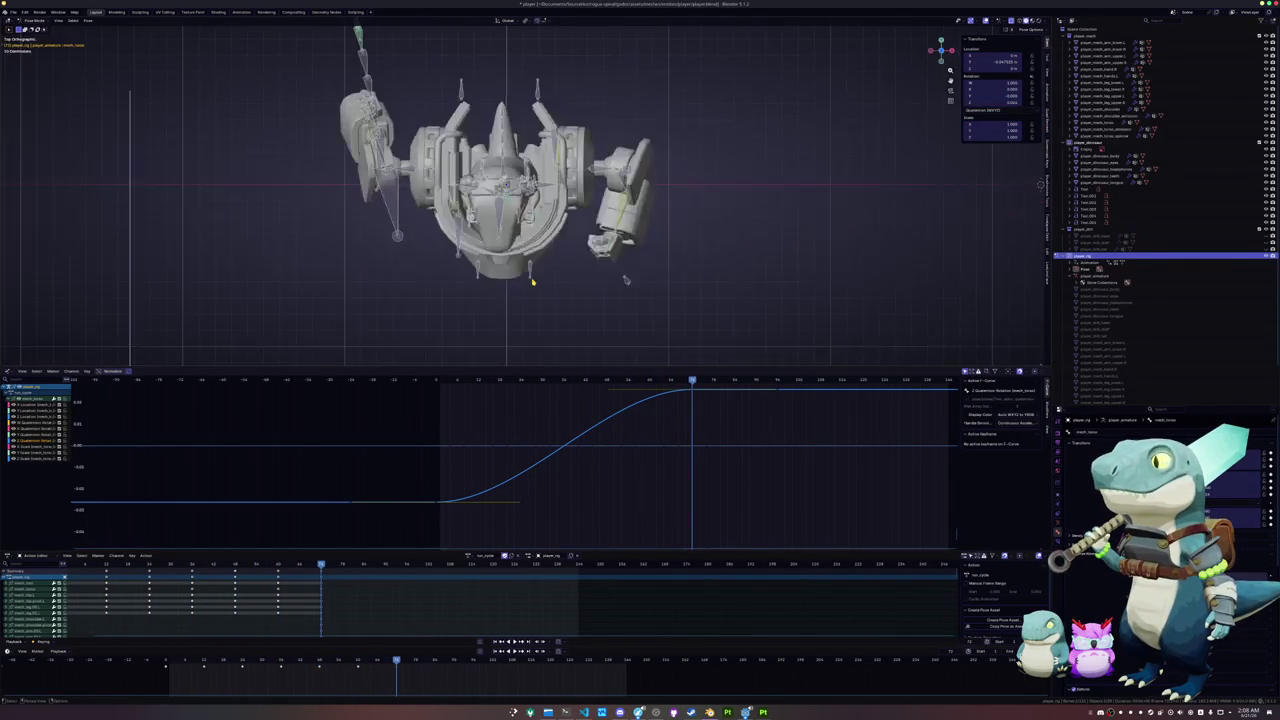
key(r)
key(z)
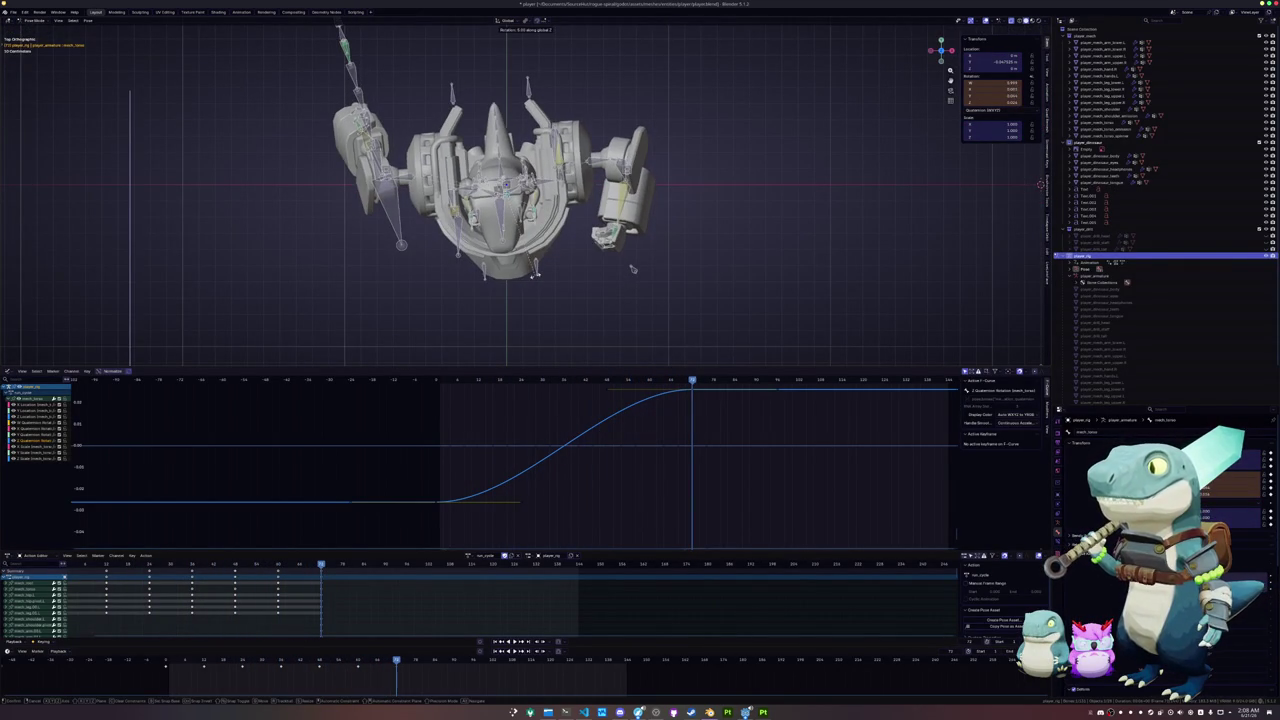
click(628, 275)
mouse_move(628, 275)
middle_down()
mouse_move(600, 180)
mouse_move(680, 190)
mouse_move(630, 205)
middle_up()
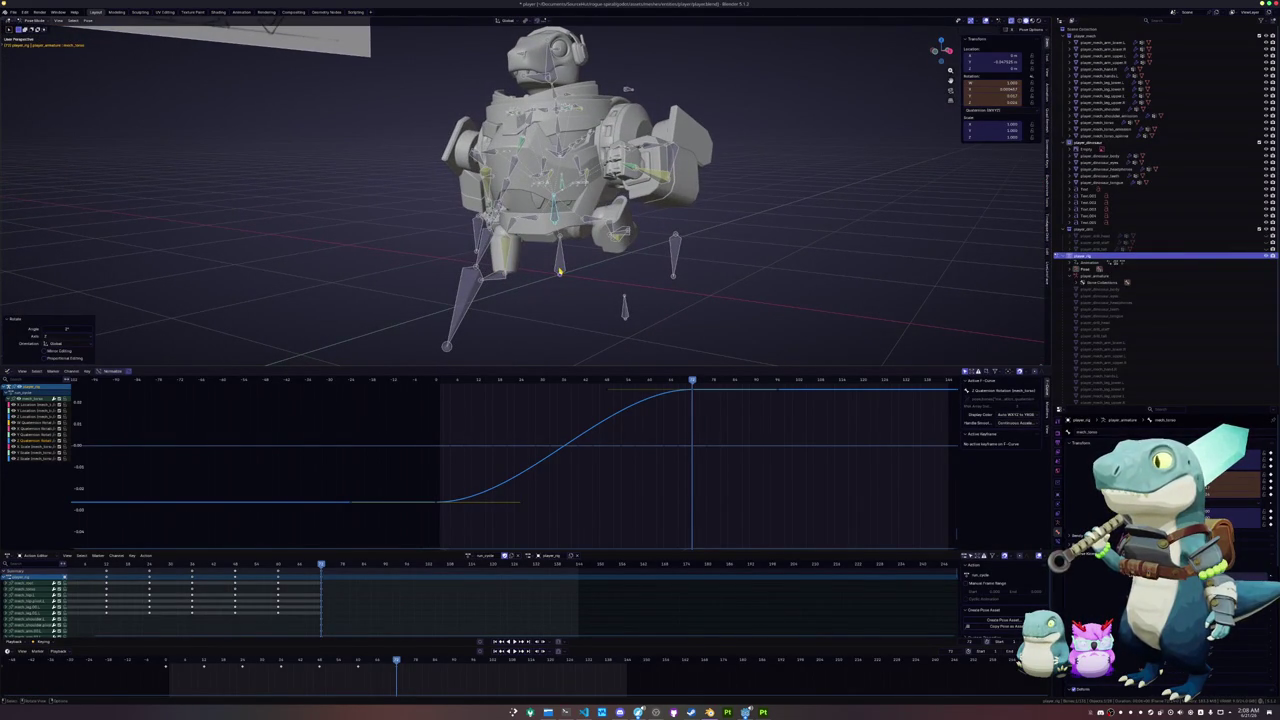
key(i)
- Paste the pose mirrored across X at frame 0 and keyframe it
middle_drag(560, 271, 569, 273)
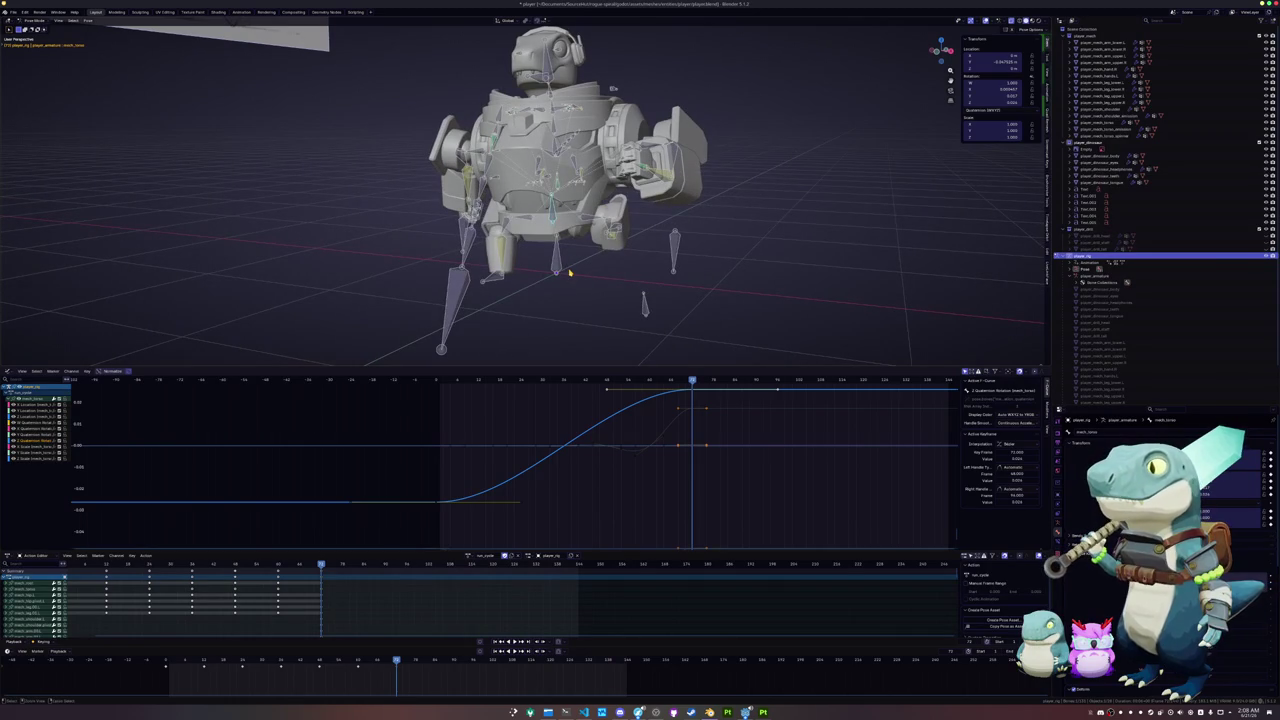
key(shift+Left)
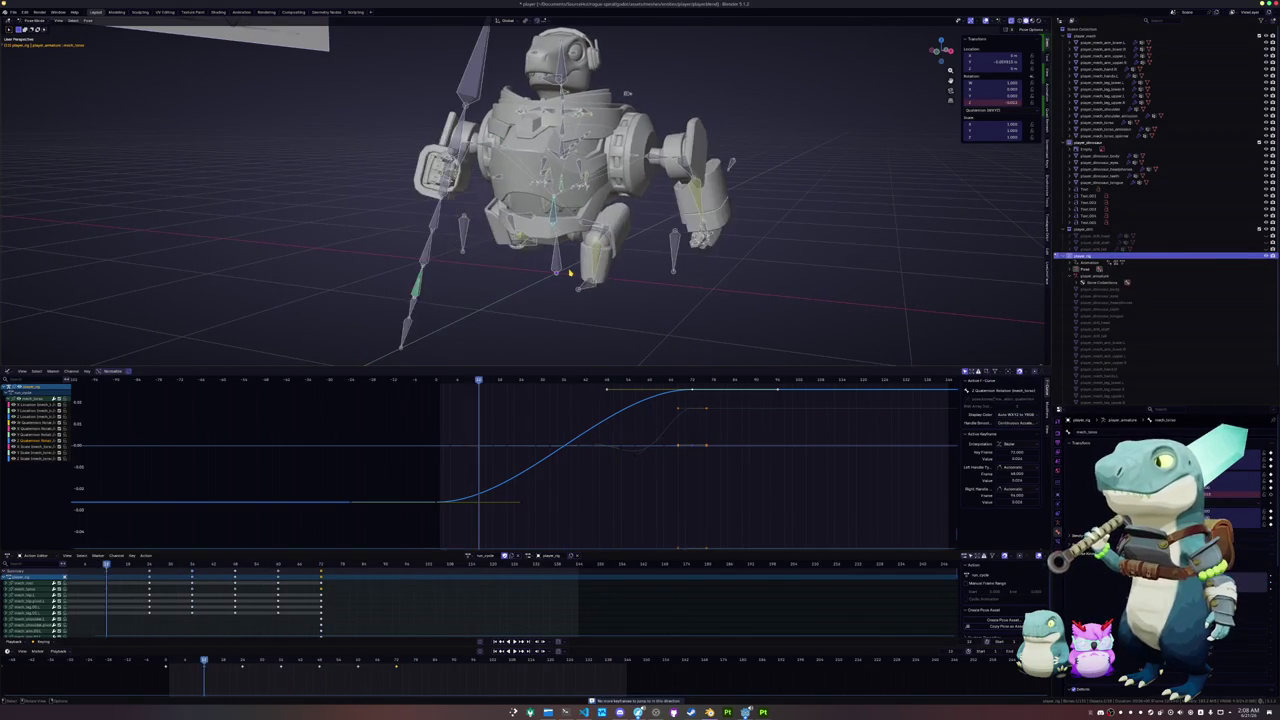
key(ctrl+shift+v)
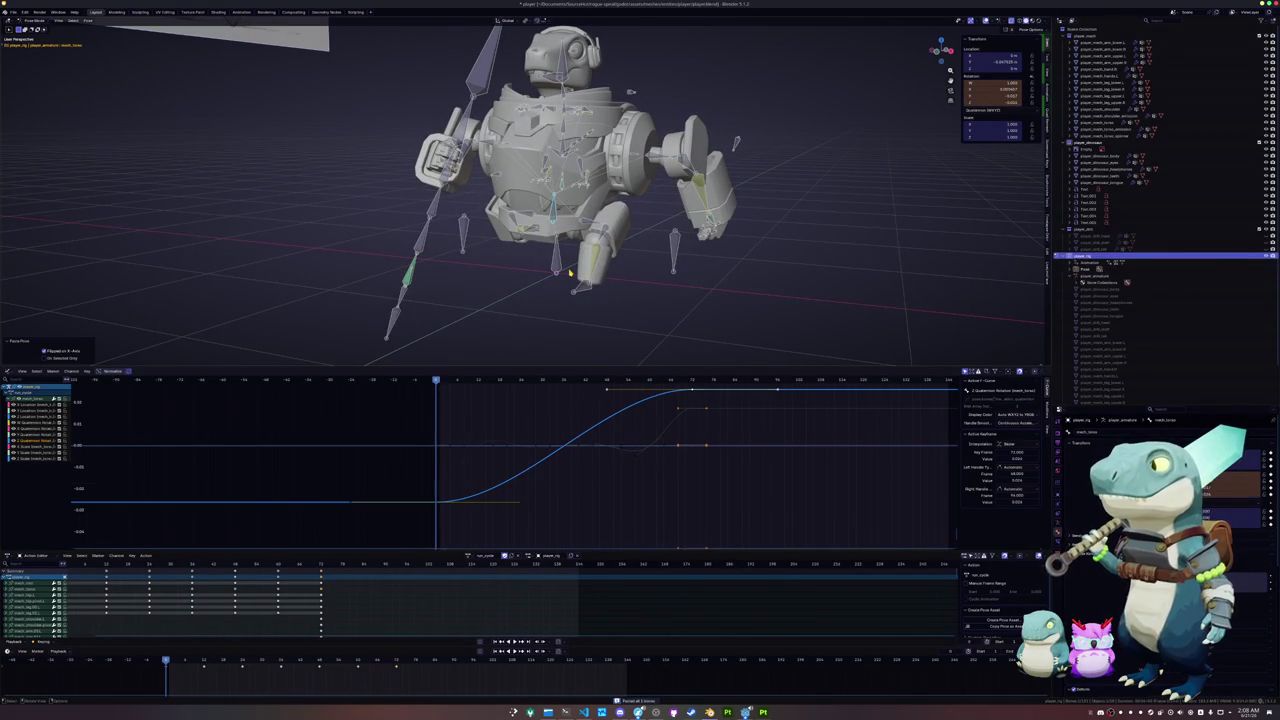
key(i)
- Remove the remaining extra keyframes from the torso rotation curve
click(499, 445)
key(Delete)
click(518, 445)
click(562, 446)
click(609, 446)
key(x)
click(648, 448)
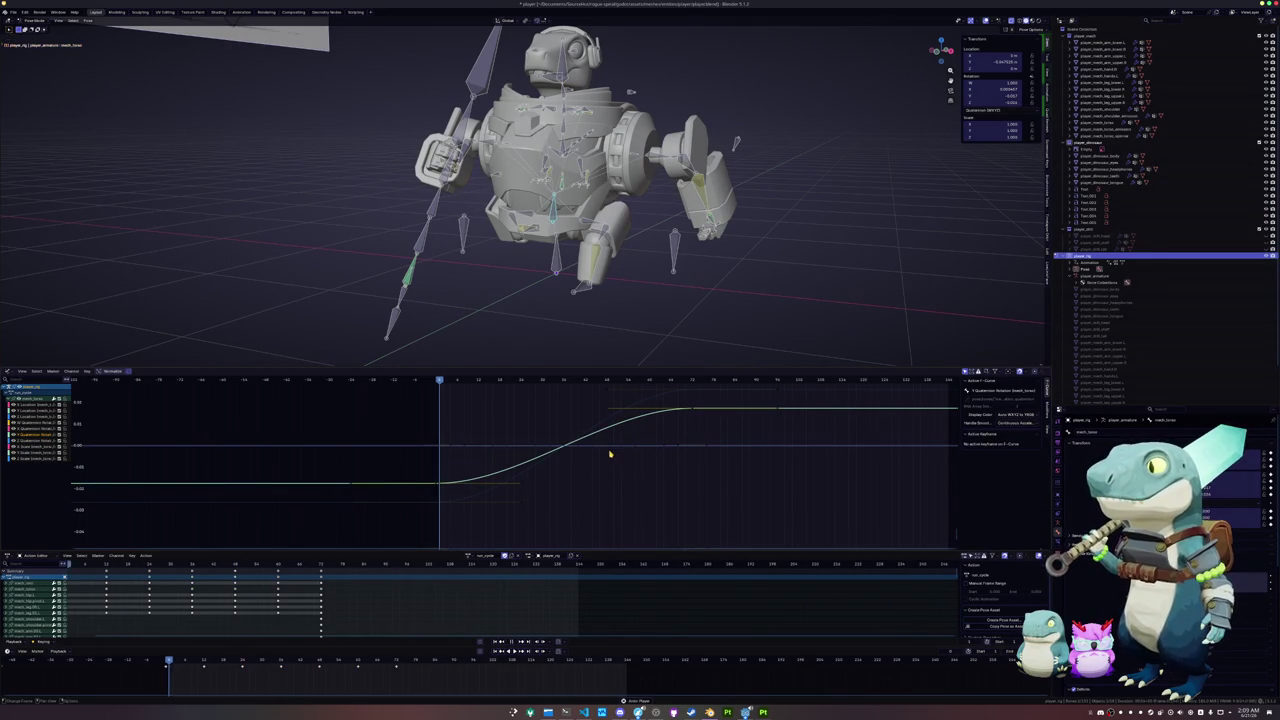
- Play back and step through the keyframes in front view to review the cycle
key(space)
middle_drag(585, 340, 533, 328)
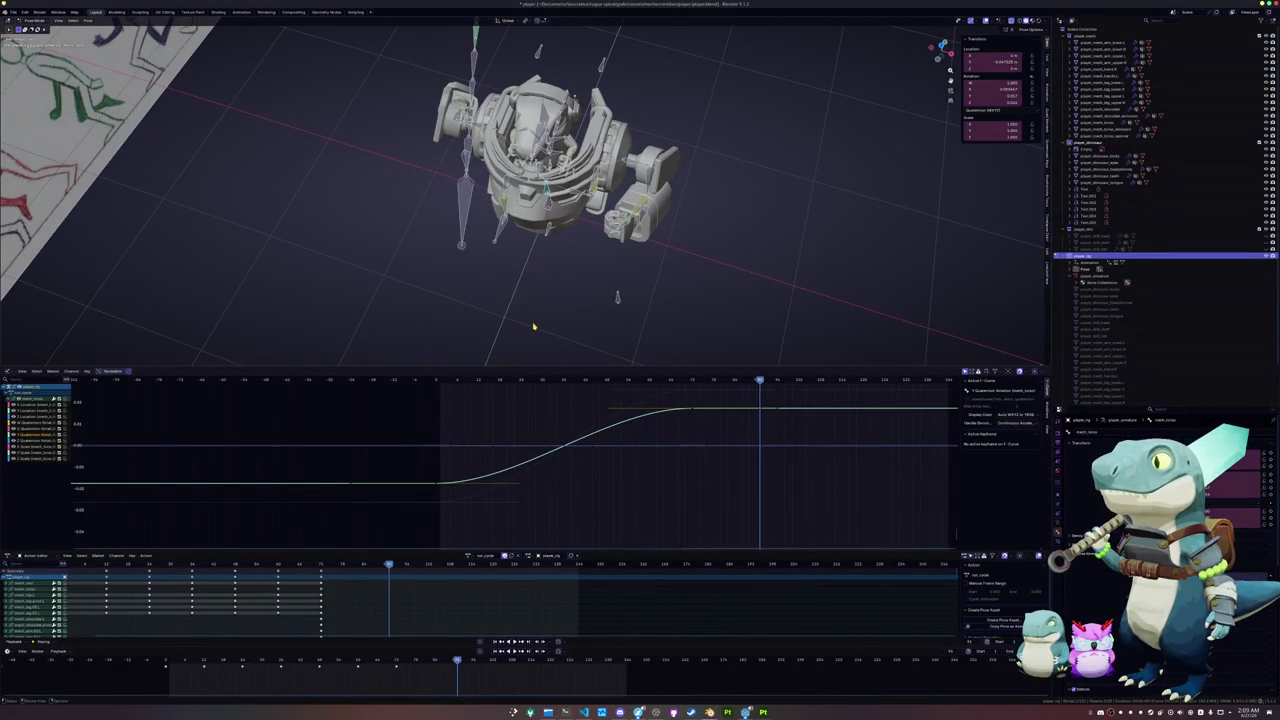
key(Left)
key(Left)
key(Left)
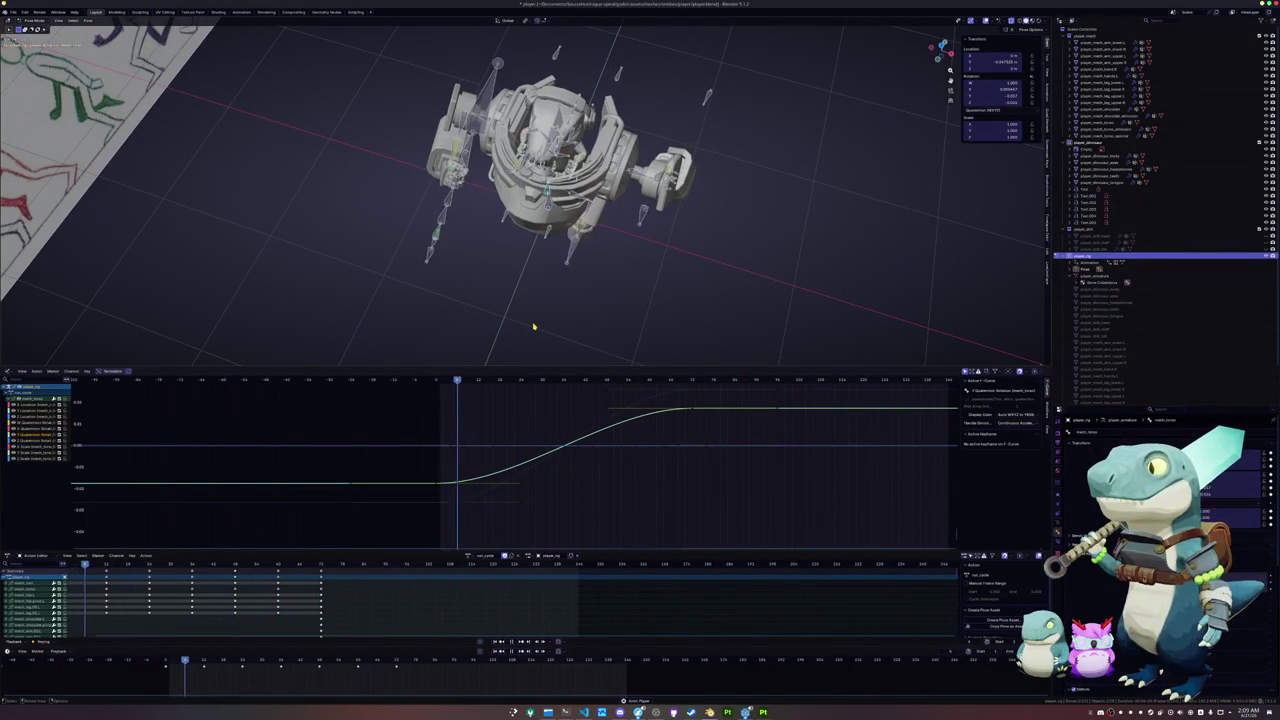
key(KP_1)
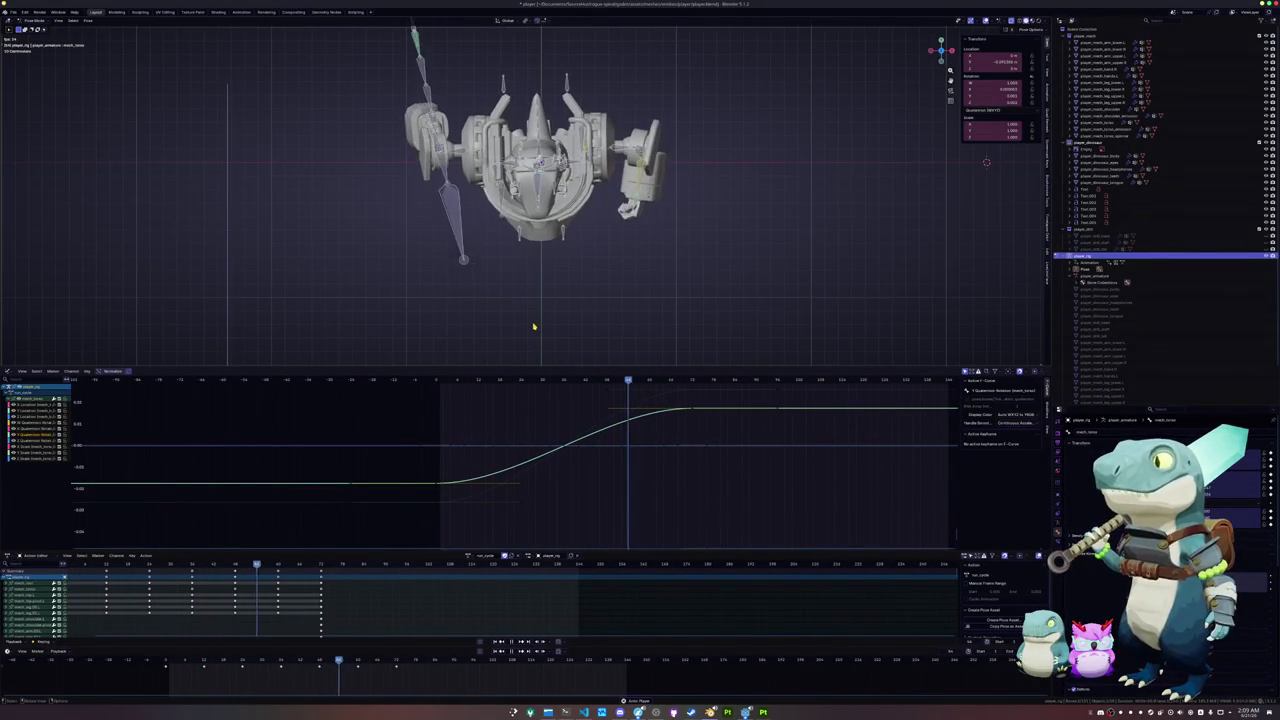
key(Down)
key(Up)
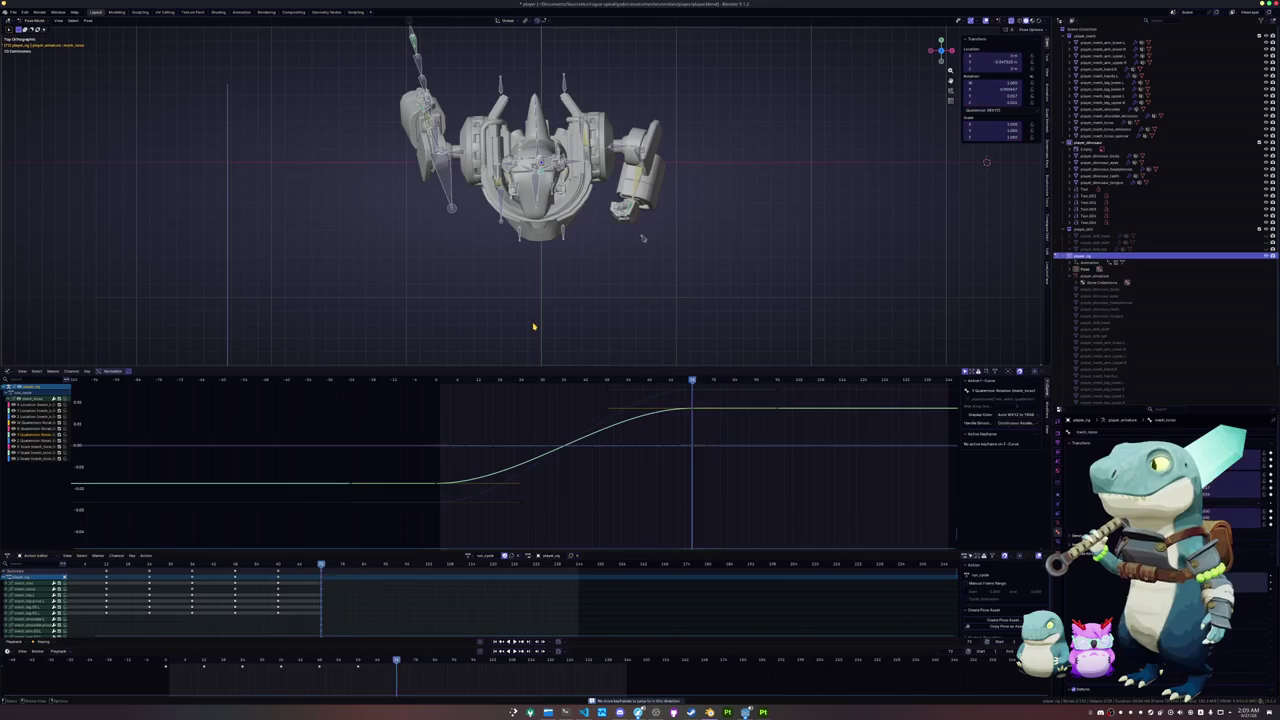
key(Down)
key(Down)
key(Down)
key(Down)
key(Down)
key(Down)
key(space)
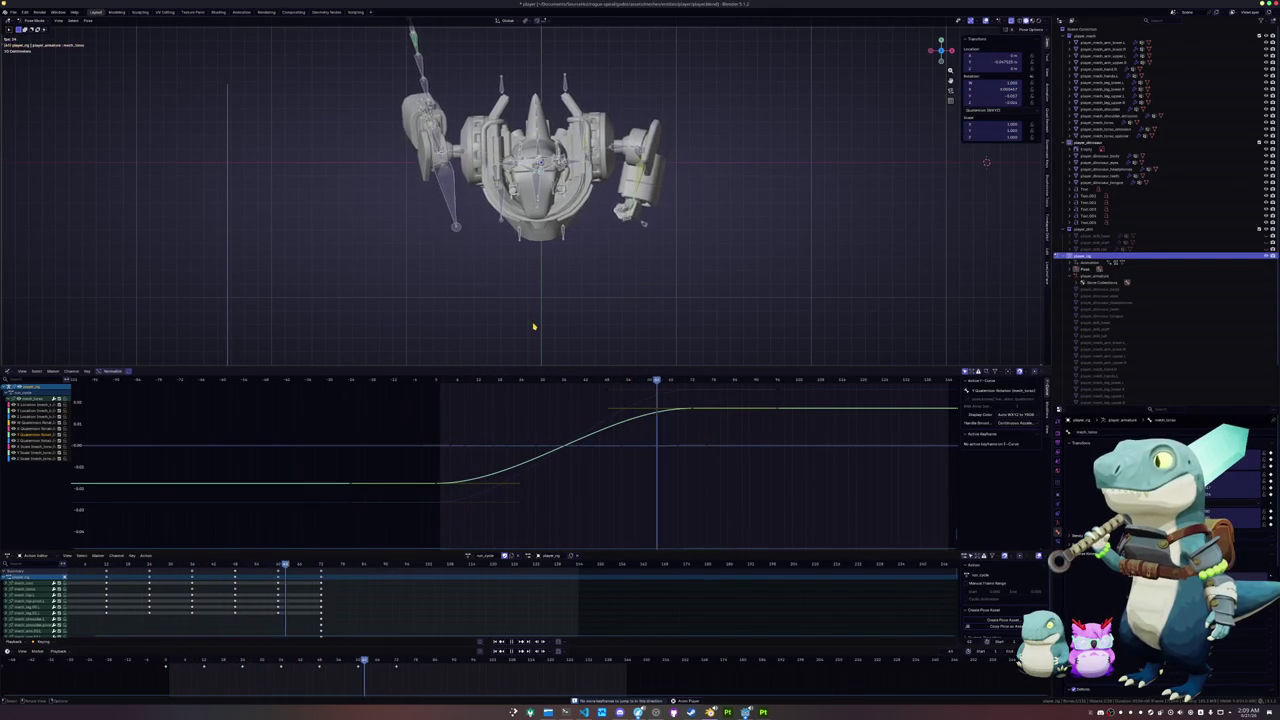
key(Down)
key(Down)
key(Down)
scroll(533, 326, up, 2)
- Rotate the torso bones by 1 degree and keyframe the new pose
key(r)
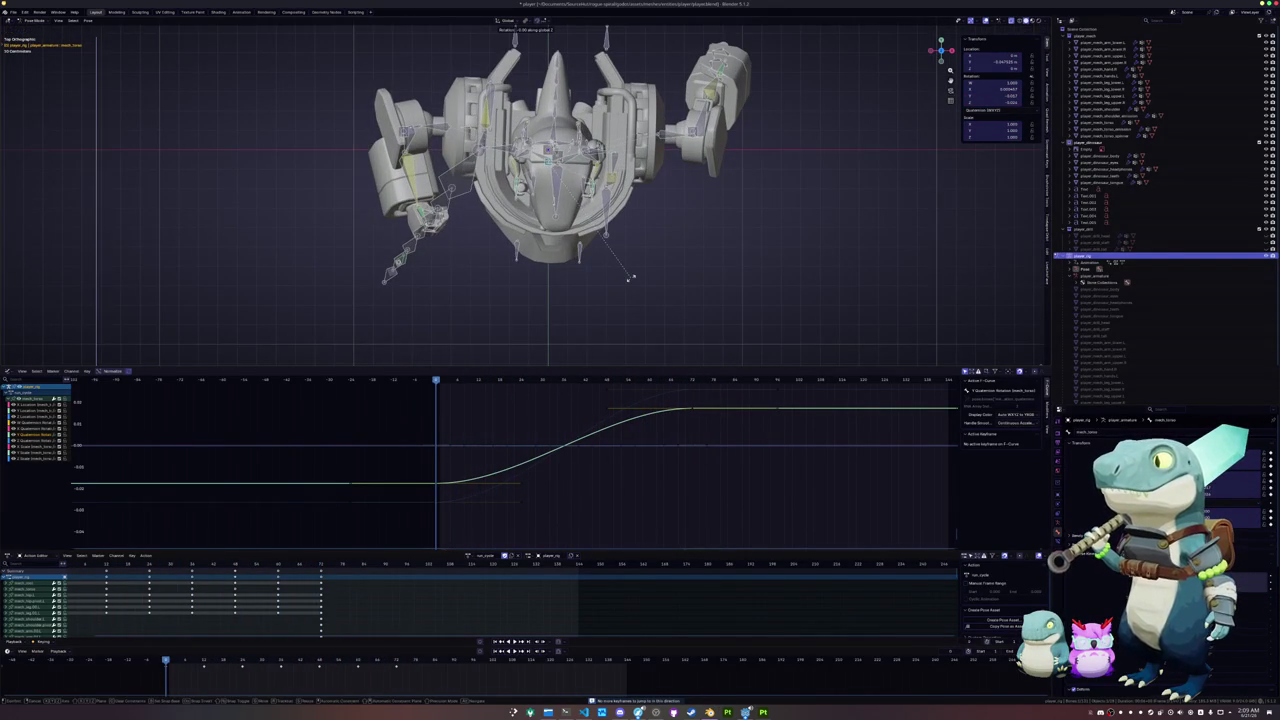
key(1)
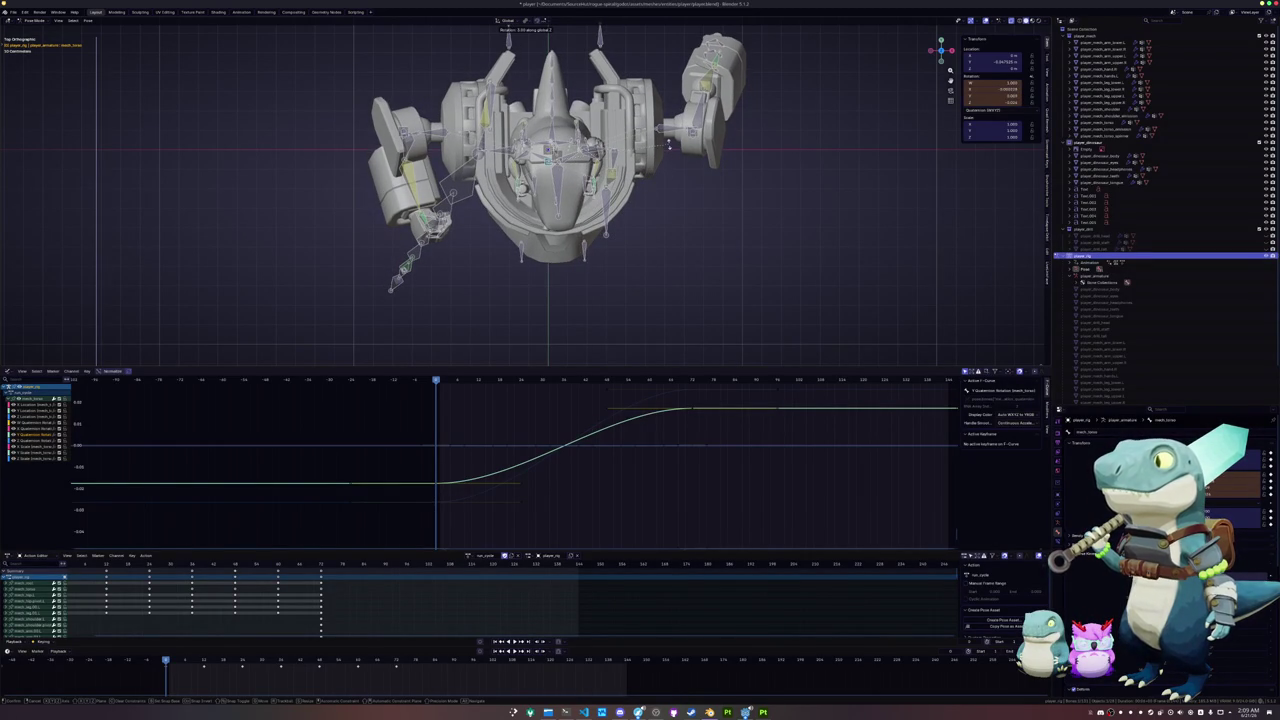
click(664, 194)
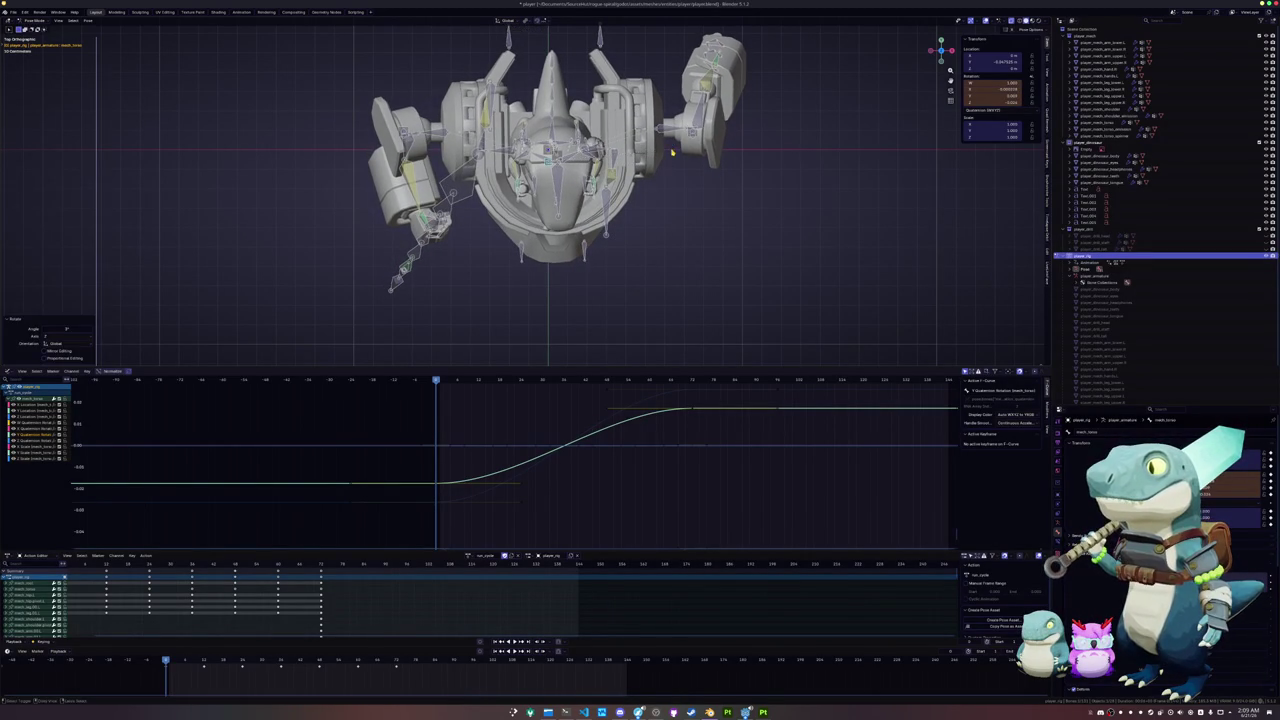
scroll(663, 195, down, 1)
key(i)
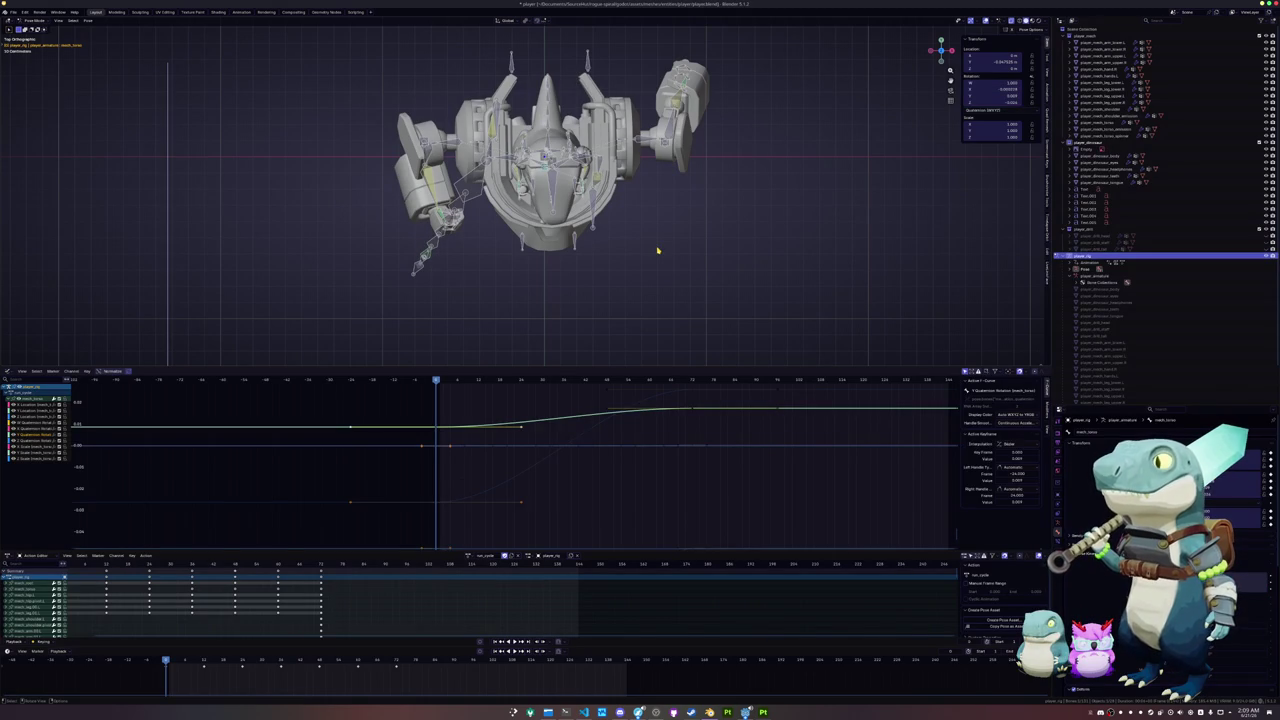
key(space)
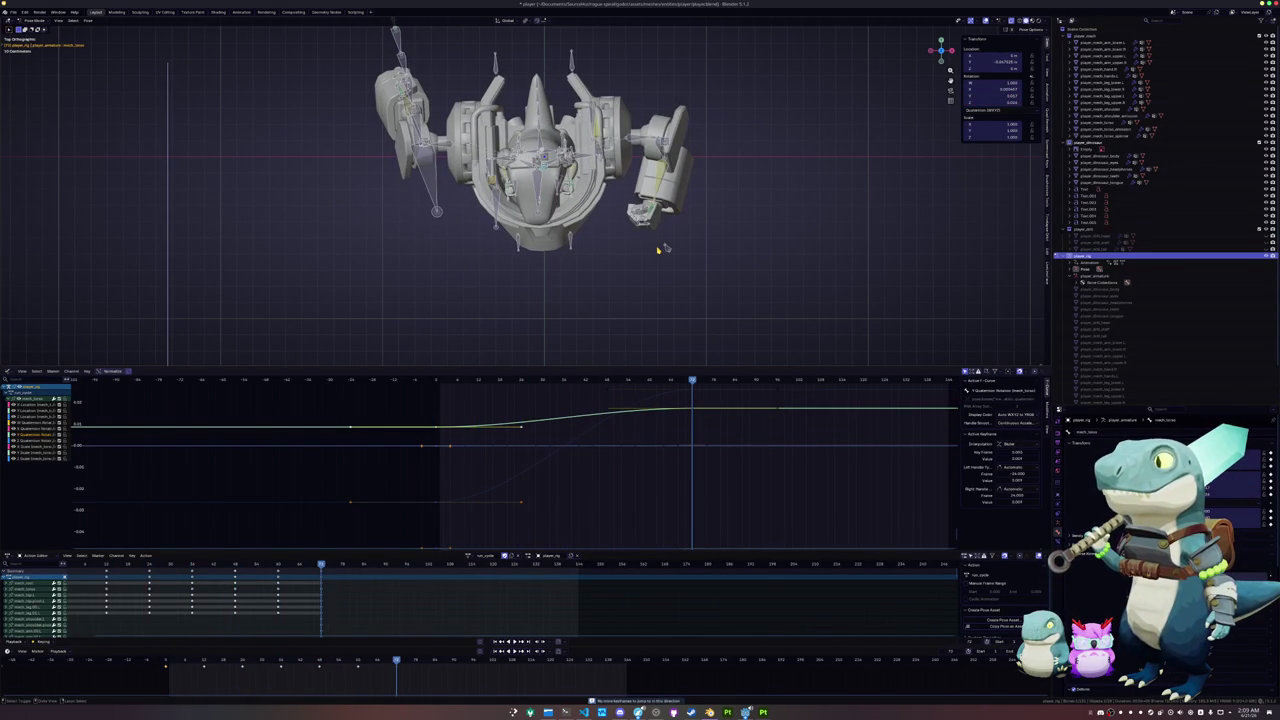
- Paste the pose mirrored on X and scrub back to early in the cycle
right_click(658, 250)
click(658, 252)
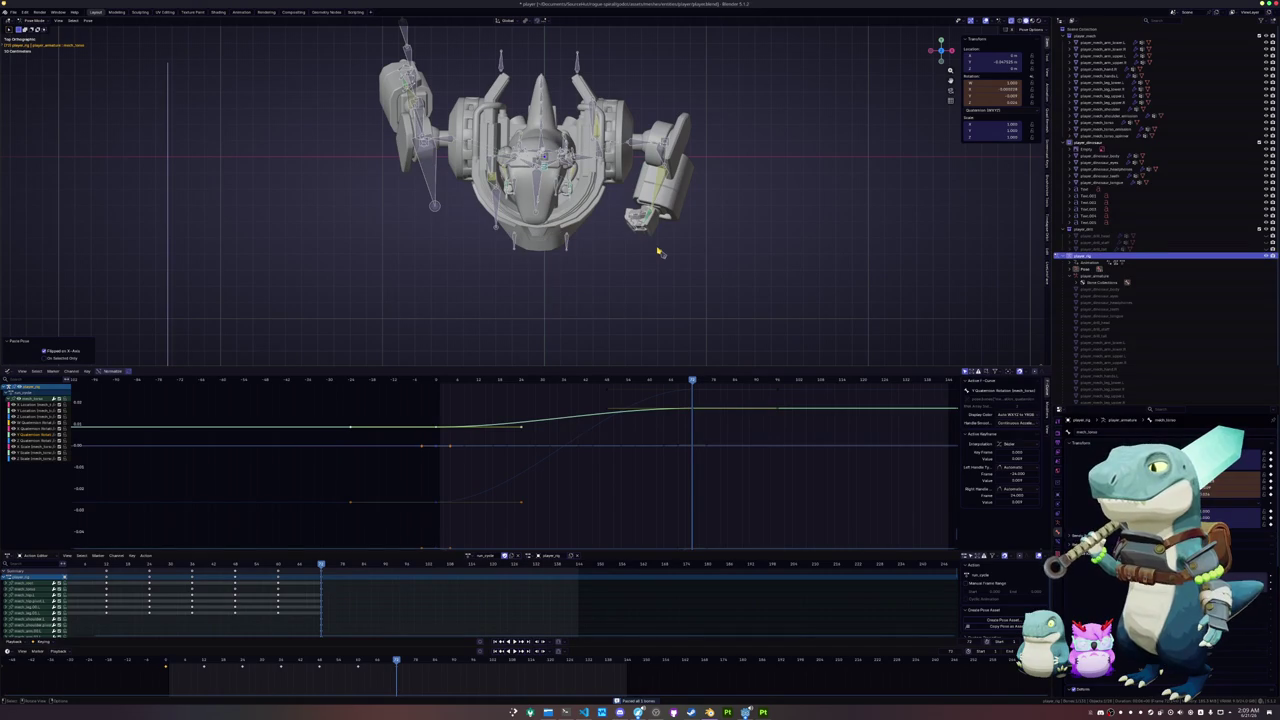
key(space)
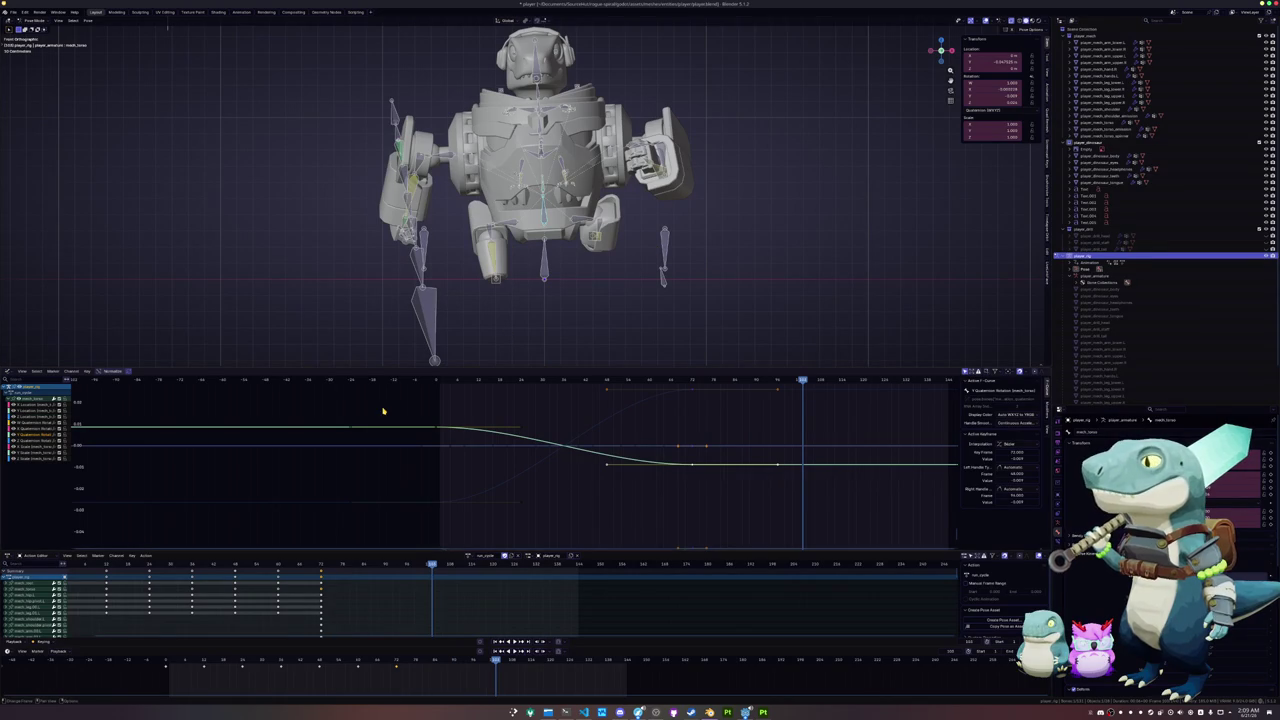
drag(172, 660, 237, 658)
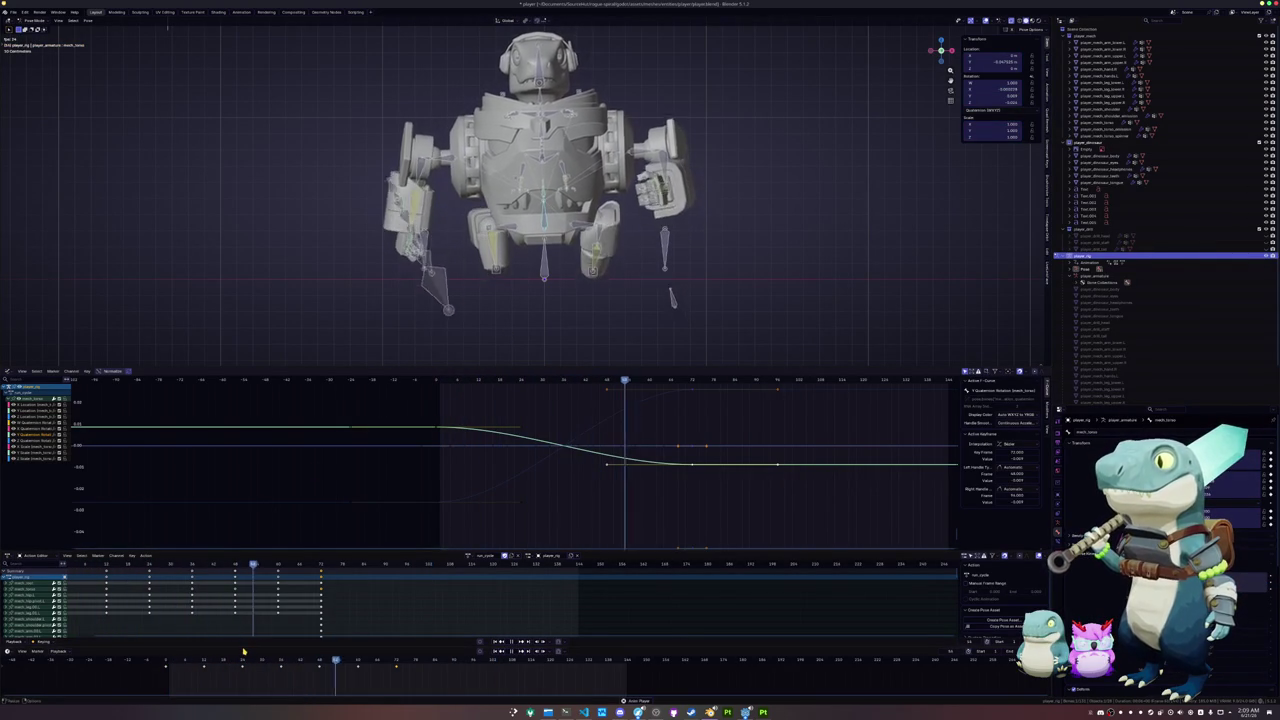
key(space)
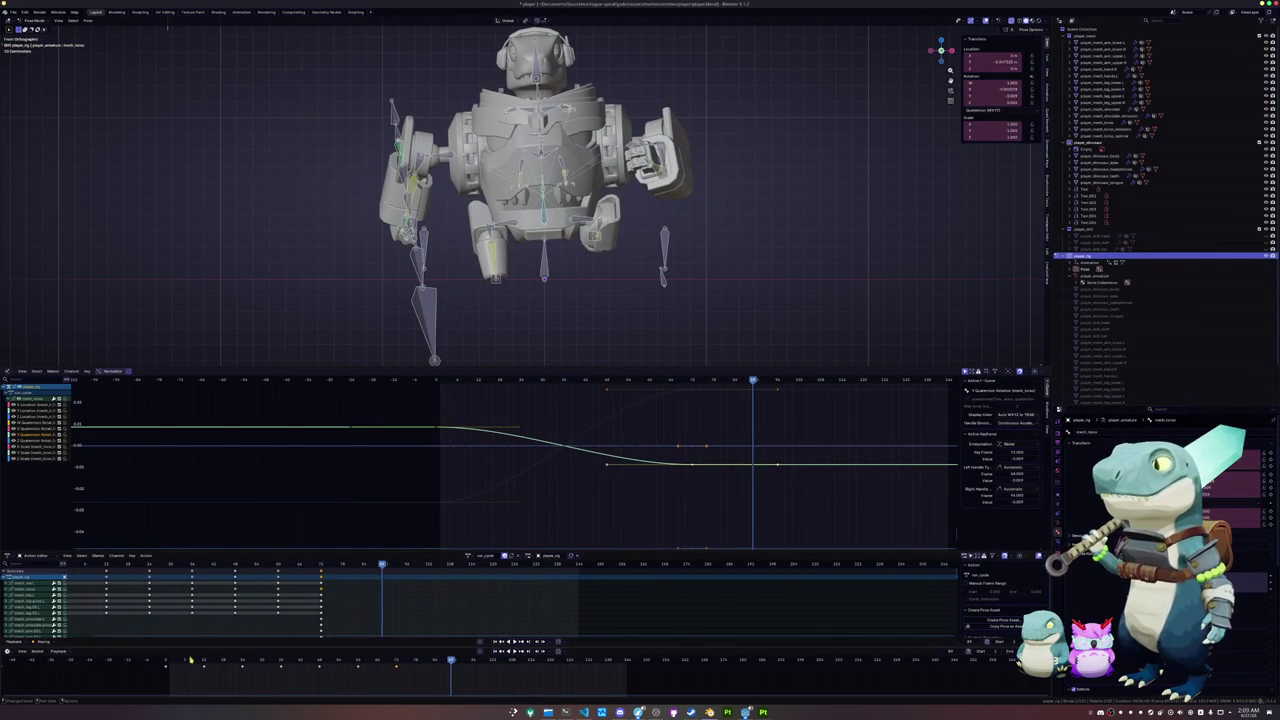
- Step back one frame from the start and select the robot's shoulder bone
key(shift+Left)
key(Left)
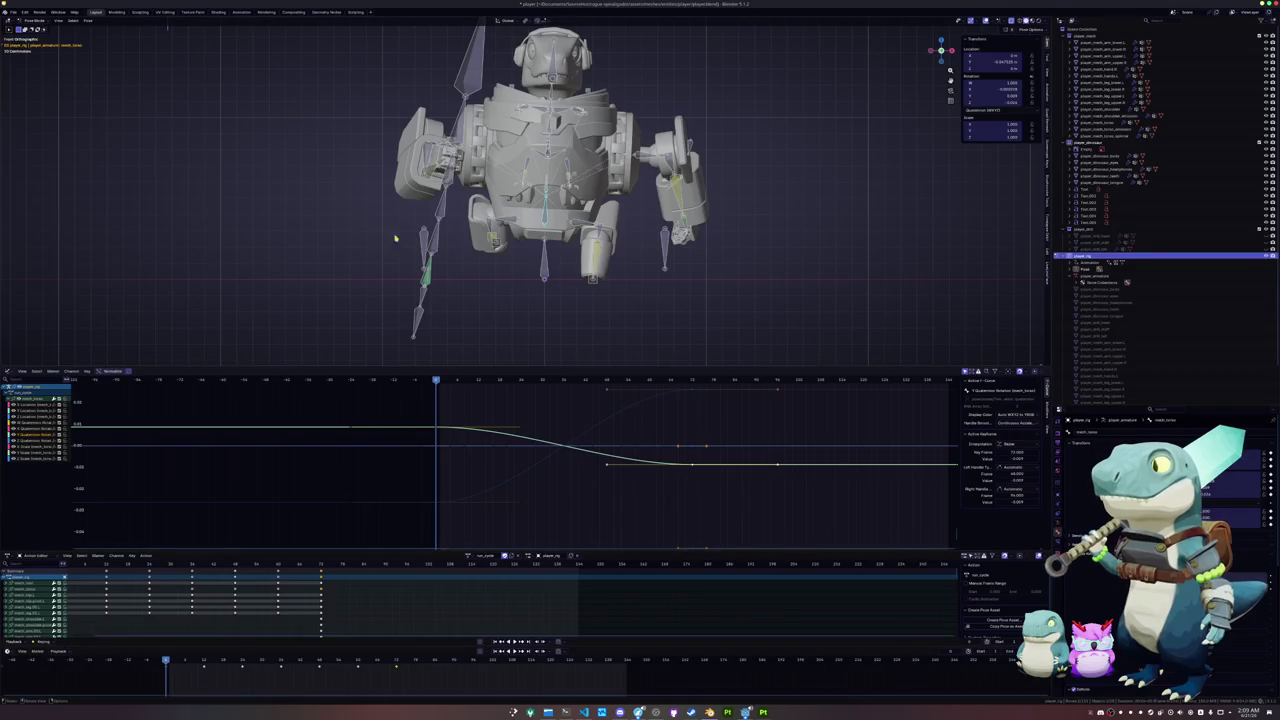
scroll(370, 297, up, 3)
click(725, 185)
- Cancel the vertical move and nudge the shoulder bone along X instead
key(g)
key(z)
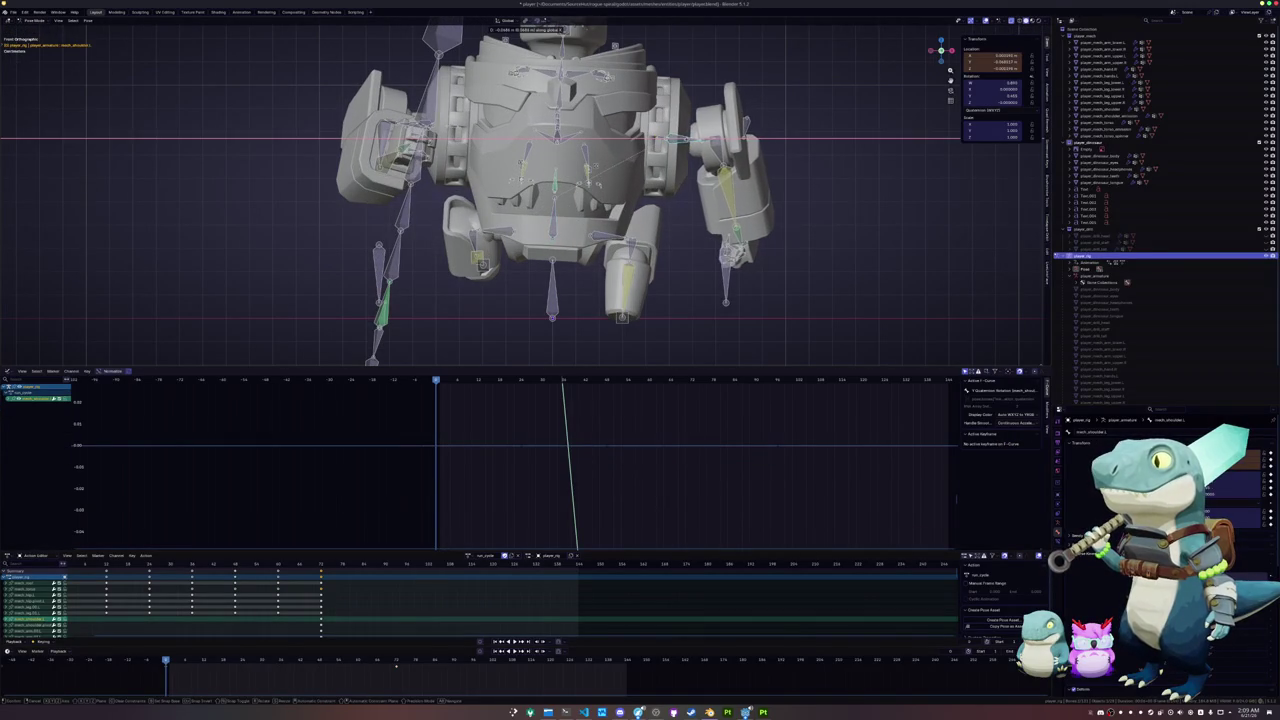
key(Escape)
scroll(636, 212, down, 2)
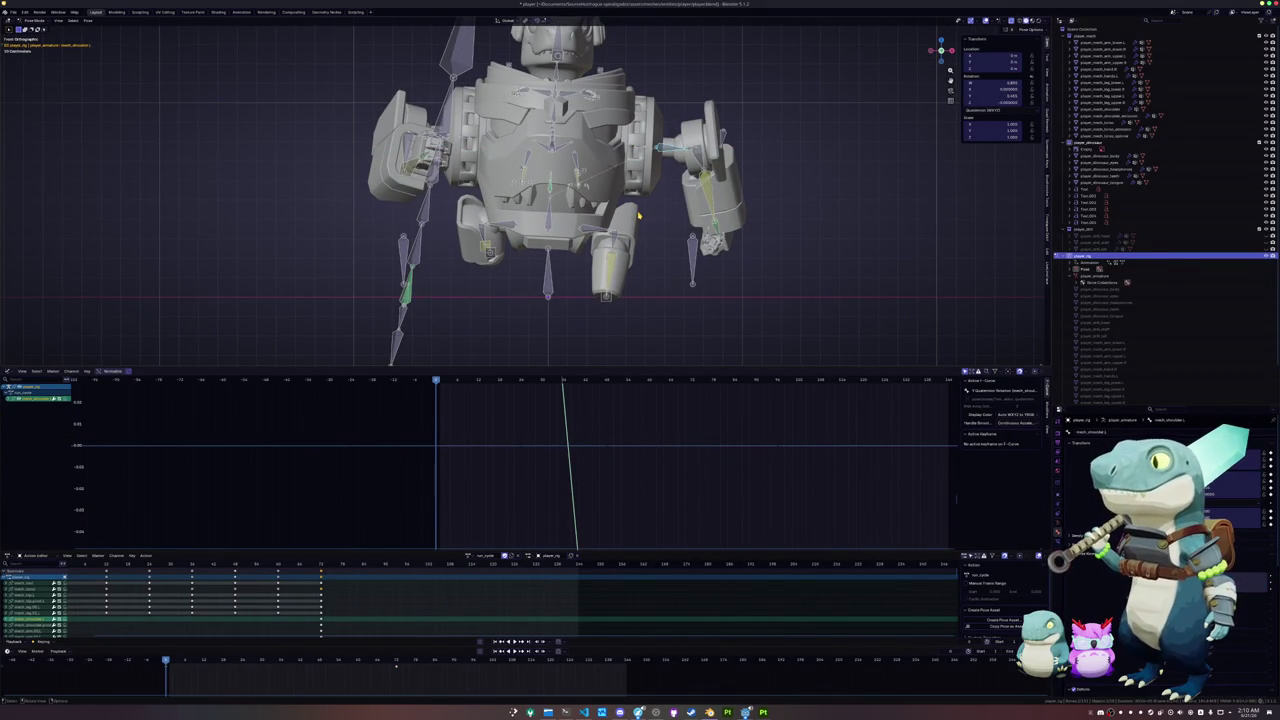
key(g)
key(x)
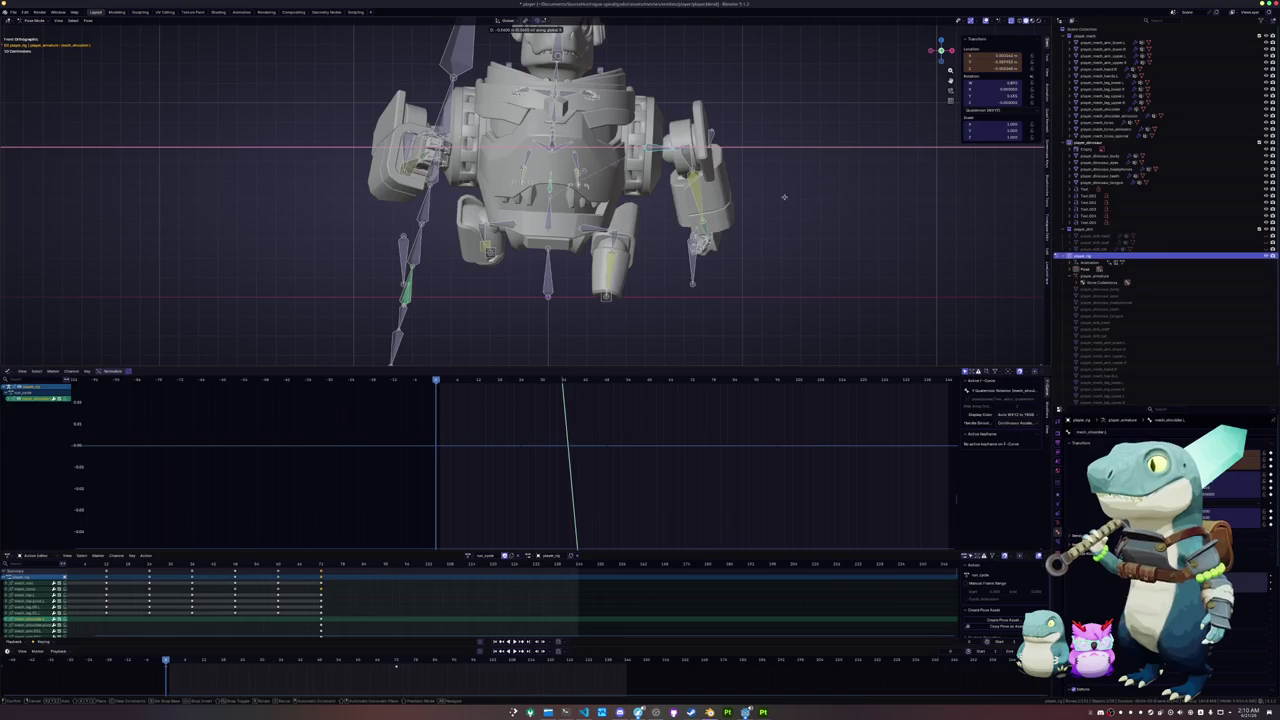
click(783, 200)
middle_drag(783, 200, 700, 260)
middle_drag(629, 294, 640, 272)
- Shift the shoulder bone -0.06 m along X and keyframe its location
key(g)
key(x)
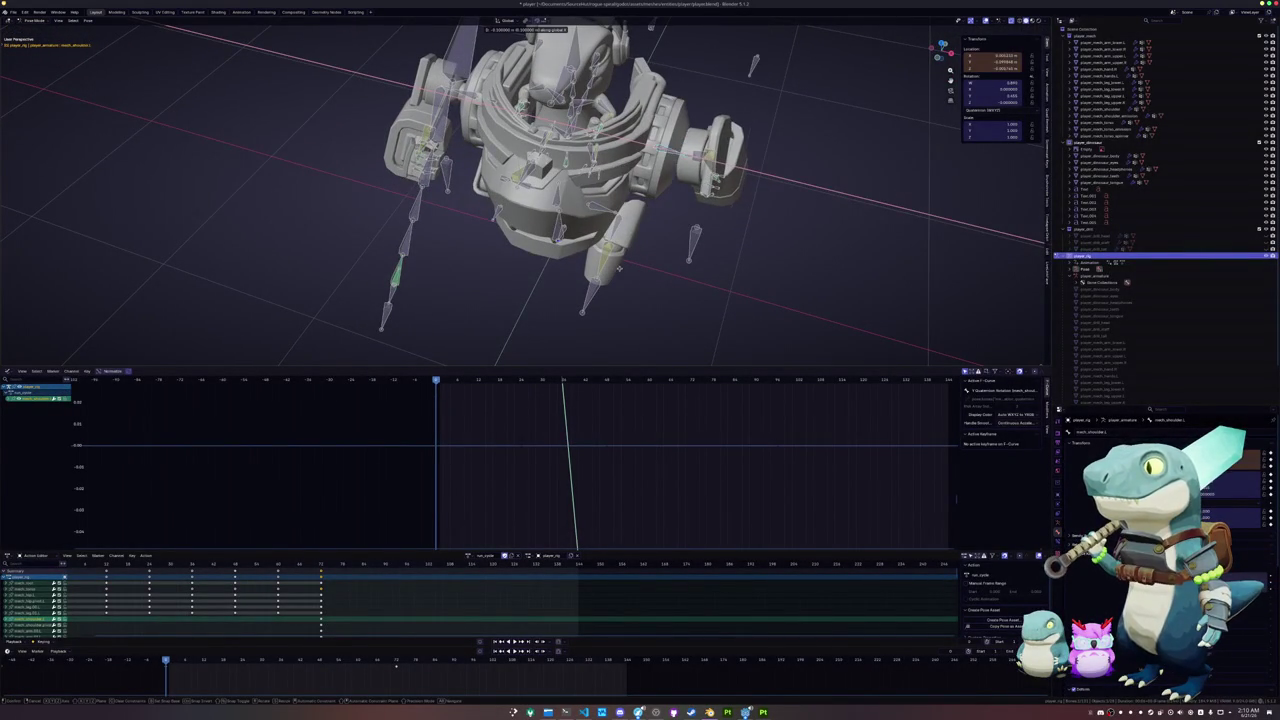
click(641, 271)
key(KP_1)
key(g)
key(x)
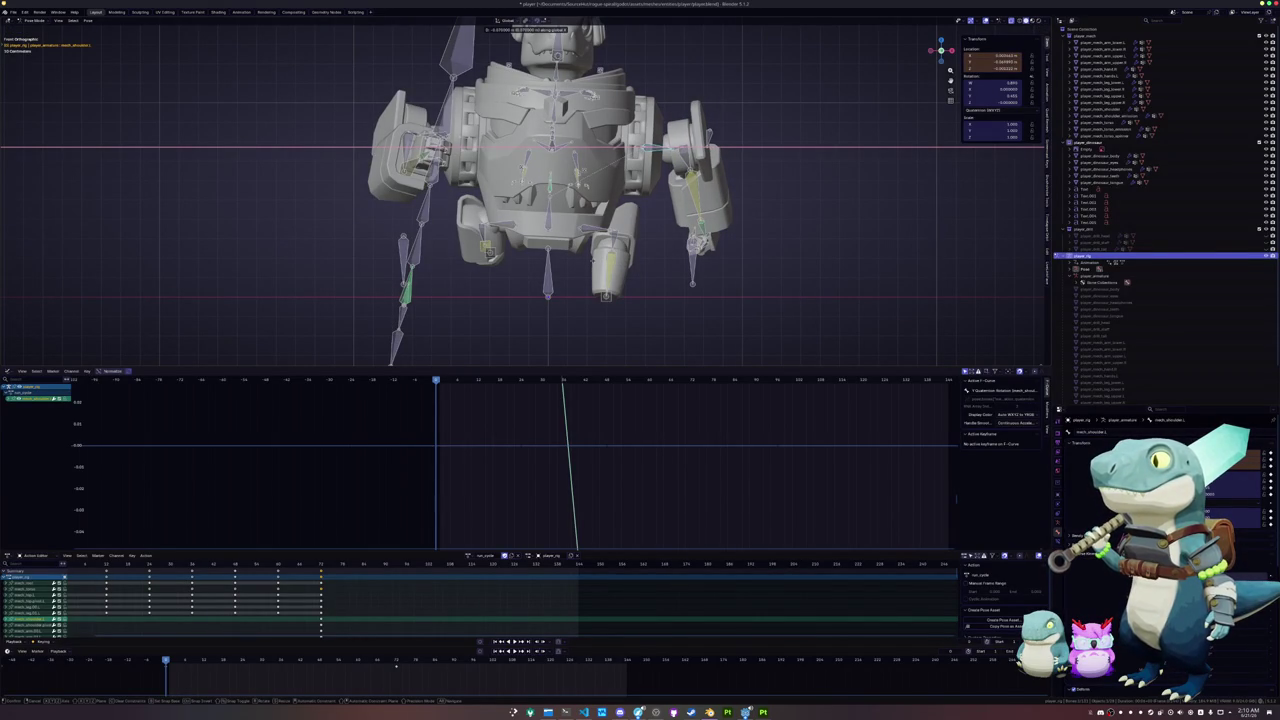
key(Escape)
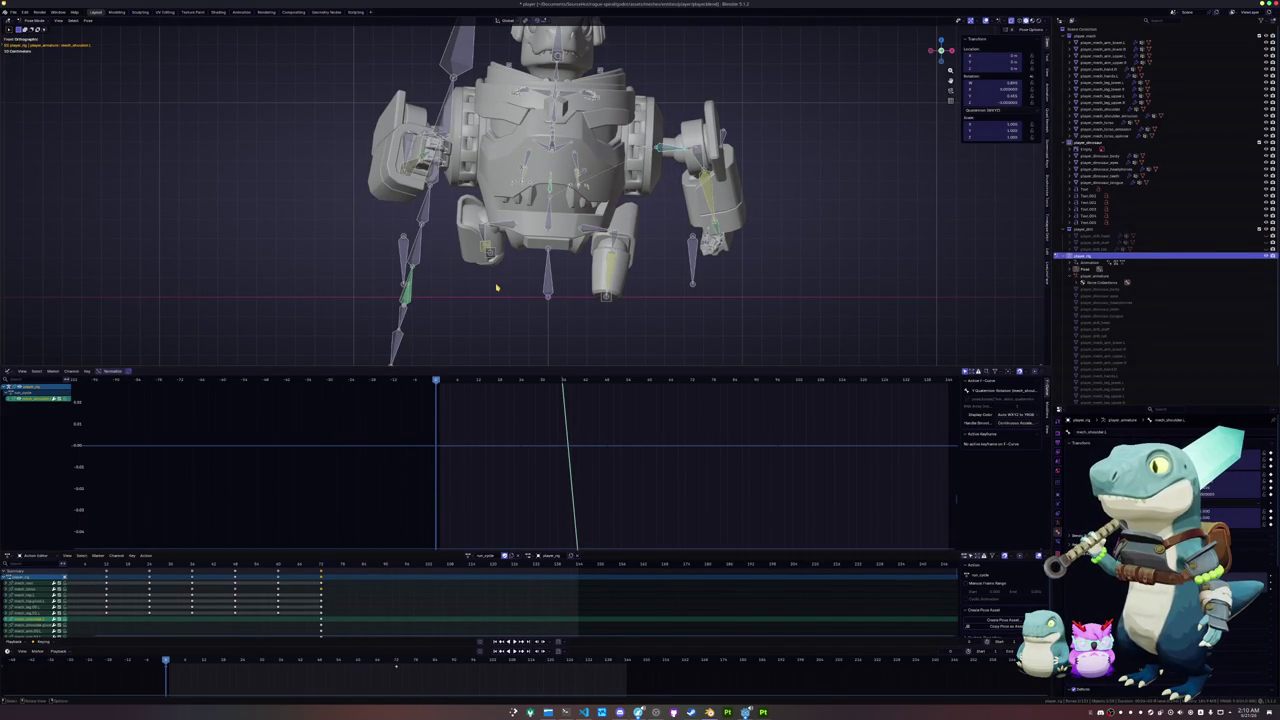
key(g)
key(x)
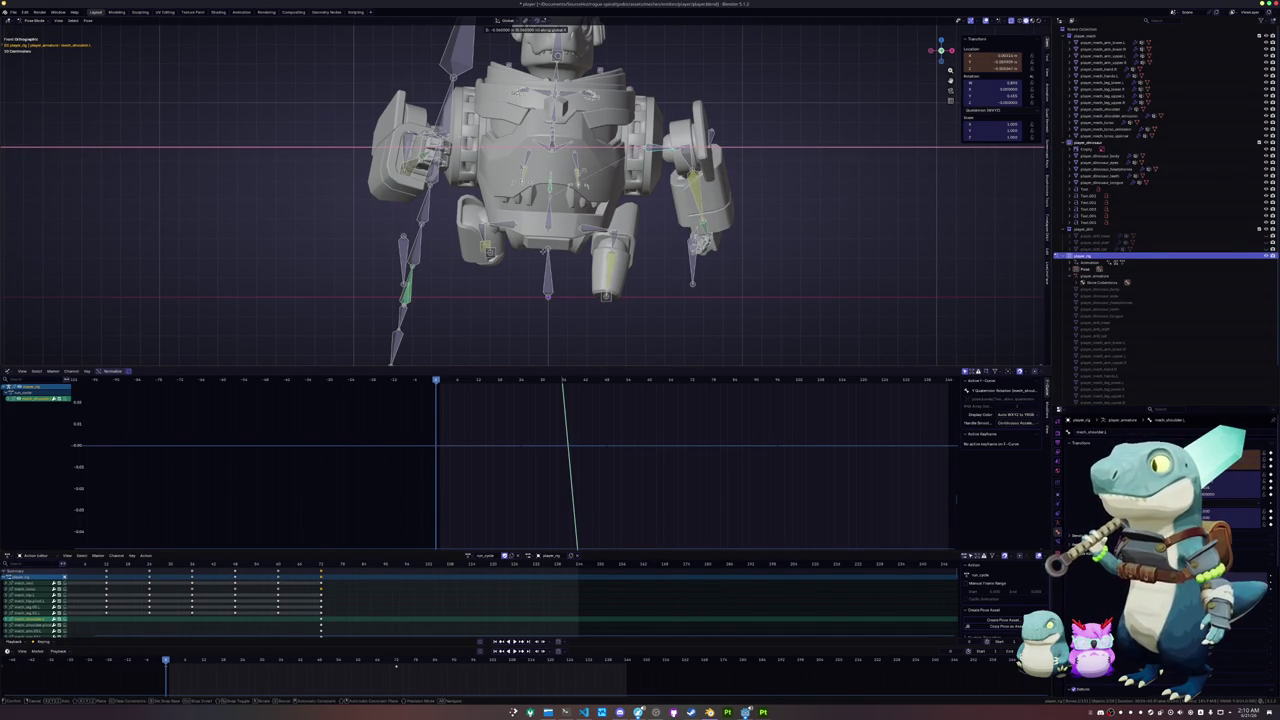
click(545, 252)
key(i)
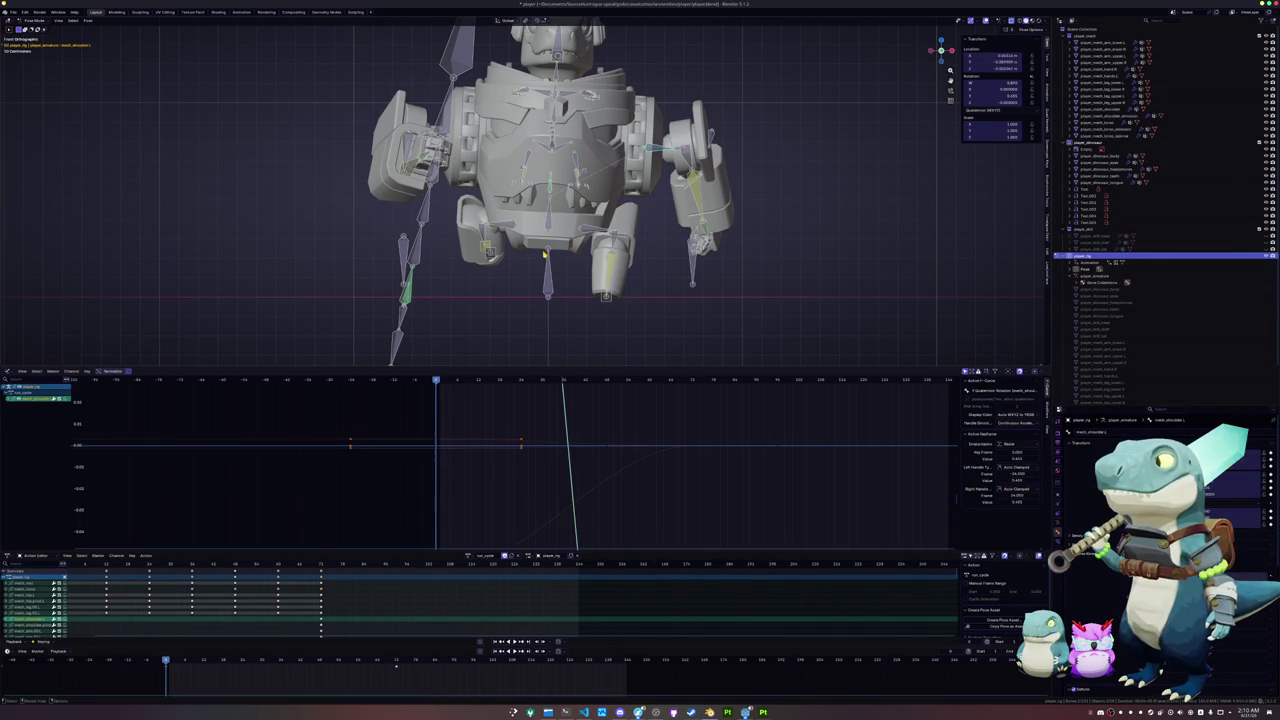
- Move the opposite shoulder bone along its local X axis and keyframe its location
click(440, 140)
key(g)
key(x)
key(x)
key(x)
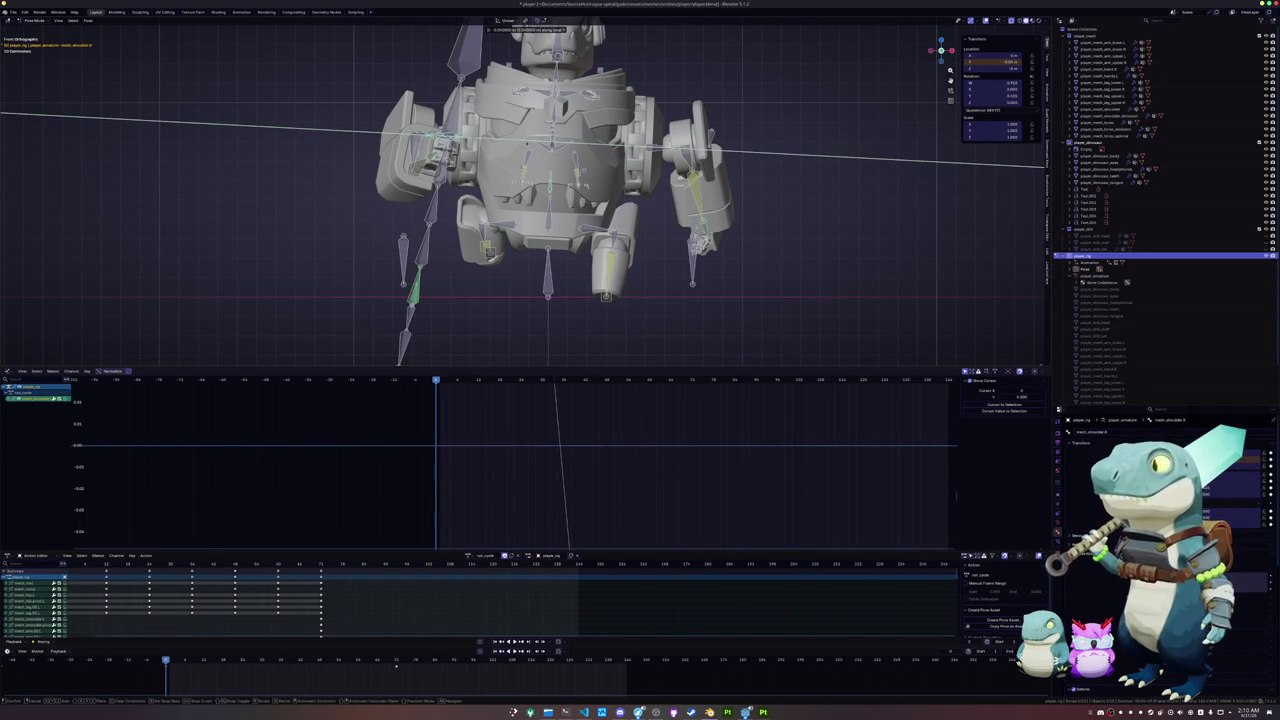
key(Return)
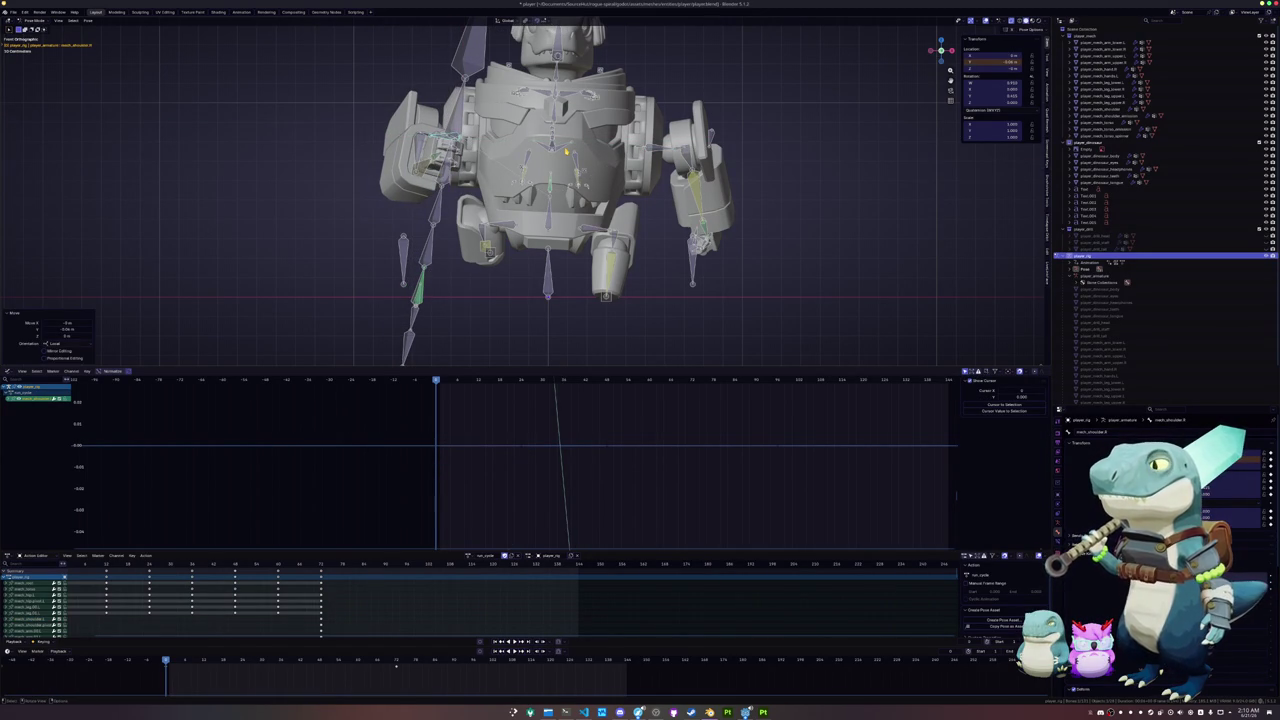
key(i)
- At a later frame, shift the shoulder along global X and keyframe it
click(396, 662)
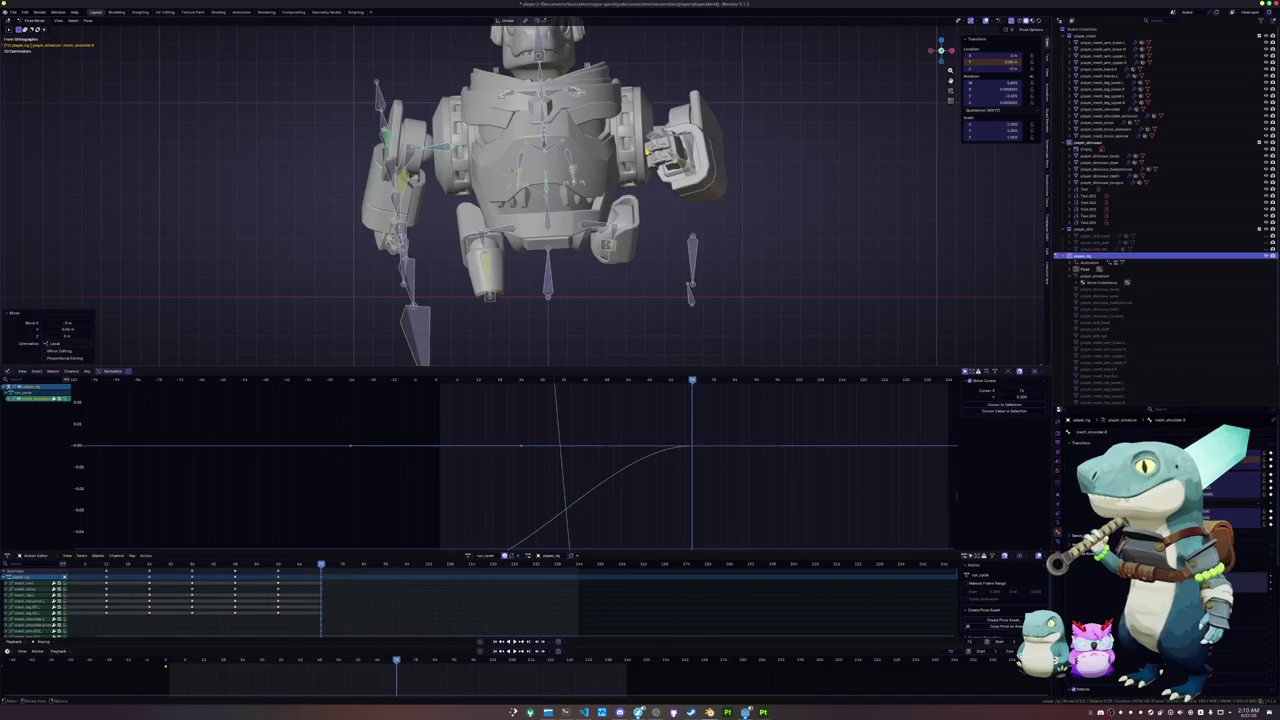
scroll(652, 139, up, 1)
key(g)
key(x)
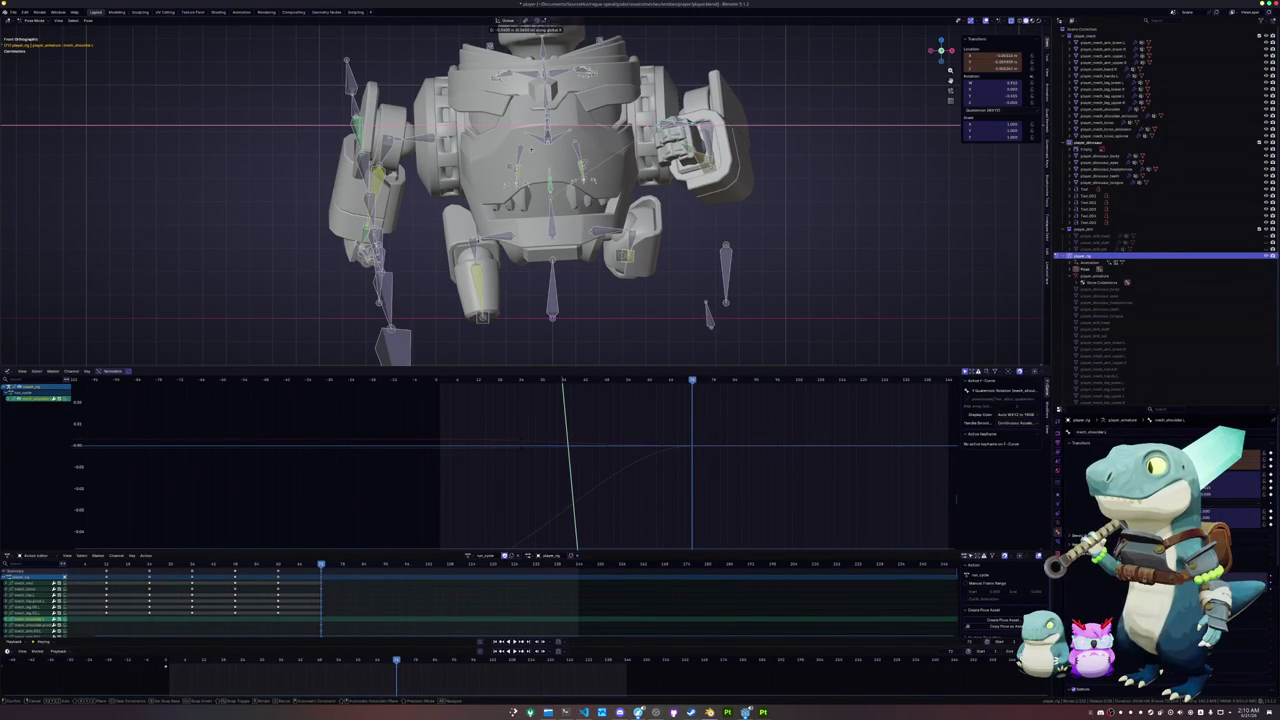
click(531, 148)
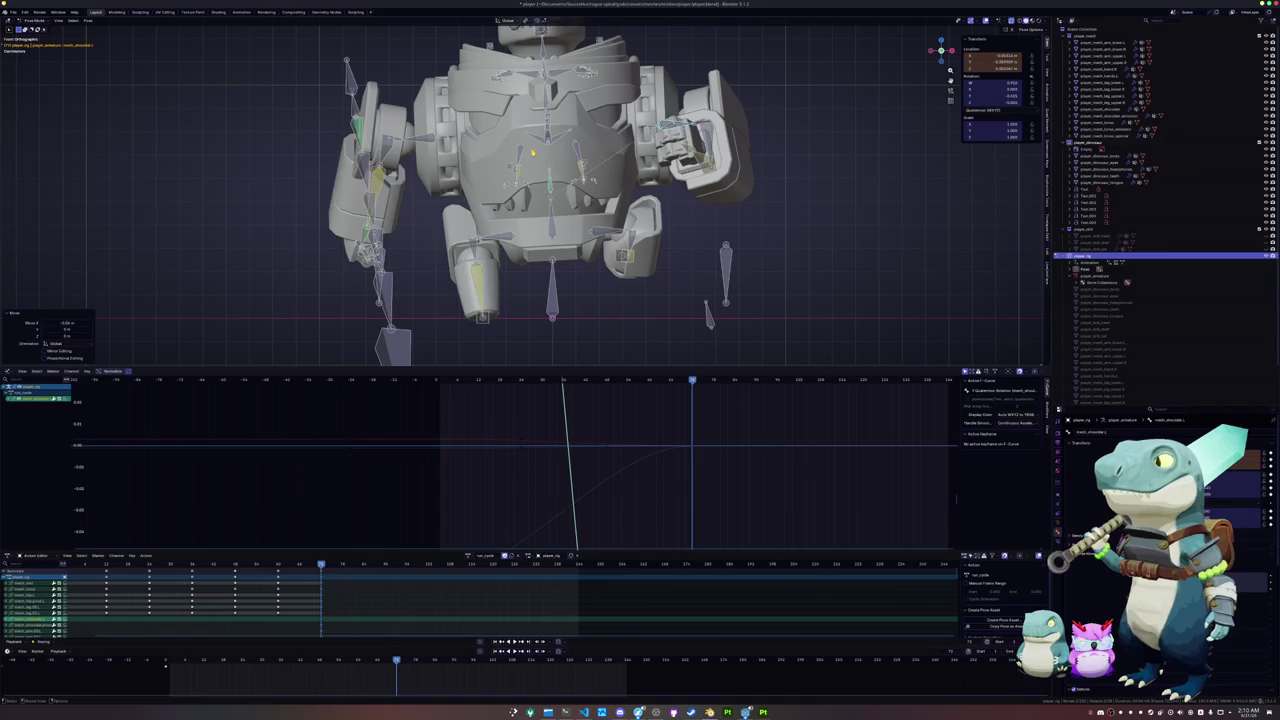
key(i)
scroll(540, 190, down, 2)
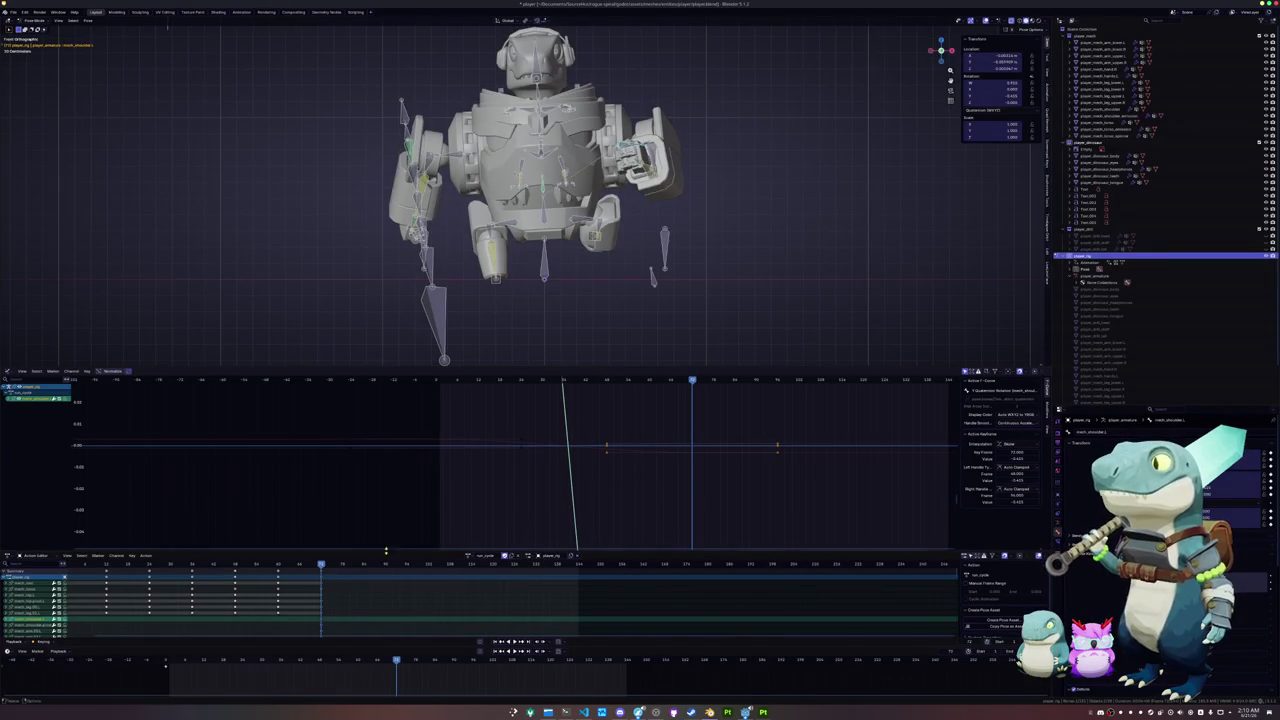
- Scrub and play back the run cycle from the start with all bones selected
drag(385, 661, 167, 659)
mouse_move(502, 332)
middle_down()
mouse_move(499, 348)
mouse_move(511, 329)
middle_up()
key(space)
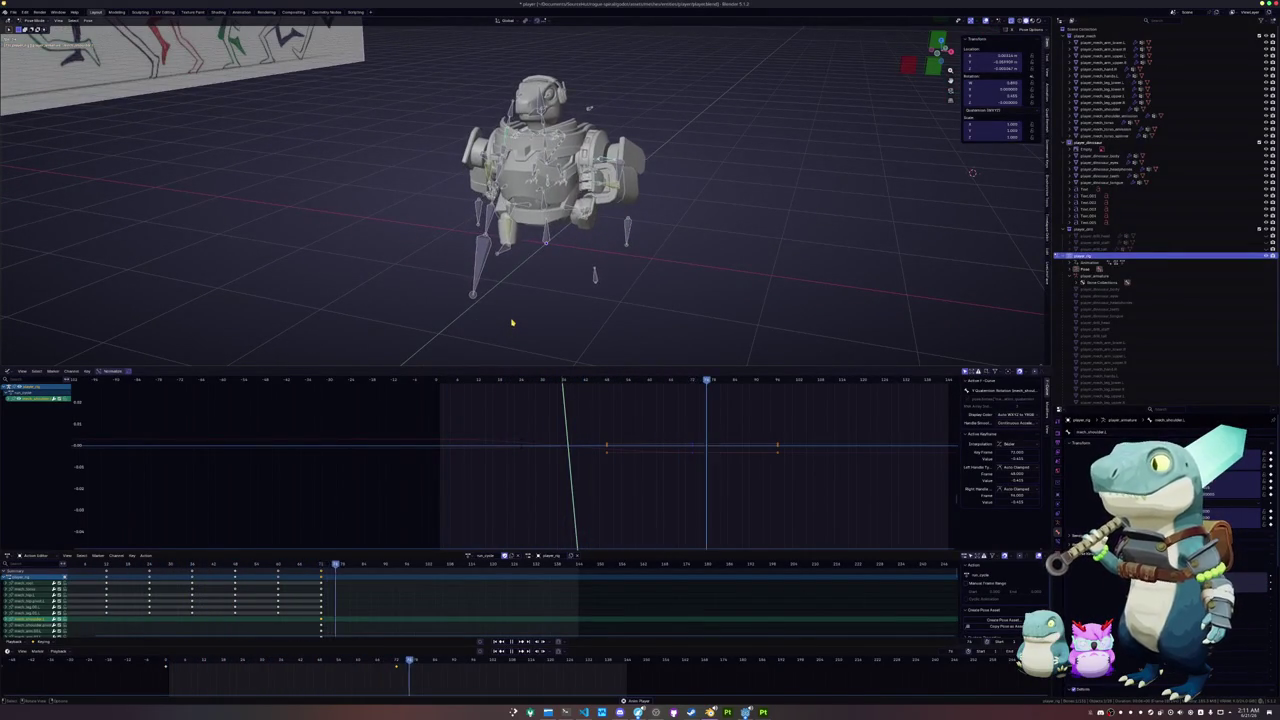
middle_drag(511, 323, 498, 320)
key(shift+Left)
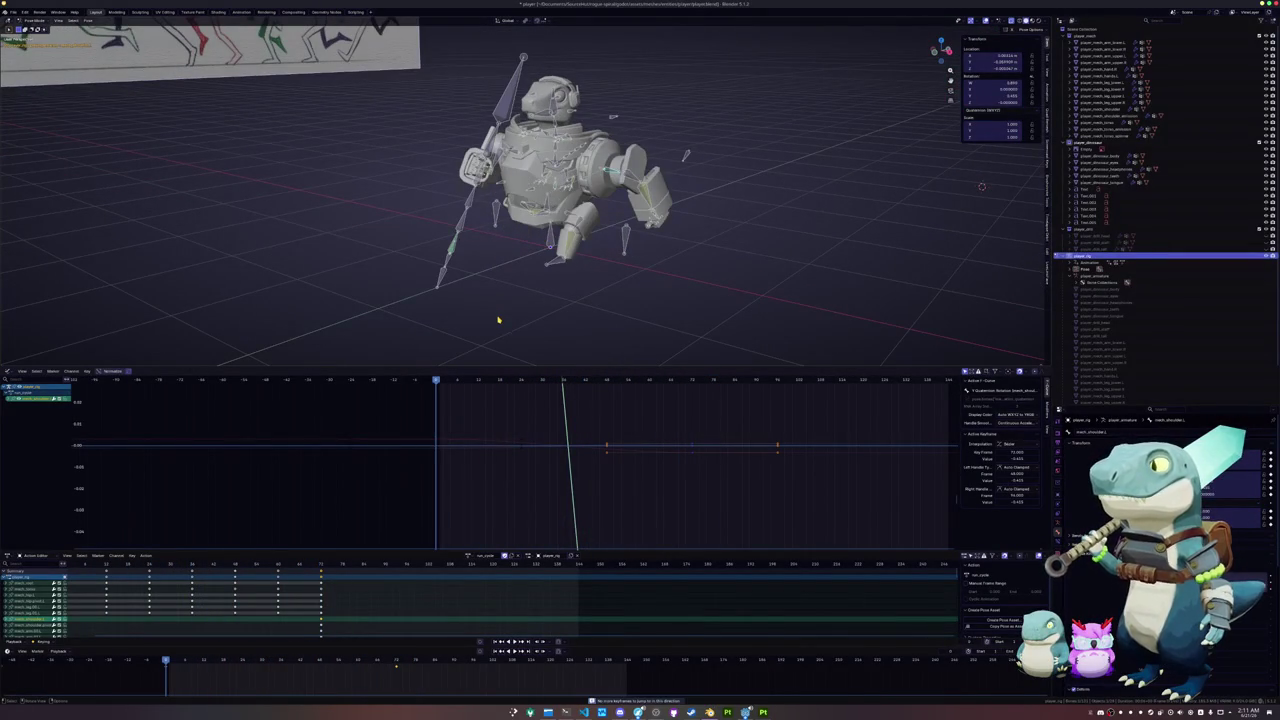
key(a)
key(space)
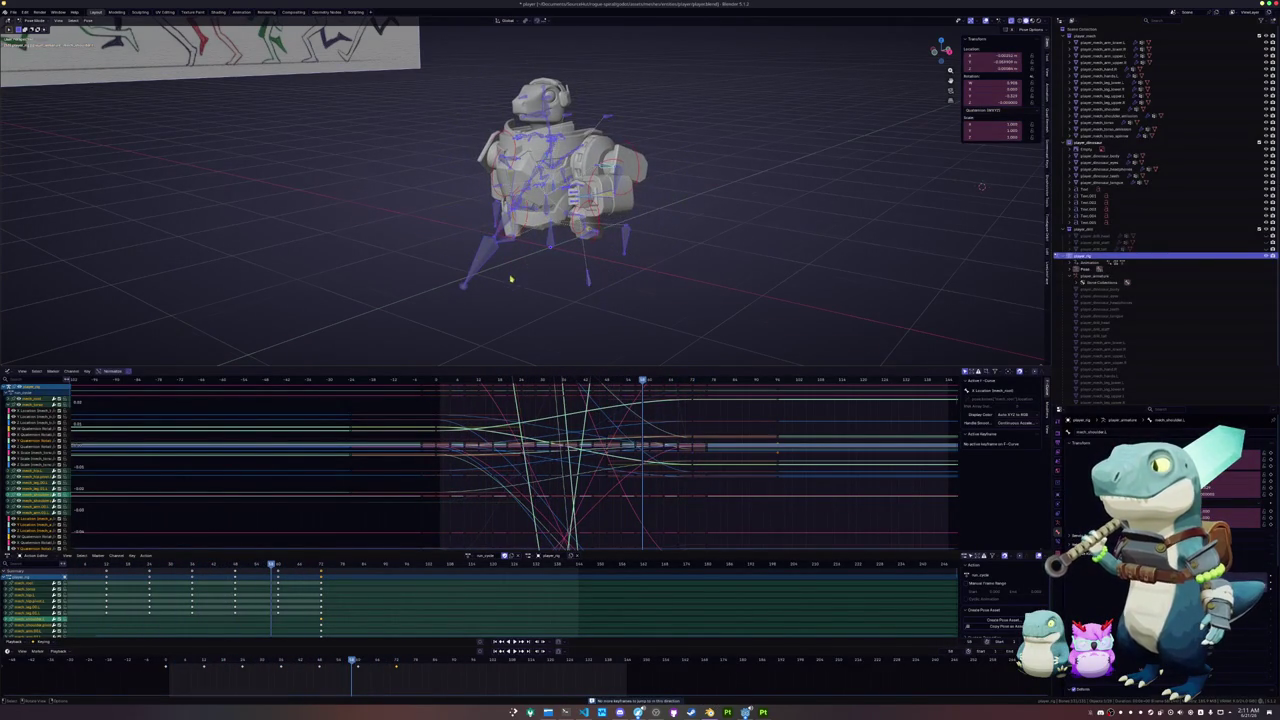
- Select the leg IK control and move the keyframe at the top of its location curve
middle_drag(510, 279, 491, 268)
click(485, 265)
key(KP_3)
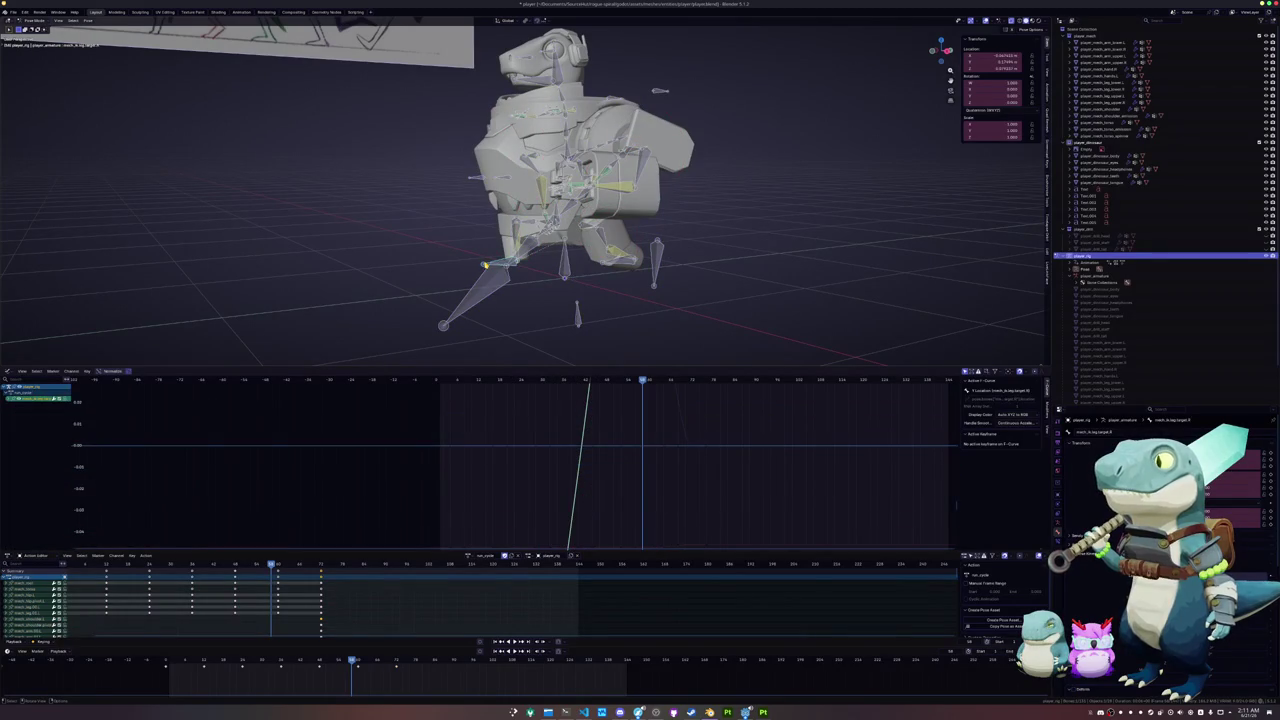
key(Home)
click(666, 409)
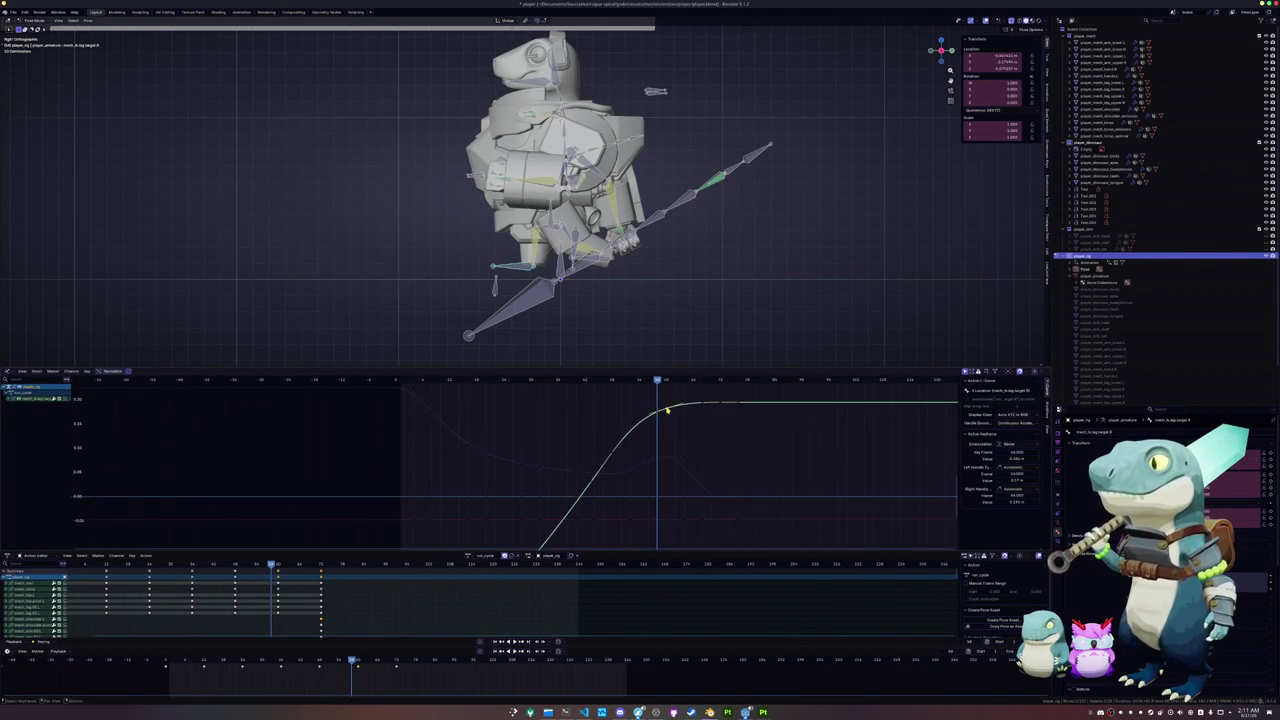
drag(658, 384, 717, 391)
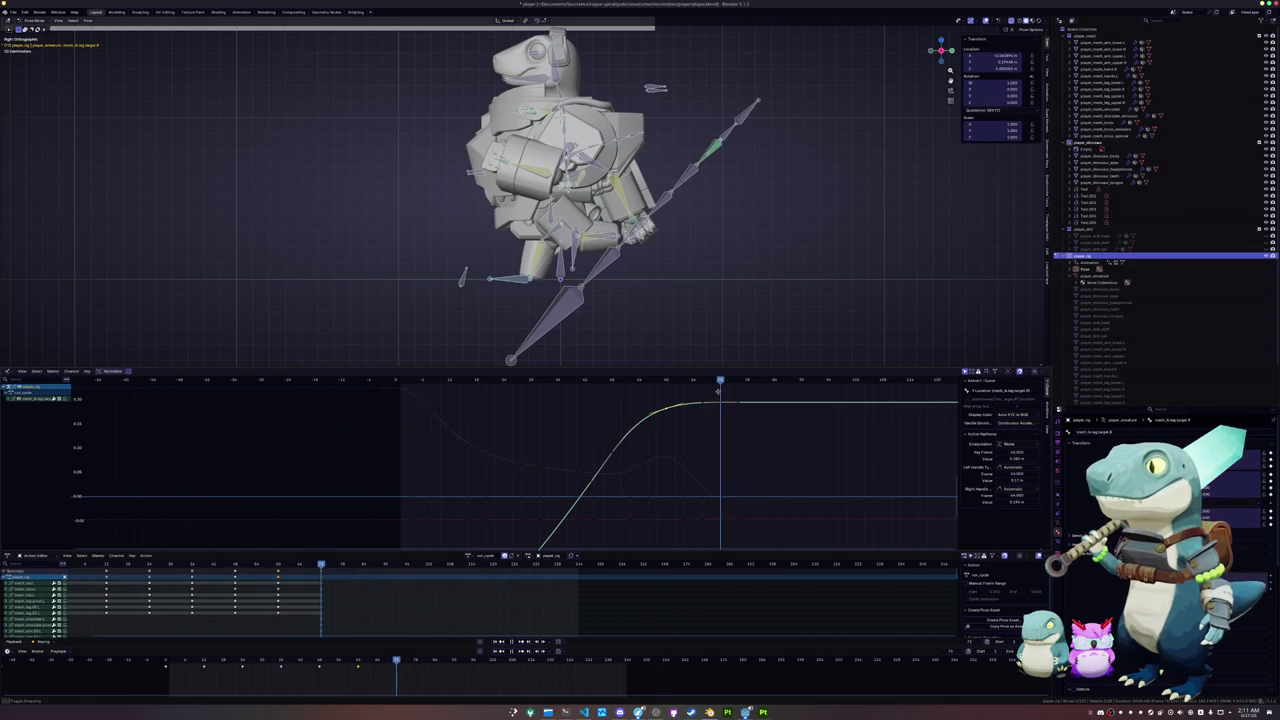
key(g)
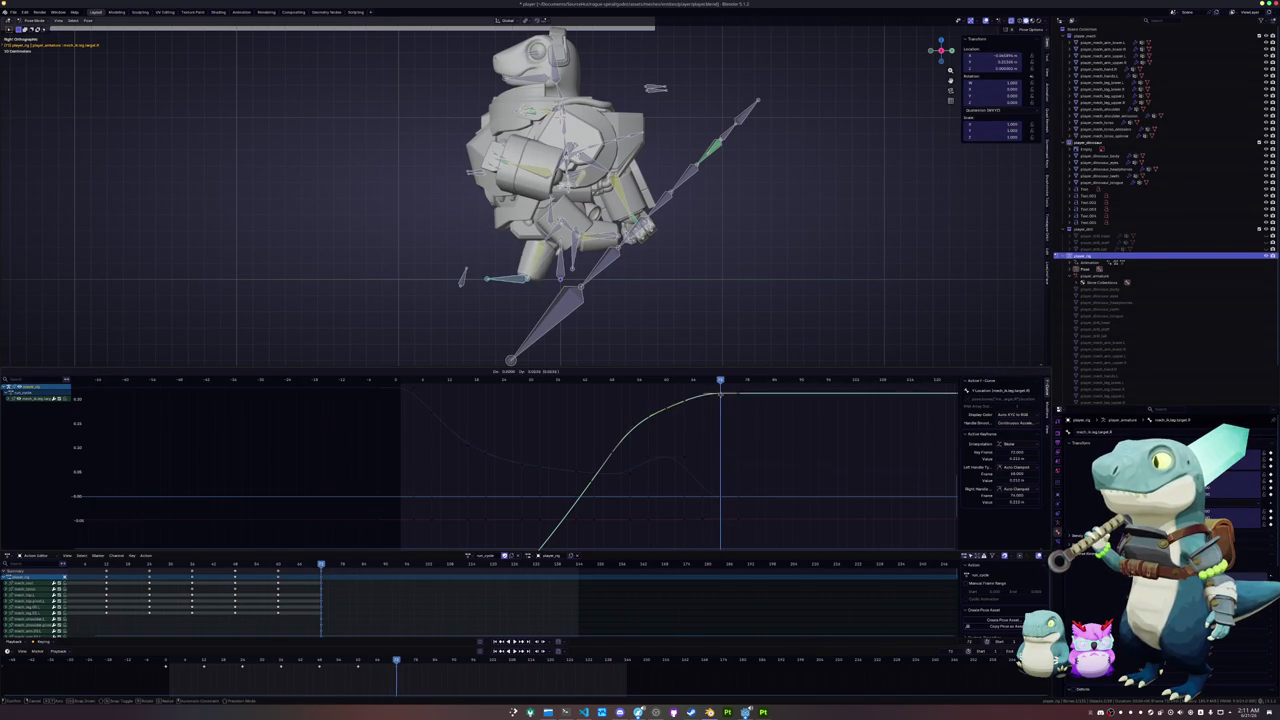
click(676, 407)
- Pull the top key's handles to soften the ease, then play back to check the leg
drag(667, 410, 660, 419)
drag(617, 455, 612, 451)
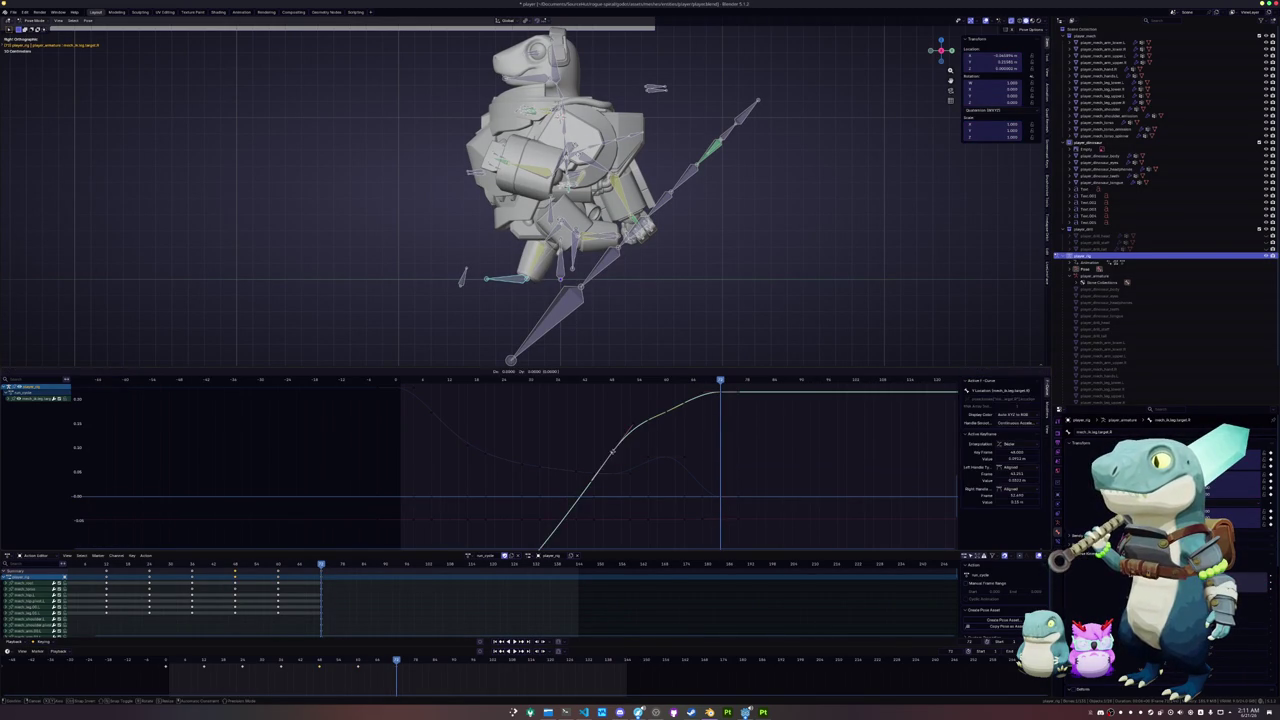
click(611, 464)
ctrl+middle_drag(611, 464, 613, 437)
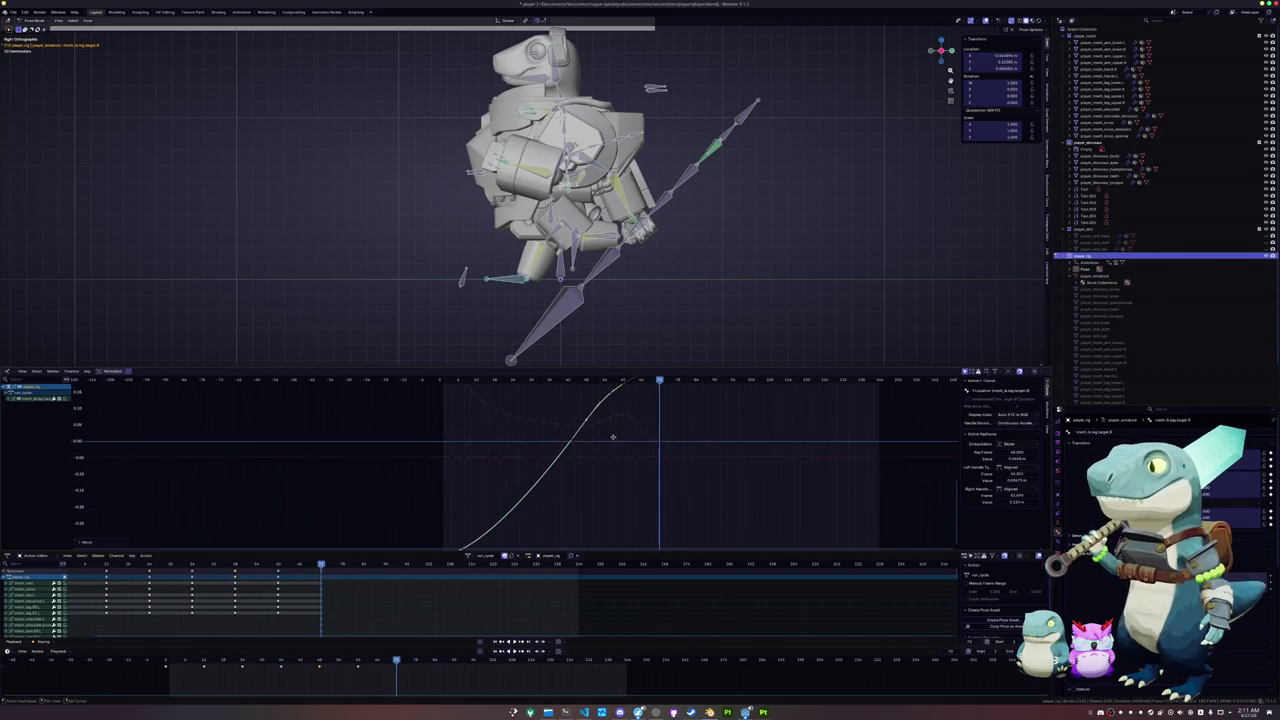
click(641, 400)
middle_drag(641, 370, 641, 397)
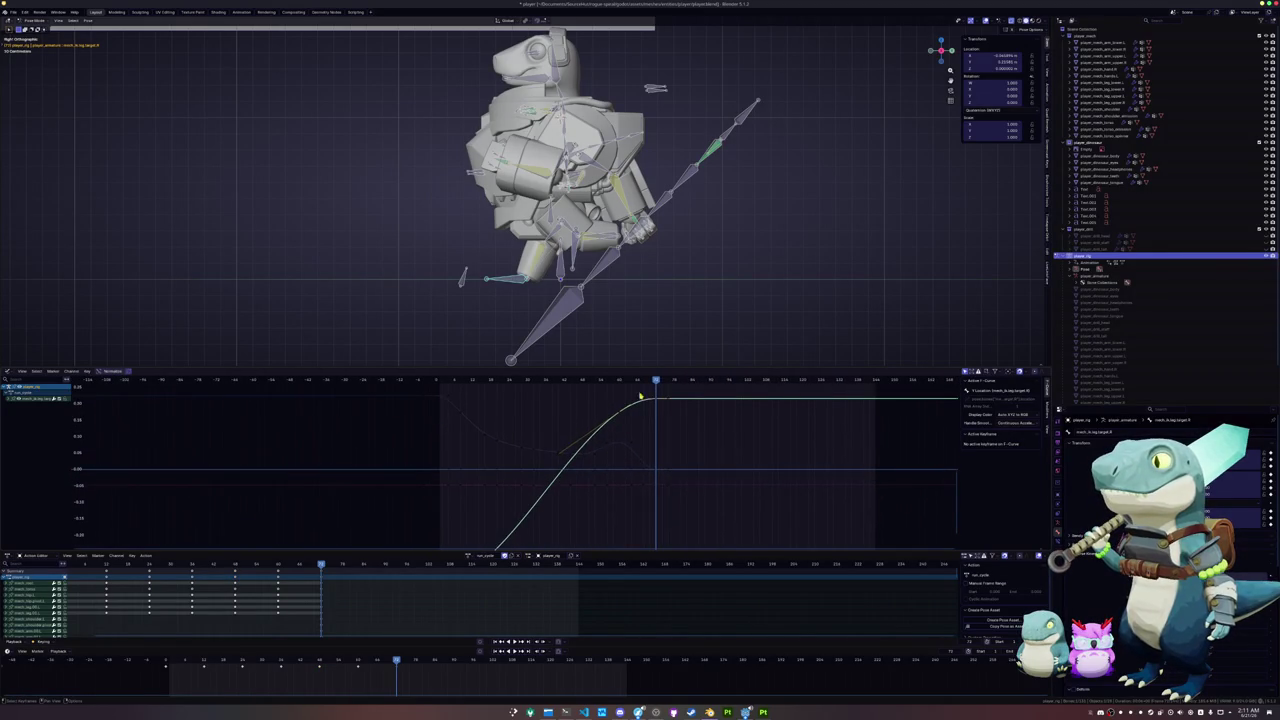
key(space)
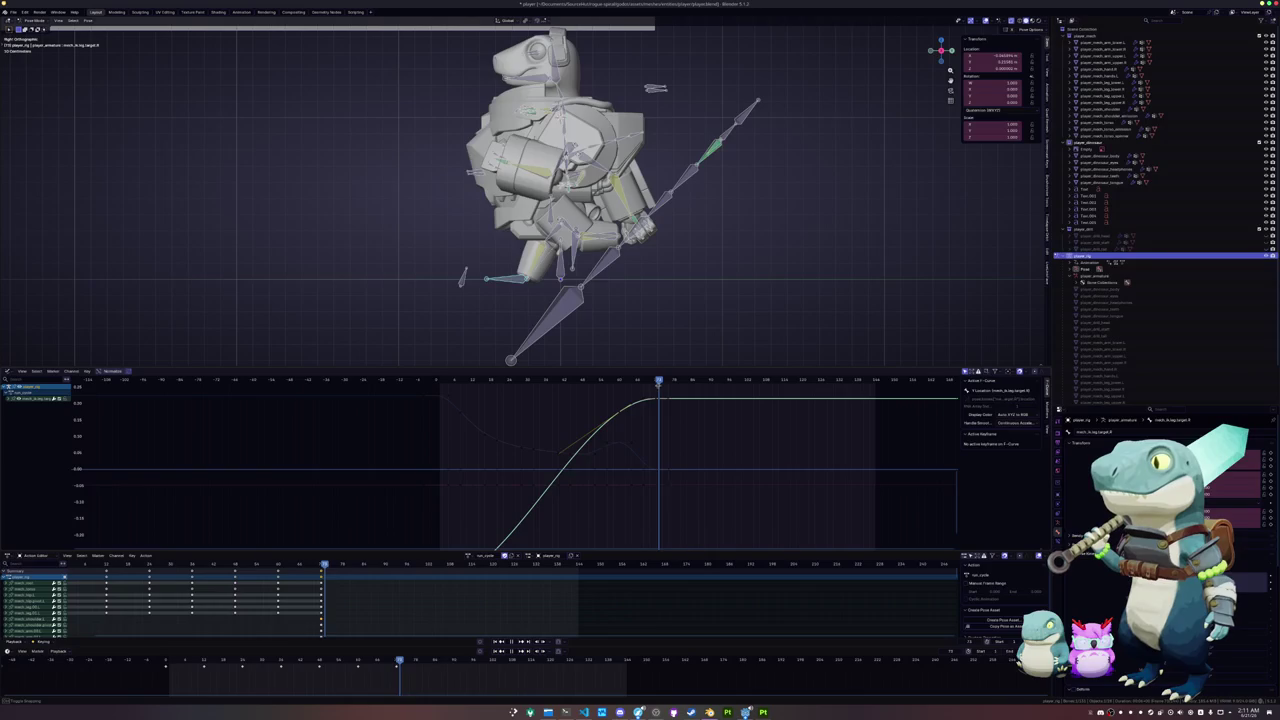
- Reshape the handle near the curve's top and replay the run cycle
click(622, 416)
drag(621, 416, 633, 424)
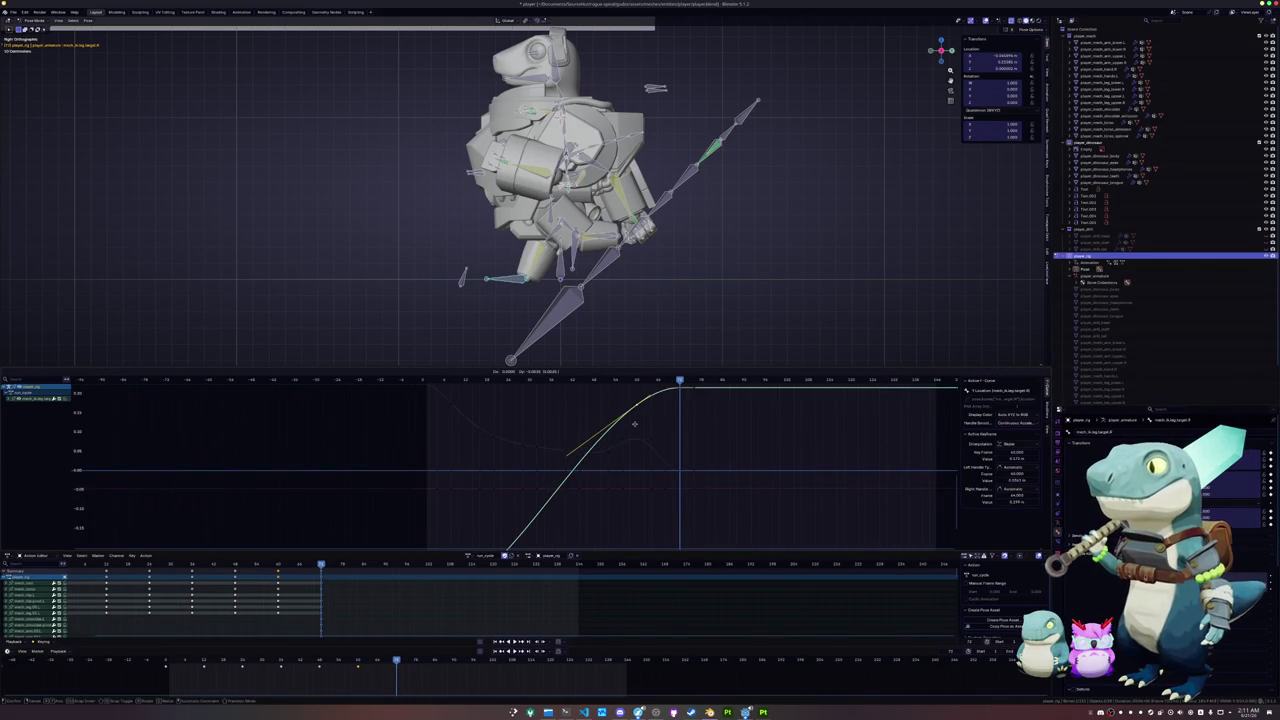
click(634, 425)
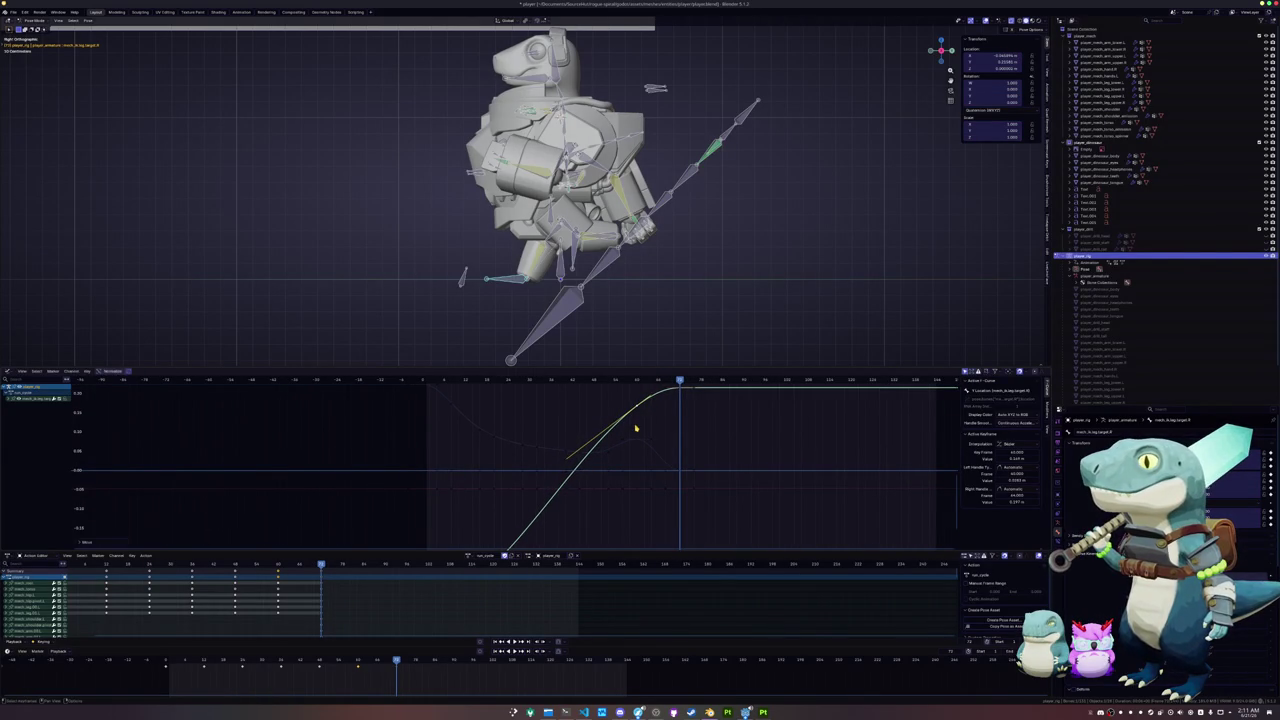
scroll(631, 411, down, 1)
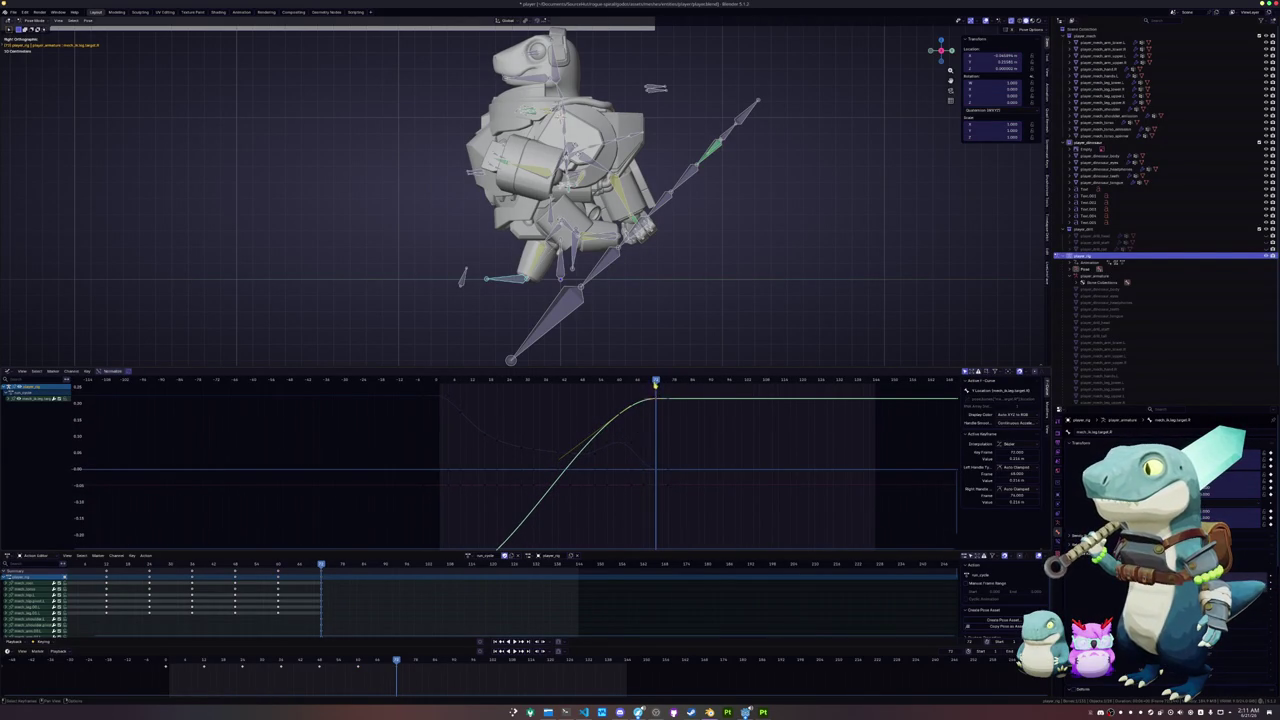
key(space)
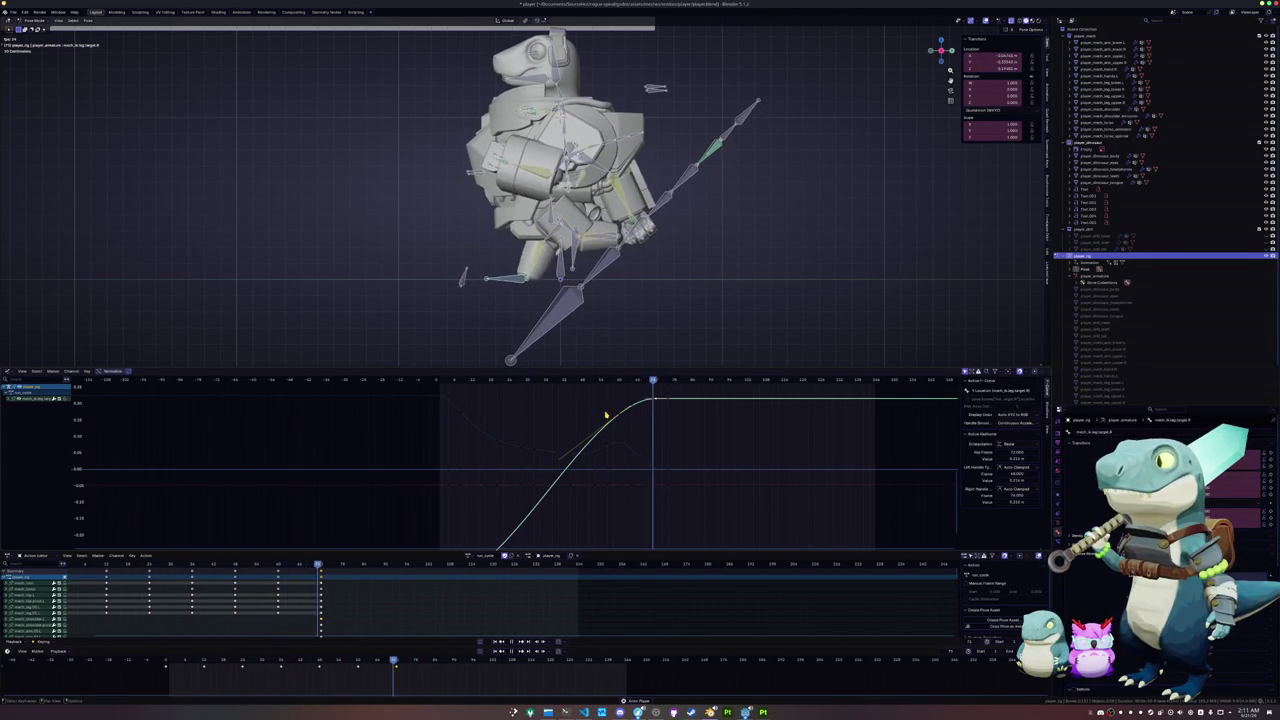
- Pull the blue curve key's handle left so it settles smoothly, then review the motion
mouse_move(609, 381)
mouse_down()
mouse_move(637, 382)
mouse_move(526, 382)
mouse_move(619, 382)
mouse_up()
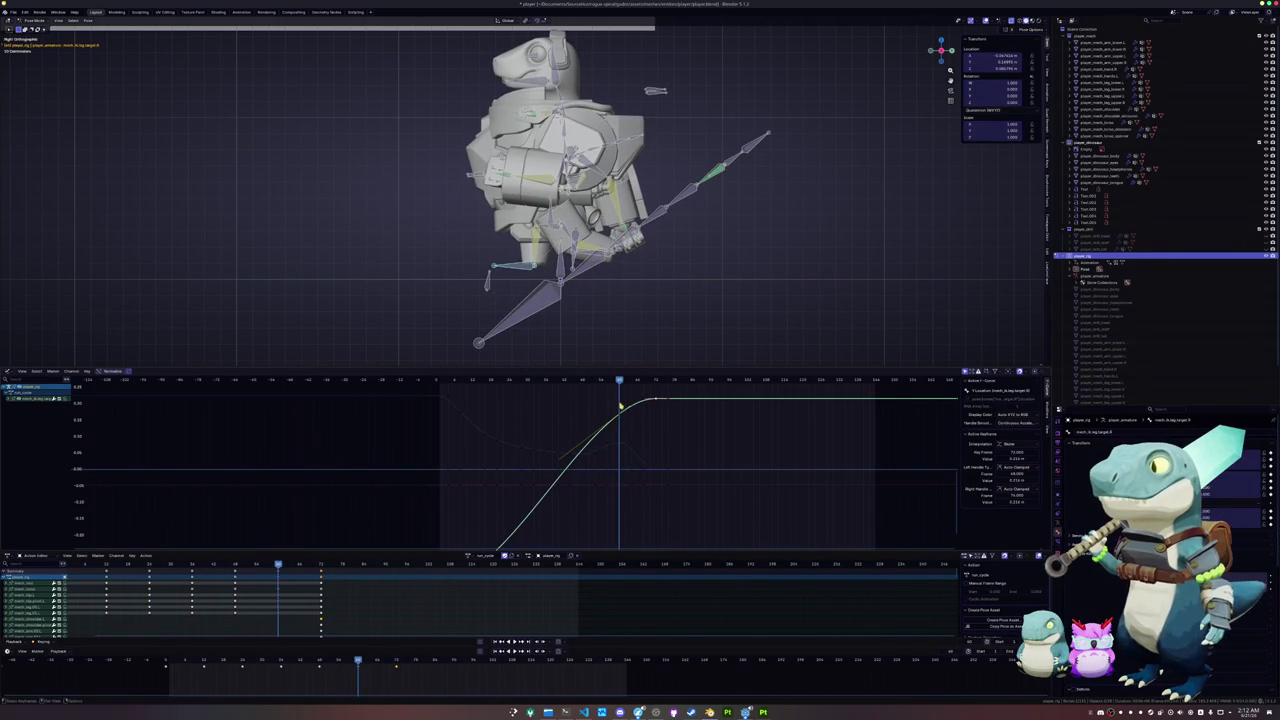
click(619, 443)
scroll(600, 465, up, 1)
scroll(607, 468, up, 1)
click(608, 464)
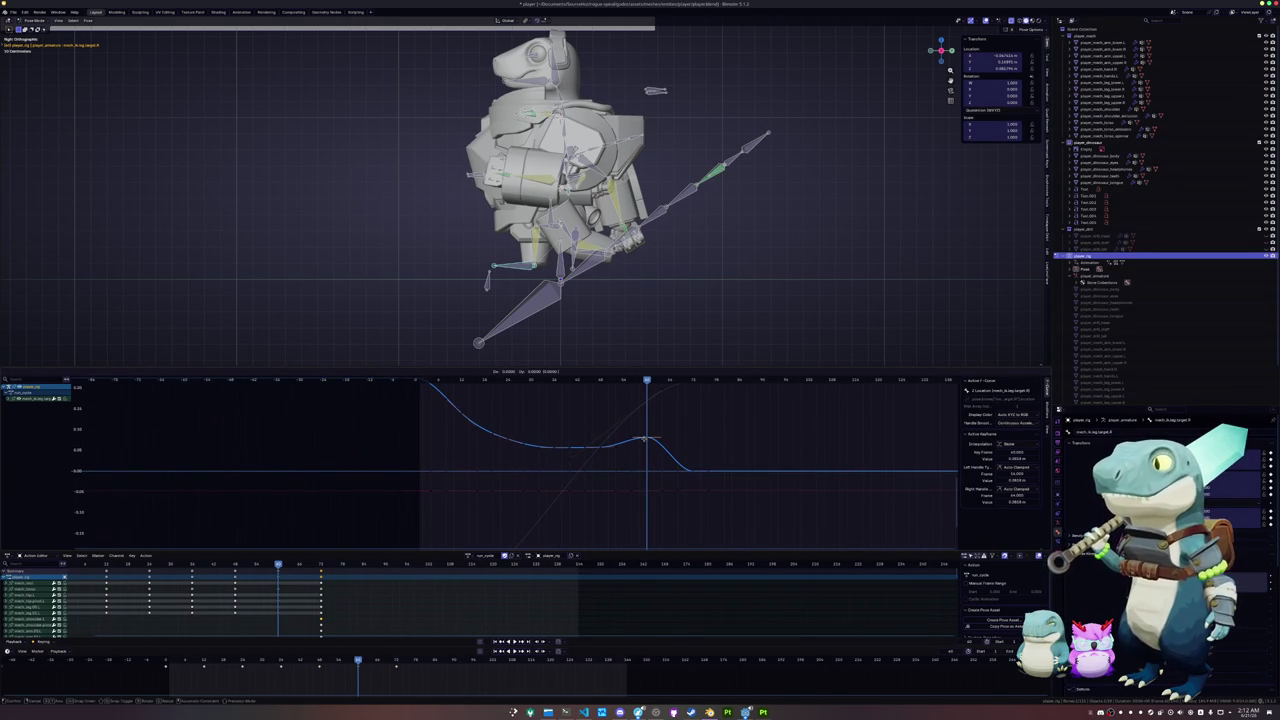
drag(645, 440, 600, 448)
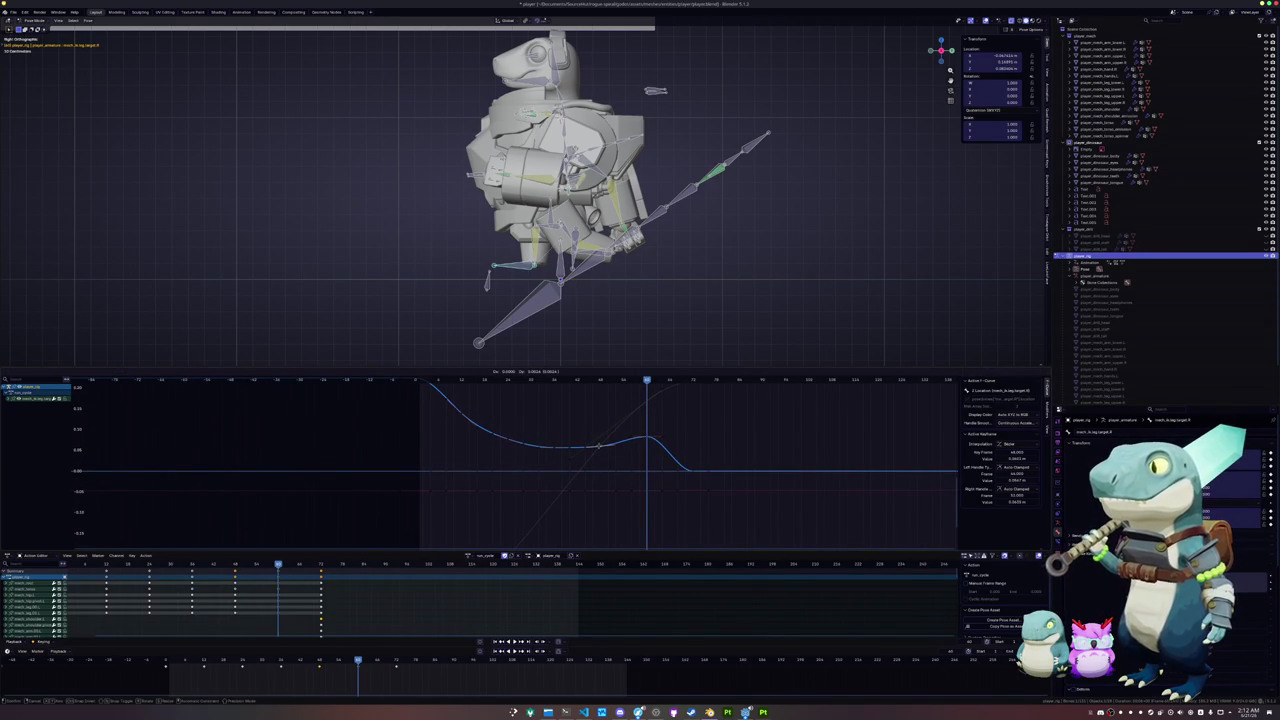
click(599, 446)
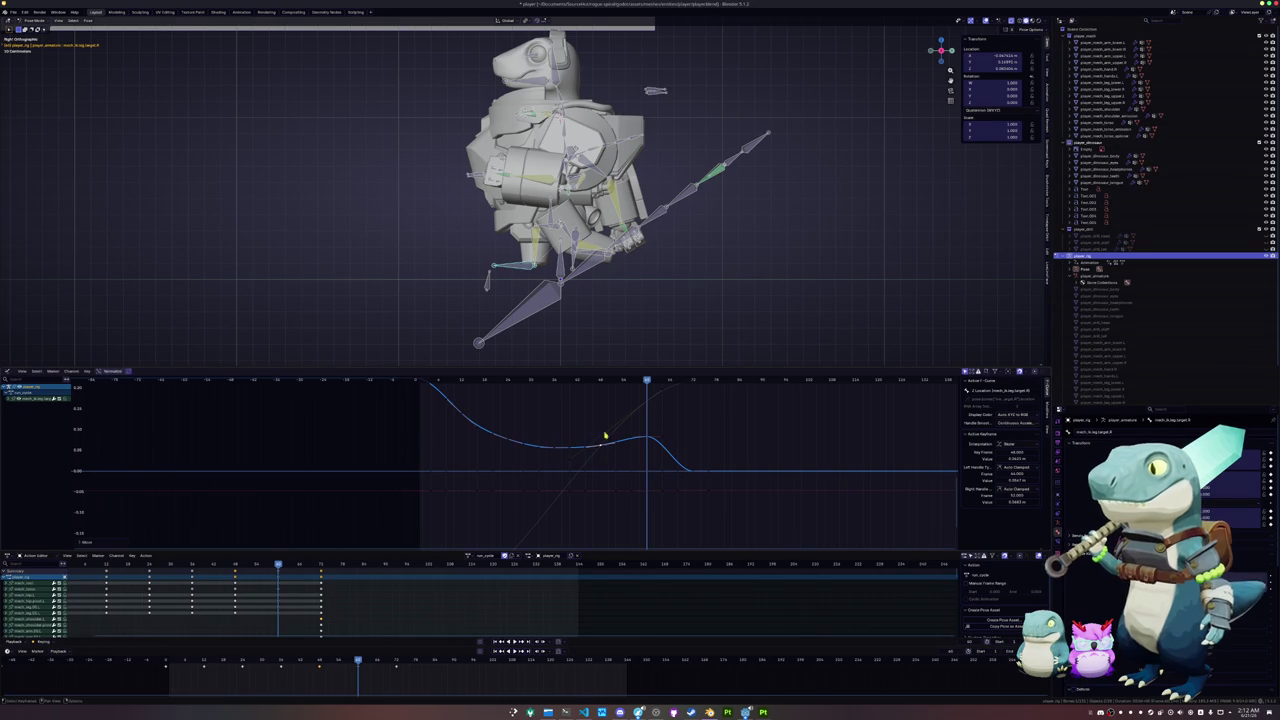
key(space)
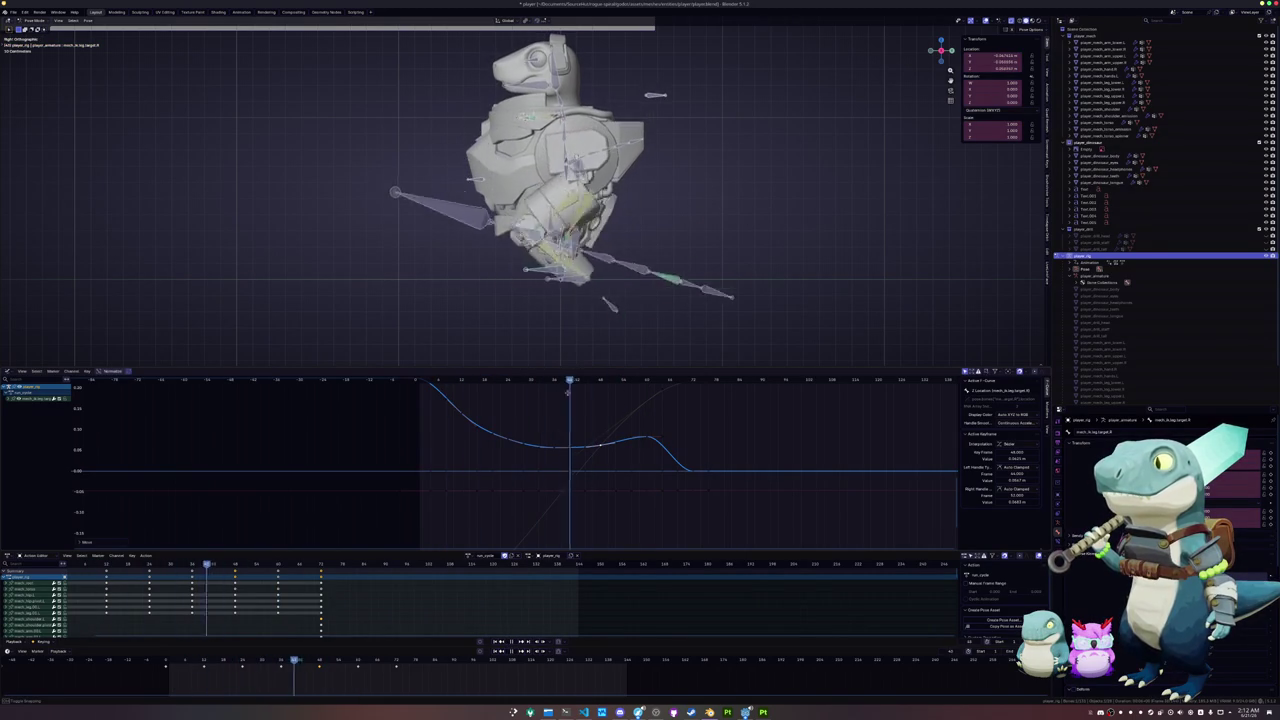
key(space)
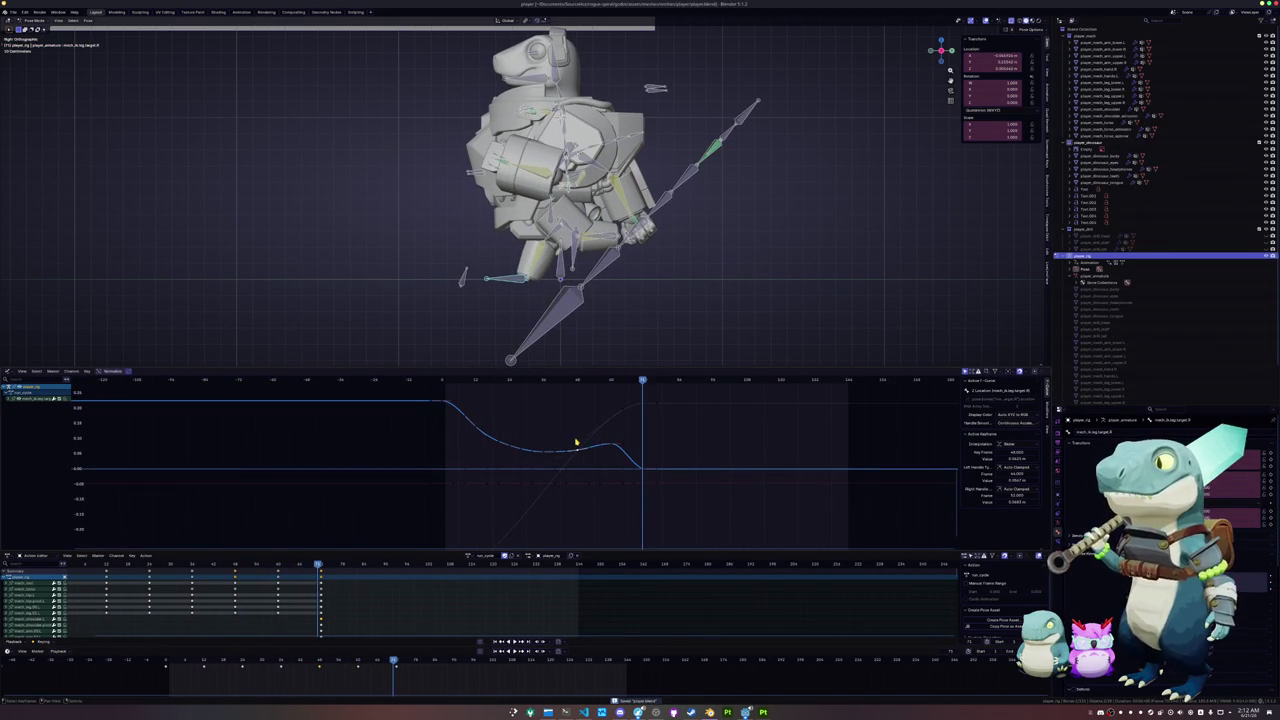
- Orbit the viewport to a perspective view of the rig and clear the bone selection
click(955, 481)
key(Right)
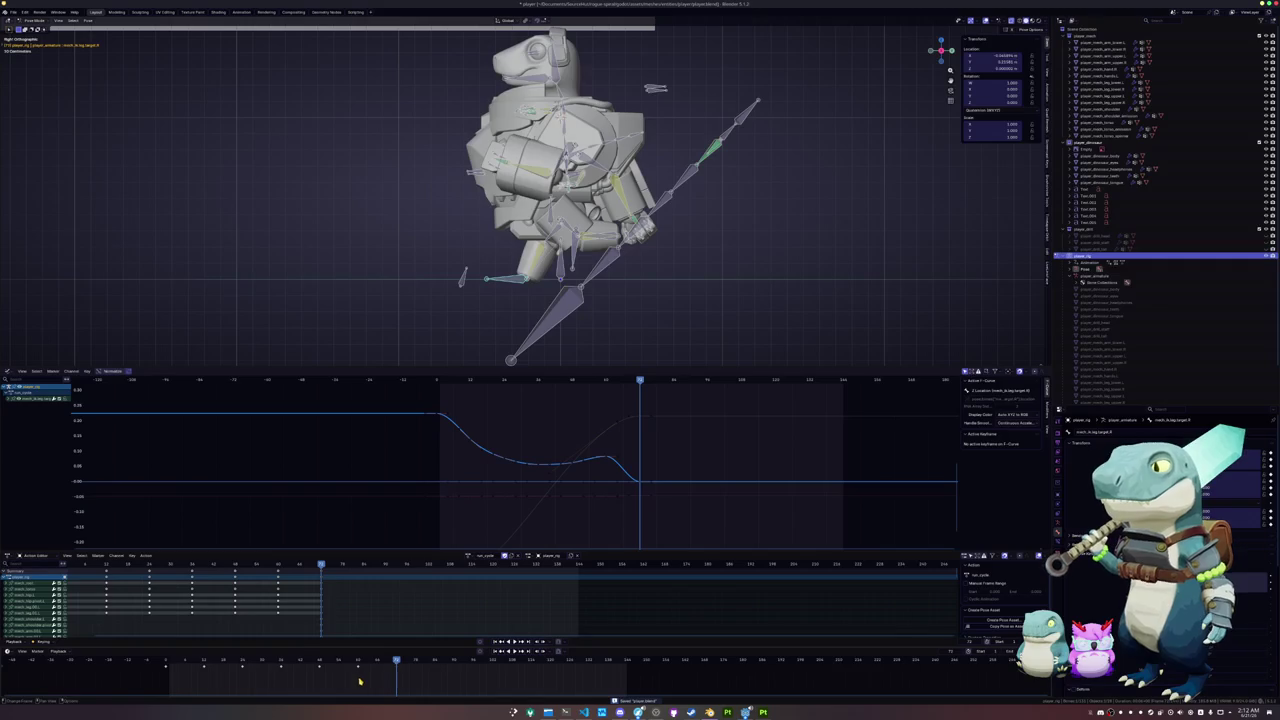
scroll(515, 229, down, 2)
middle_drag(499, 264, 561, 262)
drag(700, 338, 404, 50)
click(556, 327)
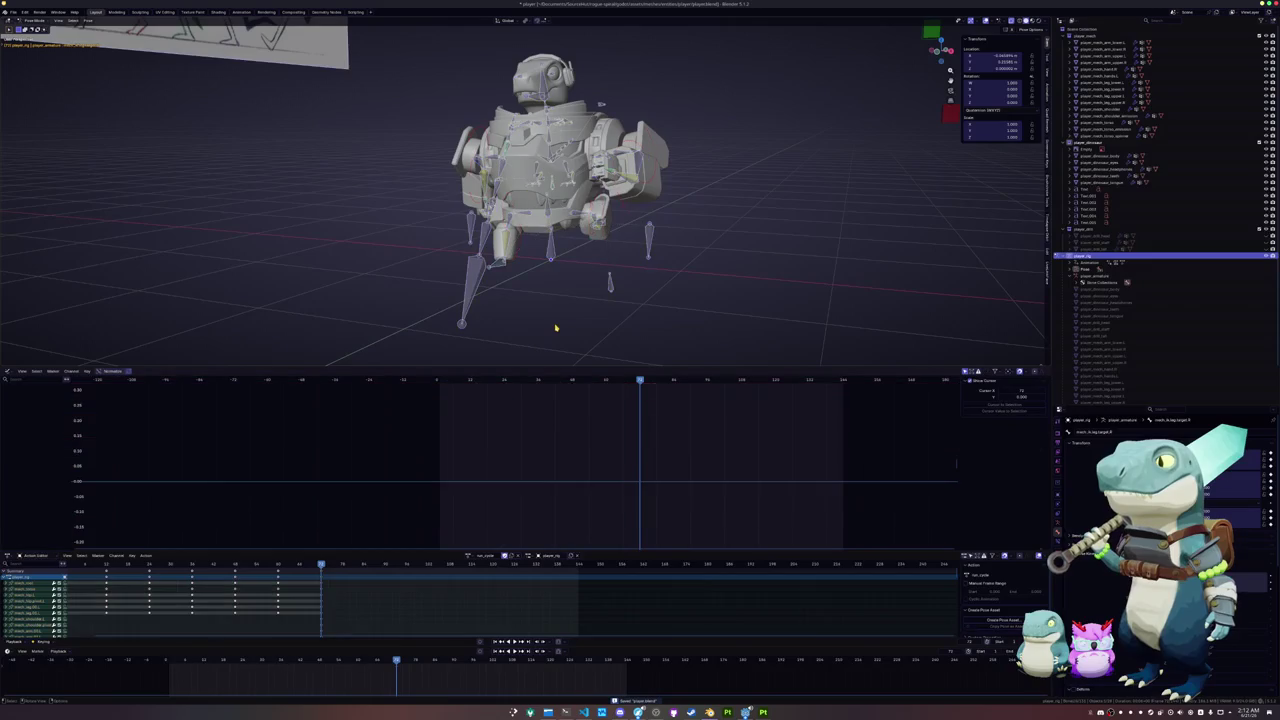
- Select all the rig's bones and insert keyframes for the current pose
key(a)
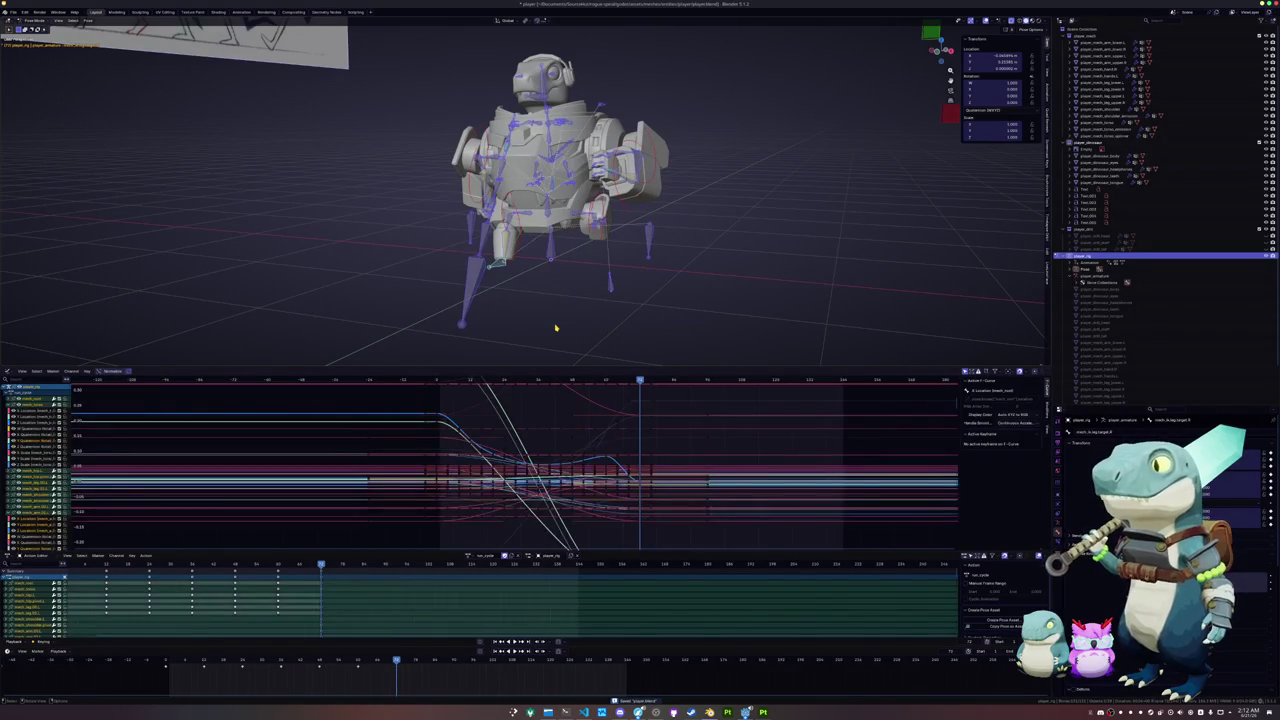
click(556, 327)
key(a)
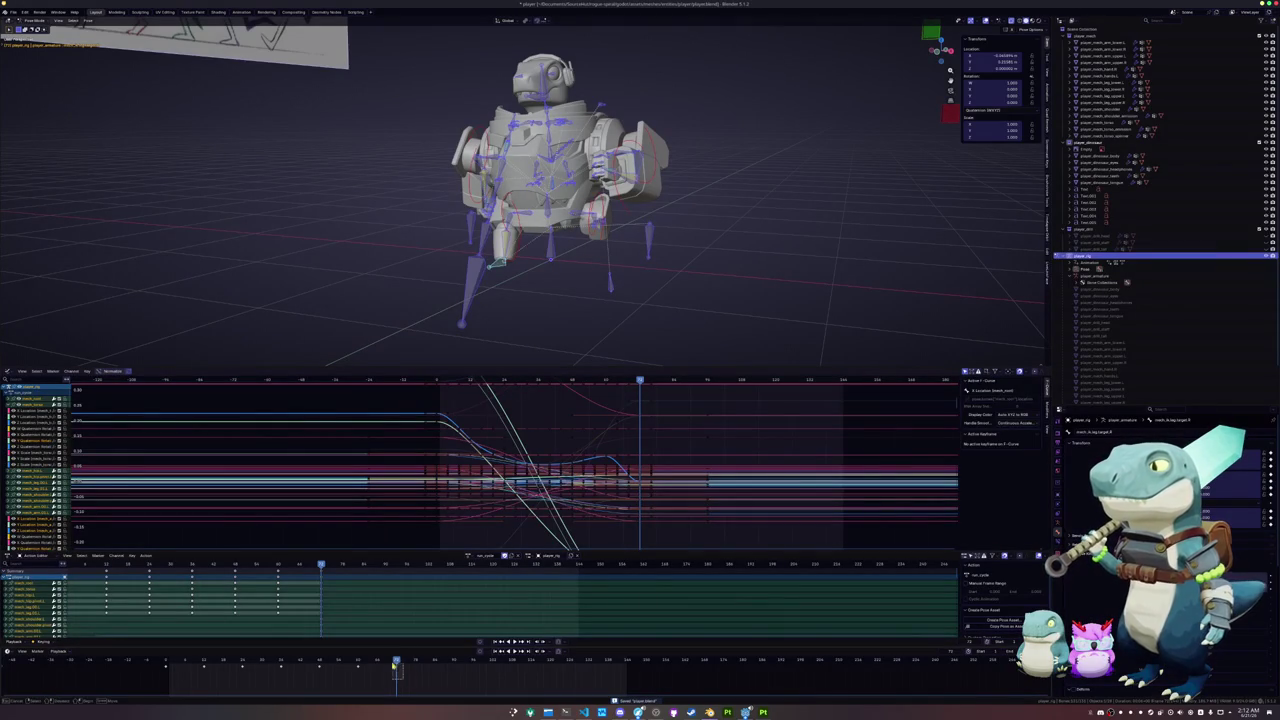
key(i)
click(590, 317)
scroll(590, 317, down, 2)
- Paste the pose mirrored at the first frame, key it, and play the cycle from the front
drag(656, 334, 439, 91)
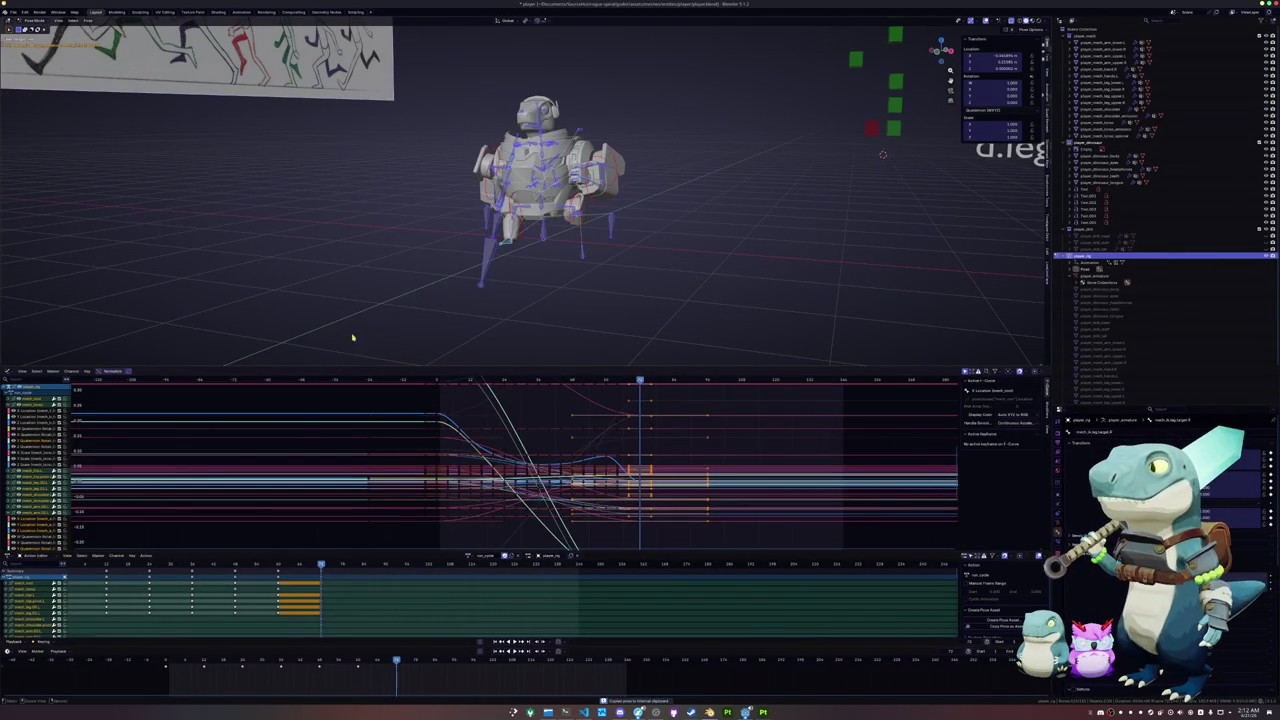
click(165, 663)
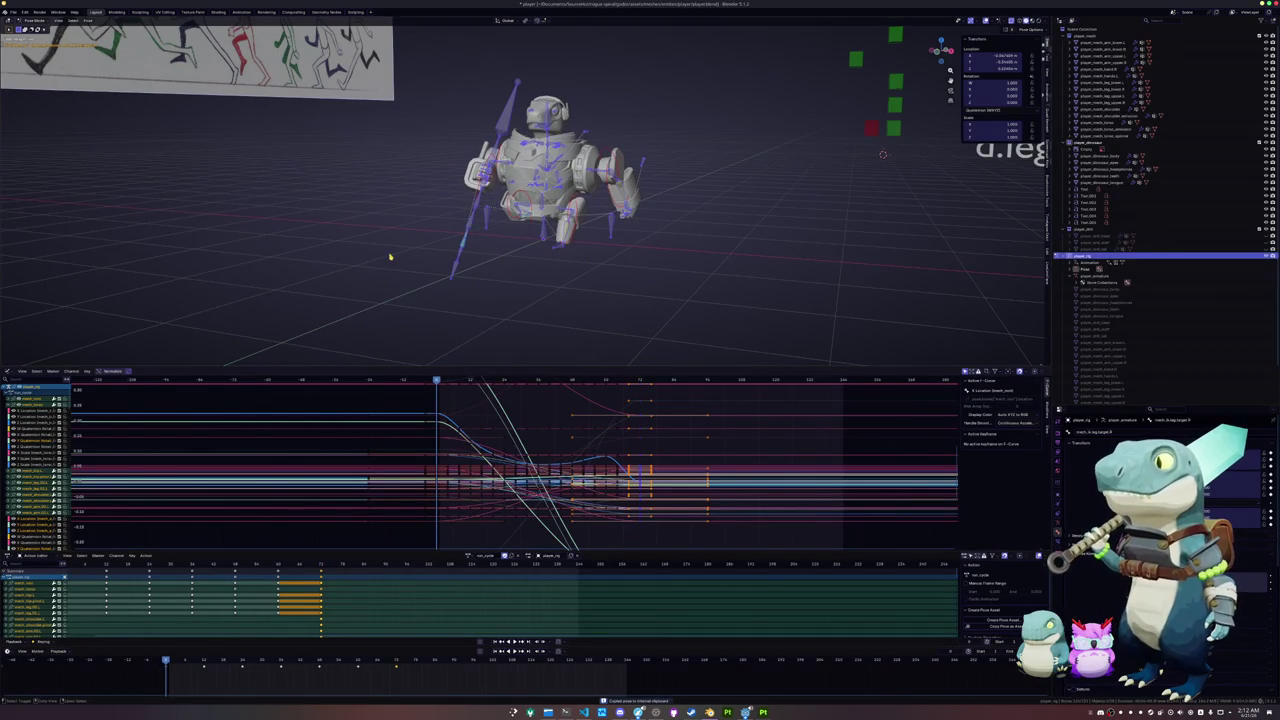
key(ctrl+shift+v)
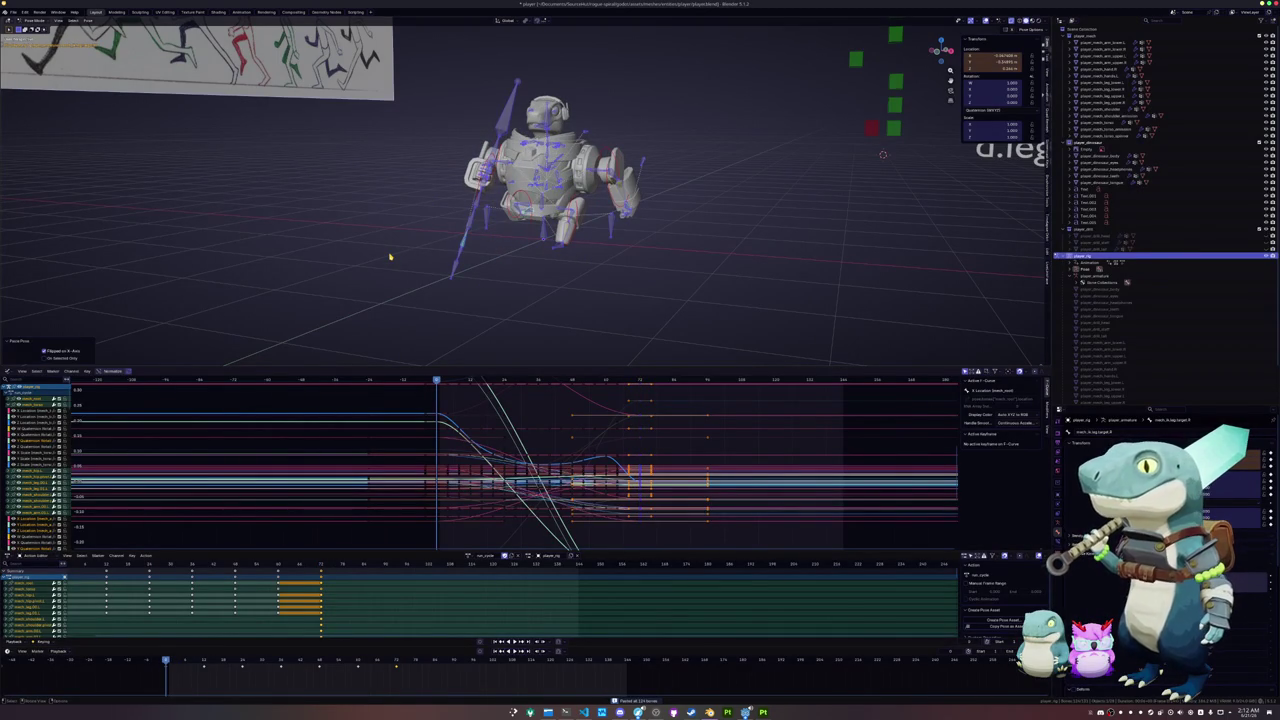
key(i)
key(KP_1)
key(space)
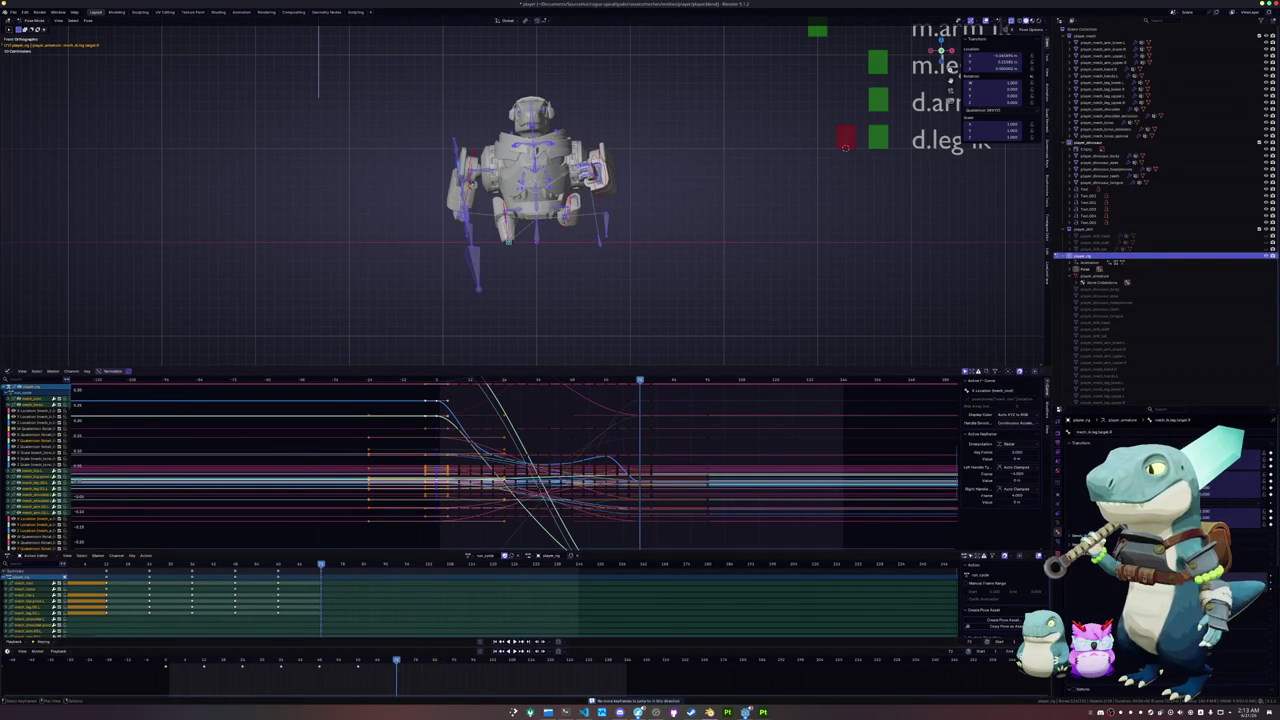
click(398, 662)
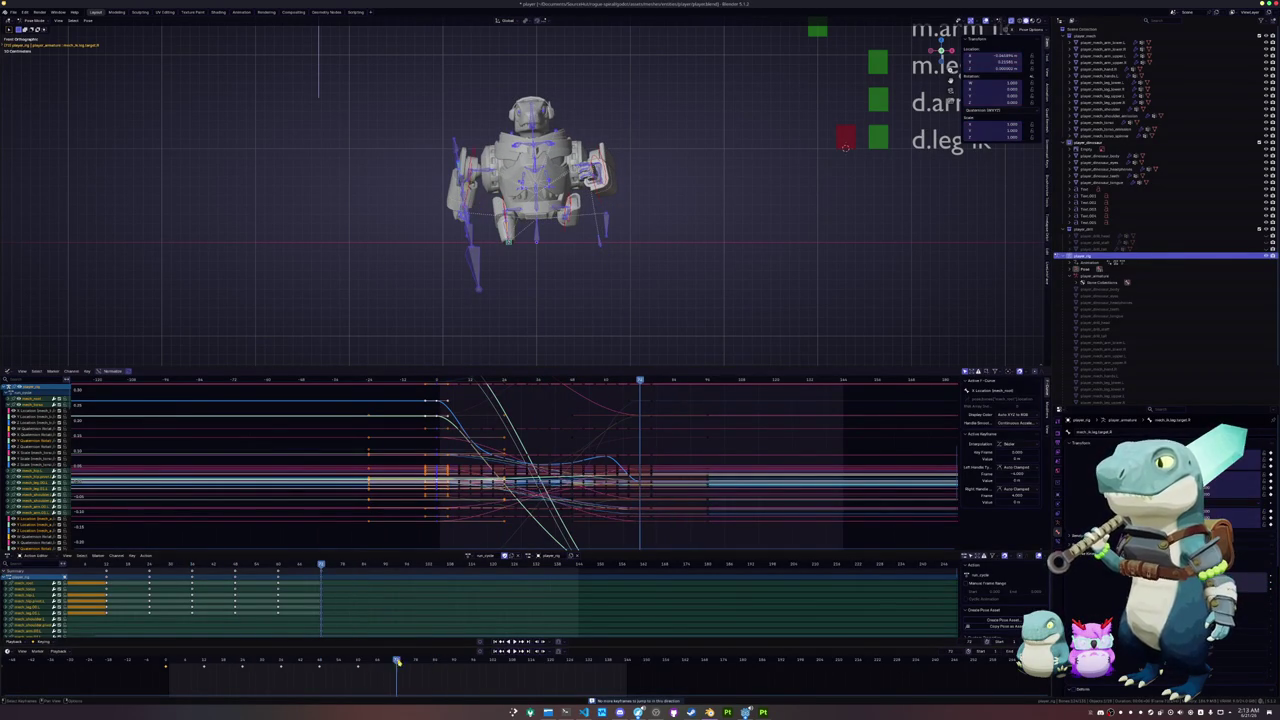
- Reselect all the rig's bones while stepping between run-cycle frames
click(433, 663)
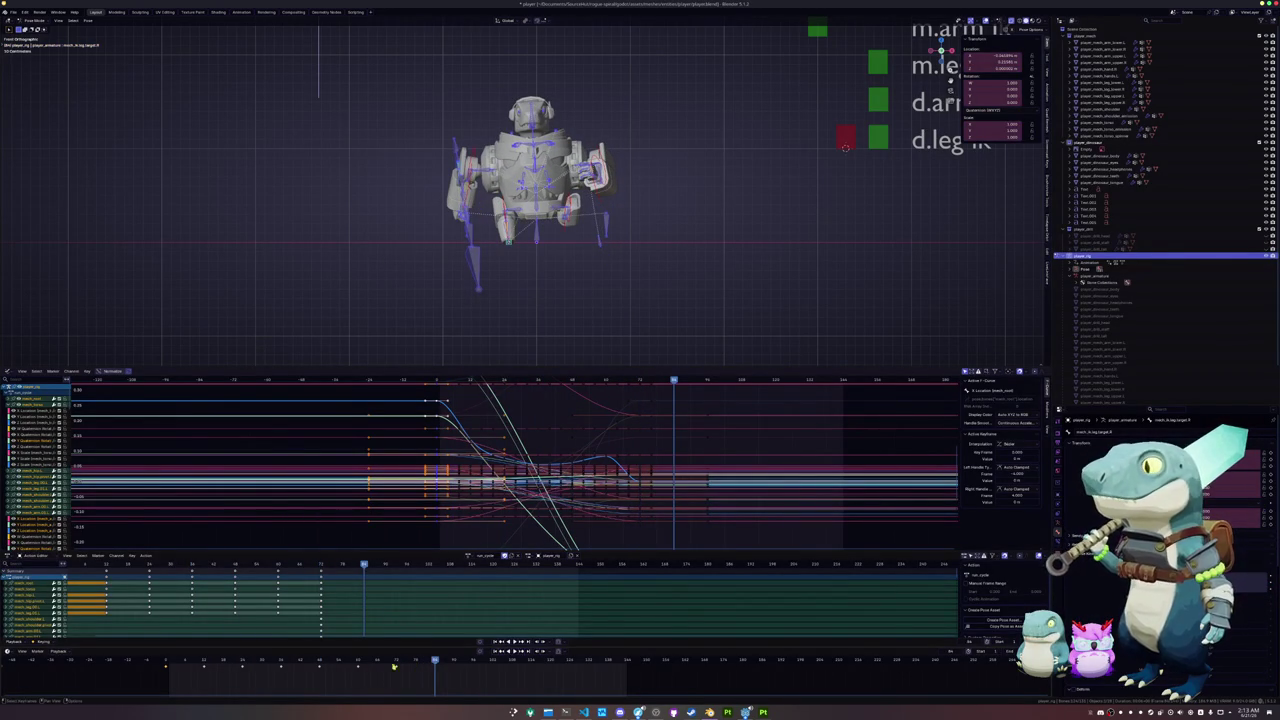
drag(643, 314, 409, 80)
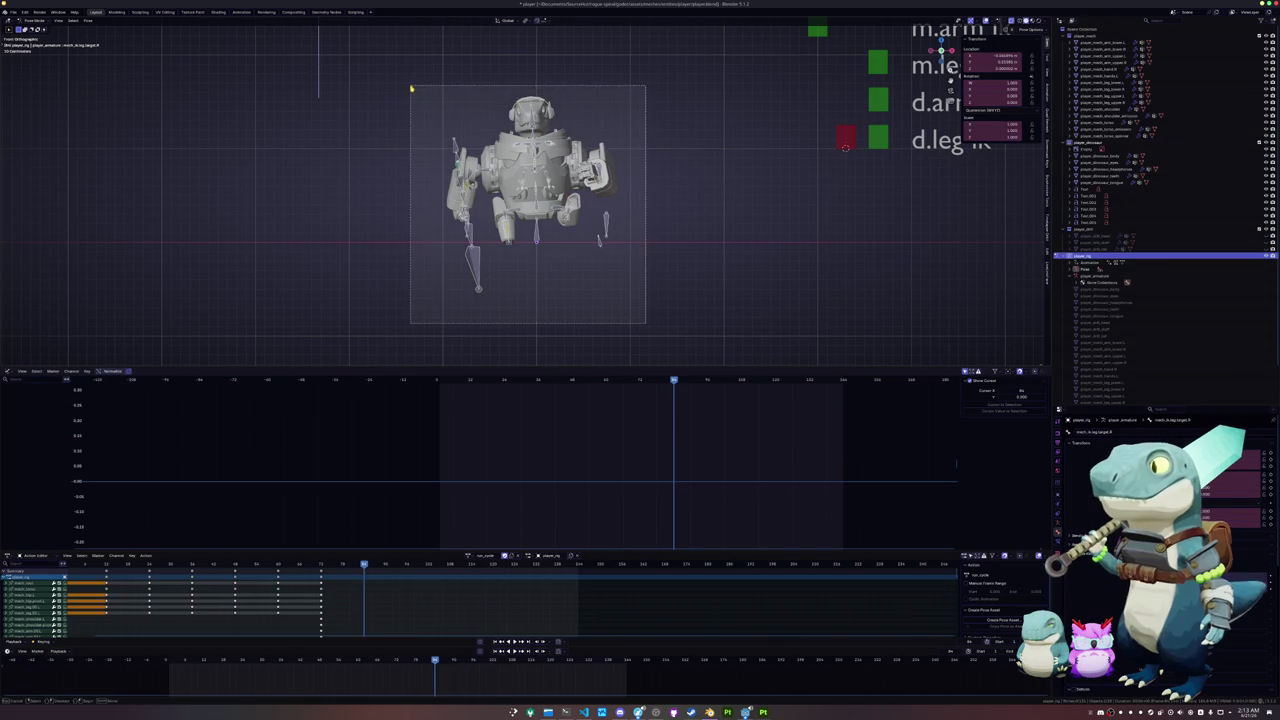
click(393, 663)
click(205, 663)
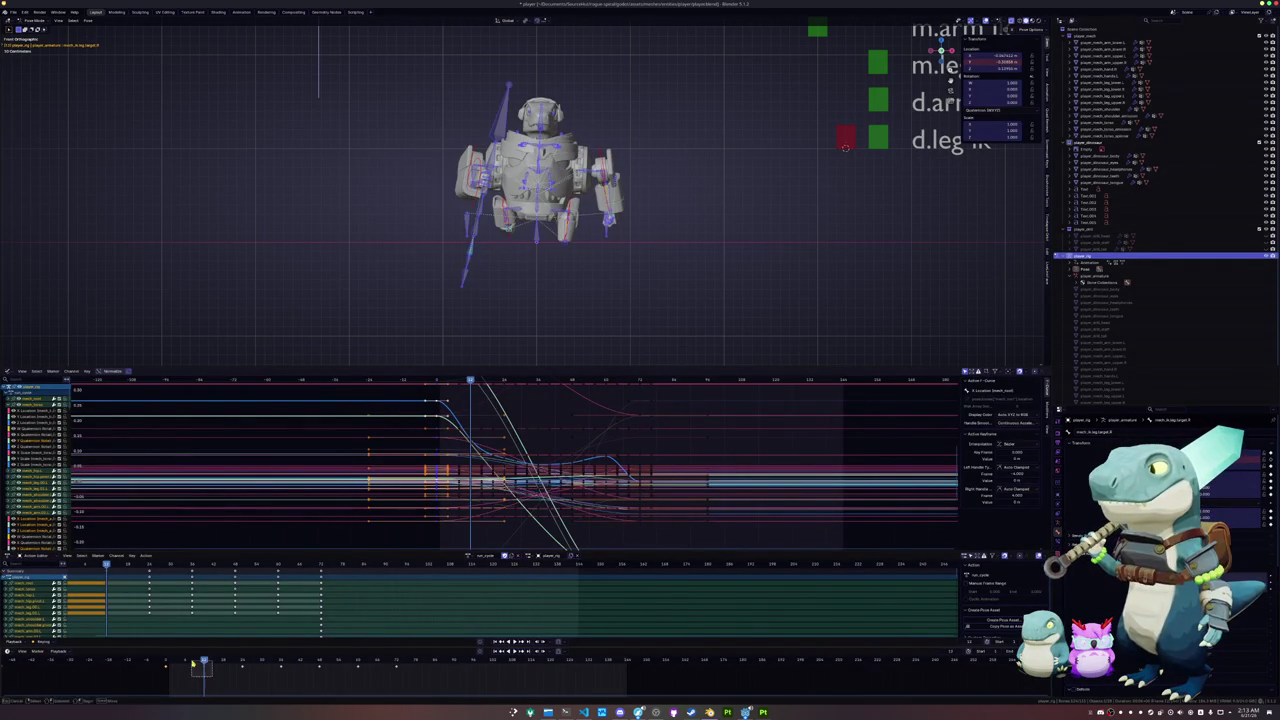
click(236, 679)
drag(665, 267, 414, 70)
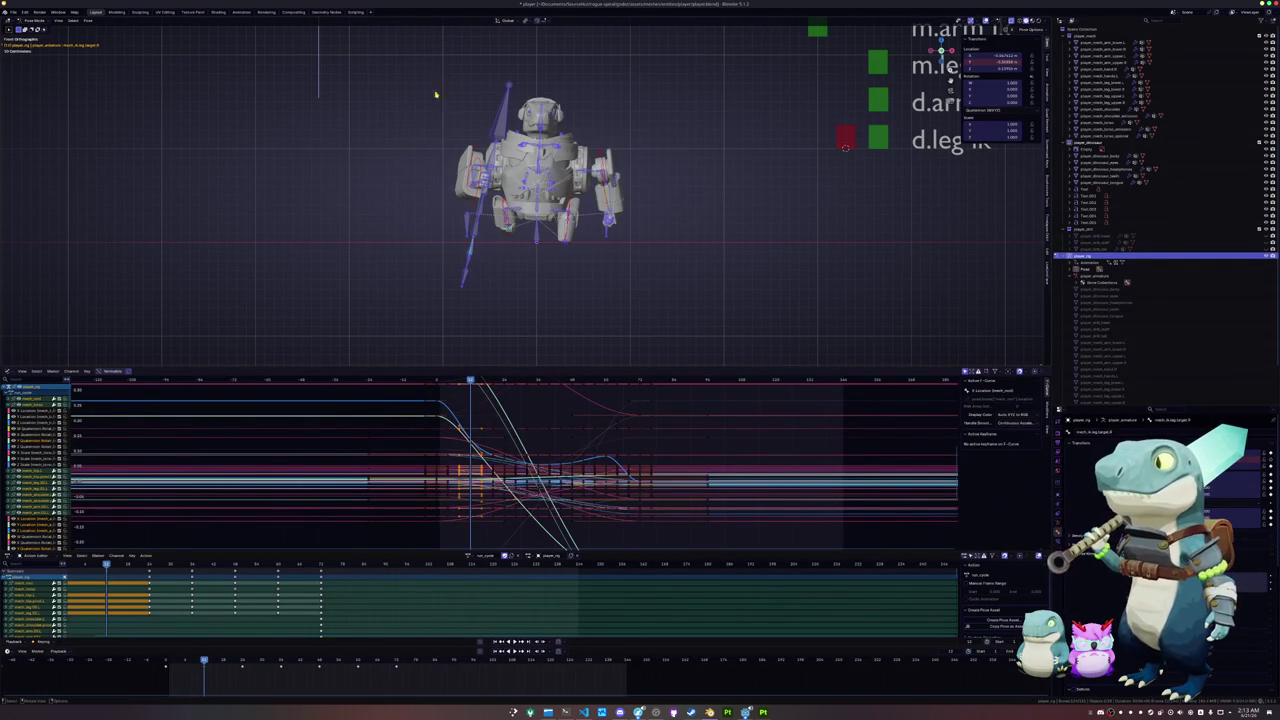
- Paste and key the mirrored pose at a later frame, then select keys left of the playhead
click(435, 663)
key(ctrl+shift+v)
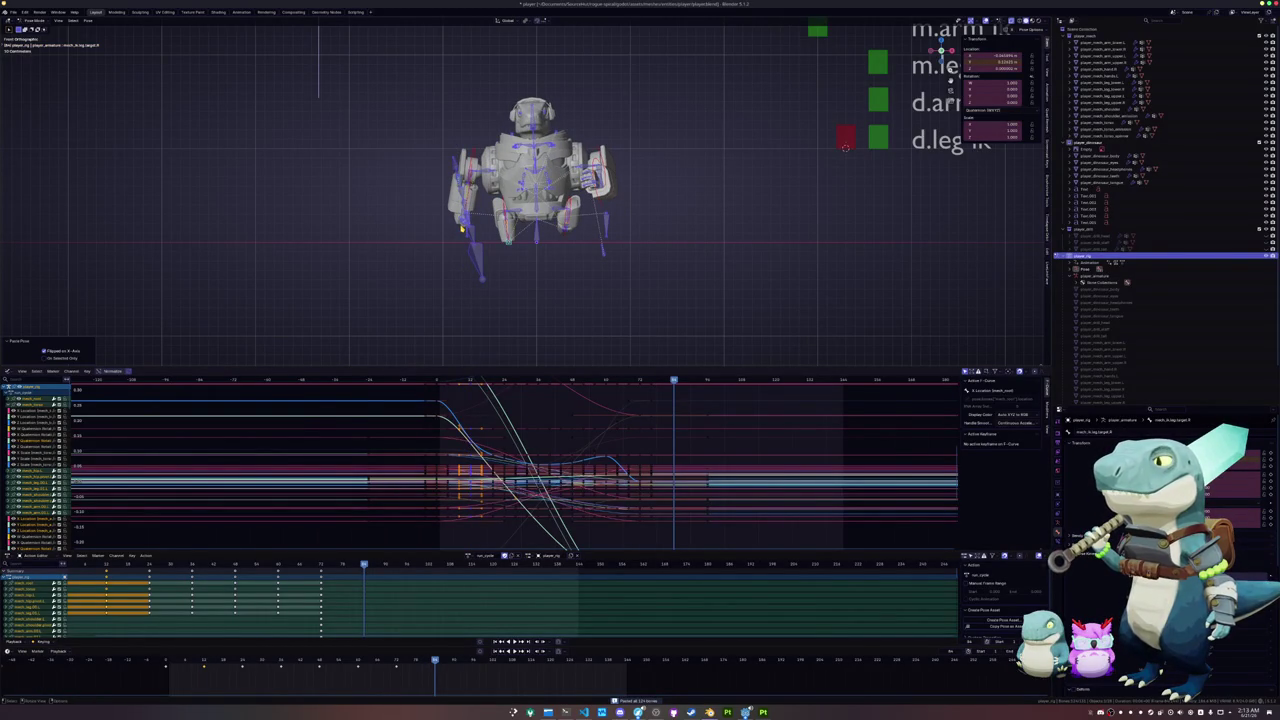
key(i)
key(space)
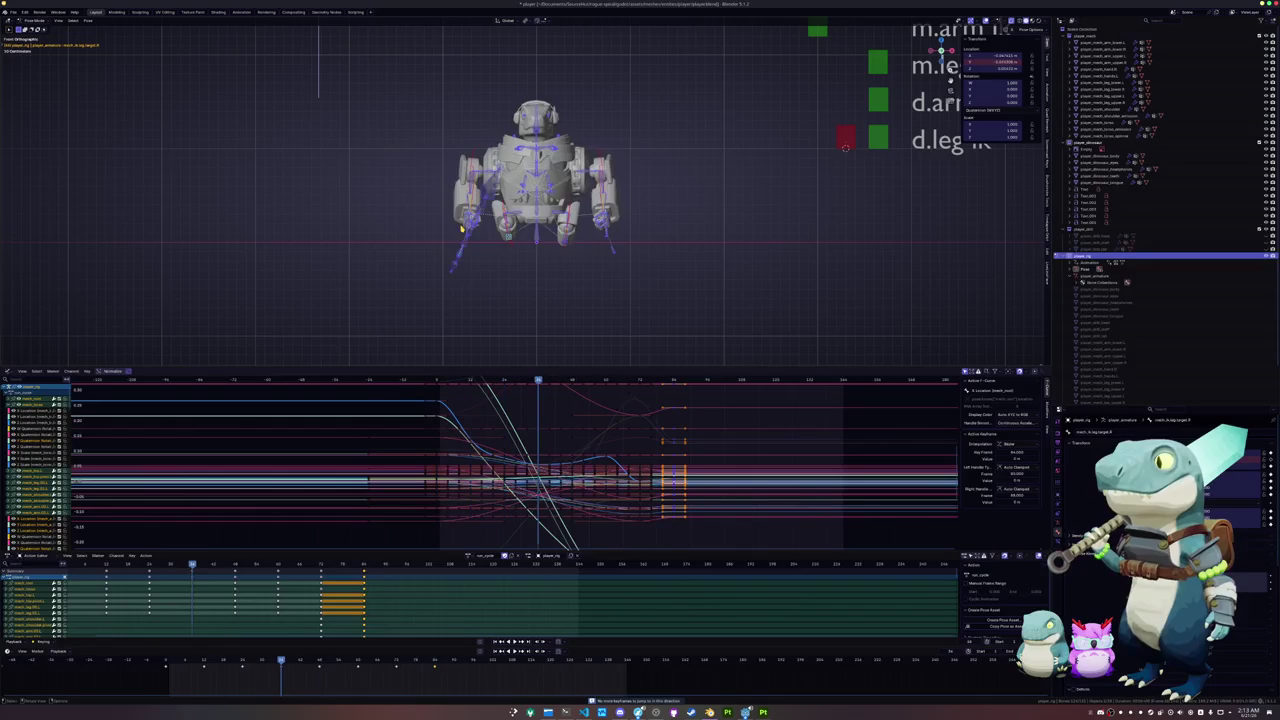
scroll(462, 229, down, 2)
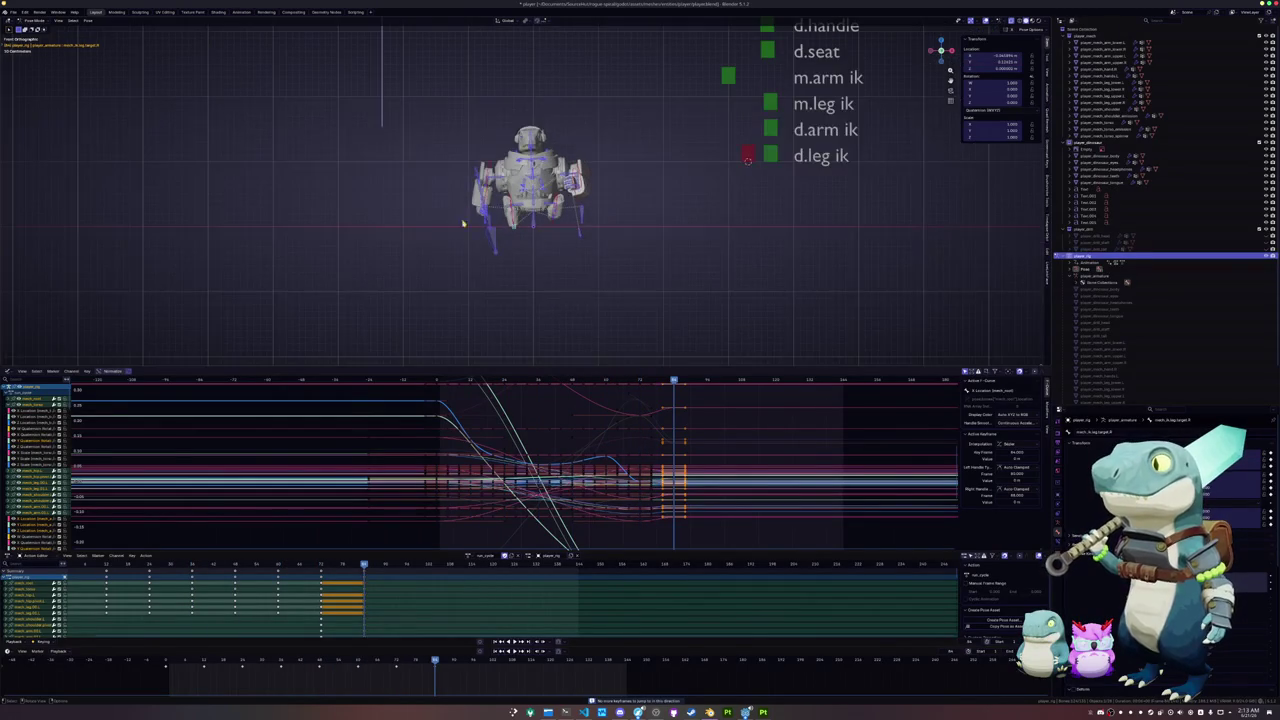
click(402, 679)
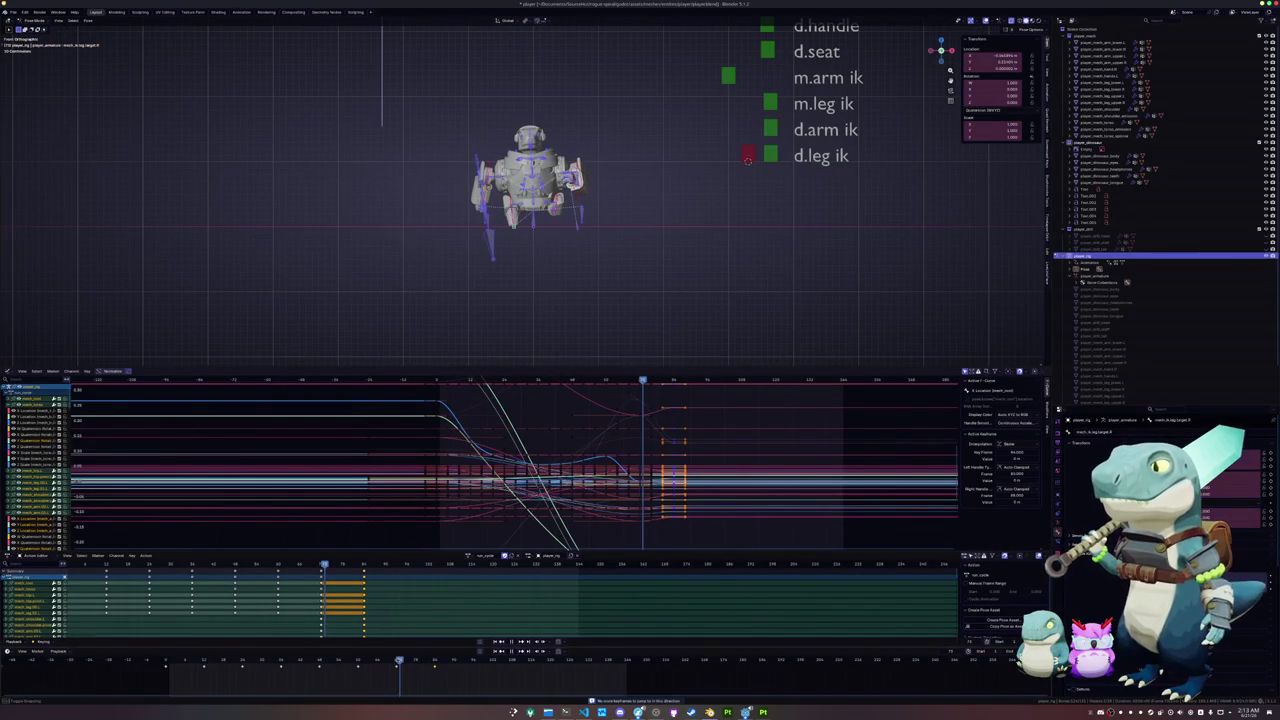
ctrl+click(150, 665)
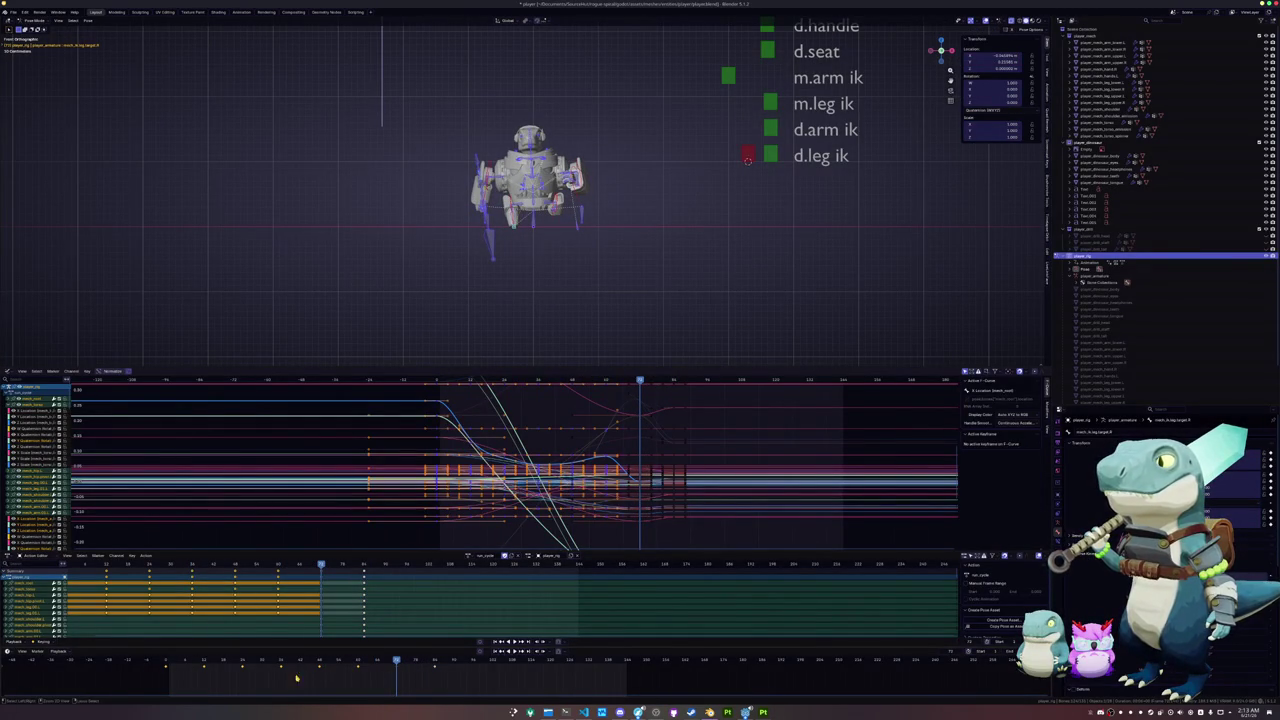
- Duplicate the selected keys past the current frame, then try pasting start keys and undo it
key(ctrl+v)
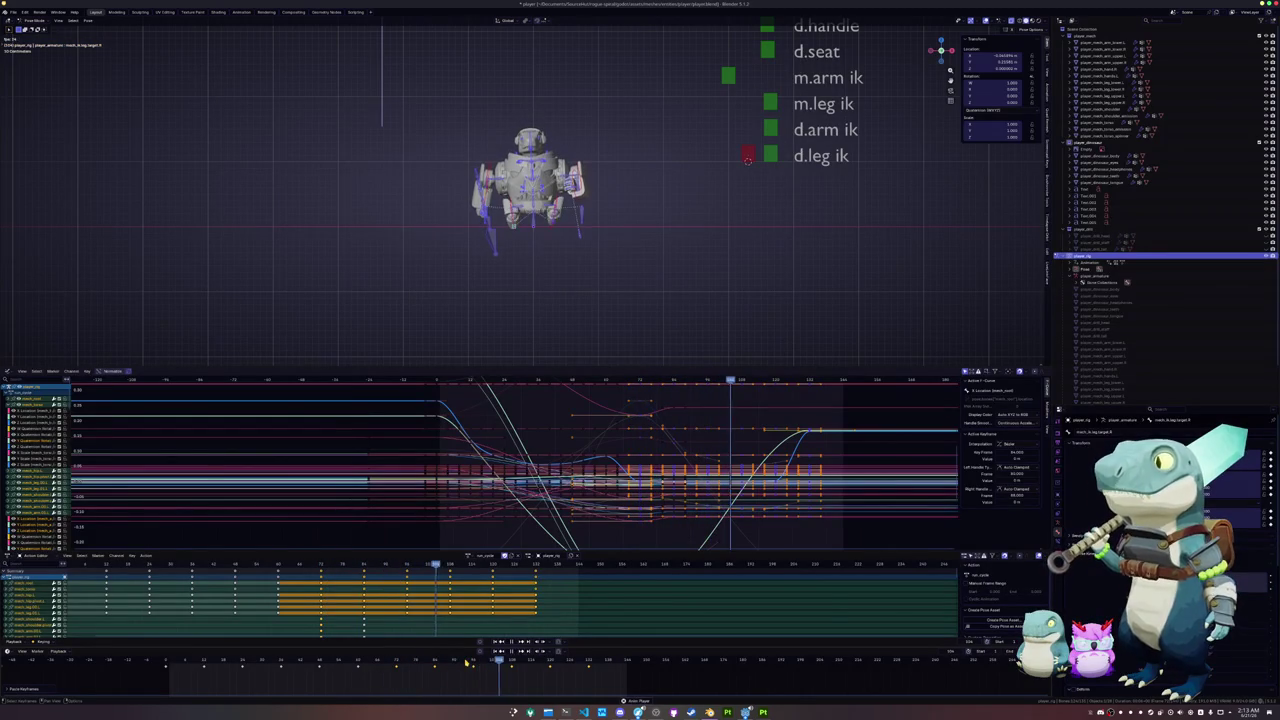
scroll(517, 283, up, 3)
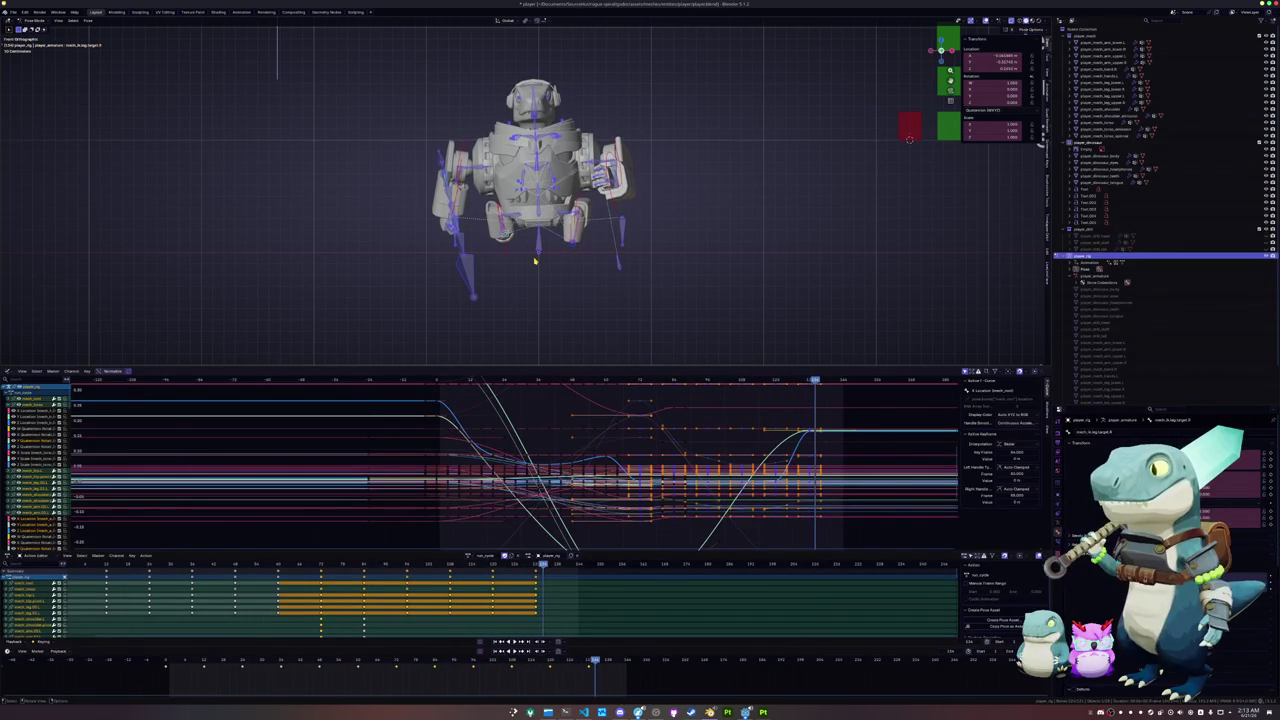
drag(595, 664, 589, 666)
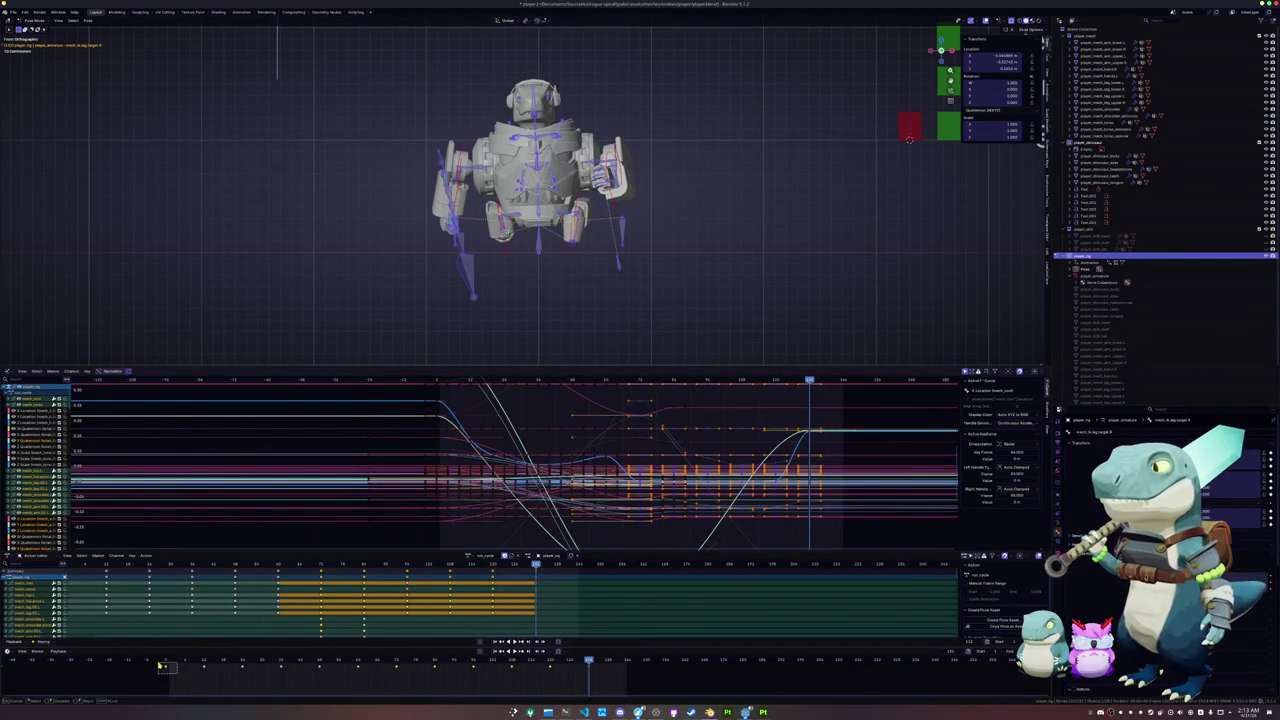
drag(160, 666, 297, 676)
key(ctrl+v)
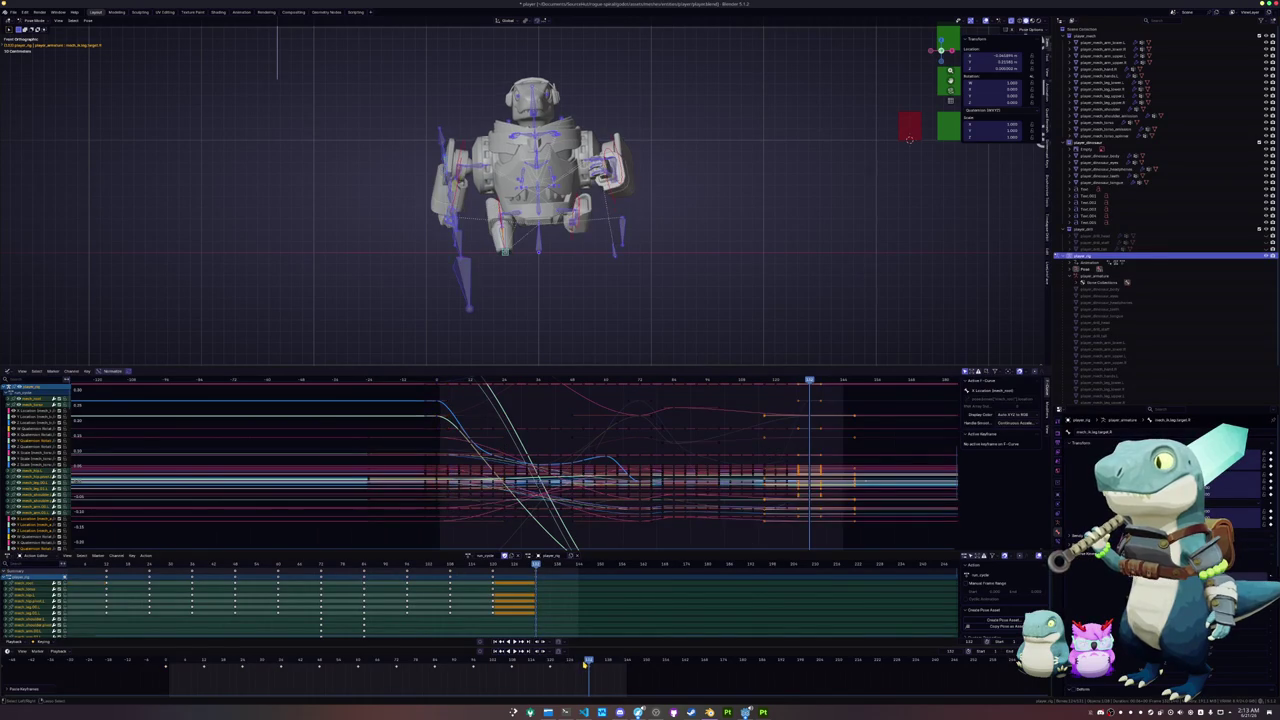
key(ctrl+z)
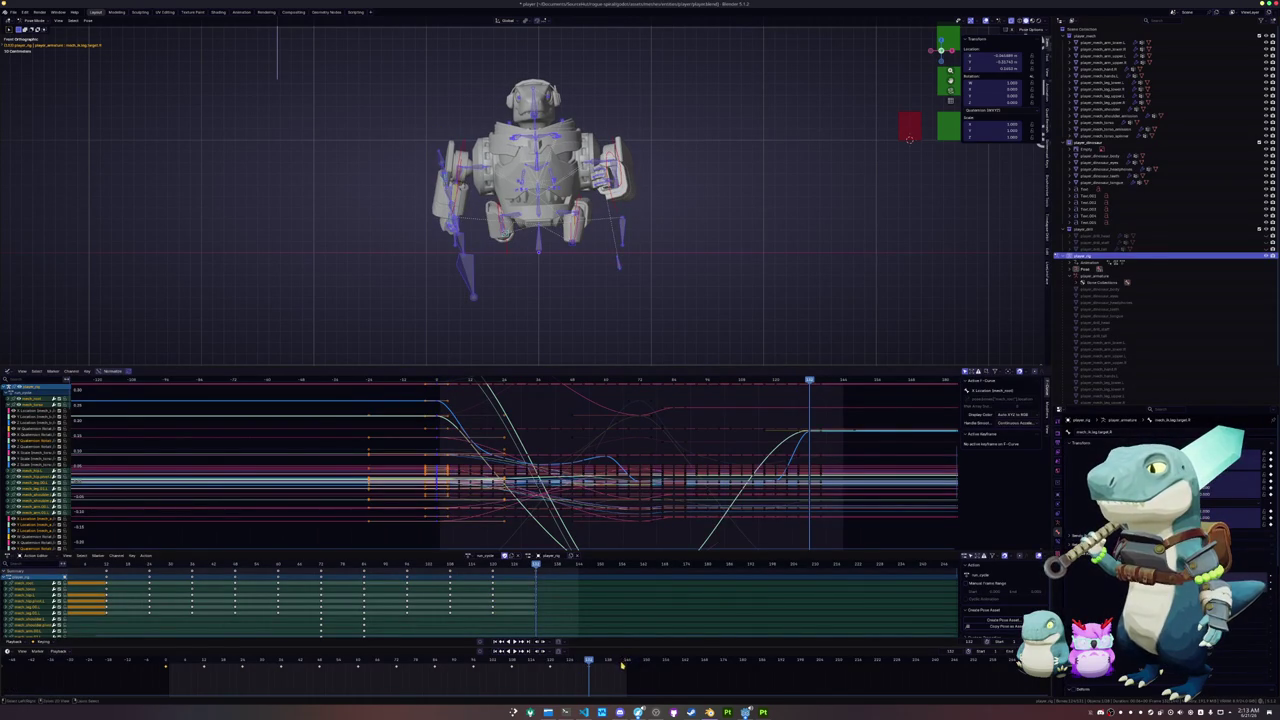
key(ctrl+z)
- Restore the start-of-cycle key selection and paste those keys at the end frame
drag(469, 675, 397, 668)
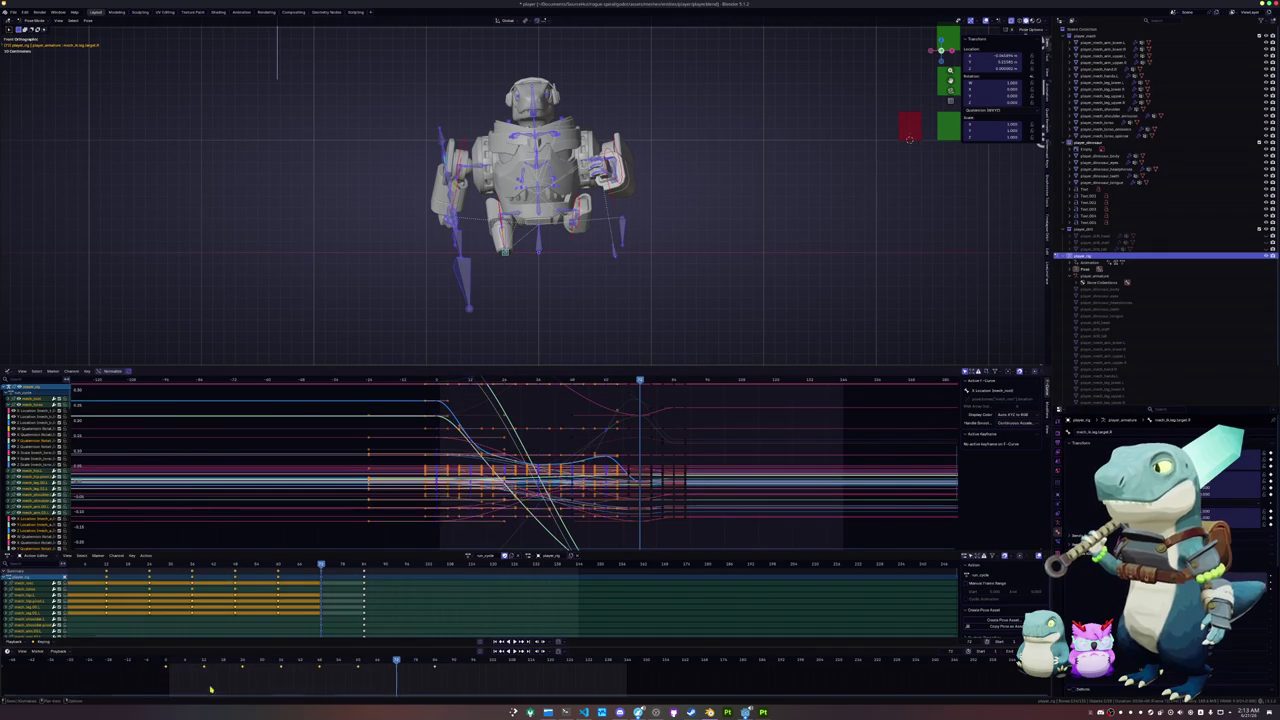
key(ctrl+z)
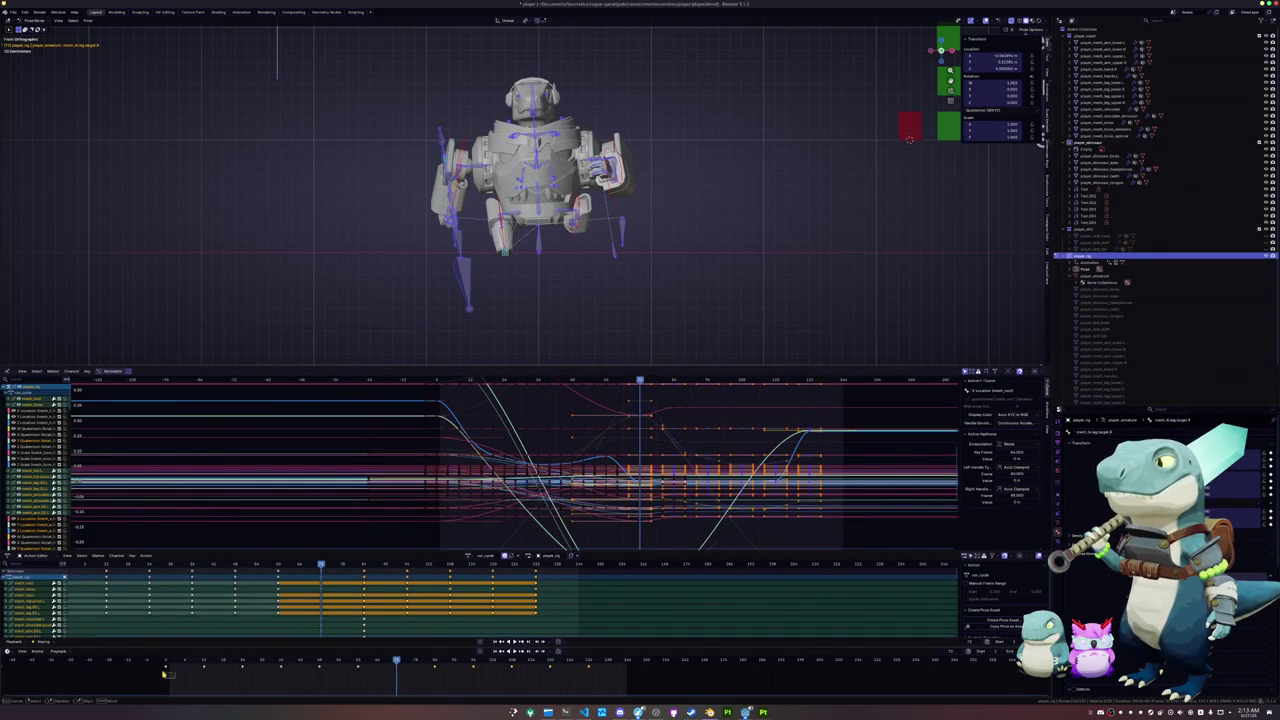
key(ctrl+z)
click(627, 663)
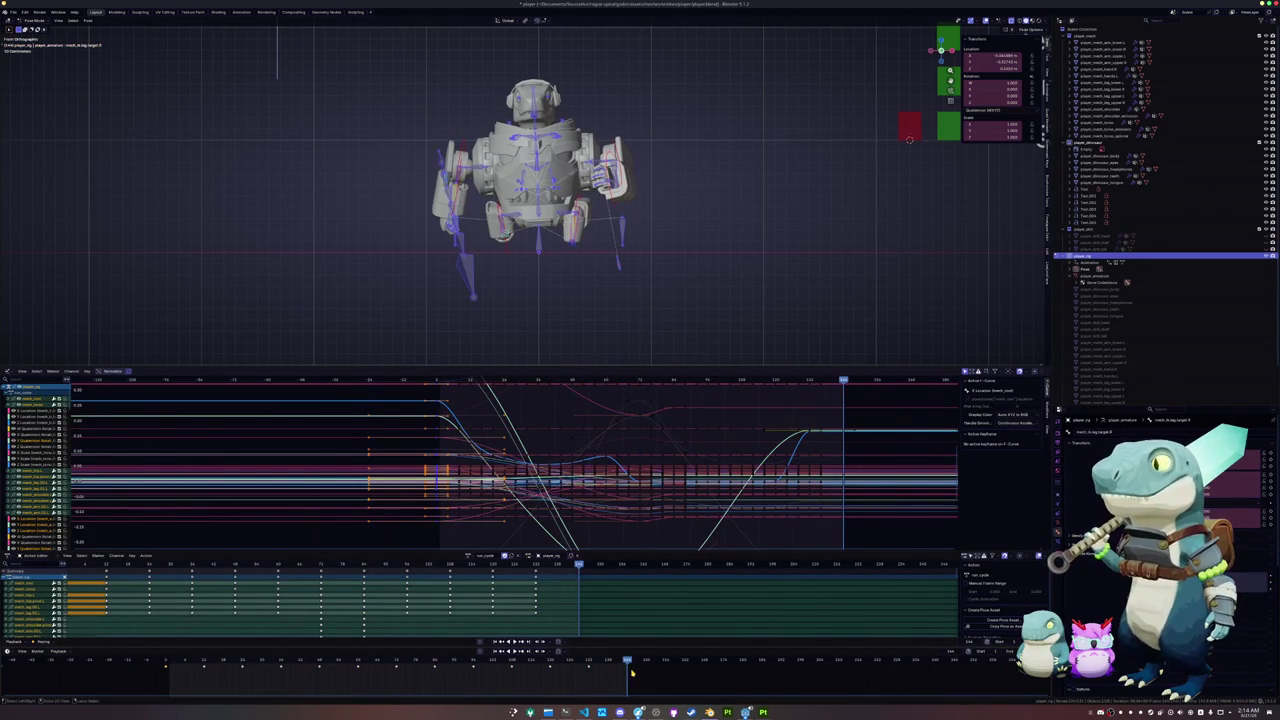
key(ctrl+v)
middle_drag(640, 250, 665, 267)
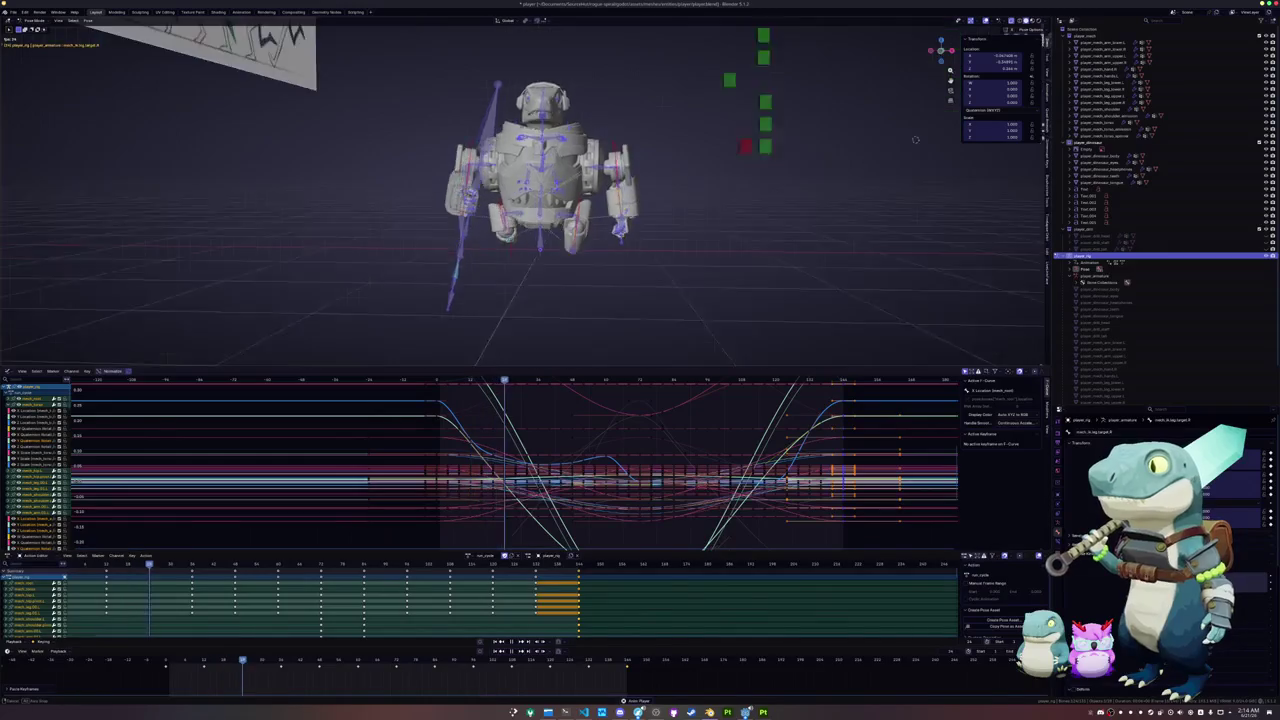
click(665, 267)
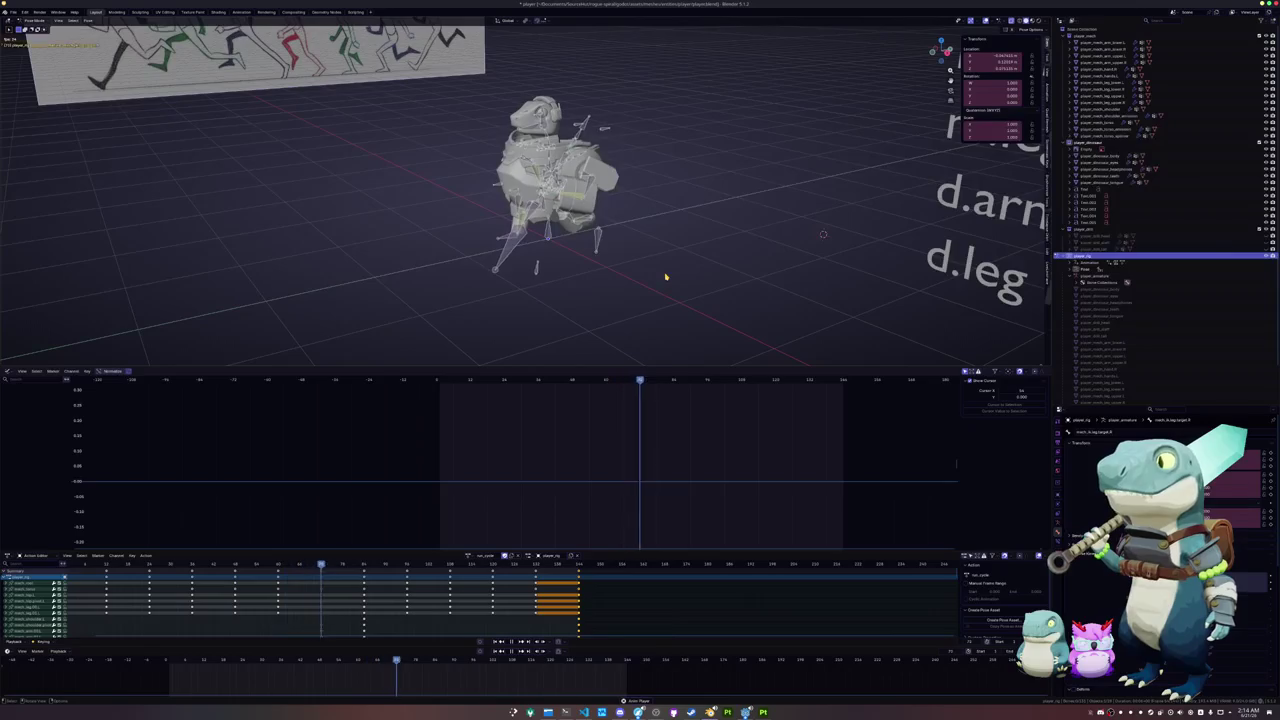
- From the top view at frame 0, rotate the torso bone and key its new rotation
key(KP_7)
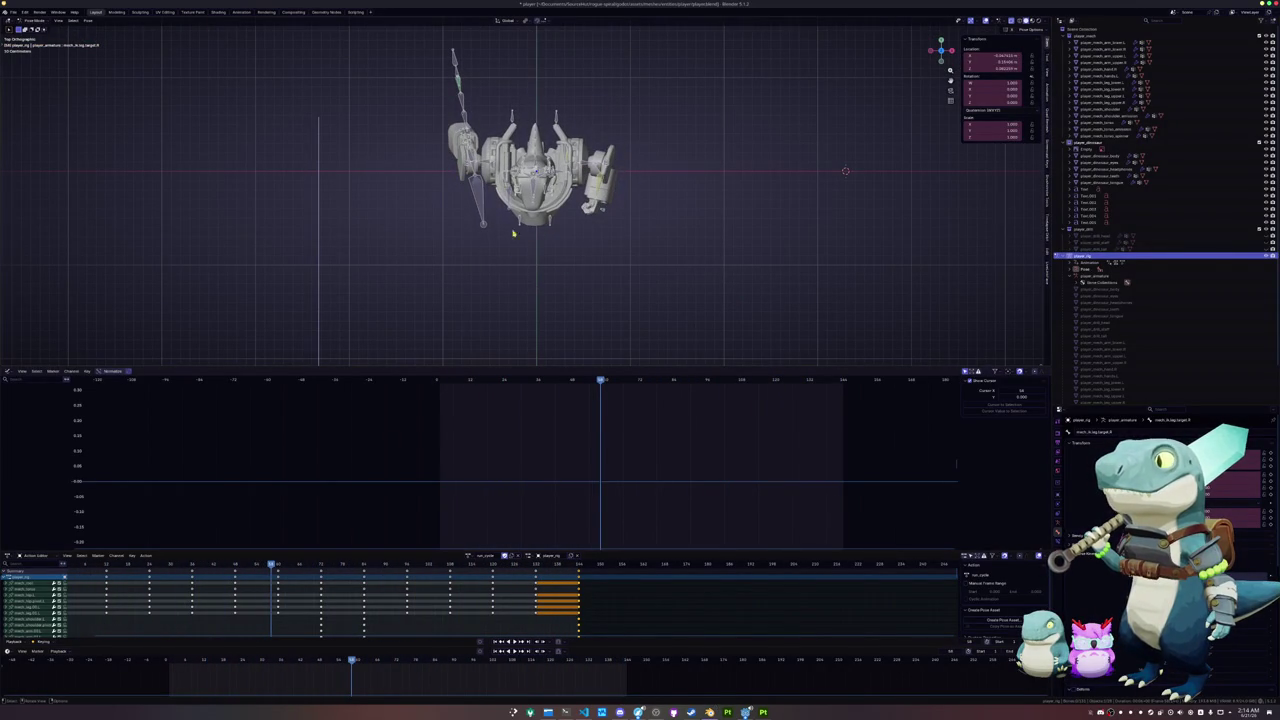
key(a)
click(166, 662)
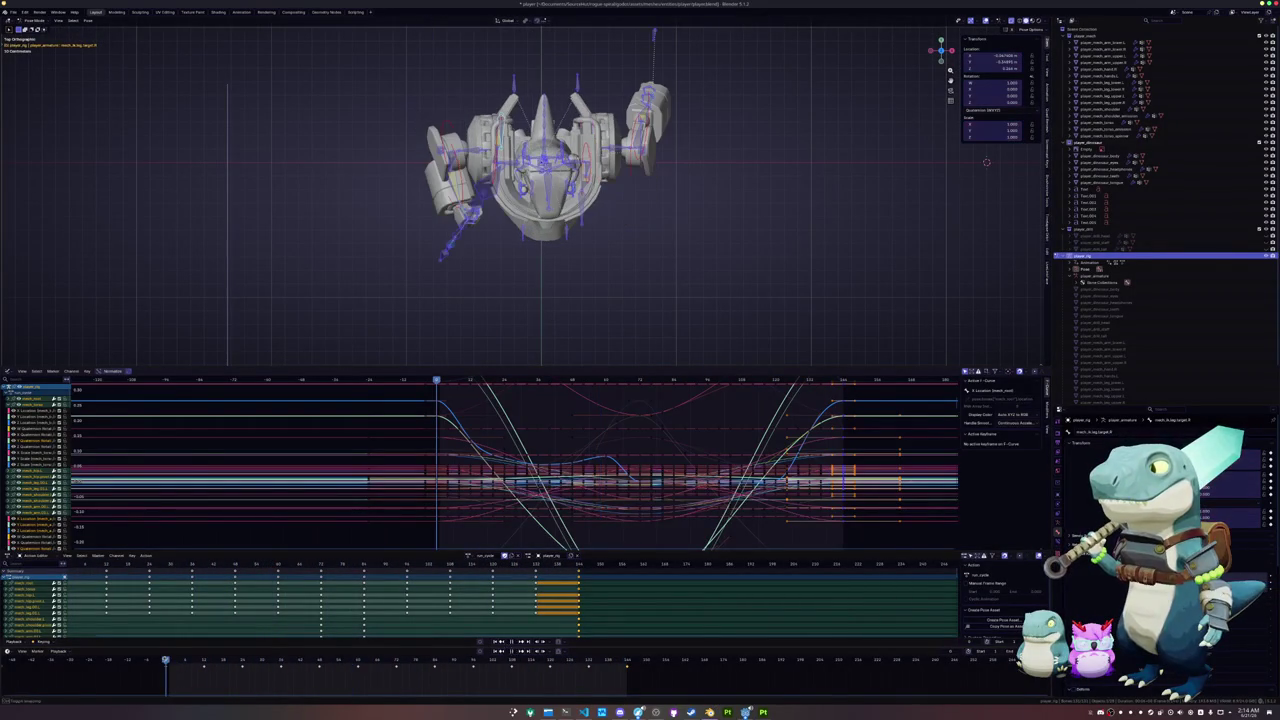
key(alt+a)
middle_drag(532, 269, 560, 180)
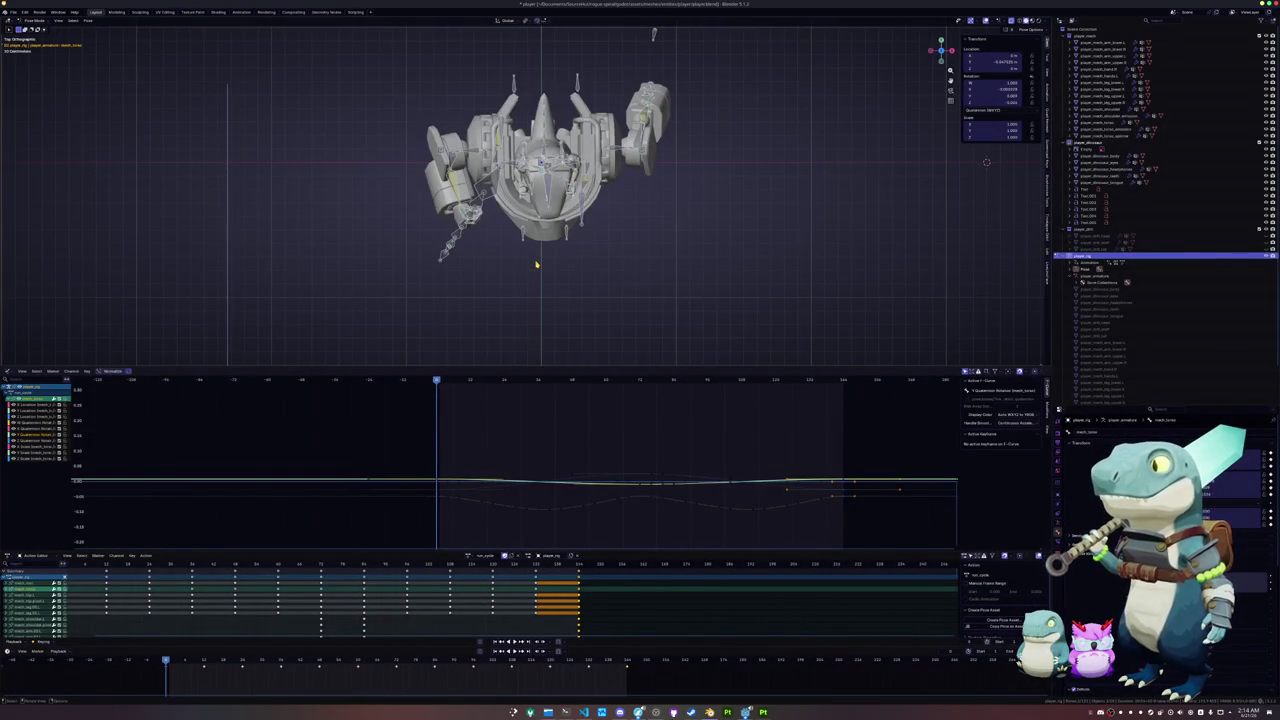
scroll(536, 264, down, 2)
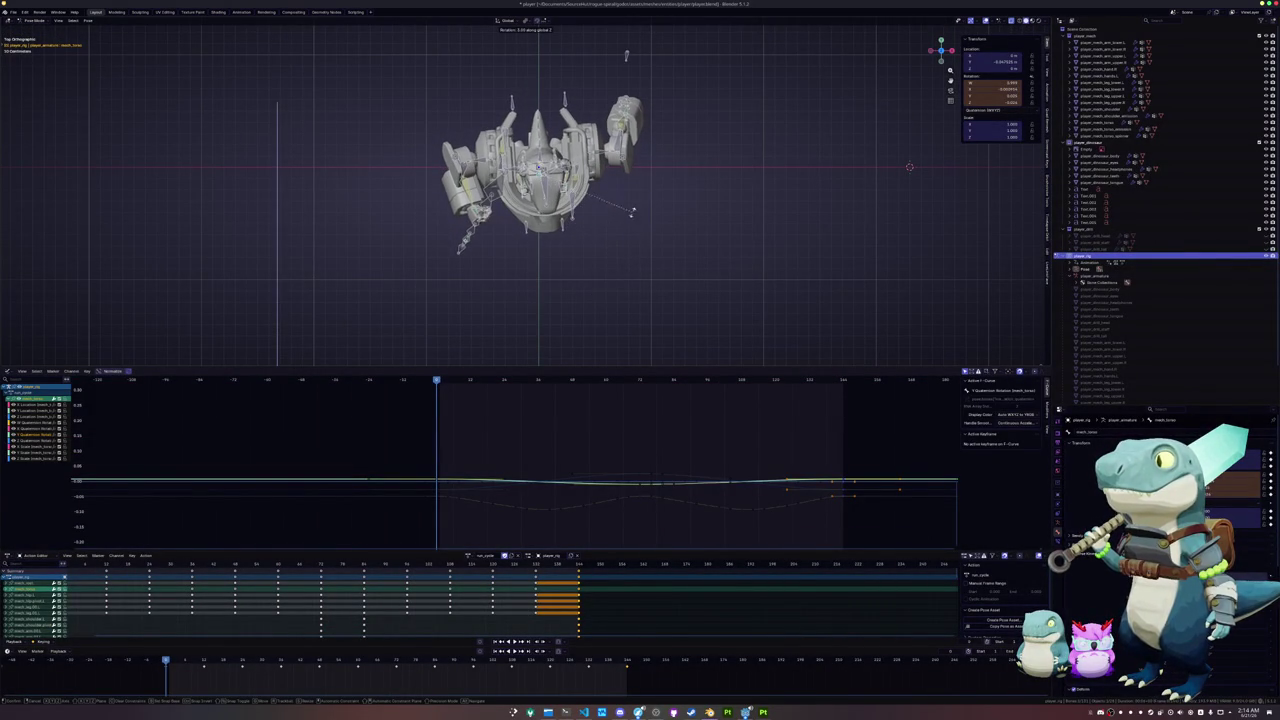
key(Return)
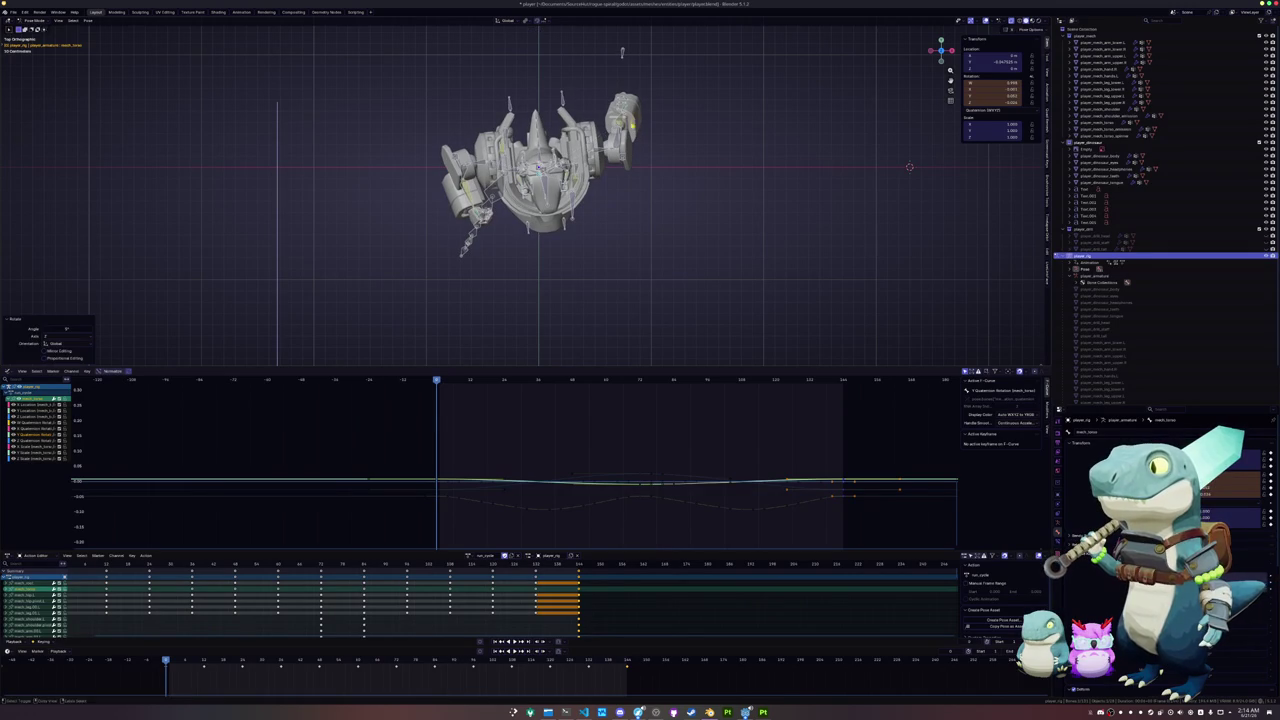
key(i)
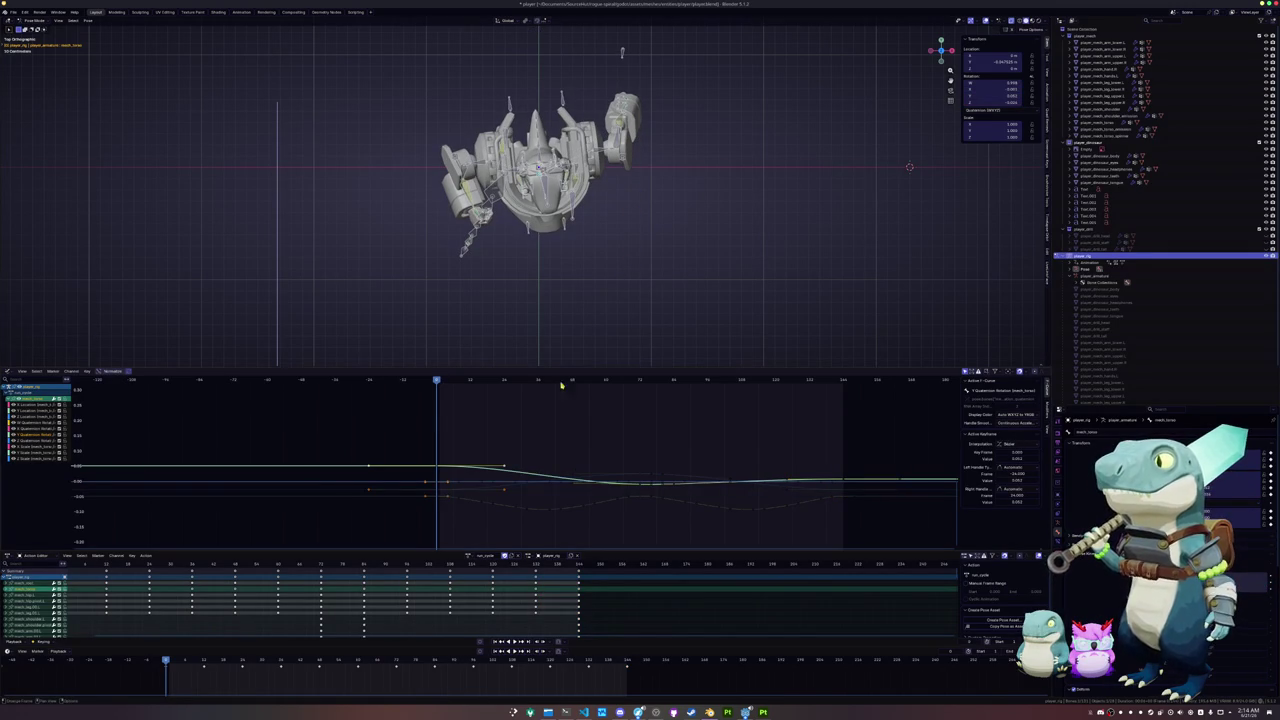
- Rotate and key the torso bone at two later frames, then play the run cycle
click(397, 662)
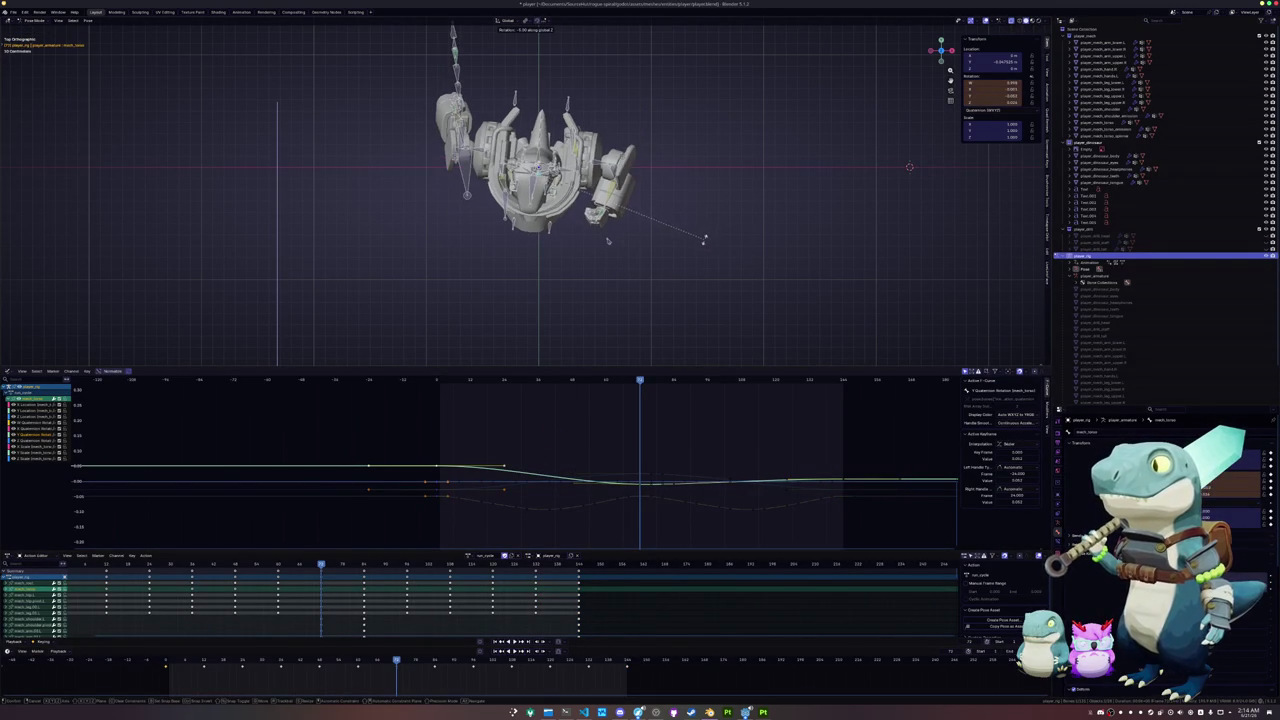
click(704, 240)
key(i)
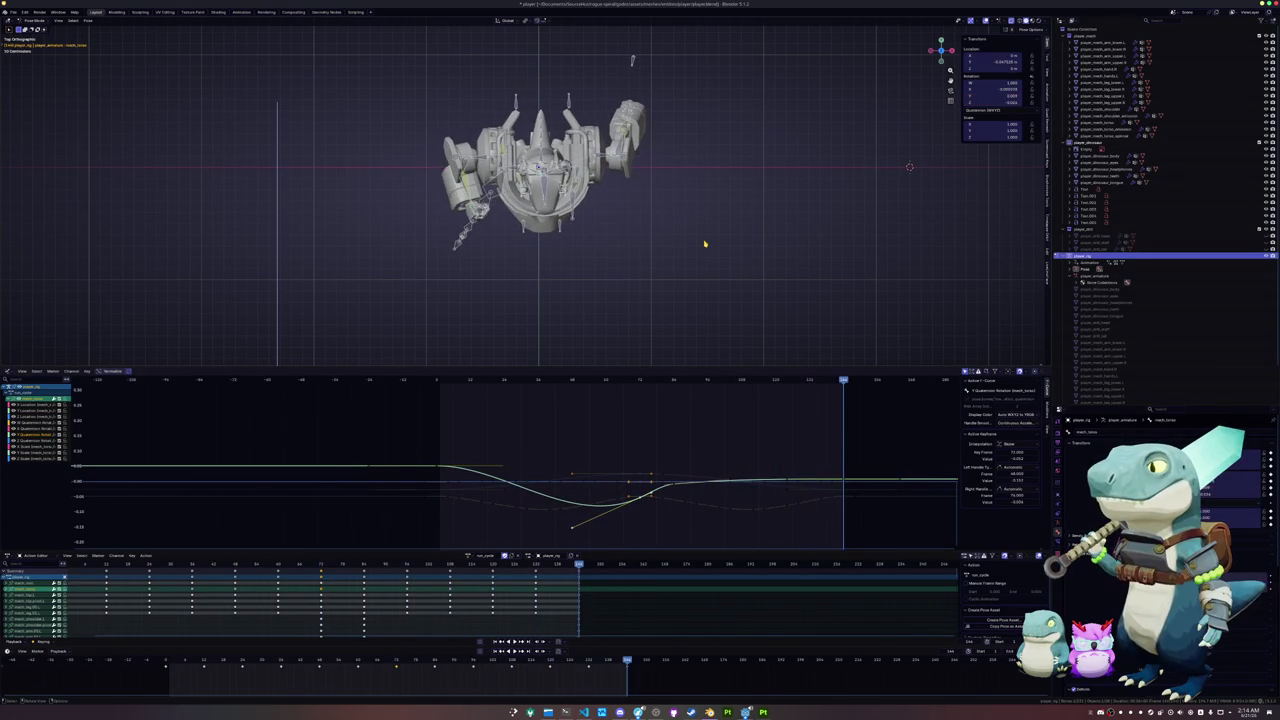
key(r)
click(708, 233)
key(i)
mouse_move(709, 234)
middle_down()
mouse_move(653, 256)
mouse_move(646, 236)
middle_up()
key(space)
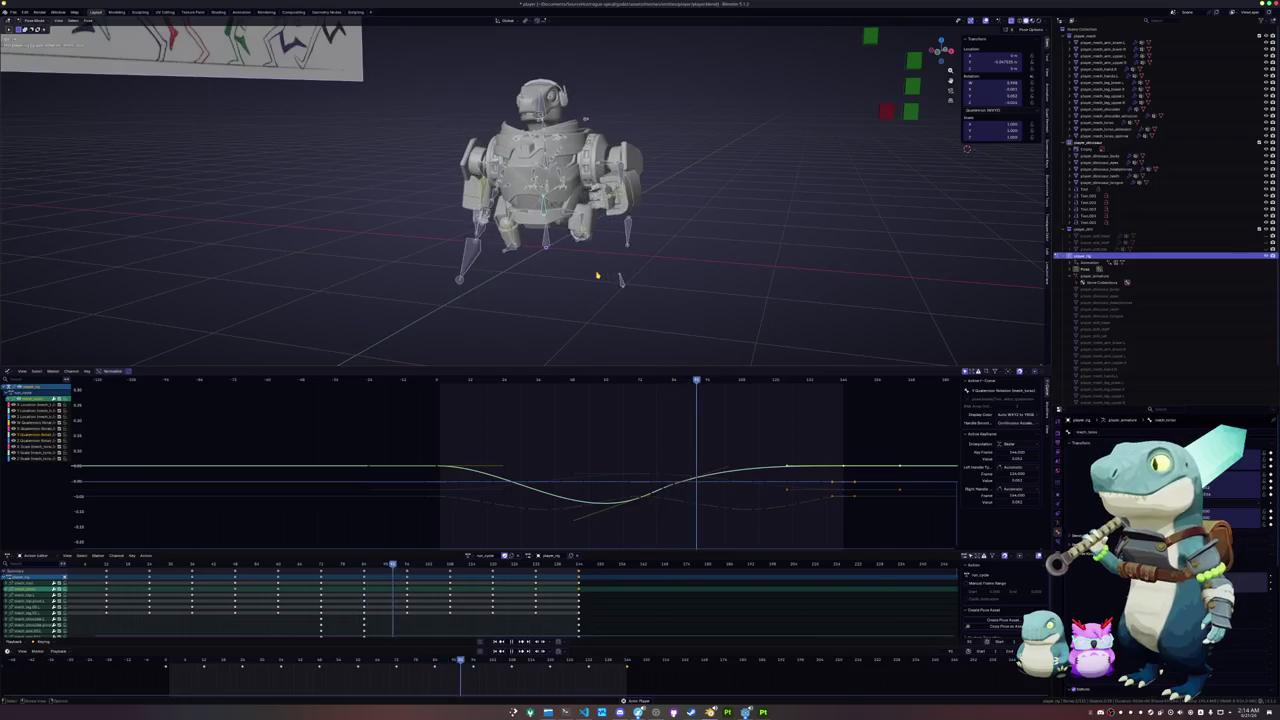
middle_drag(636, 269, 543, 303)
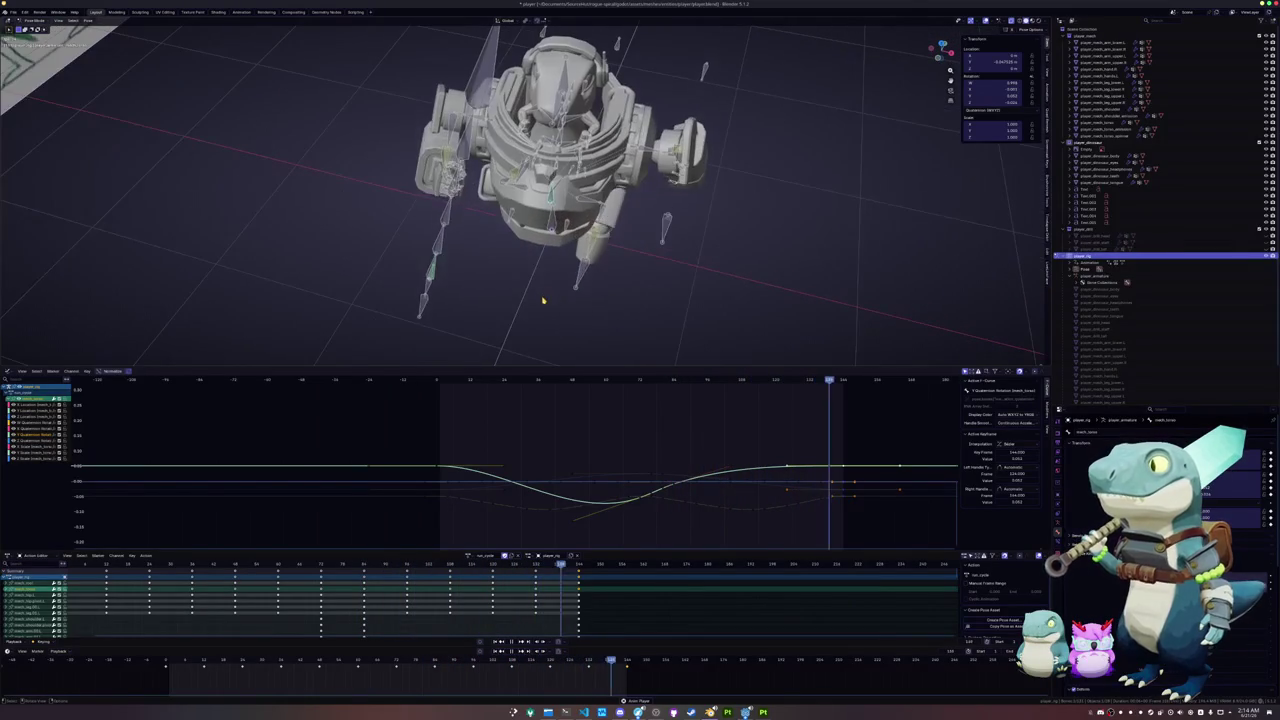
mouse_move(543, 303)
middle_down()
mouse_move(539, 266)
mouse_move(528, 270)
mouse_move(548, 268)
mouse_move(560, 342)
mouse_move(658, 298)
middle_up()
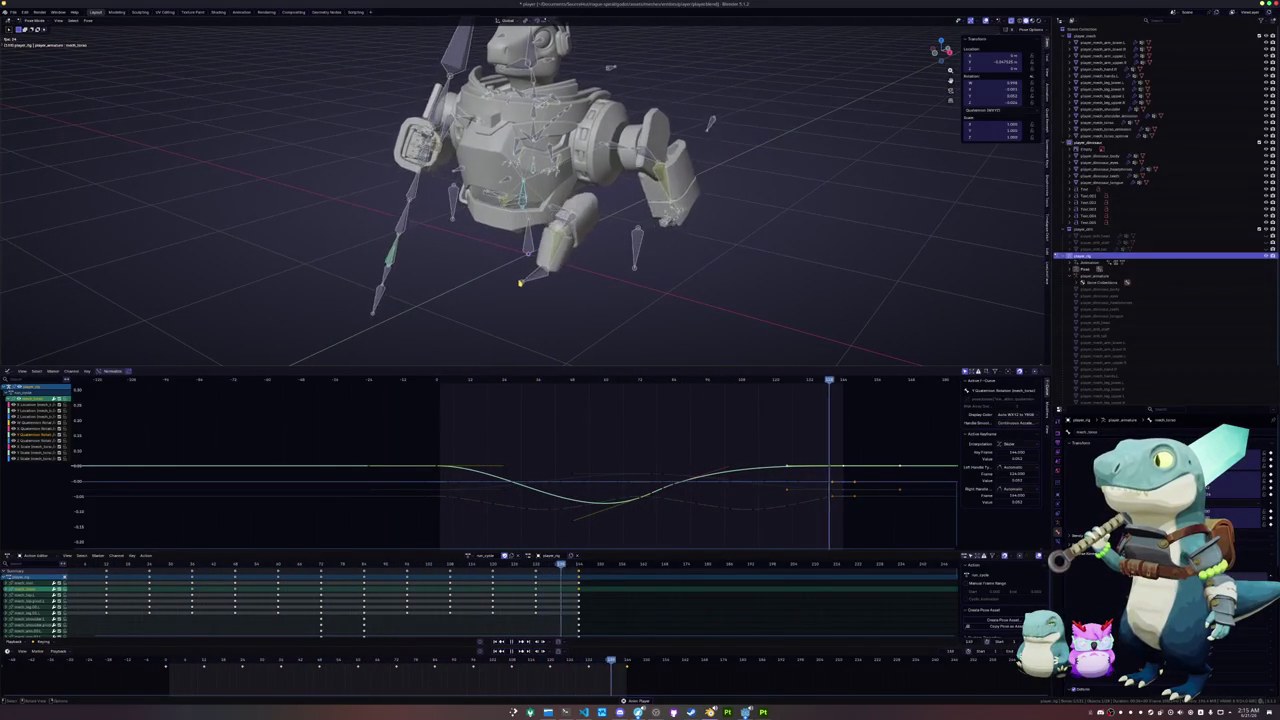
middle_drag(521, 280, 544, 272)
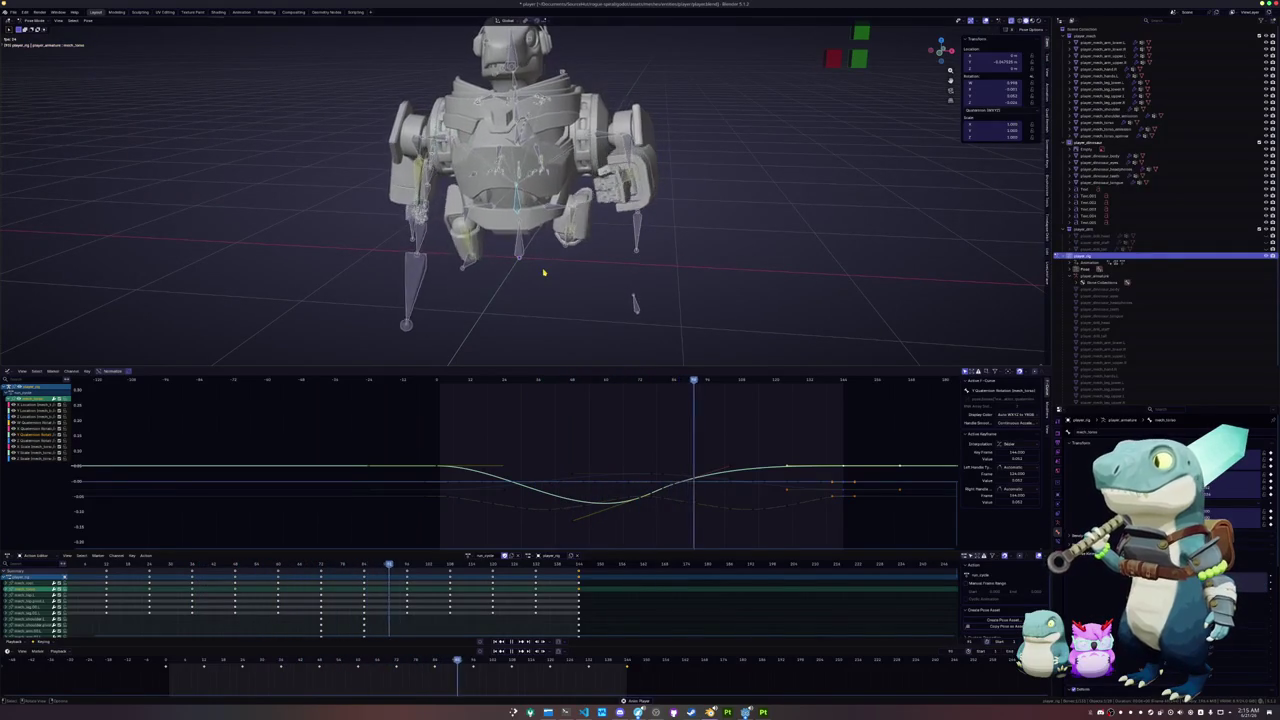
key(KP_1)
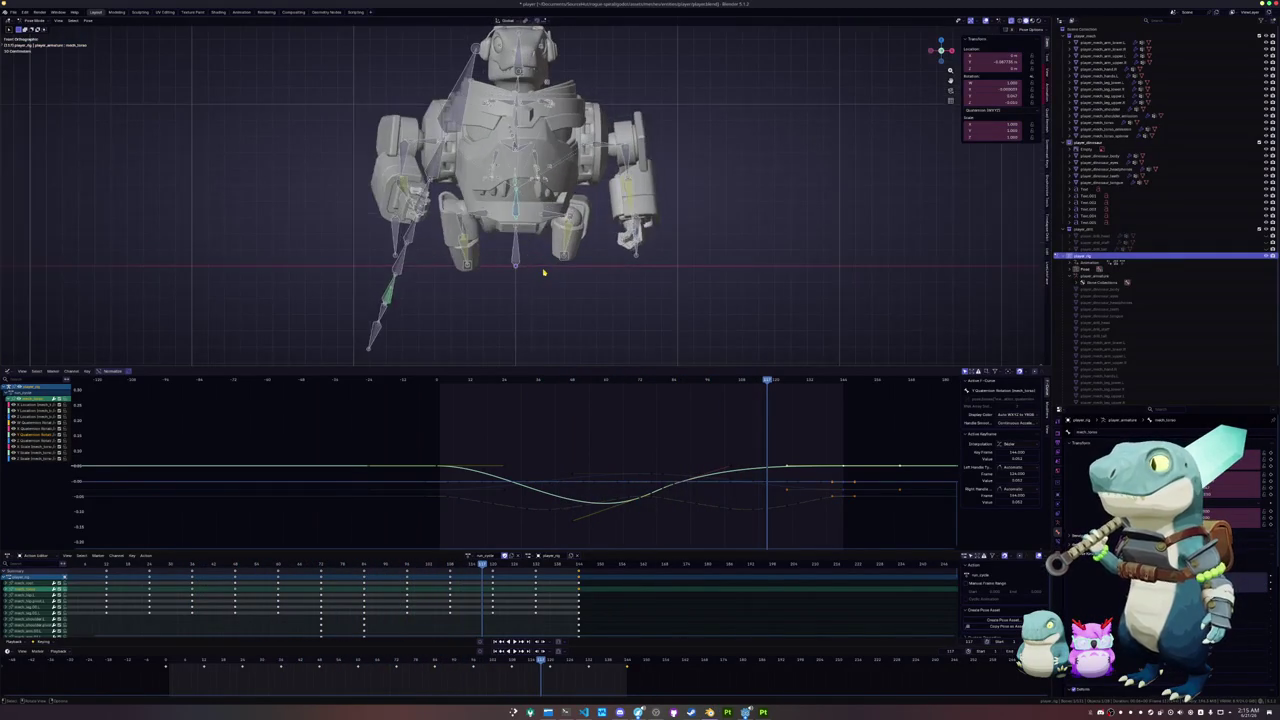
key(shift+ctrl+space)
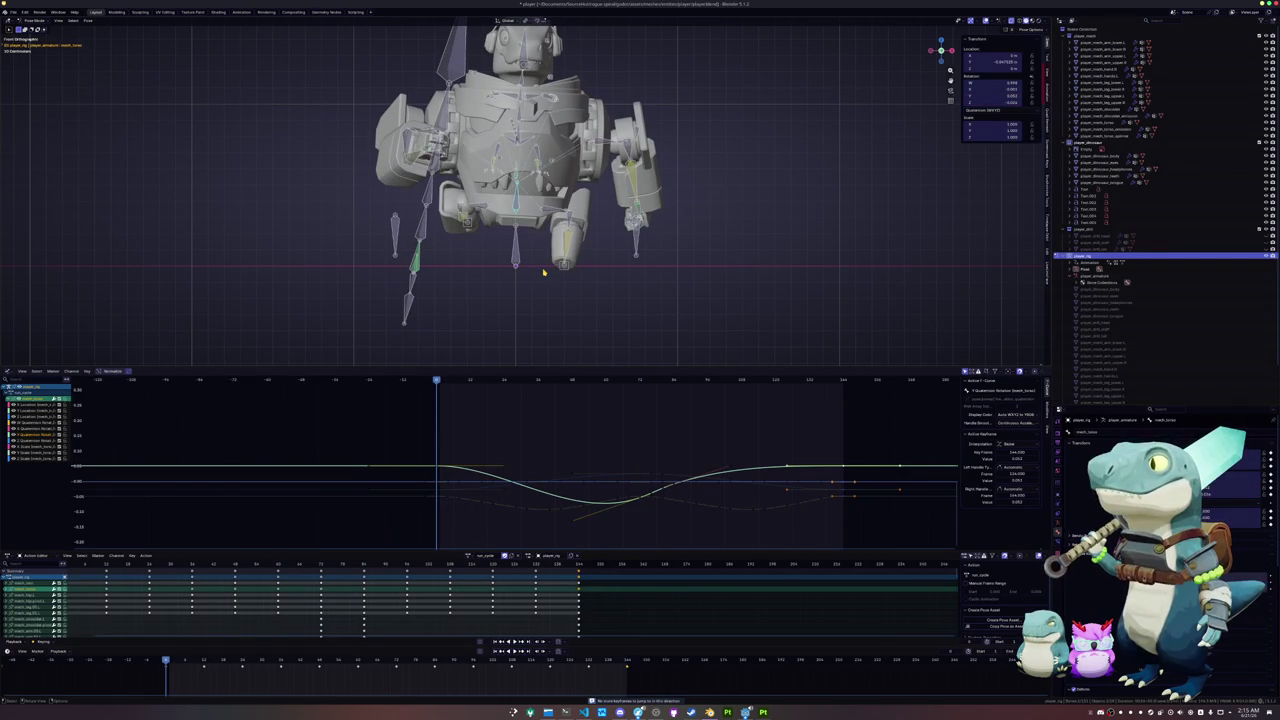
key(space)
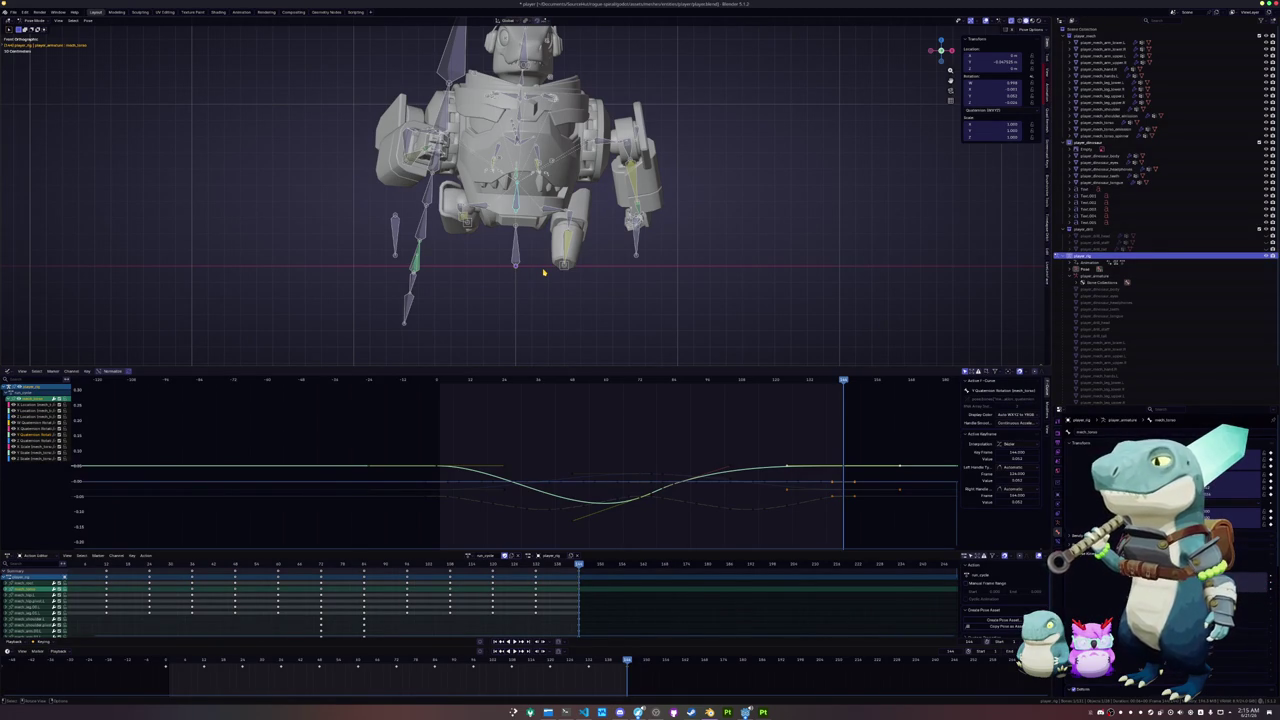
key(space)
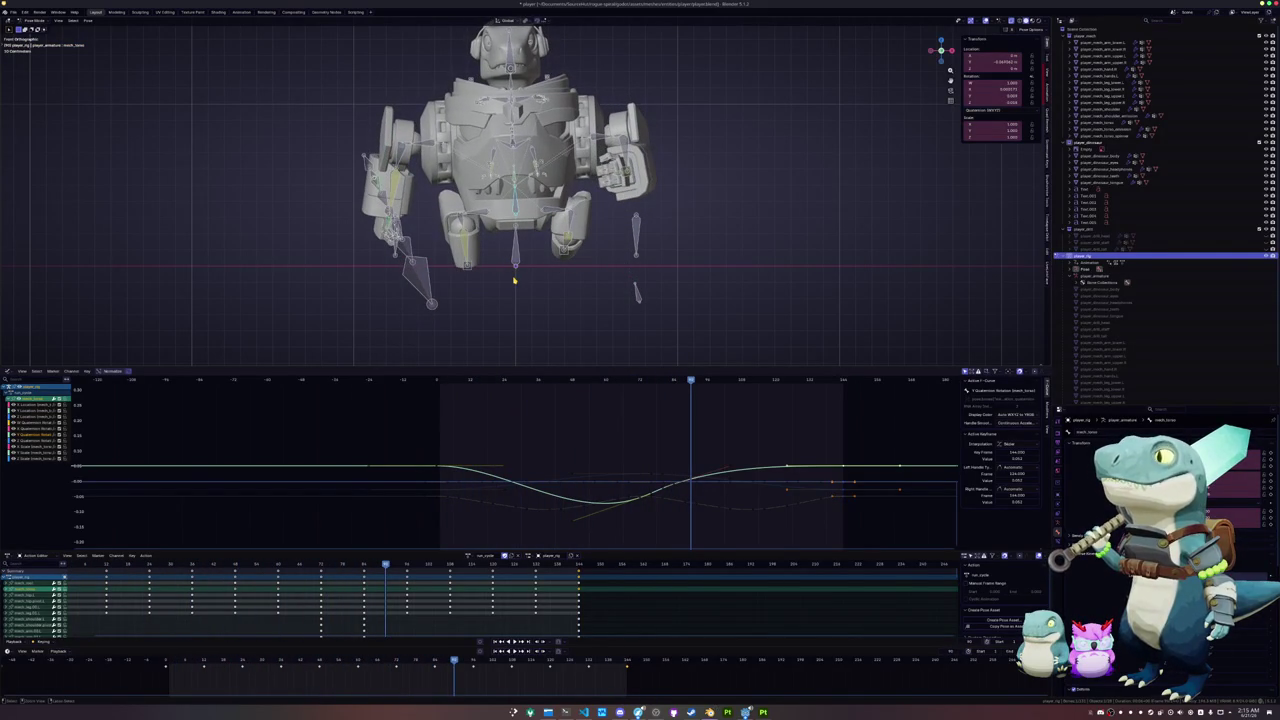
key(KP_7)
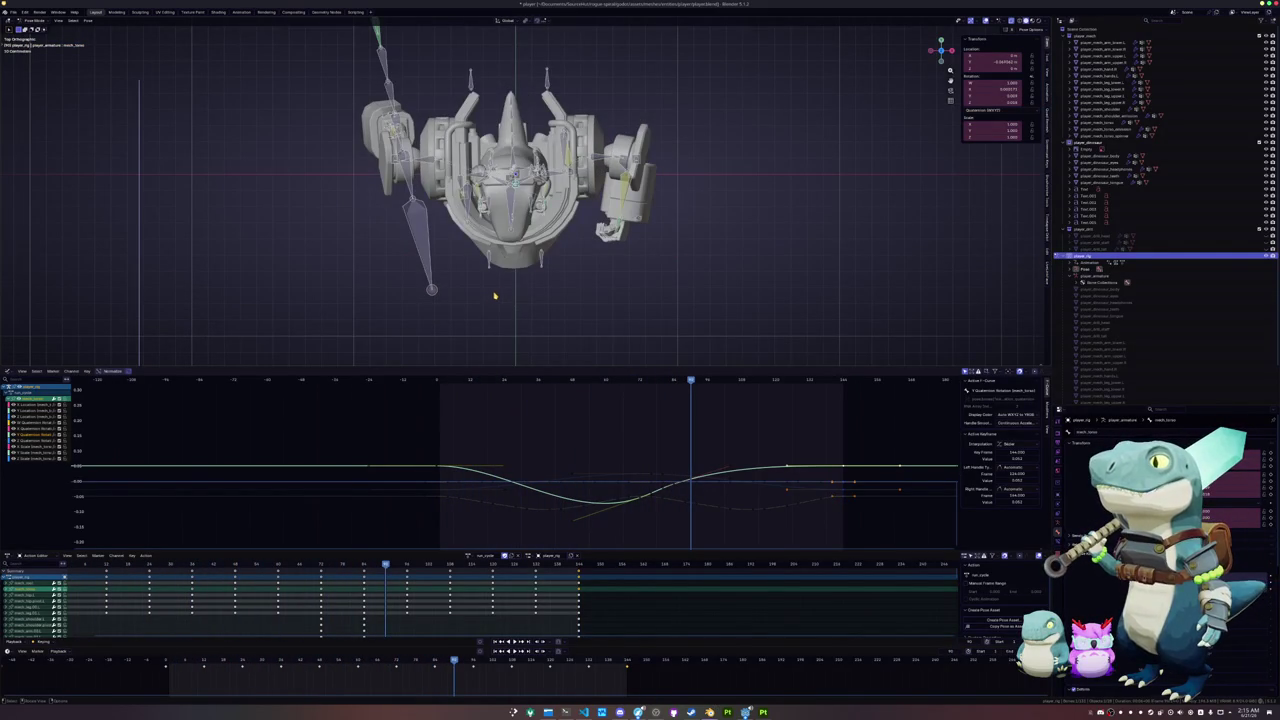
- Delete the extra keyframe from the torso rotation curve, frame the whole curve, and play back
scroll(650, 491, up, 2)
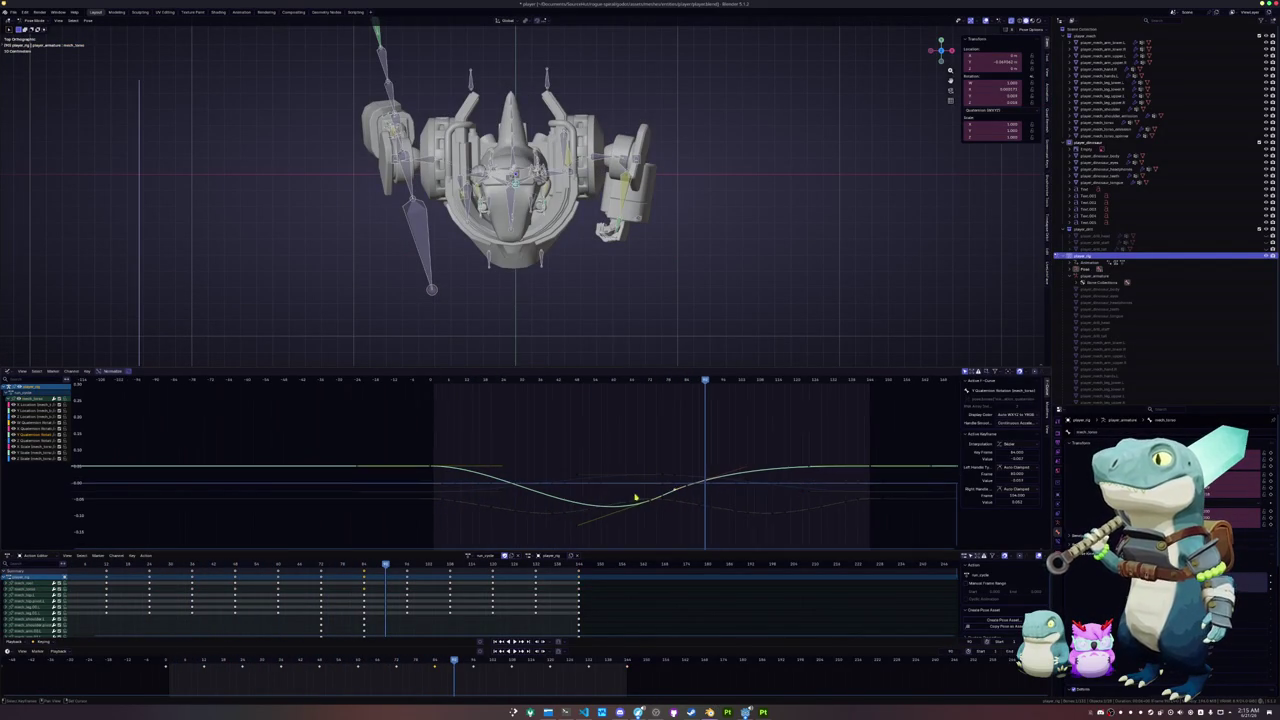
click(640, 380)
mouse_move(600, 380)
mouse_down()
mouse_move(428, 403)
mouse_move(604, 425)
mouse_move(474, 444)
mouse_up()
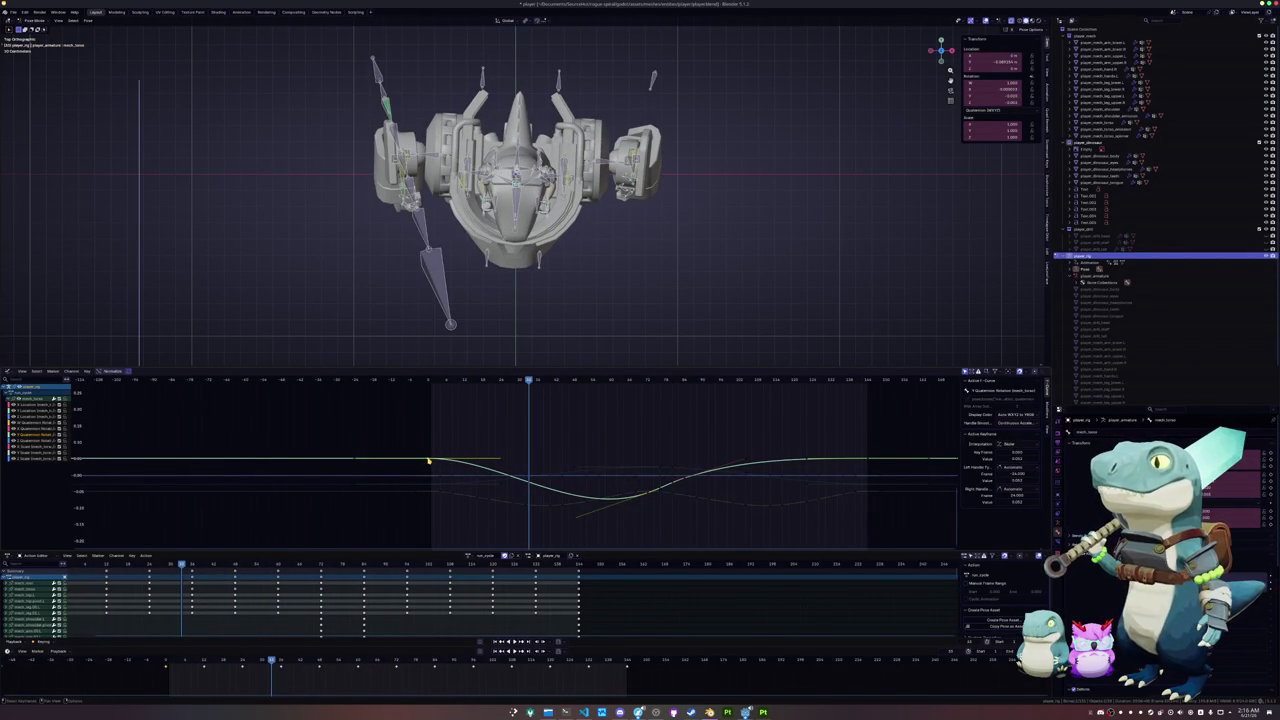
mouse_move(651, 496)
middle_down()
mouse_move(598, 462)
mouse_move(680, 486)
mouse_move(713, 433)
middle_up()
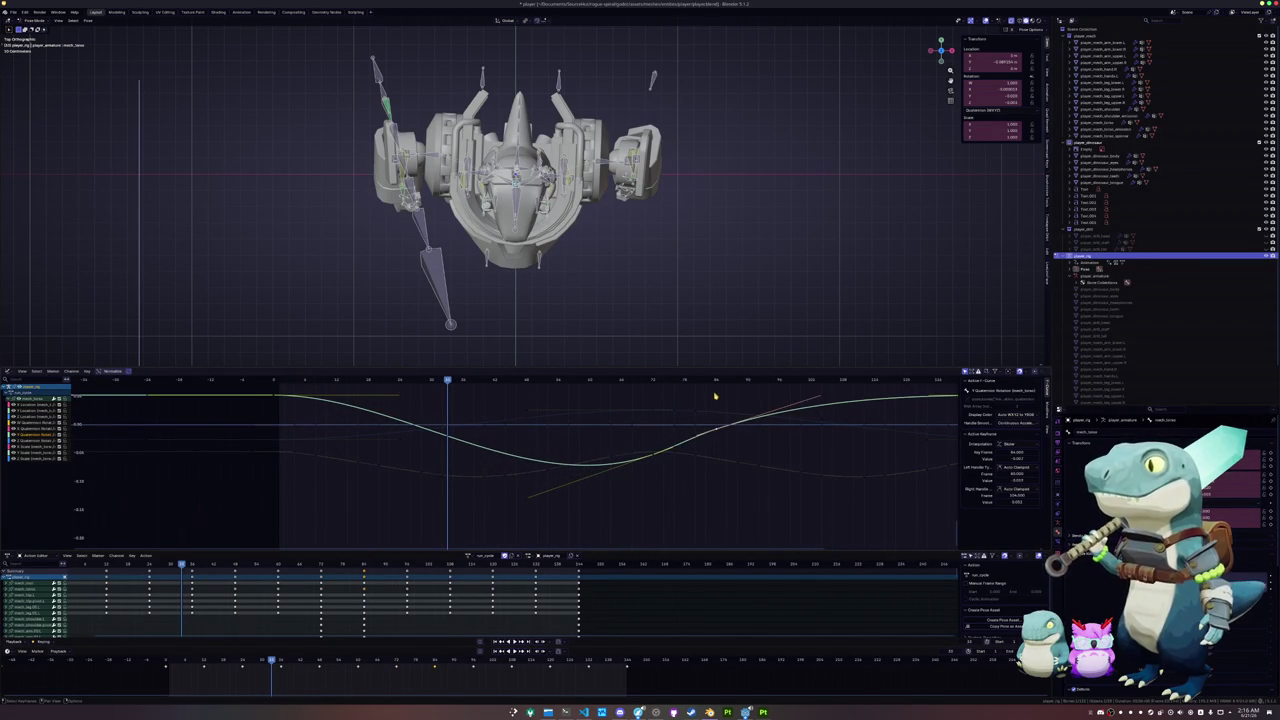
click(715, 397)
click(716, 381)
click(716, 433)
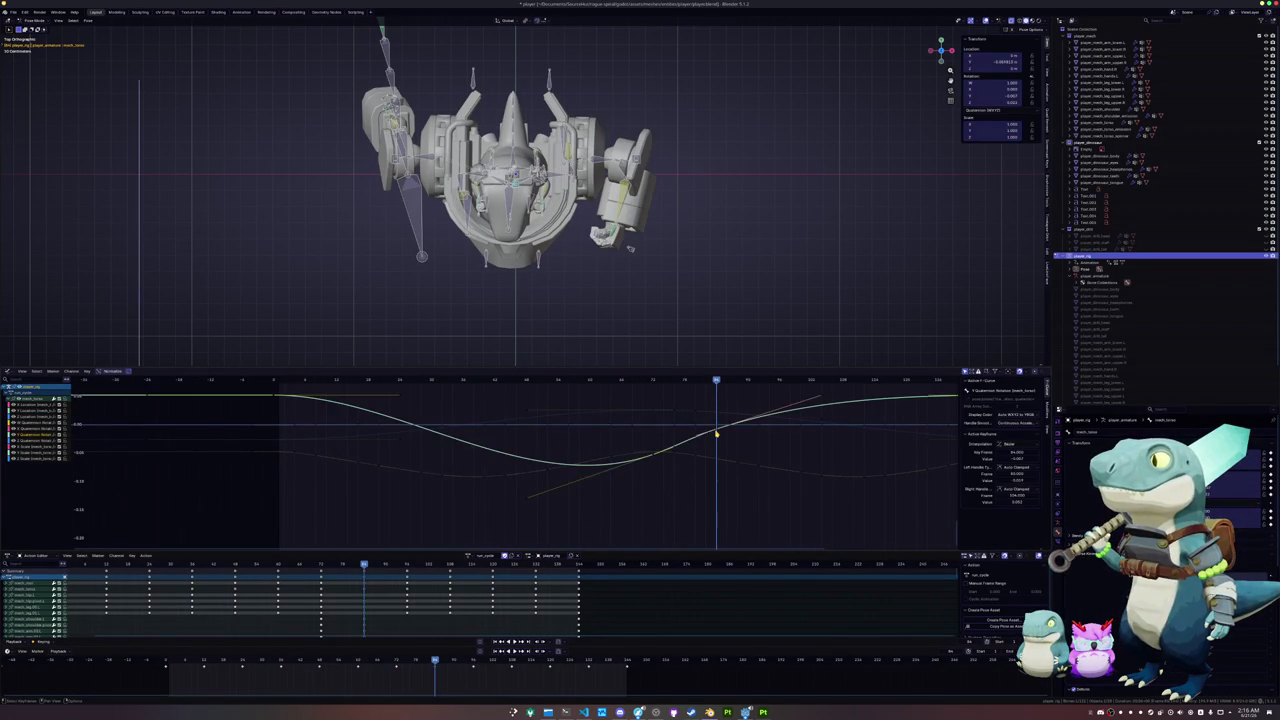
click(716, 437)
key(Home)
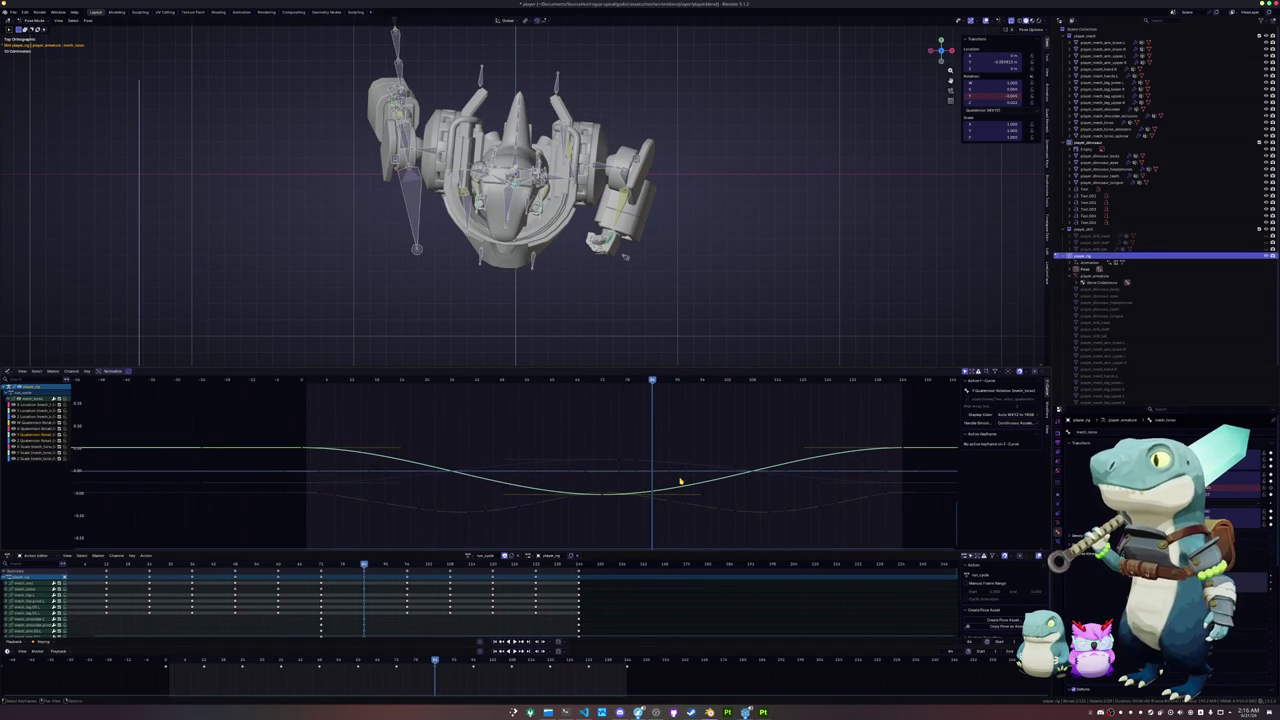
key(space)
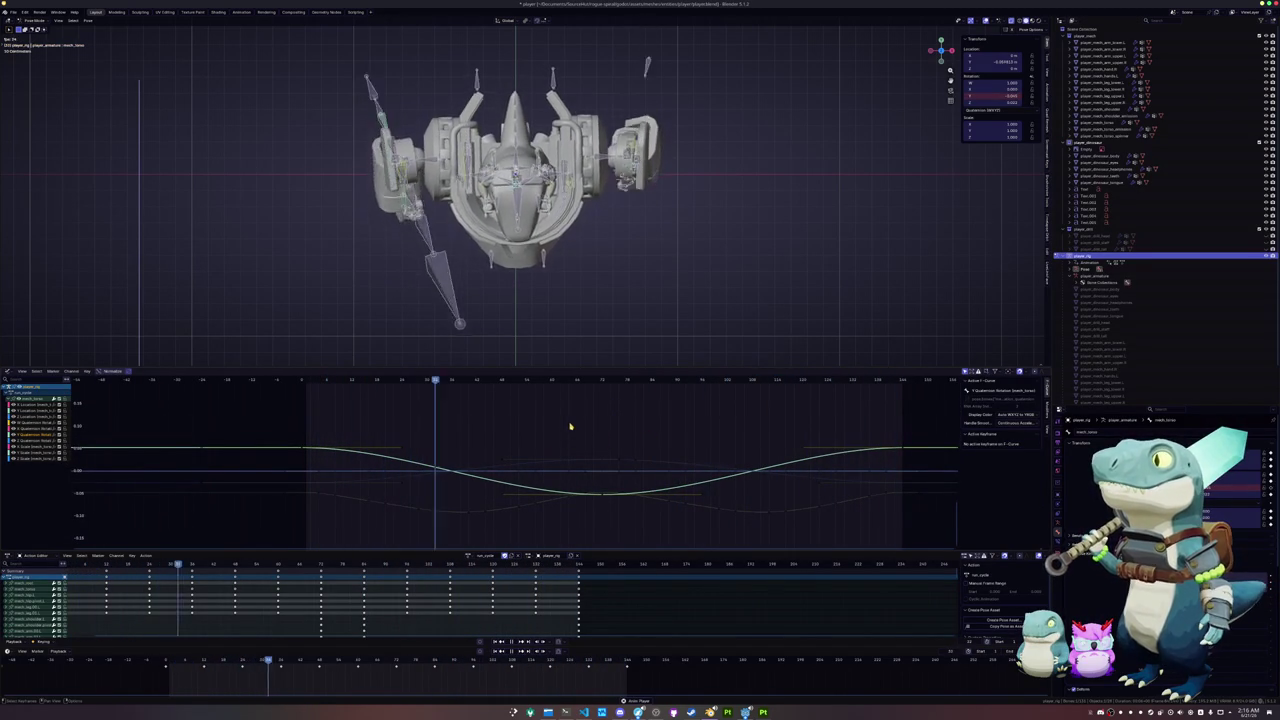
middle_drag(560, 230, 593, 63)
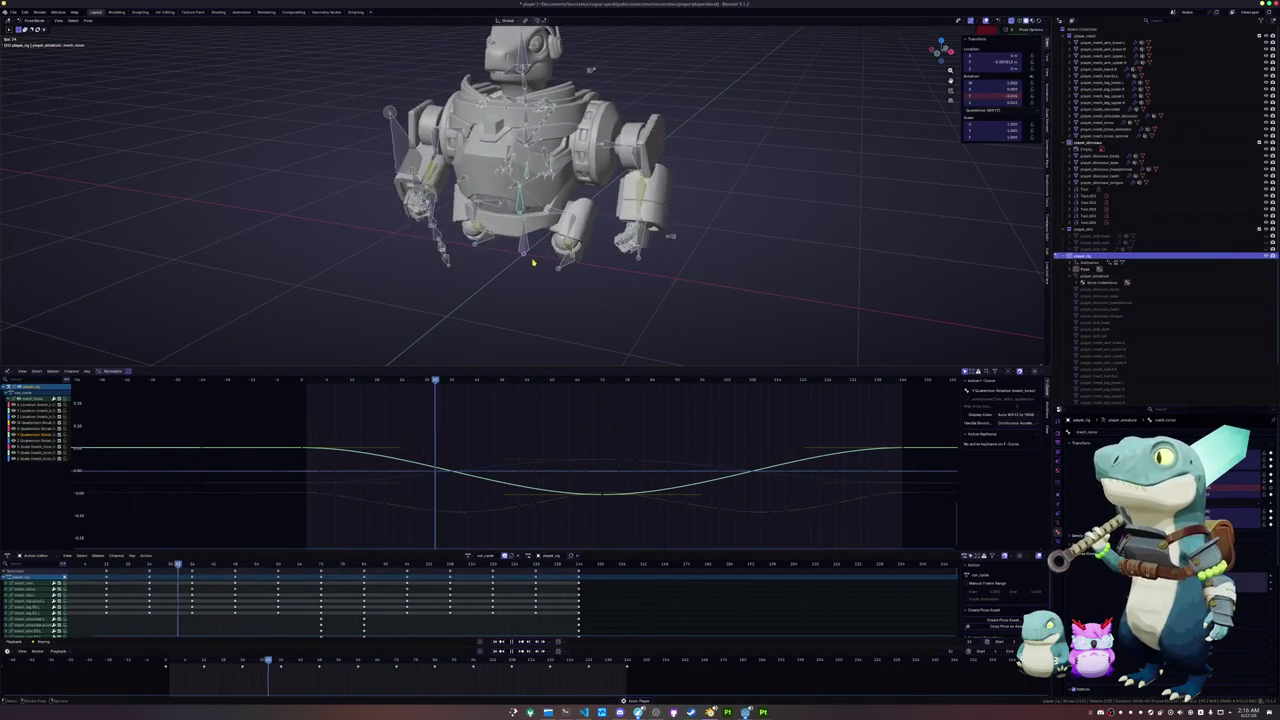
- Zoom the viewport out and click empty space to deselect every bone
scroll(533, 263, down, 3)
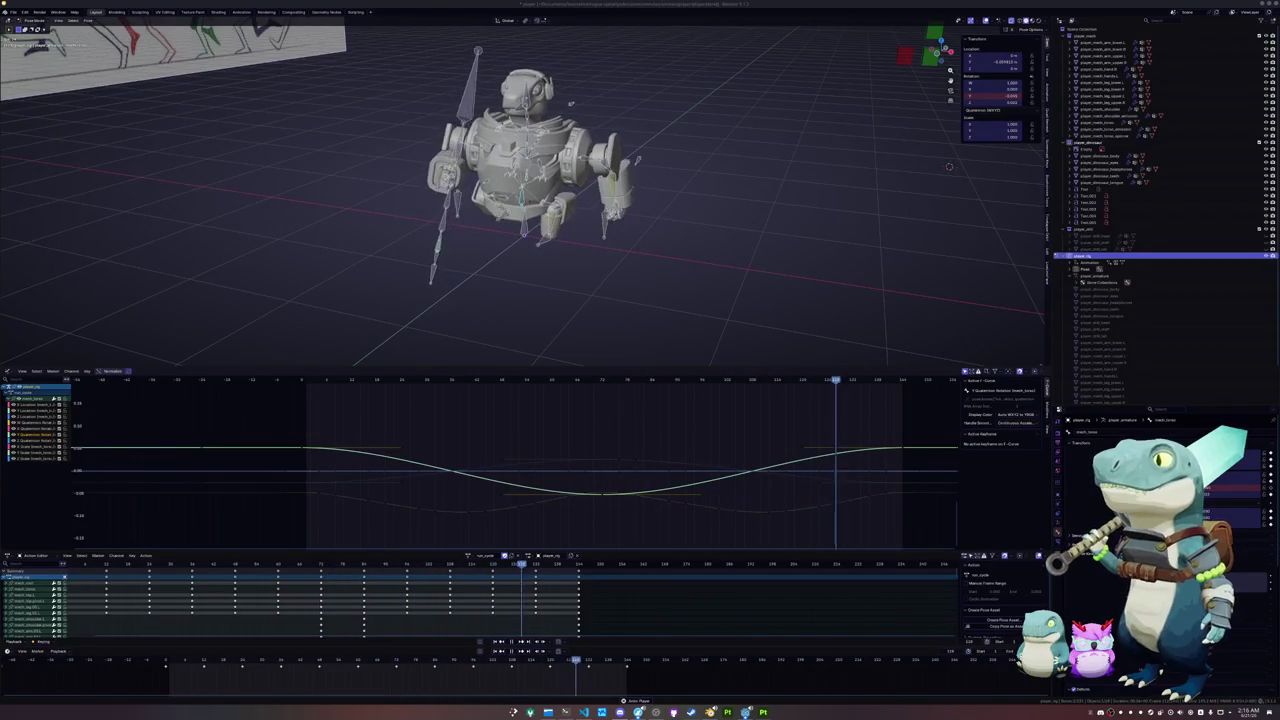
click(766, 257)
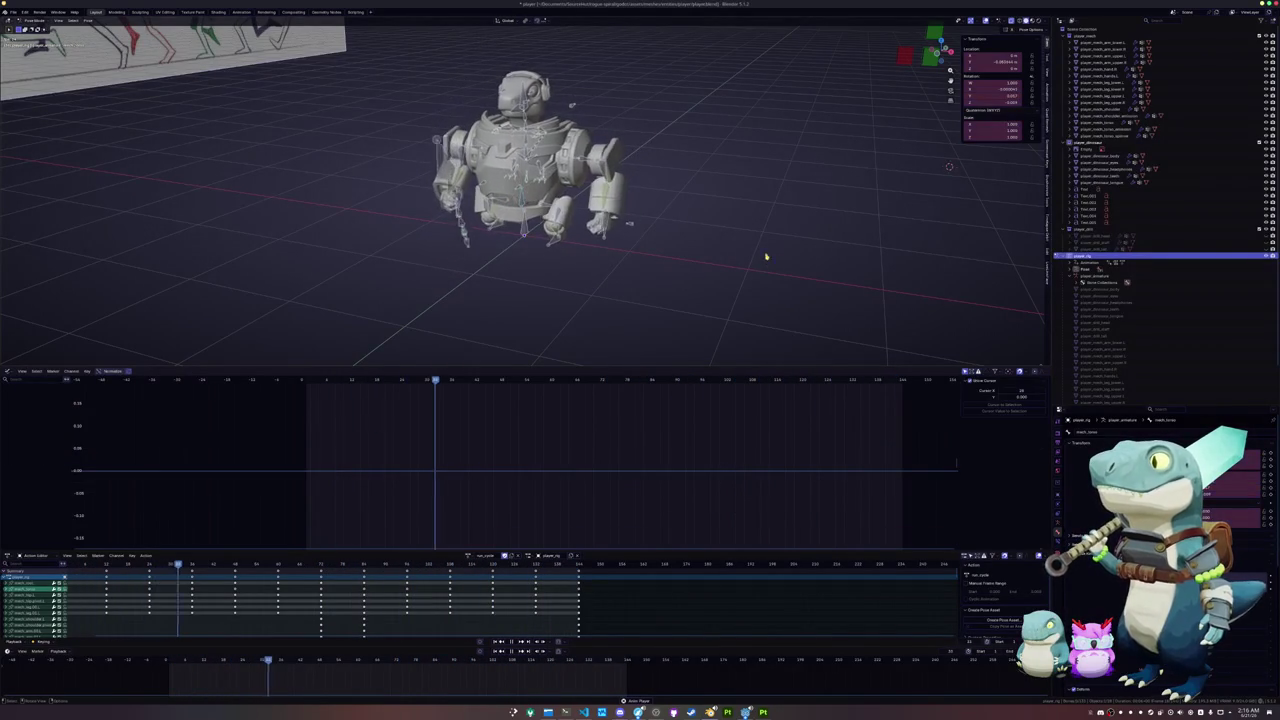
- Select all the rig's bones and orbit around the robot
middle_drag(572, 104, 540, 160)
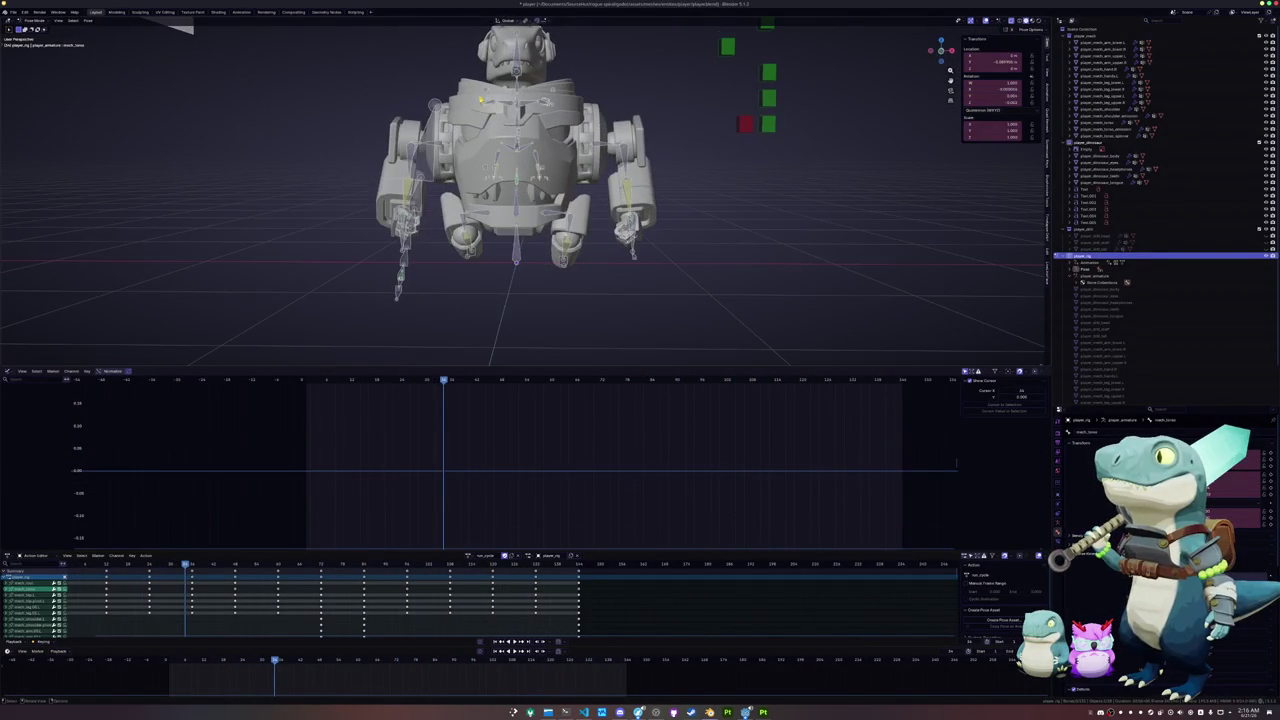
key(a)
mouse_move(560, 165)
middle_down()
mouse_move(737, 301)
mouse_move(690, 260)
mouse_move(700, 300)
mouse_move(740, 330)
mouse_move(367, 197)
middle_up()
scroll(520, 180, down, 3)
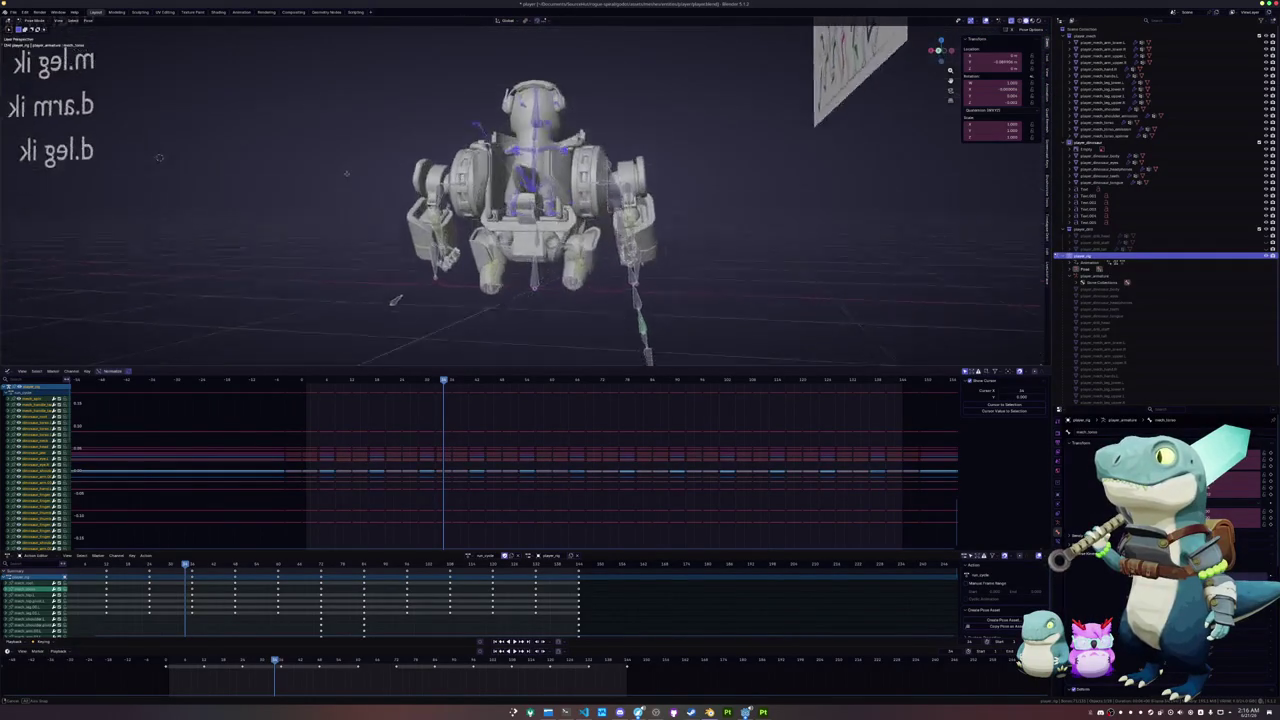
mouse_move(367, 197)
middle_down()
mouse_move(420, 240)
mouse_move(634, 283)
middle_up()
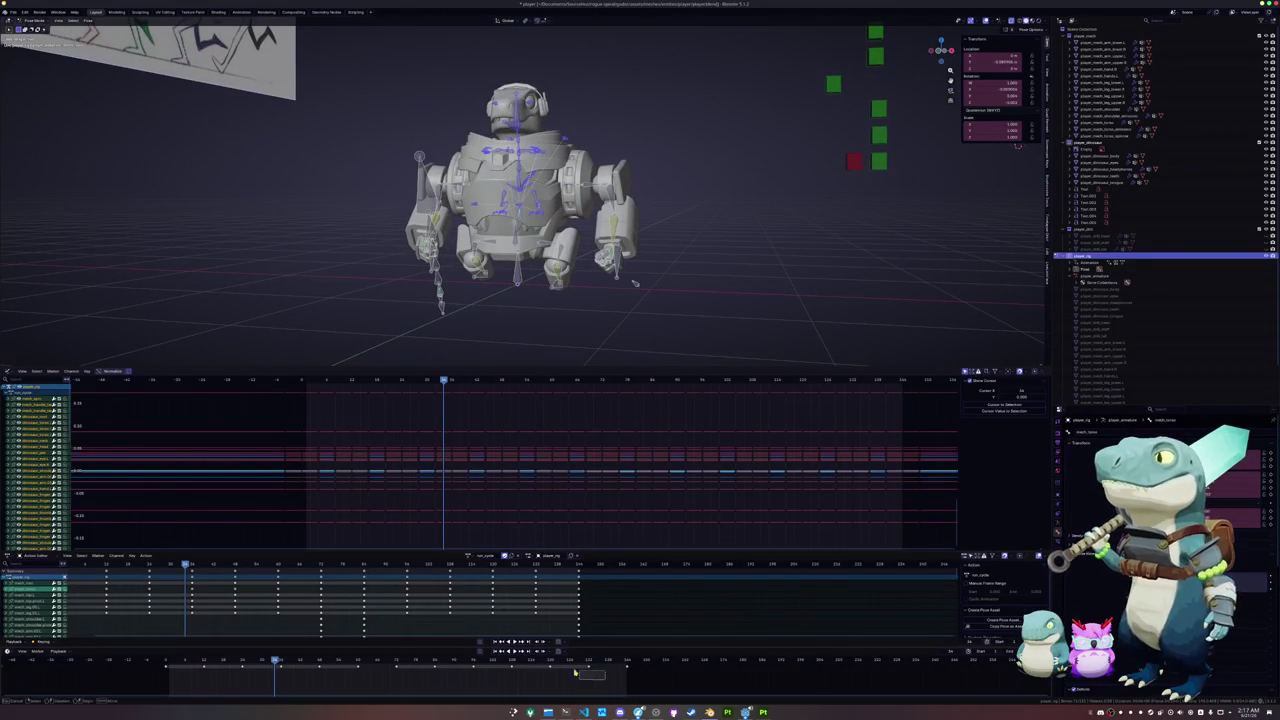
- Box-select the keyframe range, switch to right orthographic view, and play from the start frame
drag(311, 655, 200, 663)
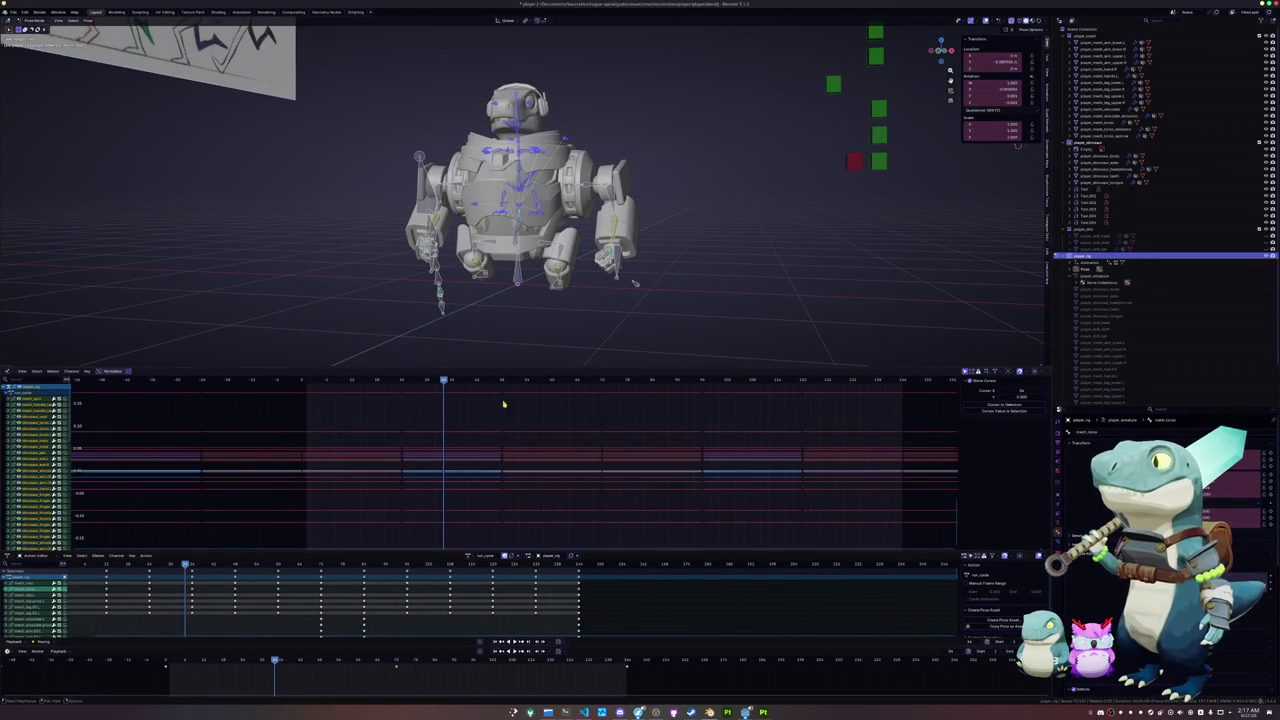
scroll(521, 241, up, 3)
key(KP_3)
key(shift+Left)
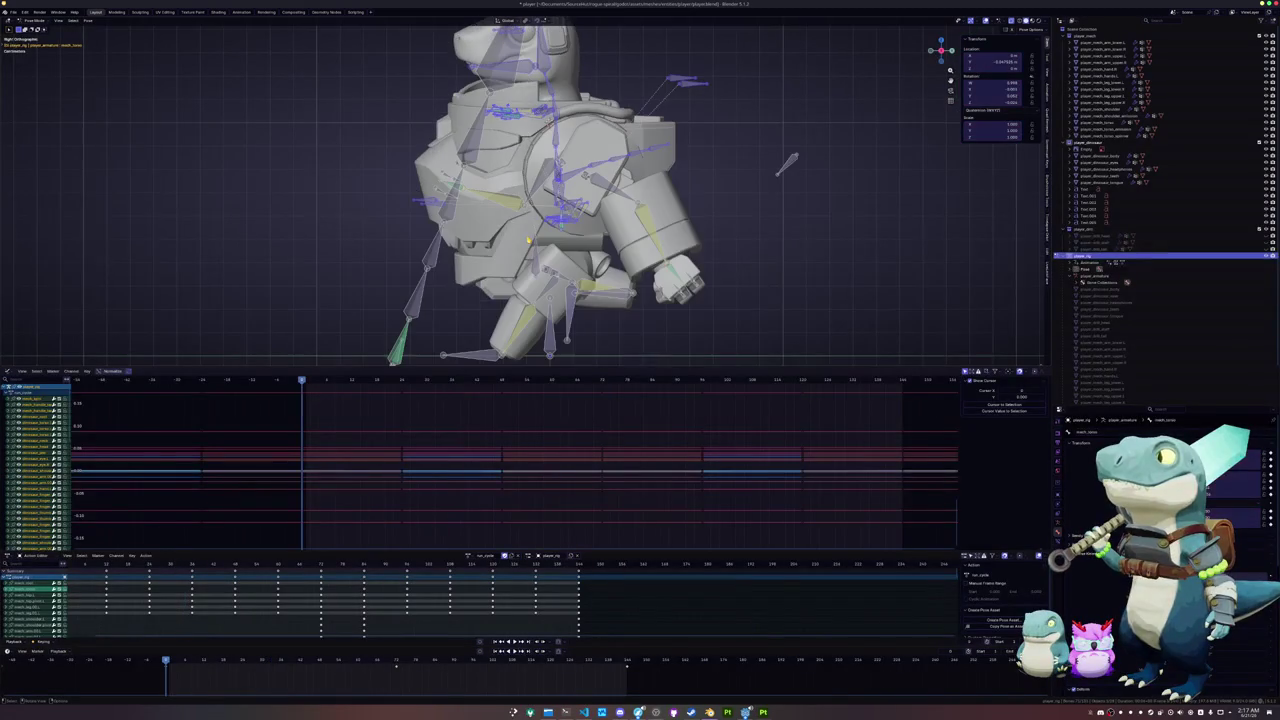
key(space)
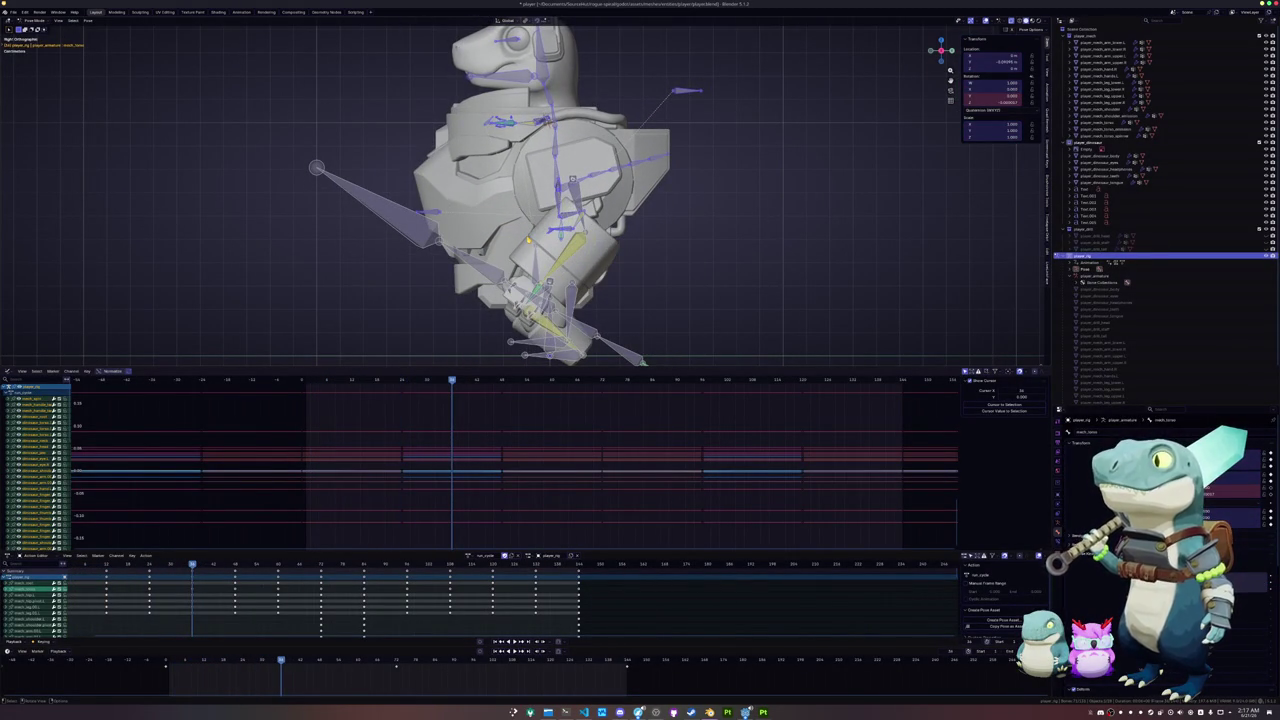
click(560, 200)
middle_drag(560, 200, 660, 210)
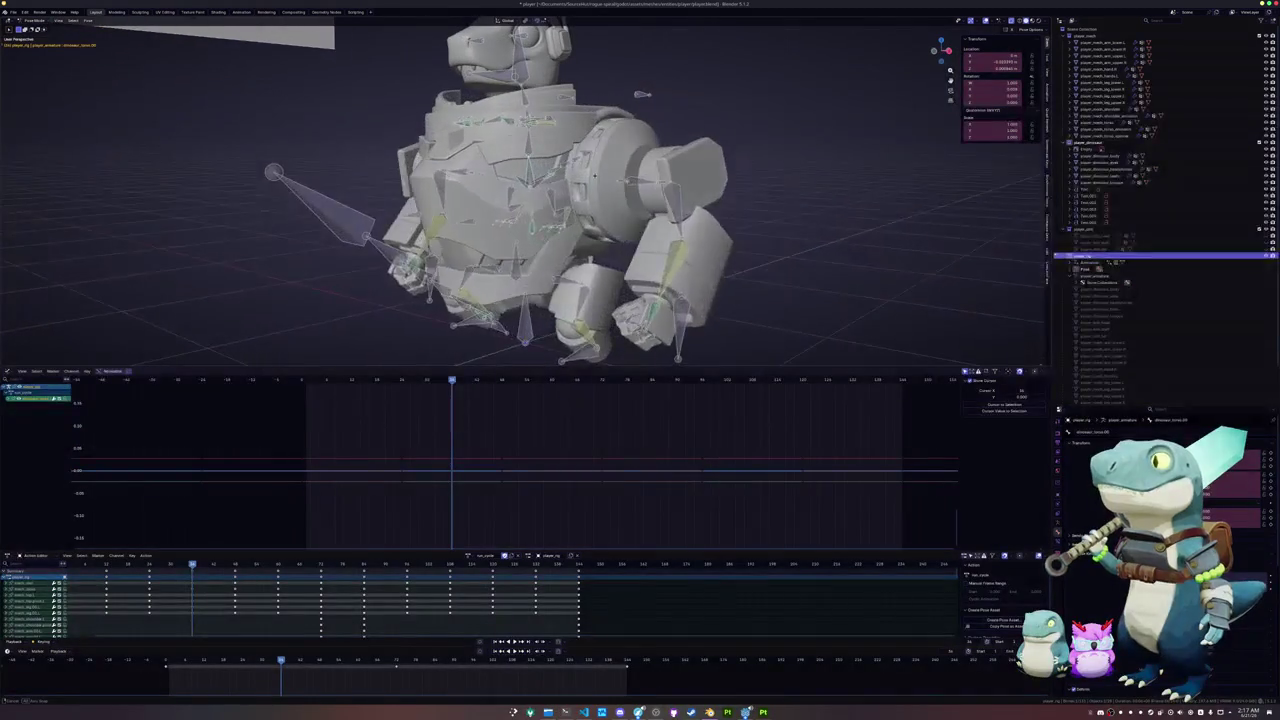
- Rotate the torso bone slightly, about 2°, in the right orthographic view
scroll(532, 148, up, 3)
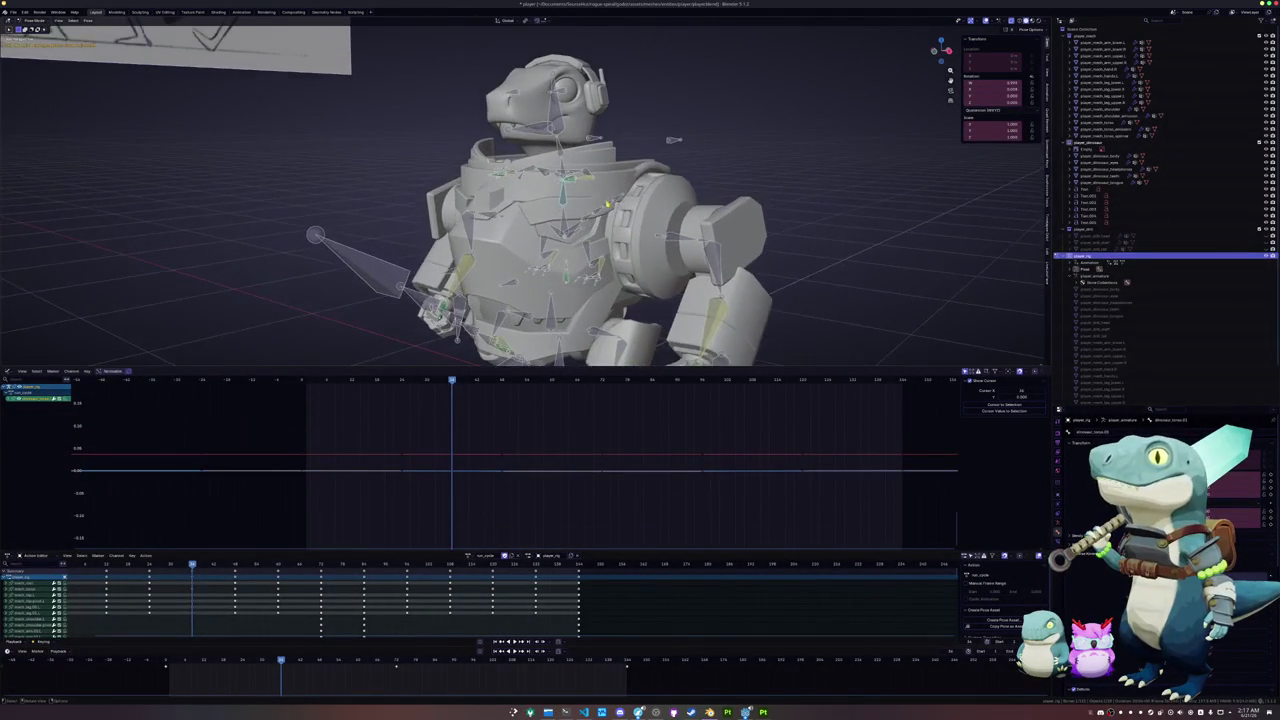
middle_drag(532, 148, 606, 203)
key(r)
key(x)
key(x)
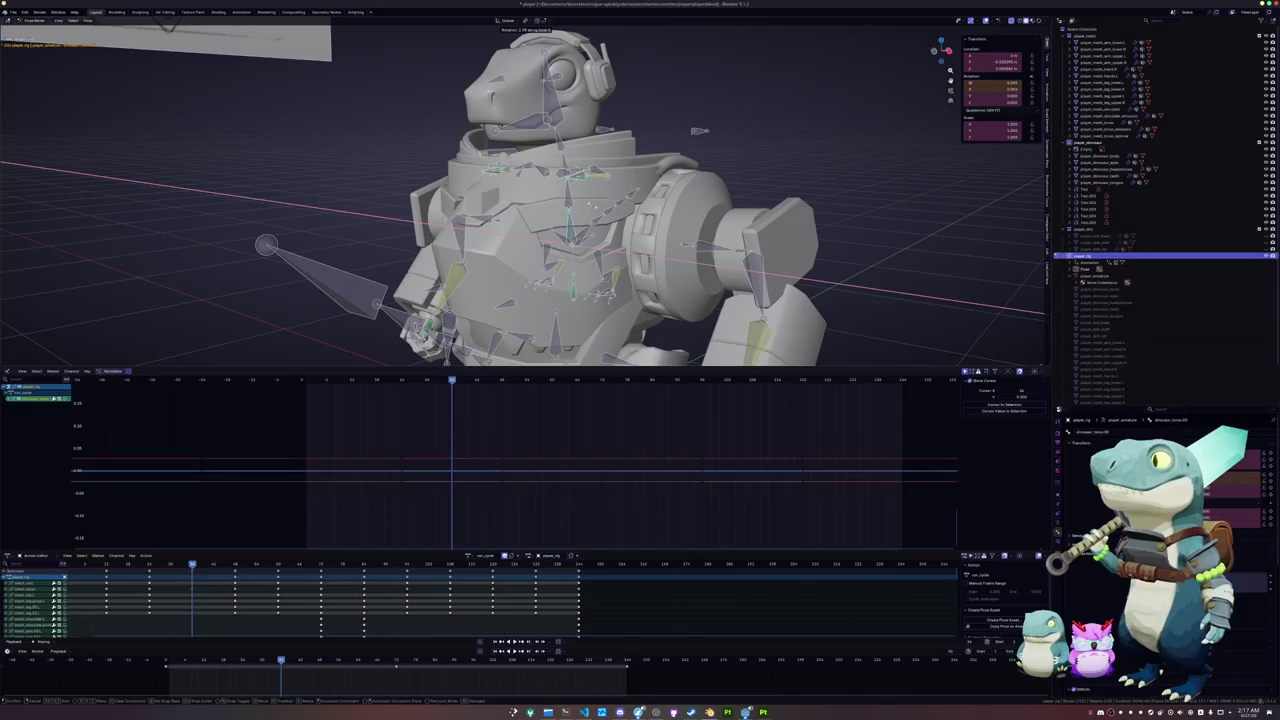
right_click(592, 212)
key(KP_3)
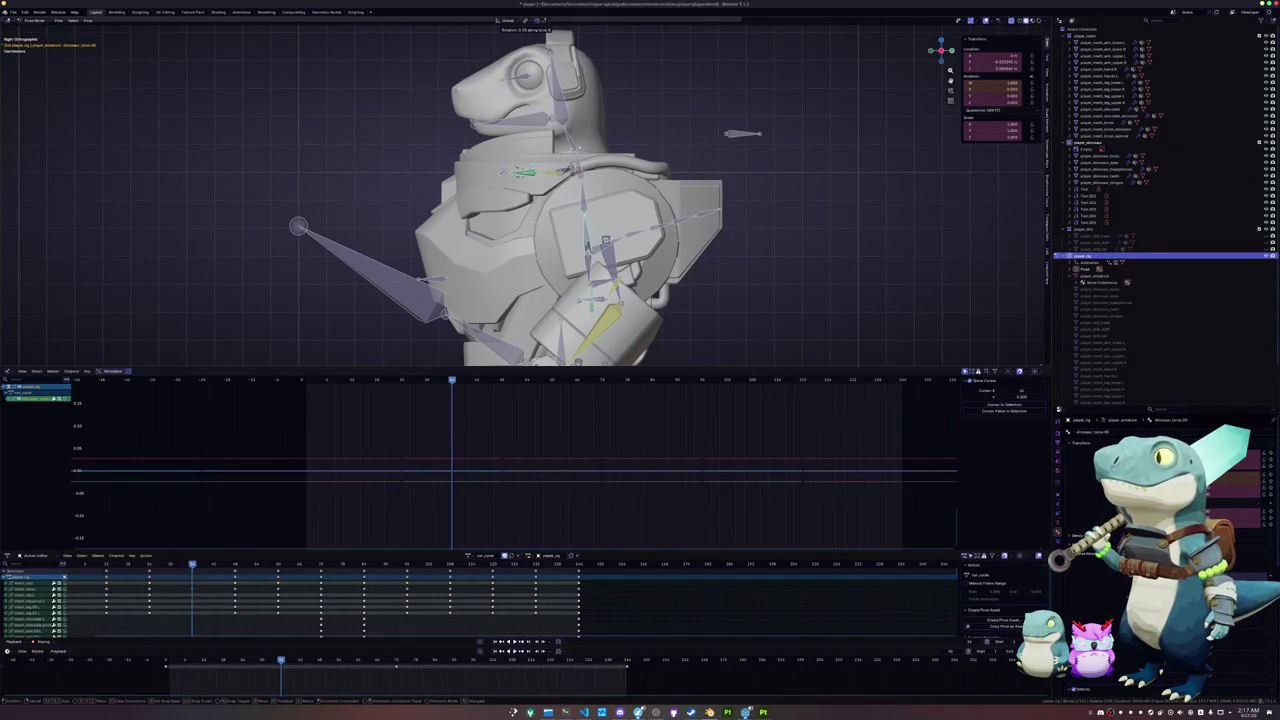
click(538, 153)
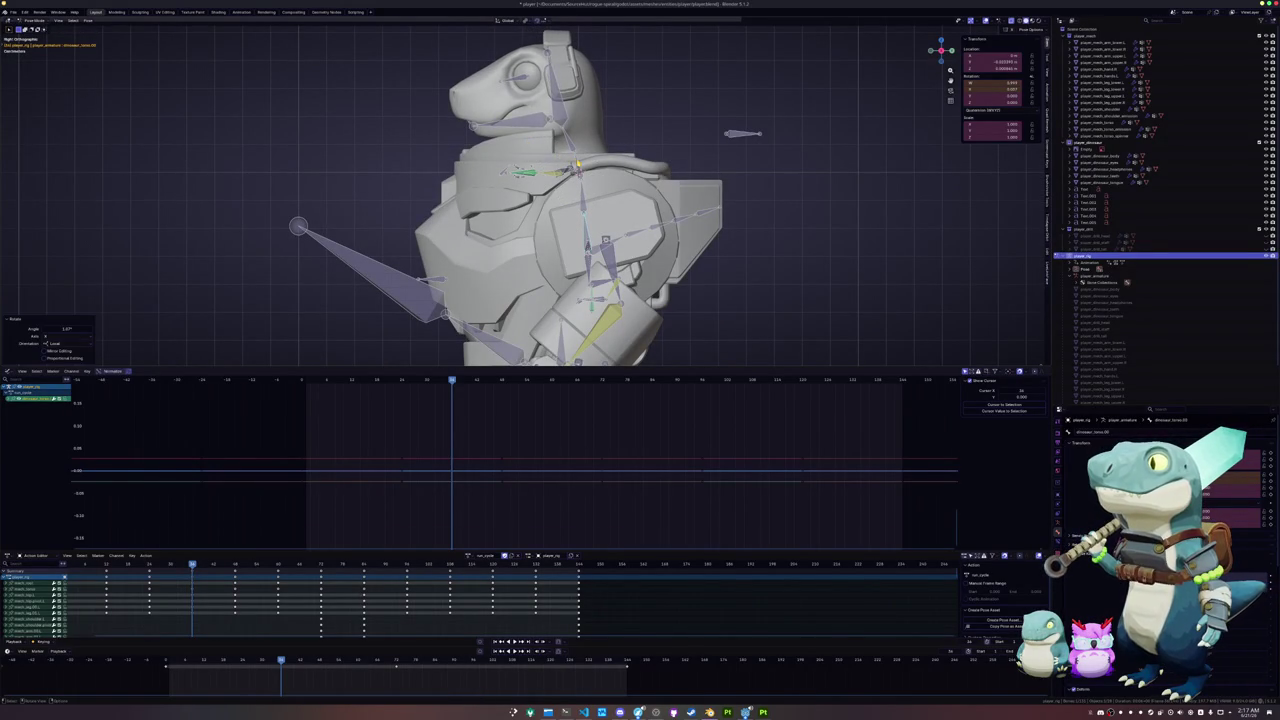
click(636, 155)
click(631, 138)
- Rotate the neck bone about −1.57°, then reframe the robot from an angled front view
click(624, 130)
key(r)
click(566, 108)
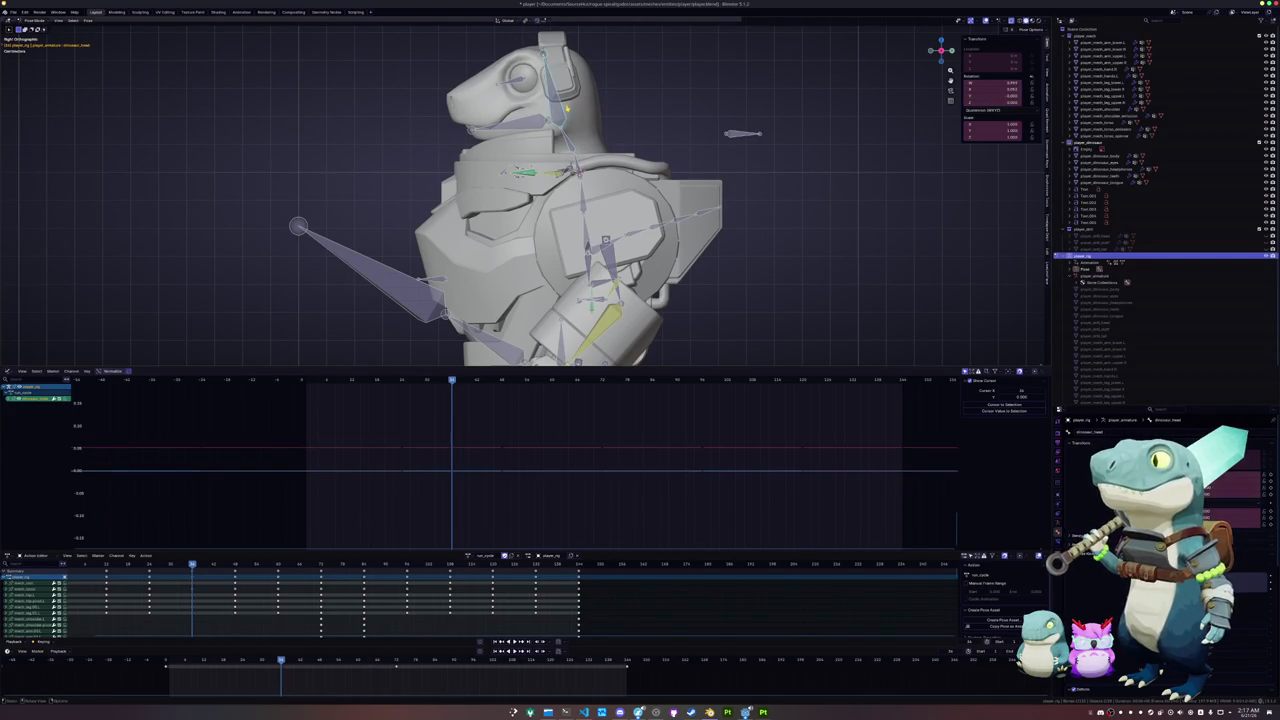
click(604, 85)
middle_drag(604, 85, 116, 182)
key(KP_1)
key(Home)
scroll(525, 200, up, 3)
scroll(525, 200, up, 2)
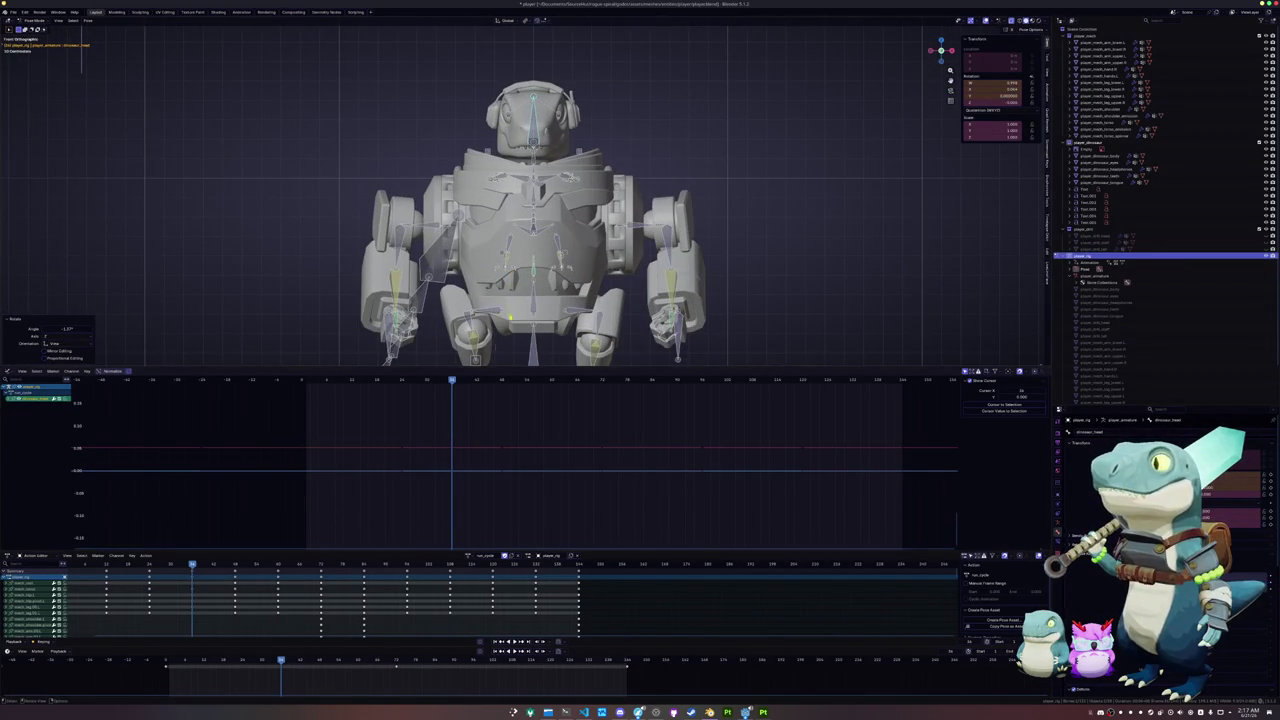
middle_drag(525, 200, 560, 215)
- Select the early key columns and rotate the torso bone around the X axis
key(a)
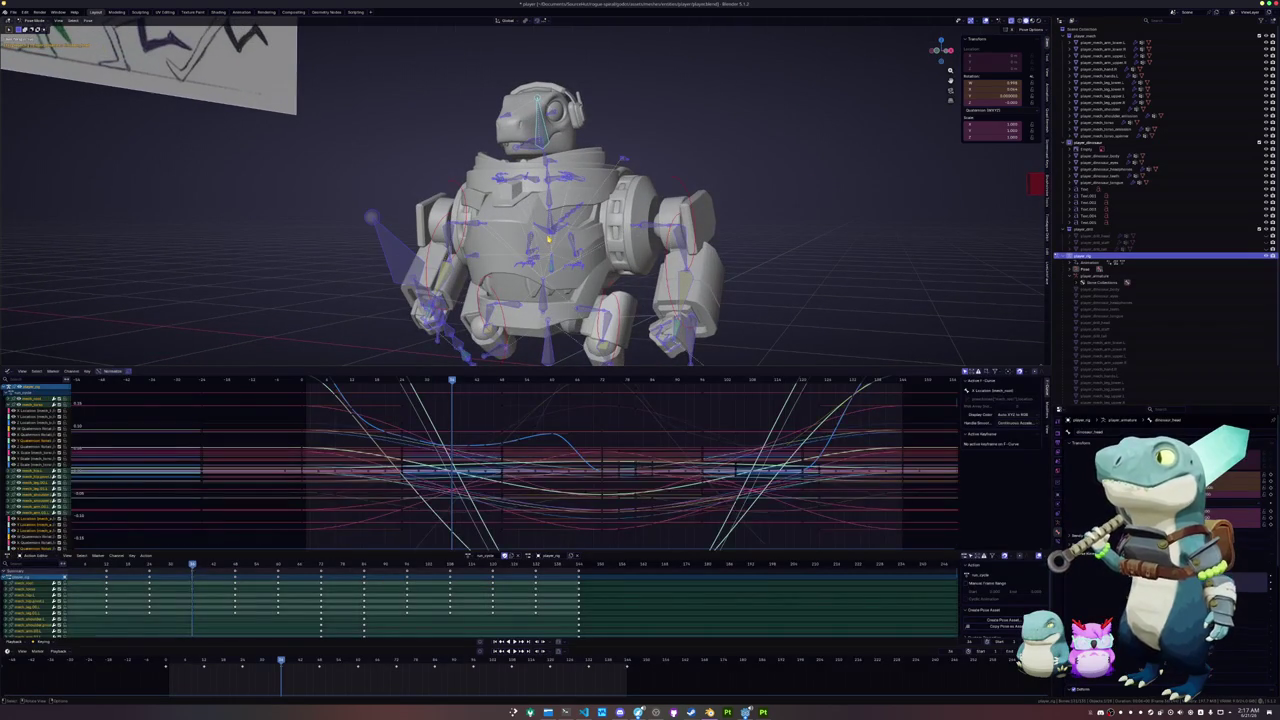
drag(398, 428, 506, 516)
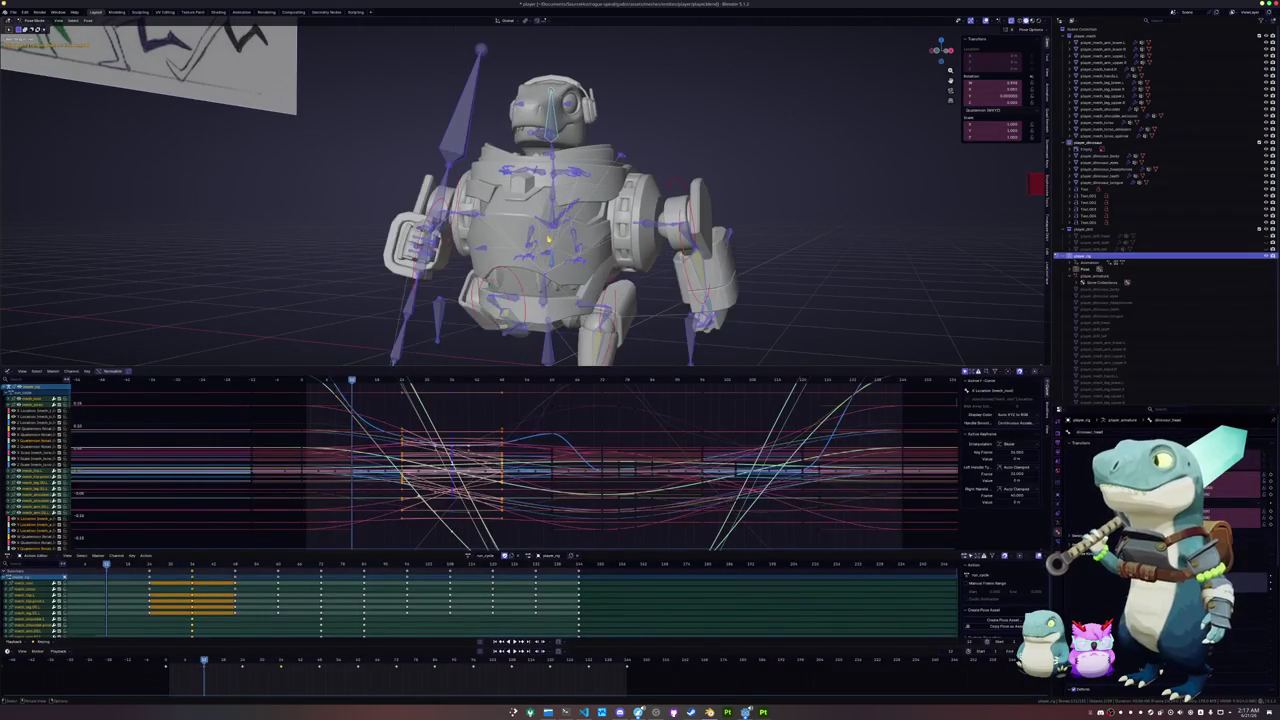
key(KP_1)
click(545, 238)
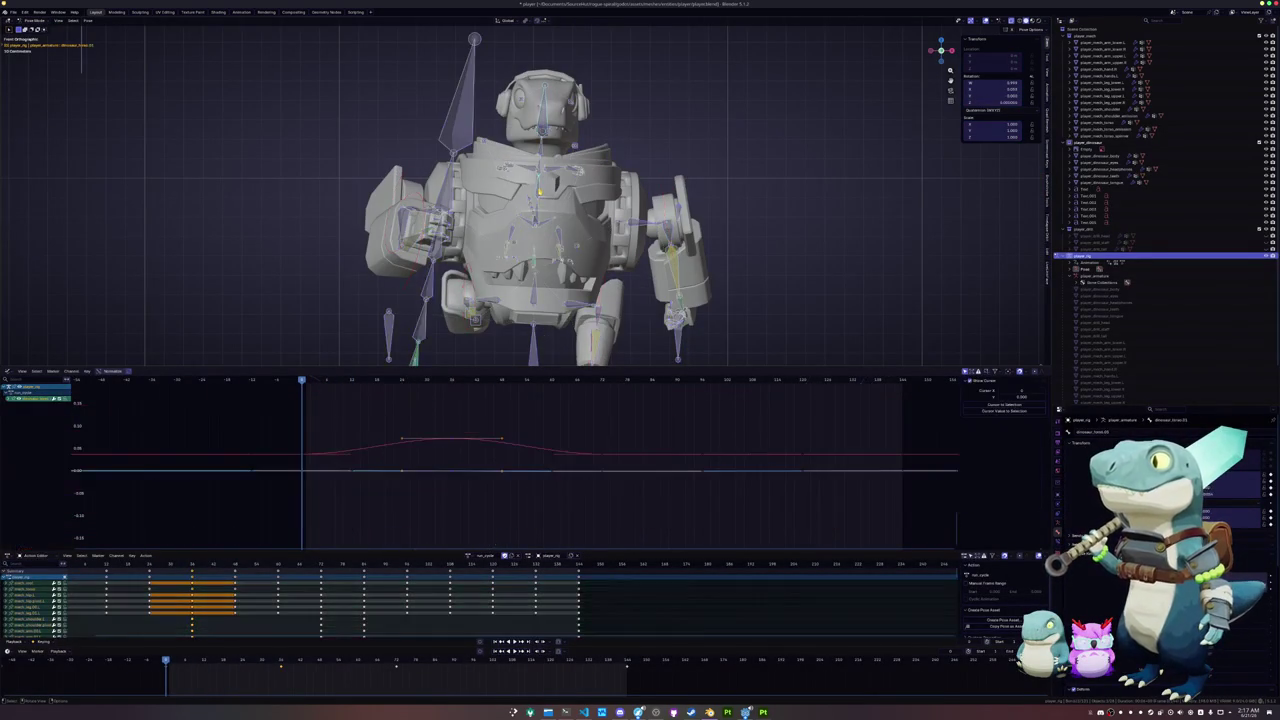
scroll(545, 238, up, 2)
key(r)
key(x)
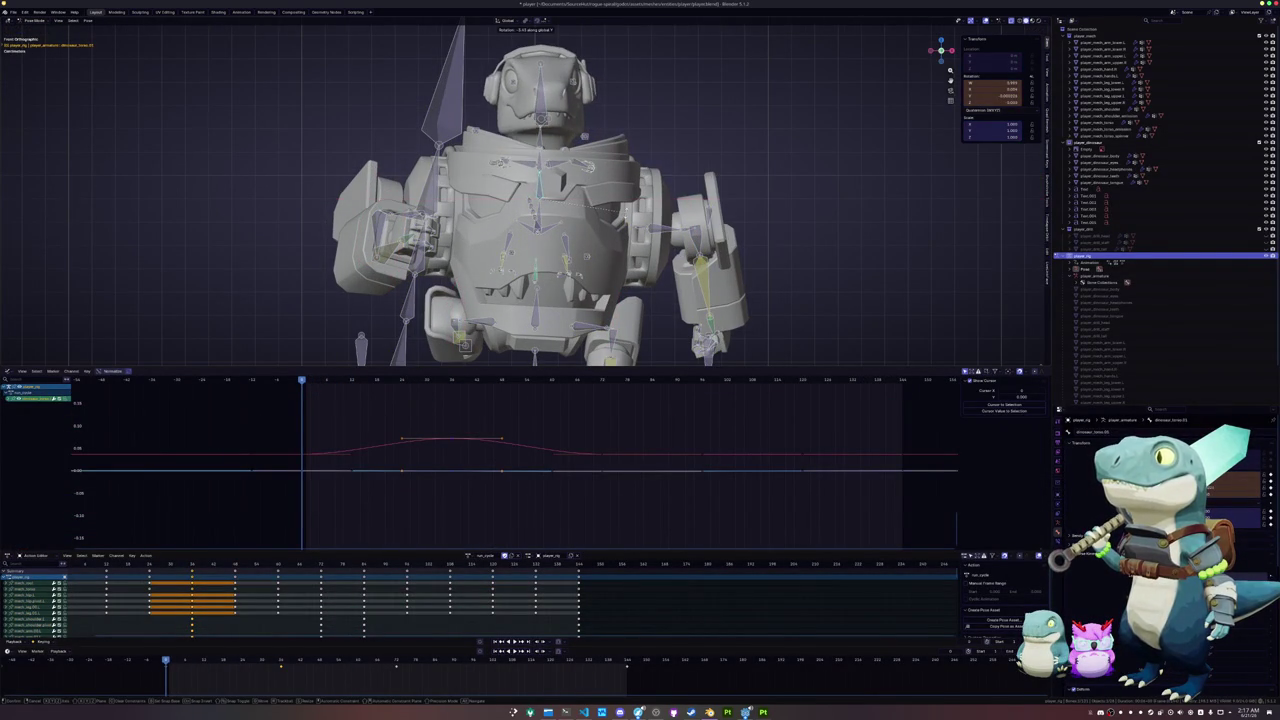
key(Escape)
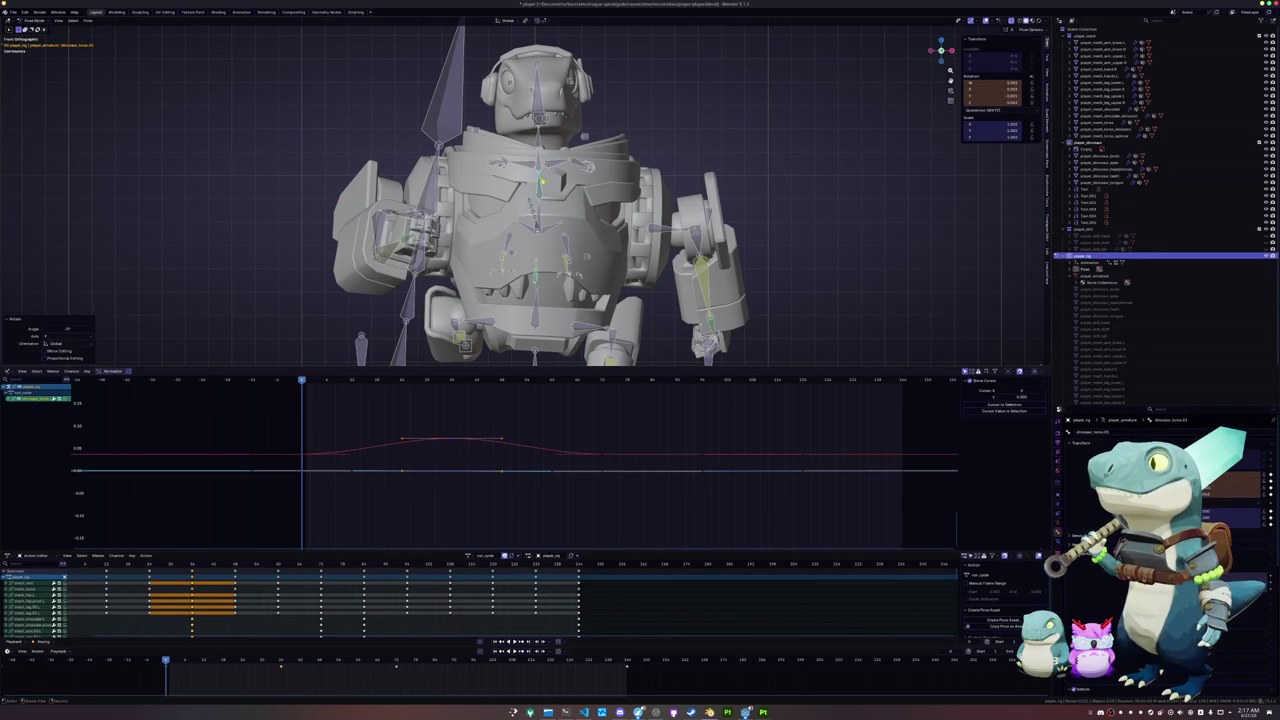
- Rotate the neck bone, key the new pose, and select all bones
click(584, 136)
key(r)
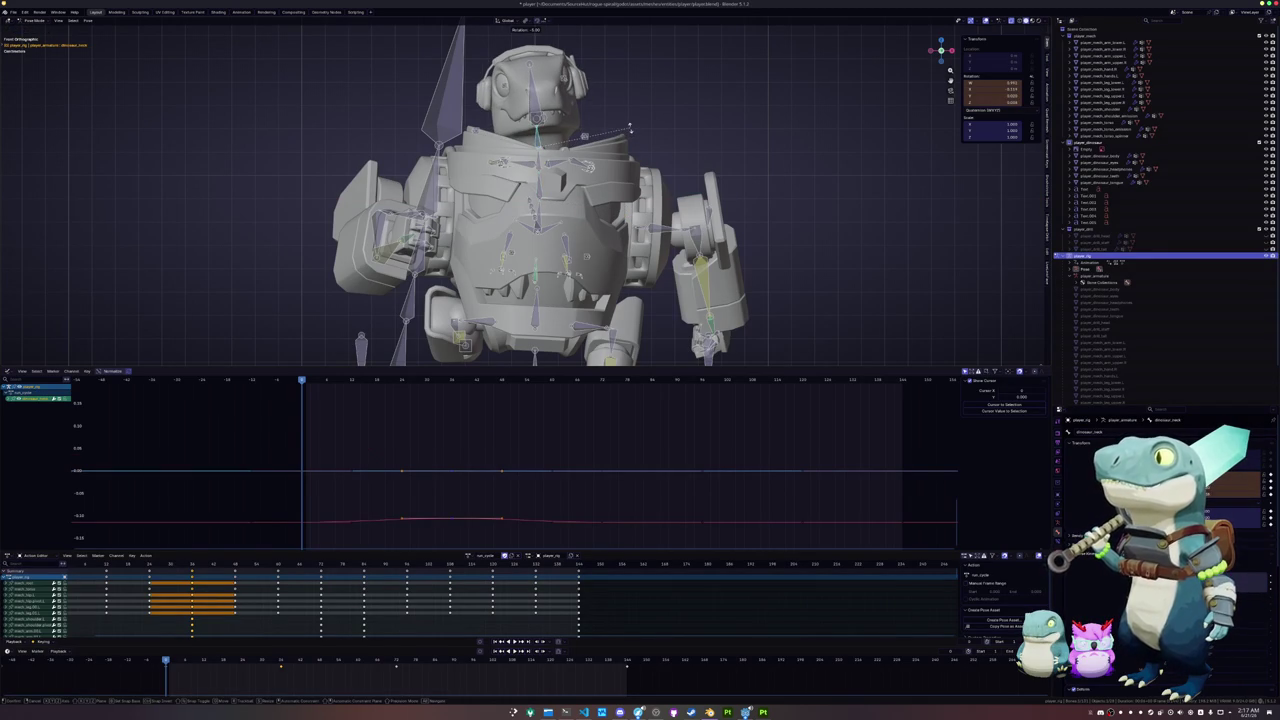
key(Escape)
key(r)
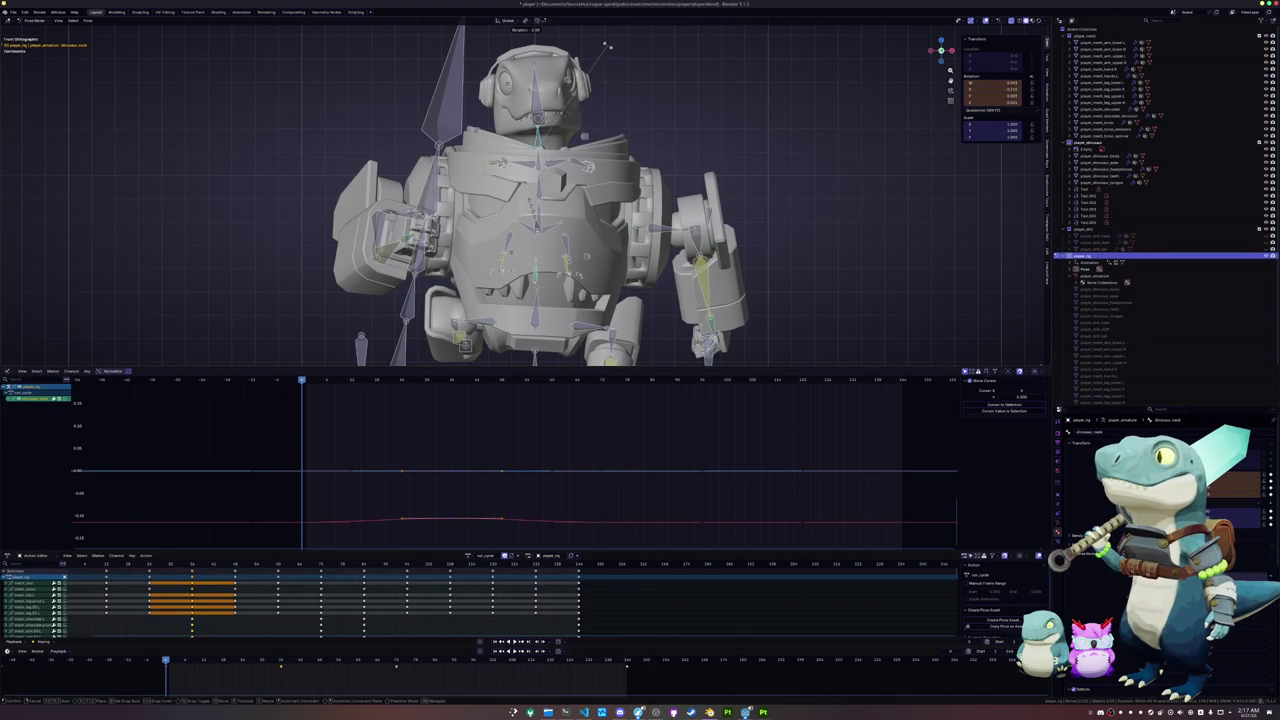
click(606, 45)
mouse_move(606, 45)
middle_down()
mouse_move(820, 60)
mouse_move(760, 70)
middle_up()
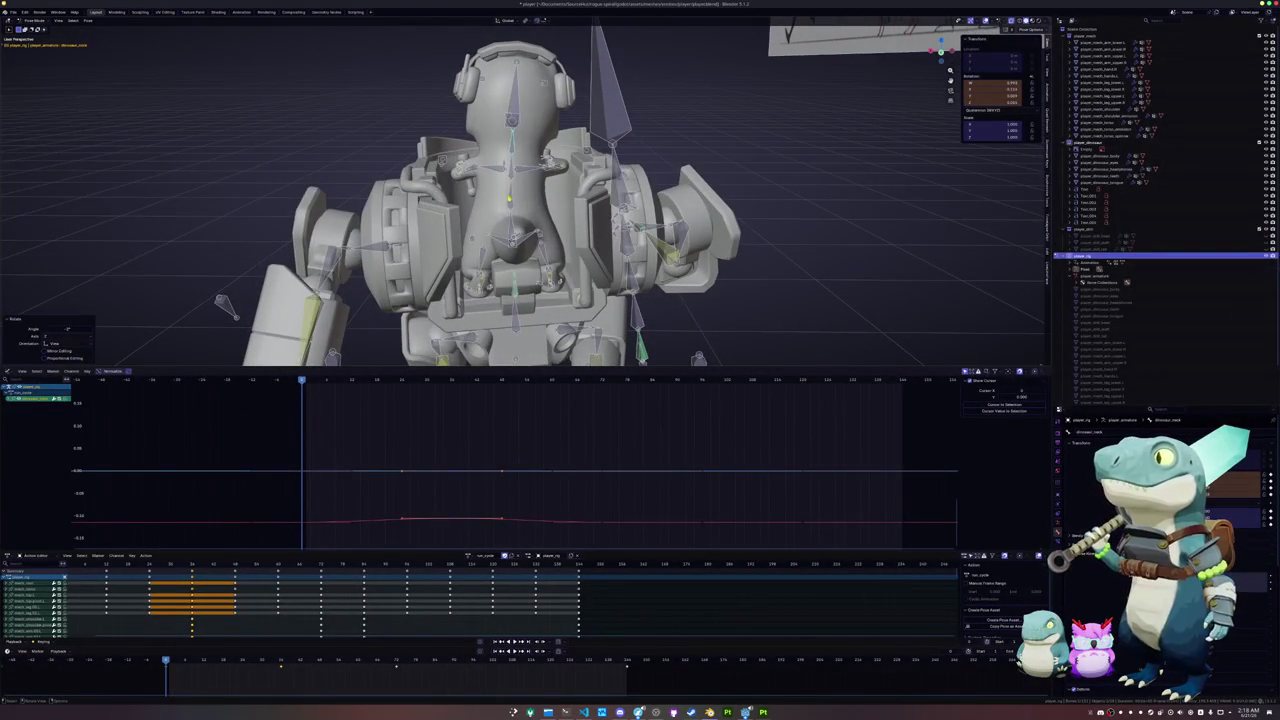
click(511, 168)
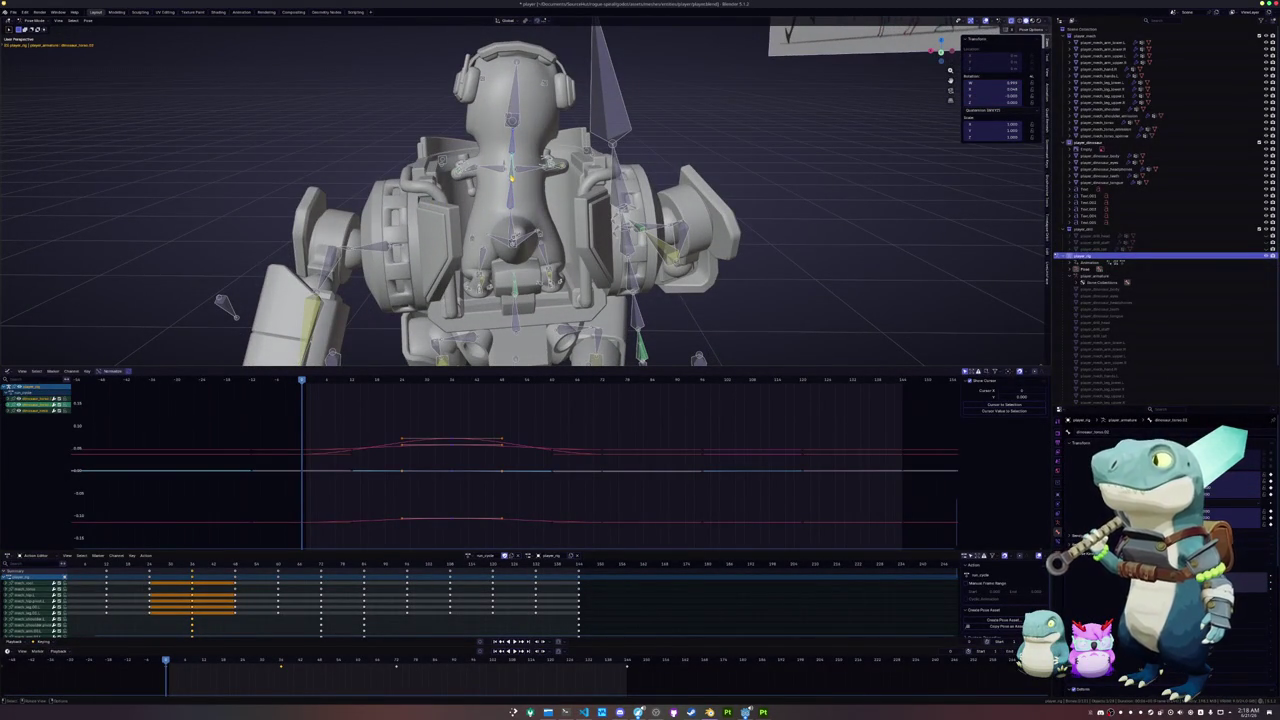
middle_drag(511, 168, 520, 190)
key(ctrl+z)
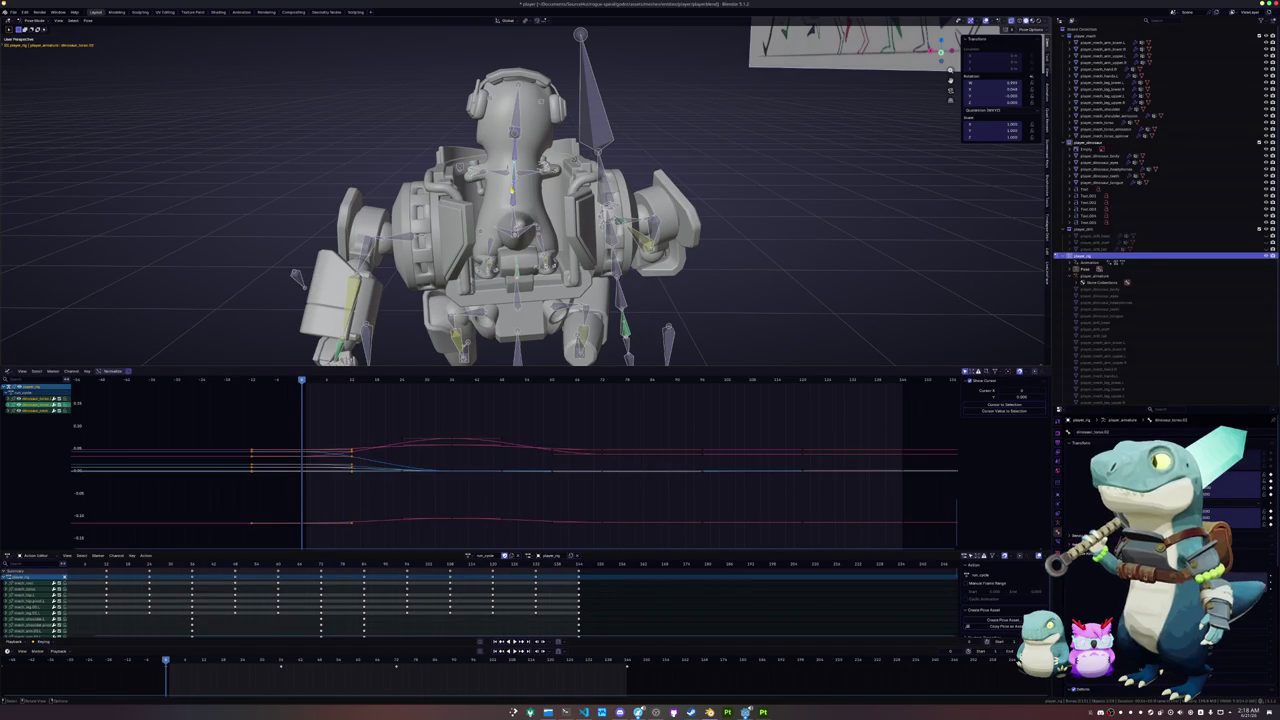
key(a)
key(ctrl+z)
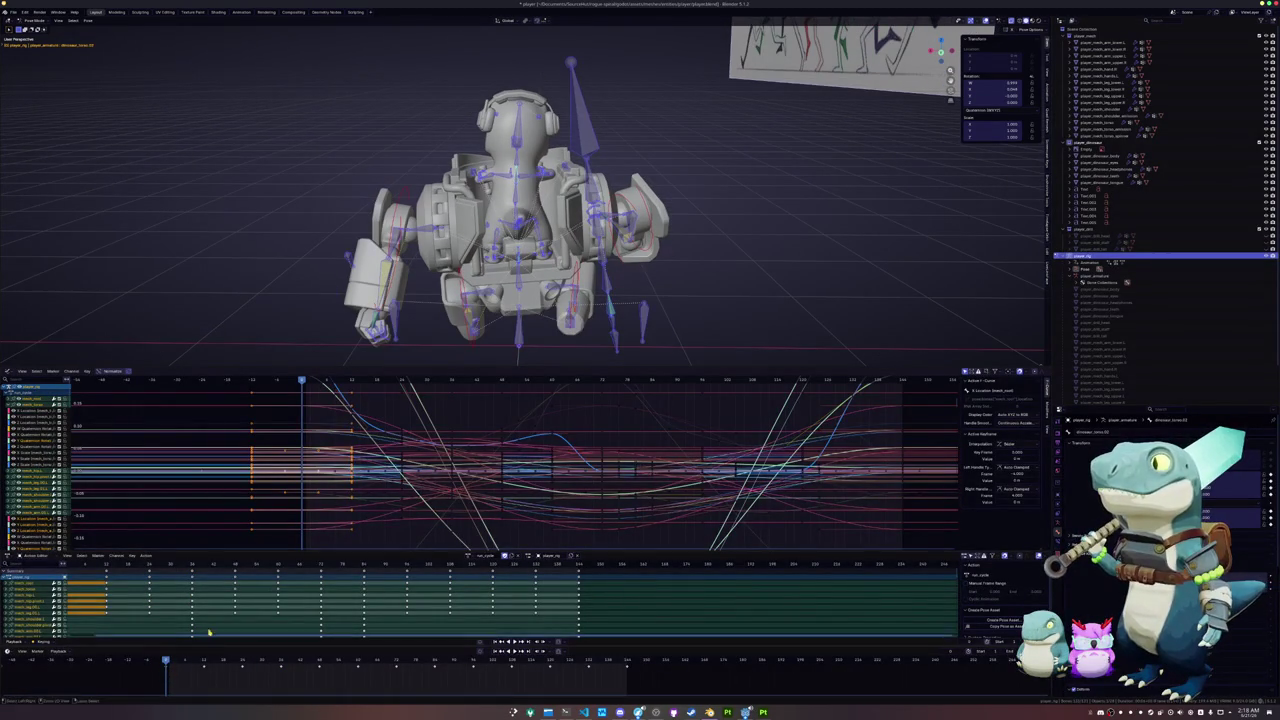
- Copy the mid-cycle pose, paste it onto the last frame, and save the file
click(396, 662)
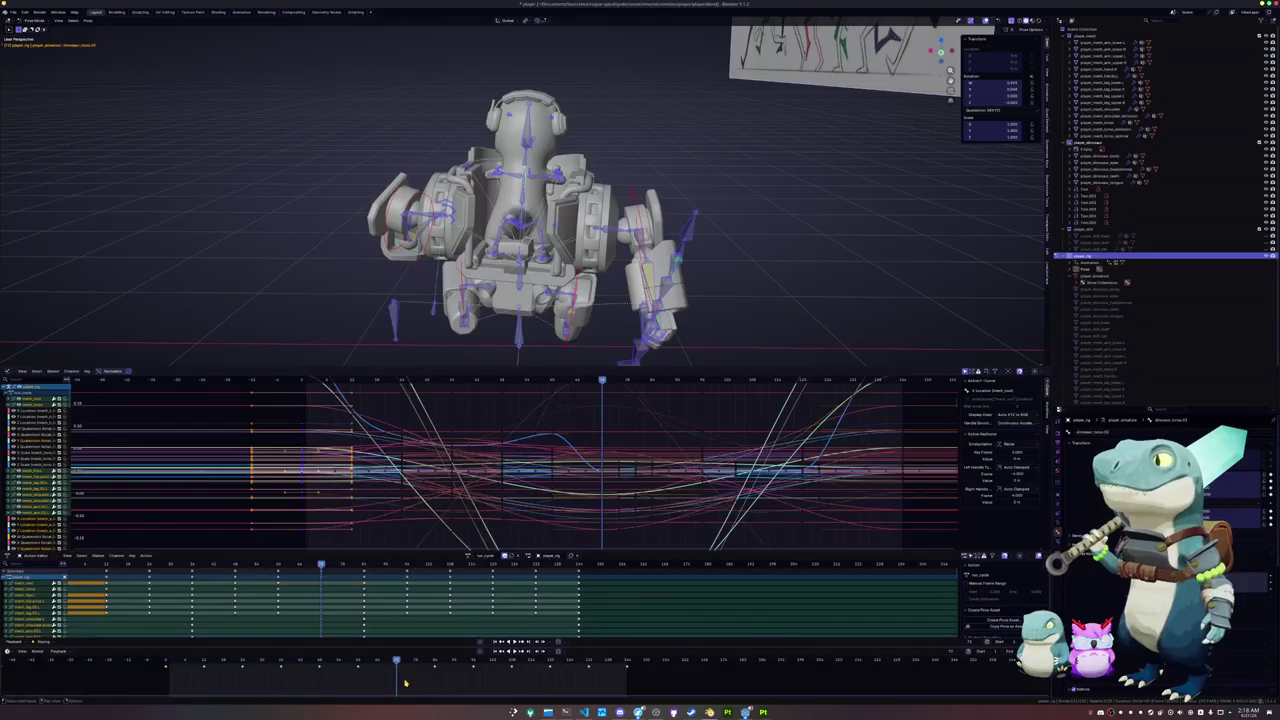
drag(623, 331, 405, 127)
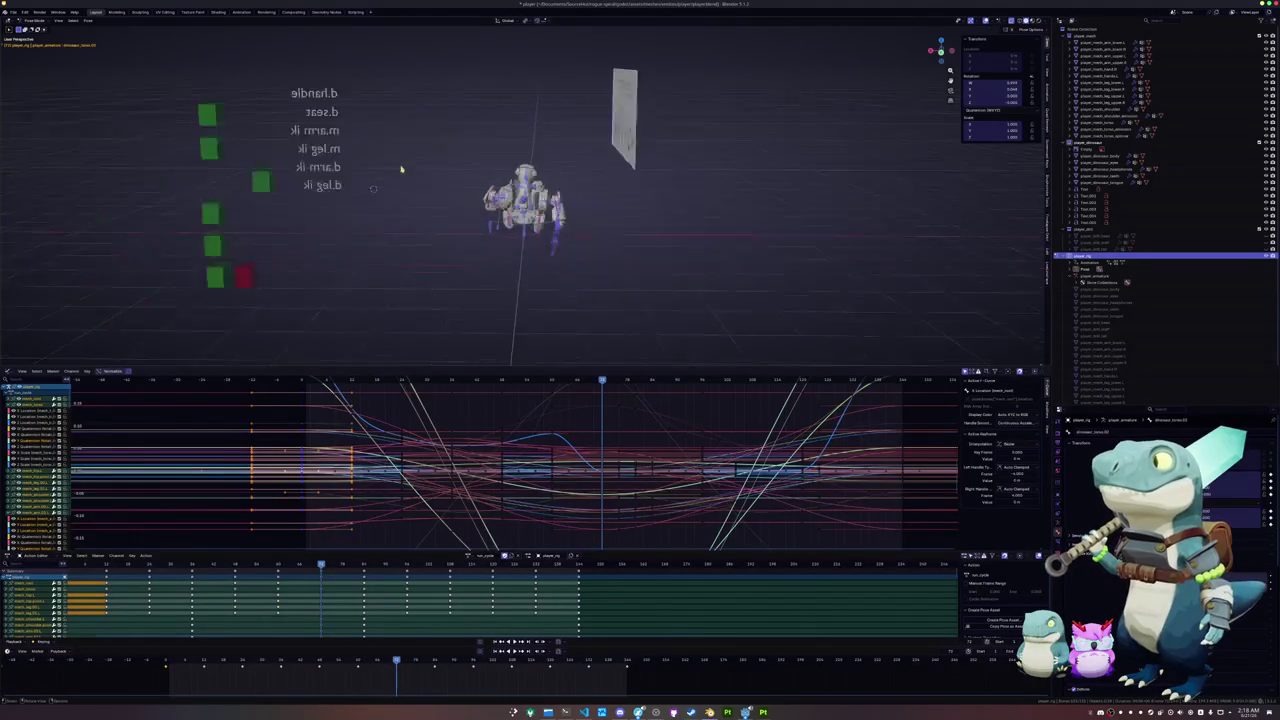
middle_drag(400, 171, 428, 240)
scroll(439, 258, up, 5)
key(ctrl+c)
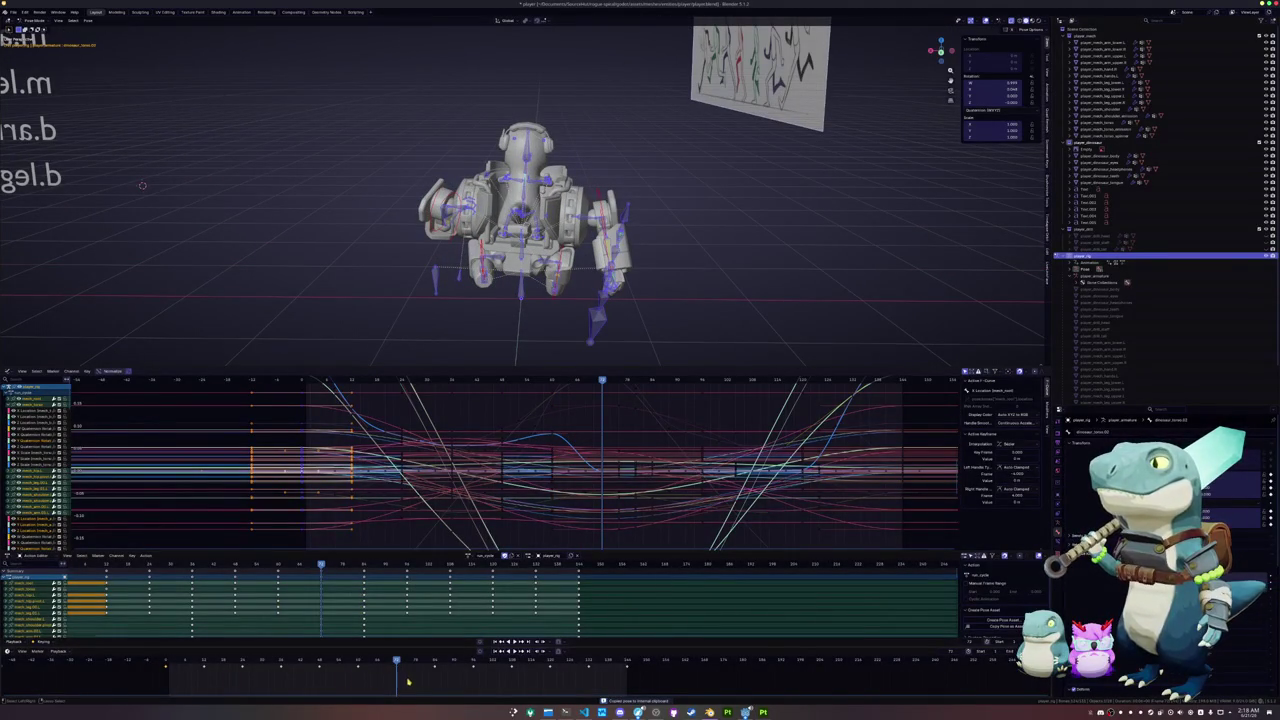
drag(345, 652, 442, 681)
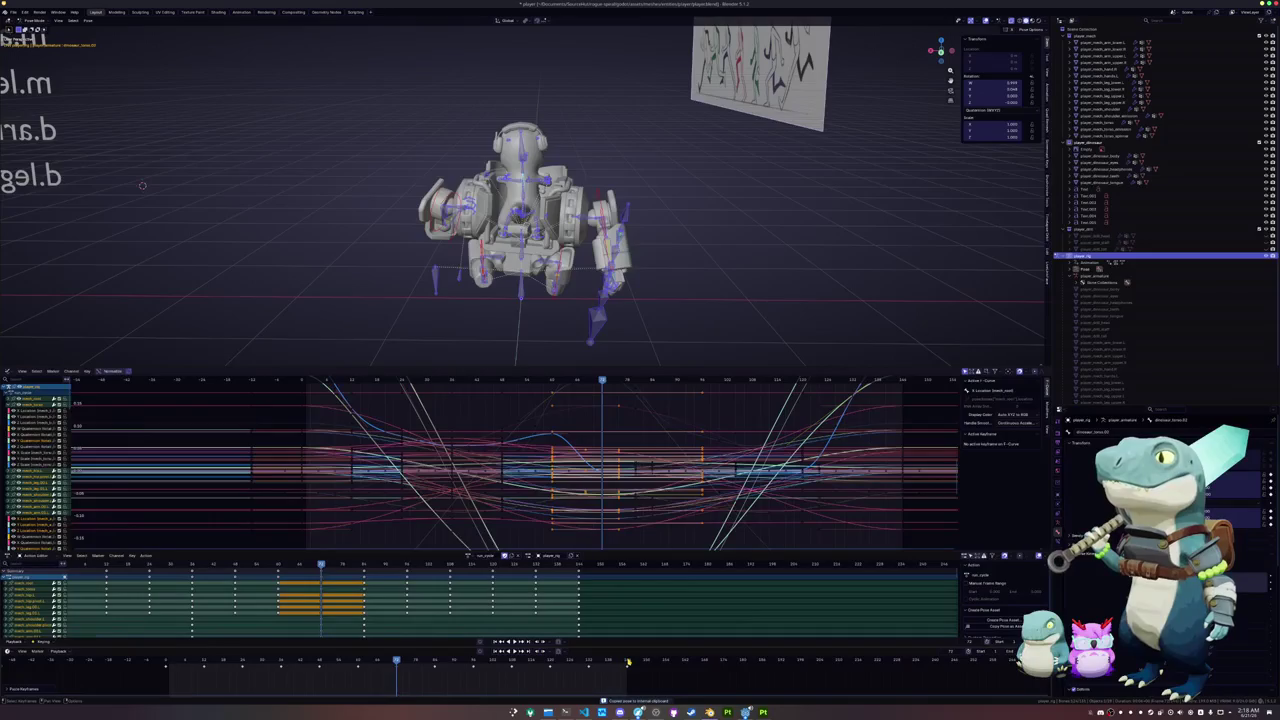
click(628, 662)
key(ctrl+v)
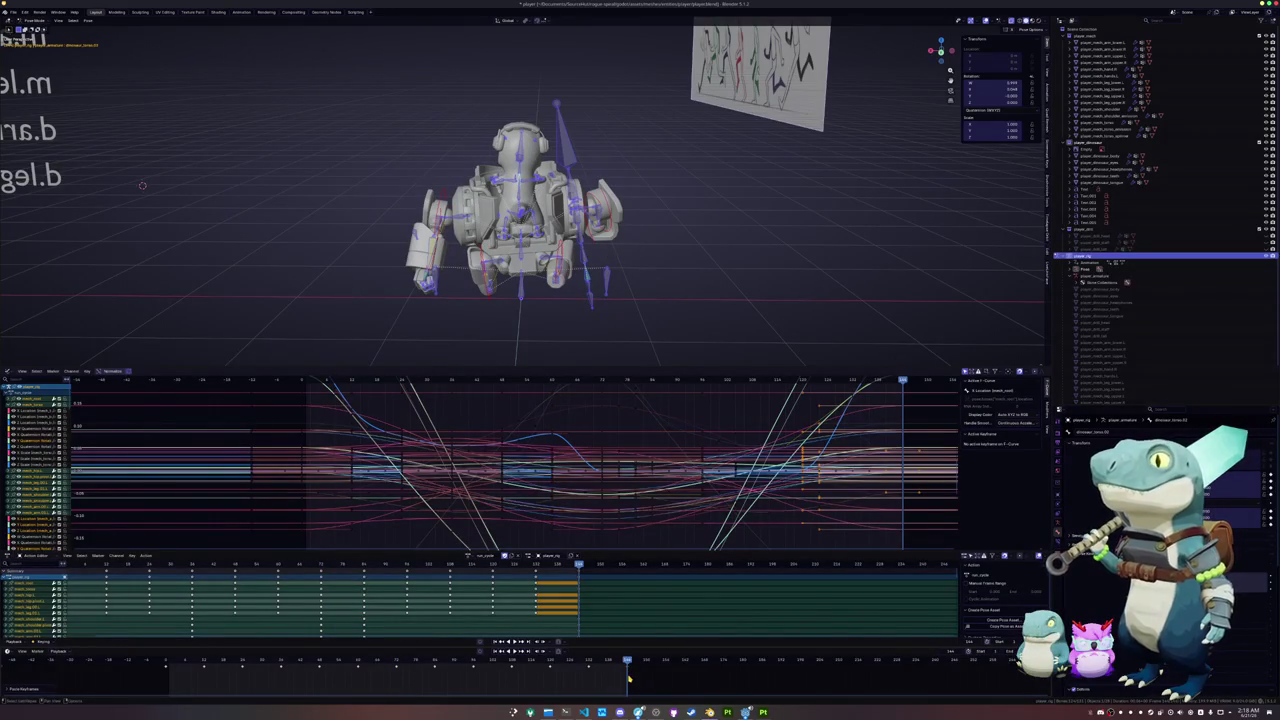
key(ctrl+s)
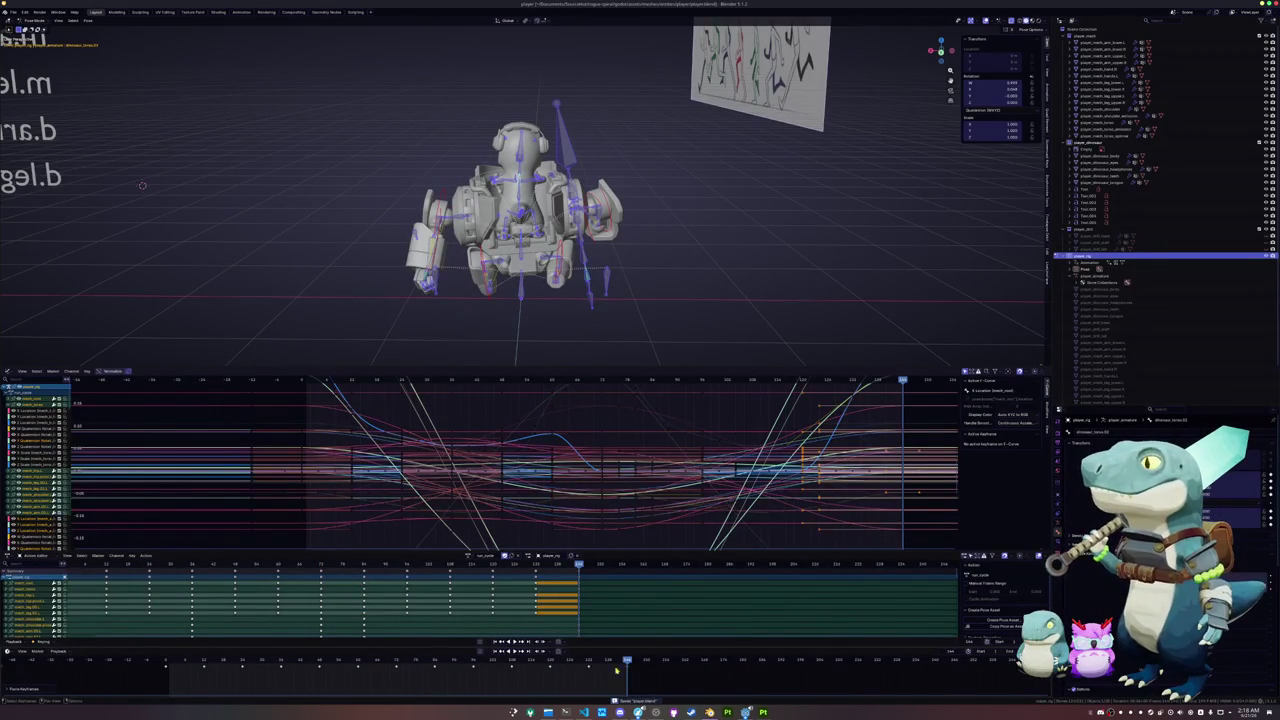
- Select the keys around an early frame and slide them later in the cycle
click(283, 664)
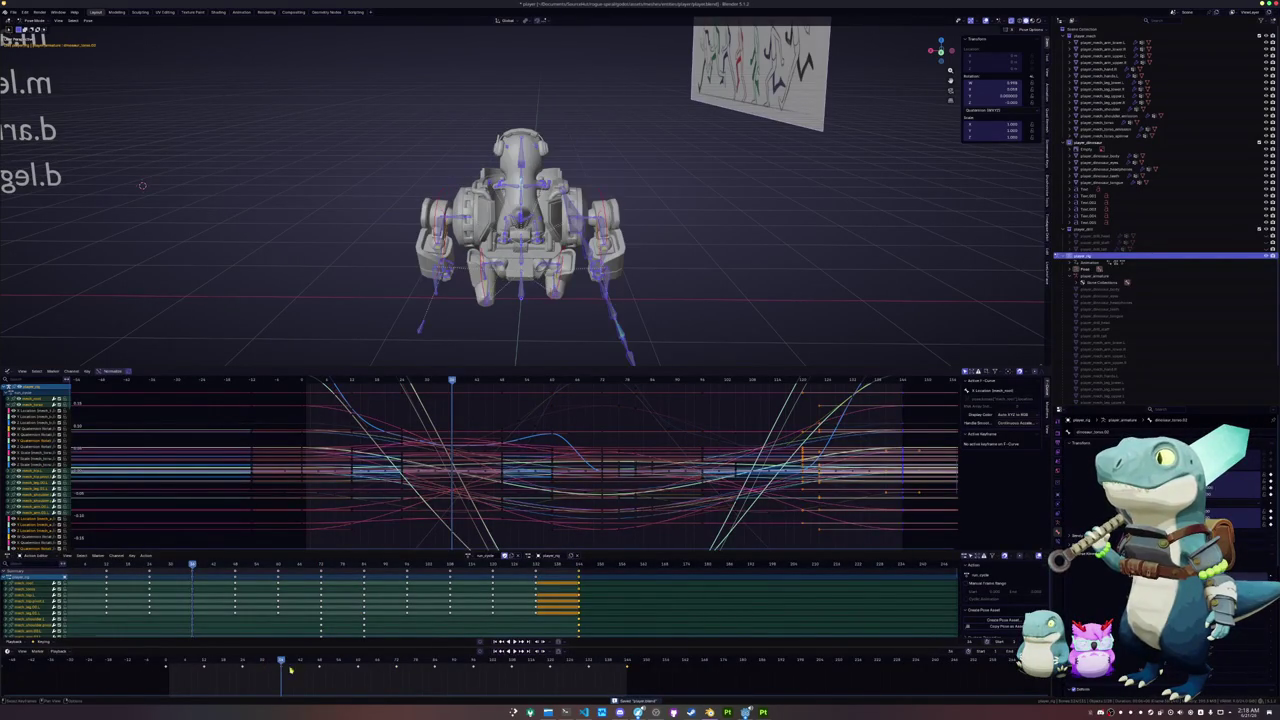
mouse_move(298, 688)
mouse_down()
mouse_move(258, 652)
mouse_move(266, 664)
mouse_up()
click(474, 663)
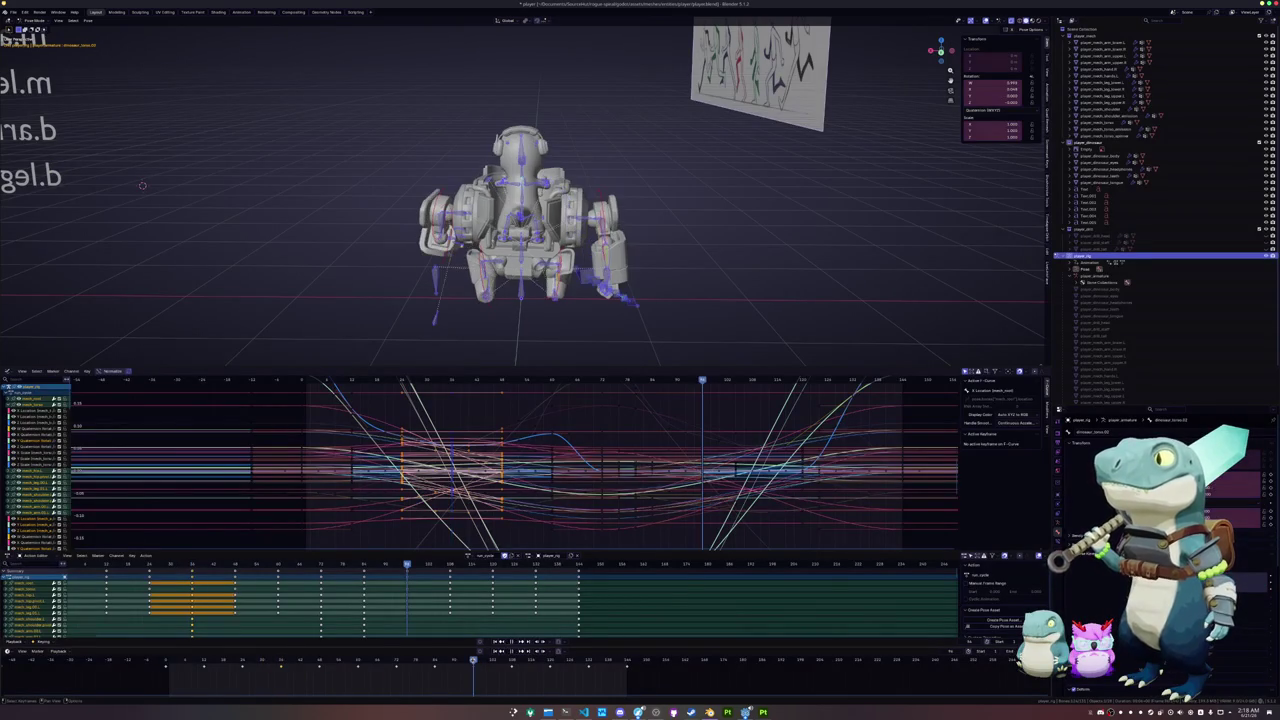
click(511, 663)
click(280, 661)
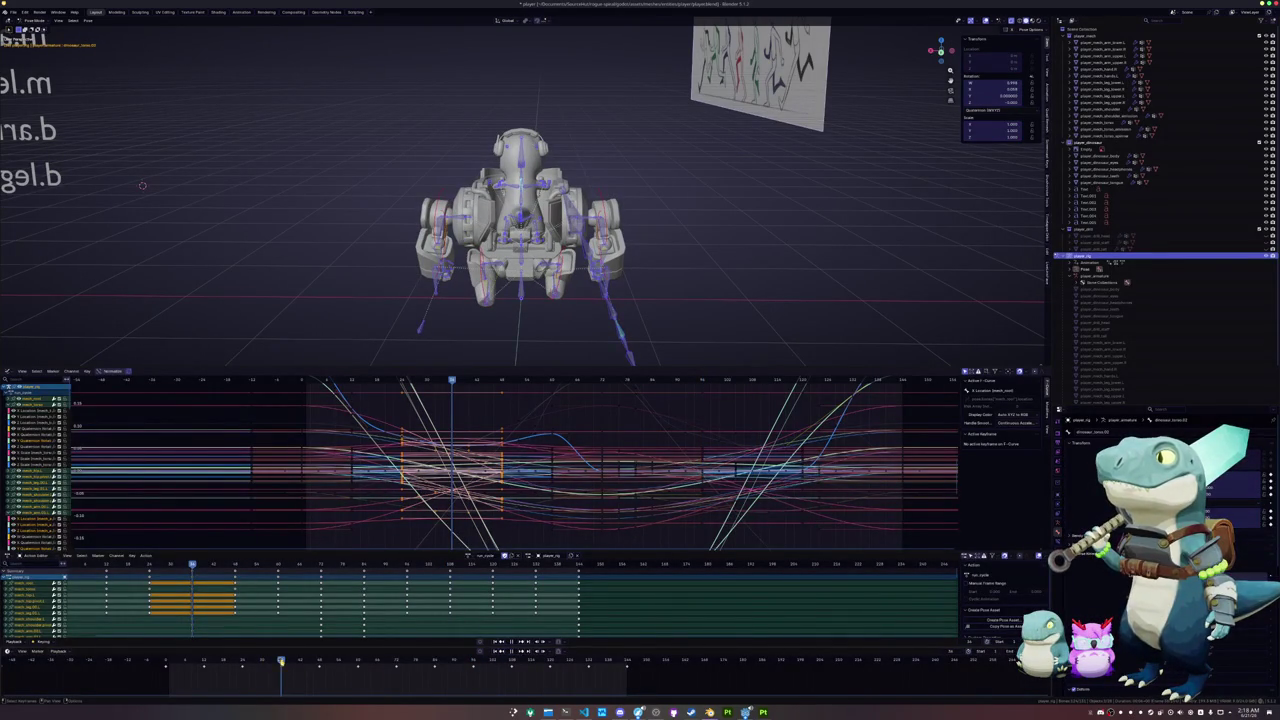
click(511, 663)
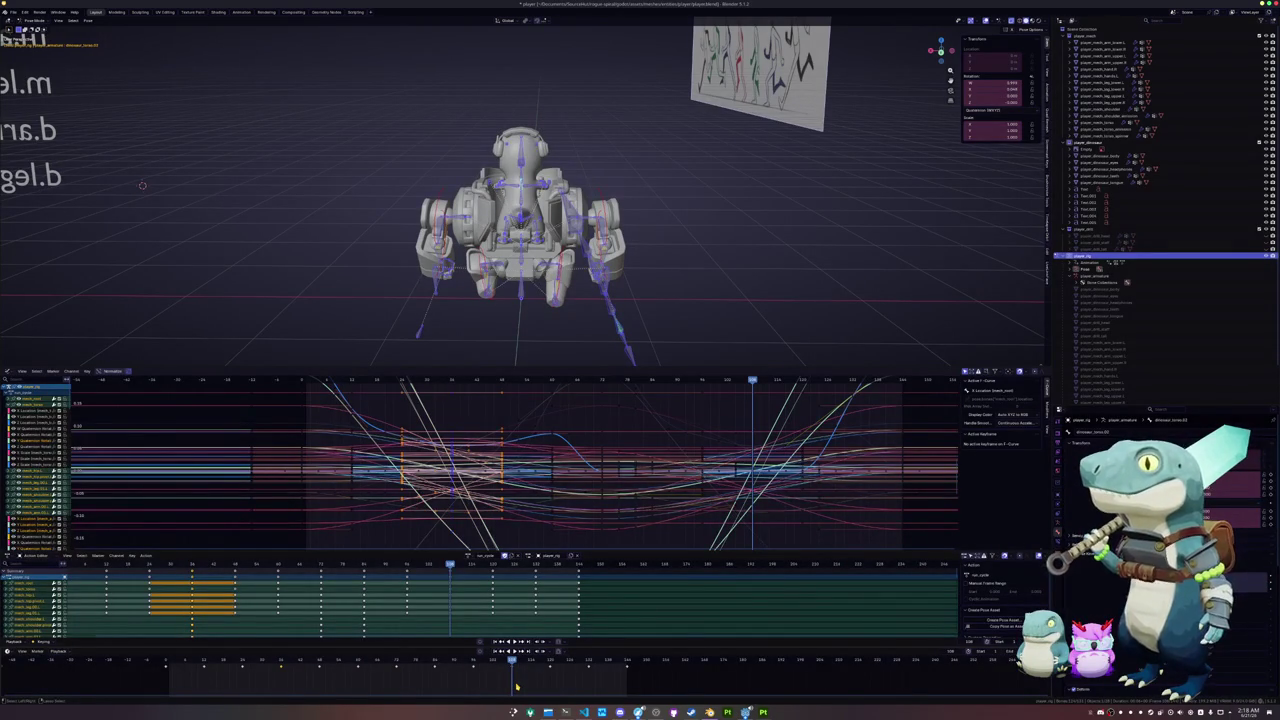
drag(498, 618, 404, 580)
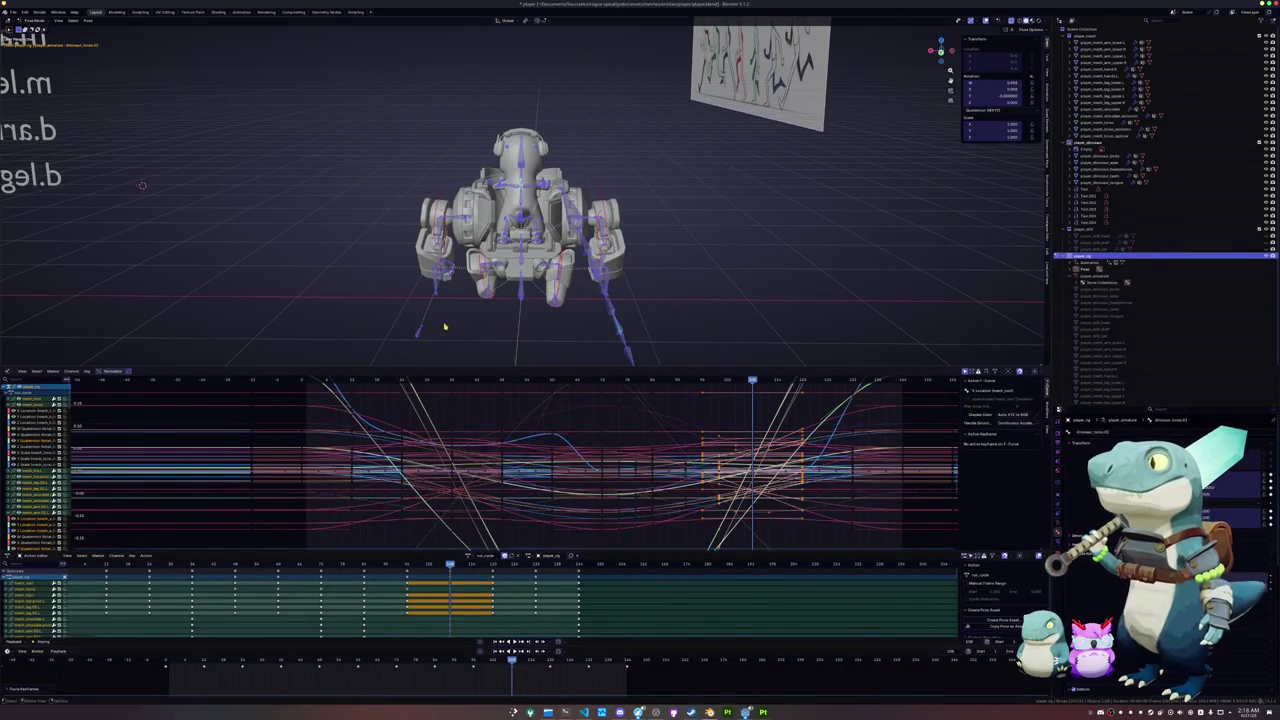
scroll(430, 310, up, 3)
mouse_move(418, 295)
middle_down()
mouse_move(1030, 197)
mouse_move(1020, 179)
middle_up()
scroll(700, 200, down, 3)
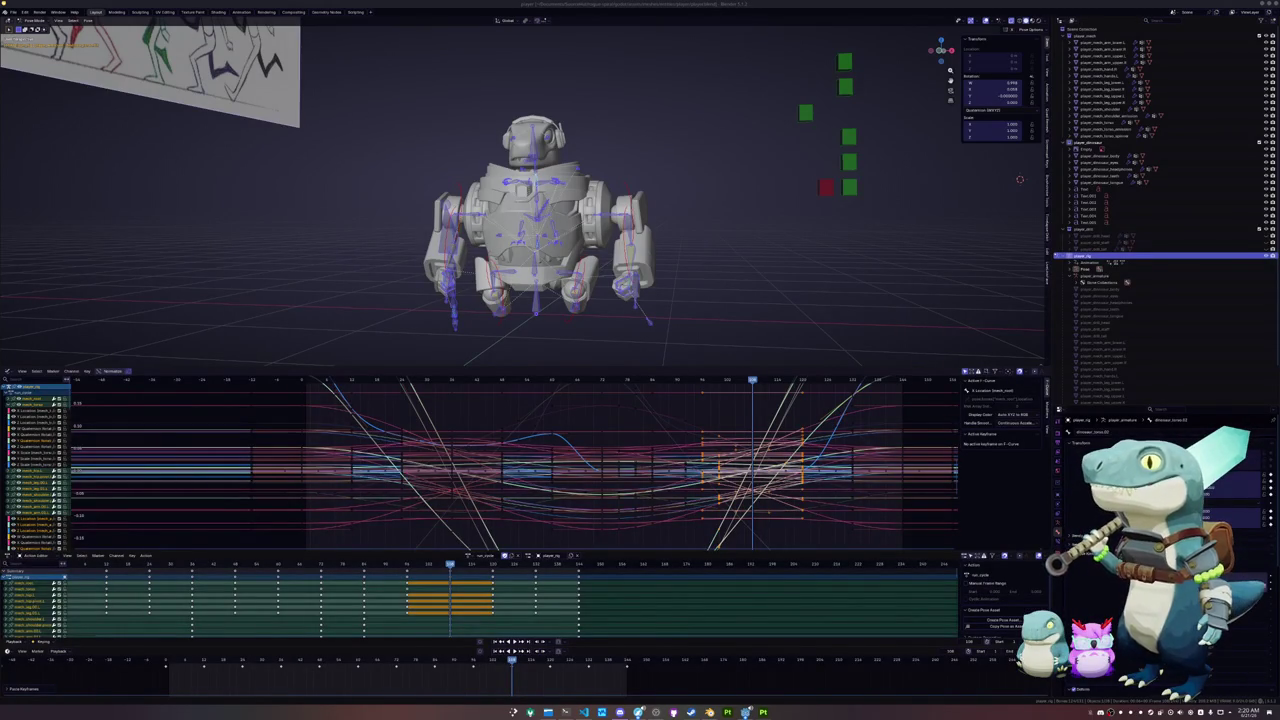
- Save player.blend, switch to front view, and select all bones' keys at the cycle start
key(alt+a)
middle_drag(643, 320, 686, 271)
key(ctrl+s)
mouse_move(671, 345)
middle_down()
mouse_move(651, 362)
mouse_move(605, 254)
middle_up()
key(KP_1)
key(KP_1)
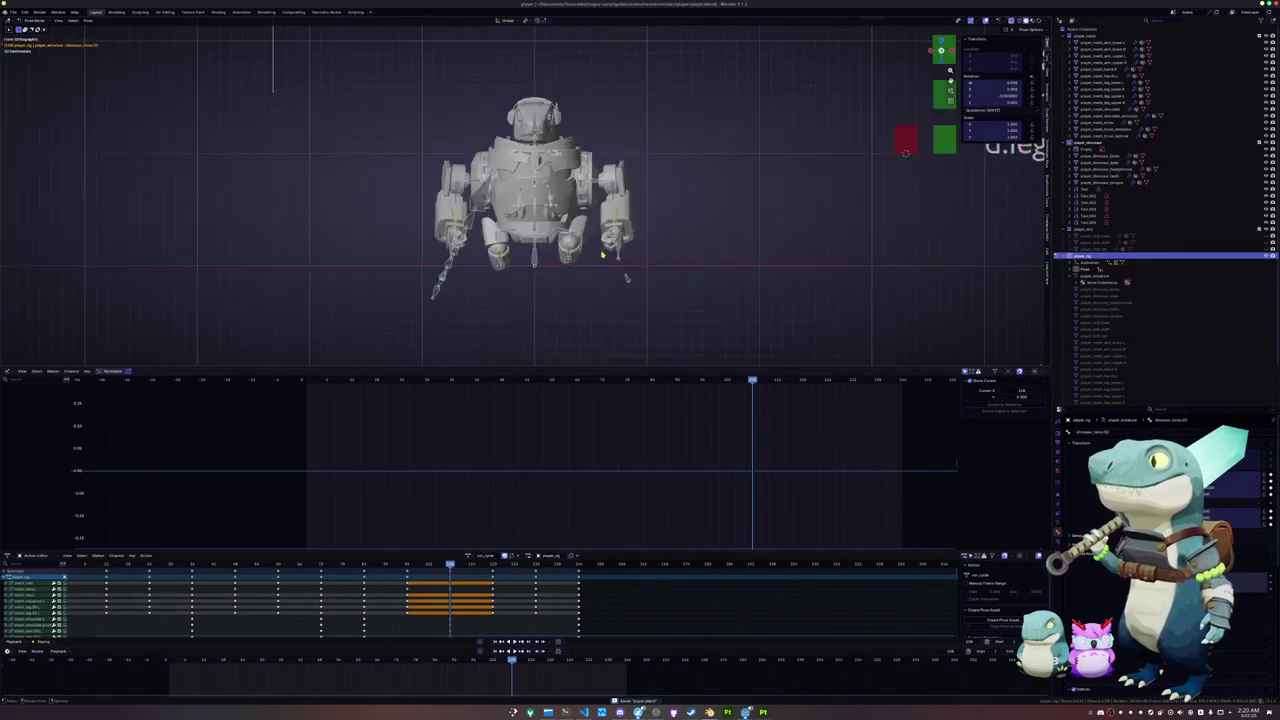
key(a)
key(KP_Decimal)
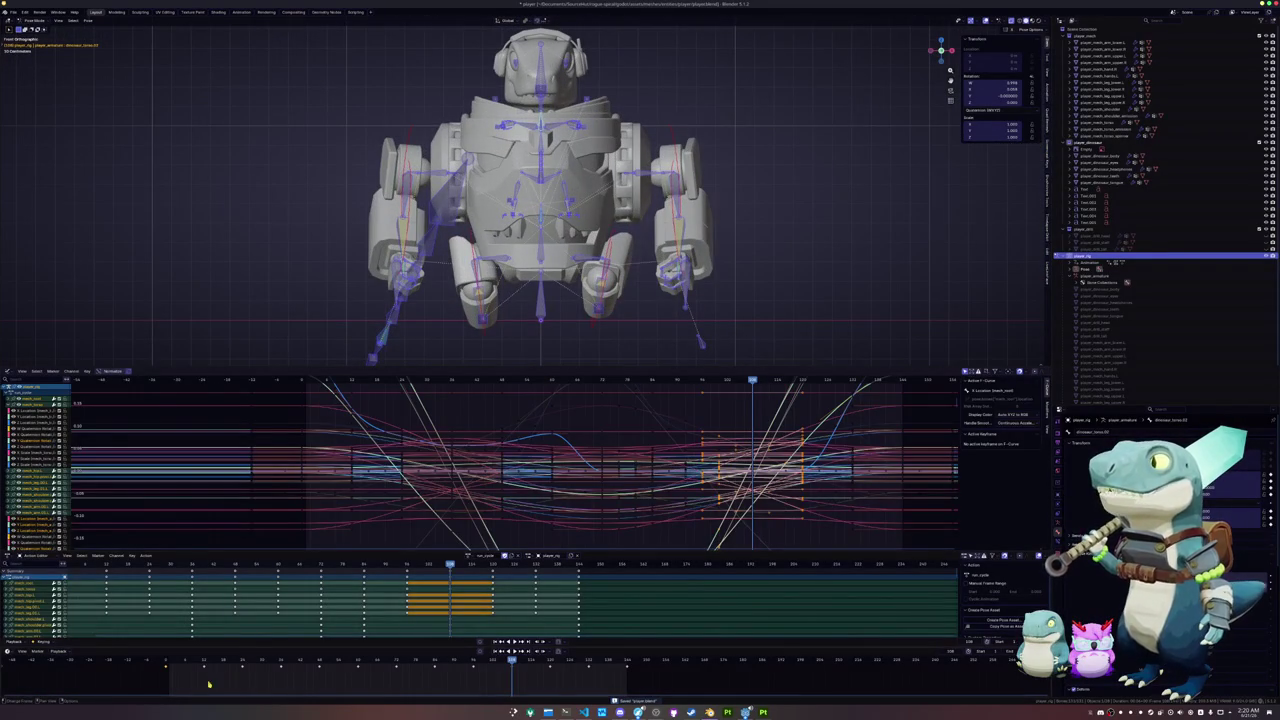
drag(207, 672, 187, 662)
- Spread the selected early keys later in the Dope Sheet
key(g)
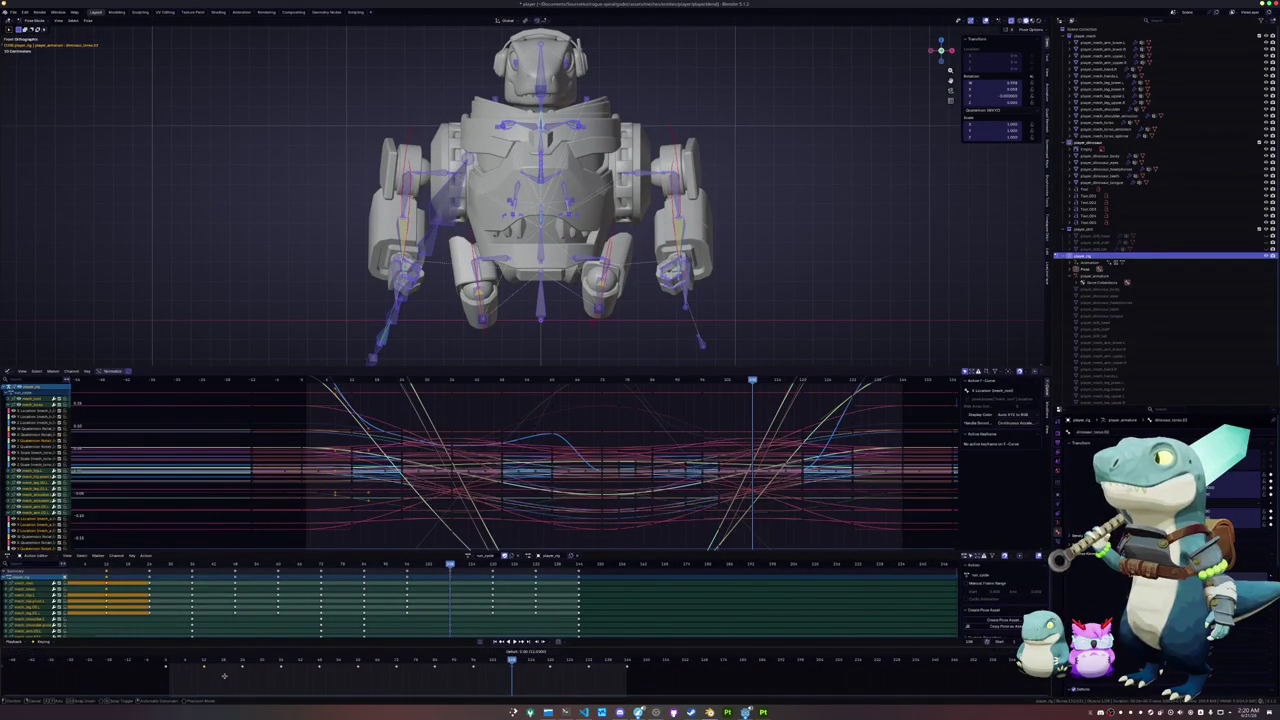
click(236, 681)
drag(236, 681, 302, 679)
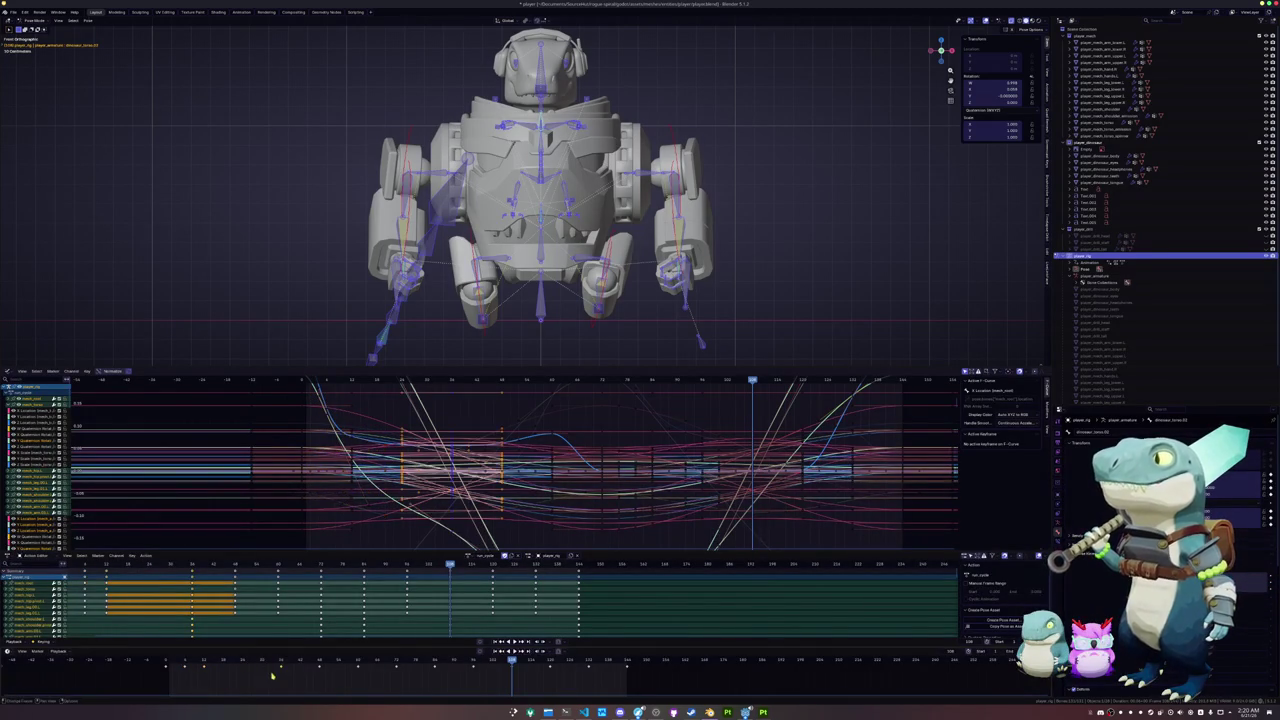
mouse_move(302, 679)
mouse_down()
mouse_move(336, 681)
mouse_move(222, 685)
mouse_up()
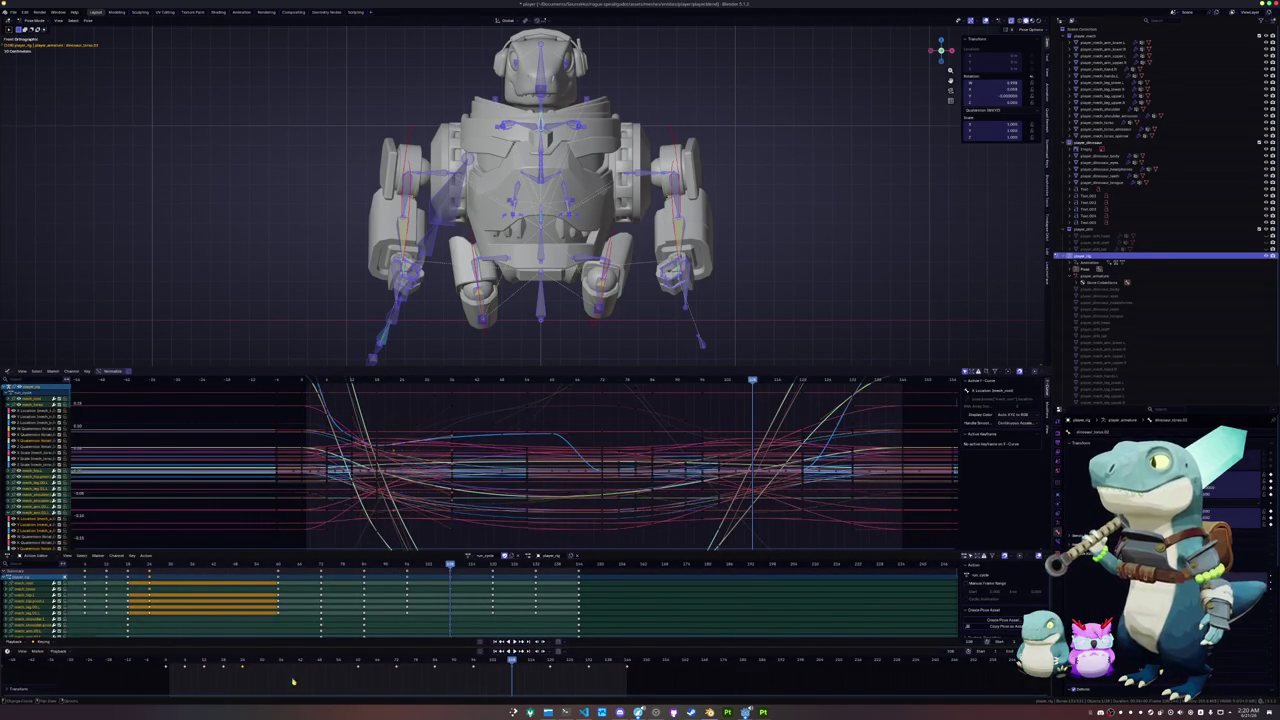
drag(222, 685, 446, 669)
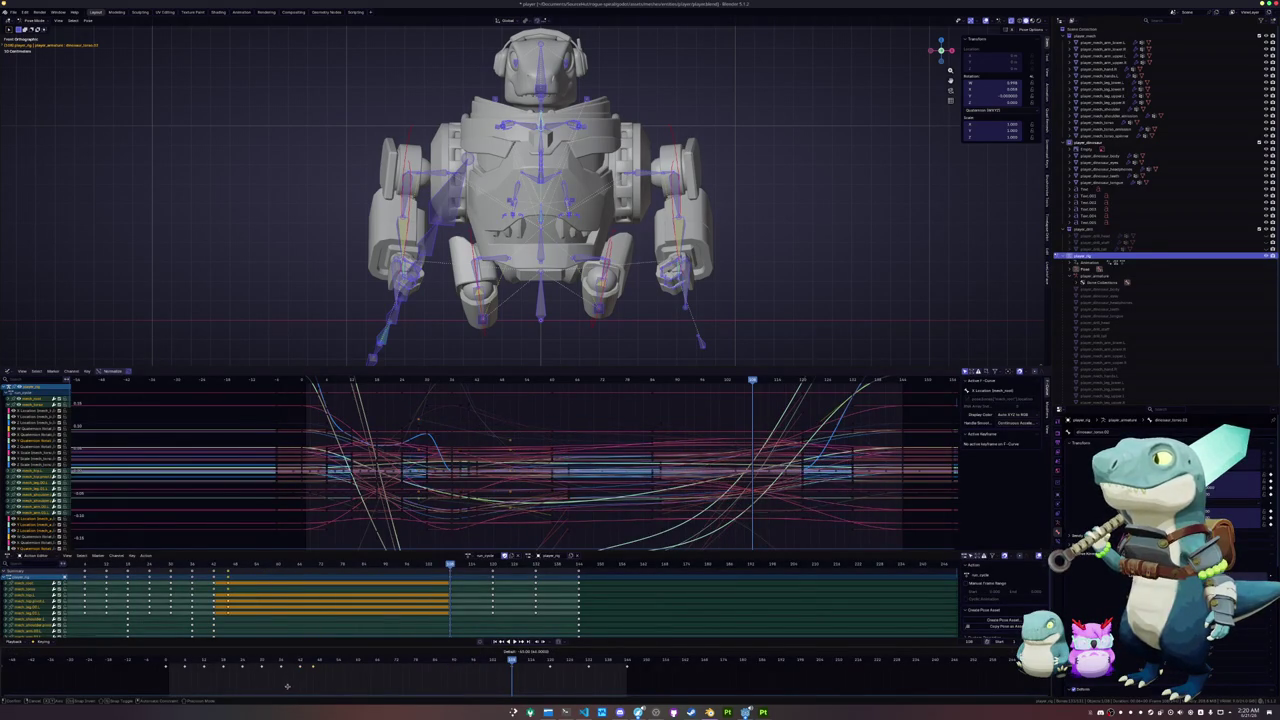
drag(286, 686, 292, 688)
- Pull the final block of keys earlier in time
drag(523, 678, 316, 686)
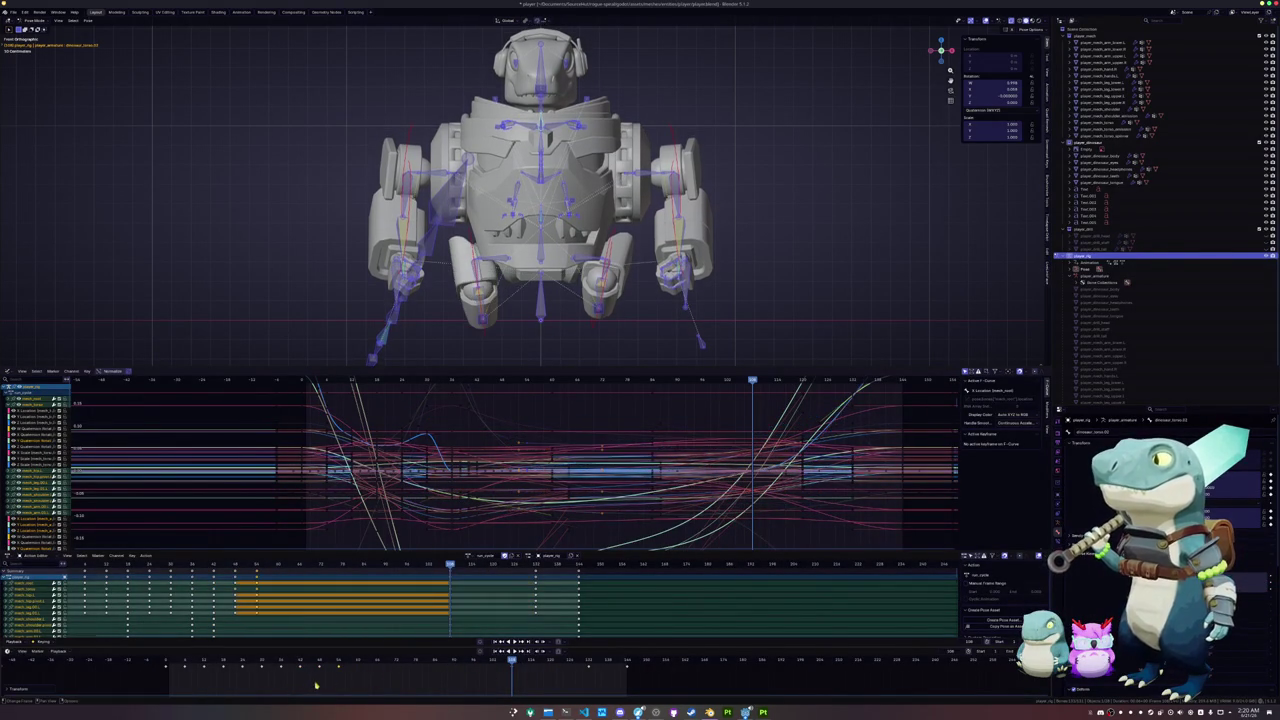
drag(594, 677, 474, 670)
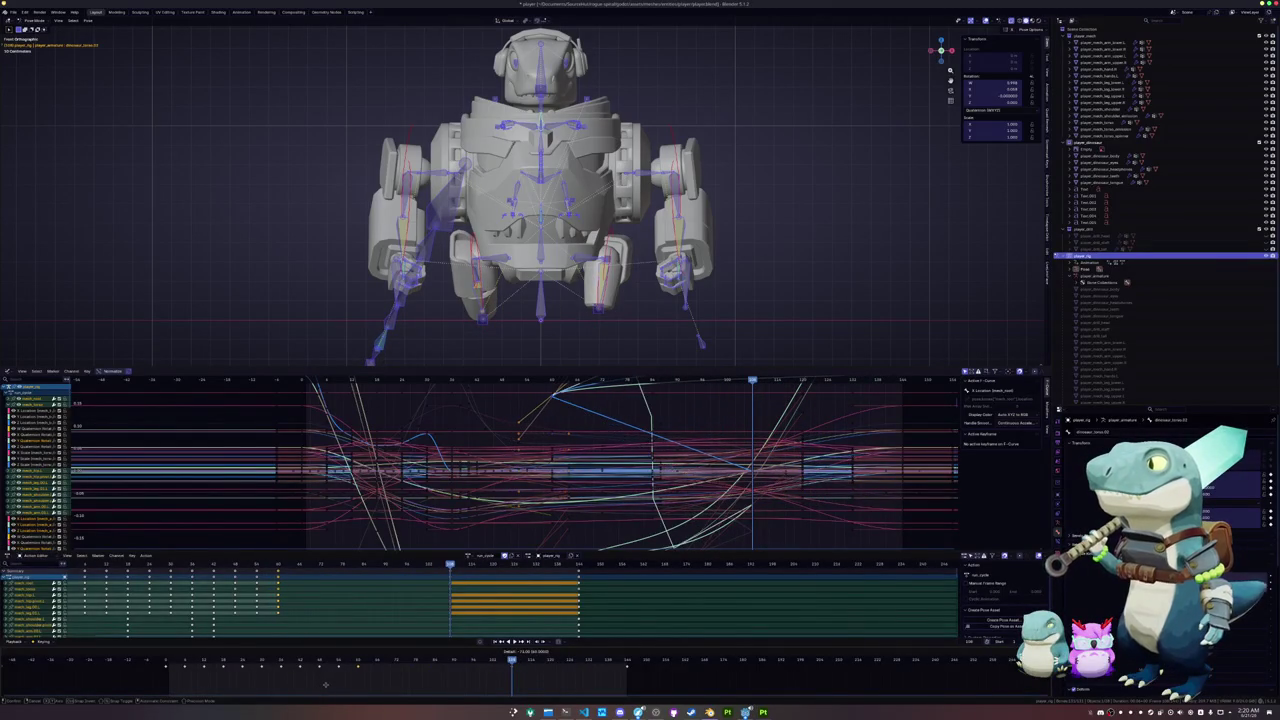
drag(474, 670, 351, 685)
key(ctrl+z)
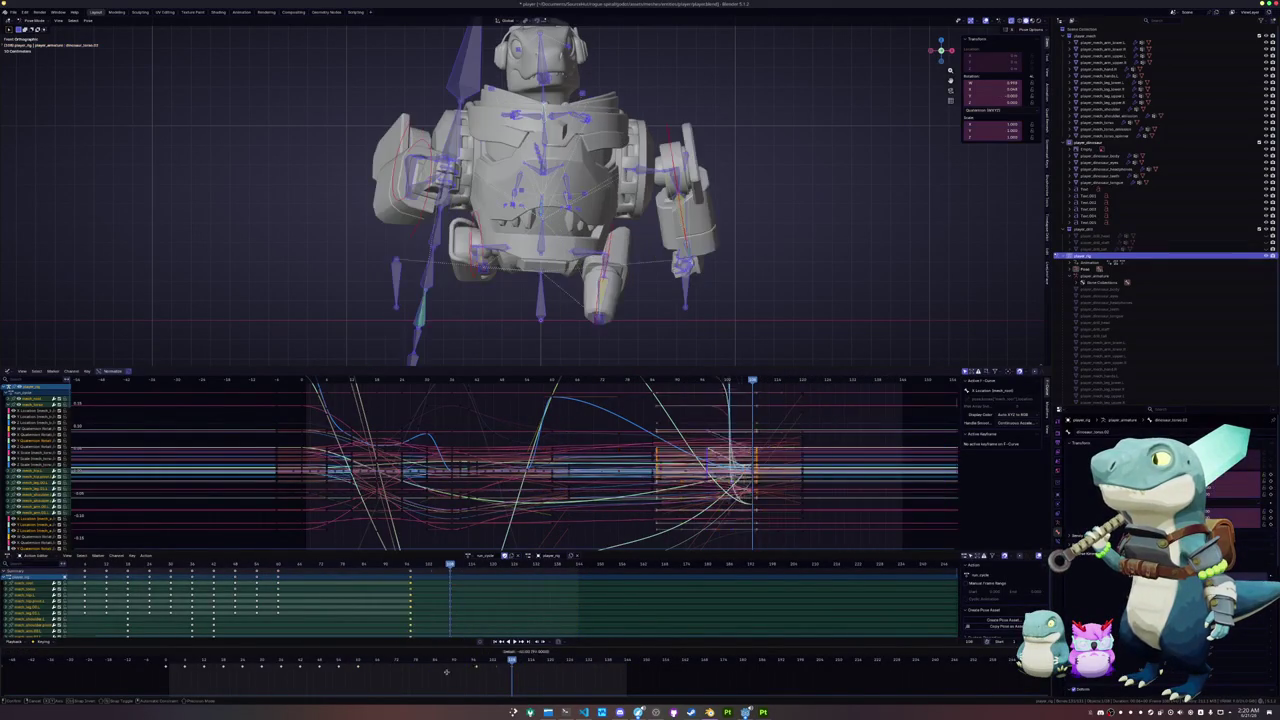
key(ctrl+z)
key(ctrl+shift+z)
key(ctrl+shift+z)
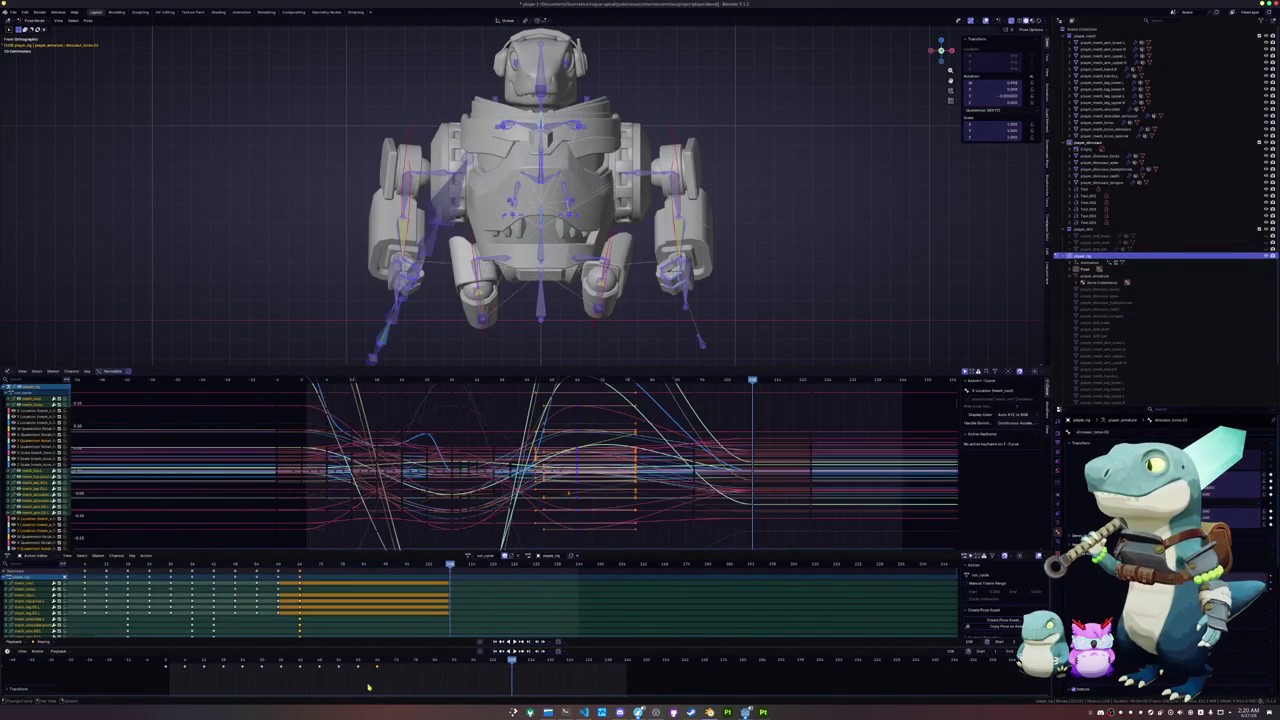
- Lower the scene End frame and play back the retimed cycle
click(1006, 651)
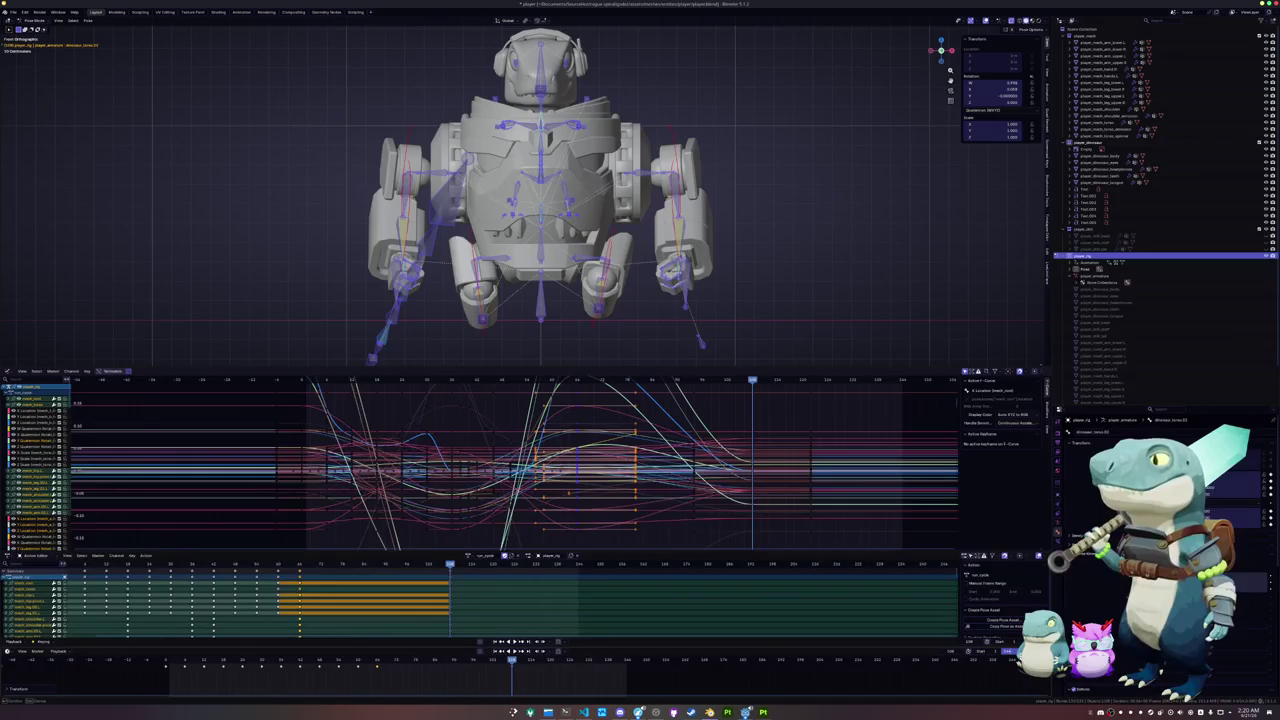
key(Return)
key(space)
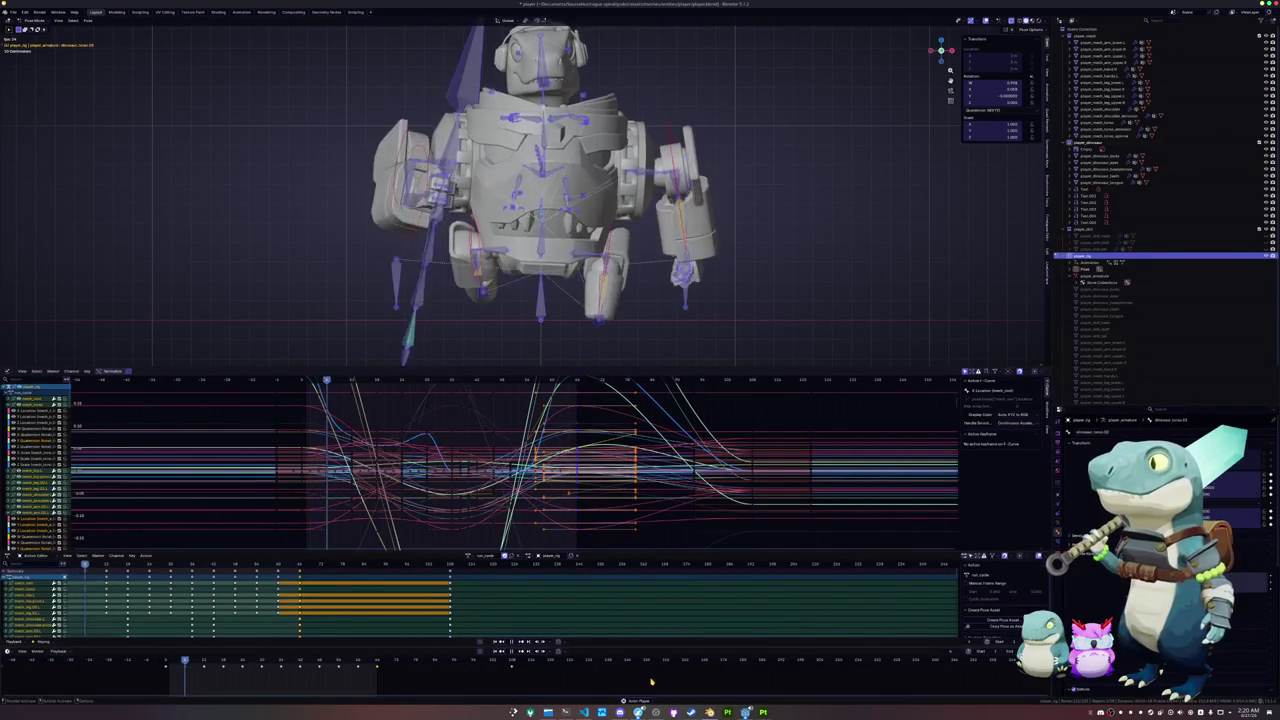
- Try placing the key block at a late frame, then undo the move
mouse_move(723, 252)
middle_down()
mouse_move(686, 266)
mouse_move(686, 286)
mouse_move(76, 143)
mouse_move(500, 268)
middle_up()
scroll(76, 143, up, 3)
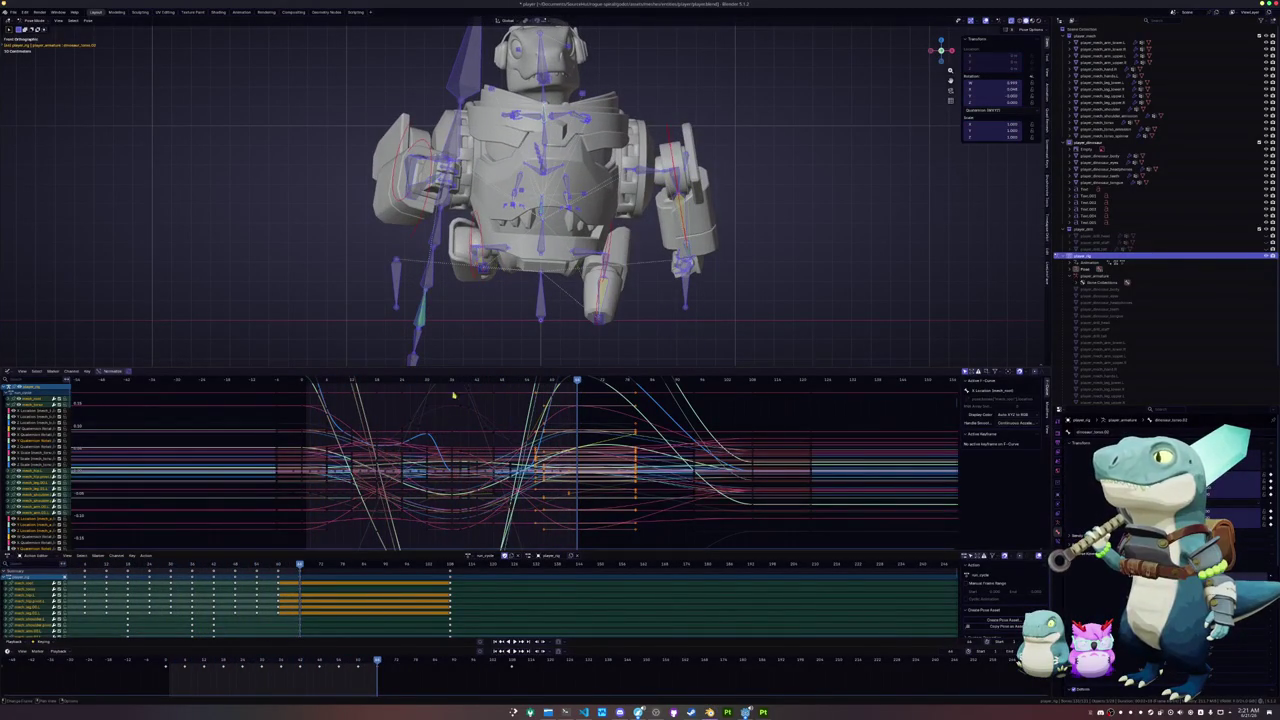
click(511, 661)
drag(511, 661, 508, 662)
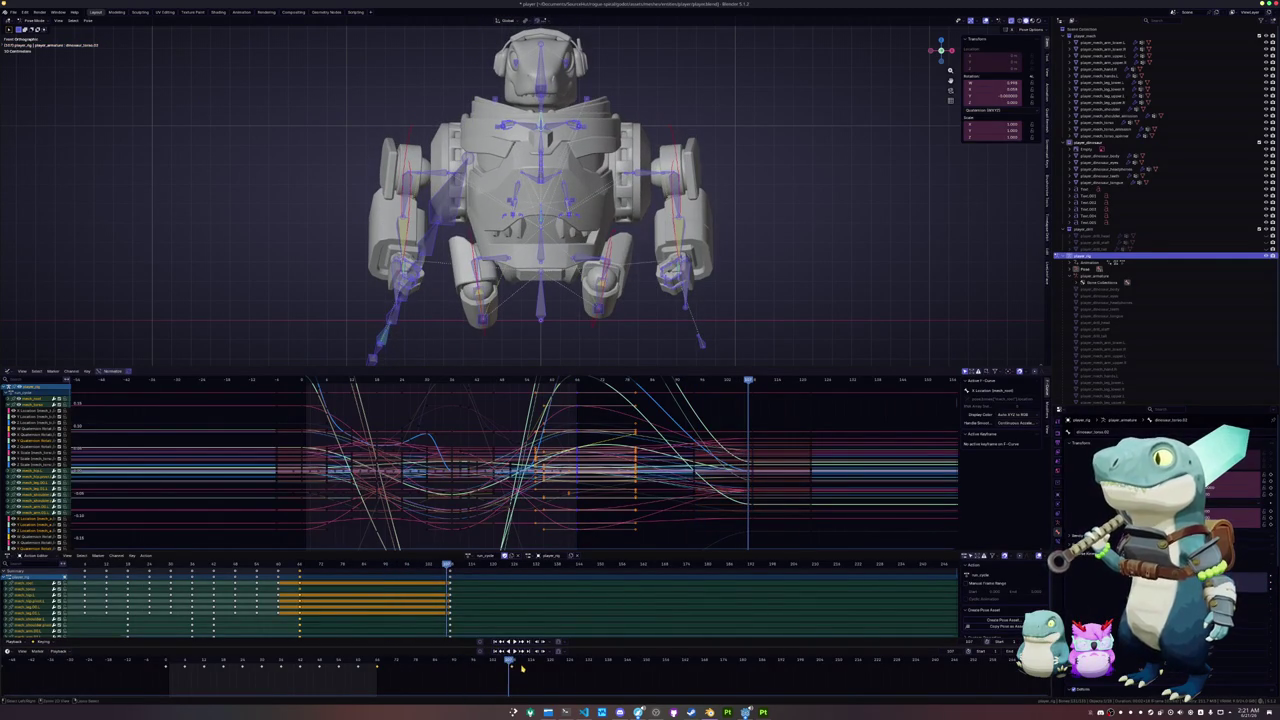
key(ctrl+v)
key(ctrl+z)
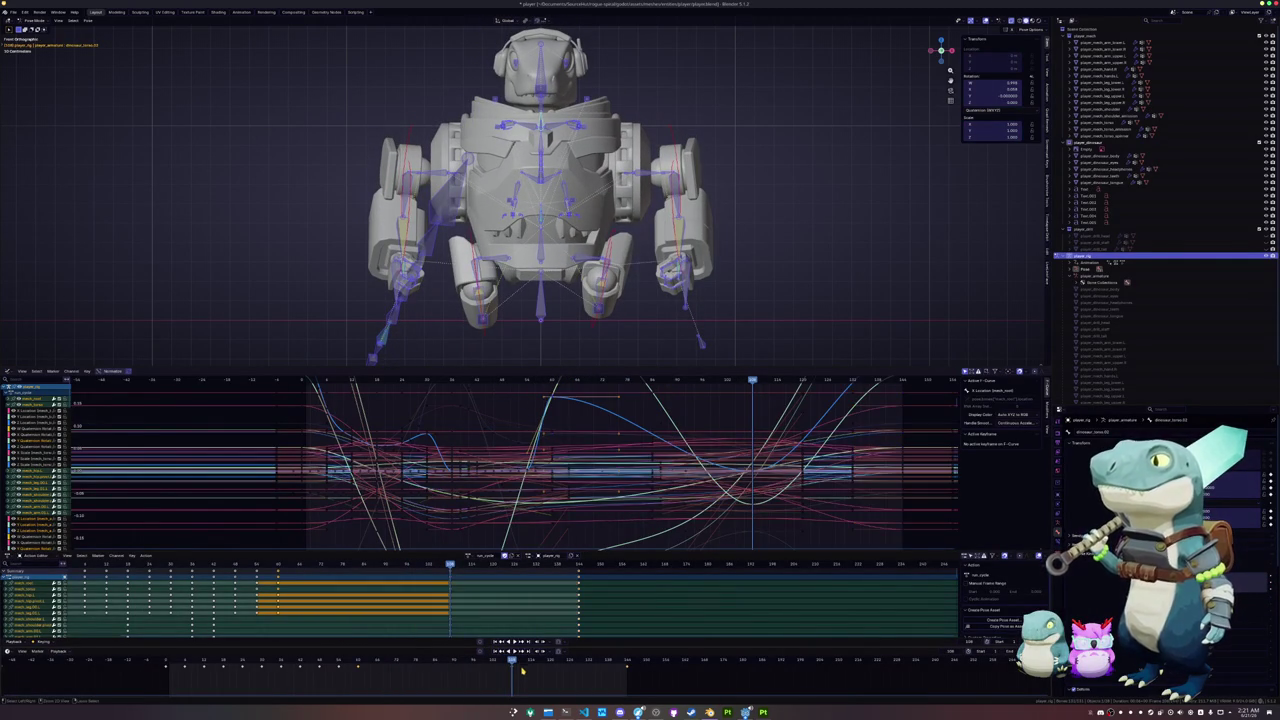
key(ctrl+shift+z)
key(ctrl+z)
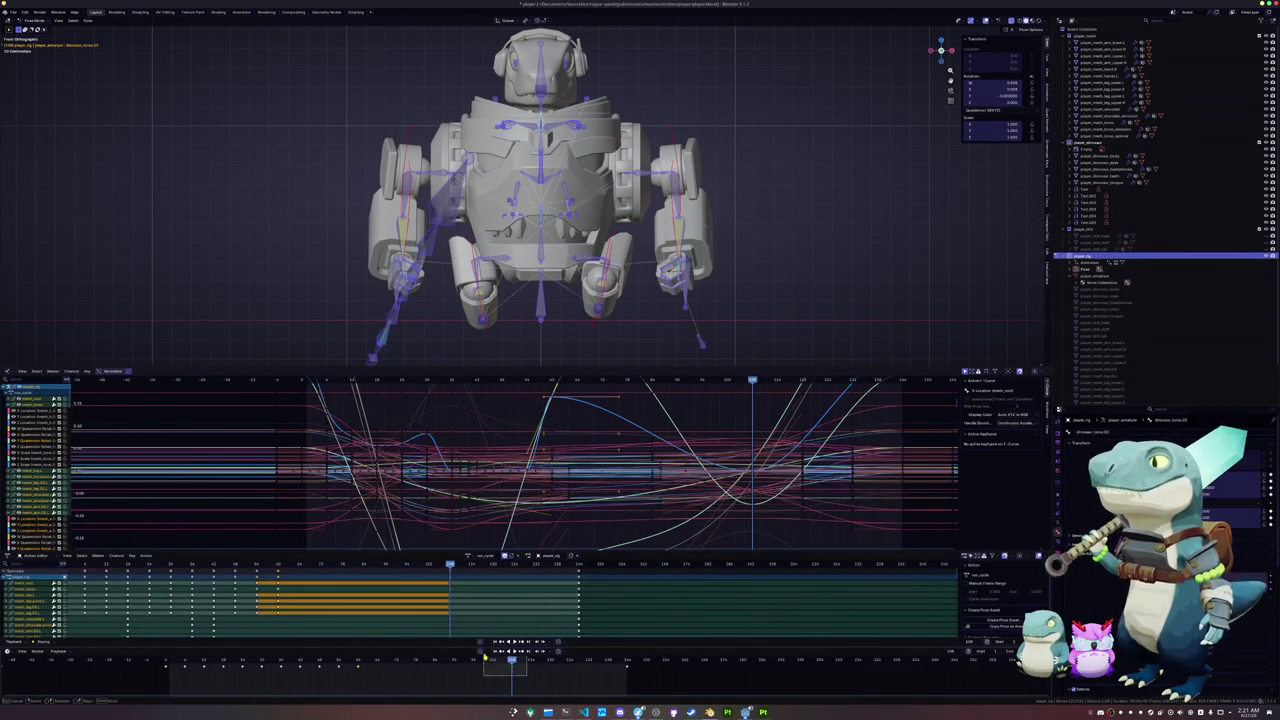
- Nudge and scale the selected keys into a shorter span, then play it back
key(g)
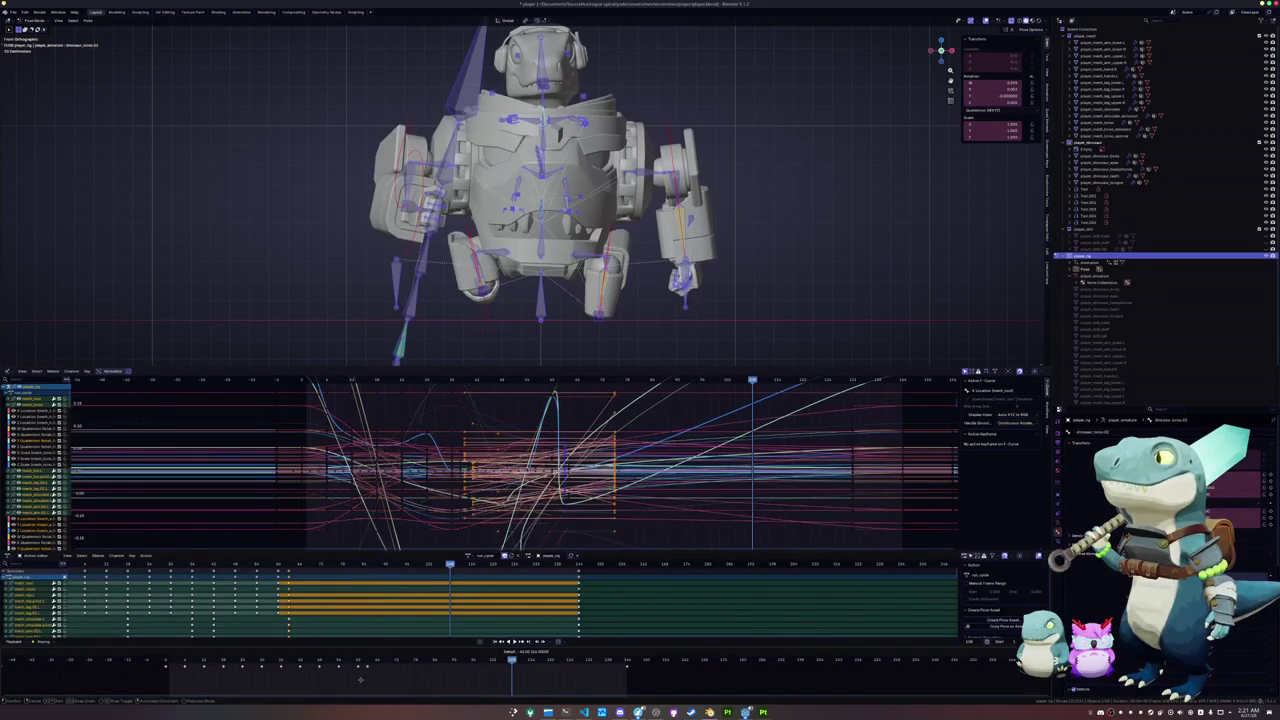
click(370, 684)
key(s)
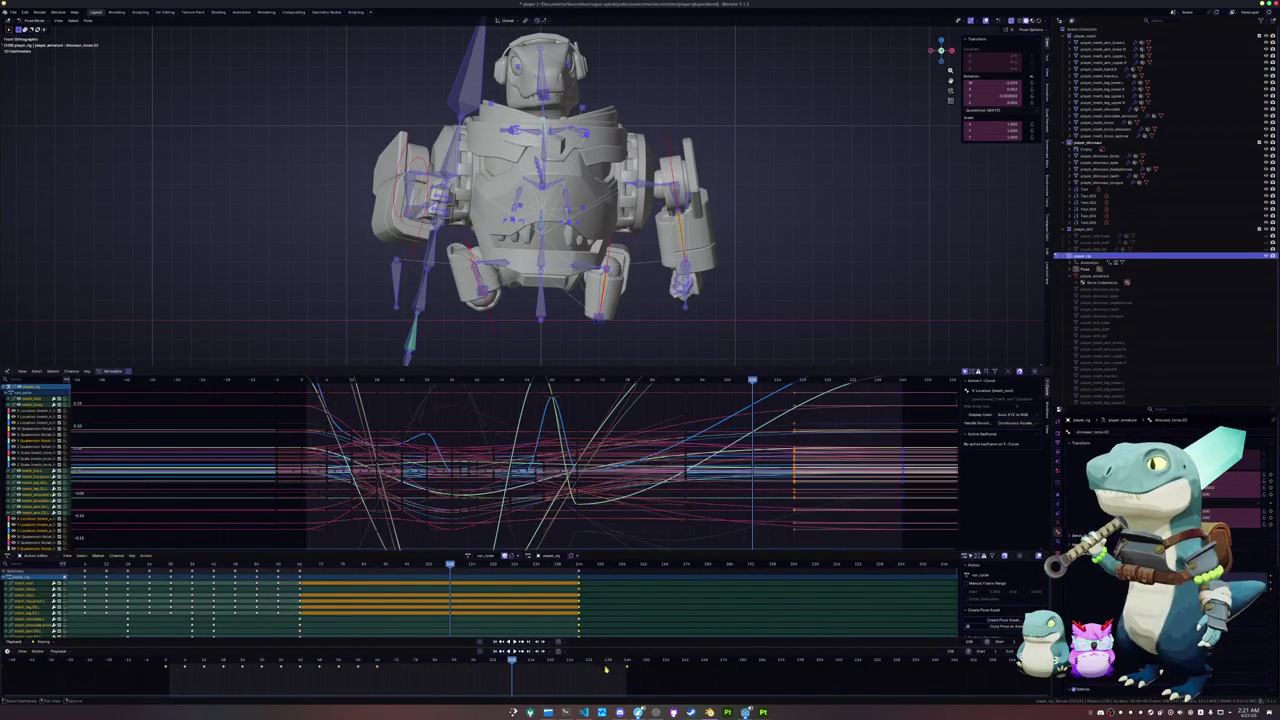
click(378, 686)
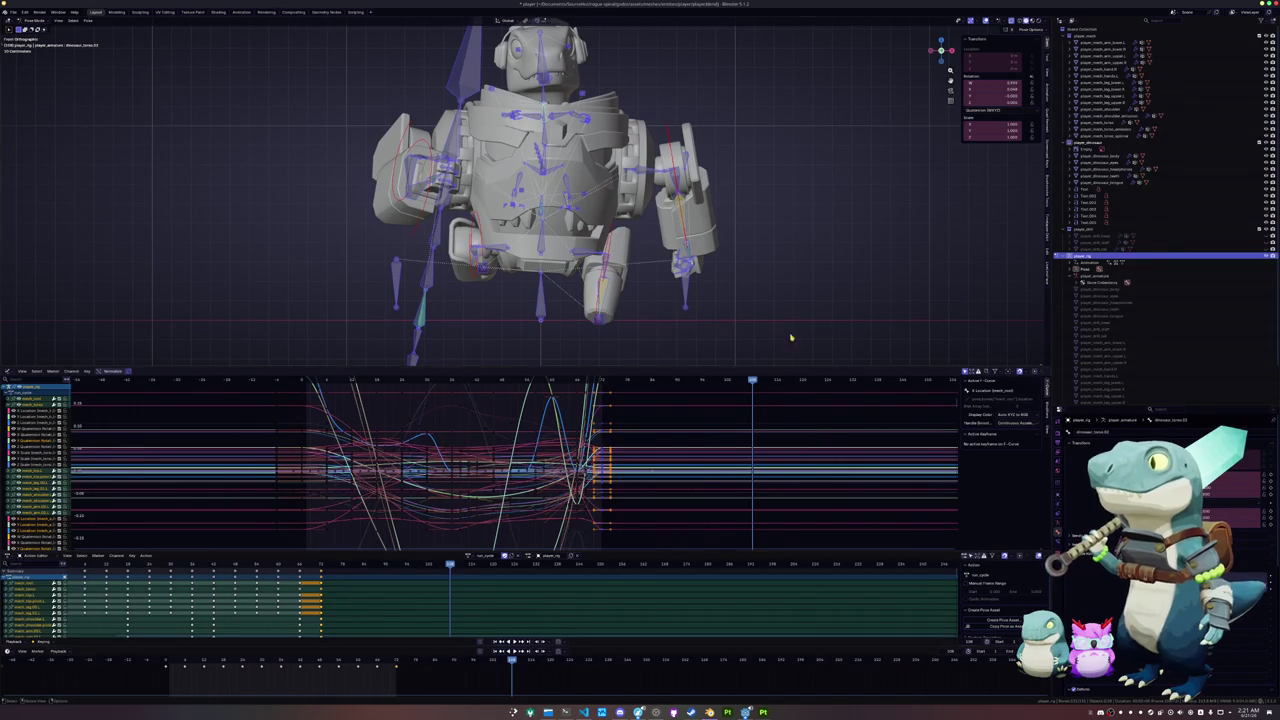
key(space)
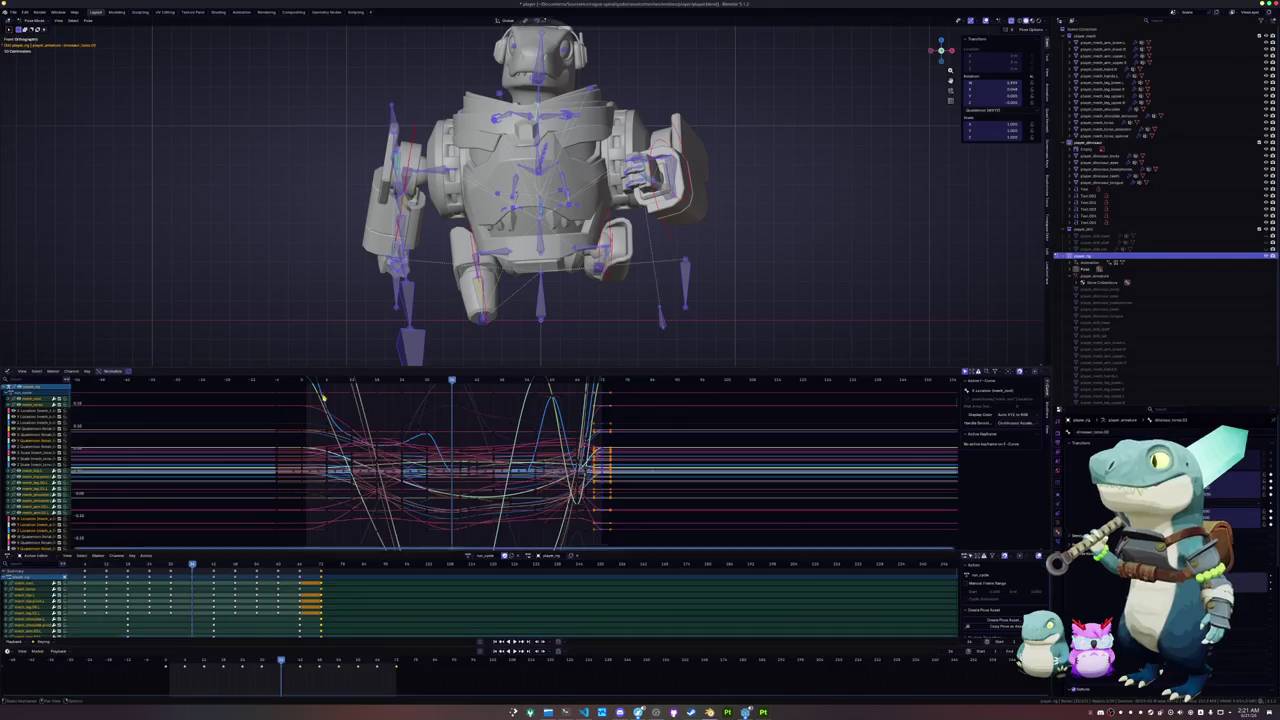
- Reselect all bones, box-select start keys, and paste the copied keys at the playhead
key(alt+a)
key(a)
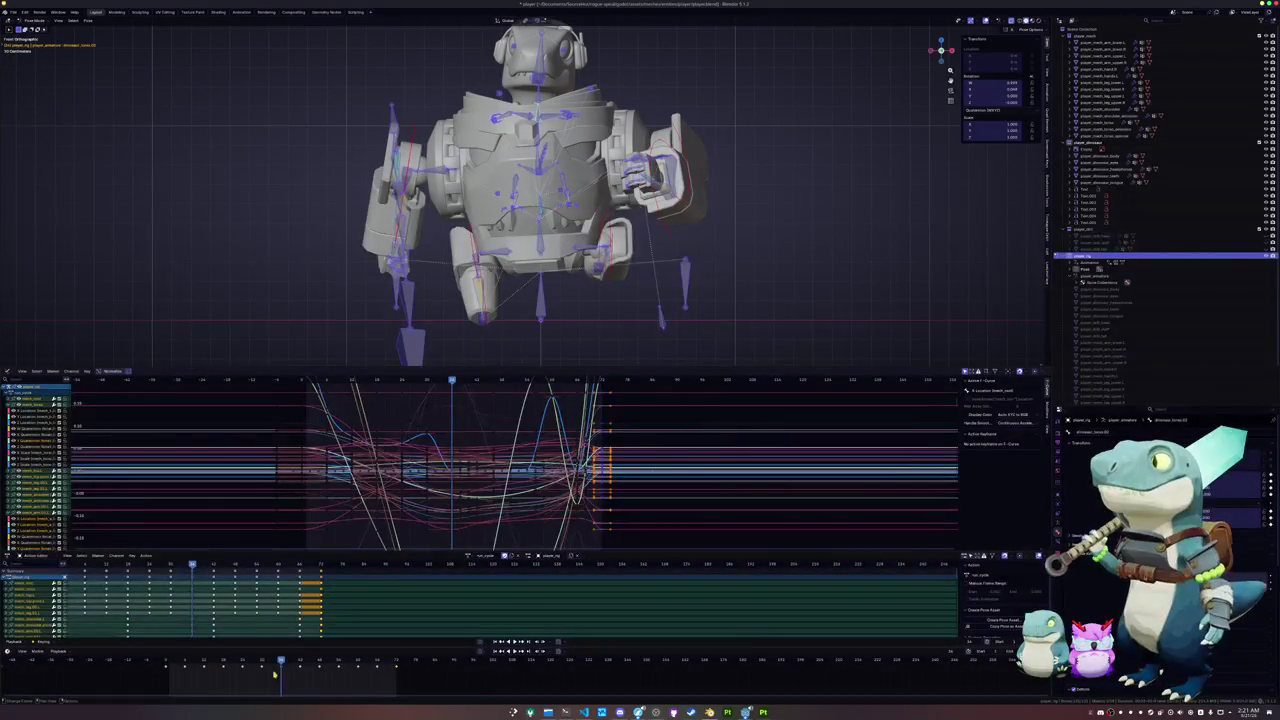
drag(156, 667, 157, 668)
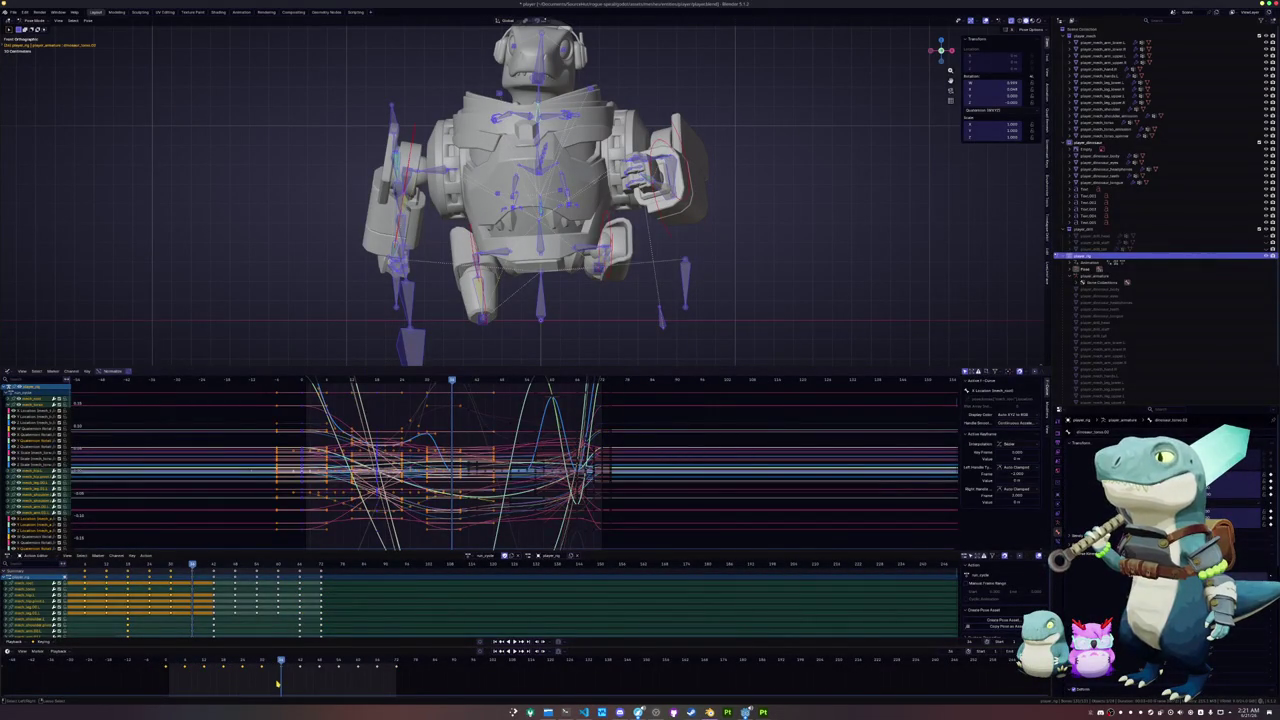
key(ctrl+v)
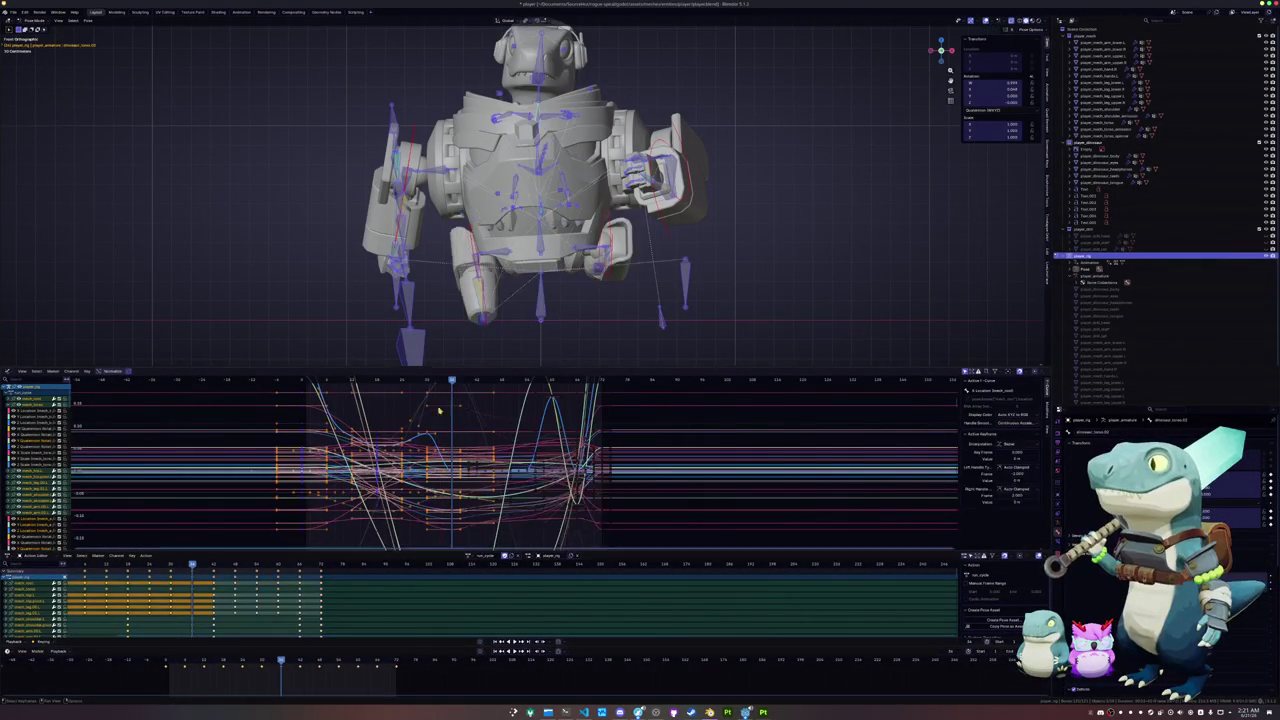
scroll(620, 290, down, 5)
drag(625, 348, 432, 108)
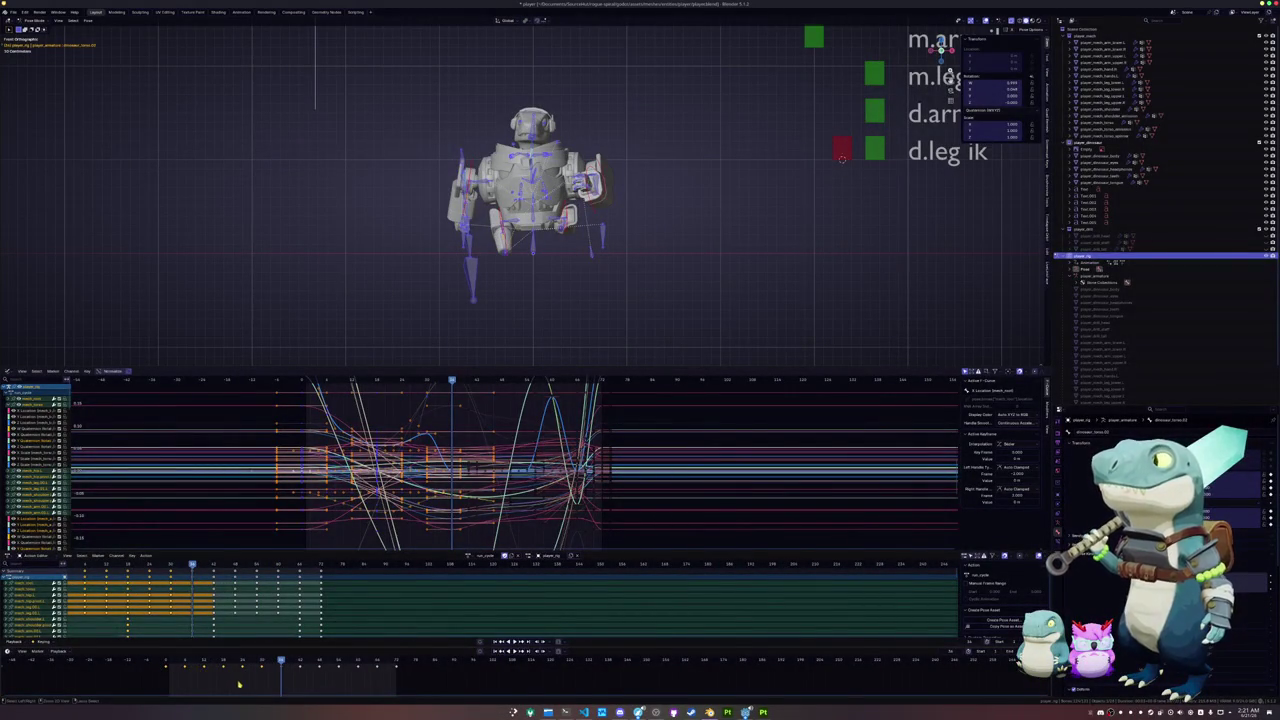
- Delete the extra keys lying past the loop point
key(ctrl+v)
key(space)
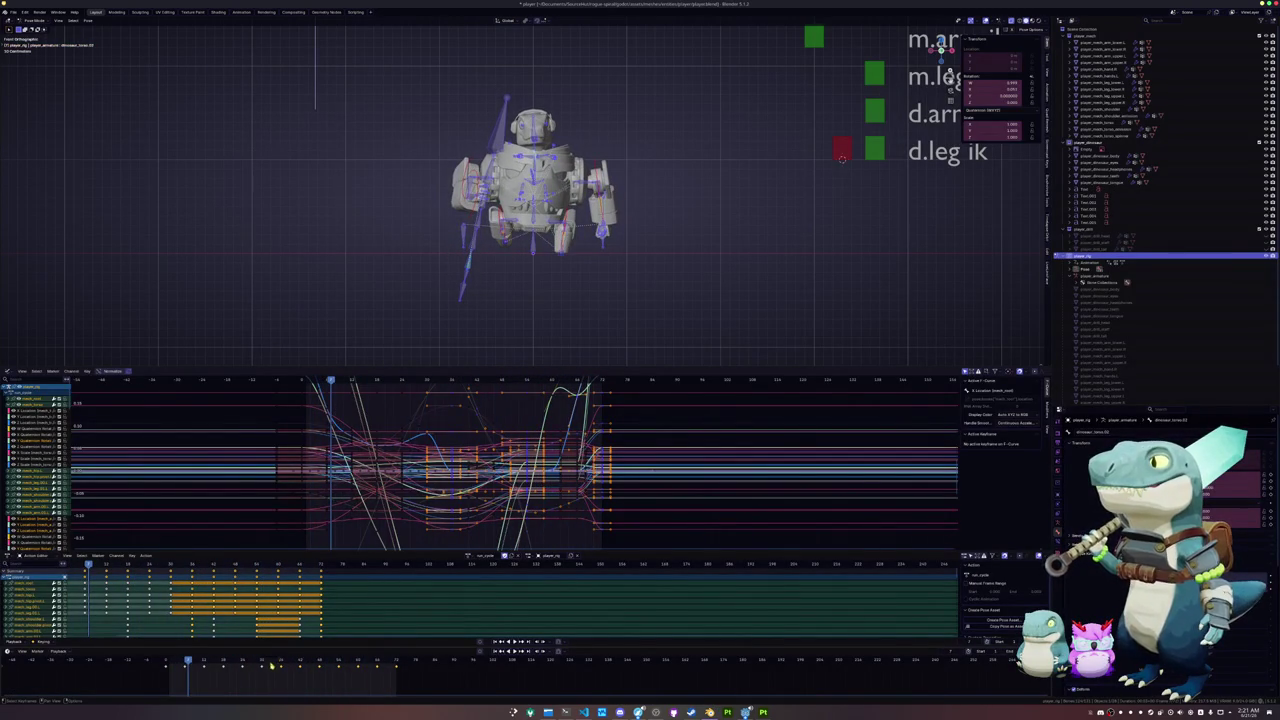
drag(410, 684, 291, 662)
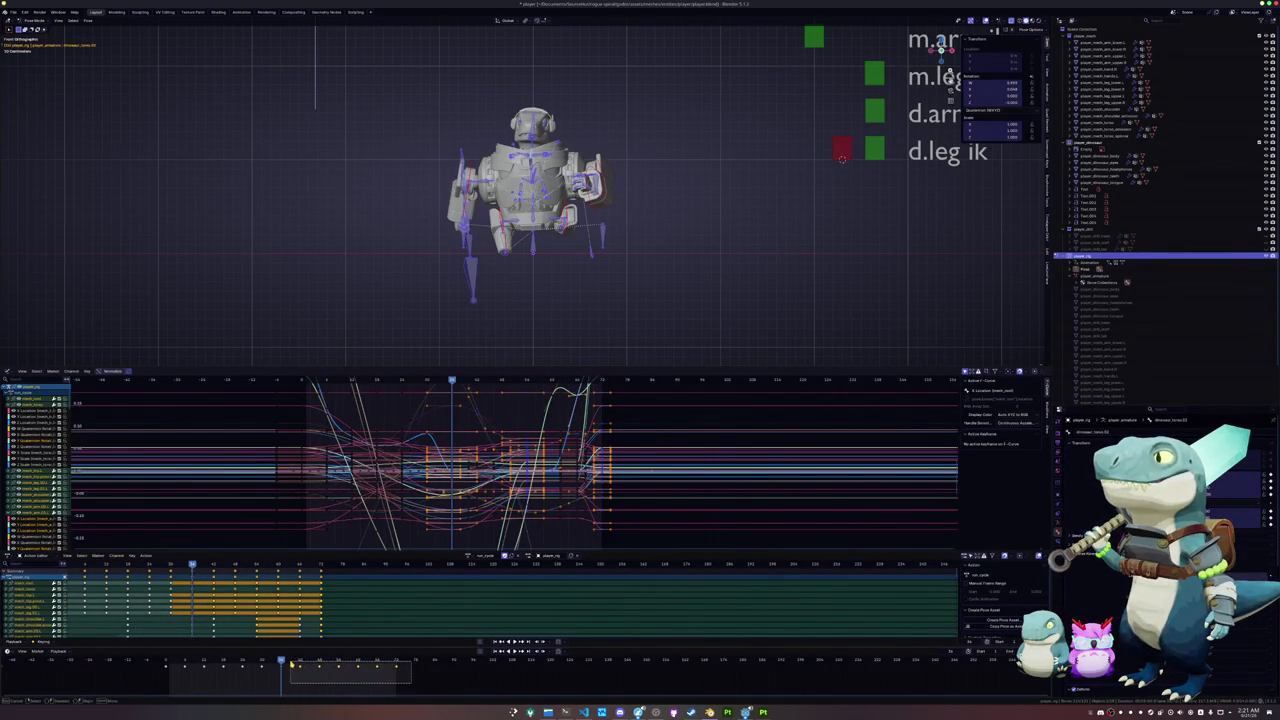
key(Delete)
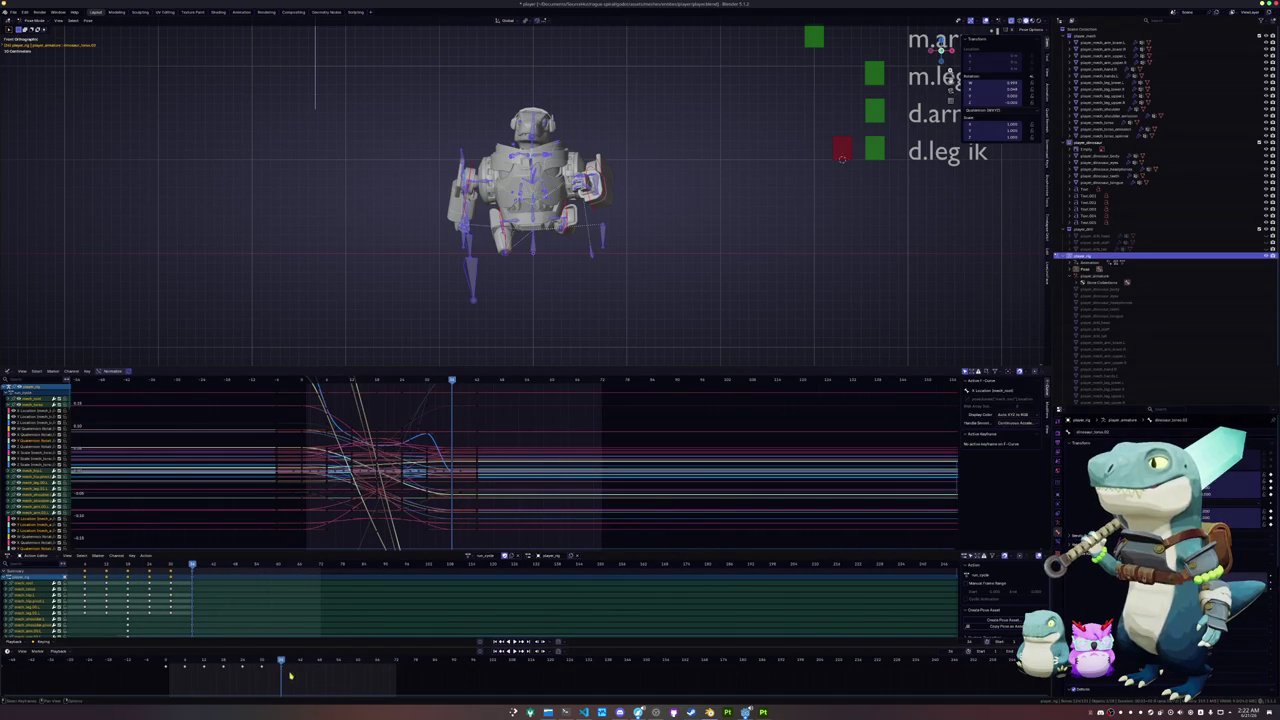
drag(281, 665, 203, 679)
key(Delete)
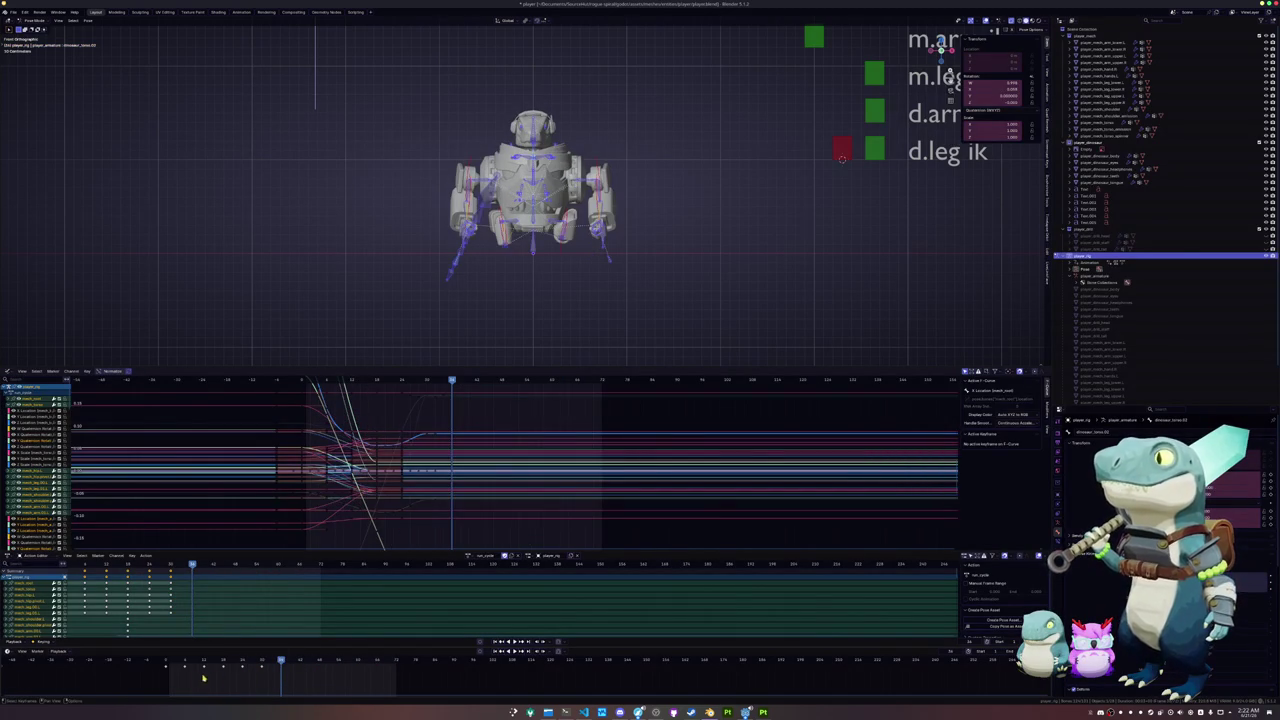
- Paste the first-frame pose at the playhead and duplicate the early key block later
click(163, 666)
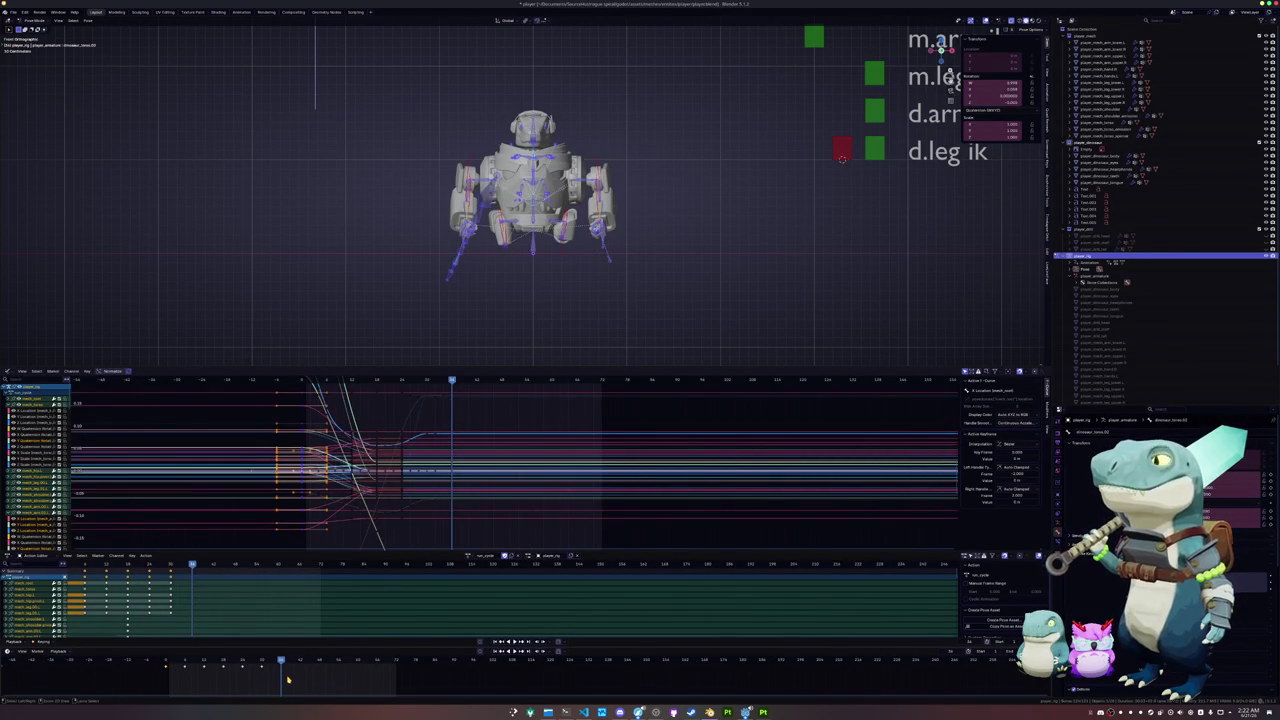
key(ctrl+v)
drag(280, 677, 156, 668)
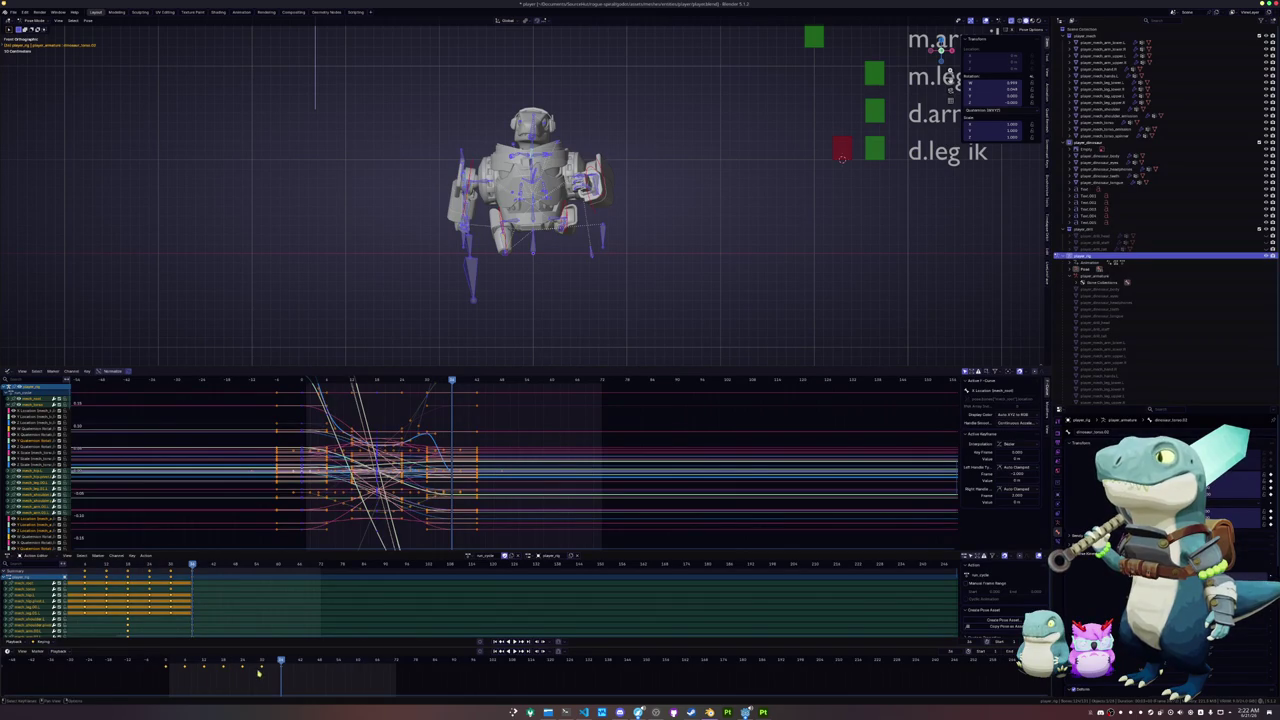
drag(178, 664, 221, 676)
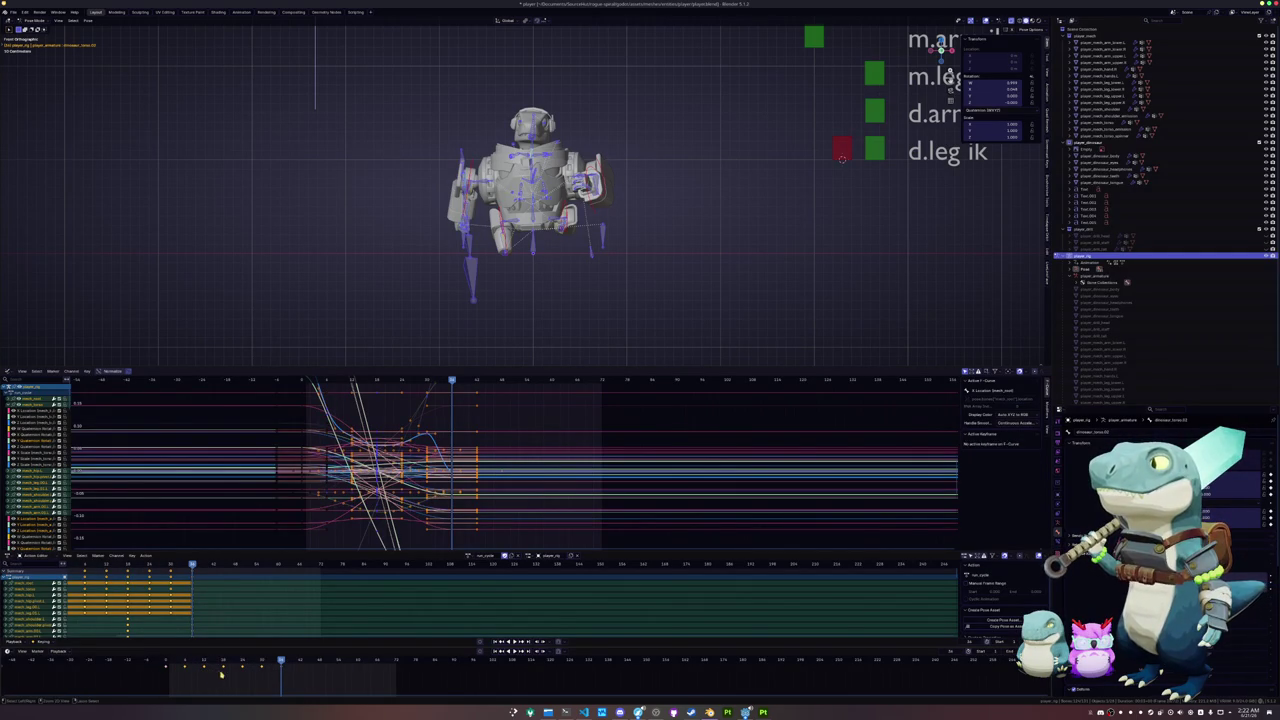
click(300, 664)
key(ctrl+v)
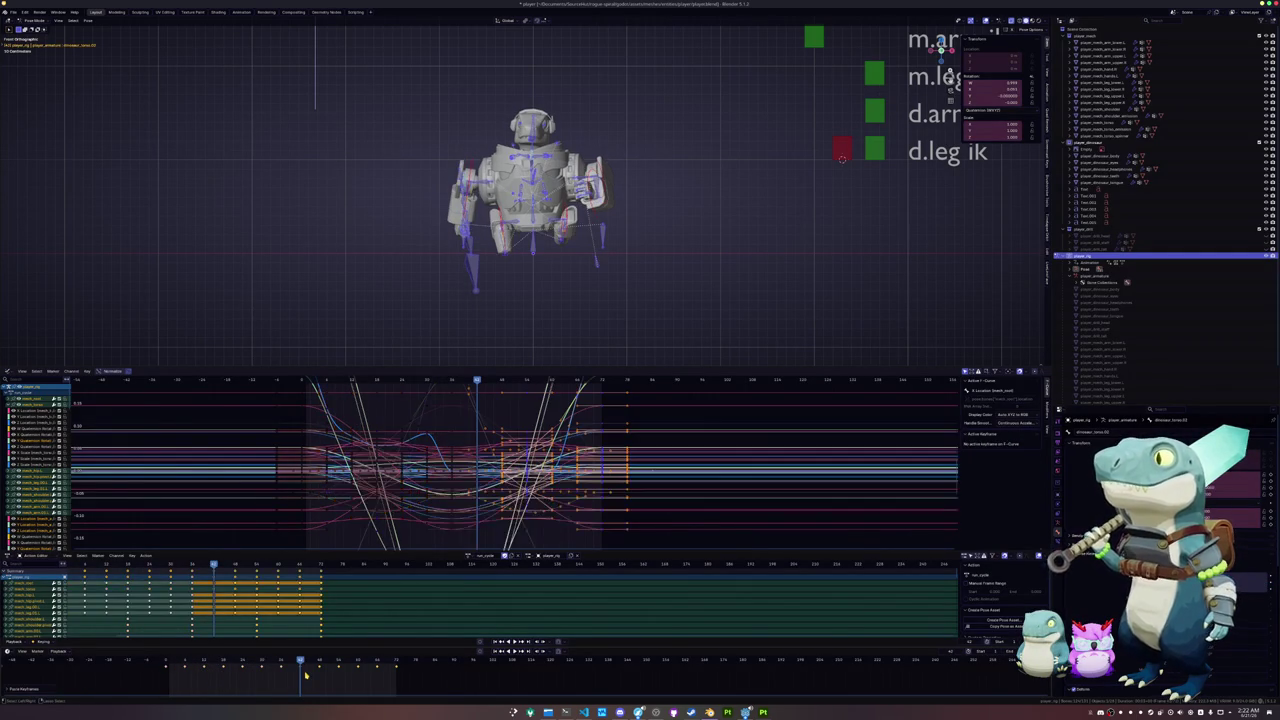
key(space)
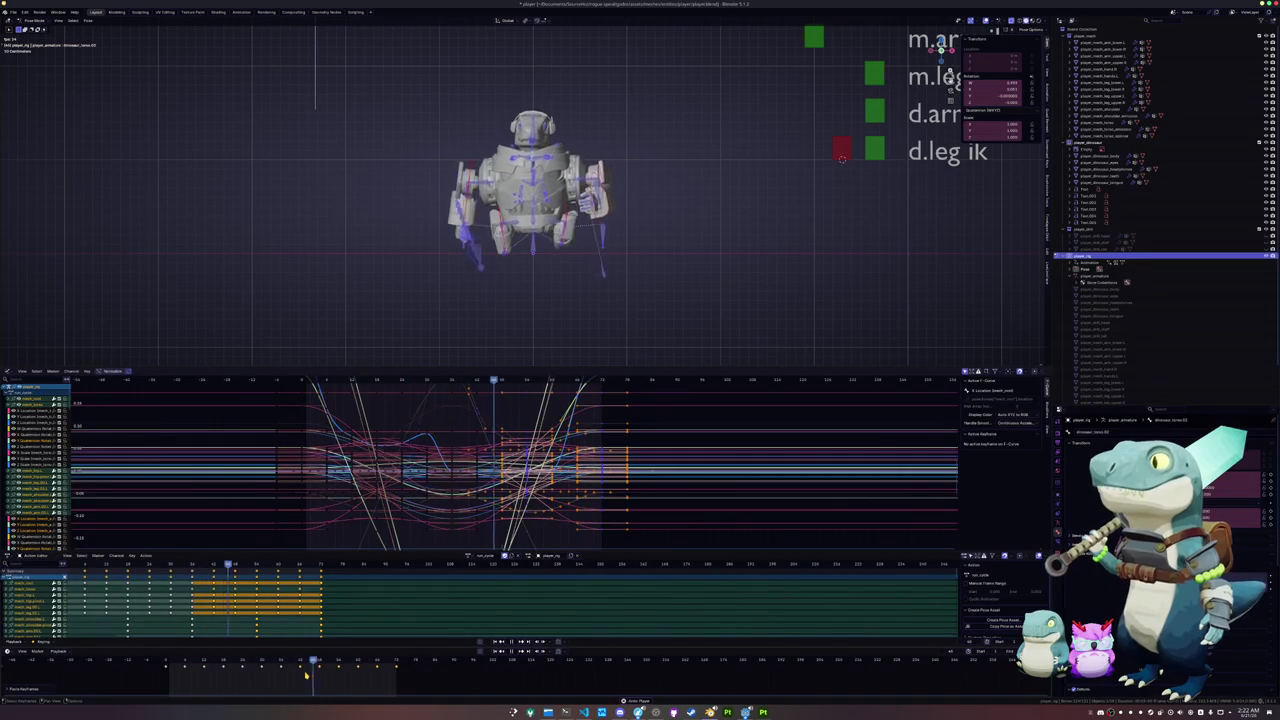
middle_drag(842, 158, 385, 308)
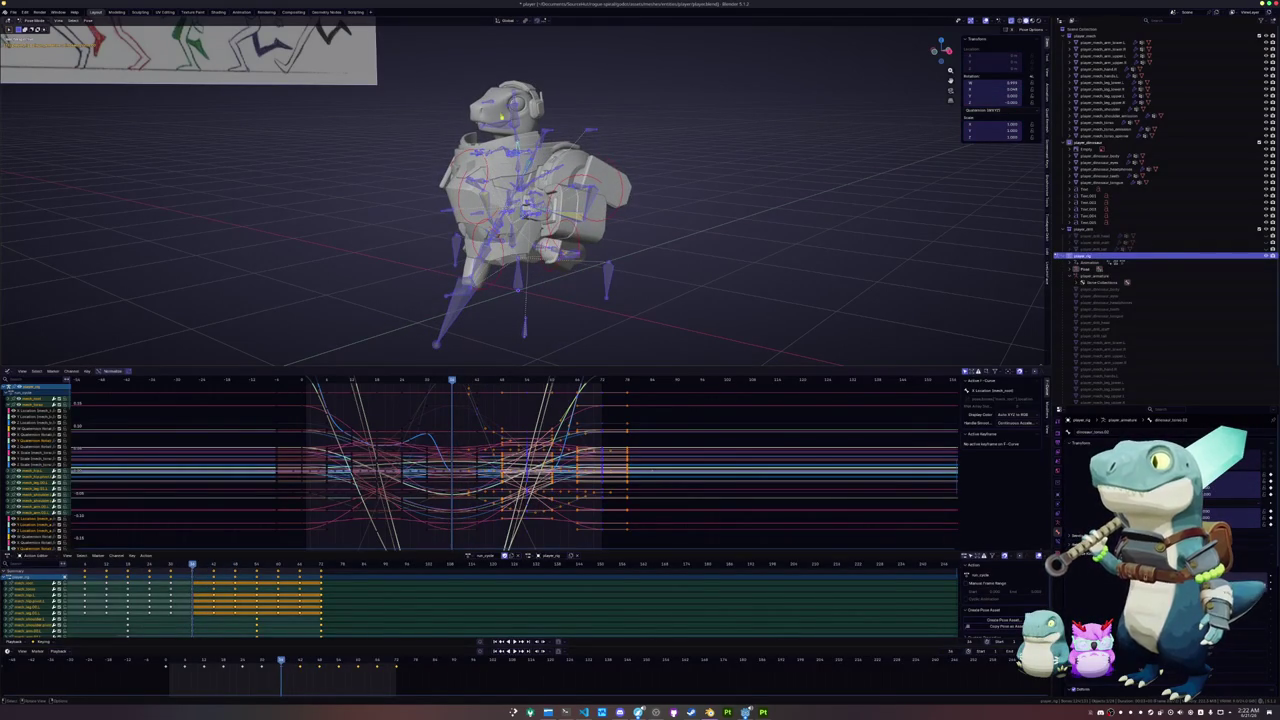
- From the side view, rotate the head bone and key it at the current frame
key(alt+a)
key(KP_3)
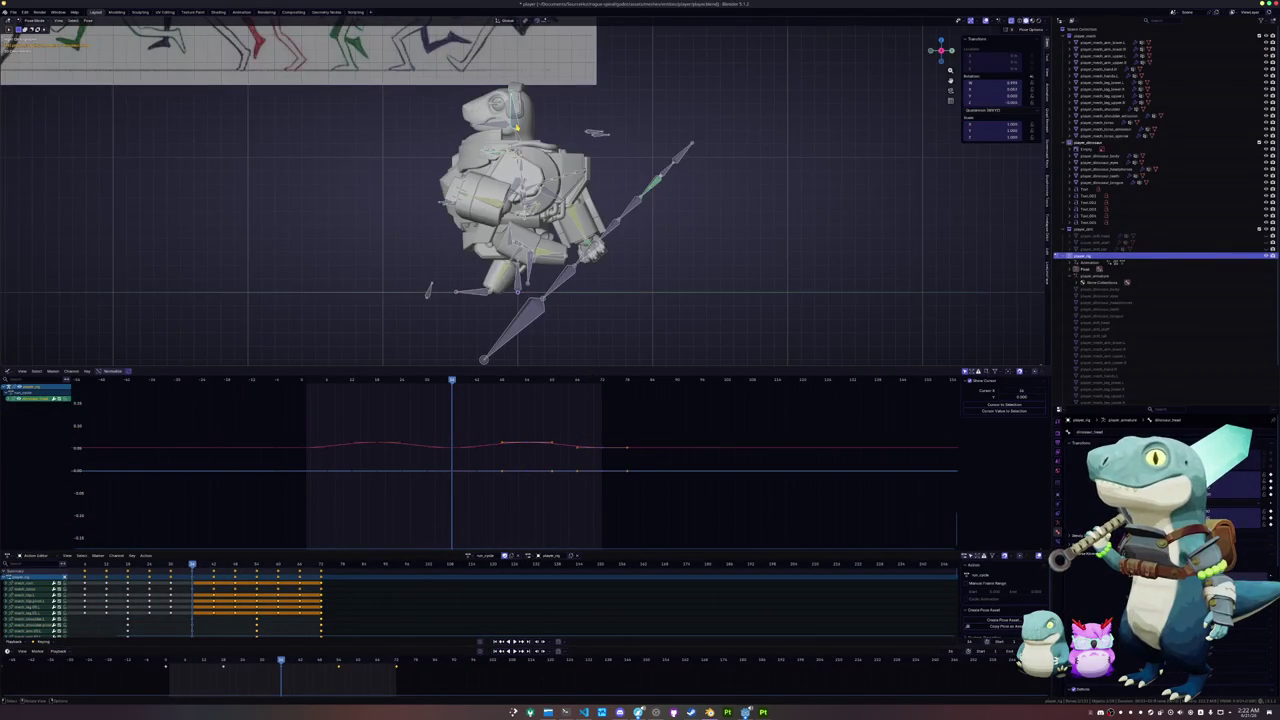
scroll(520, 60, up, 7)
scroll(520, 60, down, 3)
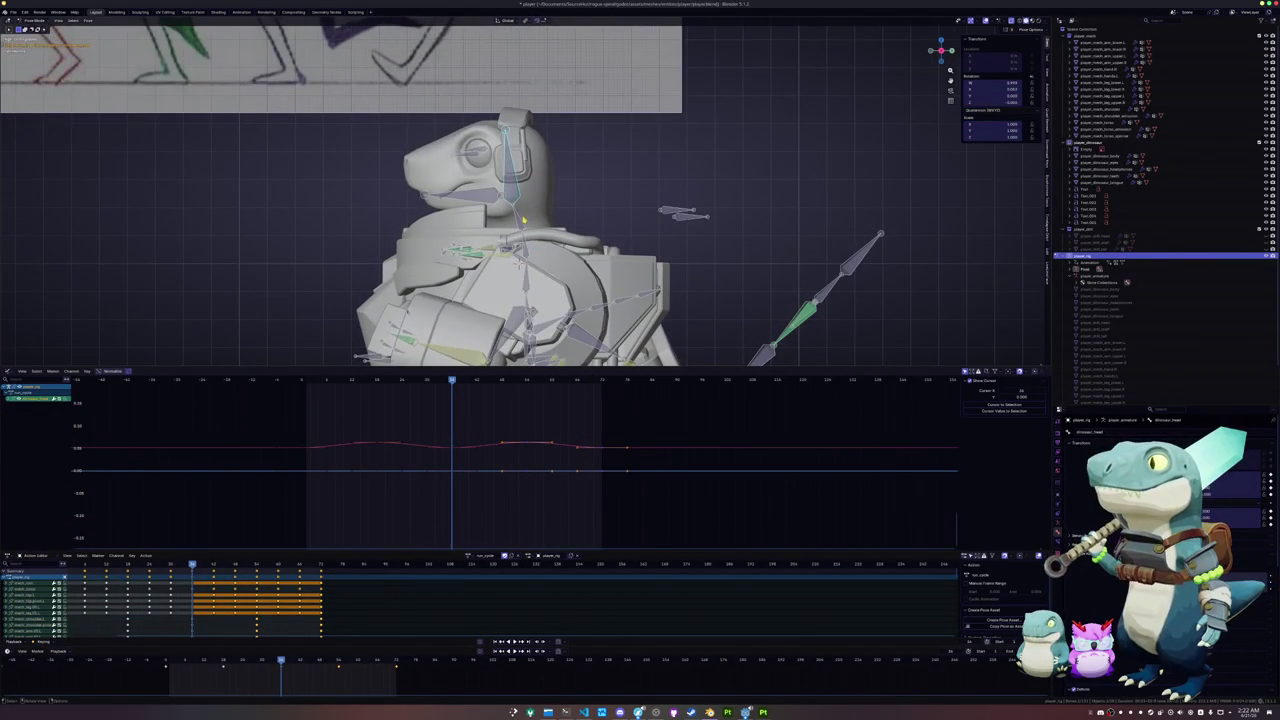
shift+middle_drag(522, 218, 570, 220)
key(r)
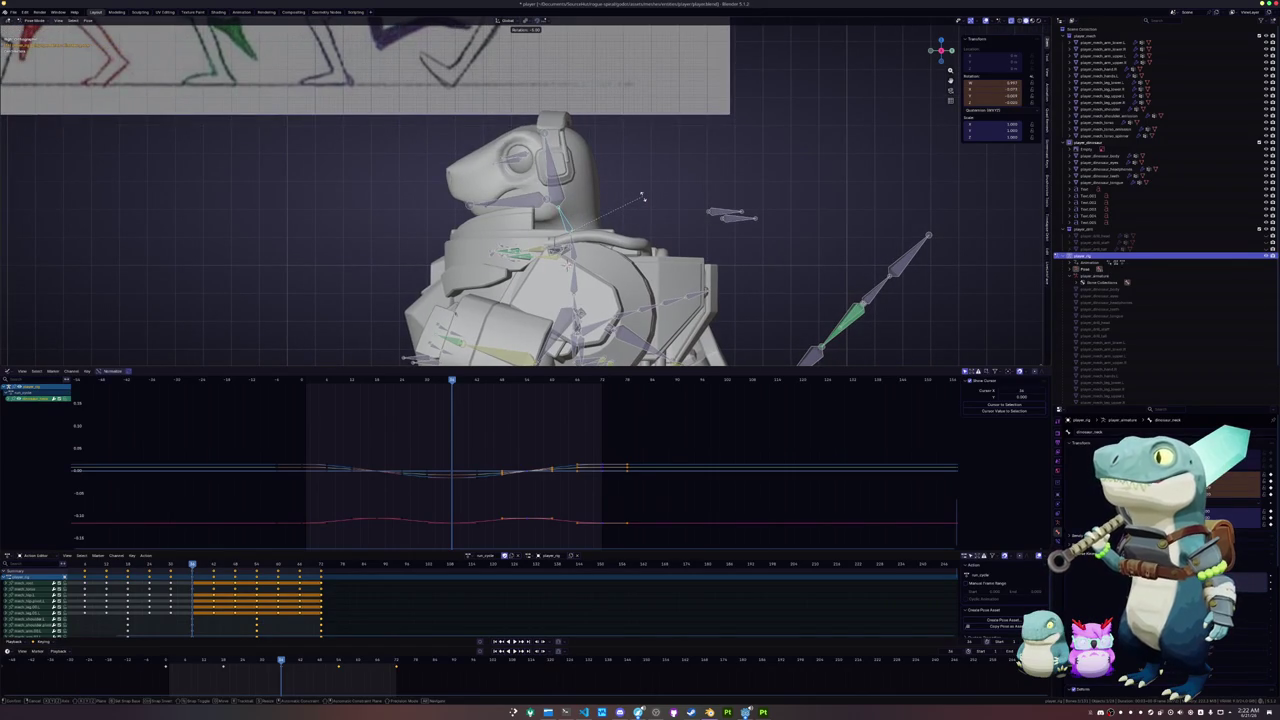
click(643, 197)
key(i)
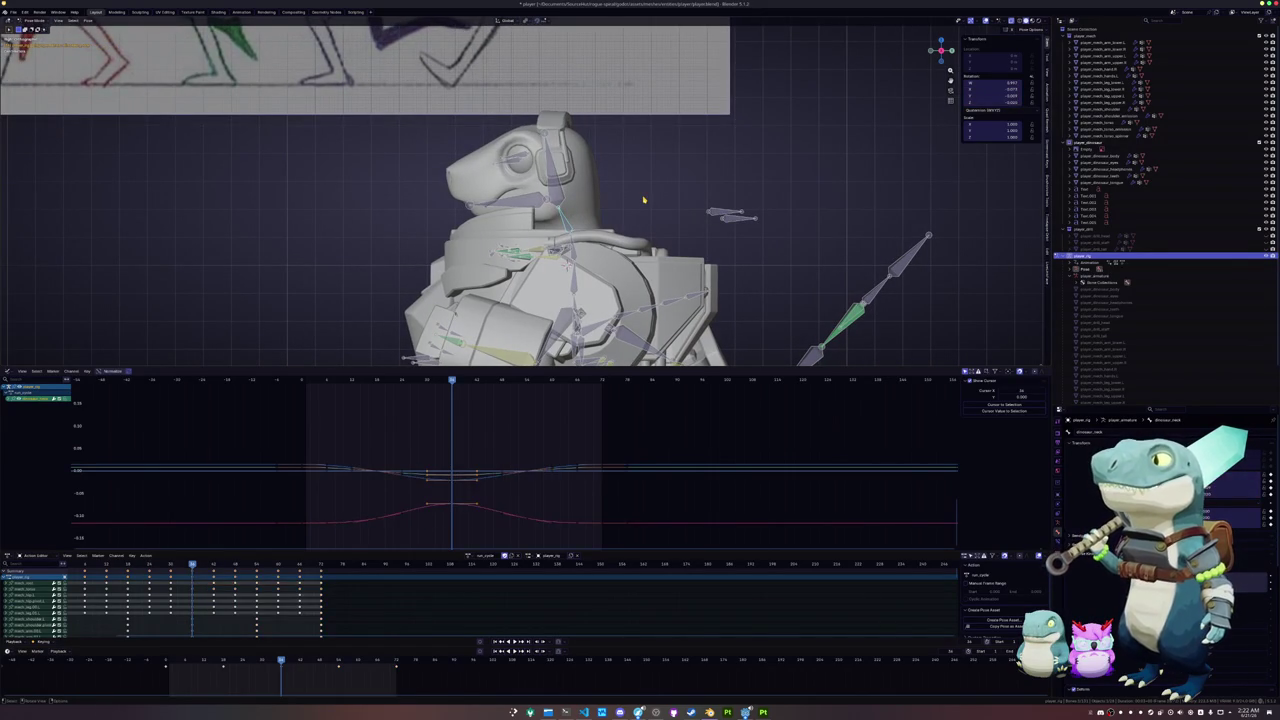
- Key forward head tilts at the cycle's start and end, then play the animation
key(Down)
key(Down)
key(Down)
key(Down)
key(Down)
key(Down)
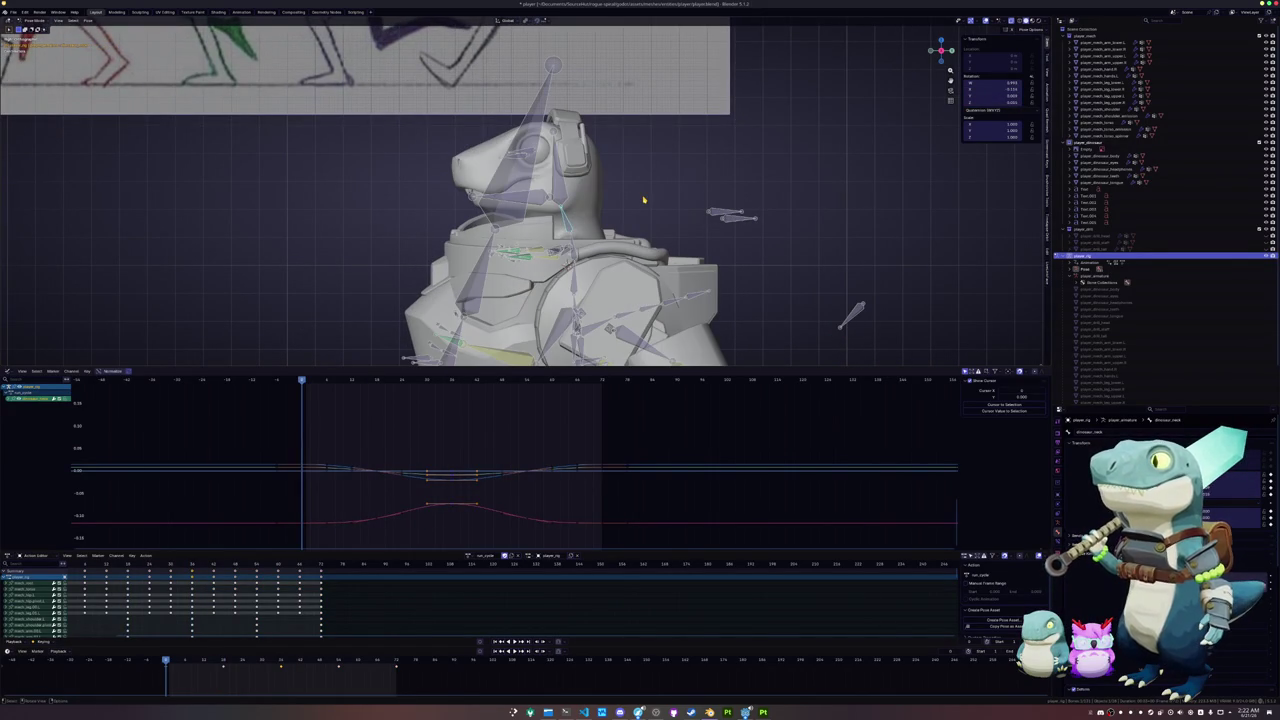
key(r)
click(644, 191)
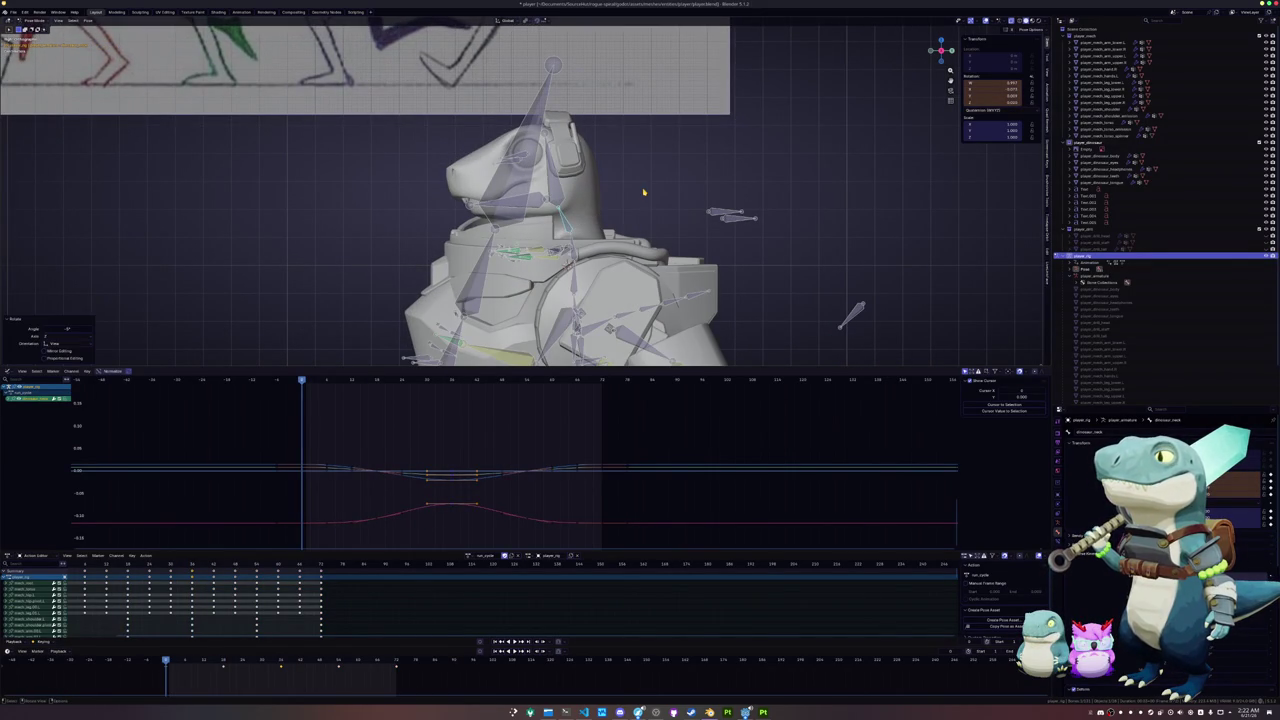
key(i)
key(Up)
key(Up)
key(Up)
key(r)
click(643, 186)
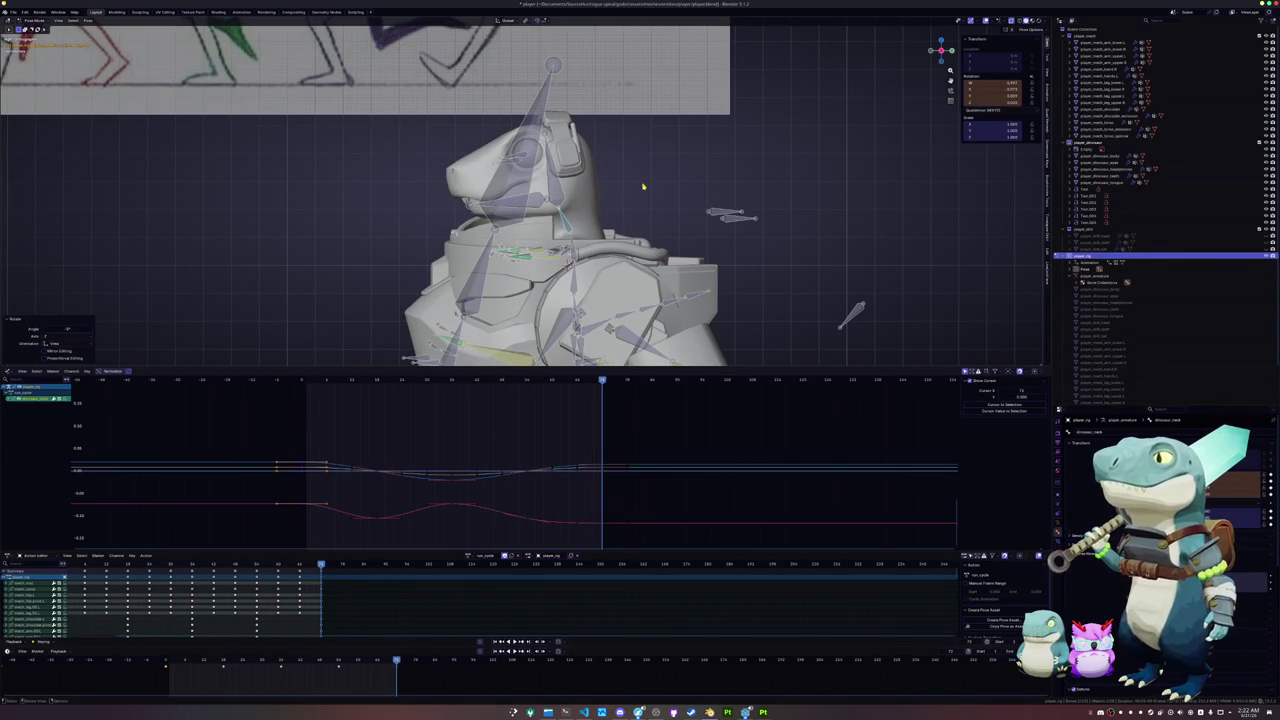
key(i)
scroll(643, 186, down, 5)
middle_drag(657, 200, 854, 270)
key(space)
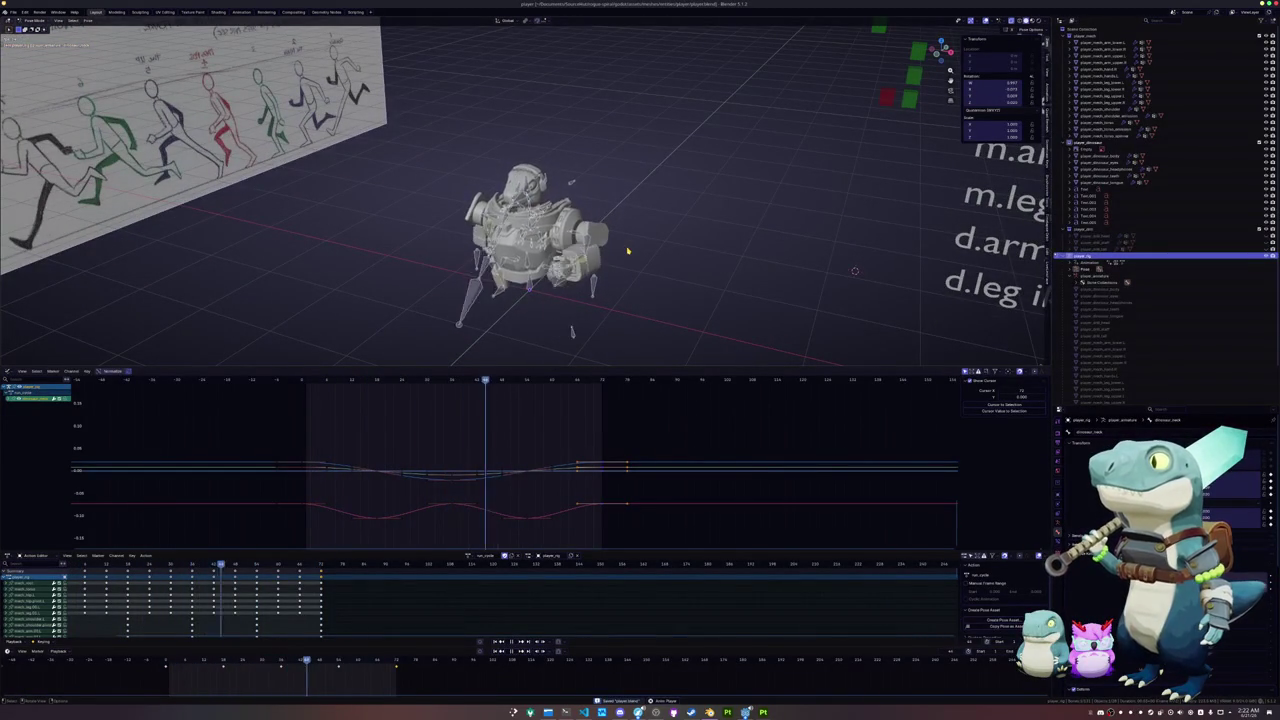
- Select all bones and shift the box-selected early keyframes to later frames
mouse_move(854, 270)
middle_down()
mouse_move(823, 204)
mouse_move(584, 238)
middle_up()
key(a)
scroll(193, 660, up, 5)
middle_drag(303, 676, 399, 676)
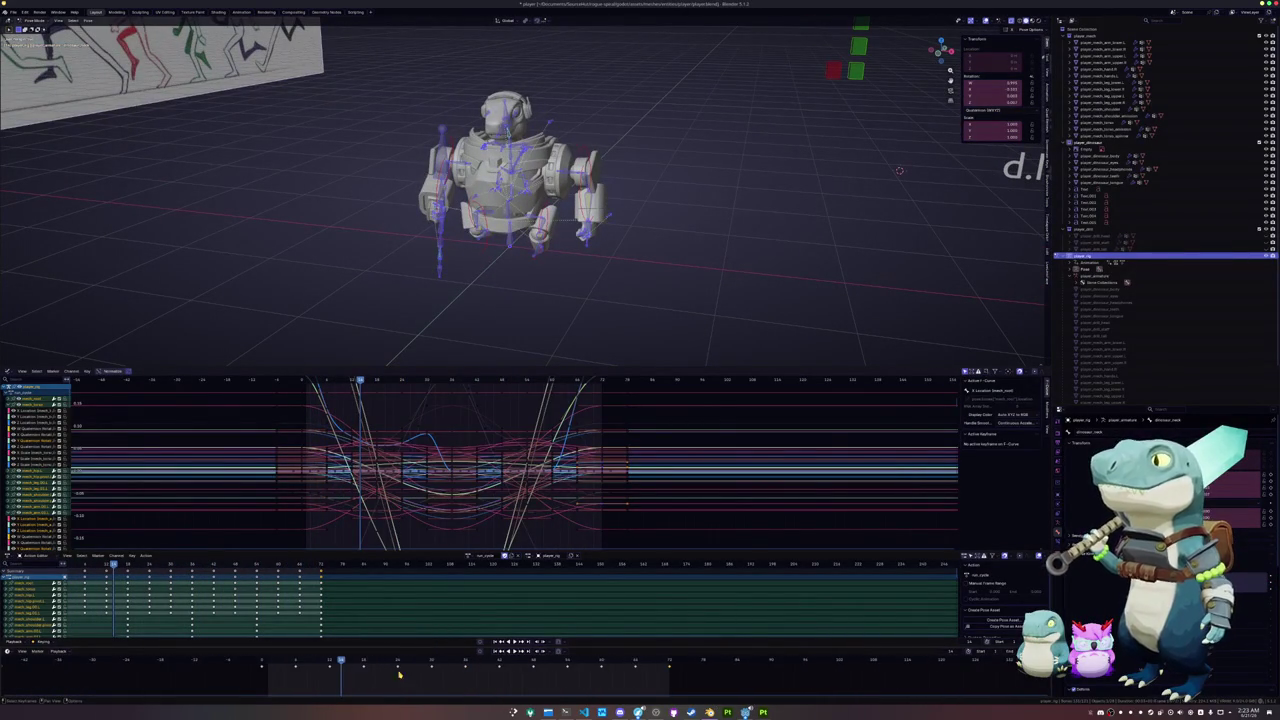
drag(273, 662, 322, 670)
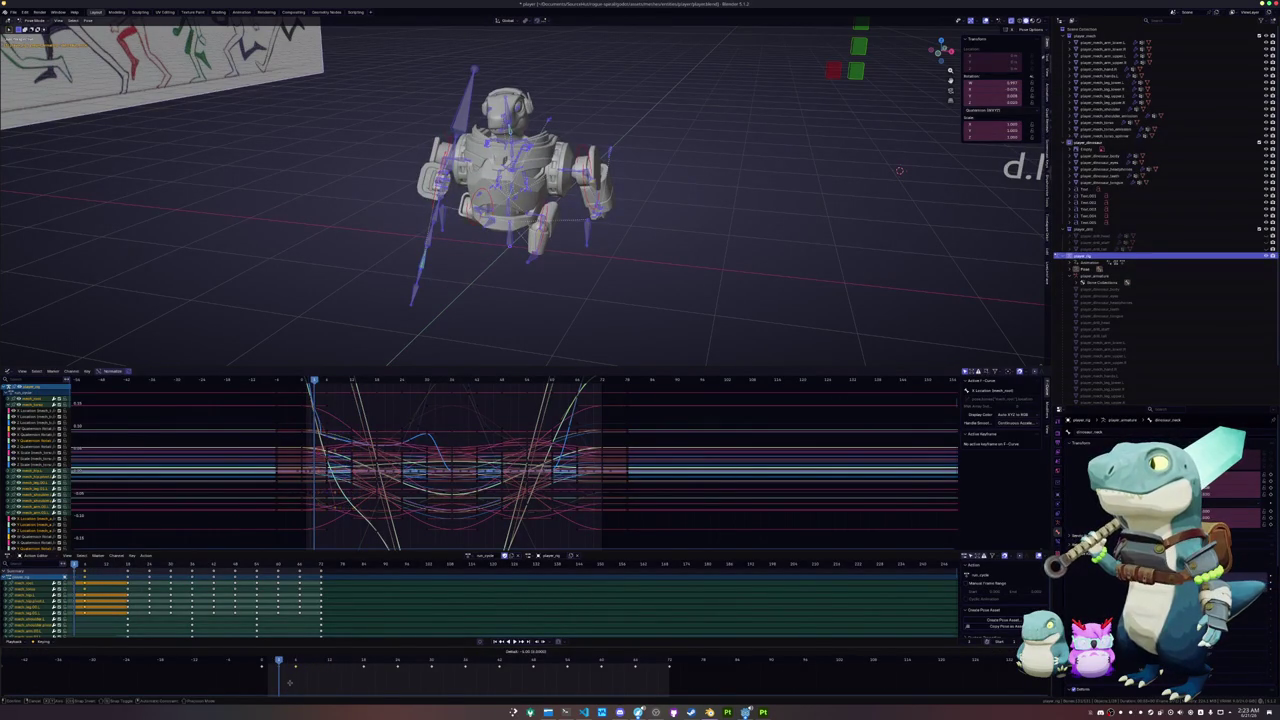
key(g)
key(g)
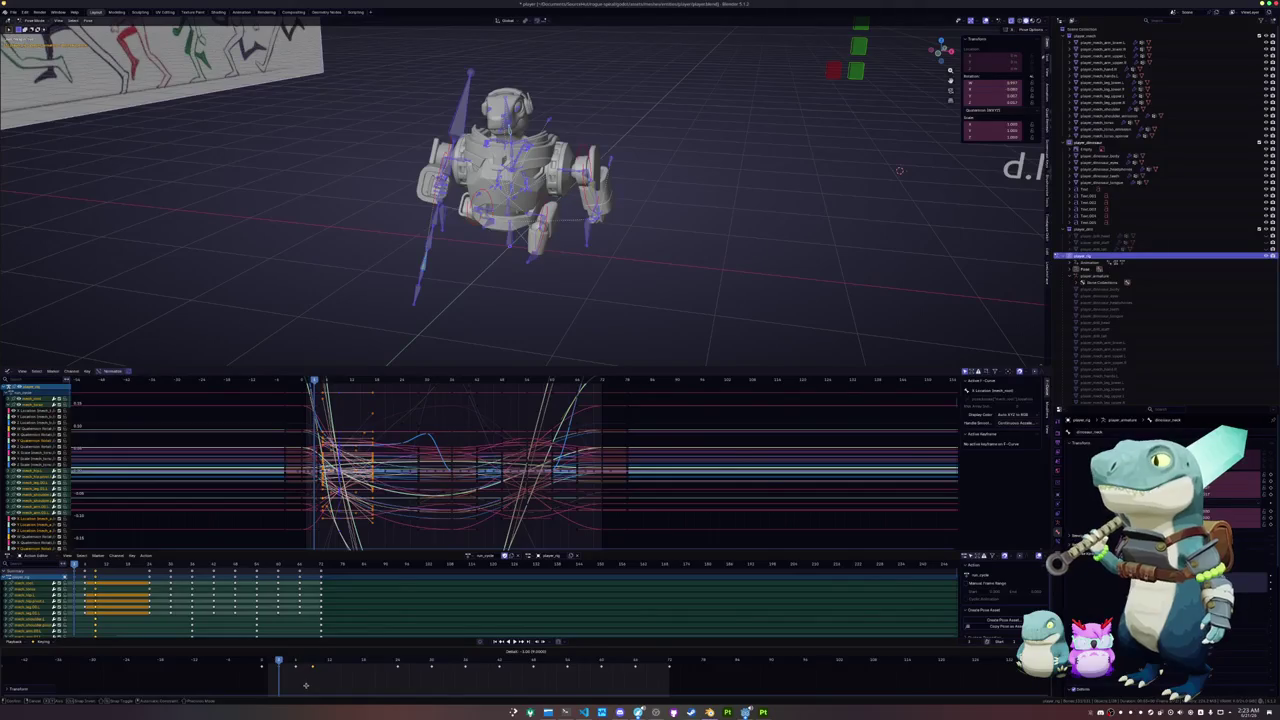
click(350, 688)
key(g)
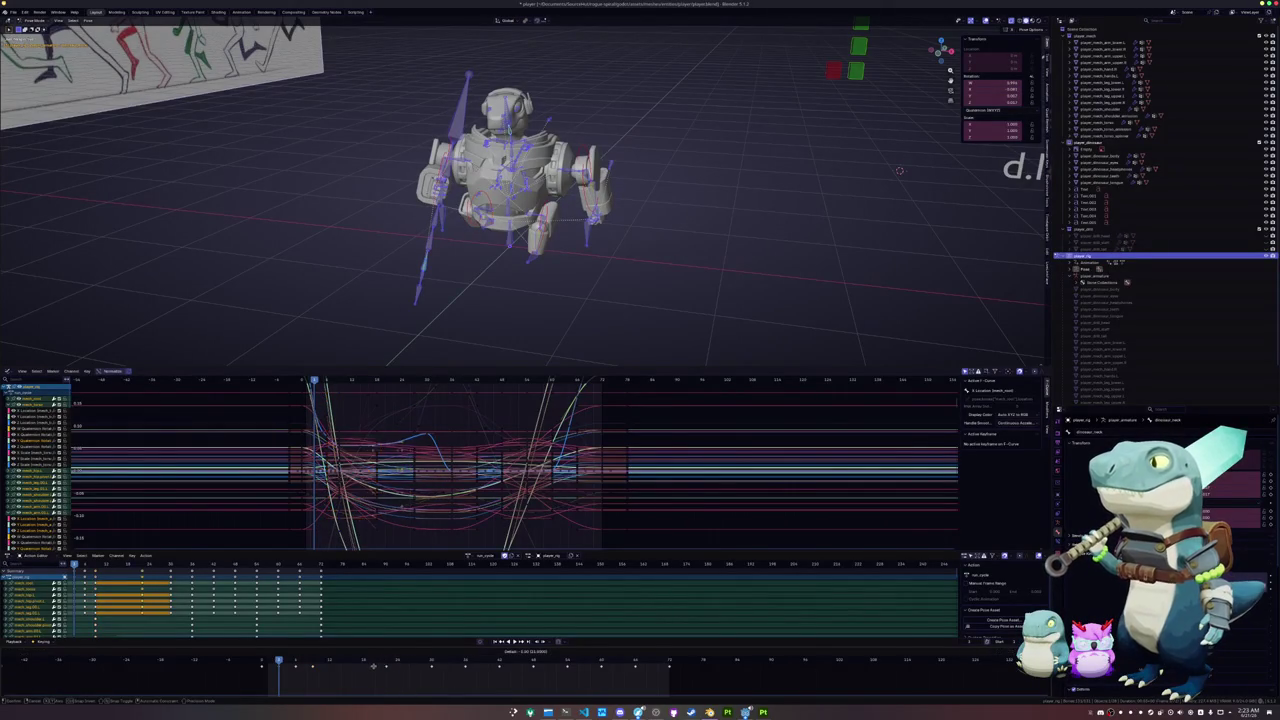
click(316, 688)
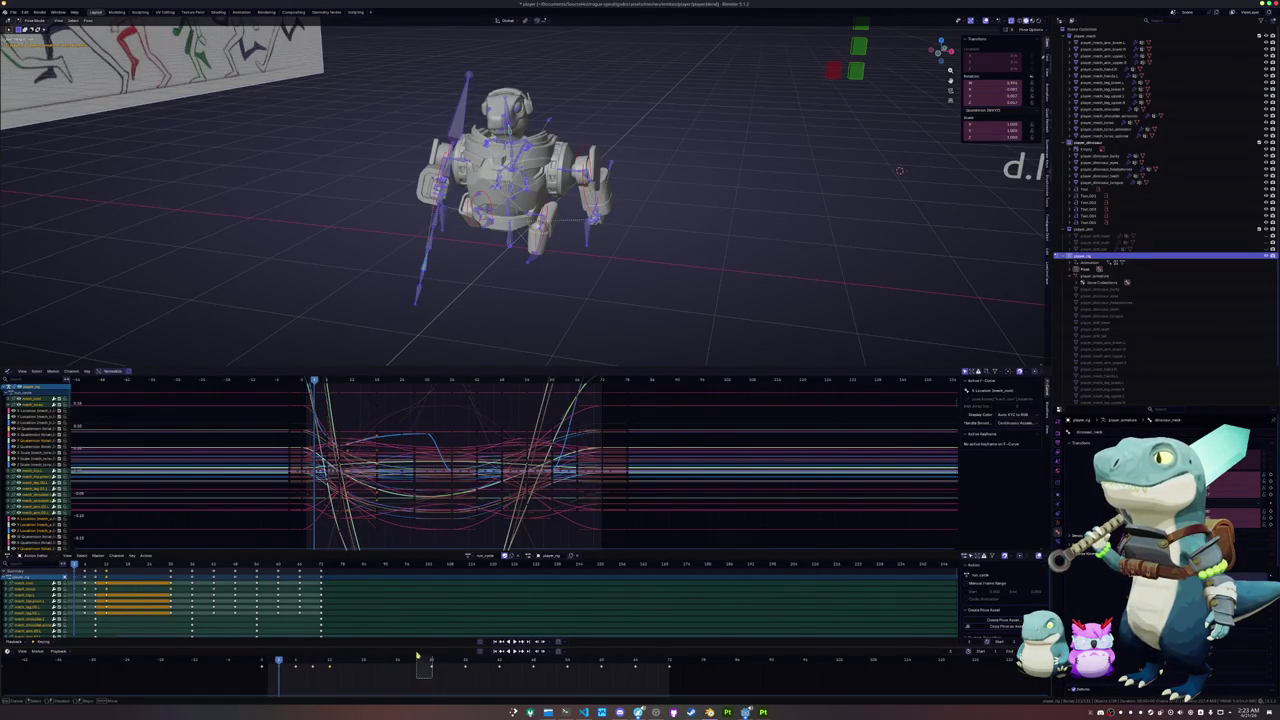
key(g)
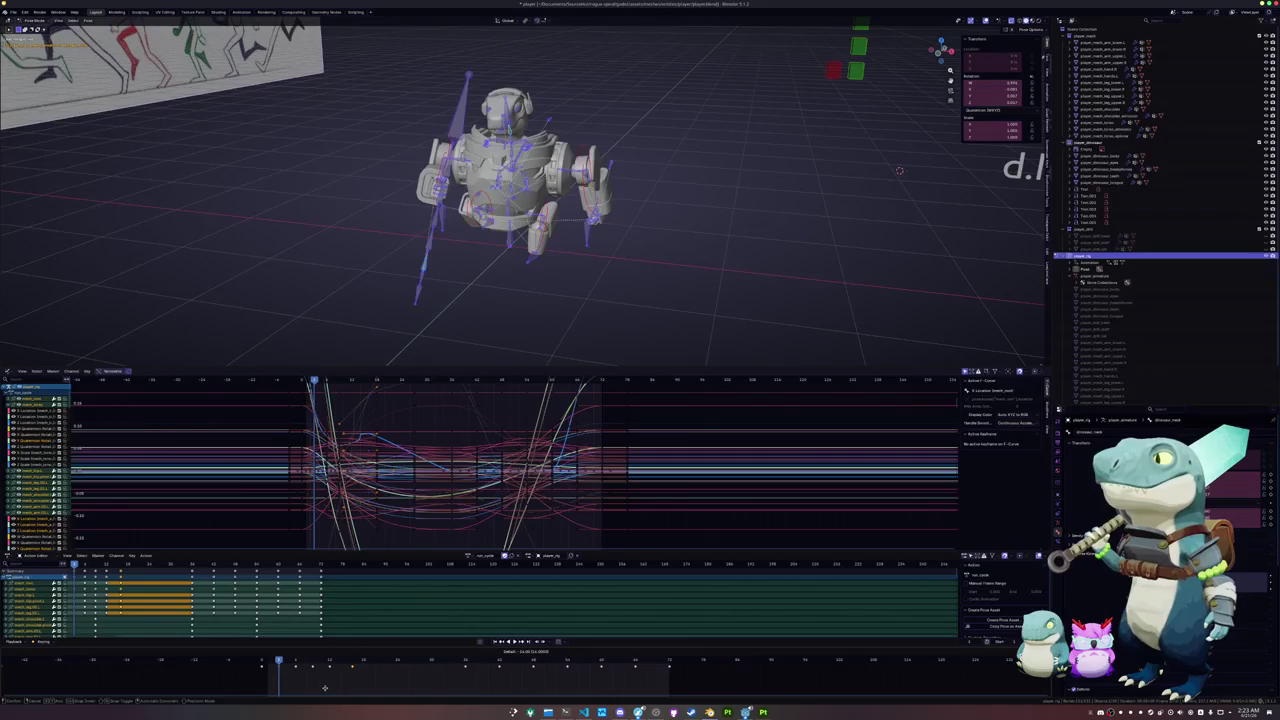
click(319, 688)
- Slide another keyframe group later and step through frames to review the motion
drag(455, 663, 452, 662)
key(g)
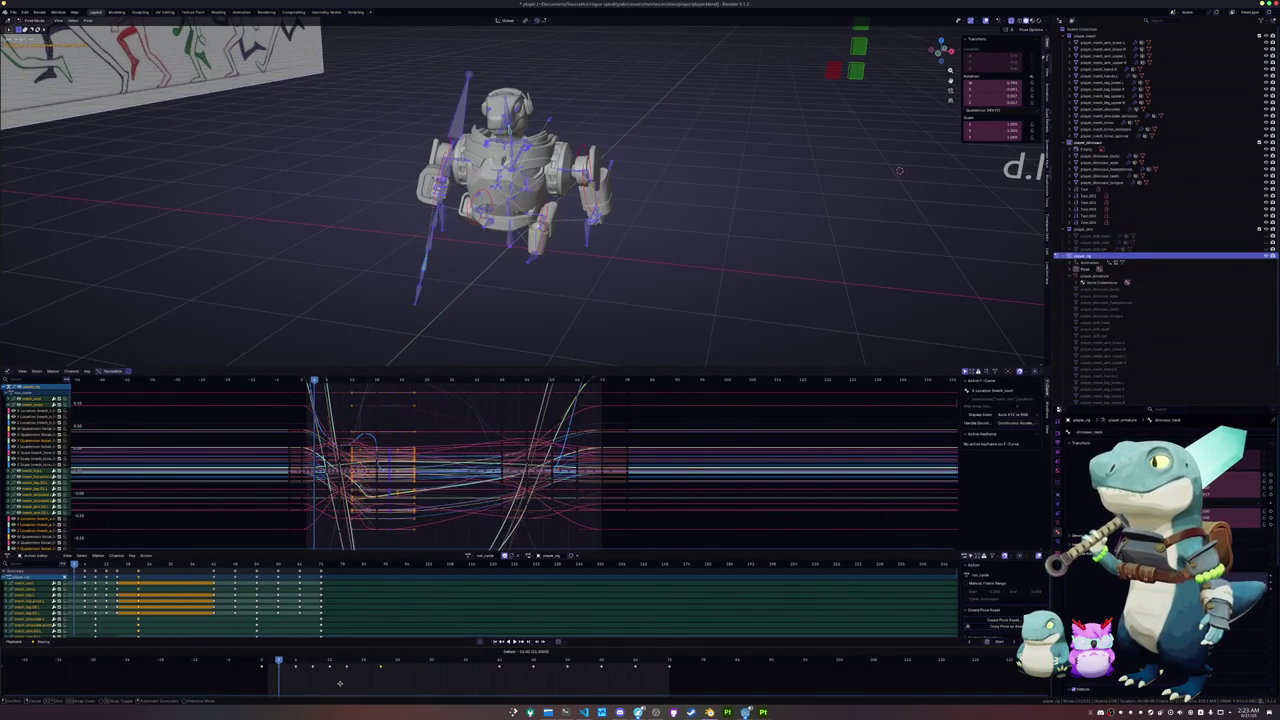
click(468, 661)
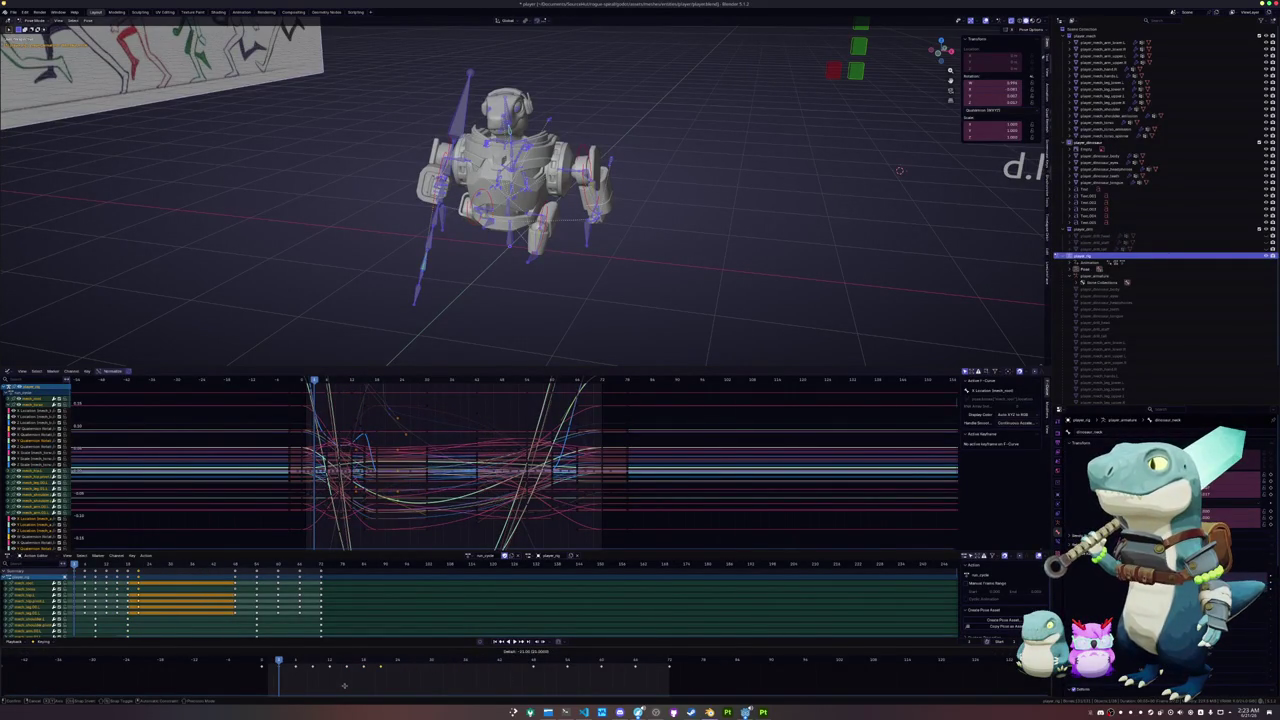
drag(363, 663, 396, 676)
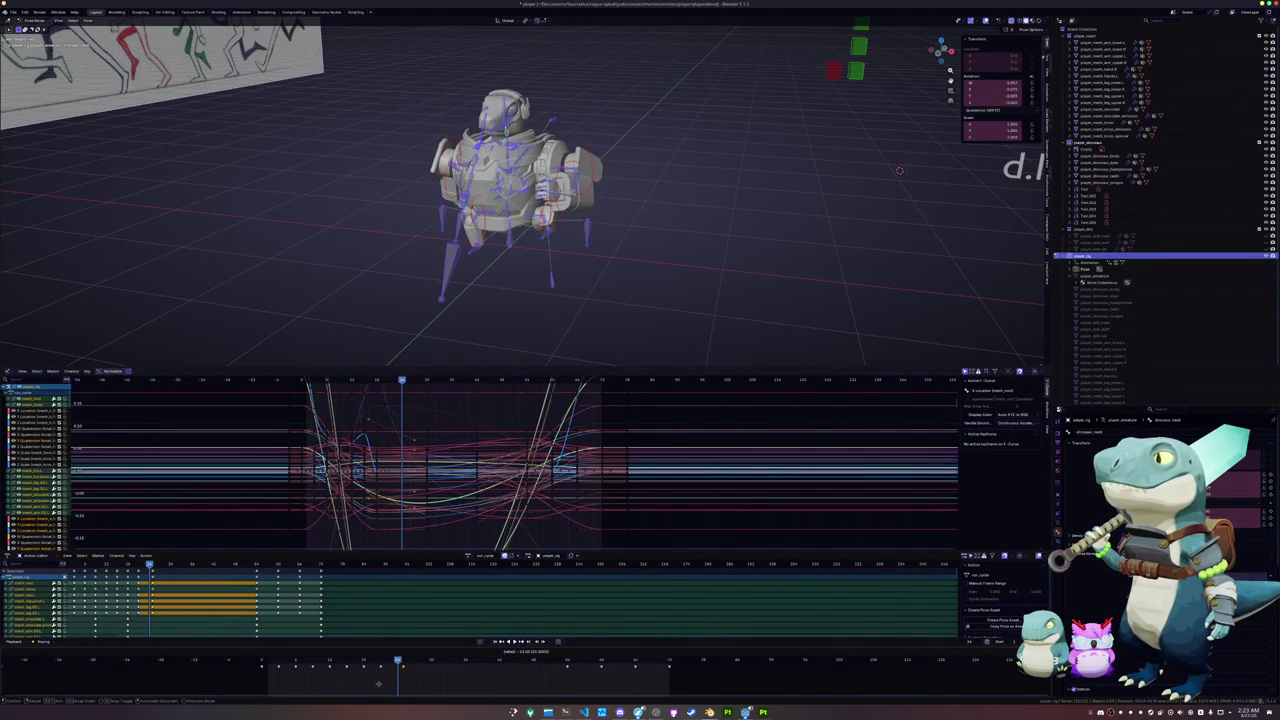
key(Right)
key(Right)
key(Right)
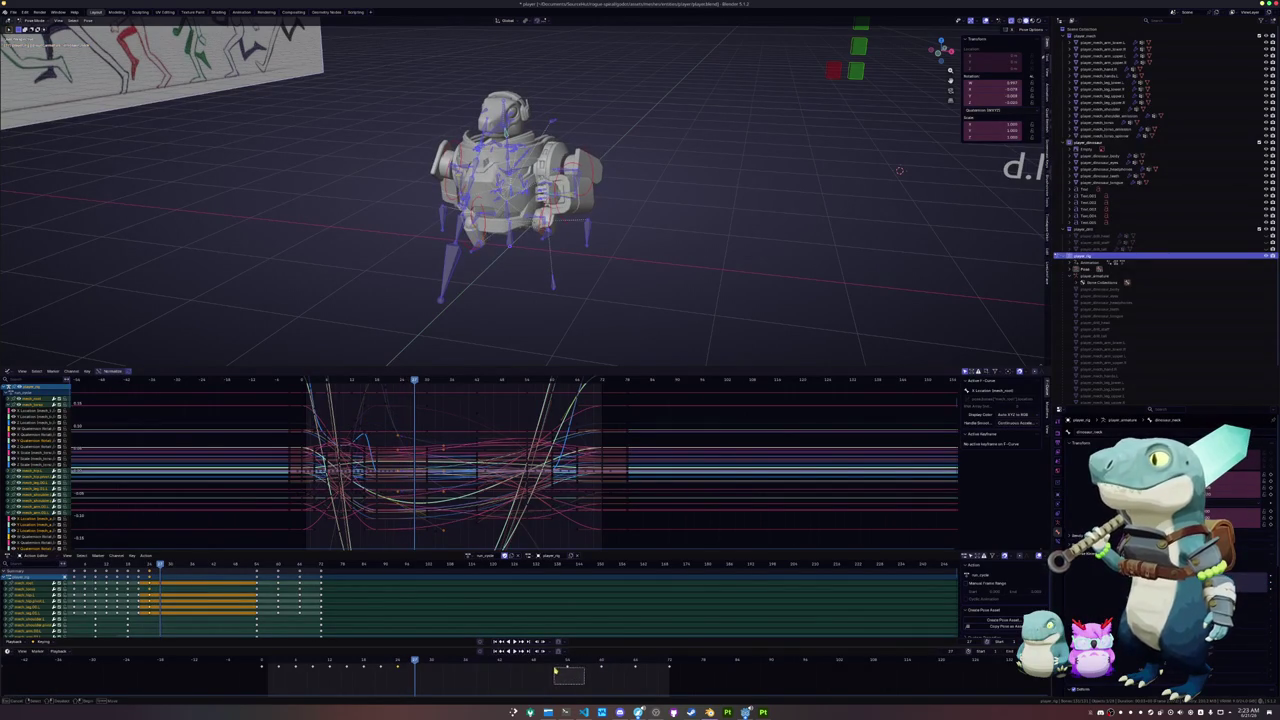
drag(555, 667, 400, 671)
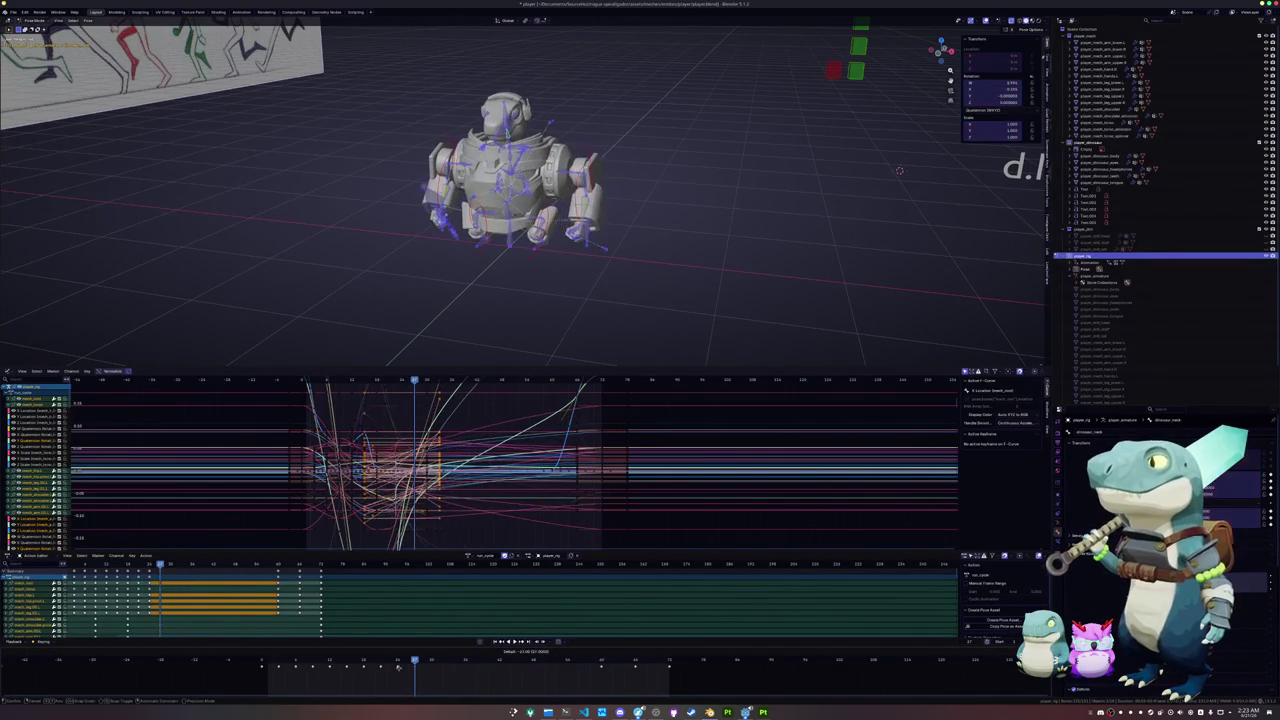
key(Right)
key(Right)
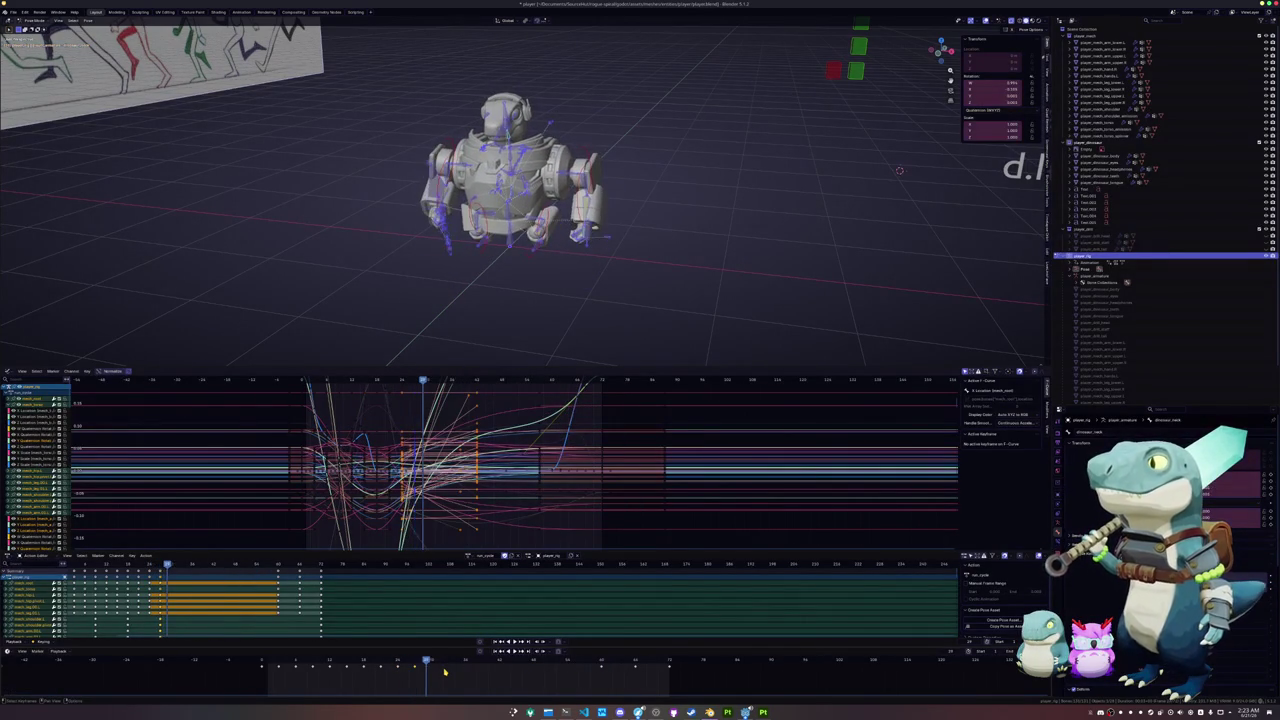
click(600, 661)
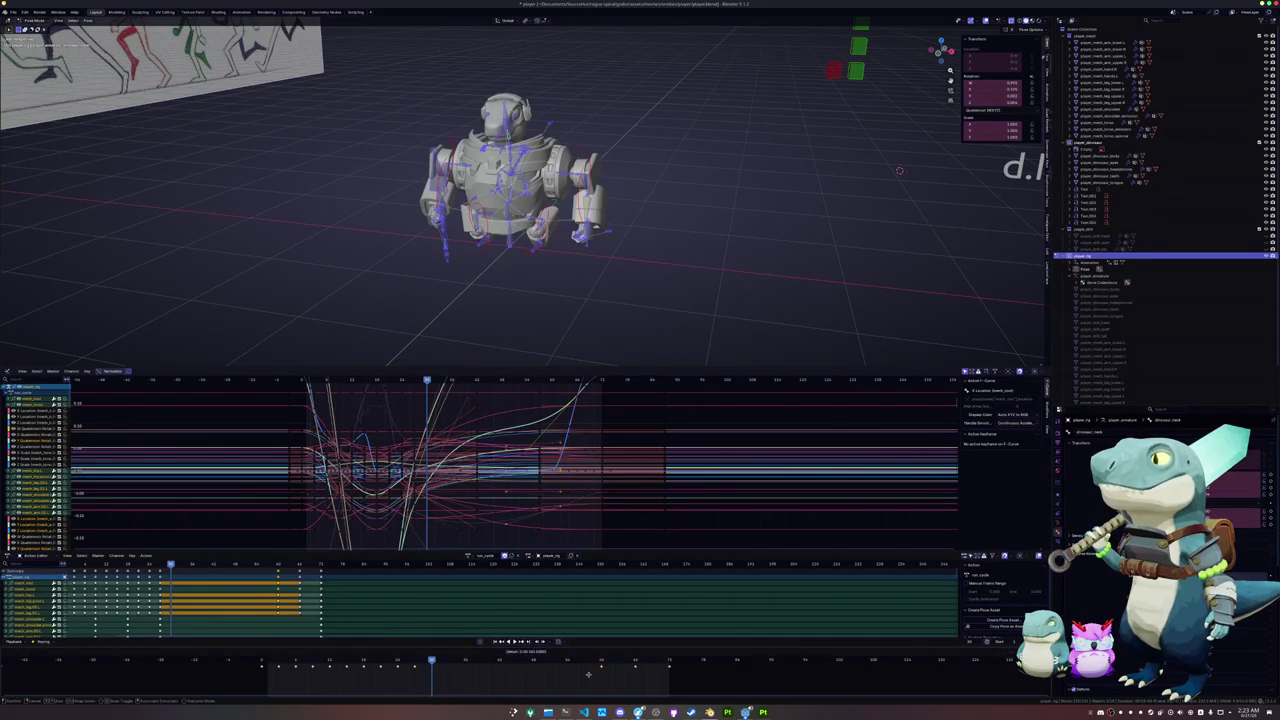
drag(433, 685, 430, 688)
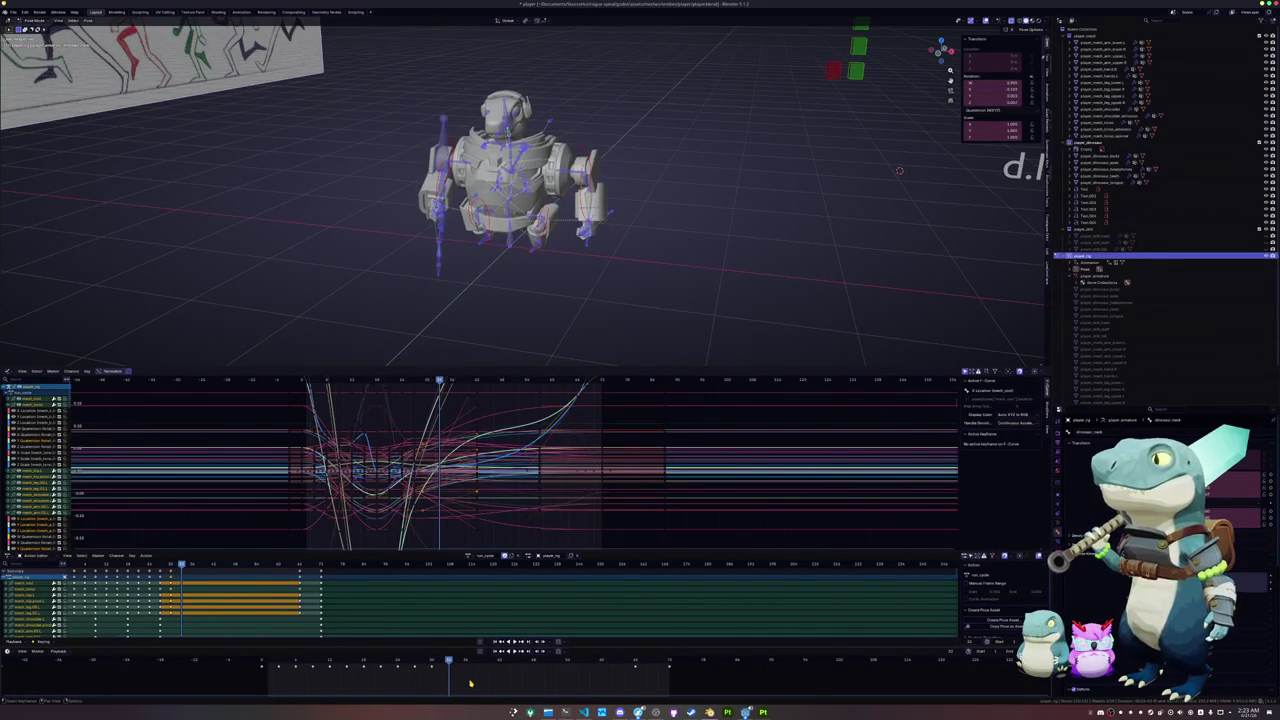
mouse_move(620, 670)
mouse_down()
mouse_move(444, 686)
mouse_move(456, 690)
mouse_up()
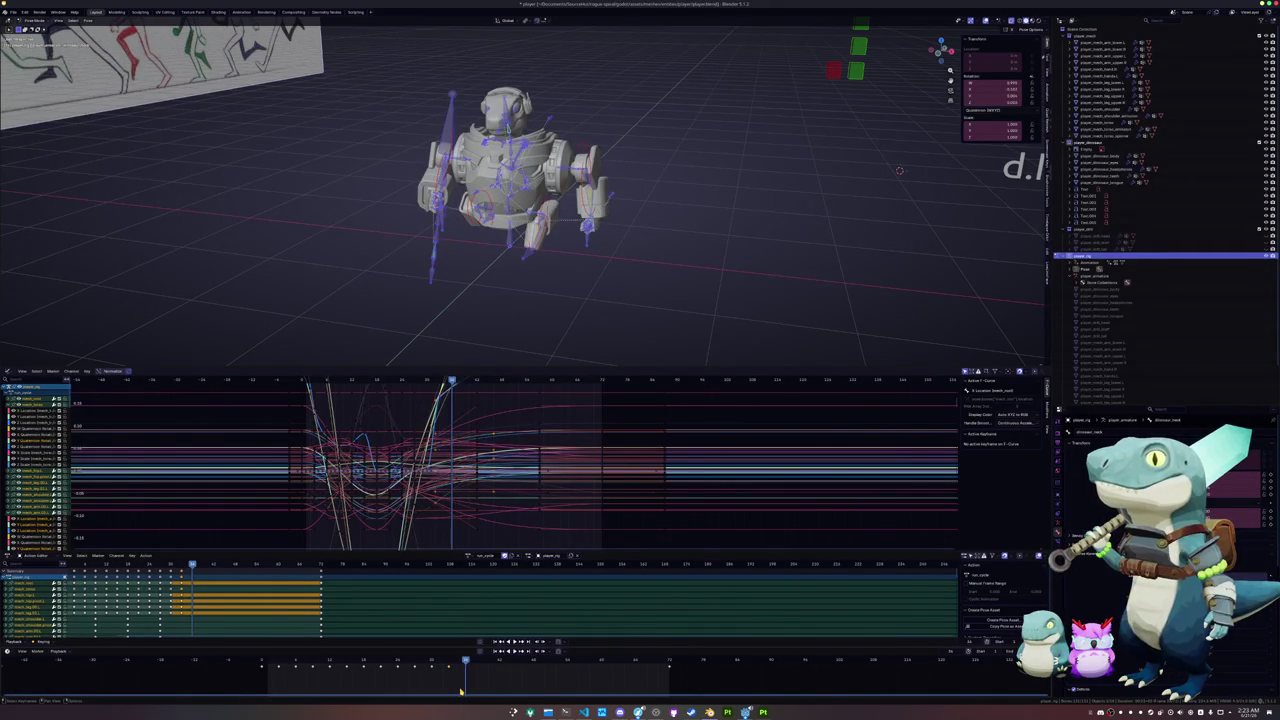
- Pull the last keyframes earlier, play the shortened cycle, and switch to Right Orthographic
key(g)
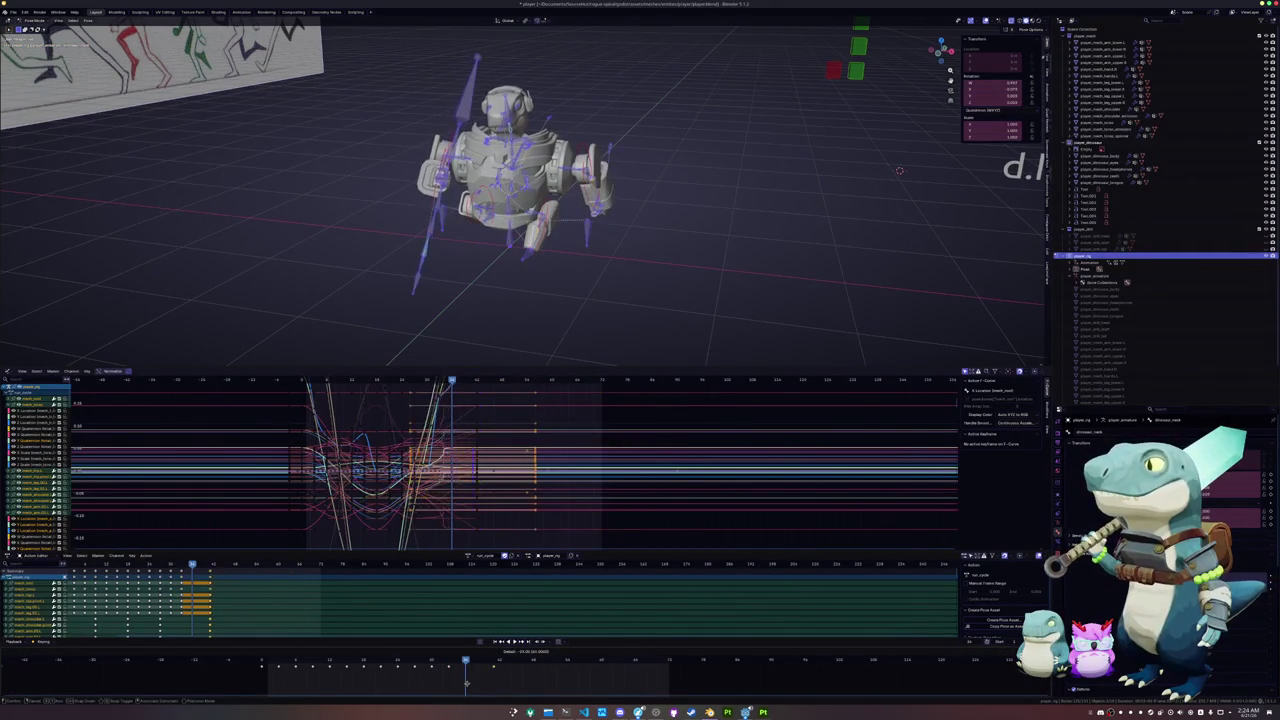
click(466, 683)
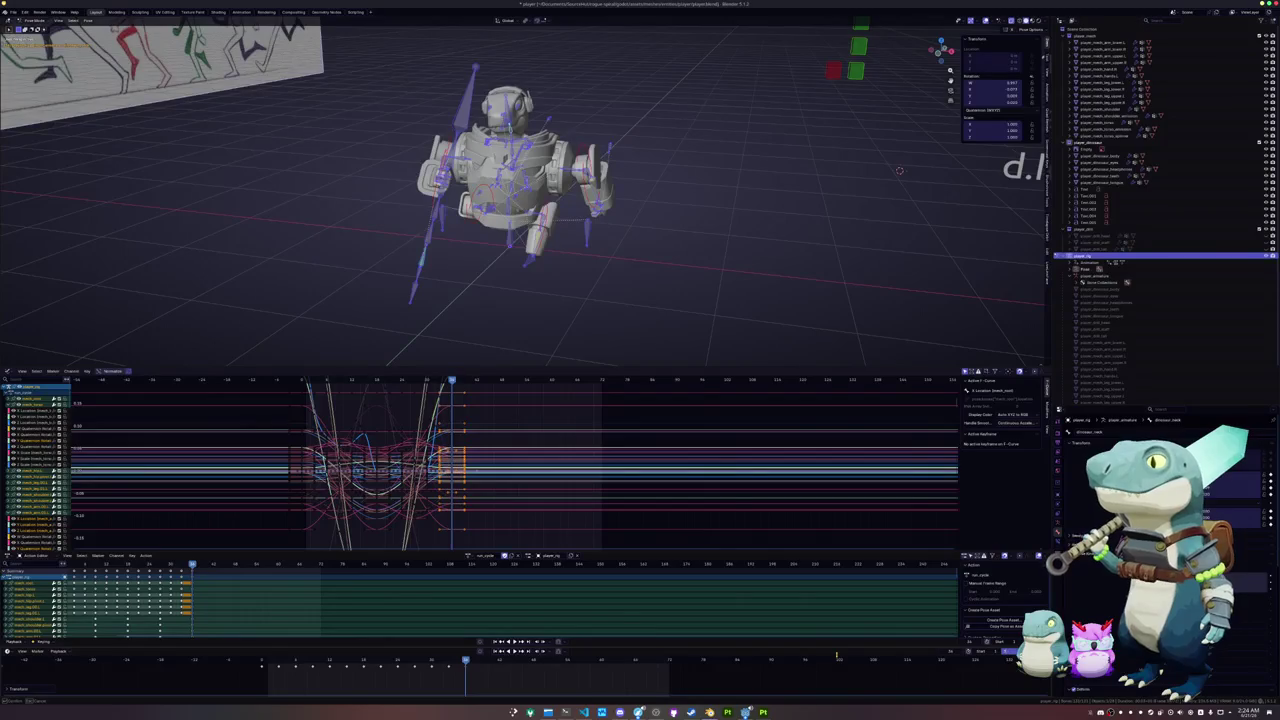
key(space)
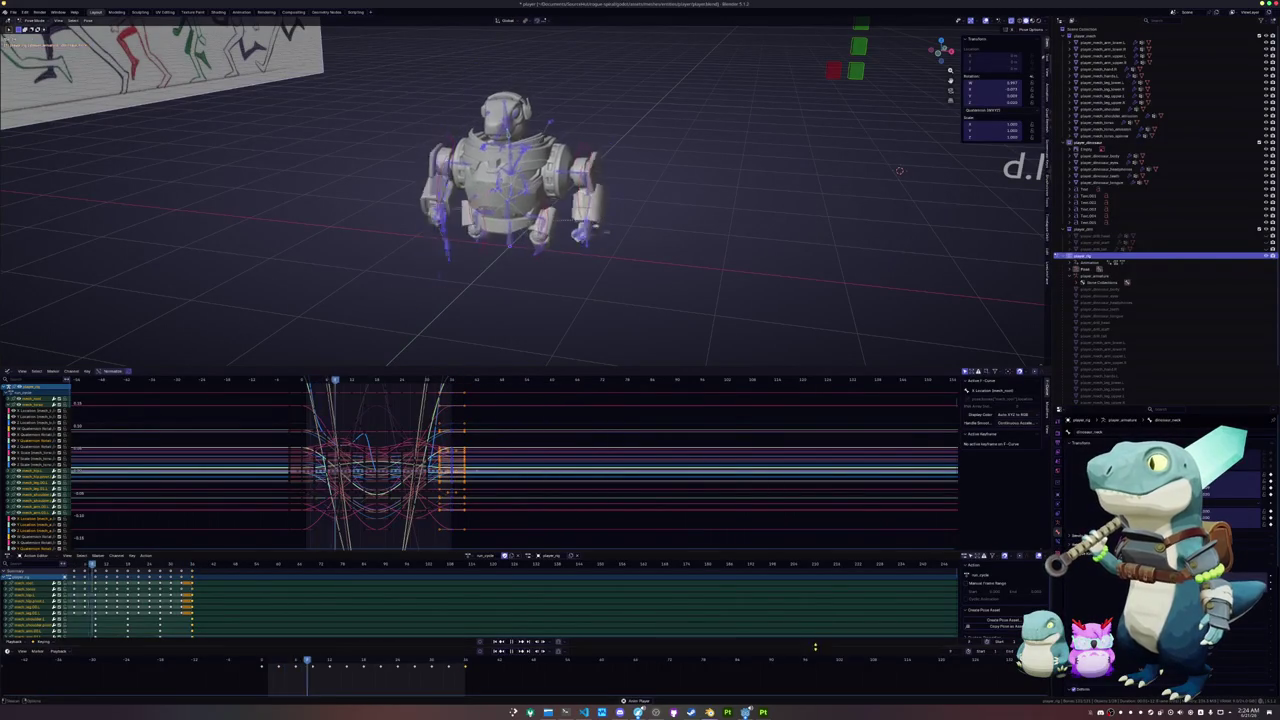
mouse_move(593, 265)
middle_down()
mouse_move(560, 280)
mouse_move(569, 289)
mouse_move(571, 264)
middle_up()
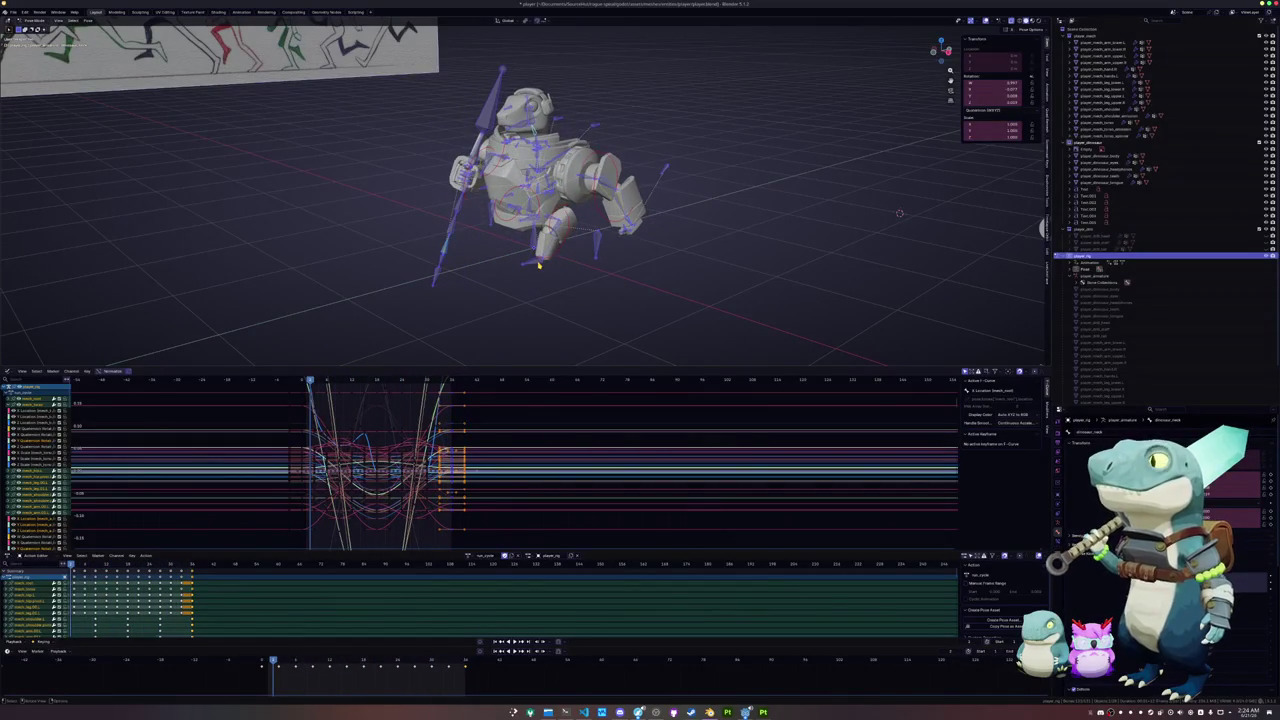
key(KP_3)
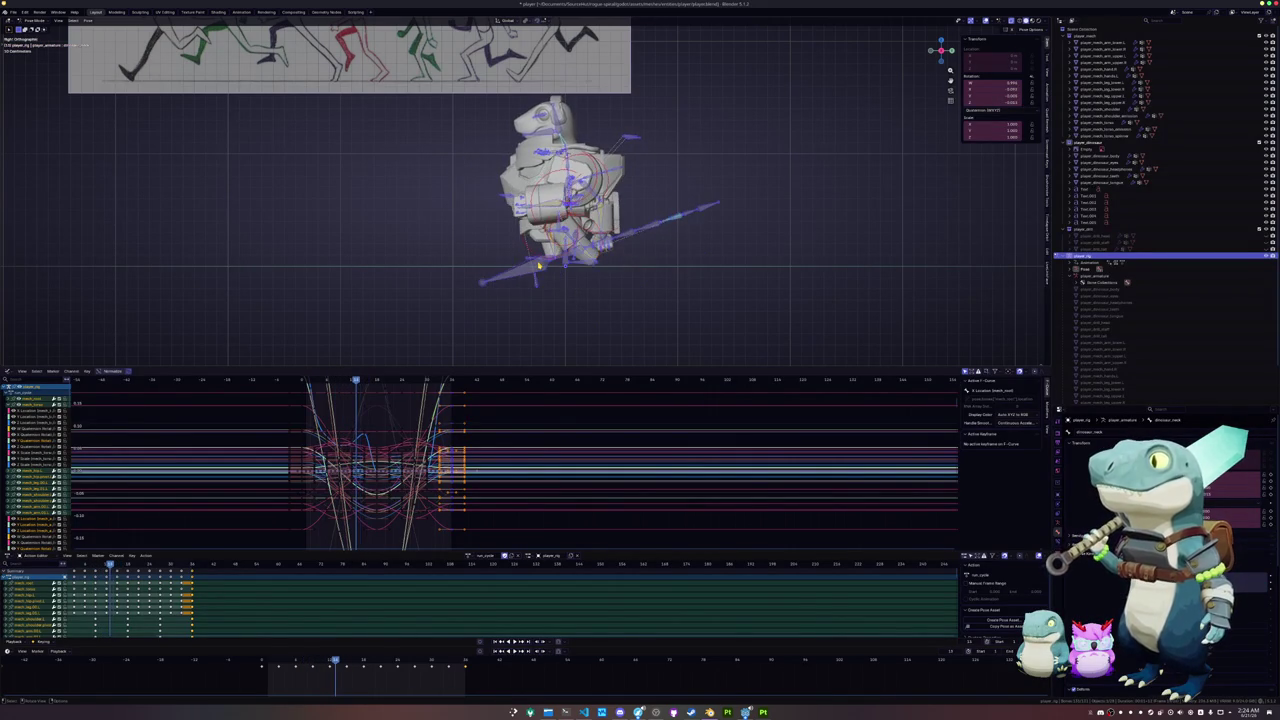
- One frame back, raise the leg bone near the foot straight up and keyframe it
scroll(545, 250, up, 2)
scroll(552, 235, up, 3)
scroll(560, 221, up, 2)
scroll(560, 221, up, 2)
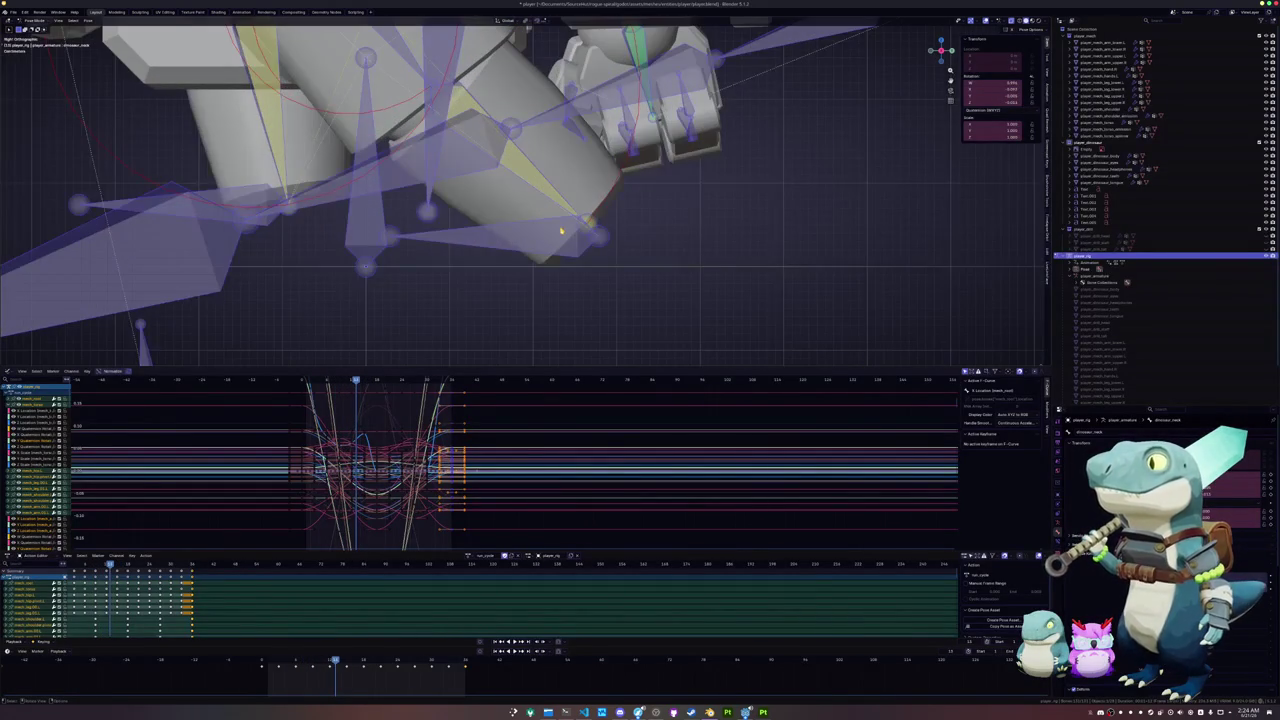
key(Left)
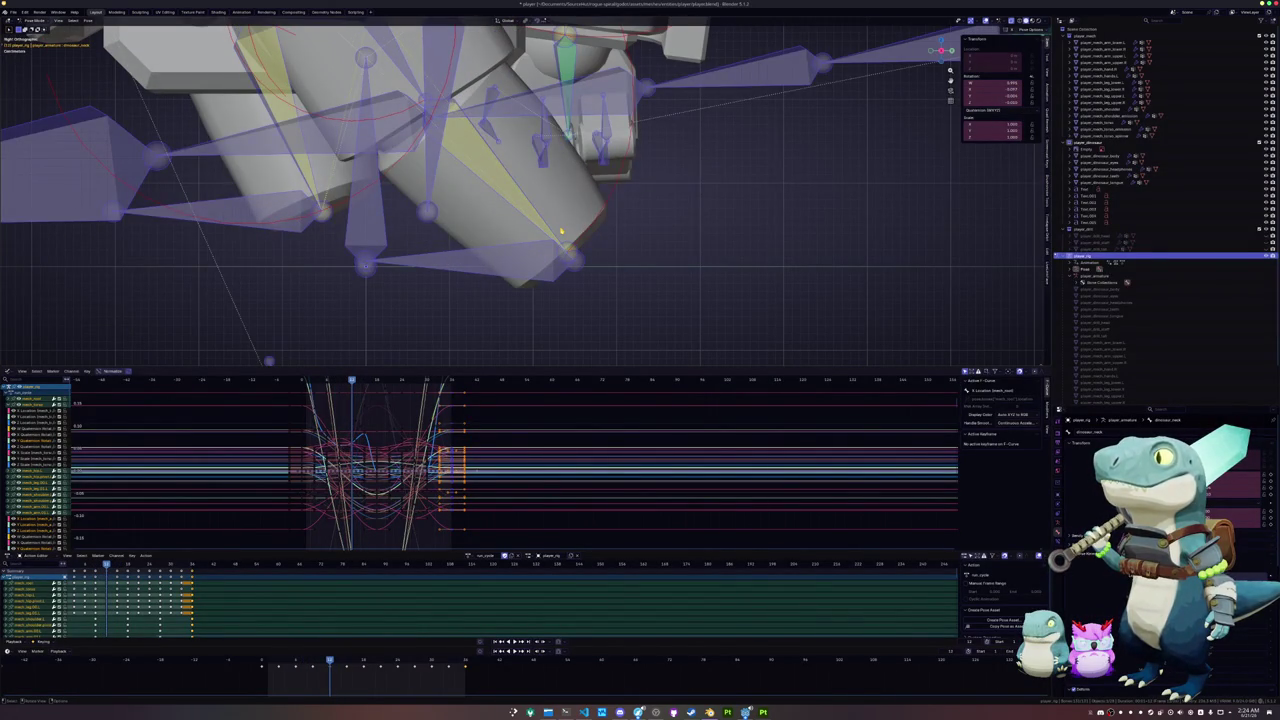
click(519, 266)
key(g)
key(z)
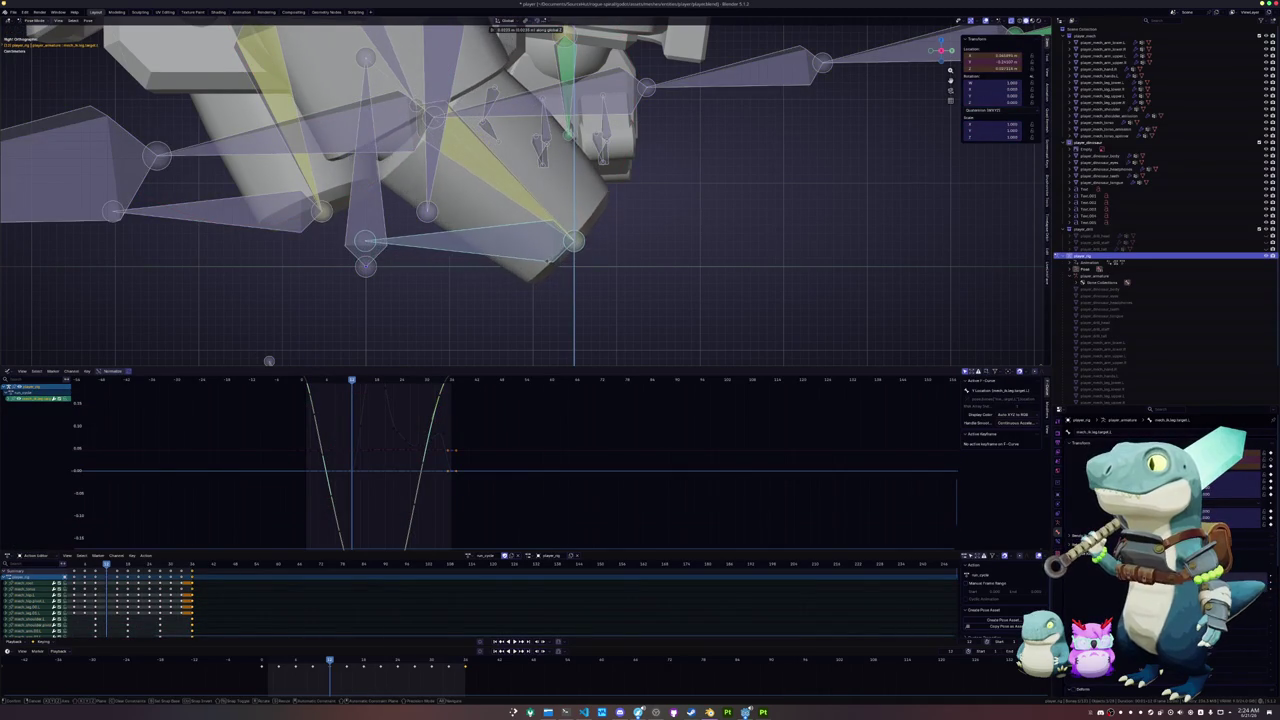
click(548, 264)
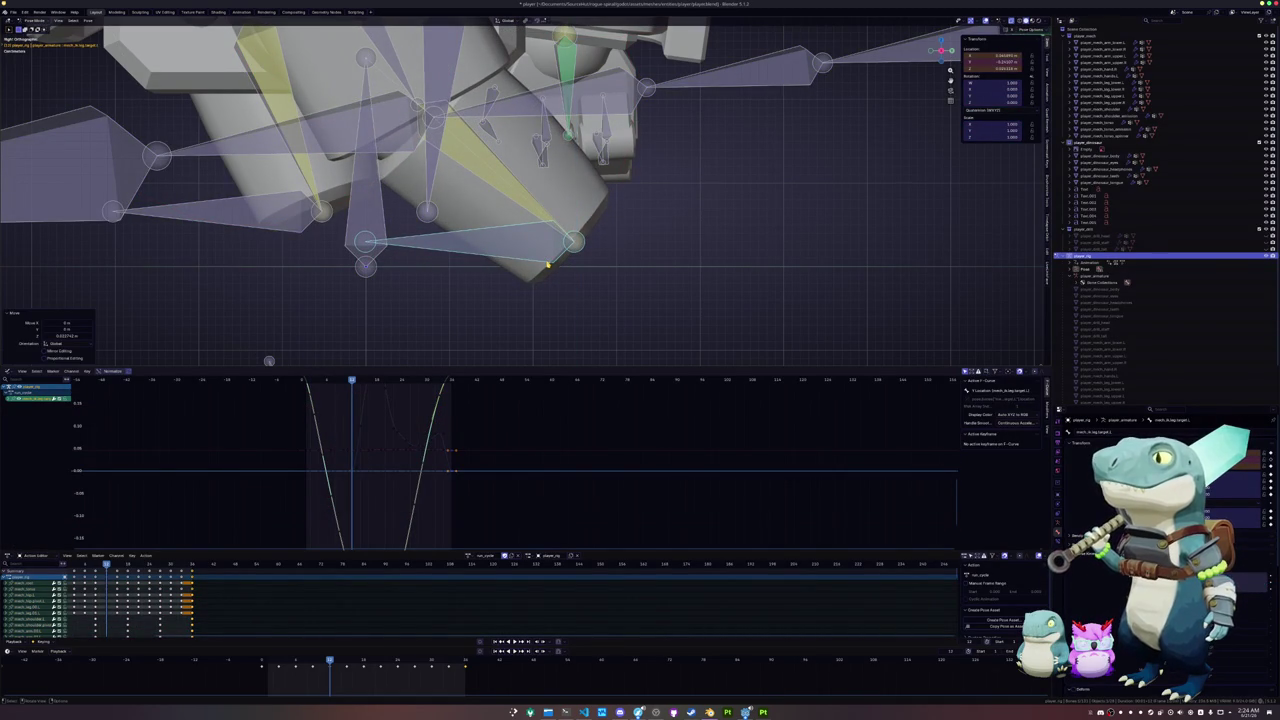
key(i)
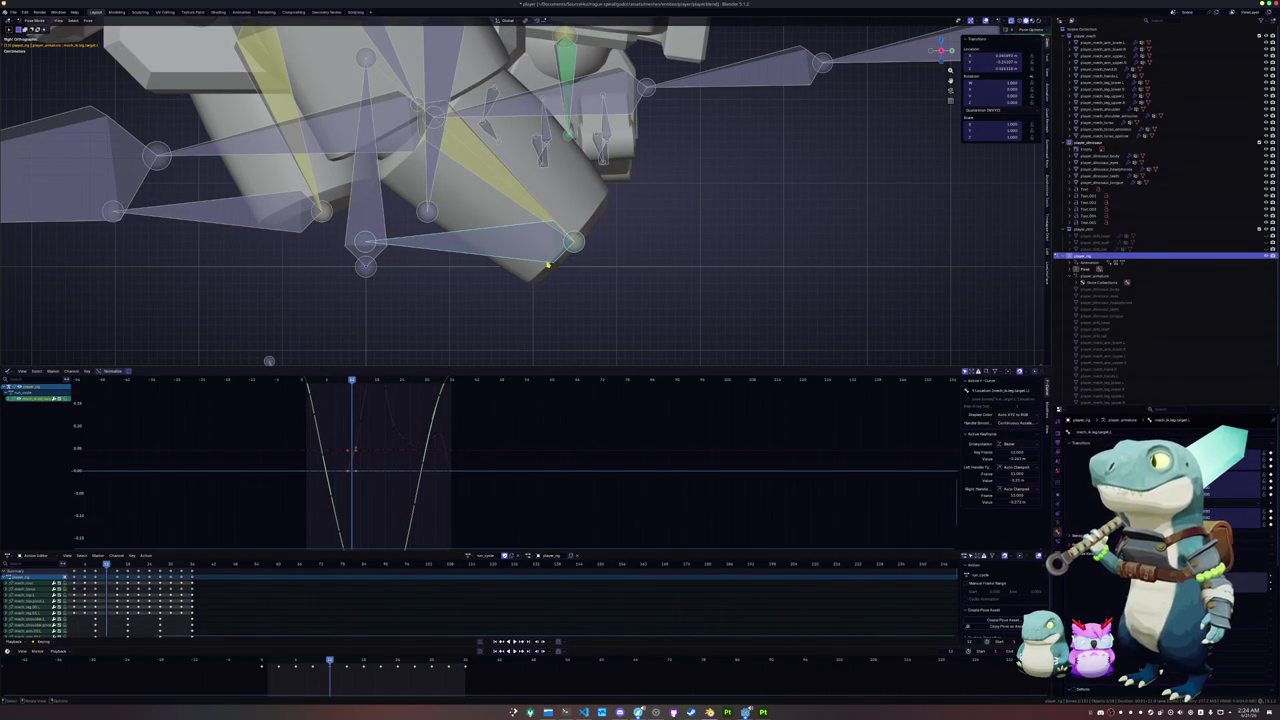
- Advance to a later keyframe and paste the copied leg pose mirrored across X
key(Up)
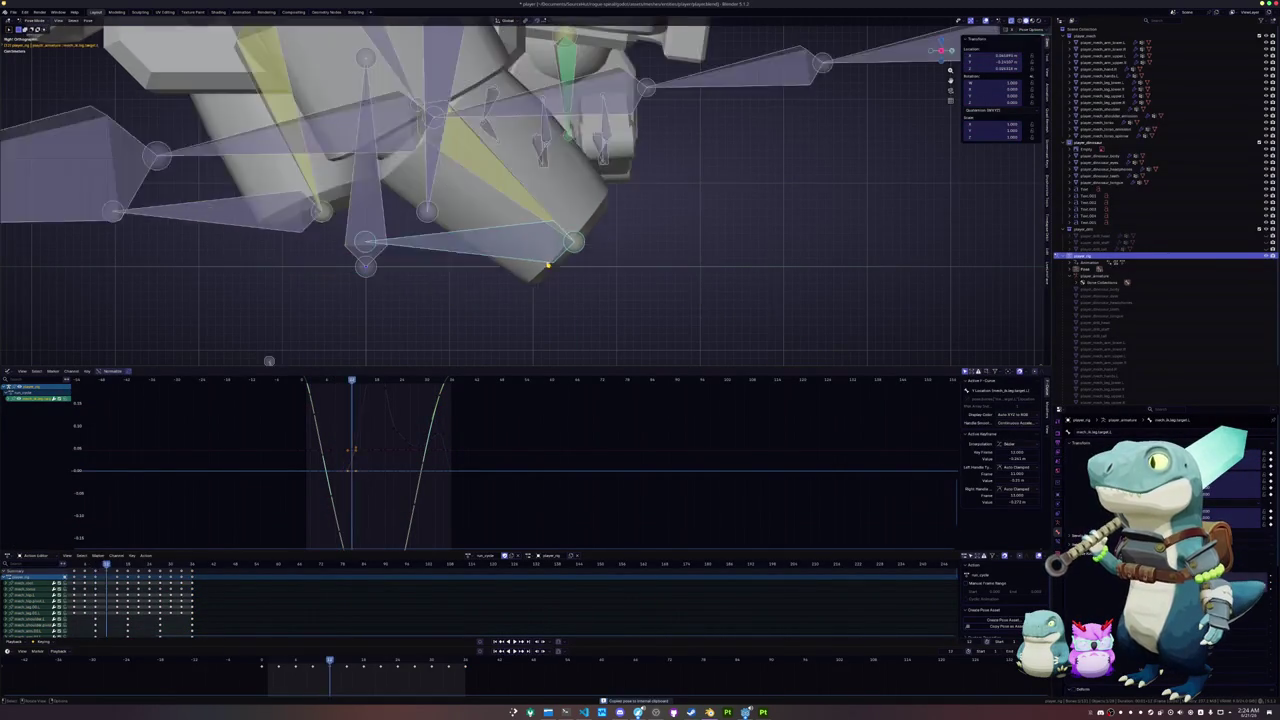
key(Up)
key(Up)
key(Down)
key(Up)
key(Up)
key(Up)
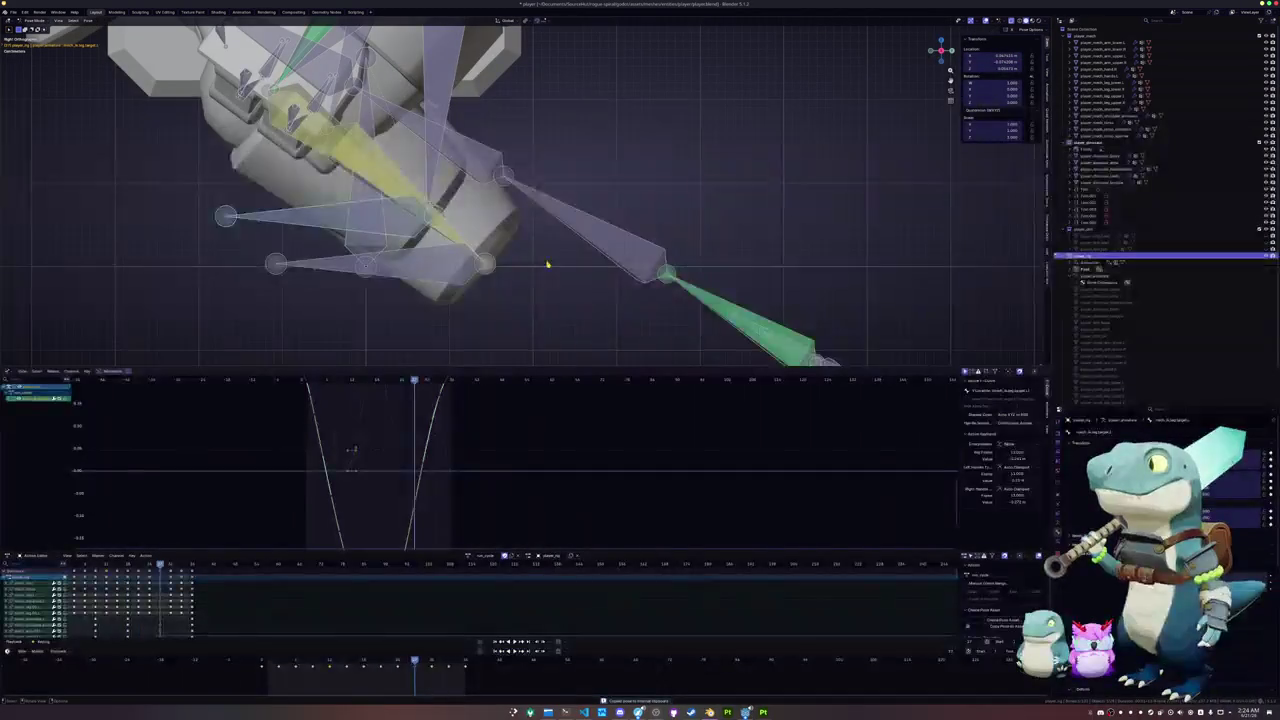
key(Up)
key(ctrl+shift+v)
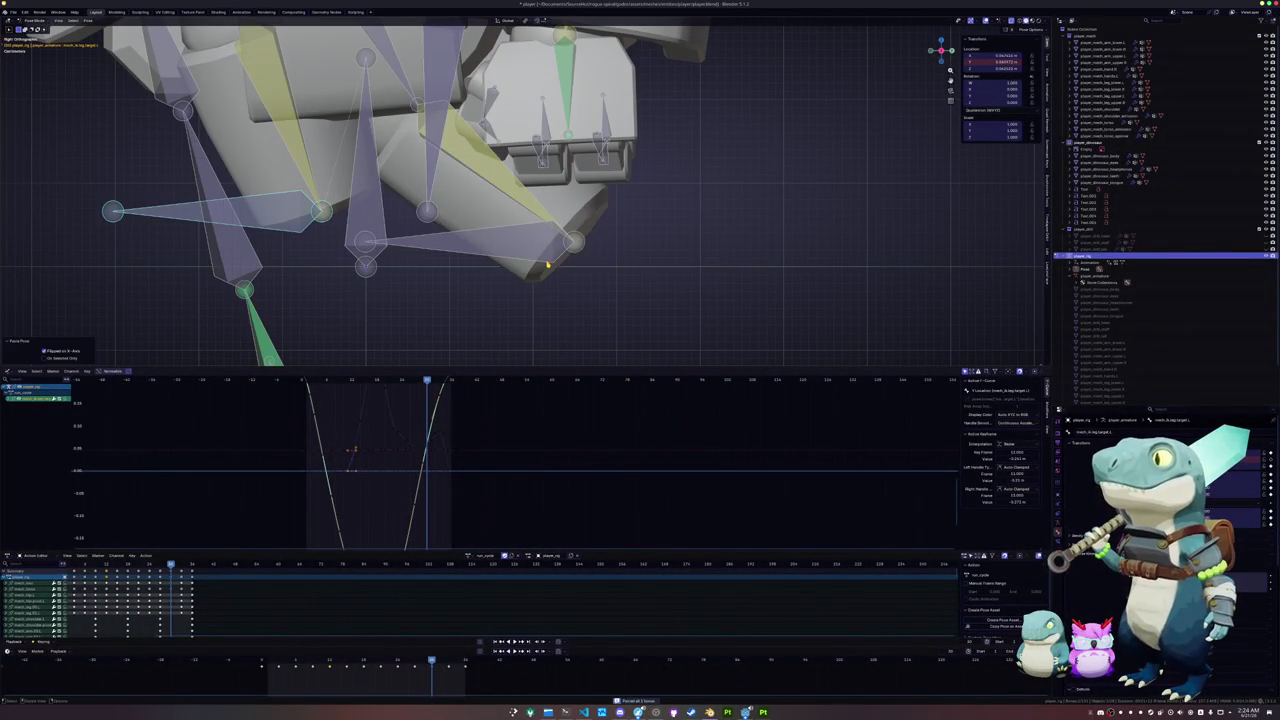
key(ctrl+z)
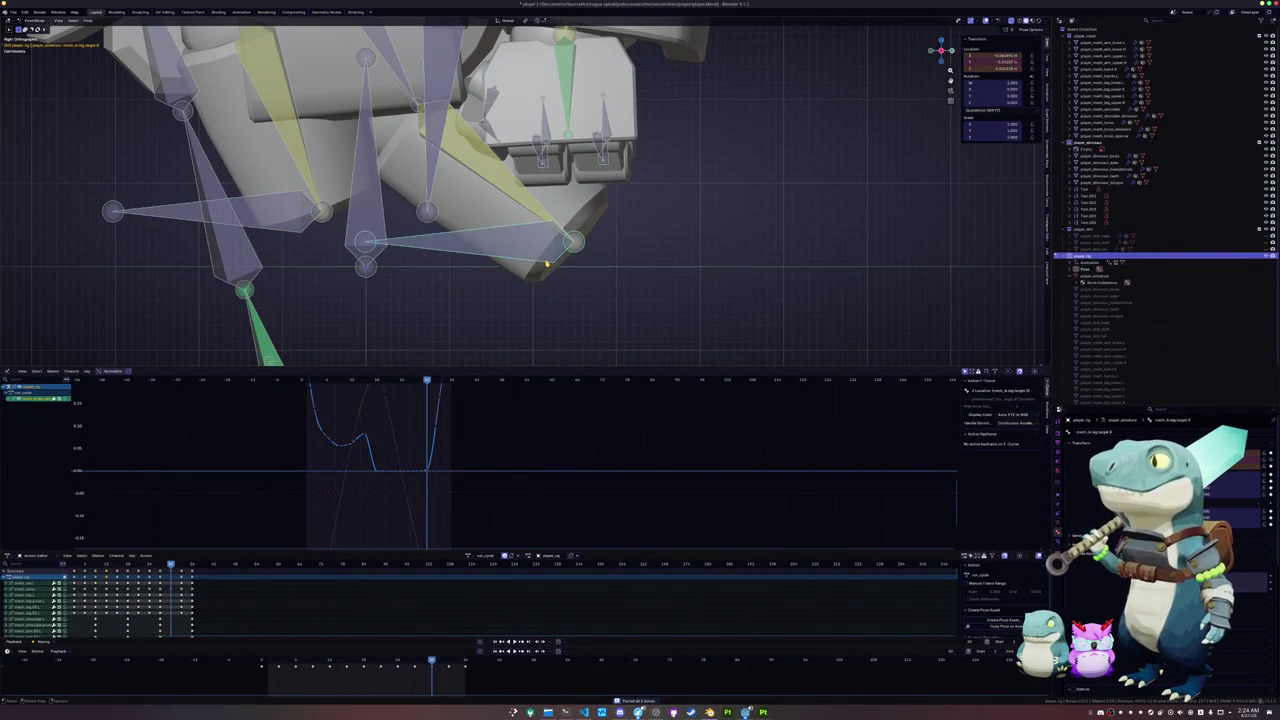
key(Up)
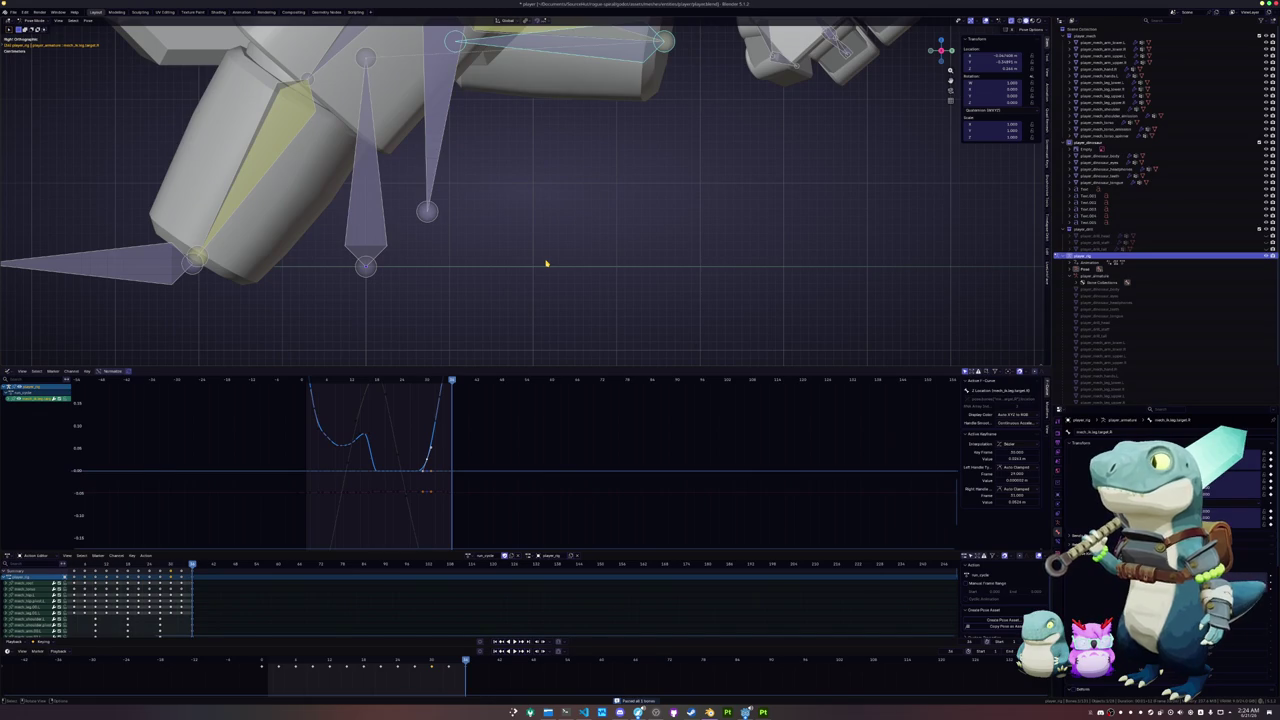
- Raise the leg target bone vertically, keyframe its location, and review the cycle backwards
shift+middle_drag(460, 243, 495, 260)
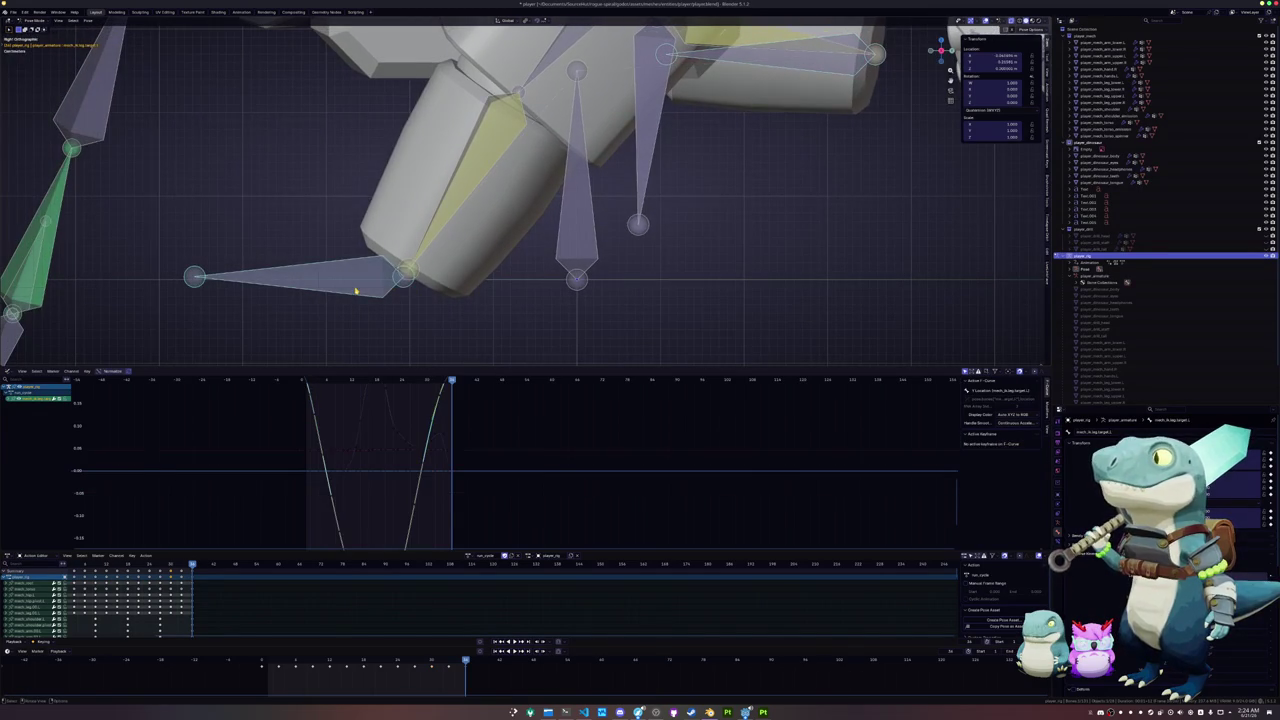
key(g)
key(z)
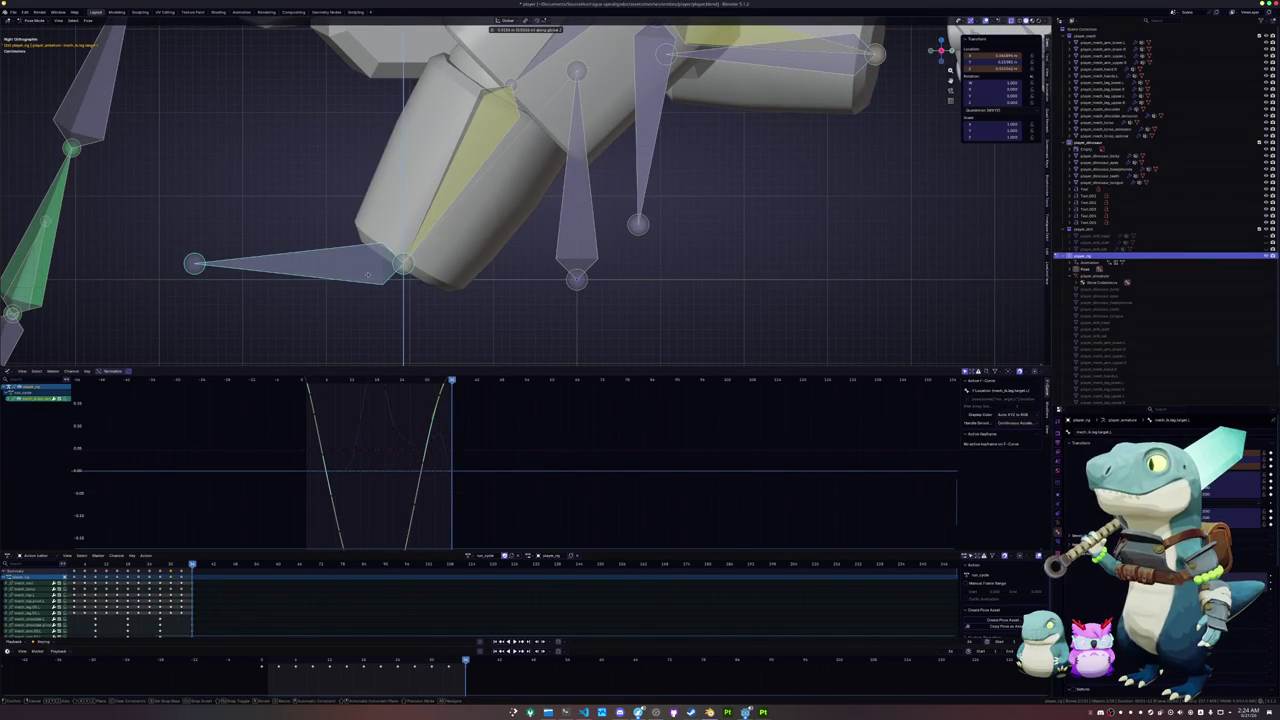
click(369, 275)
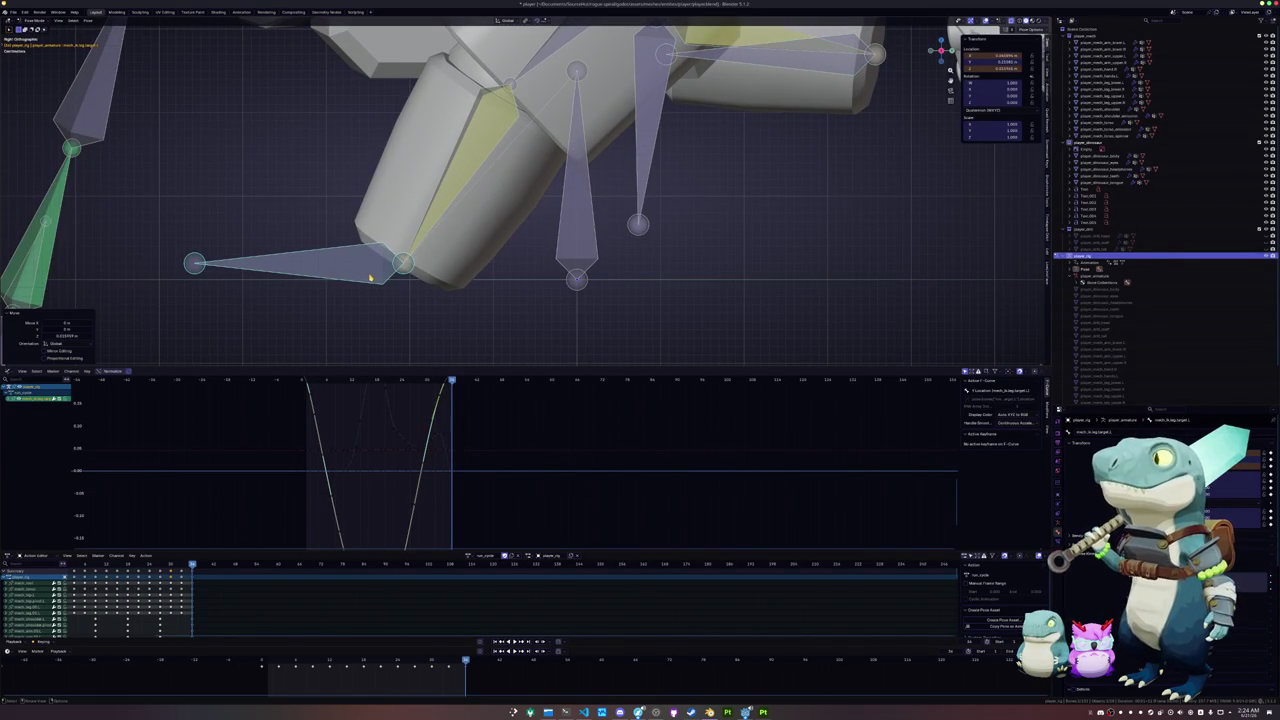
key(i)
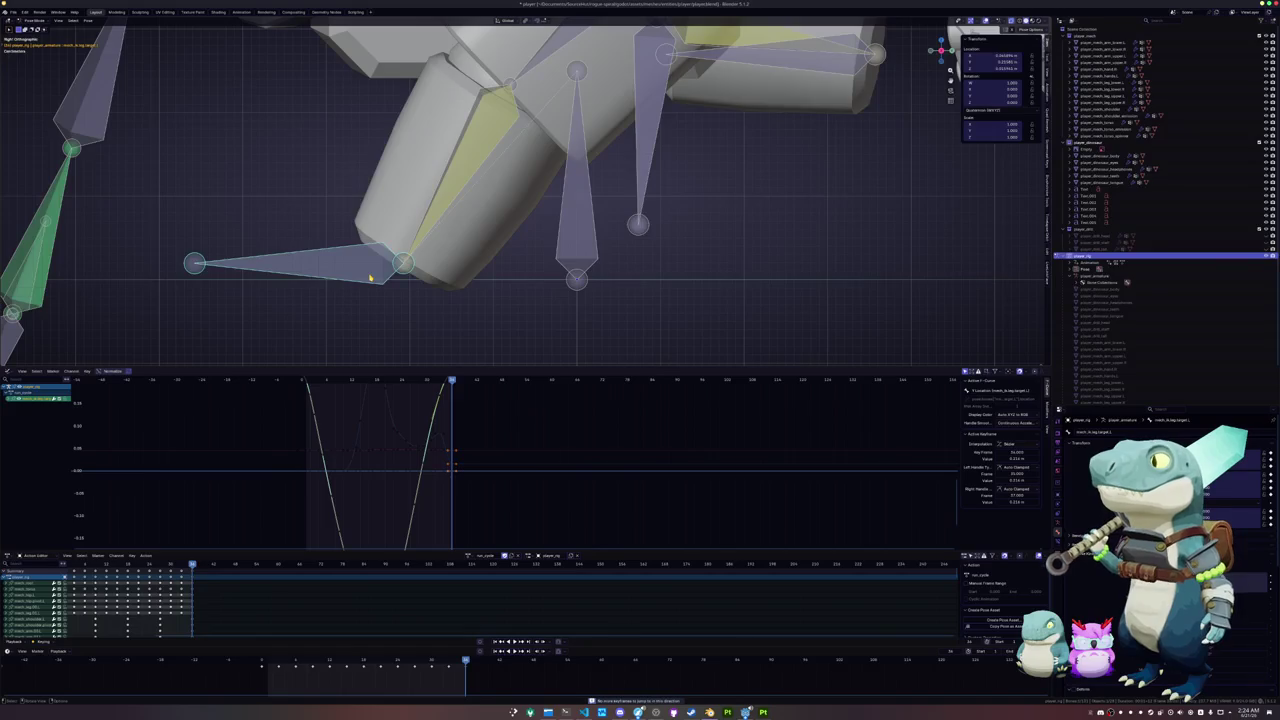
key(shift+ctrl+space)
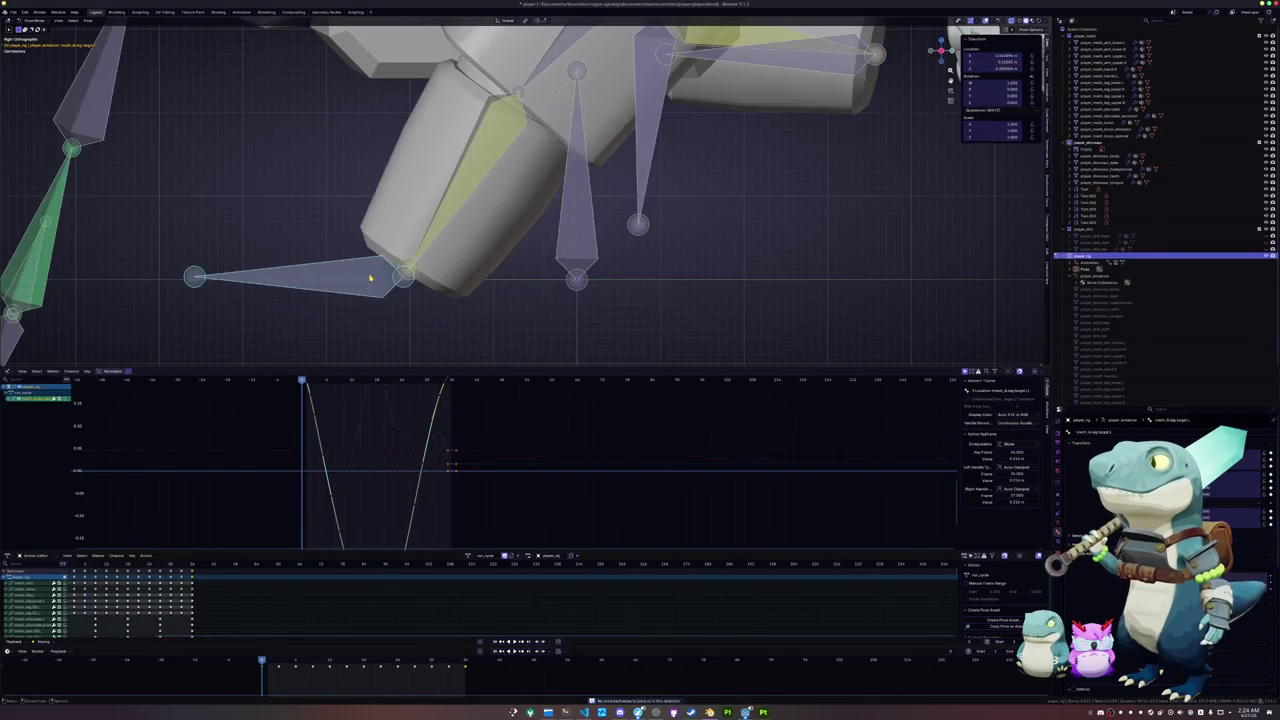
- Paste the mirrored leg pose at a mid-cycle frame, key it, and play the run cycle
key(ctrl+shift+v)
key(space)
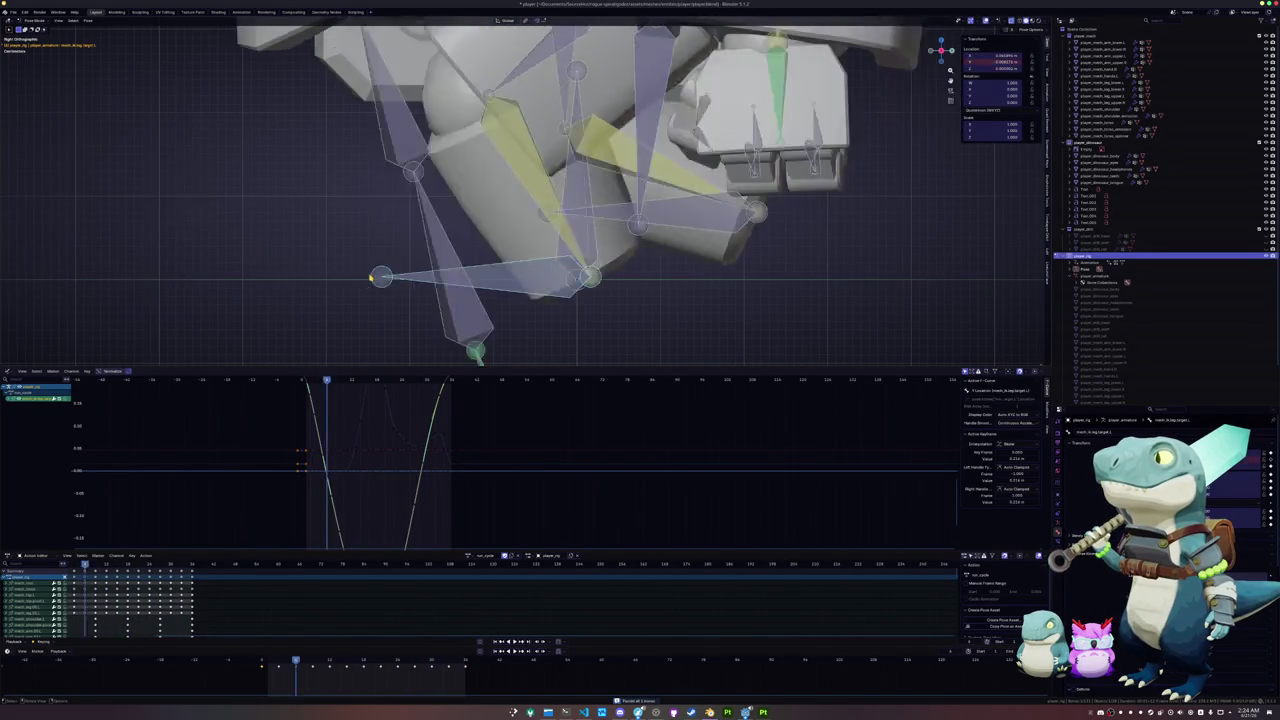
key(ctrl+shift+v)
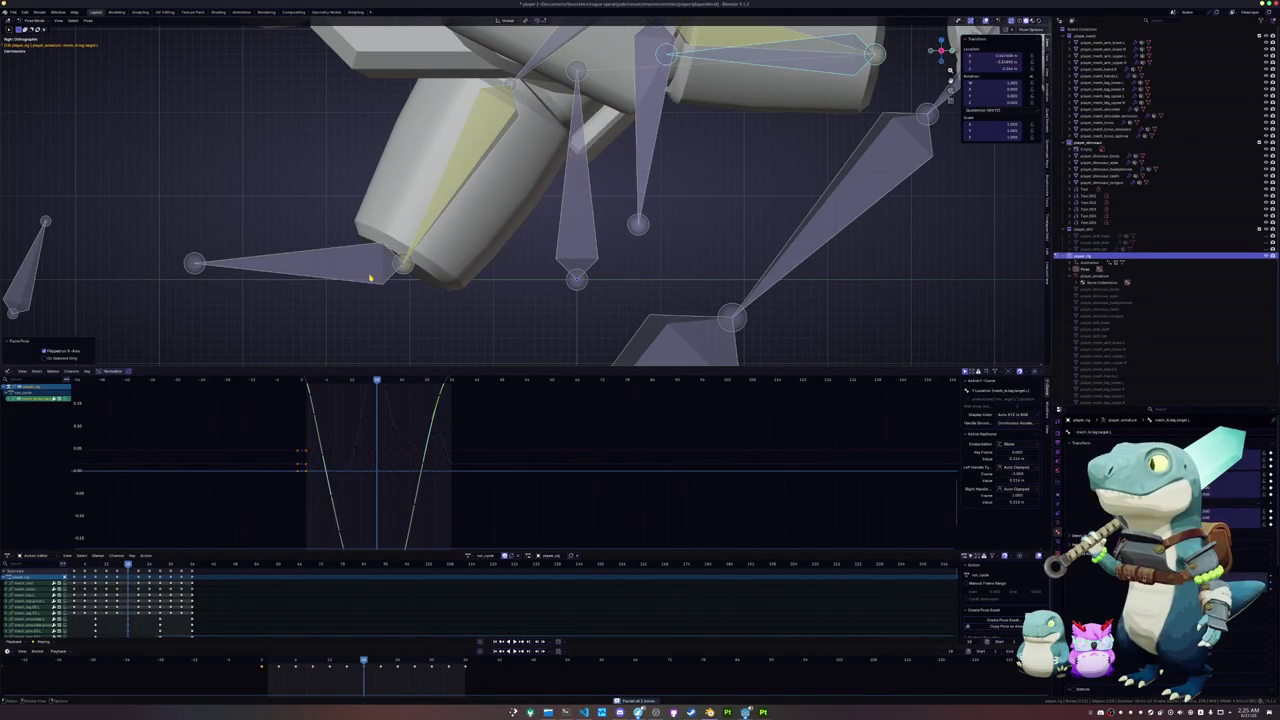
key(i)
scroll(371, 280, down, 4)
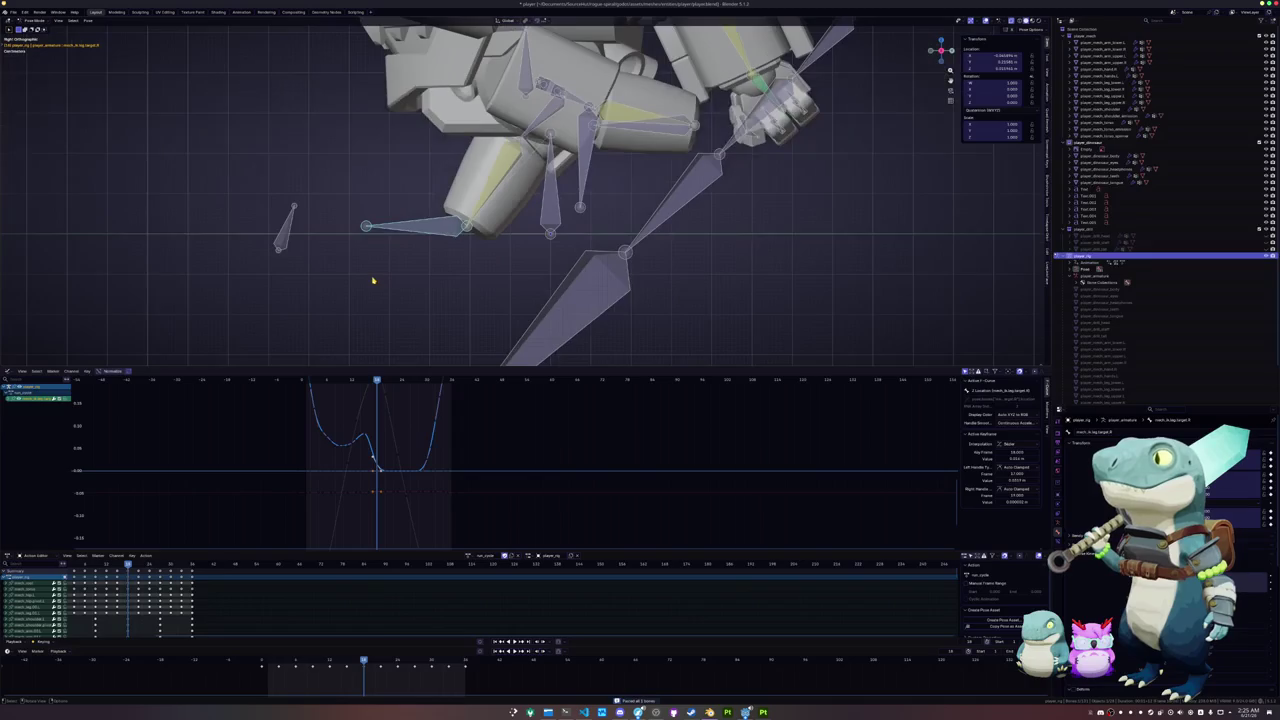
middle_drag(371, 280, 372, 221)
key(space)
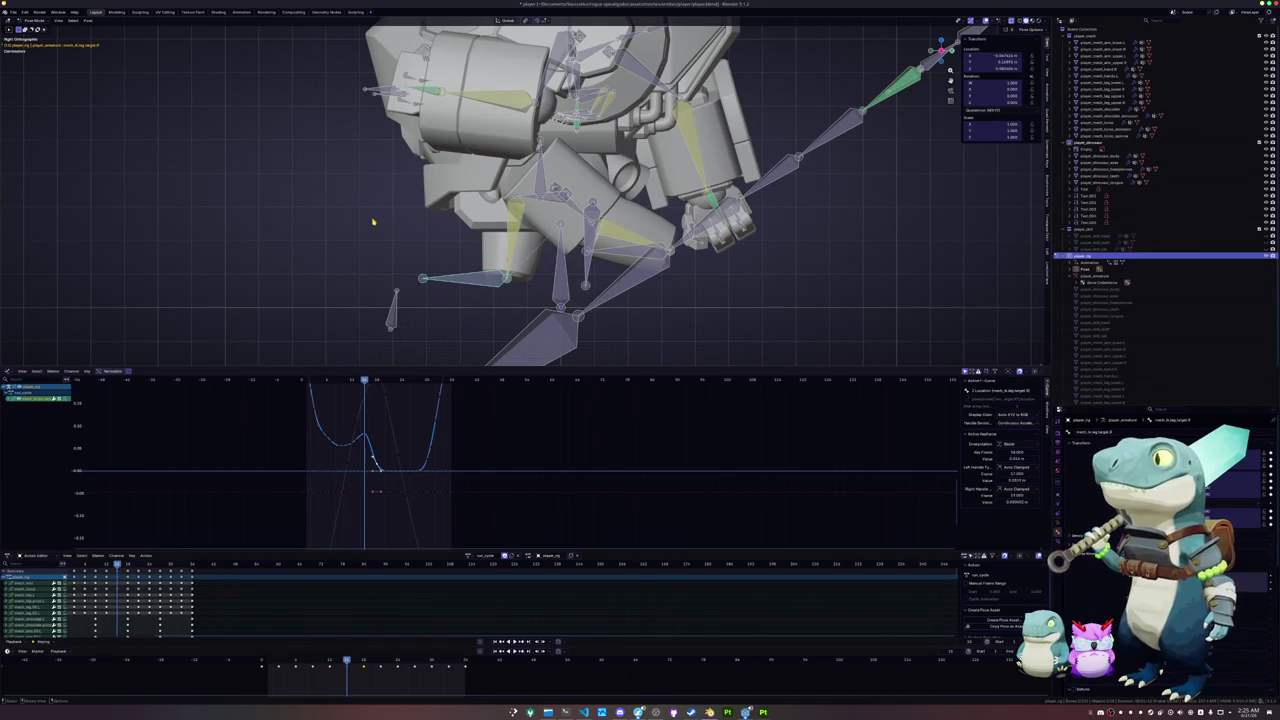
- Move the torso and a hip-area bone to new heights and keyframe them
click(540, 178)
key(g)
key(z)
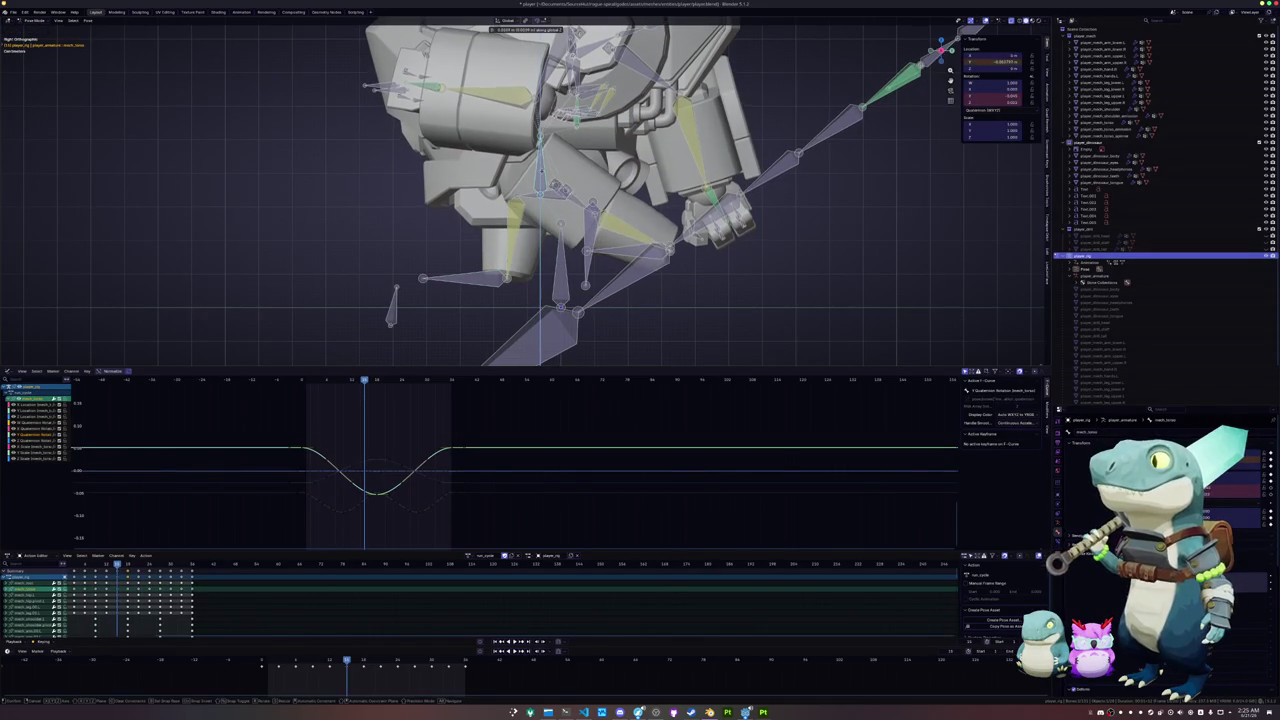
click(541, 178)
click(615, 254)
key(g)
key(z)
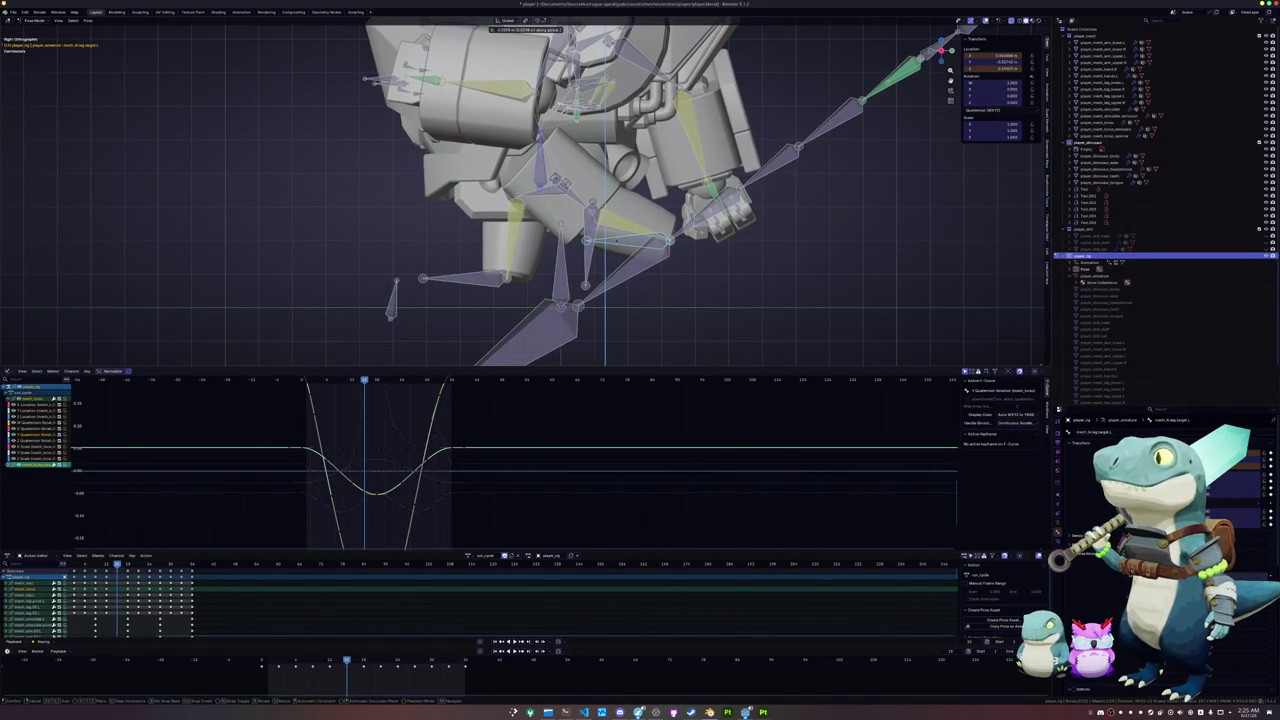
click(618, 244)
key(i)
- Play back the motion, then adjust a bone's height at a further keyframe and key it
key(Left)
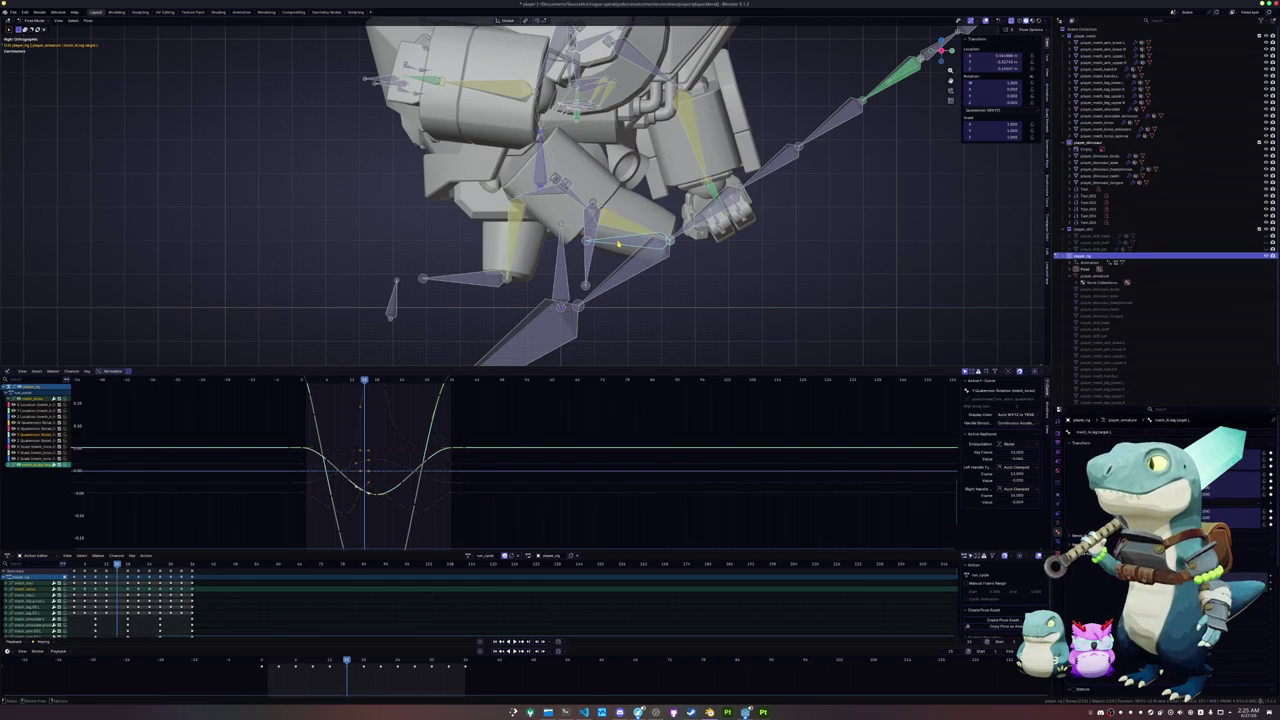
key(space)
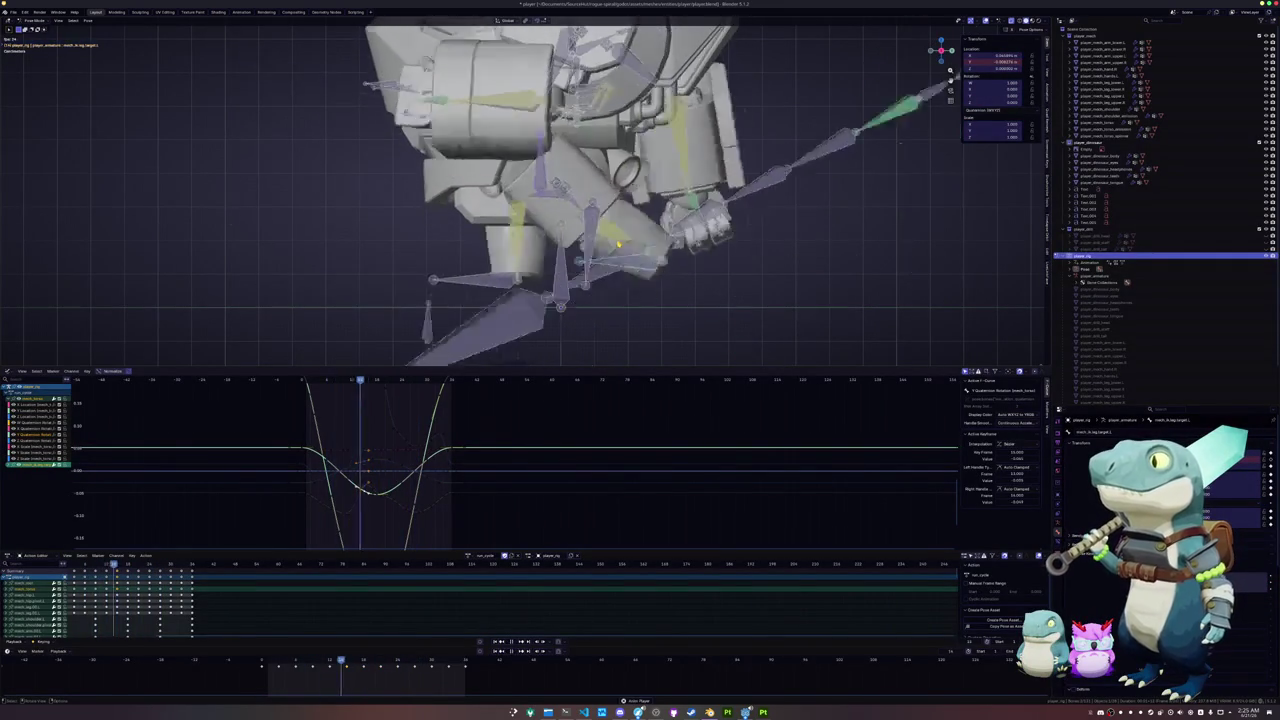
key(Up)
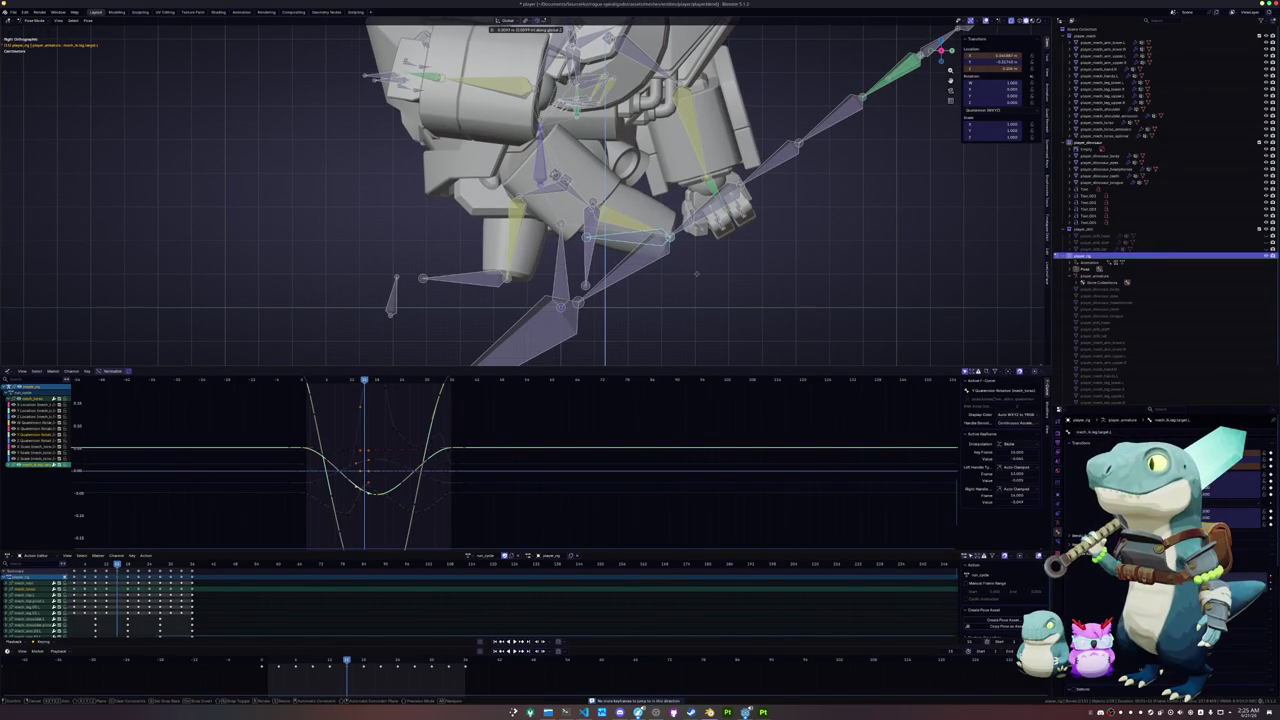
click(696, 273)
key(i)
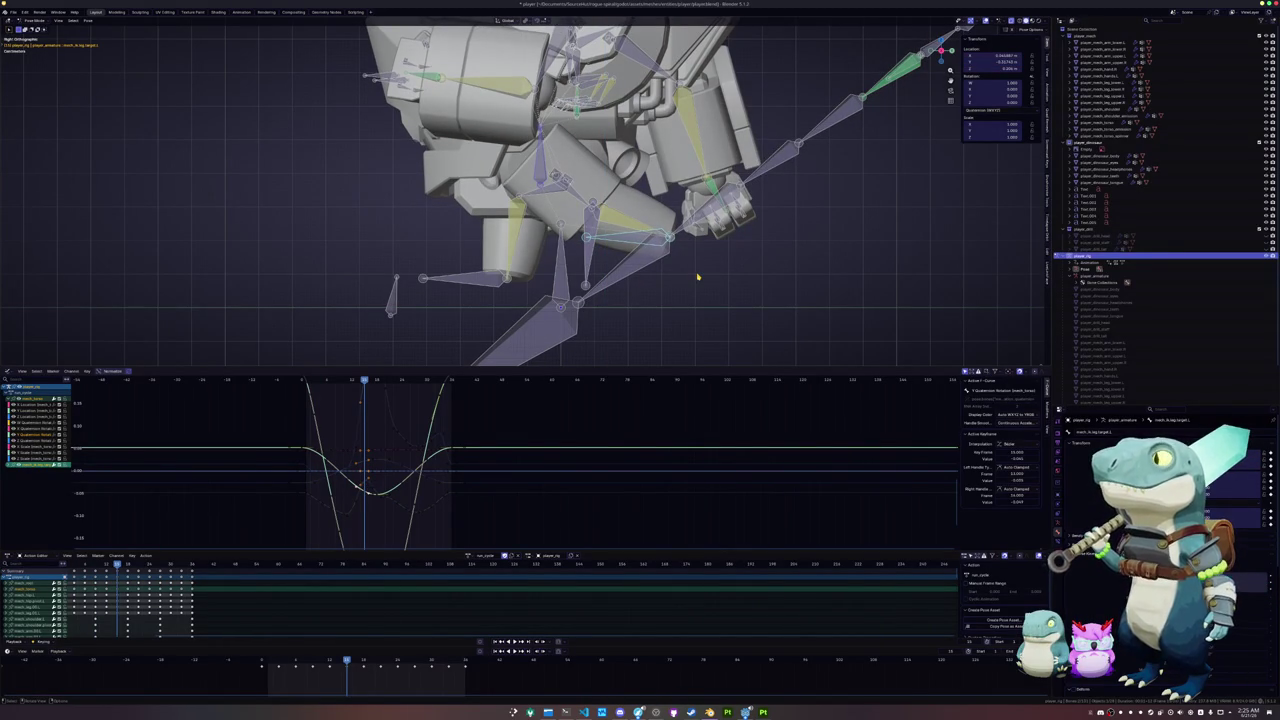
- Paste the pose mirrored across X at the next keyframe and select bones to inspect their curves
key(Up)
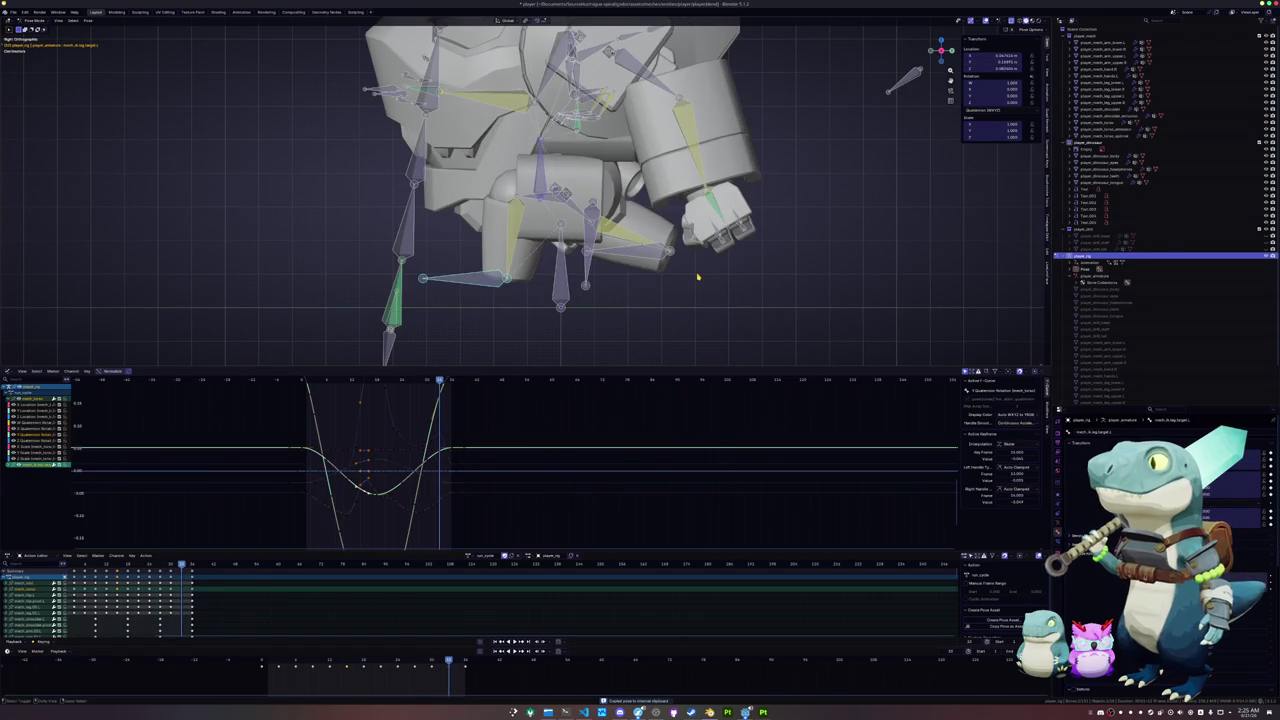
key(ctrl+shift+v)
click(605, 242)
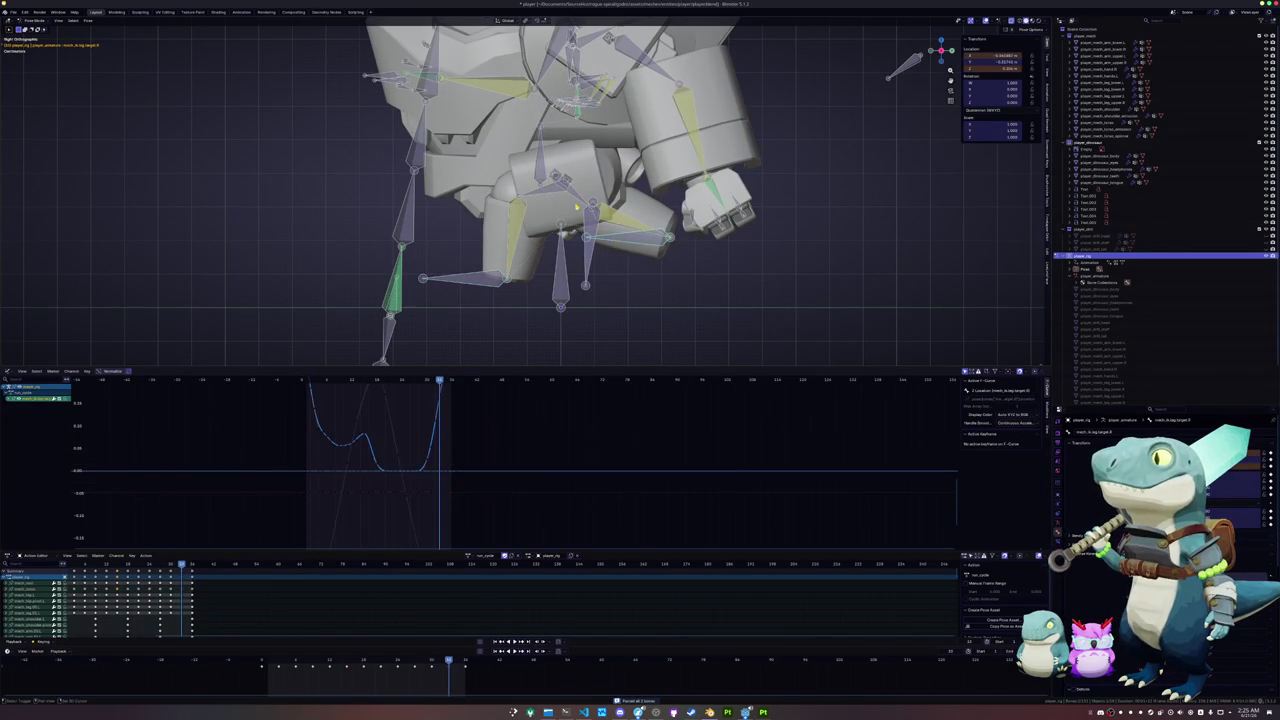
click(565, 232)
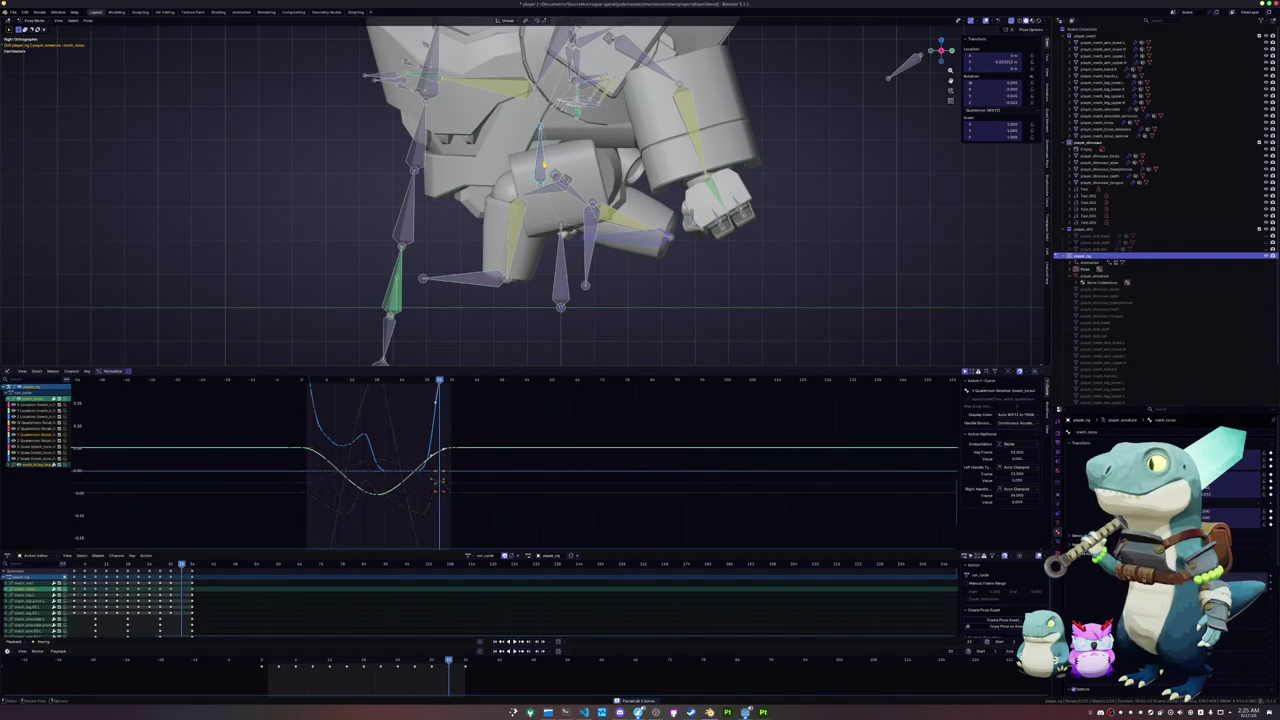
- Compare neighbouring frames and reposition the leg target bone at its key
key(Left)
key(Left)
key(Left)
key(Right)
key(Right)
key(Right)
key(Right)
key(Right)
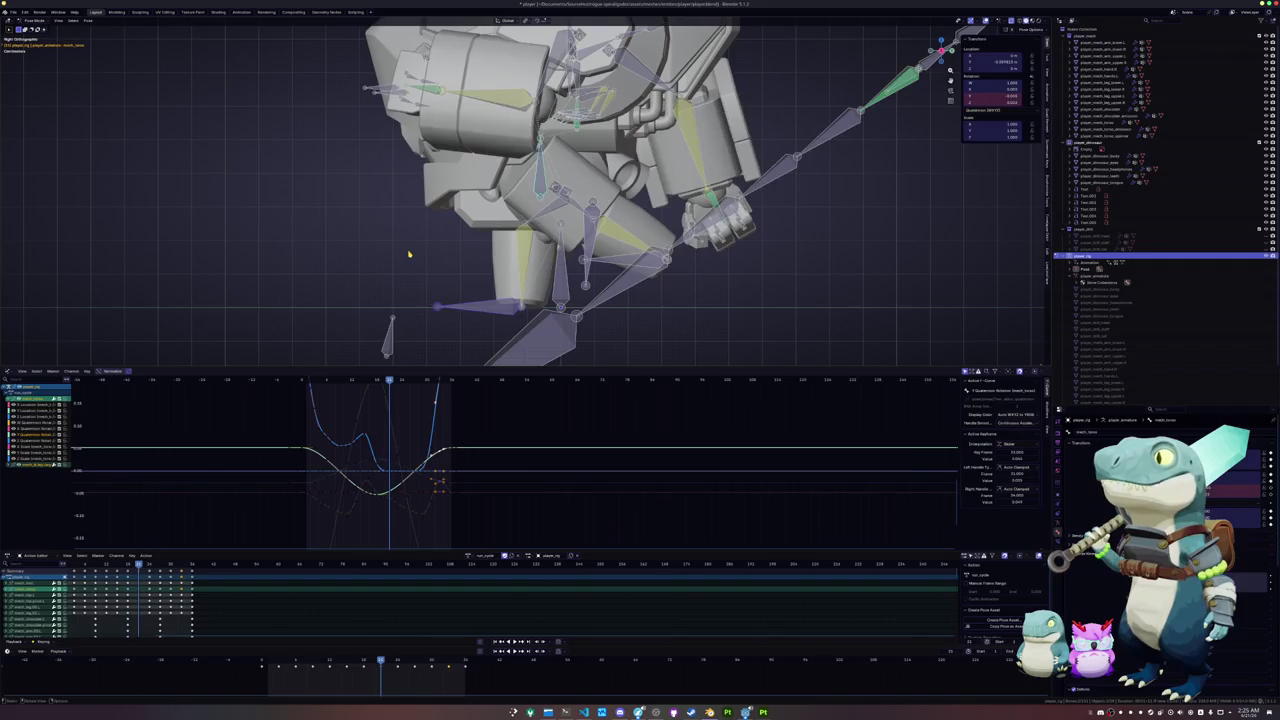
key(Down)
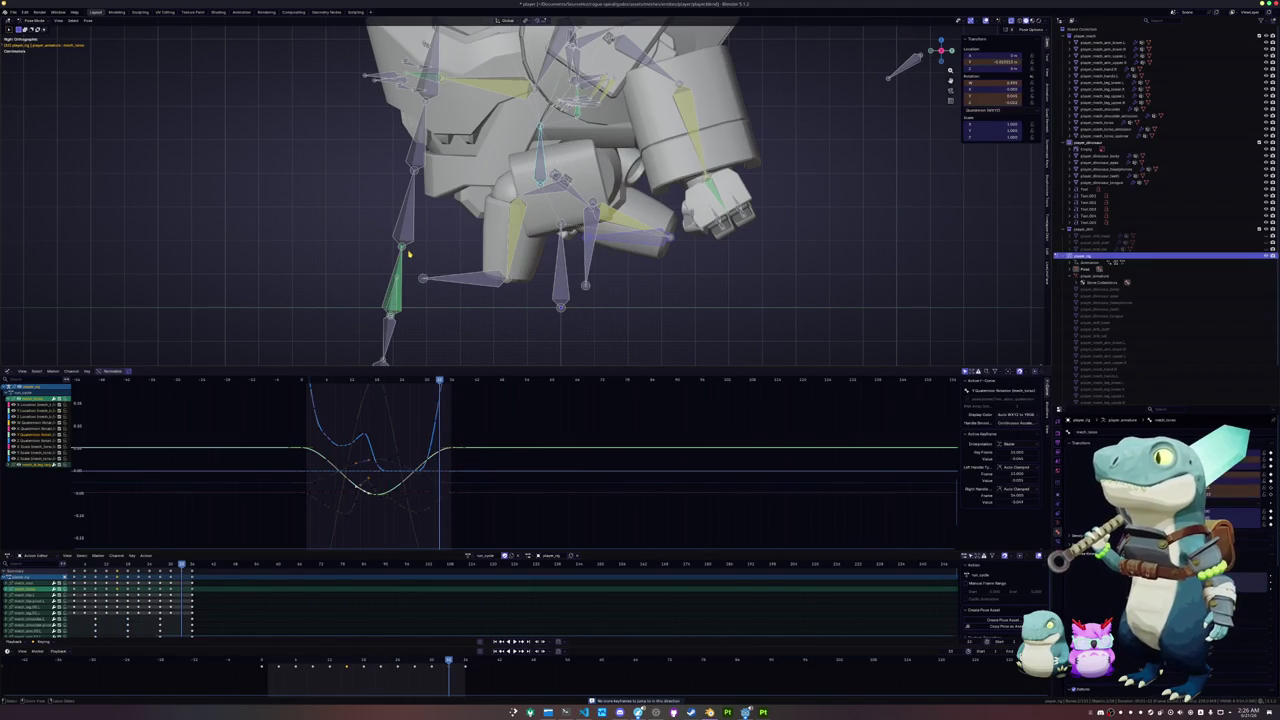
click(409, 254)
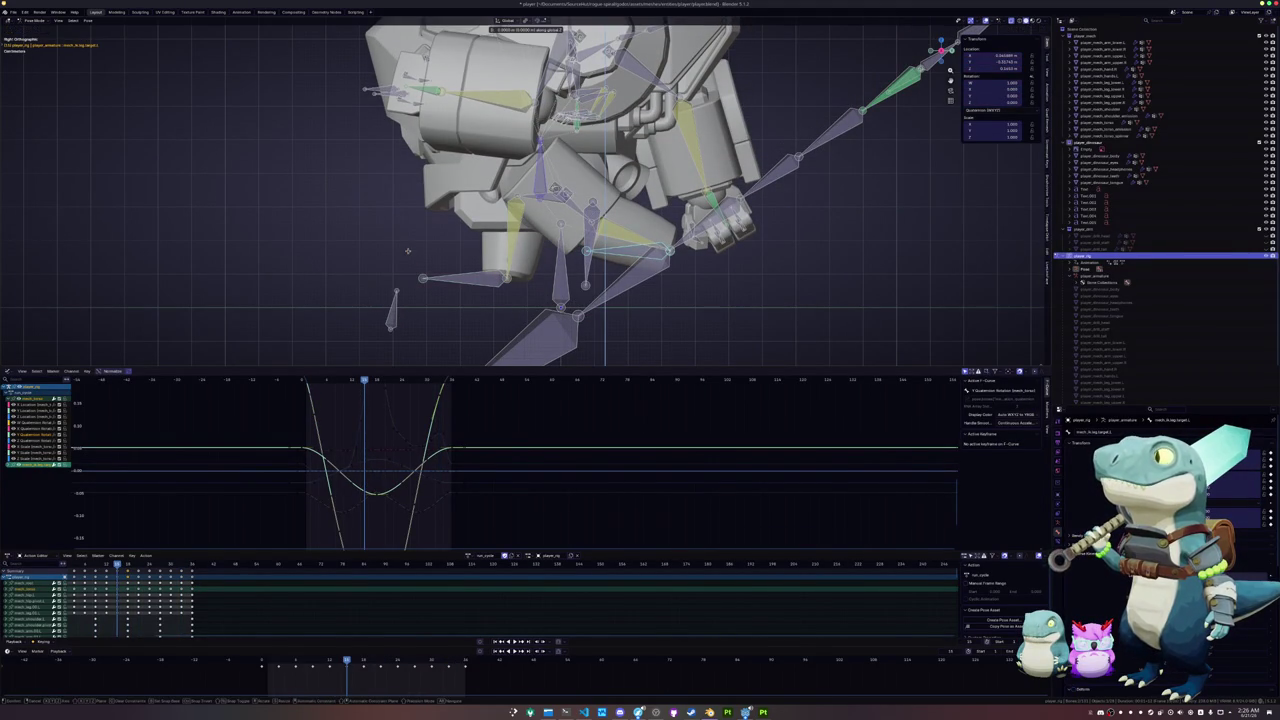
click(409, 250)
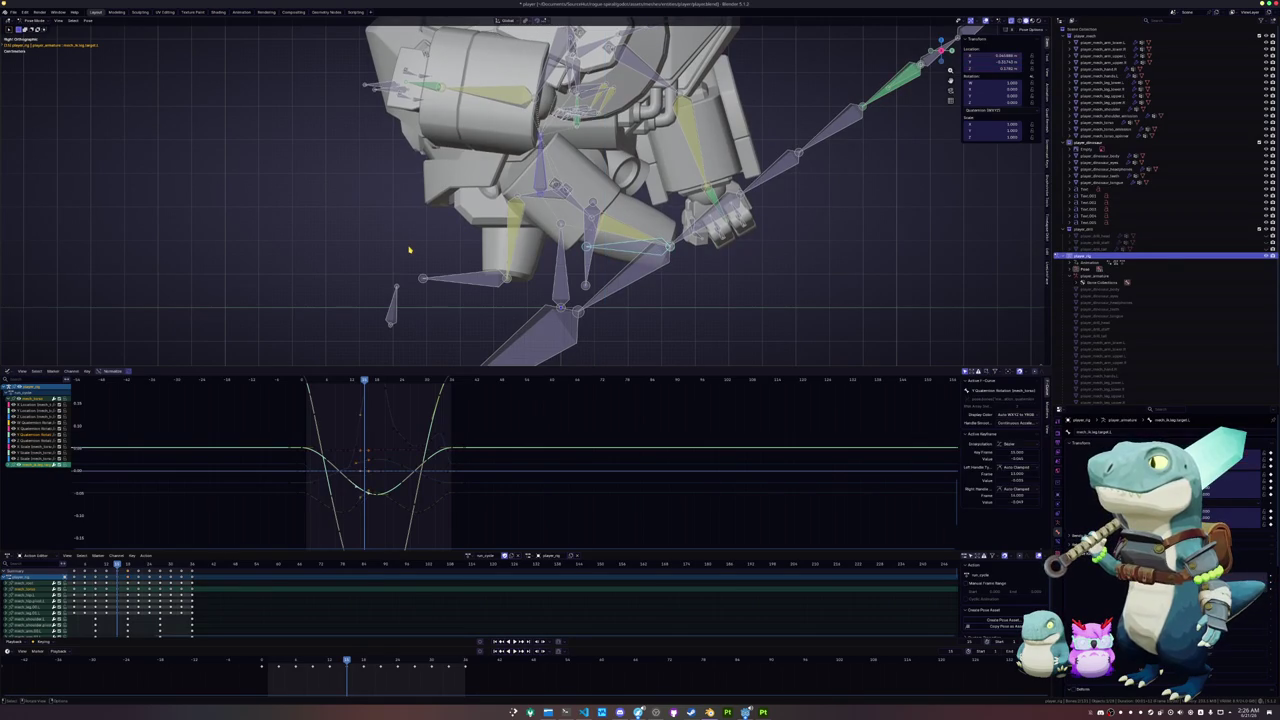
- Review the cycle and paste the leg target's pose mirrored across X at the matching later frame
key(space)
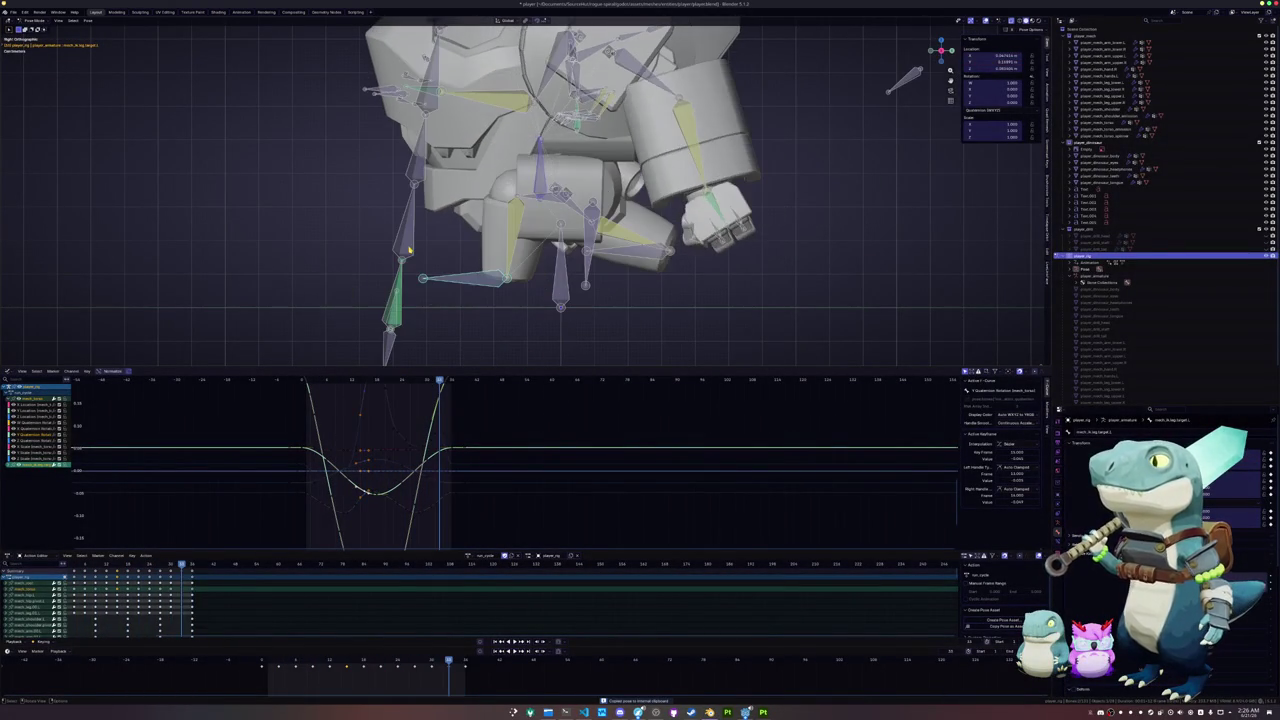
key(ctrl+shift+v)
key(g)
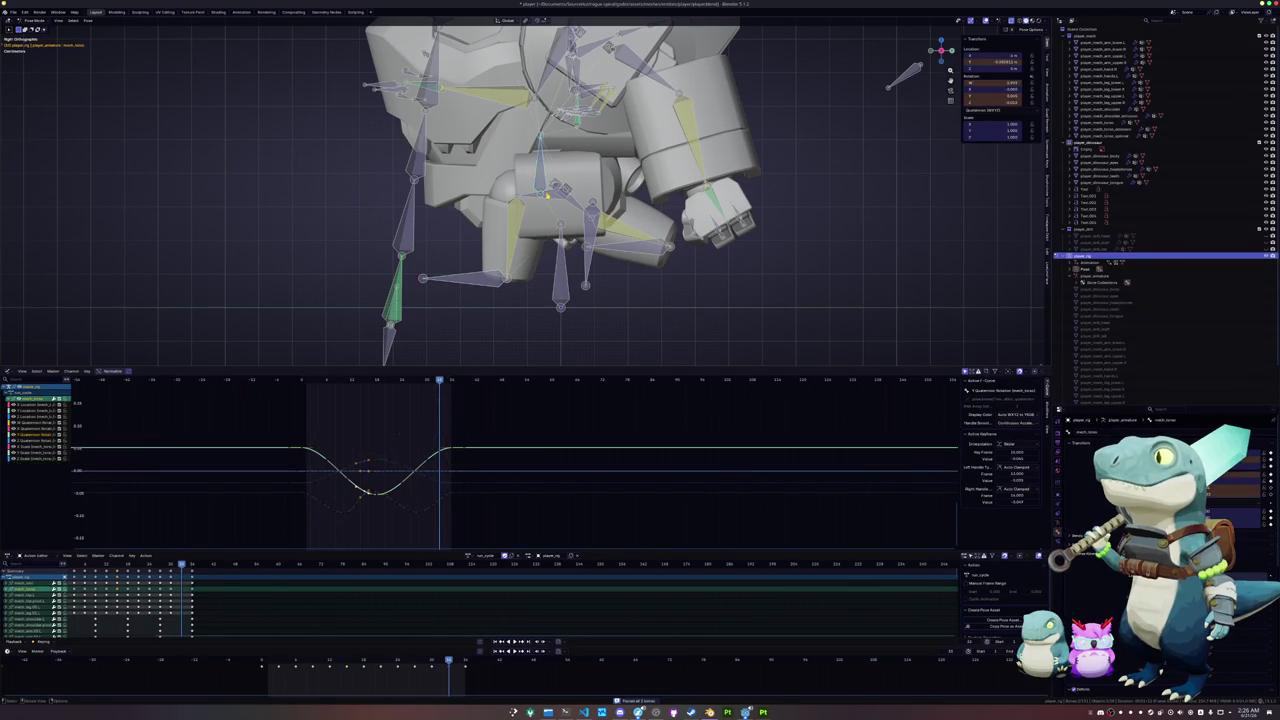
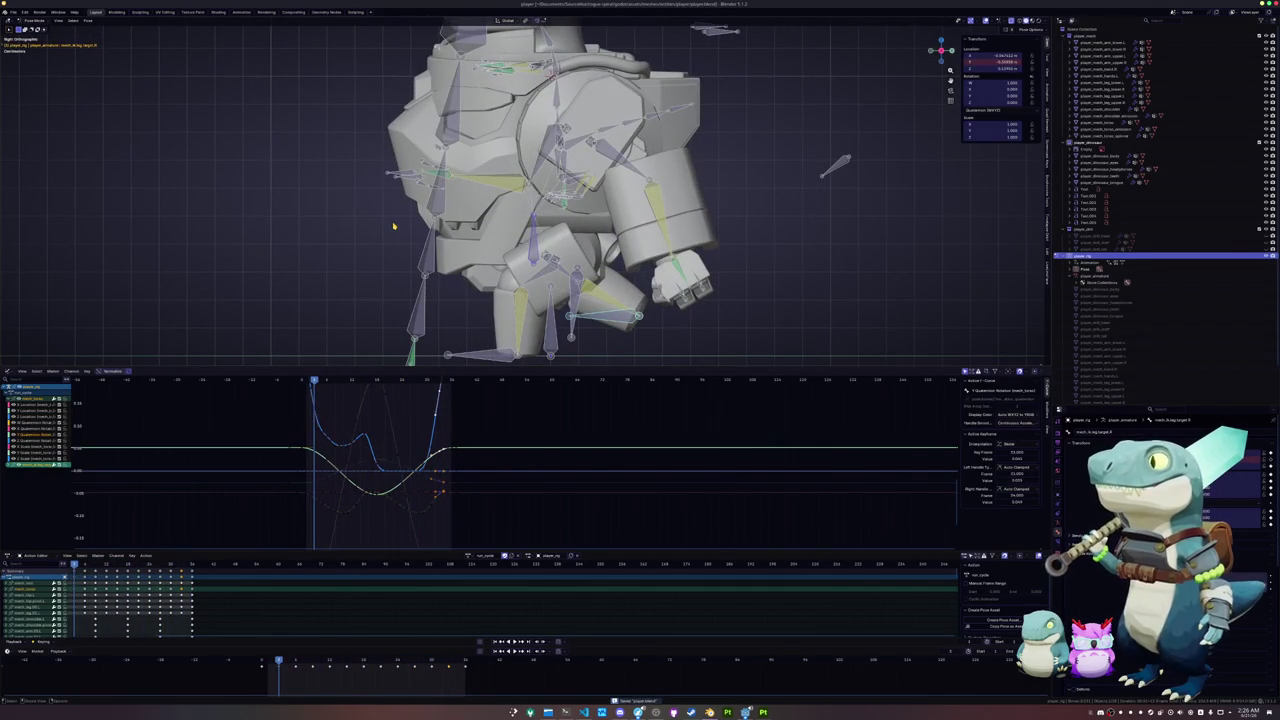
- From the side view, rotate the torso bone and key its rotation on the first frames
key(KP_8)
key(KP_8)
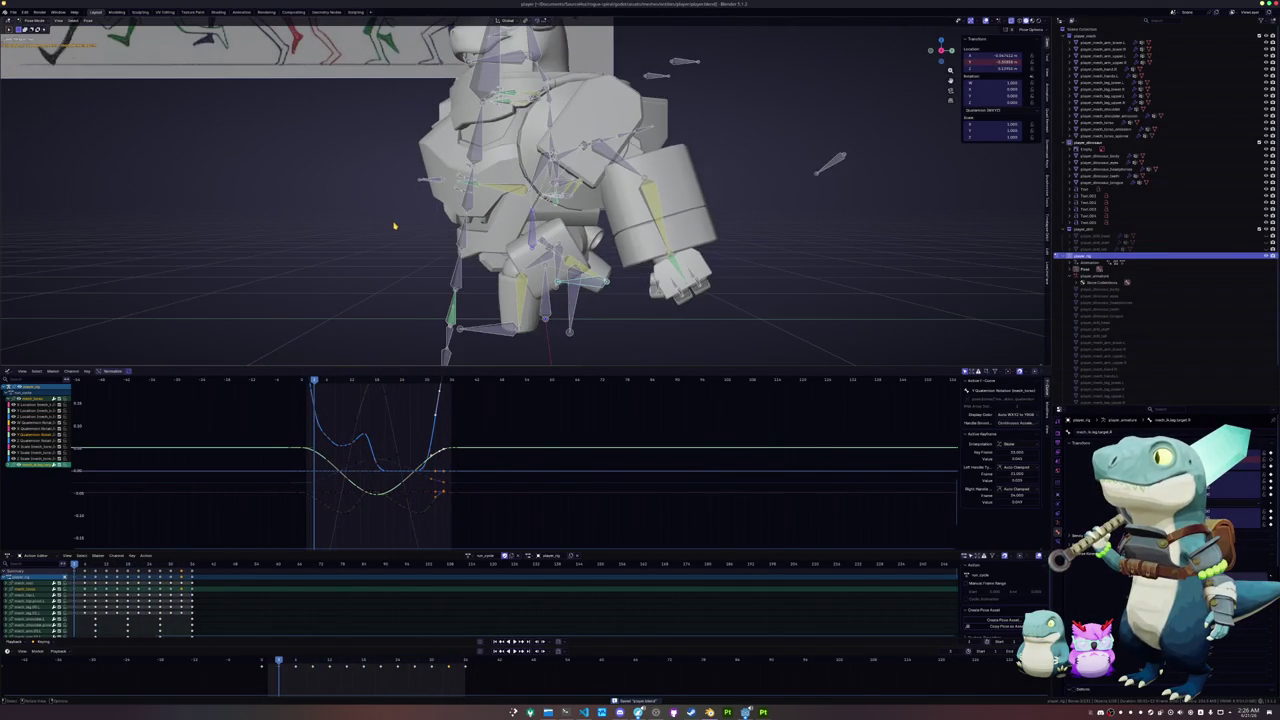
mouse_move(395, 226)
middle_down()
mouse_move(430, 300)
mouse_move(481, 263)
mouse_move(517, 272)
mouse_move(521, 255)
middle_up()
mouse_move(949, 237)
middle_down()
mouse_move(609, 263)
mouse_move(607, 279)
mouse_move(362, 211)
mouse_move(404, 185)
middle_up()
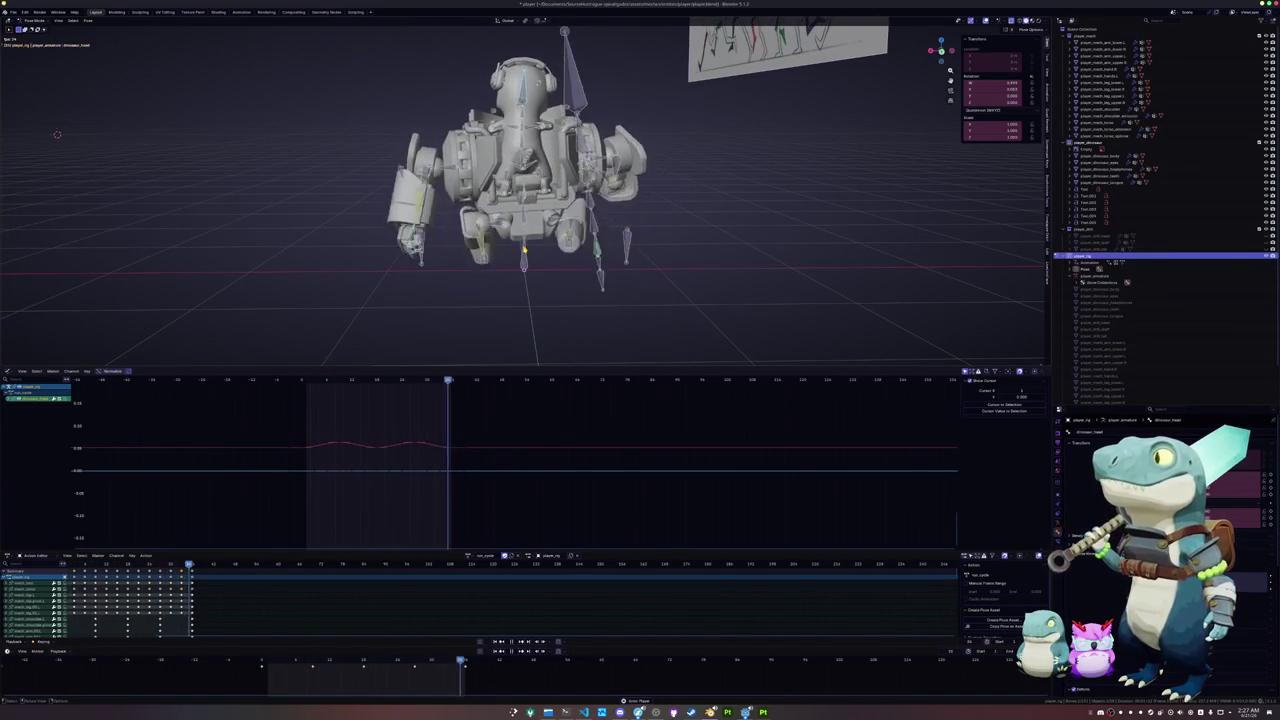
middle_drag(589, 258, 604, 263)
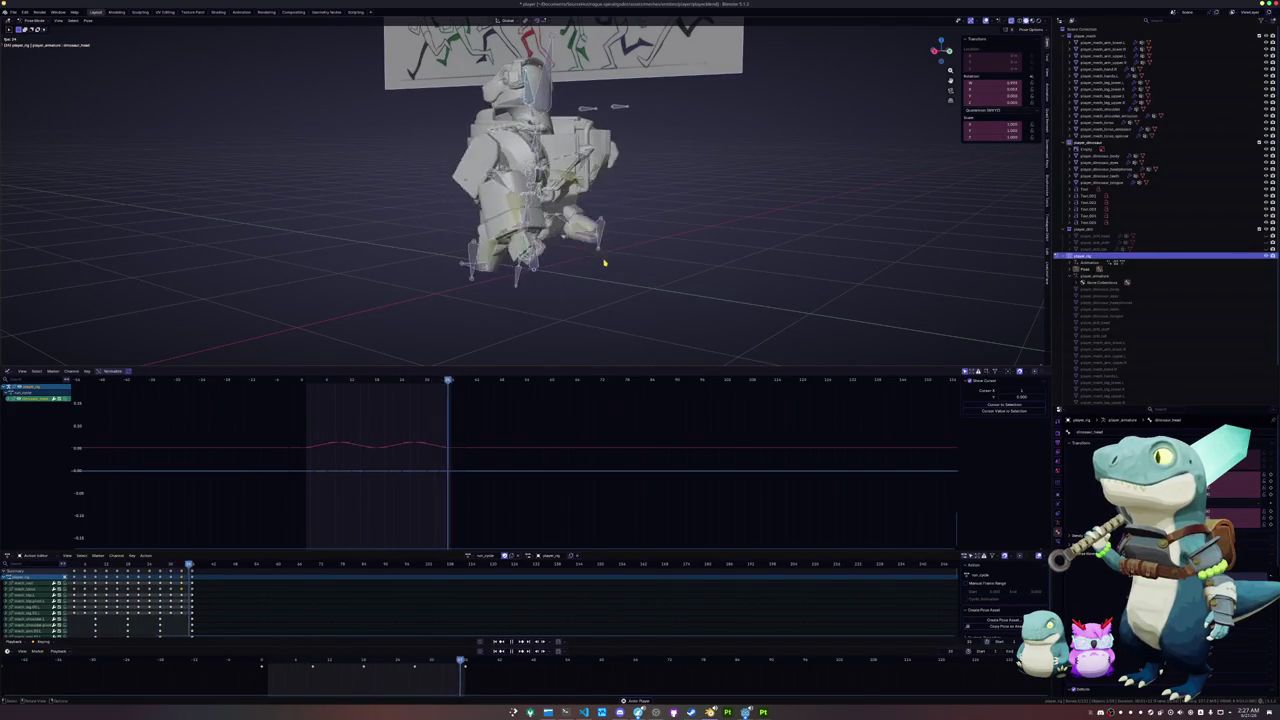
middle_drag(604, 263, 564, 291)
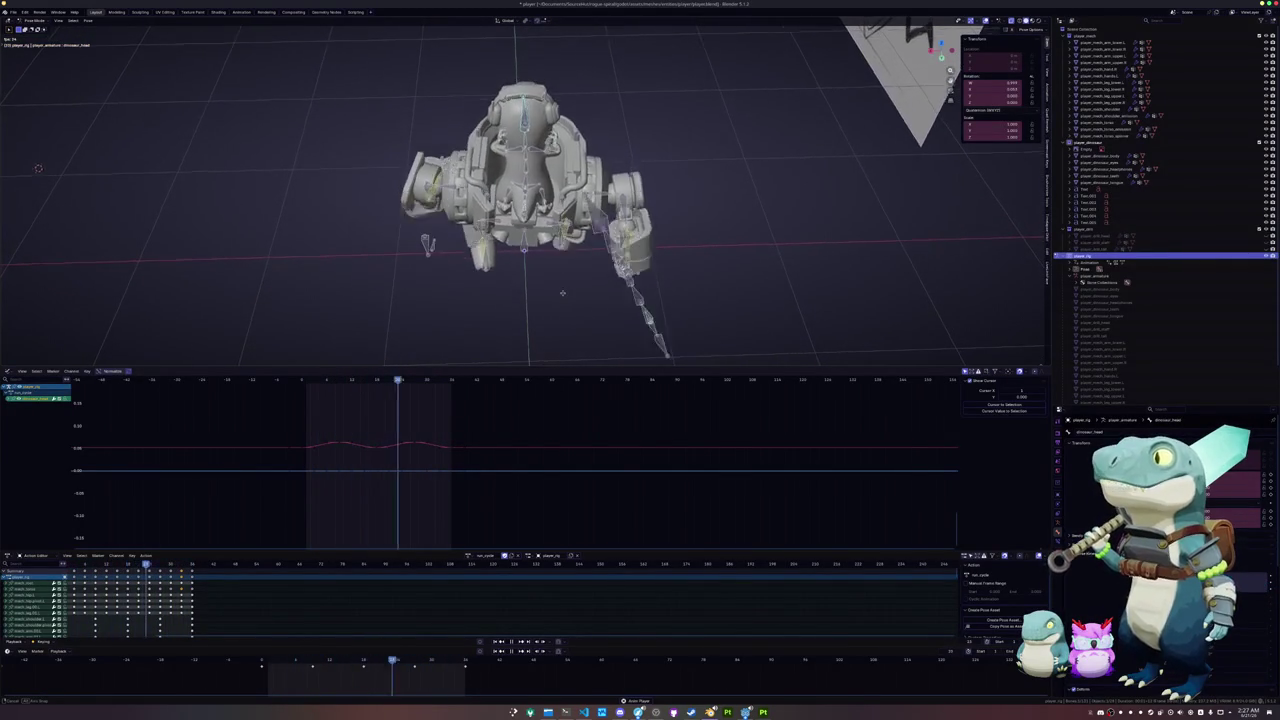
key(KP_3)
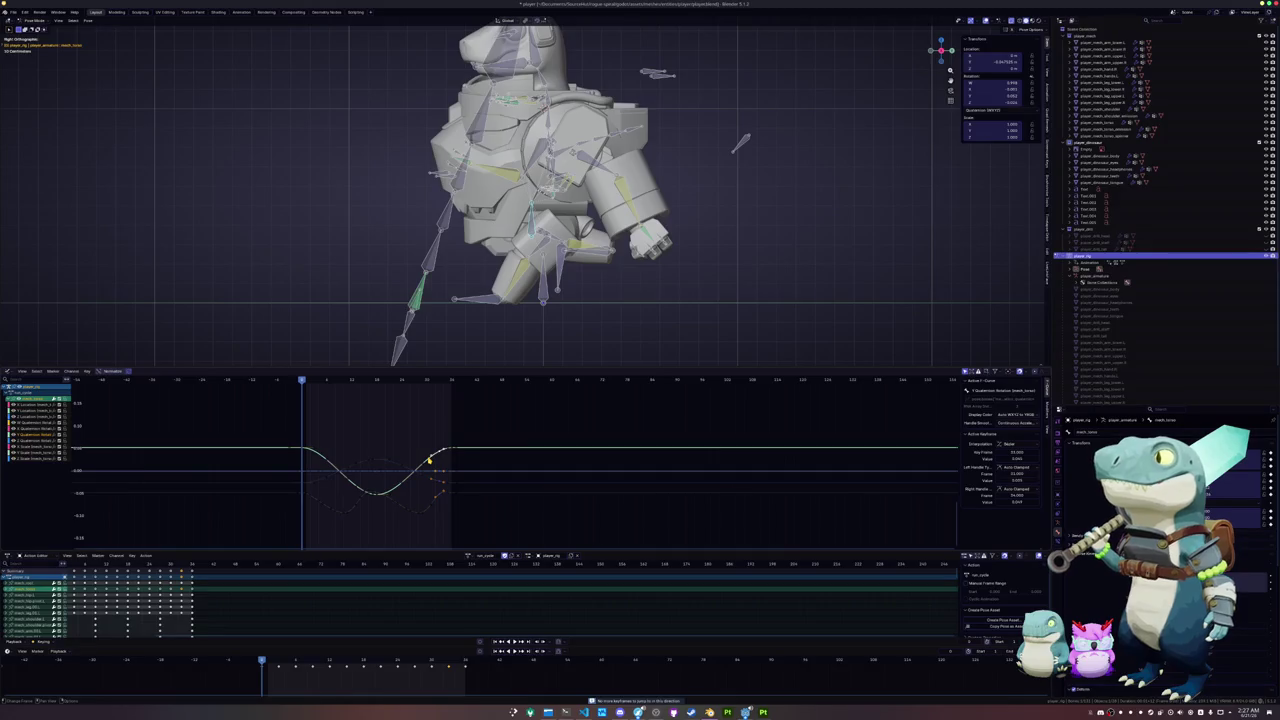
key(r)
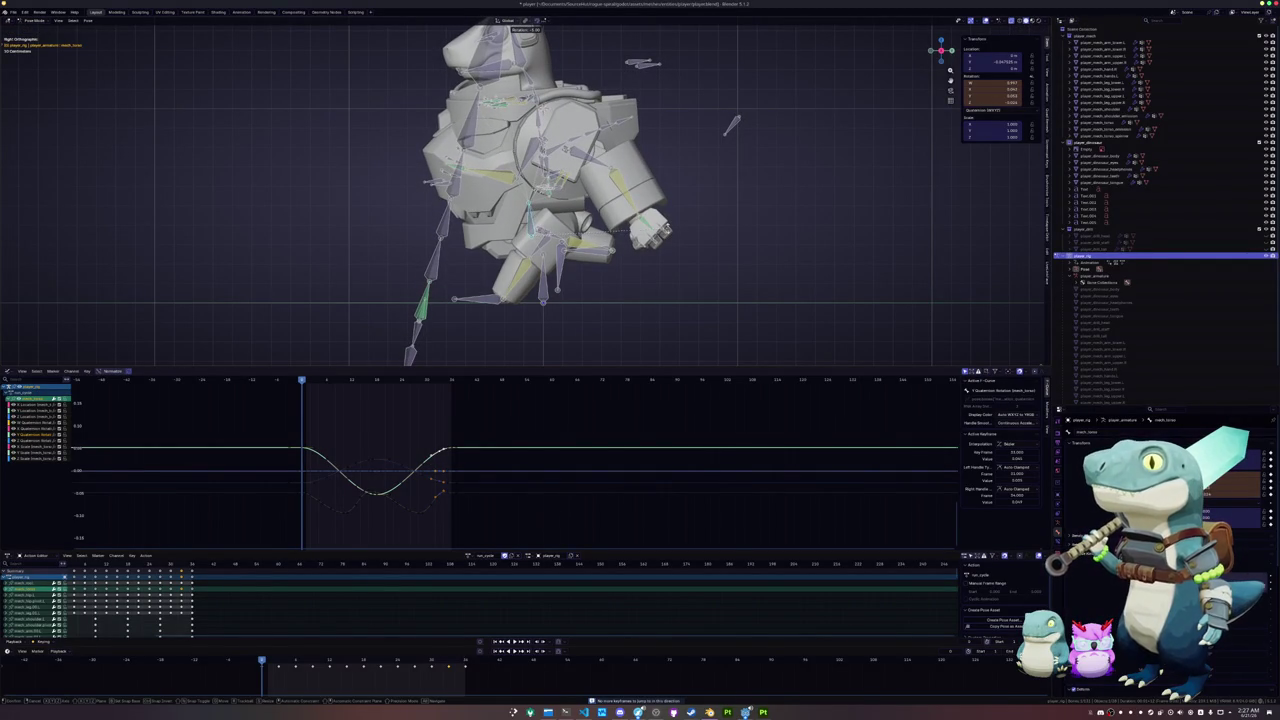
click(669, 236)
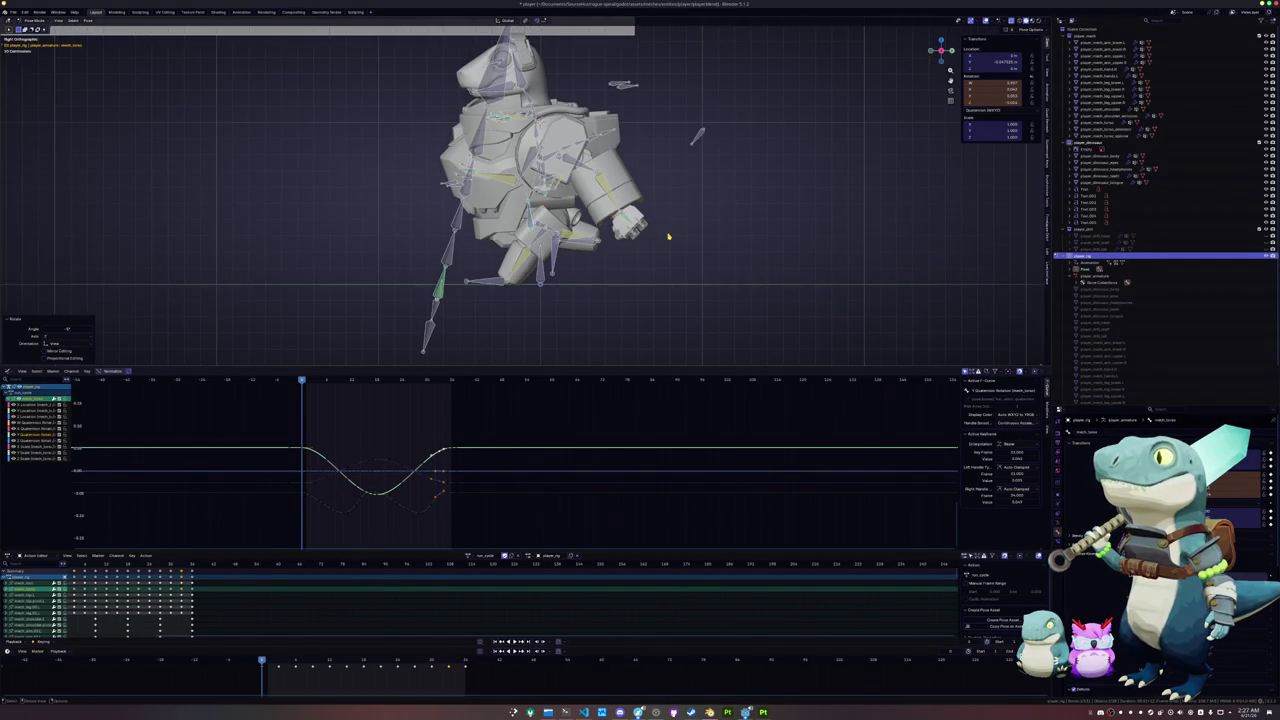
key(i)
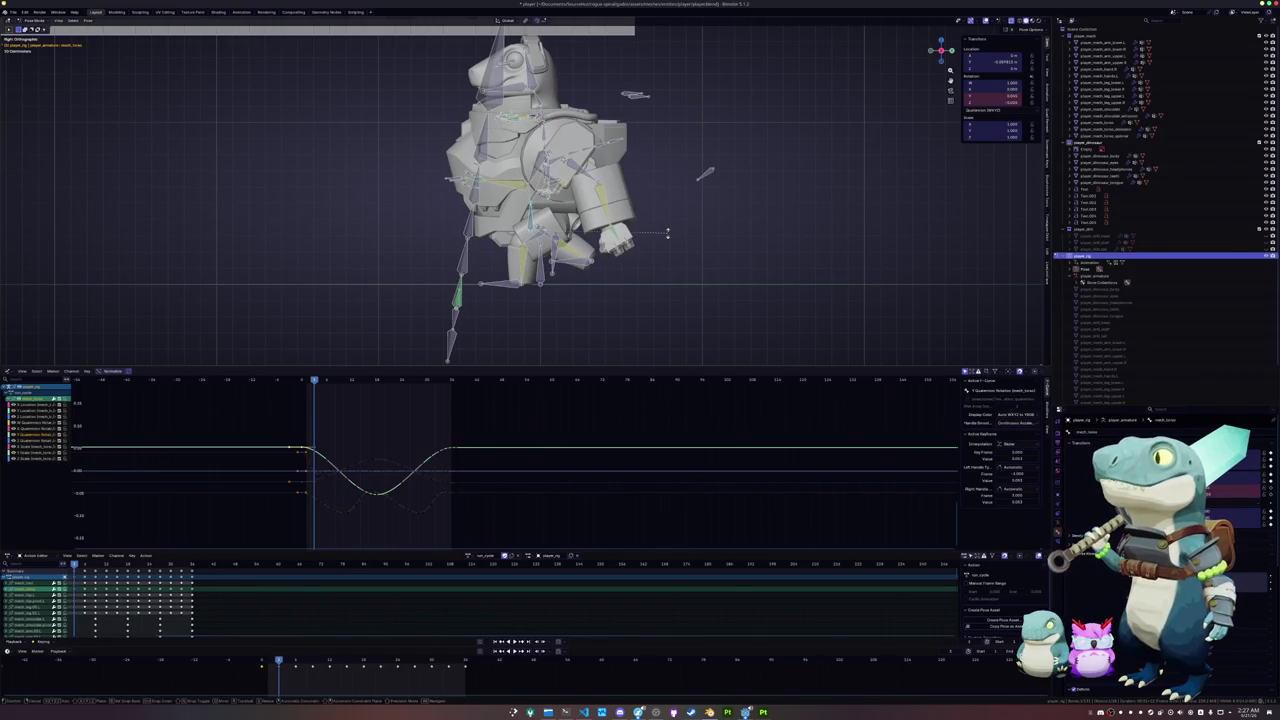
click(667, 224)
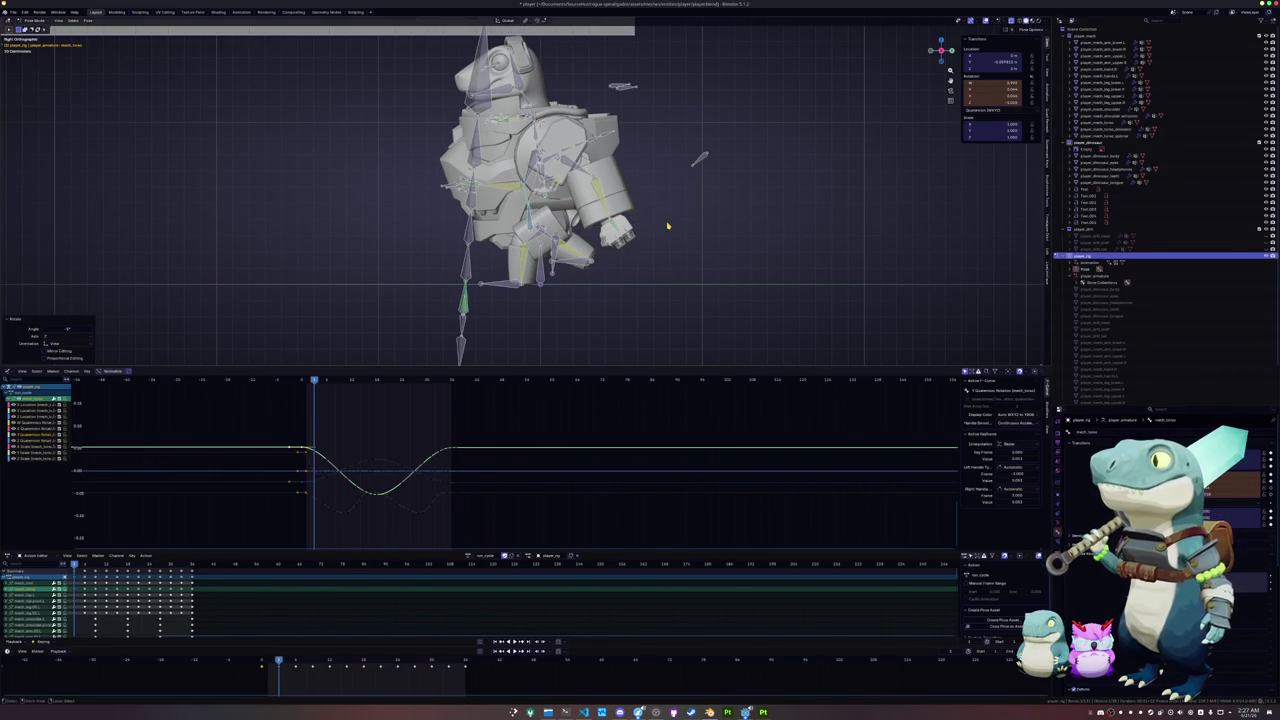
key(i)
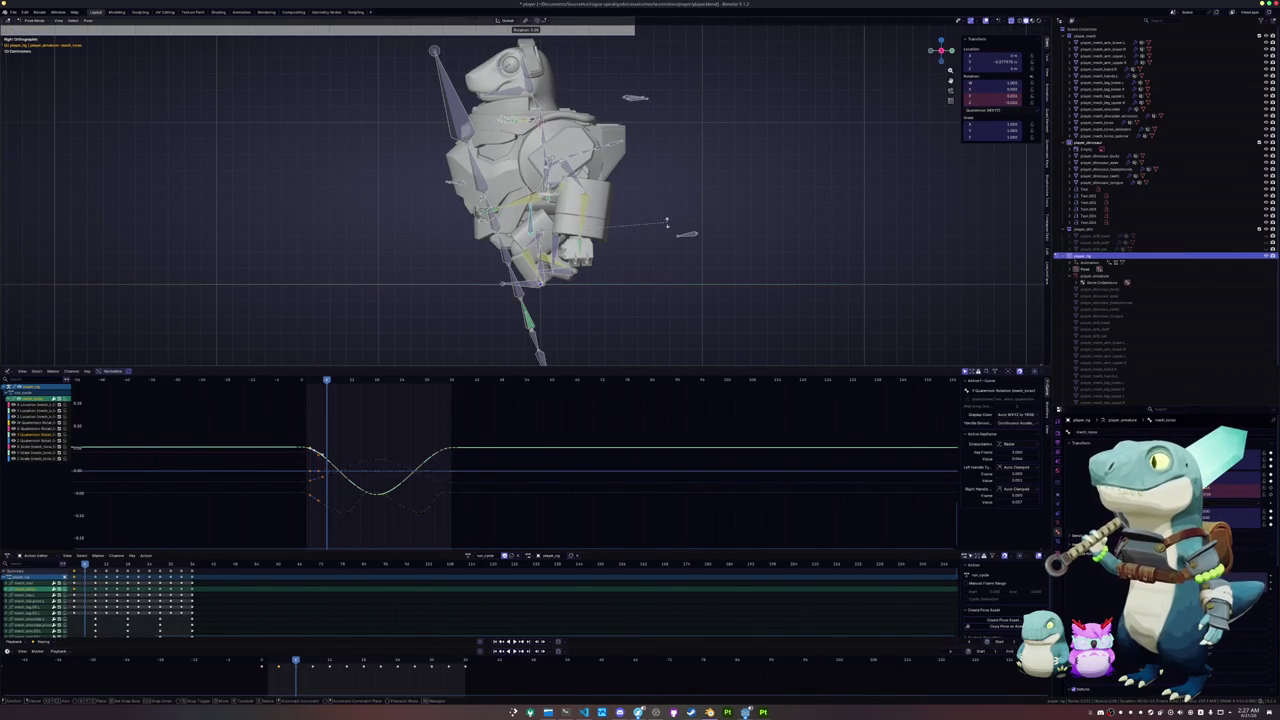
click(667, 216)
key(i)
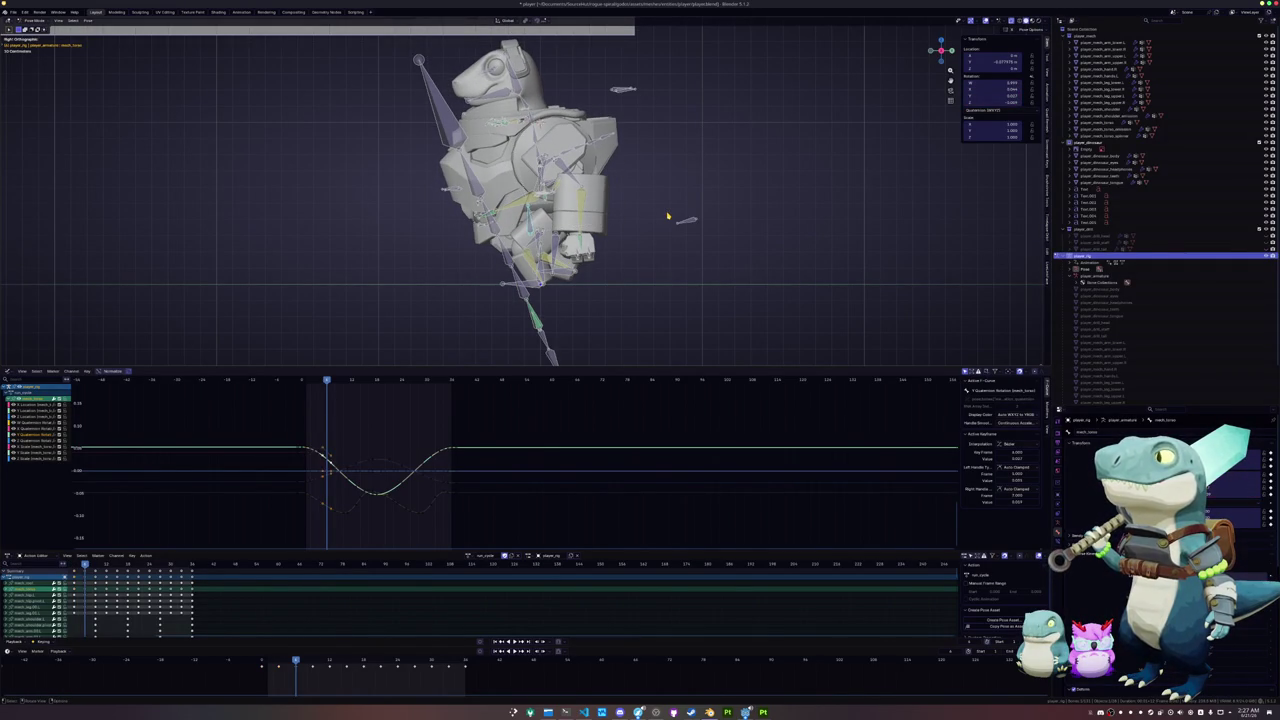
click(665, 205)
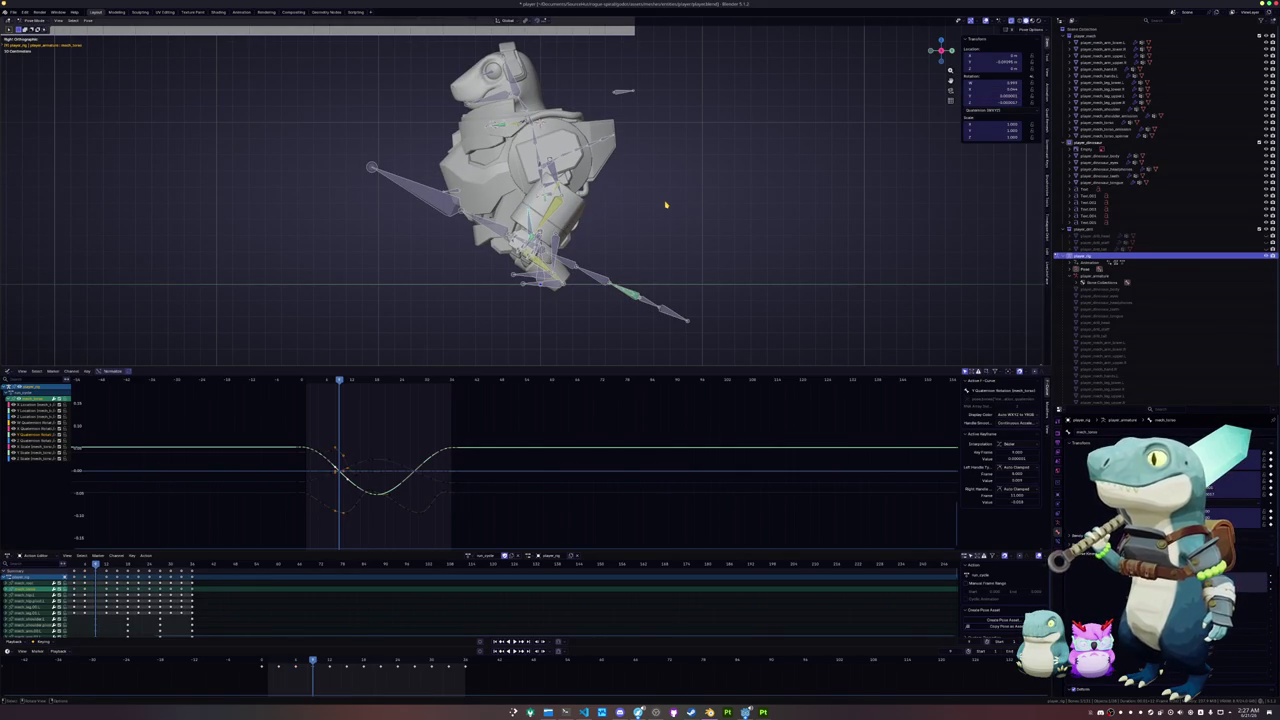
click(664, 199)
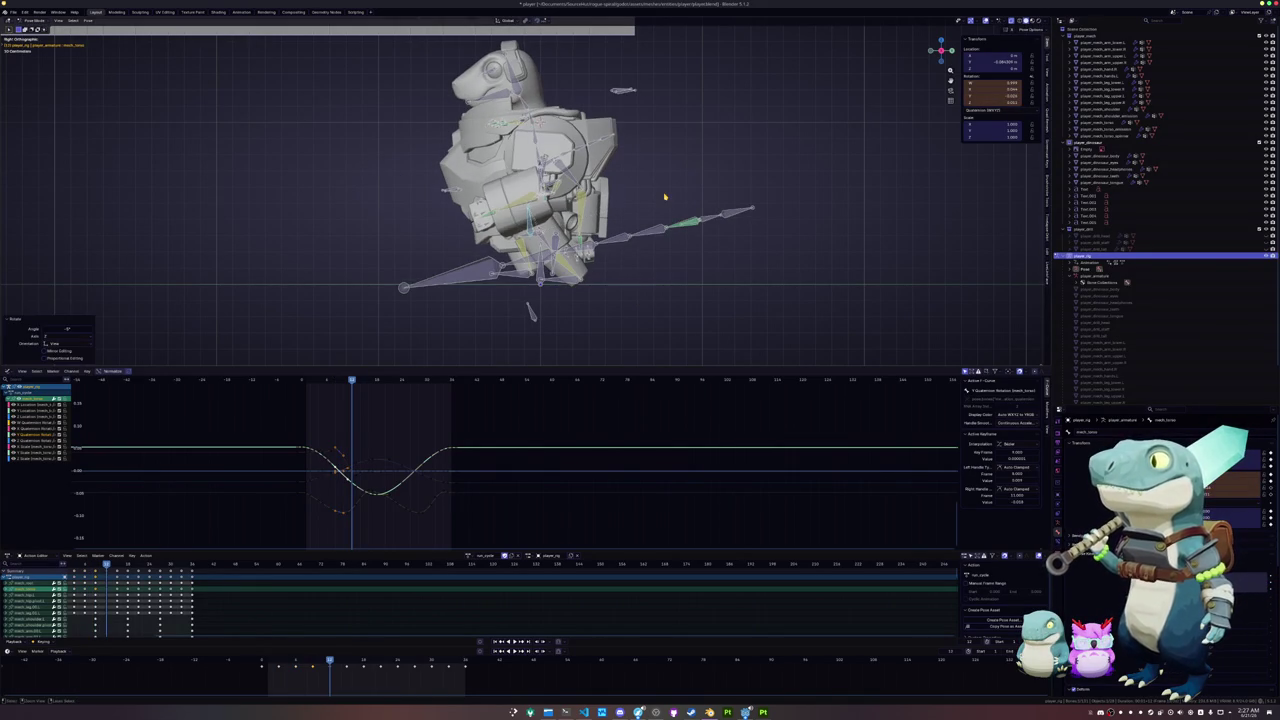
key(i)
- Step forward frame by frame, tilting the bone further and keying each new rotation
key(Up)
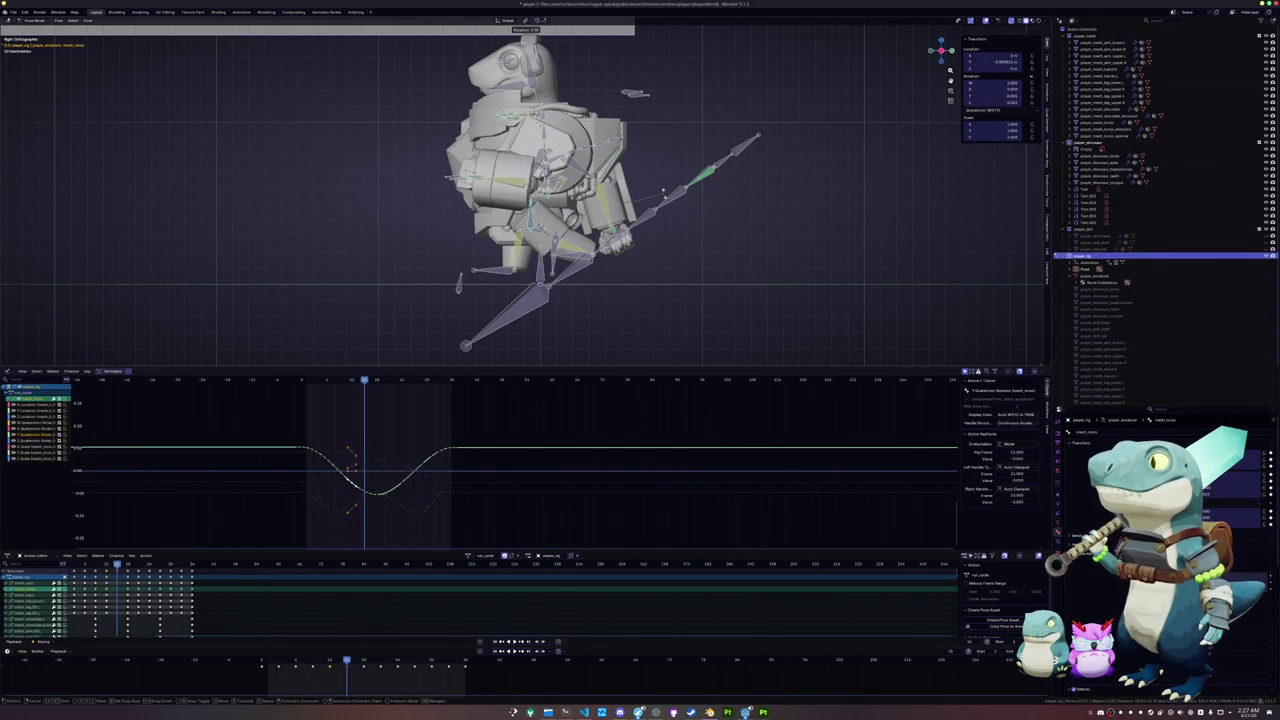
click(665, 188)
key(i)
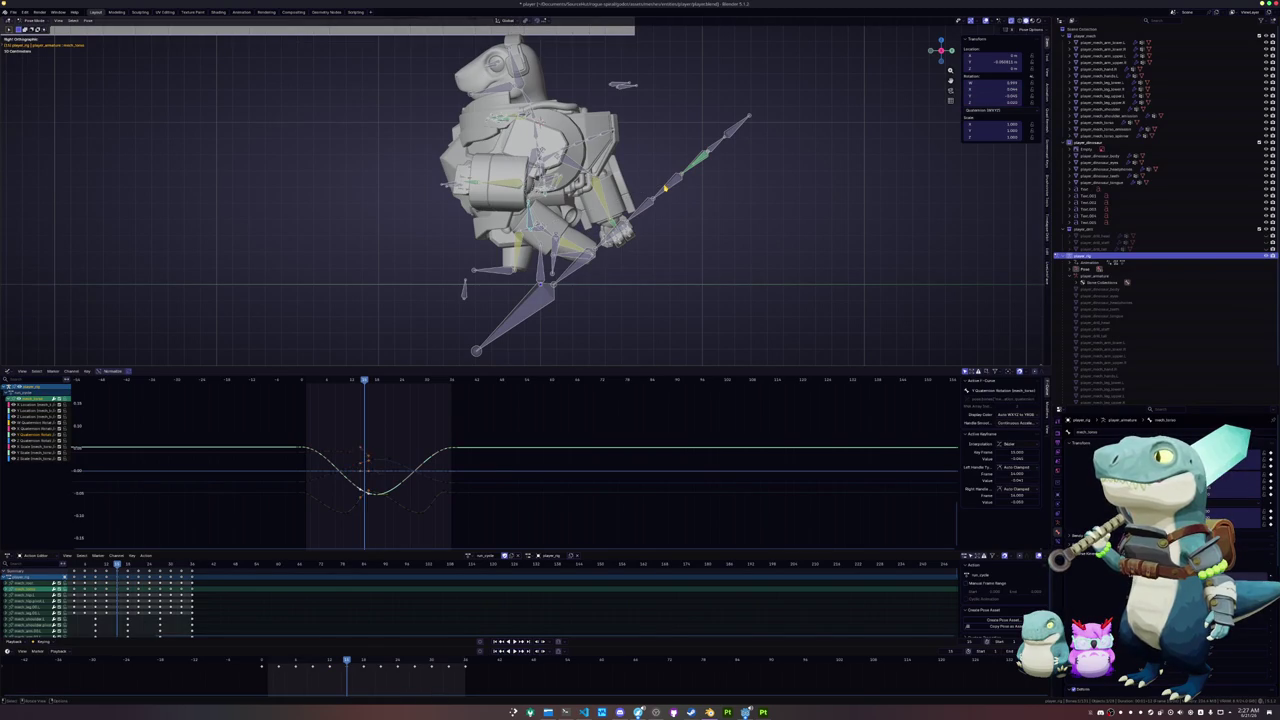
key(Up)
key(r)
click(663, 174)
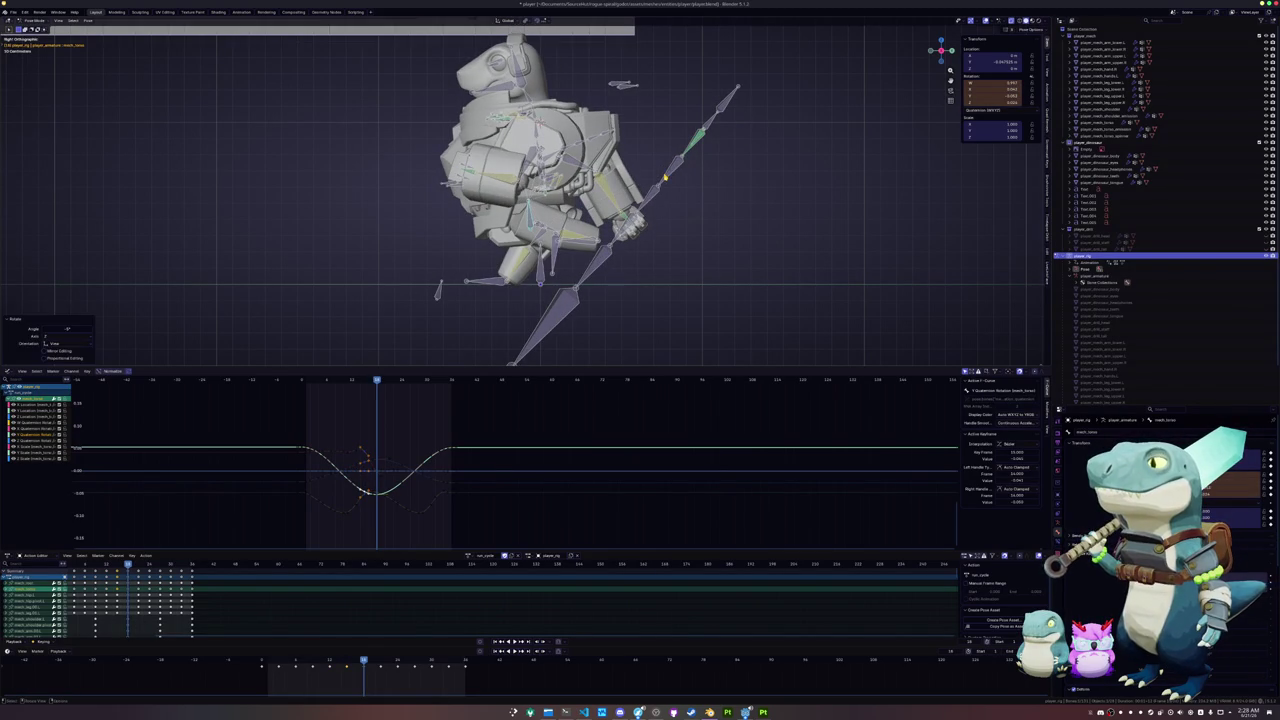
key(i)
key(Up)
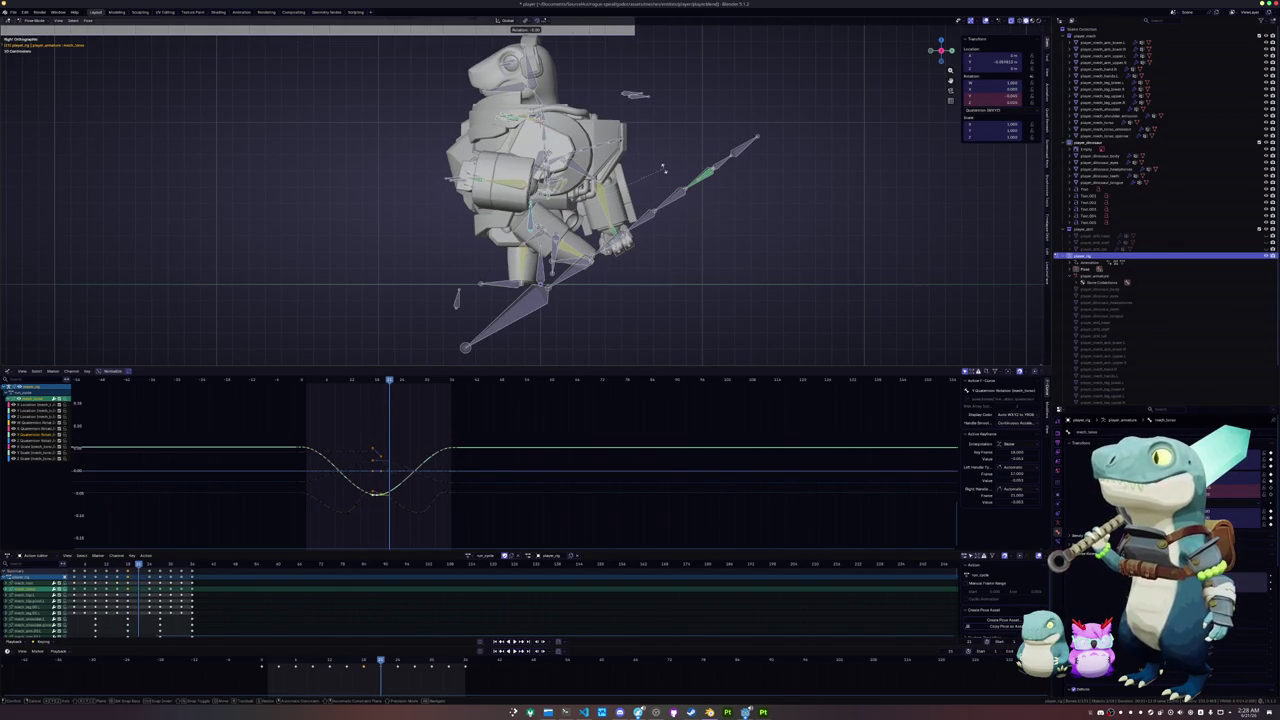
click(665, 167)
key(i)
key(Up)
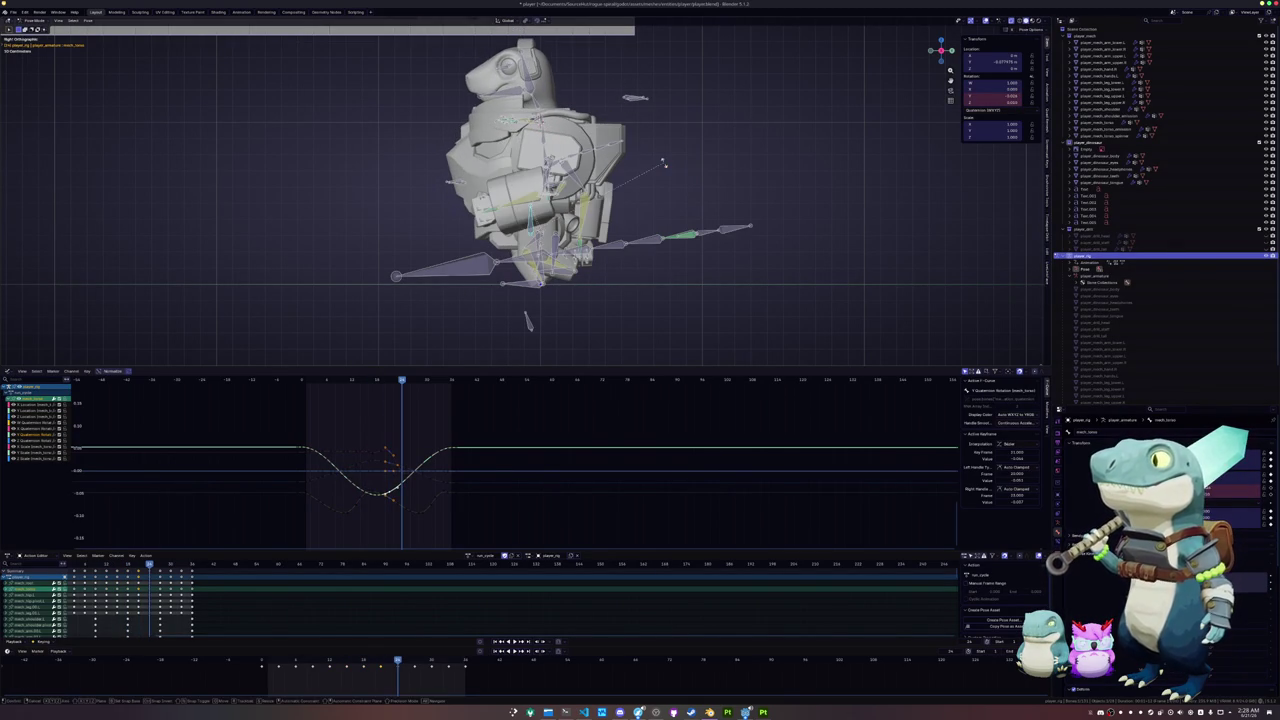
click(664, 159)
key(i)
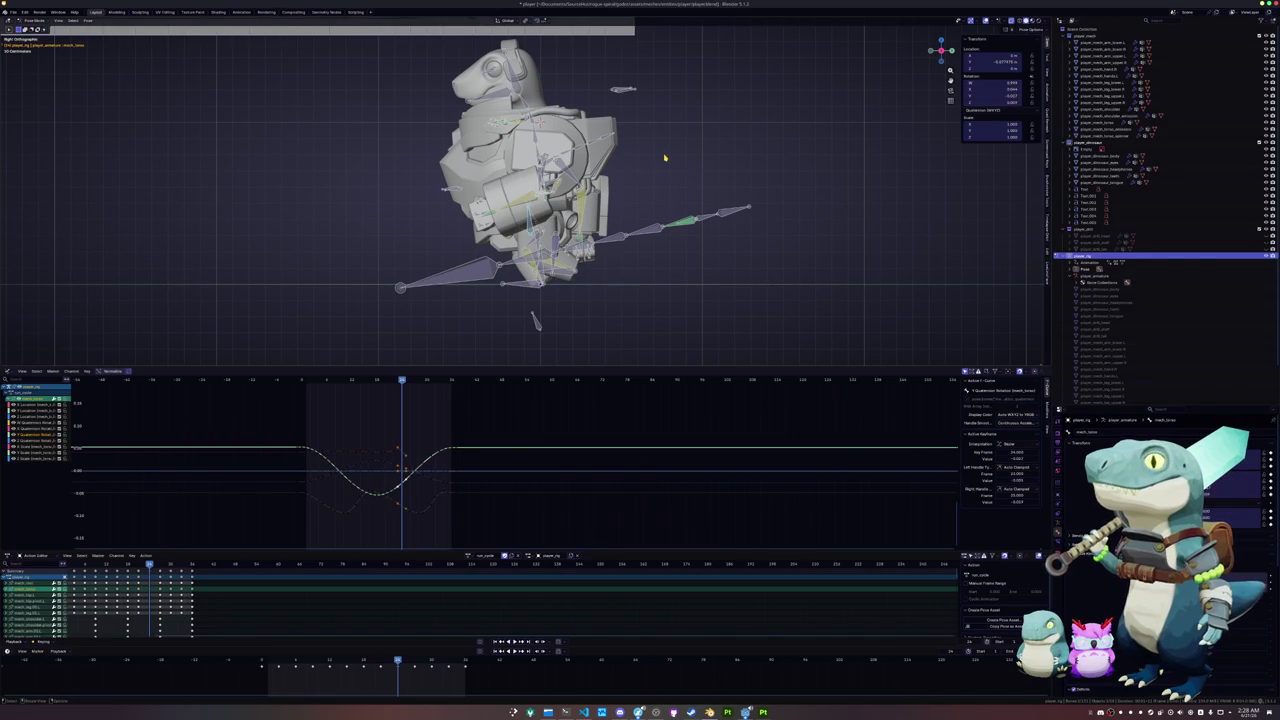
key(Up)
- Key the final rotations of the spear swing and play back the reworked motion
key(r)
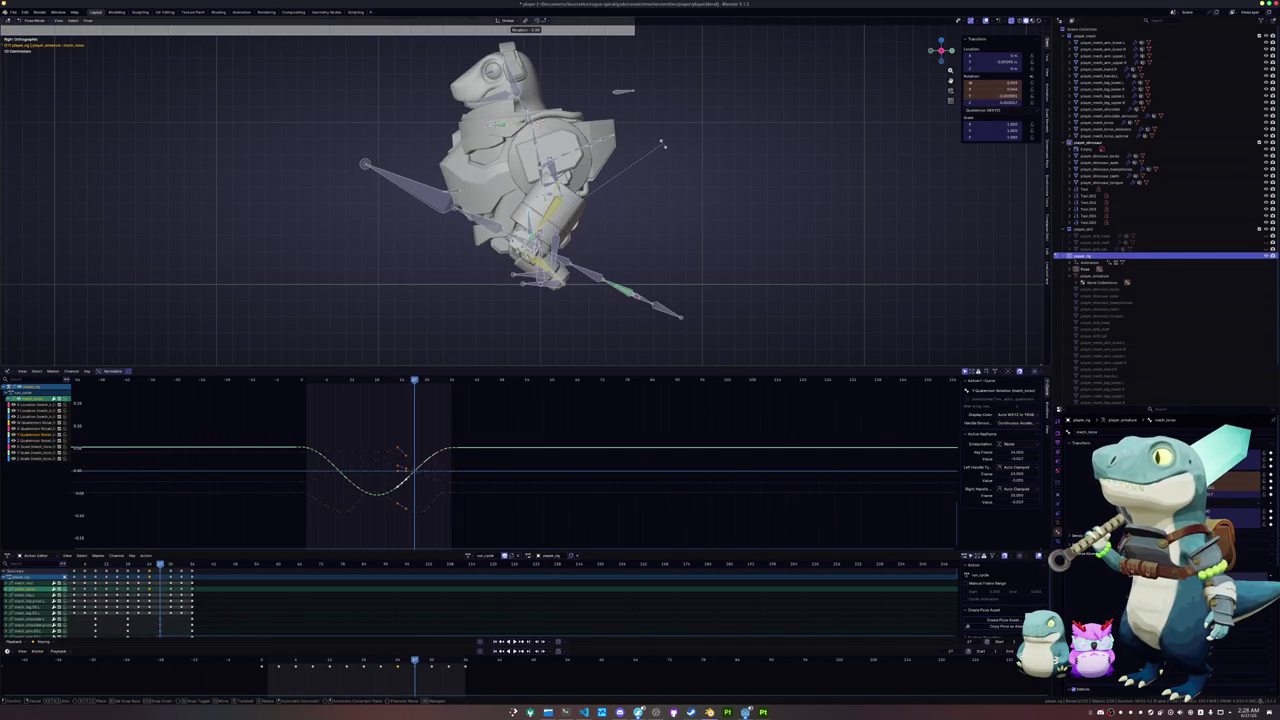
click(662, 145)
key(i)
key(Up)
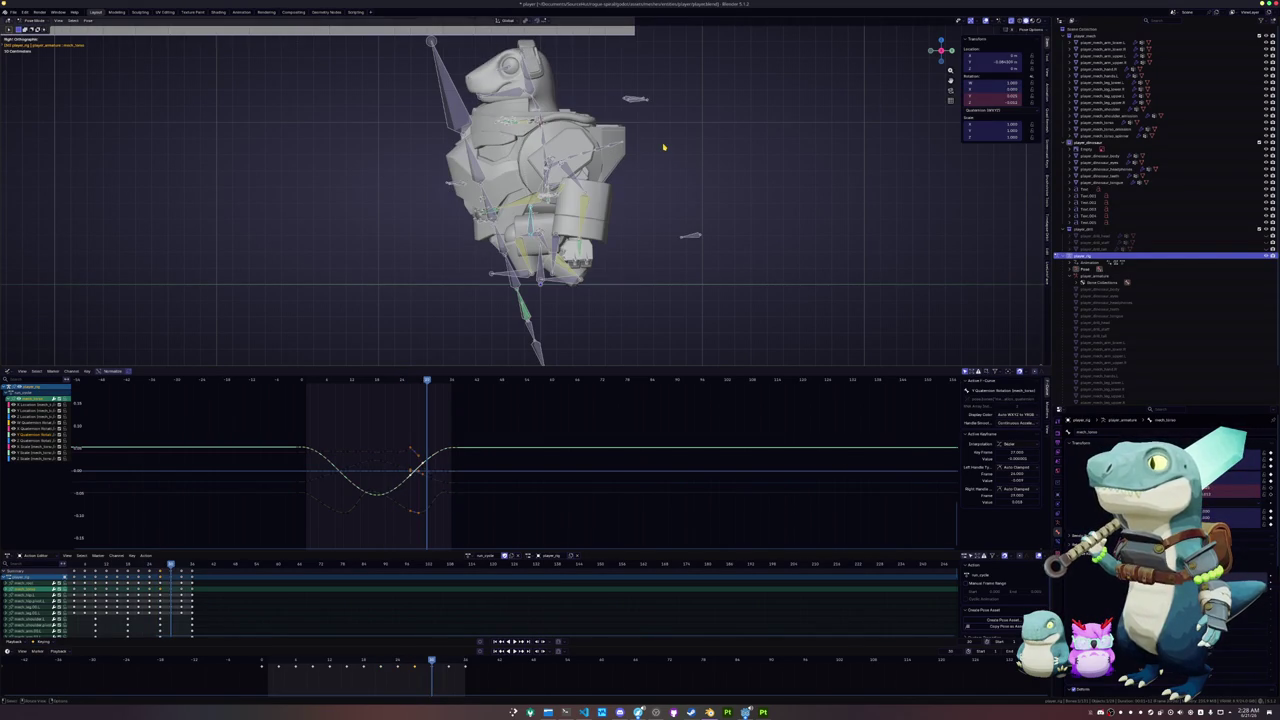
click(661, 135)
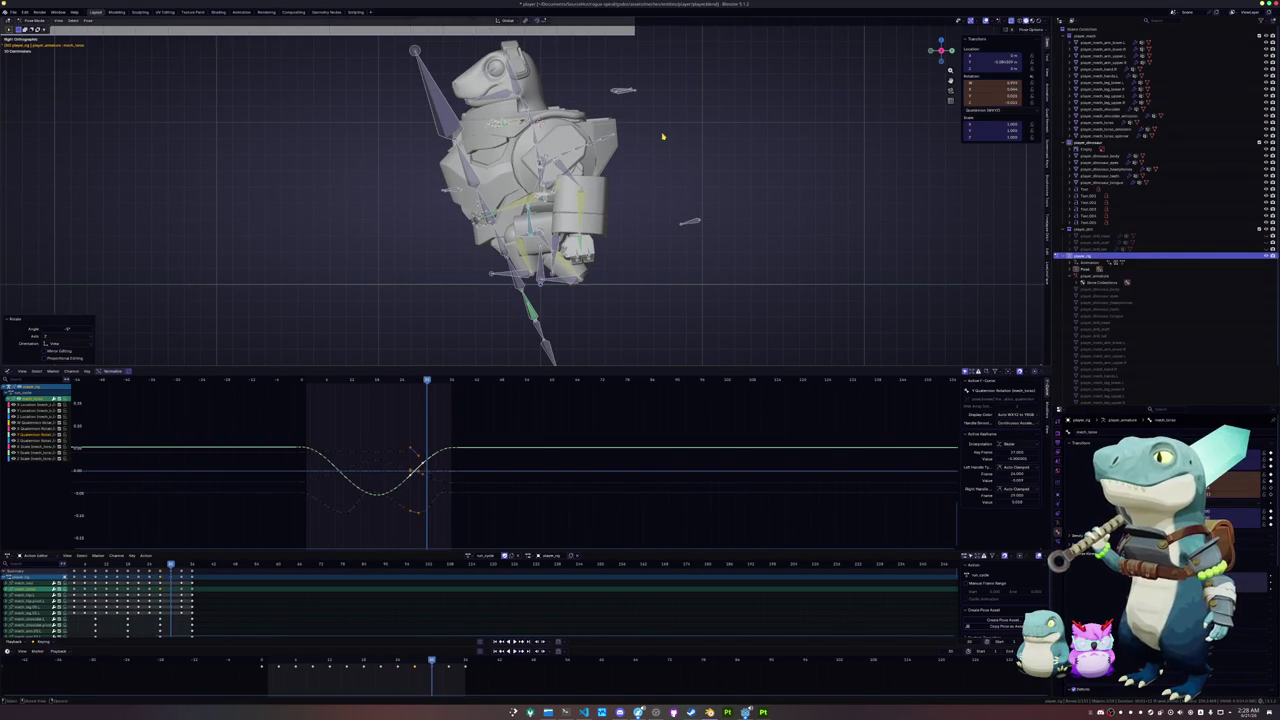
key(i)
key(Up)
key(r)
click(660, 132)
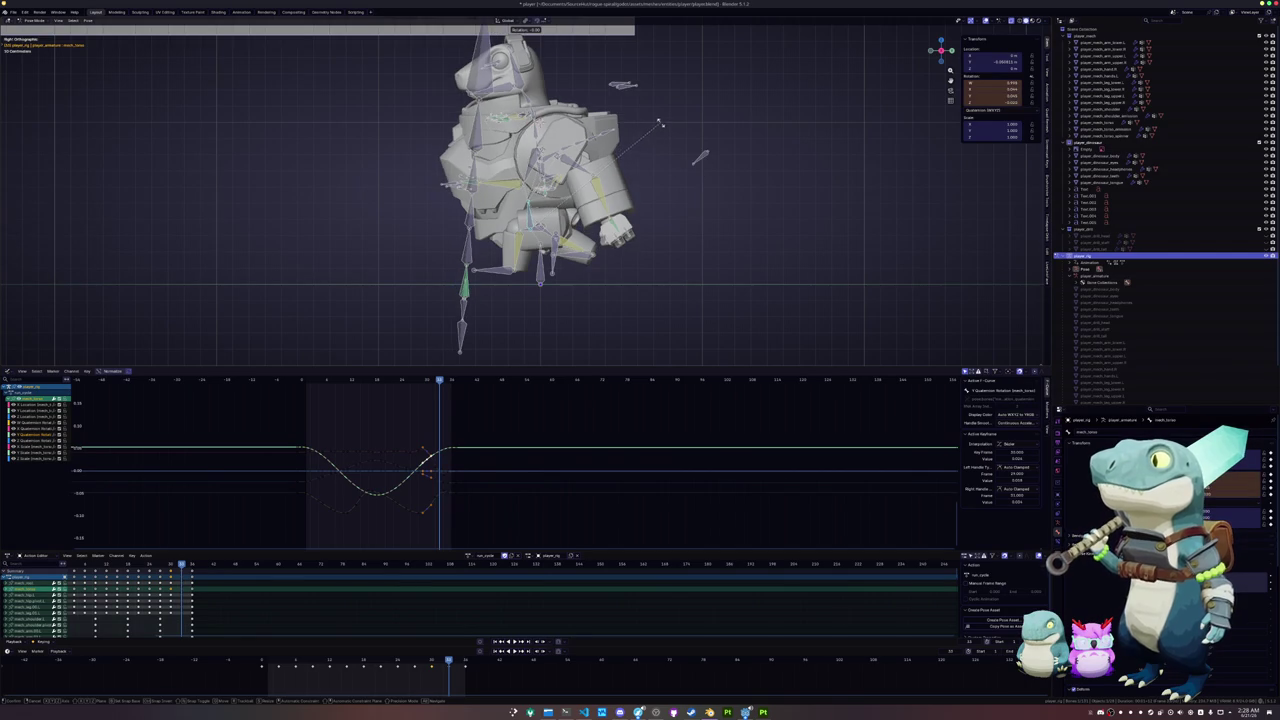
key(i)
key(Up)
key(r)
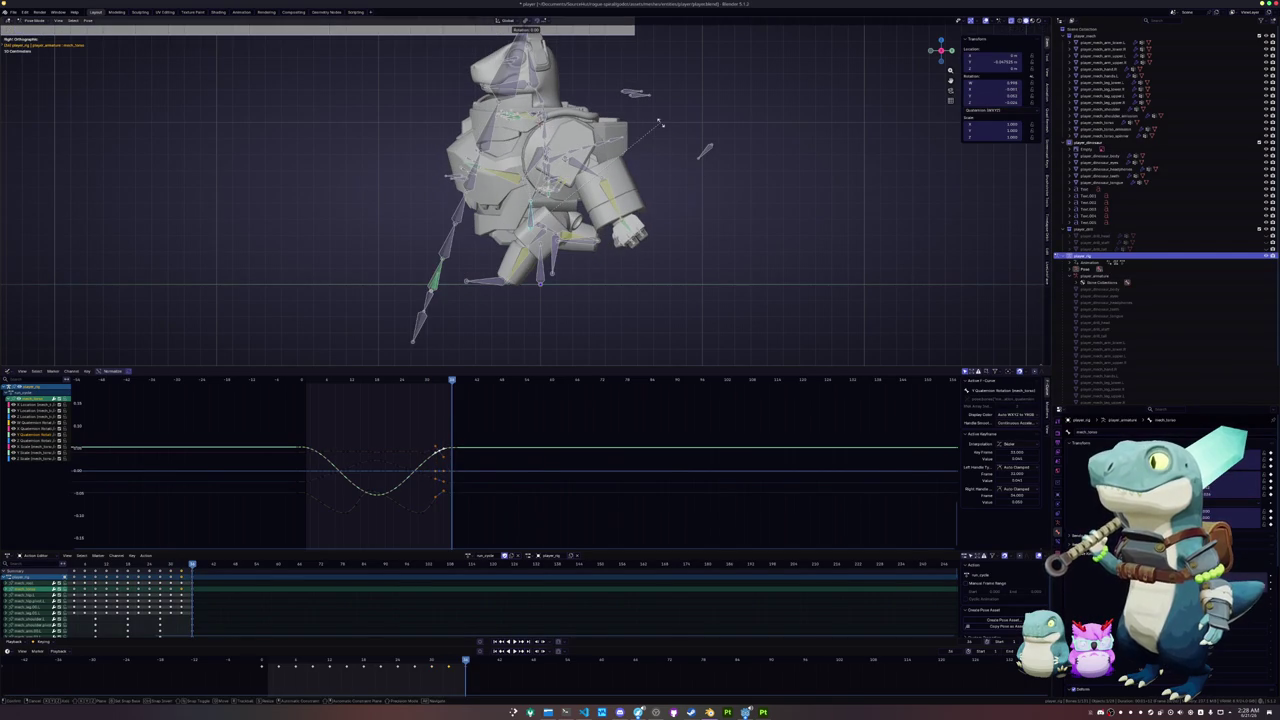
click(659, 115)
key(space)
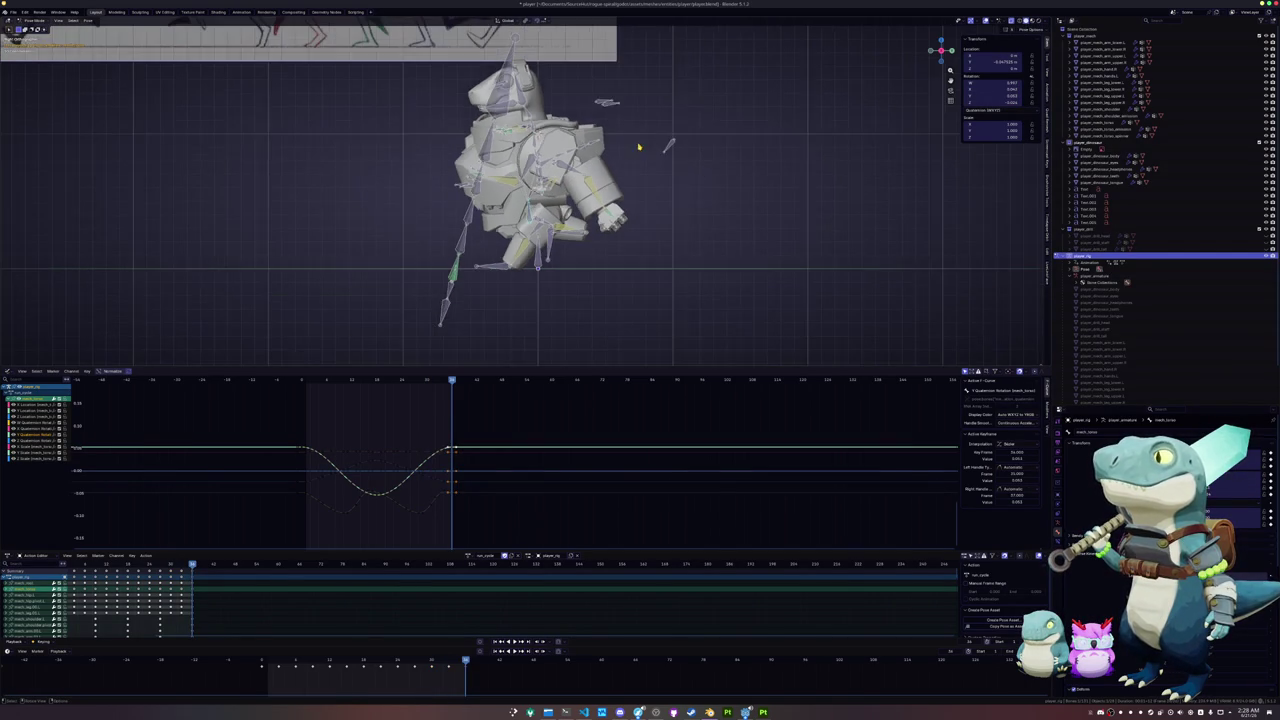
mouse_move(580, 193)
middle_down()
mouse_move(87, 124)
mouse_move(353, 91)
mouse_move(374, 103)
middle_up()
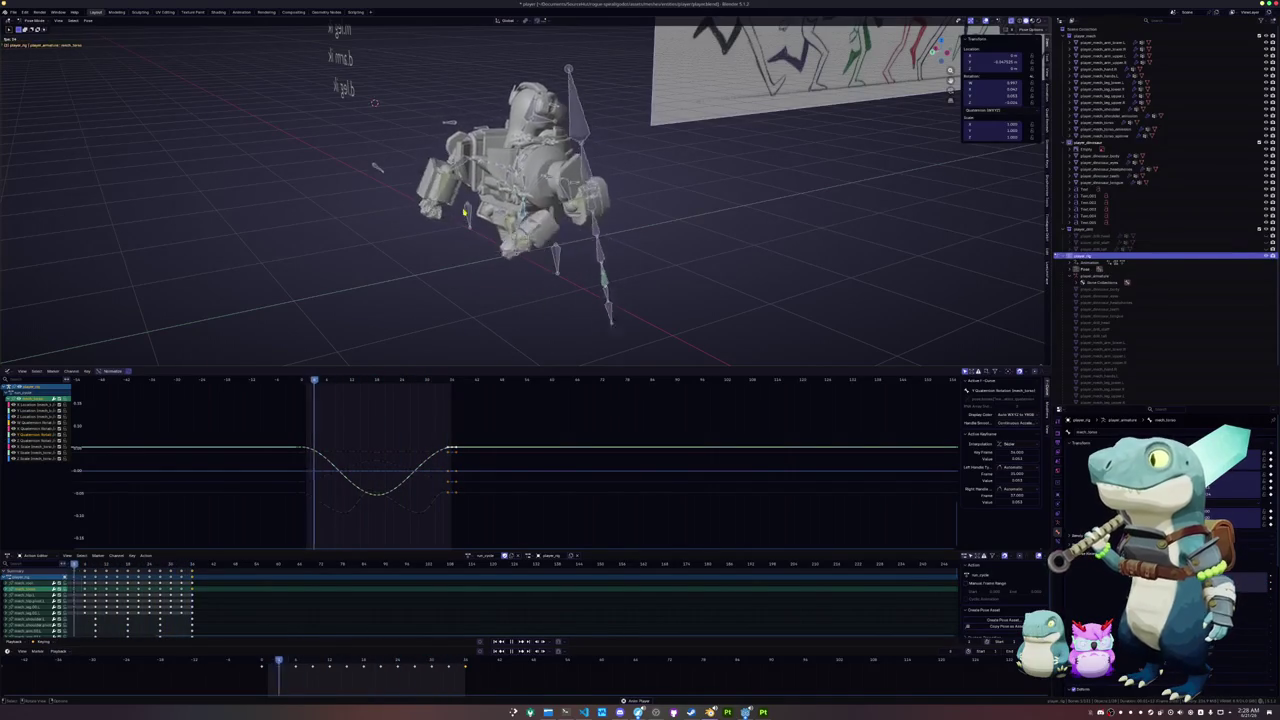
key(KP_1)
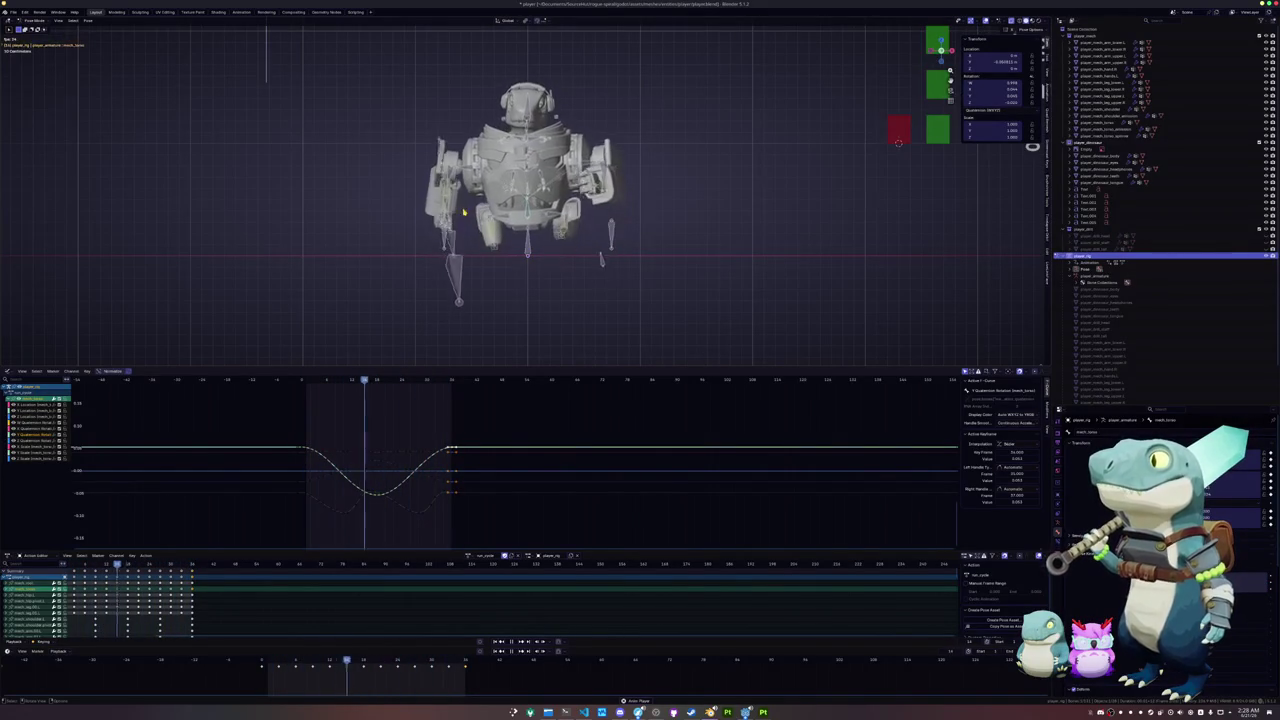
click(489, 308)
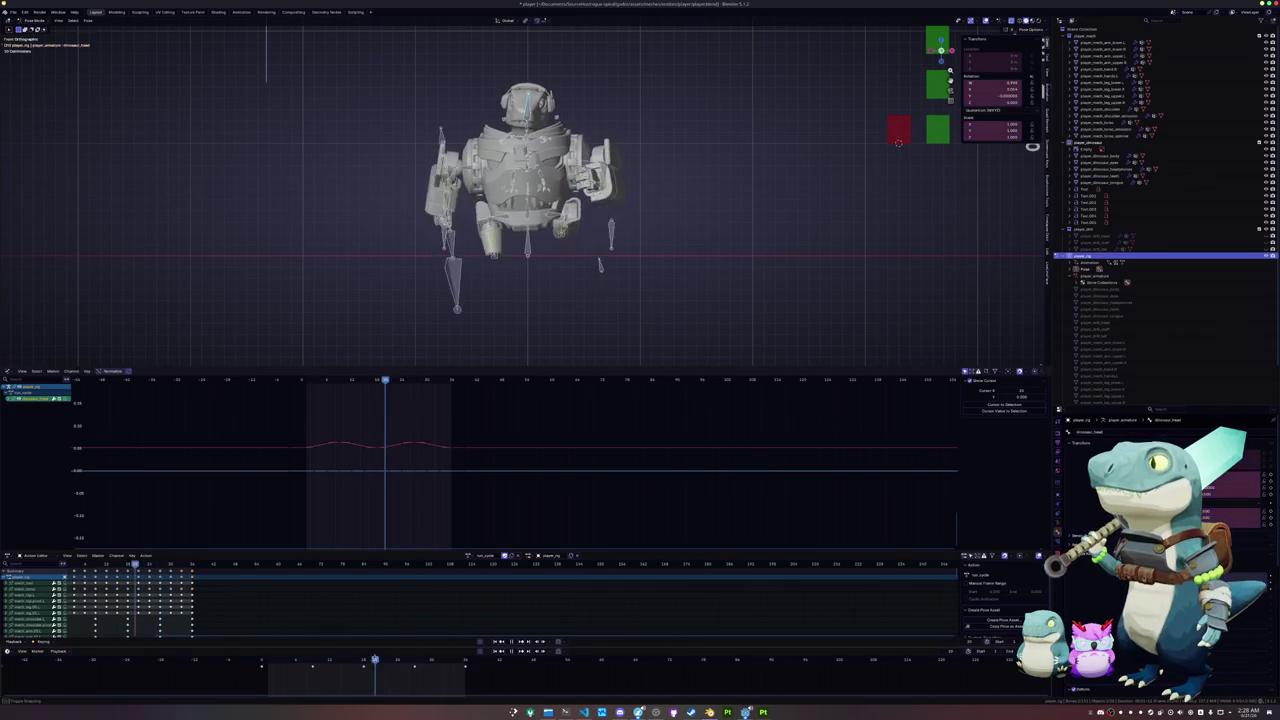
- Rotate the head bone, key its rotation at two frames, and play back the idle loop
shift+middle_drag(658, 115, 671, 206)
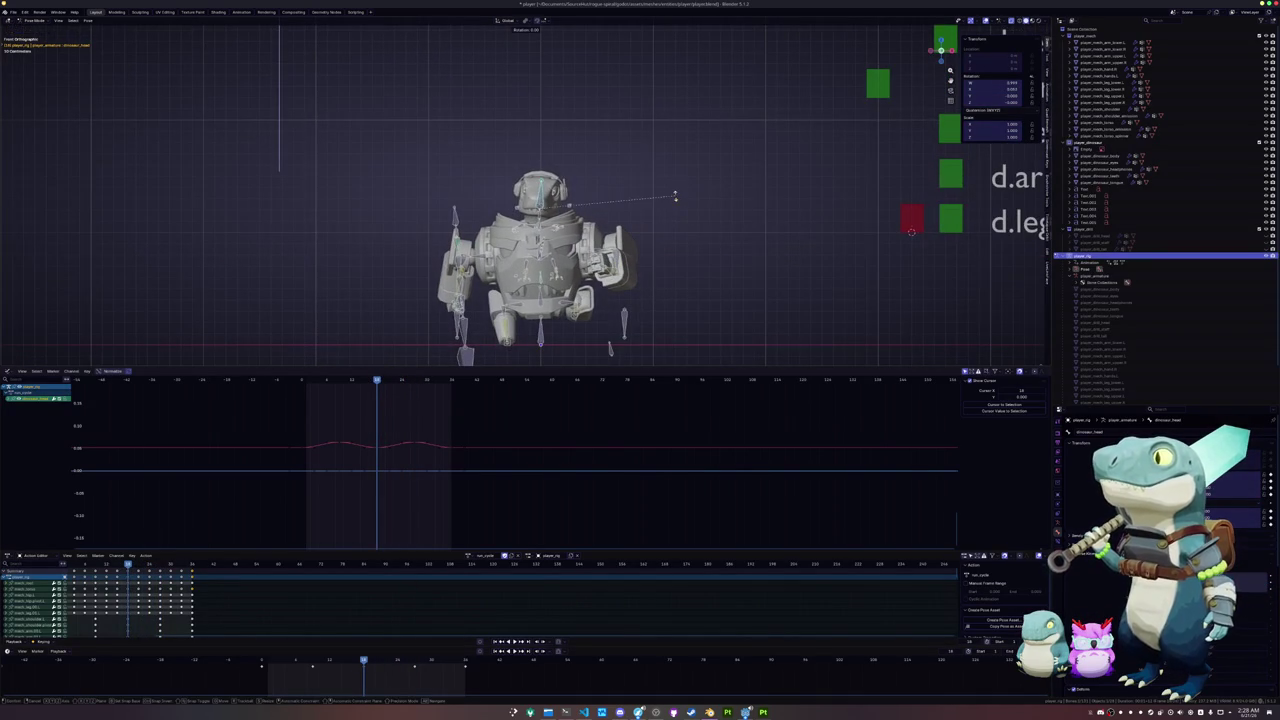
click(674, 187)
key(i)
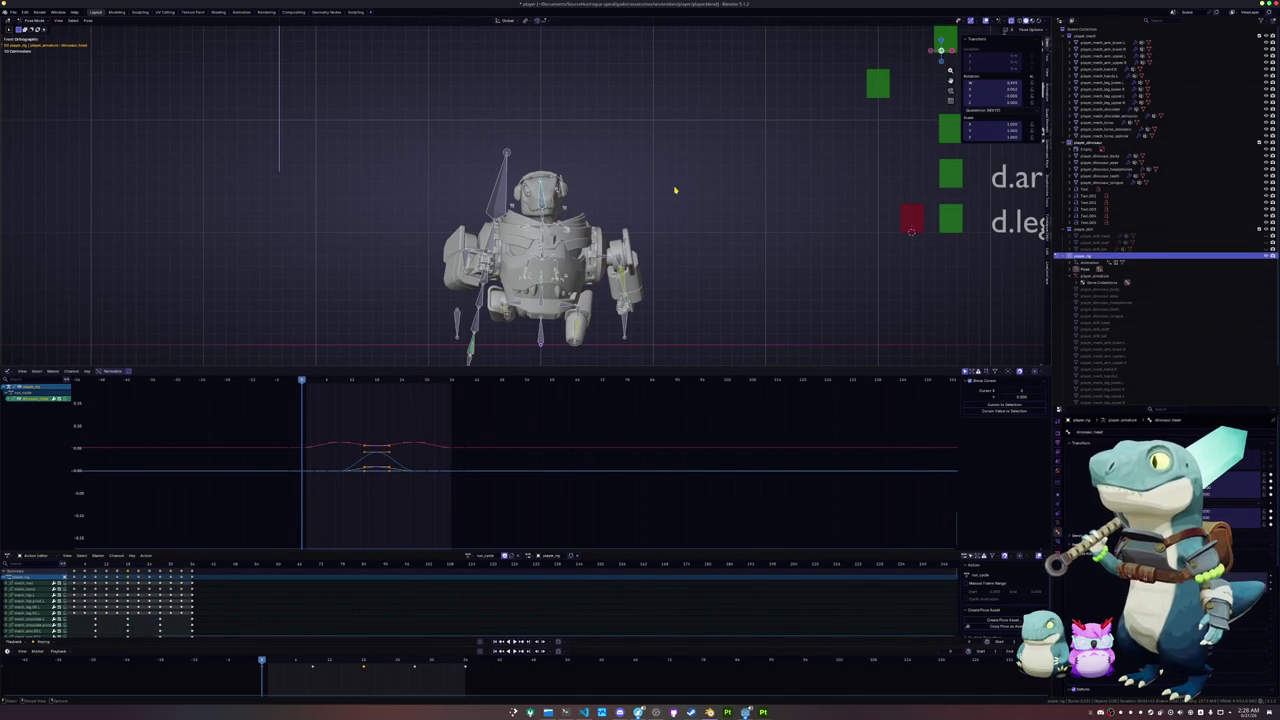
click(676, 196)
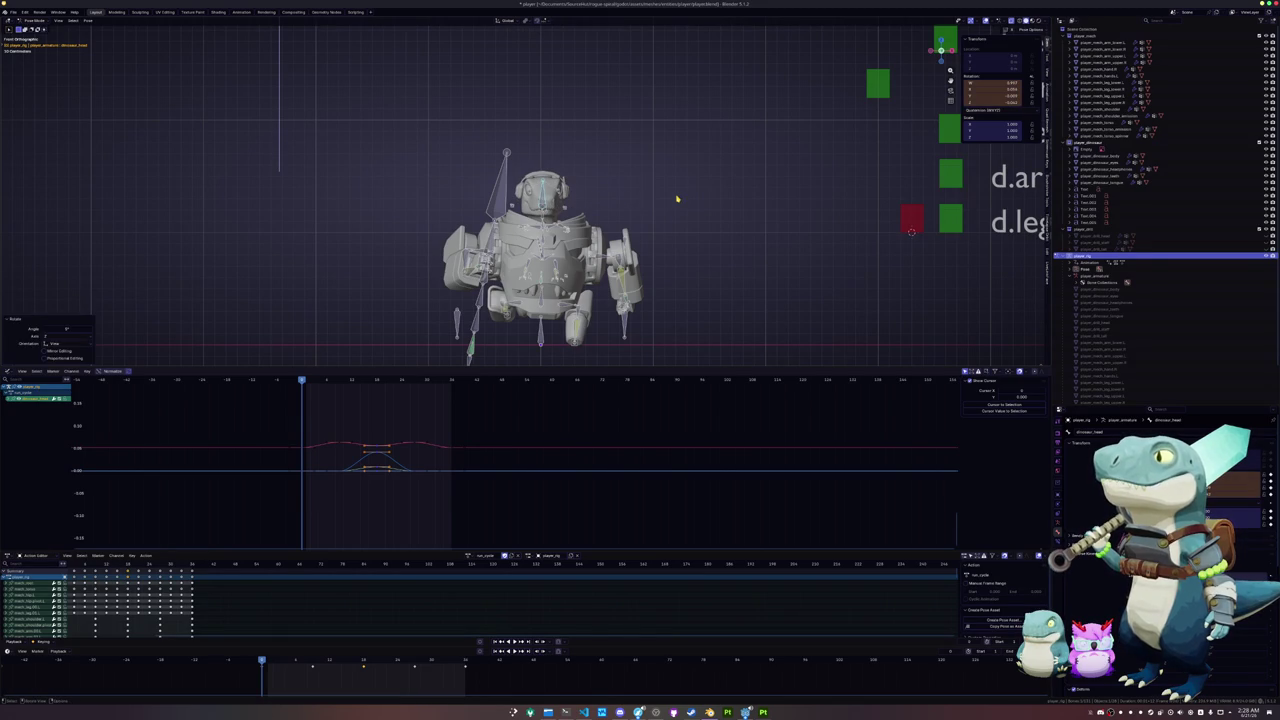
key(space)
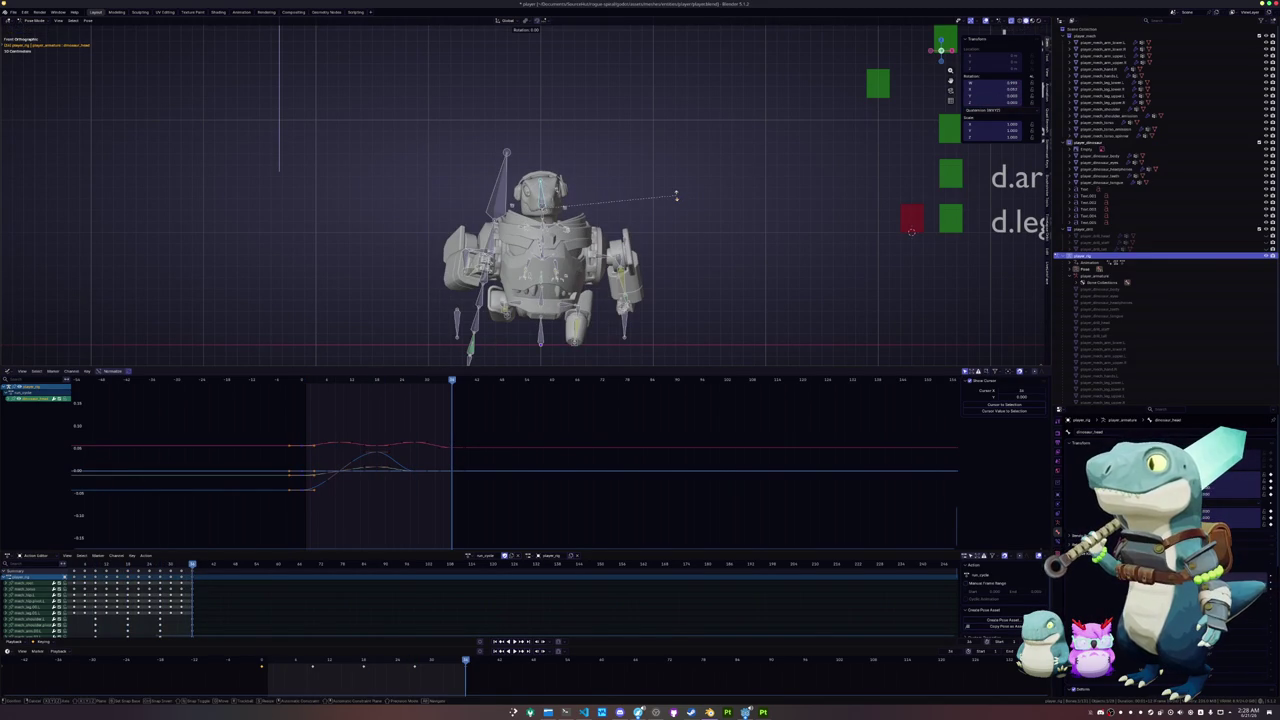
click(676, 198)
key(i)
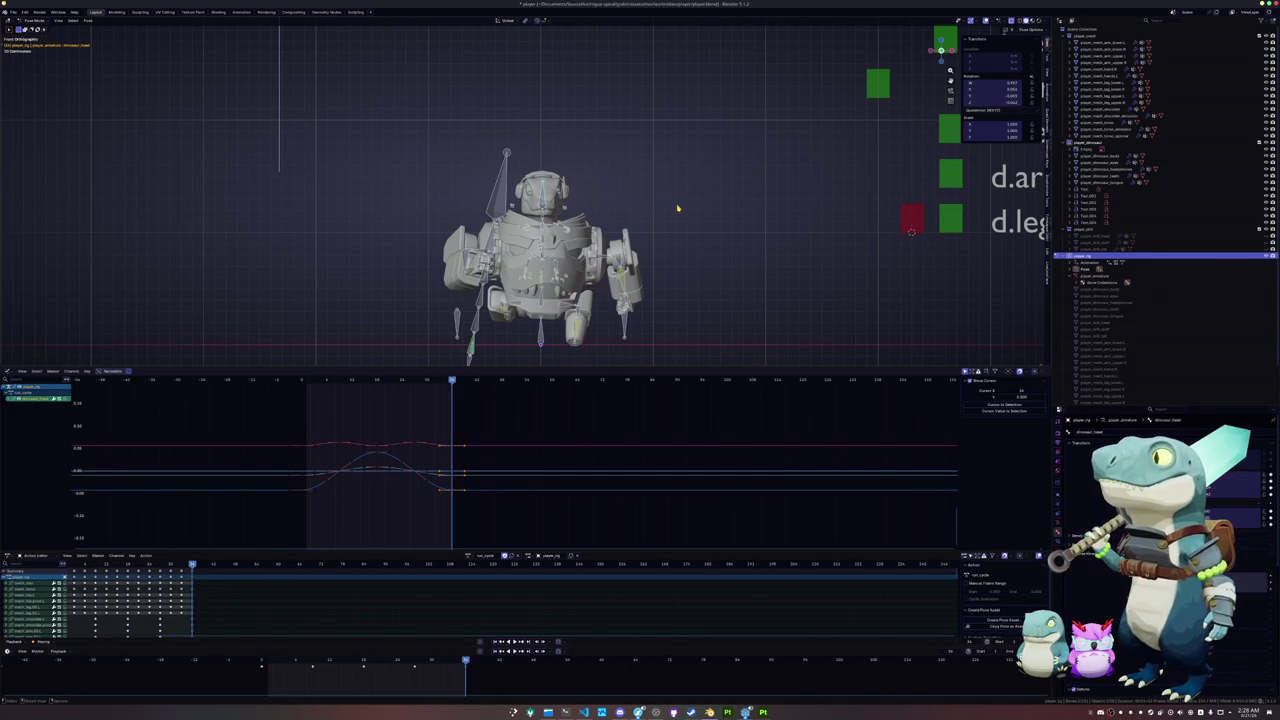
key(space)
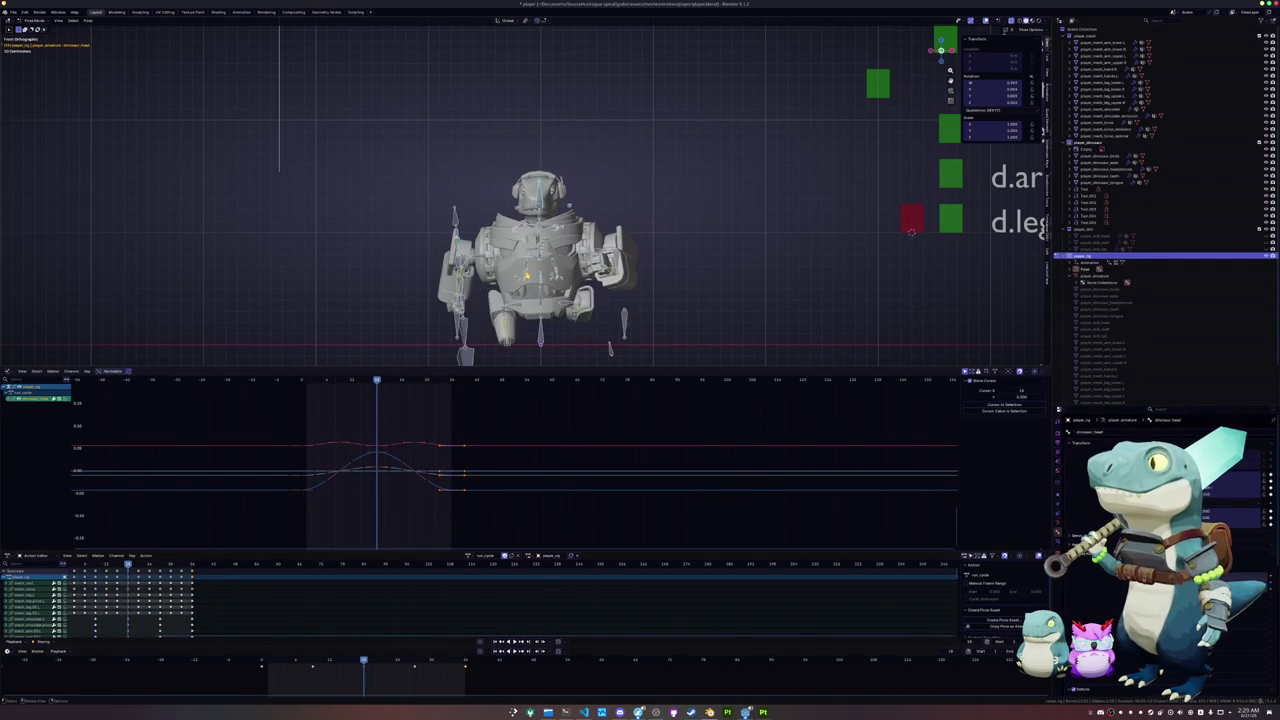
- In top view, rotate the bone mid-loop and keyframe its new rotation
key(KP_7)
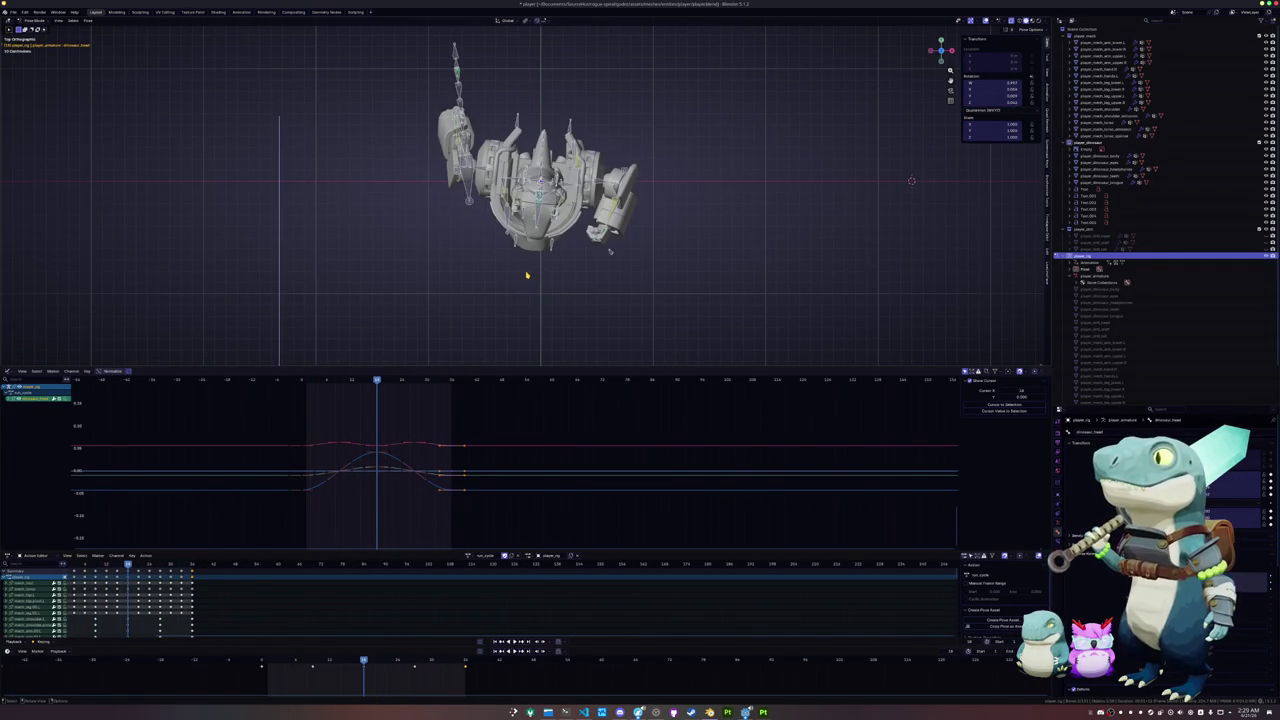
scroll(468, 300, up, 3)
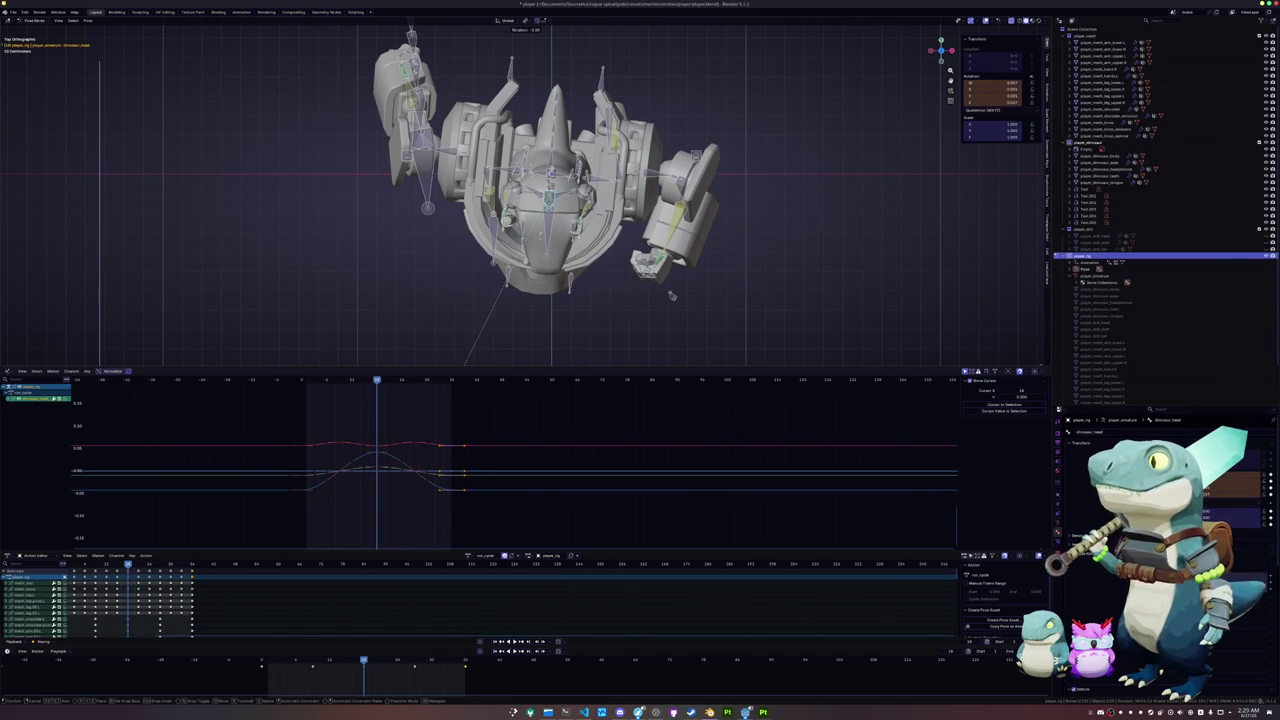
click(526, 362)
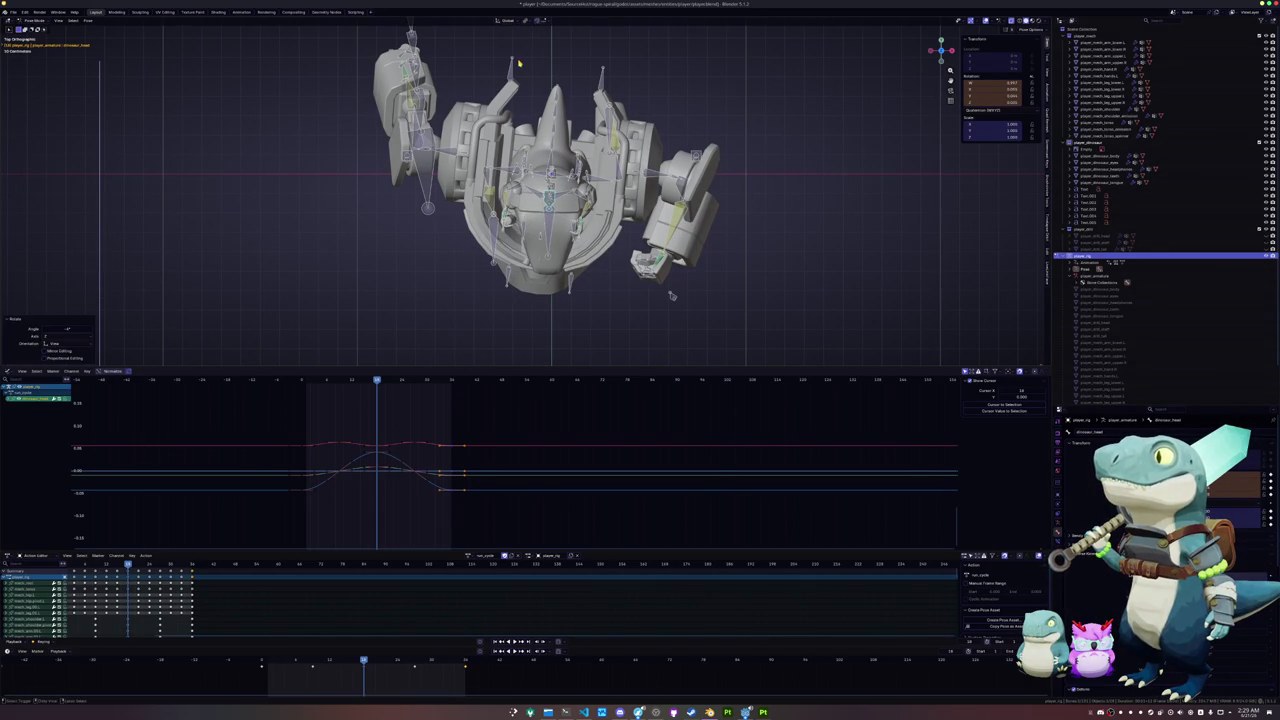
key(i)
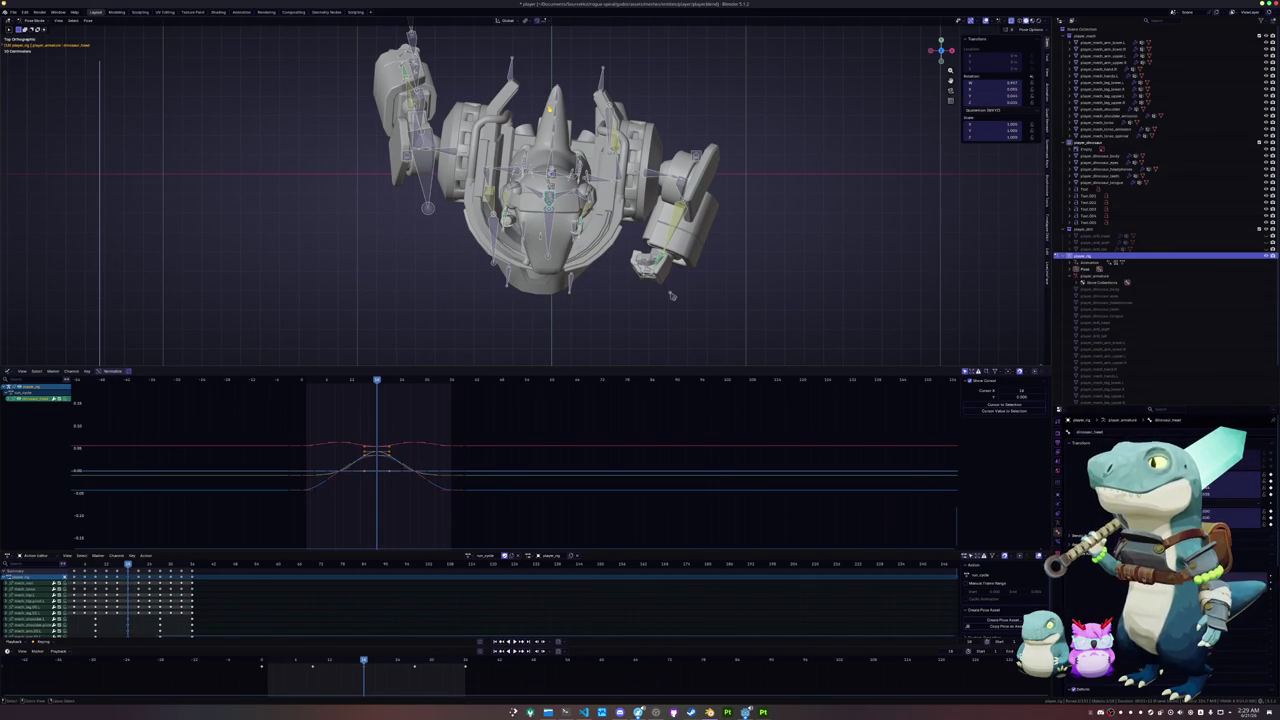
- Paste the pose mirrored and key it at frames 0 and 30, then play back
key(shift+ctrl+space)
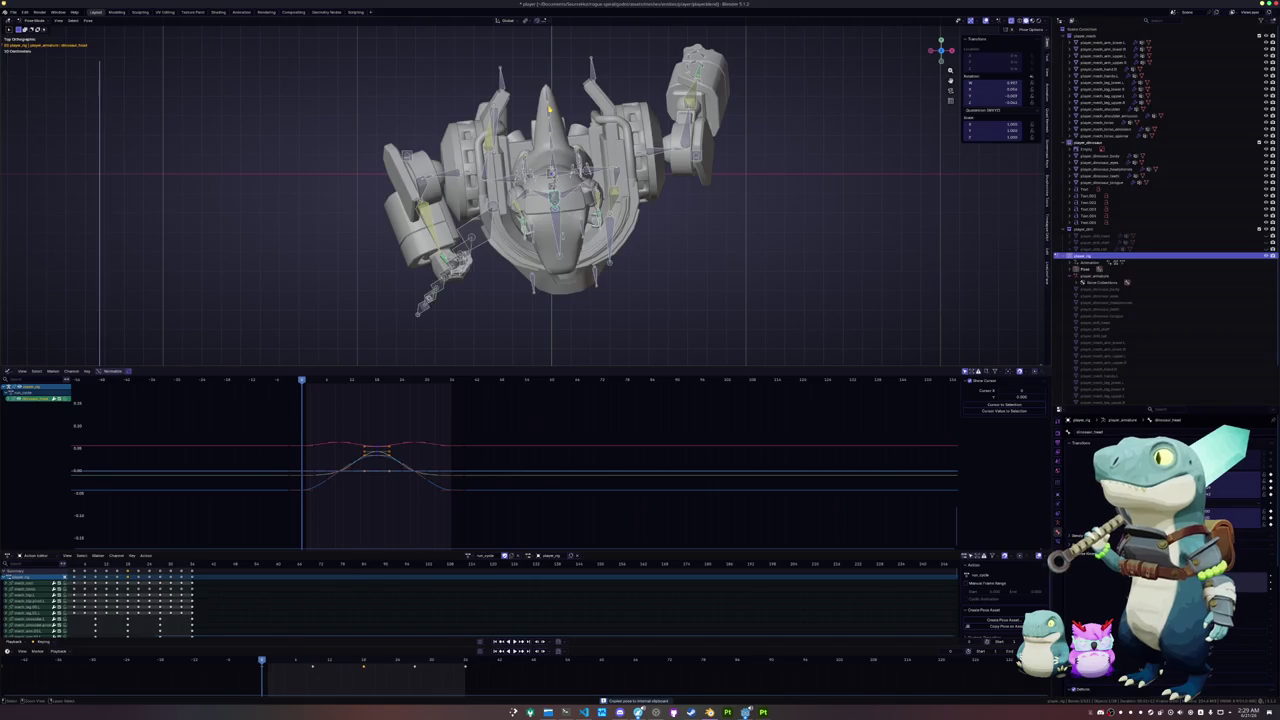
key(ctrl+shift+v)
key(i)
key(space)
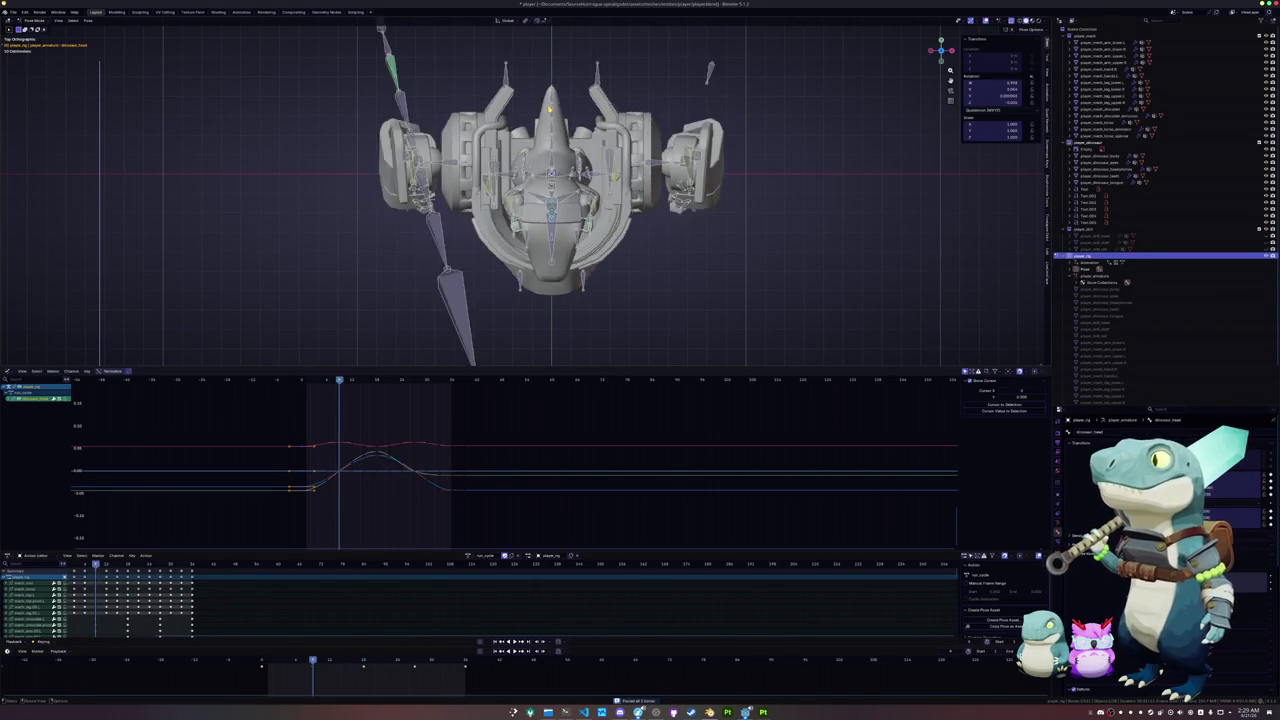
key(ctrl+shift+v)
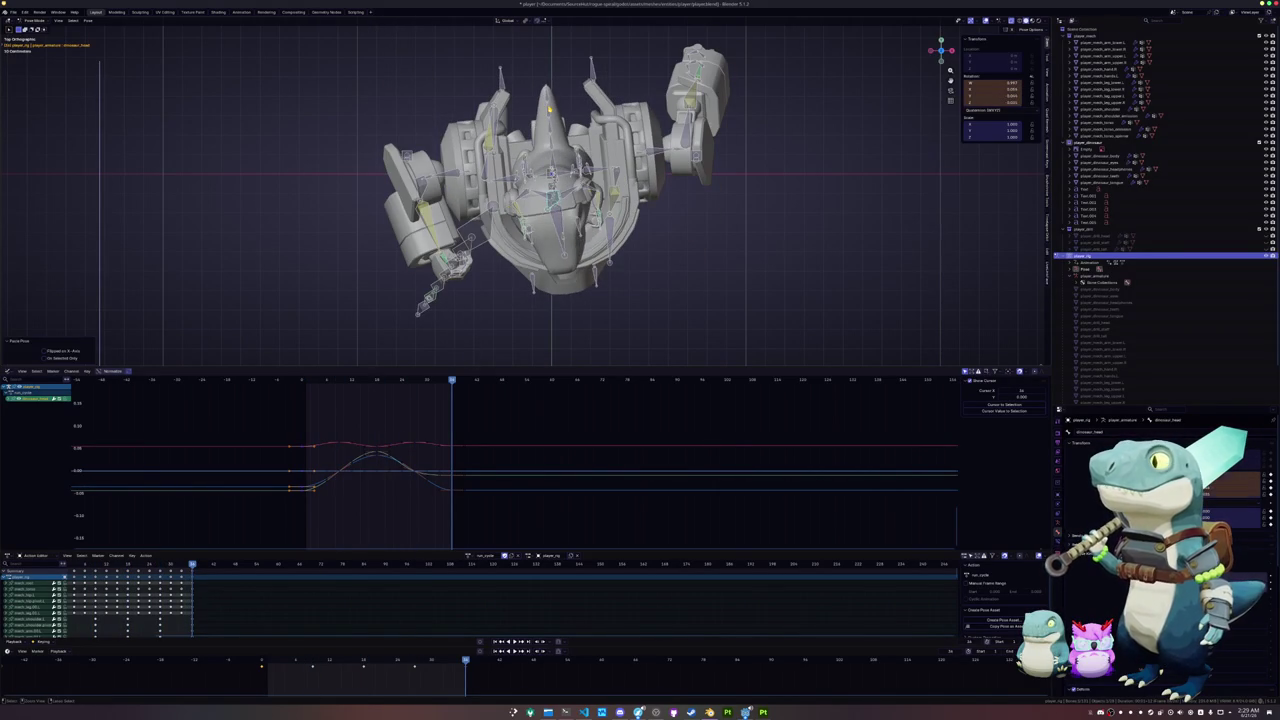
key(i)
key(space)
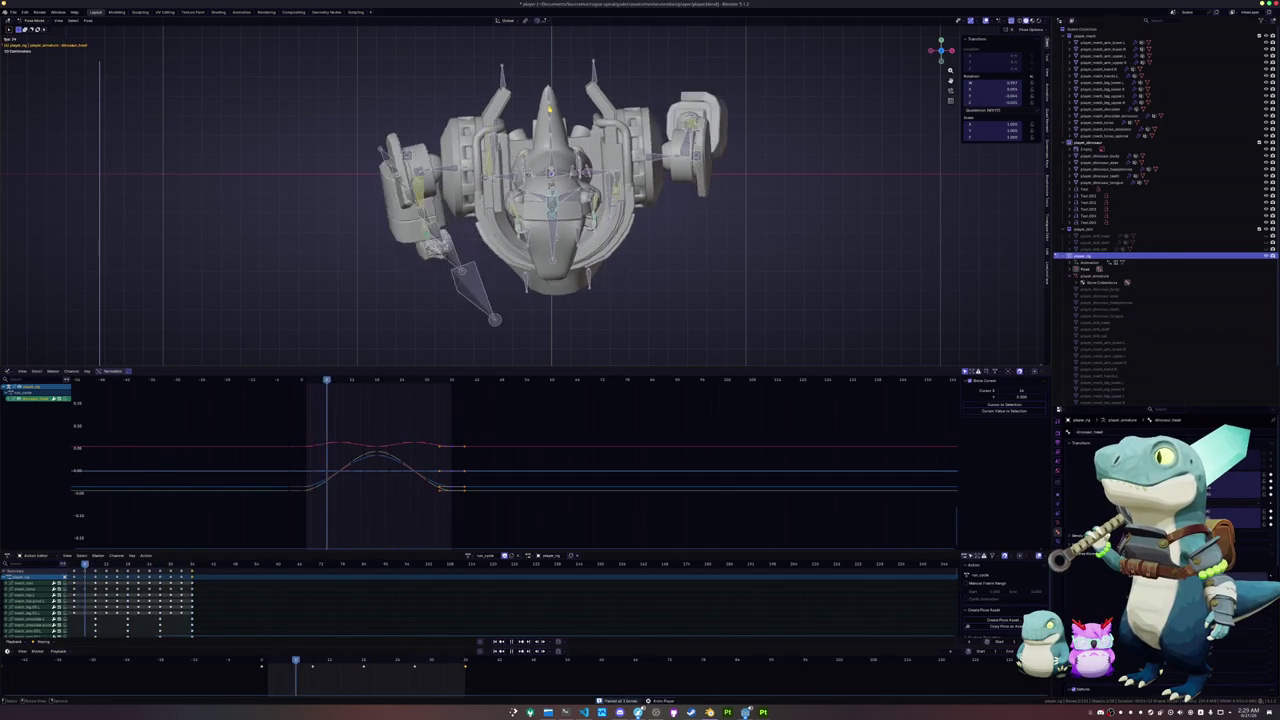
mouse_move(481, 121)
middle_down()
mouse_move(491, 83)
mouse_move(461, 100)
mouse_move(468, 143)
mouse_move(430, 90)
middle_up()
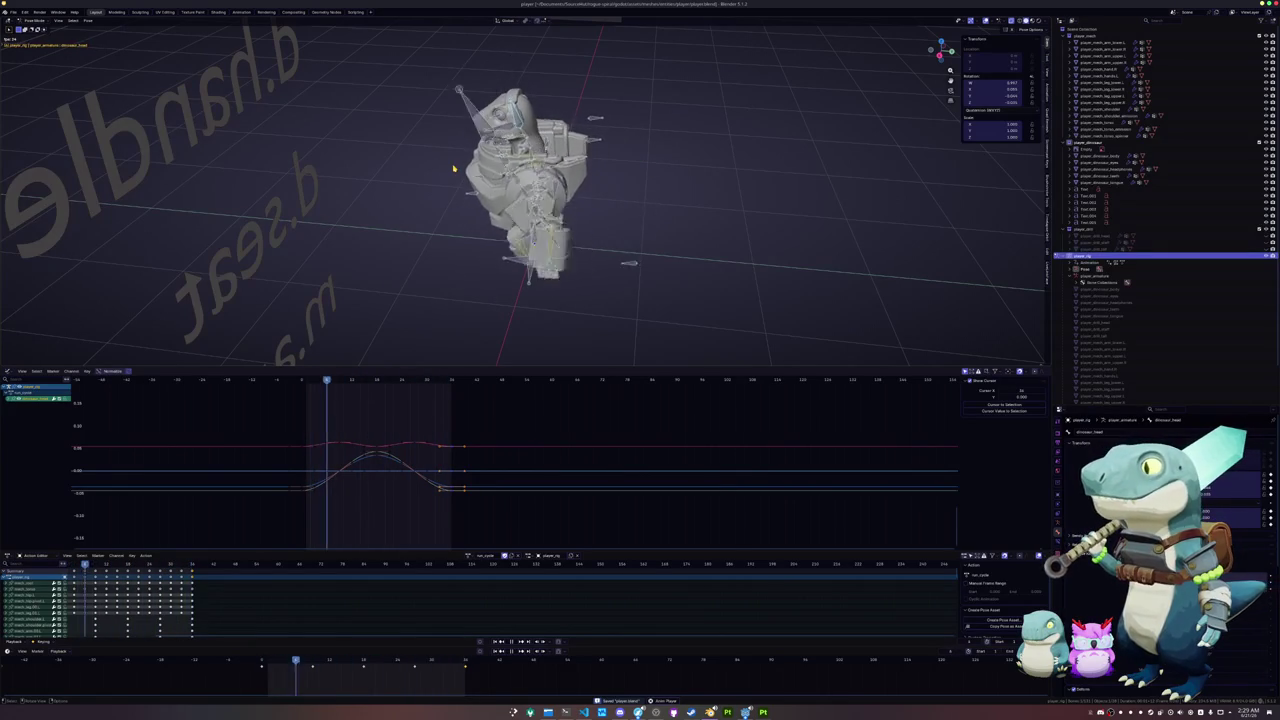
mouse_move(453, 168)
middle_down()
mouse_move(565, 215)
mouse_move(568, 246)
middle_up()
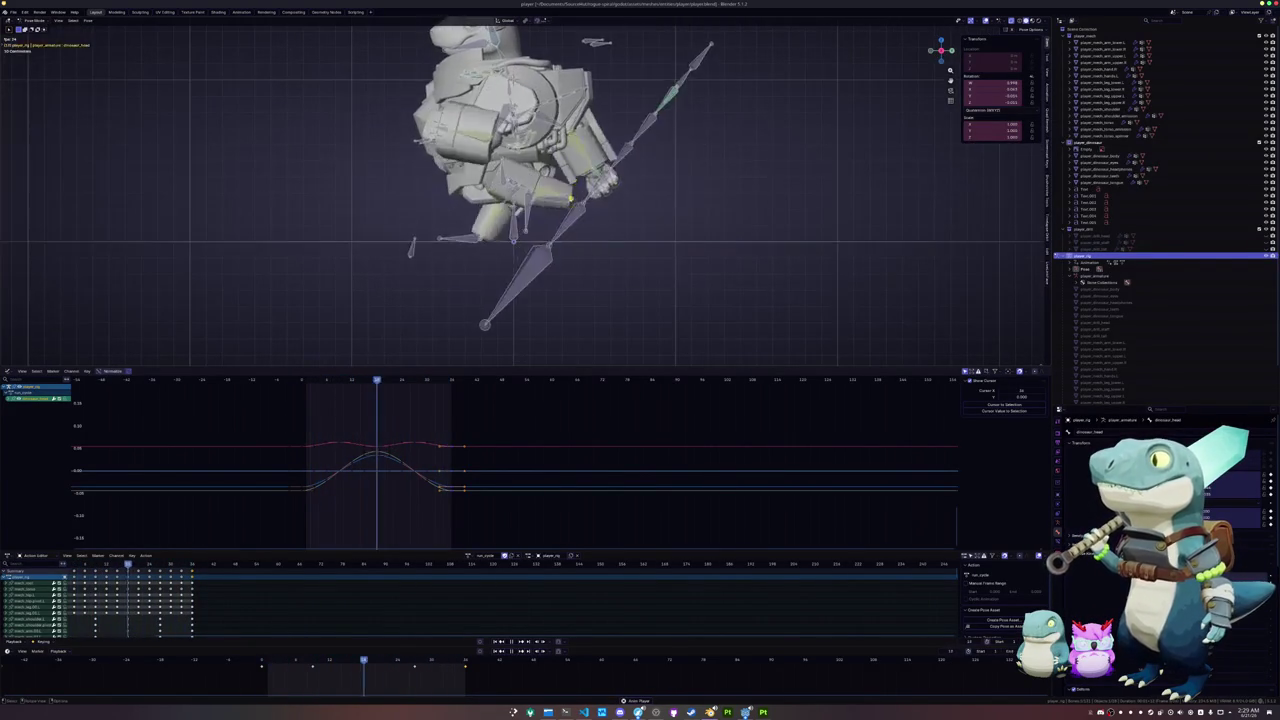
click(542, 243)
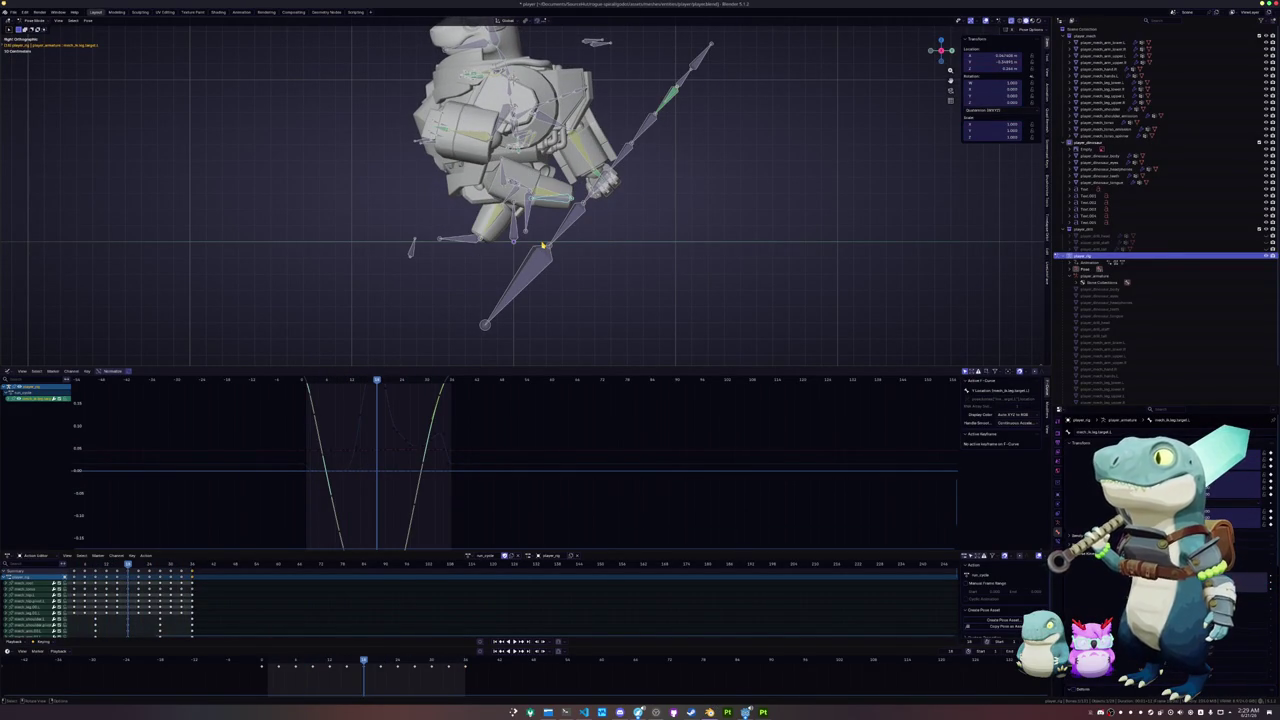
- Move the left leg IK target, key its location, and play the step
key(g)
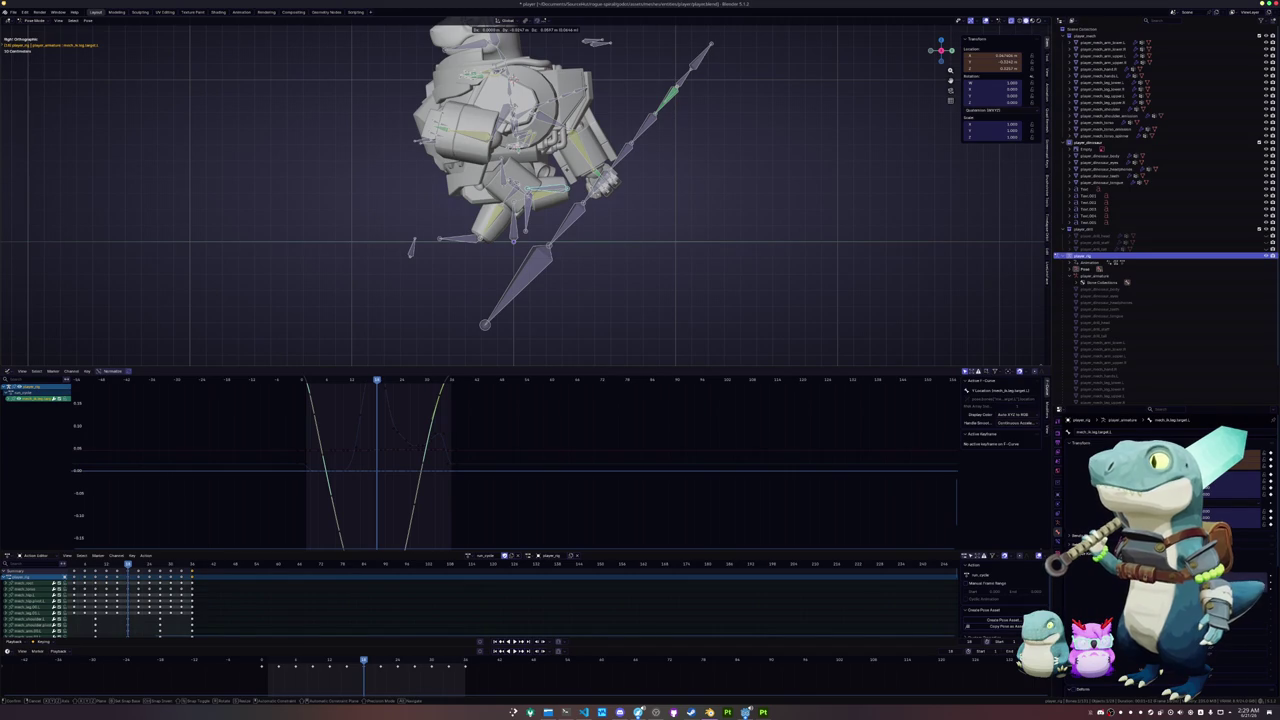
key(Return)
scroll(570, 130, up, 1)
key(i)
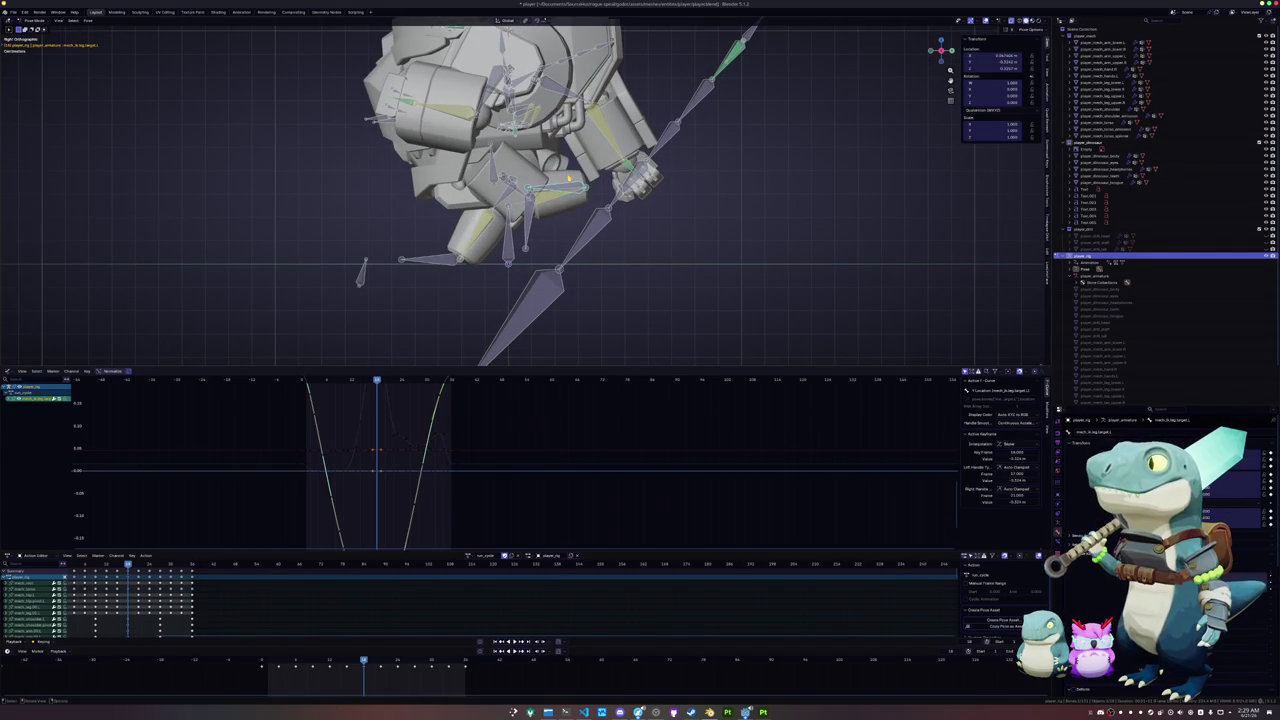
key(space)
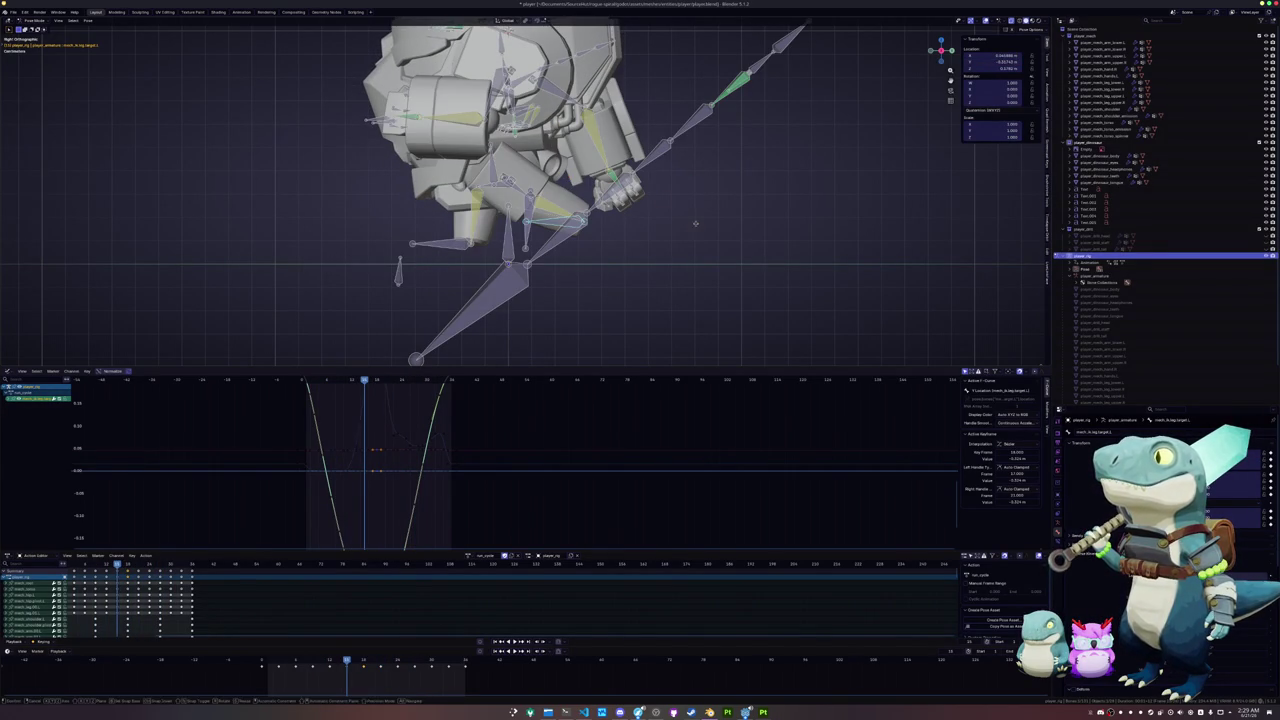
- Raise the leg target along Z, key its location, and review the surrounding frames
key(g)
key(z)
click(697, 214)
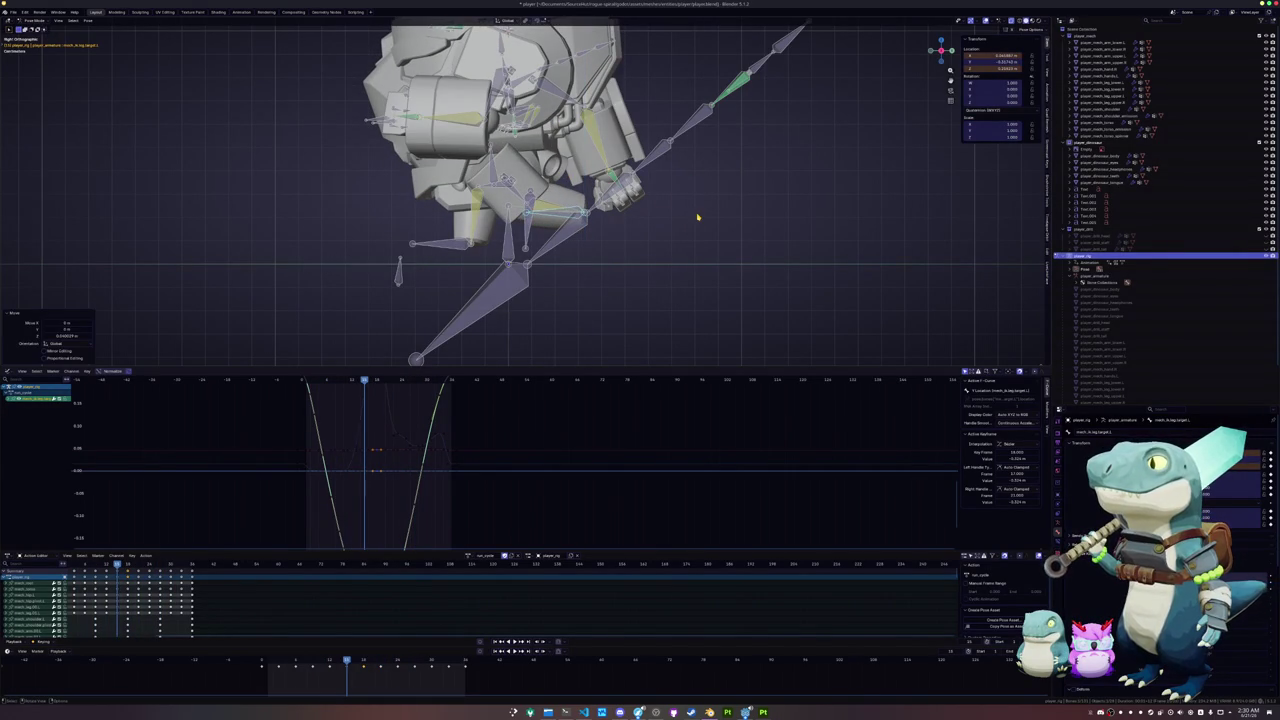
key(i)
key(Right)
key(Left)
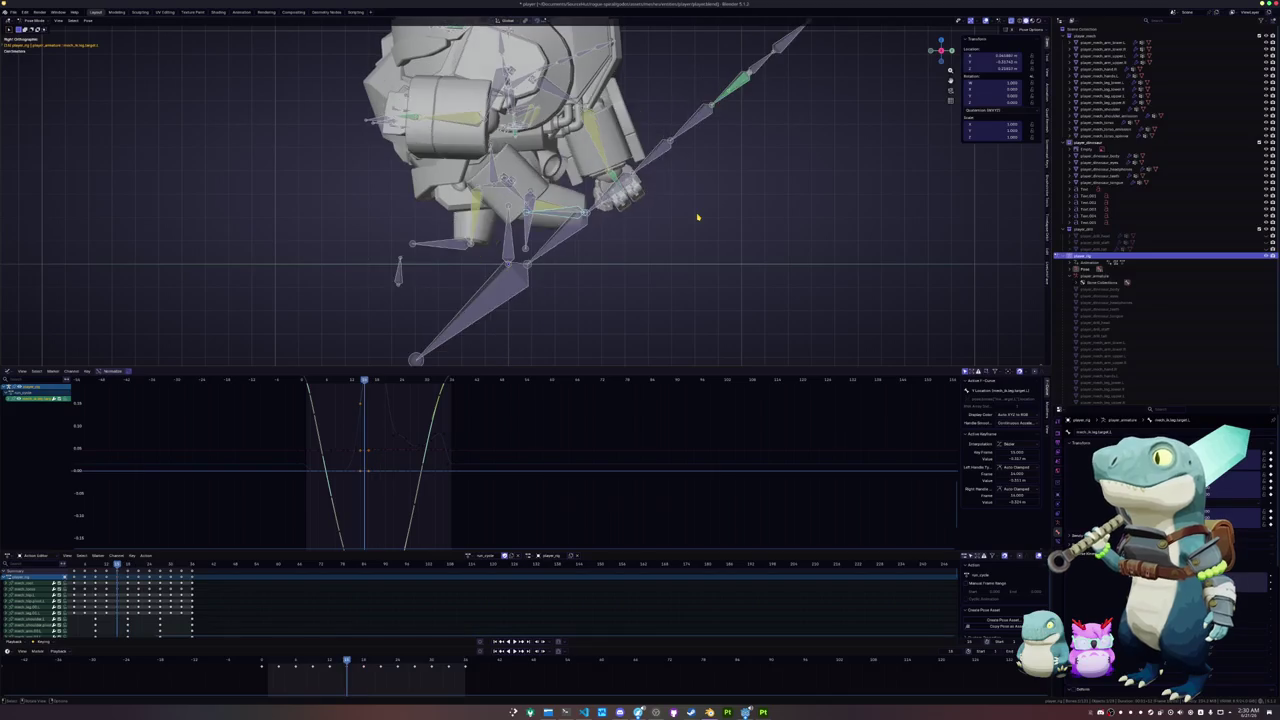
key(Left)
key(Right)
key(Right)
key(Right)
key(Right)
key(Left)
key(Left)
key(Left)
key(Left)
key(Left)
key(Left)
key(Left)
key(Left)
key(Right)
key(Right)
key(Right)
key(Right)
key(Right)
key(Right)
key(Right)
key(Right)
key(Right)
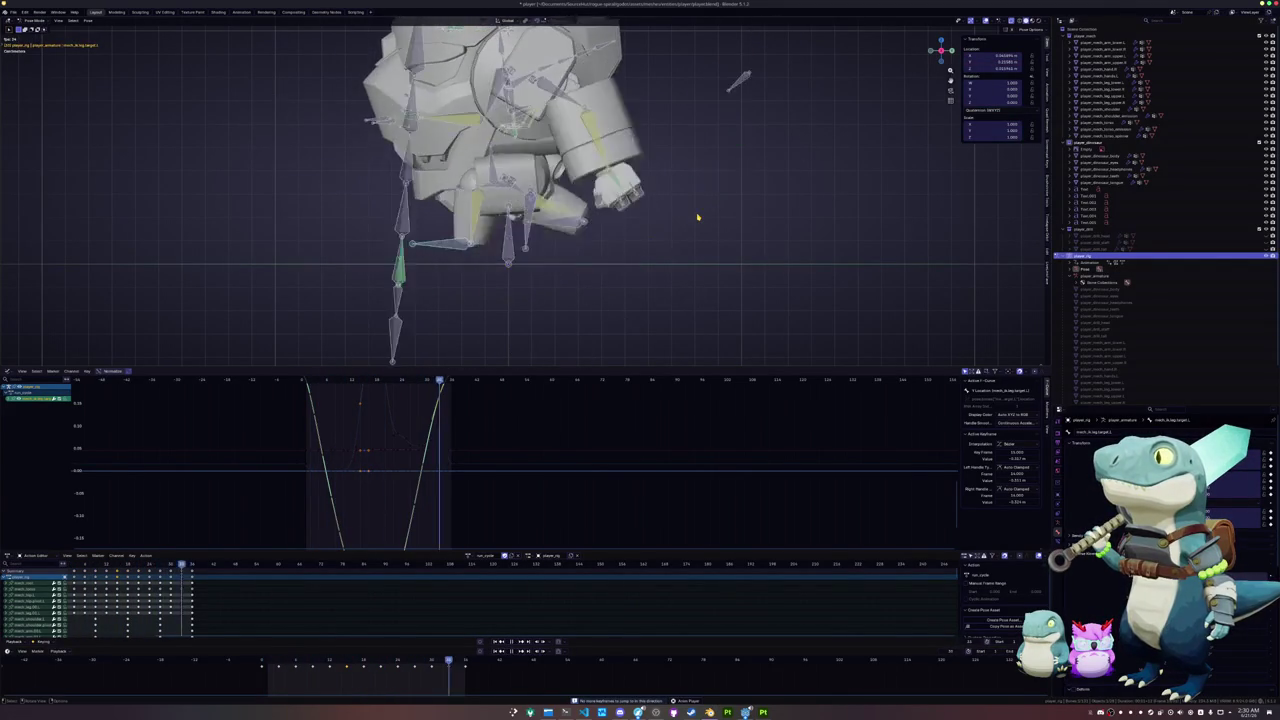
key(shift+Left)
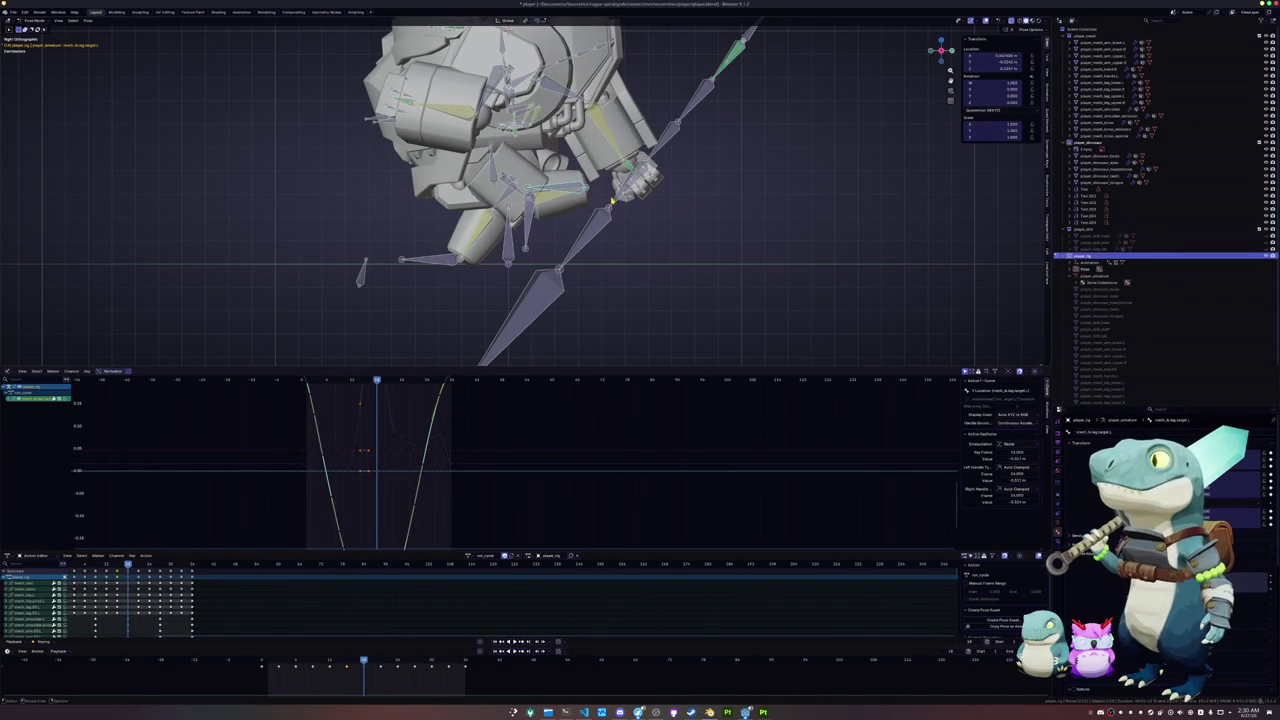
- Nudge the leg target higher on Z, rekey it, and box-select all the rig's bones
key(g)
key(z)
click(609, 192)
key(i)
key(a)
key(alt+a)
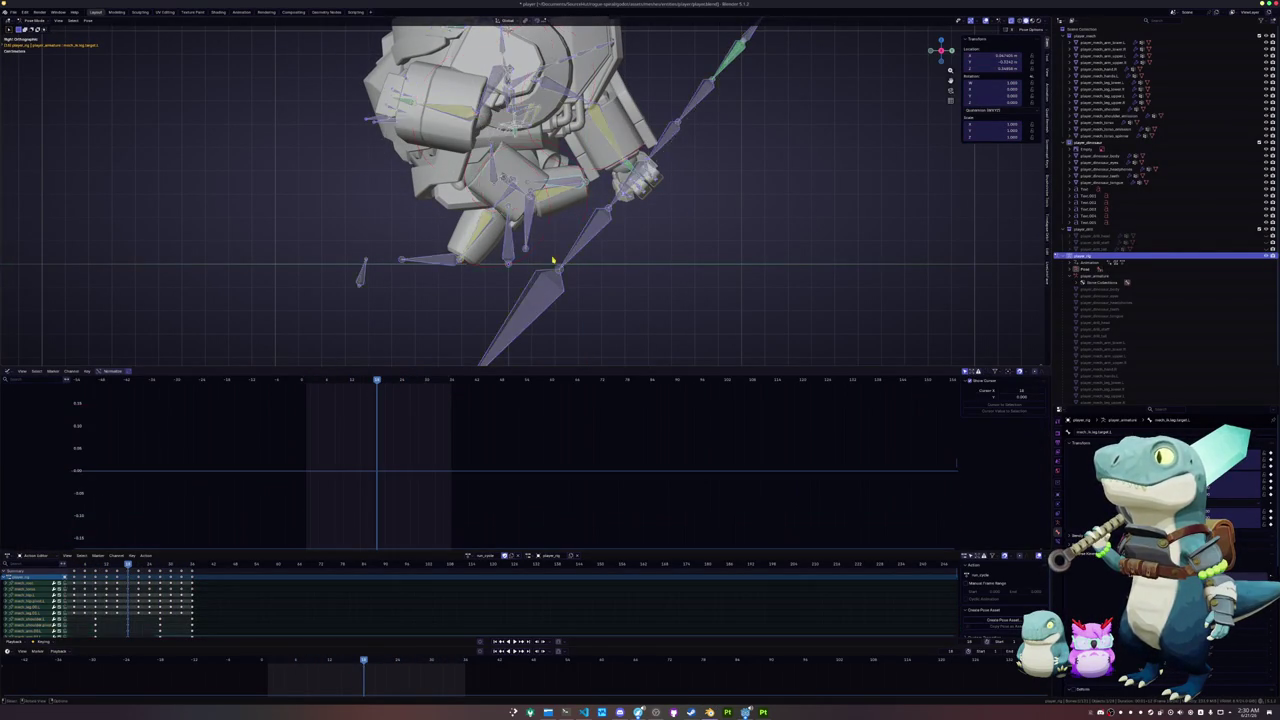
scroll(640, 280, down, 4)
drag(645, 280, 390, 95)
scroll(451, 265, up, 5)
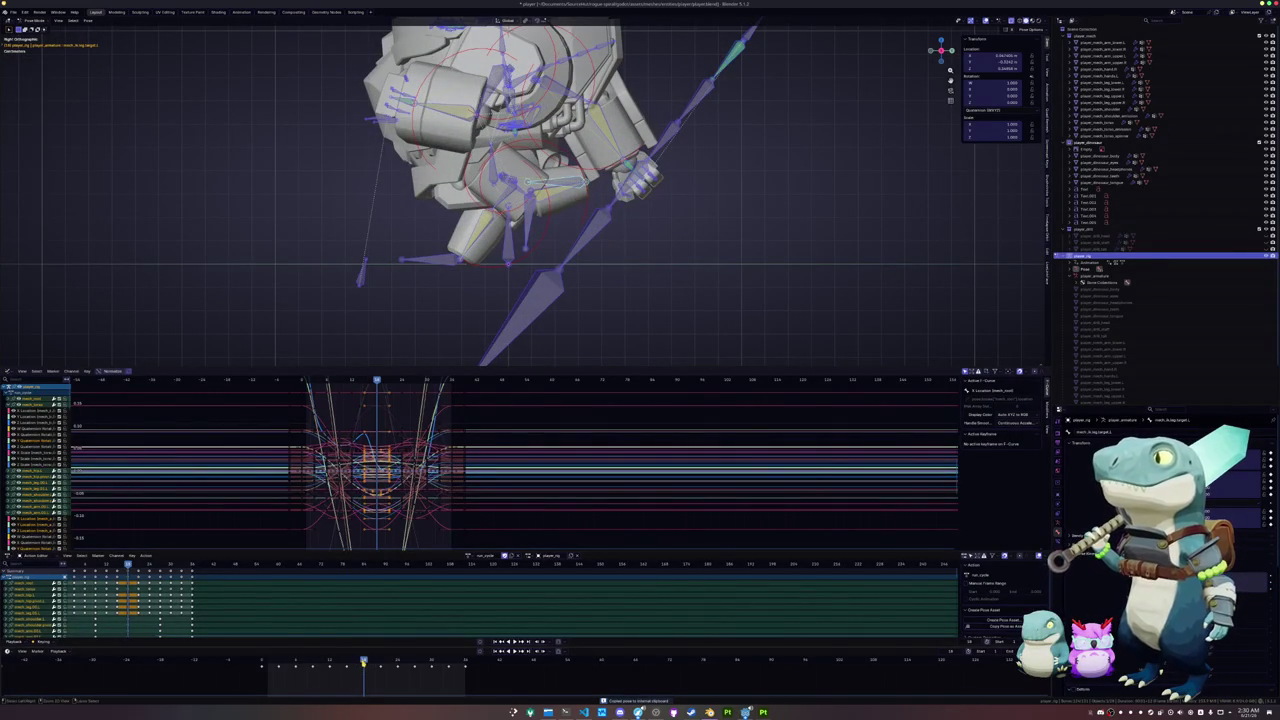
- Paste the full pose mirrored on X near the loop's end, keyframe all bones, and play back
click(262, 664)
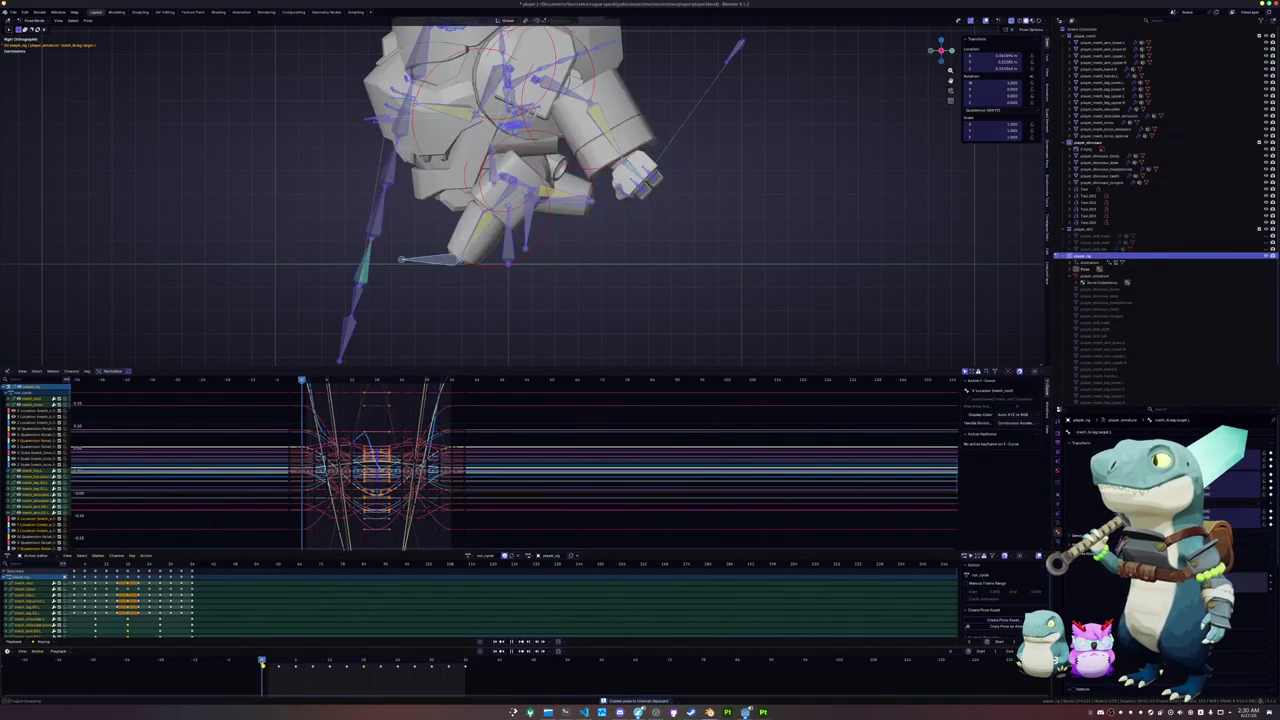
key(ctrl+shift+v)
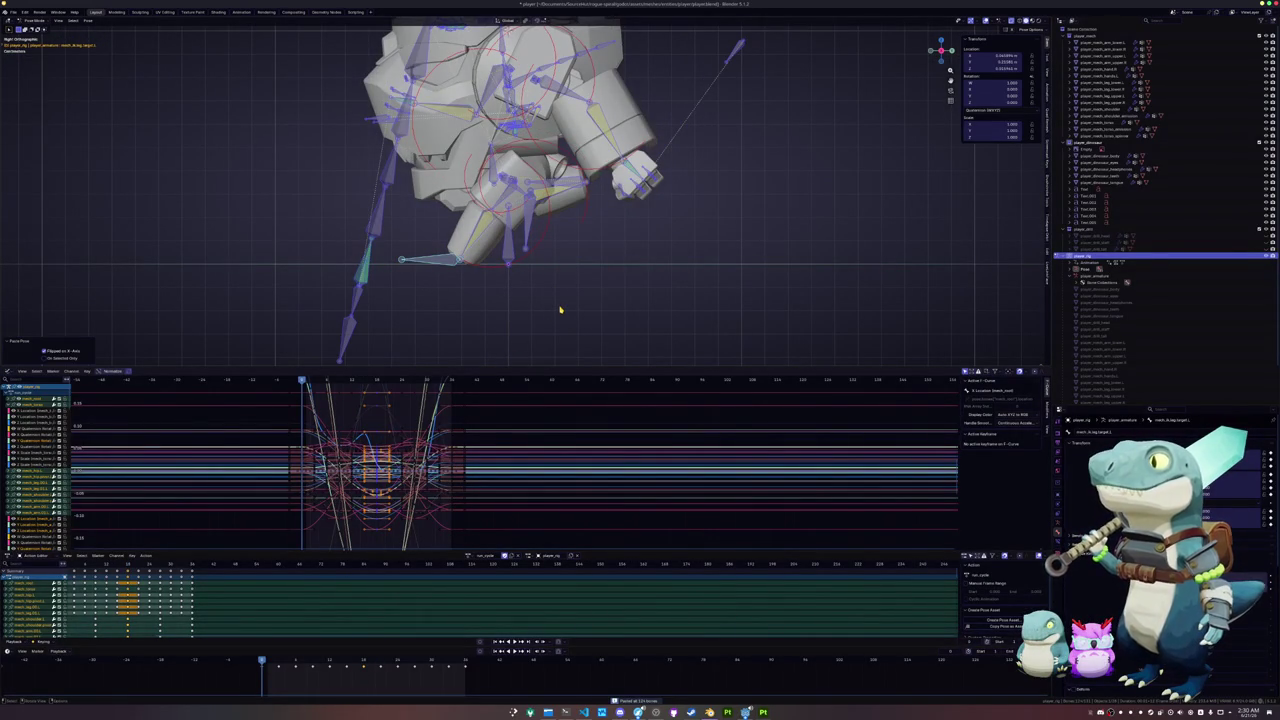
key(space)
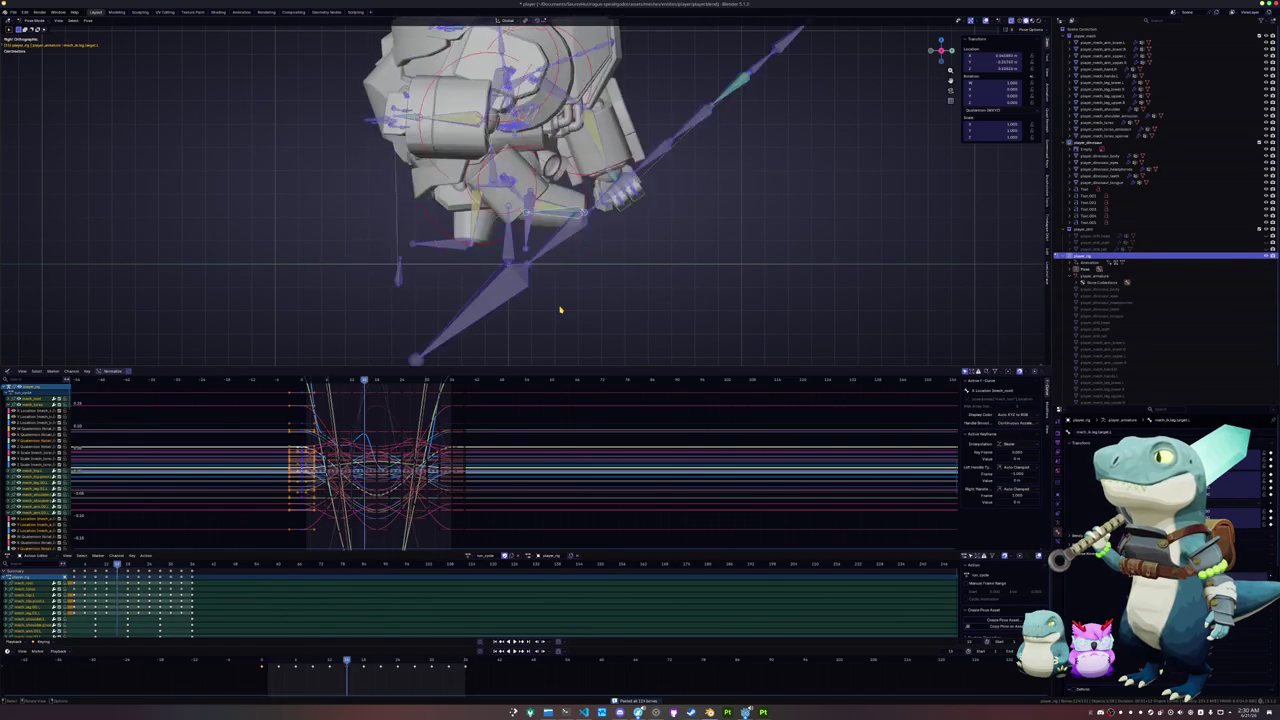
key(ctrl+shift+v)
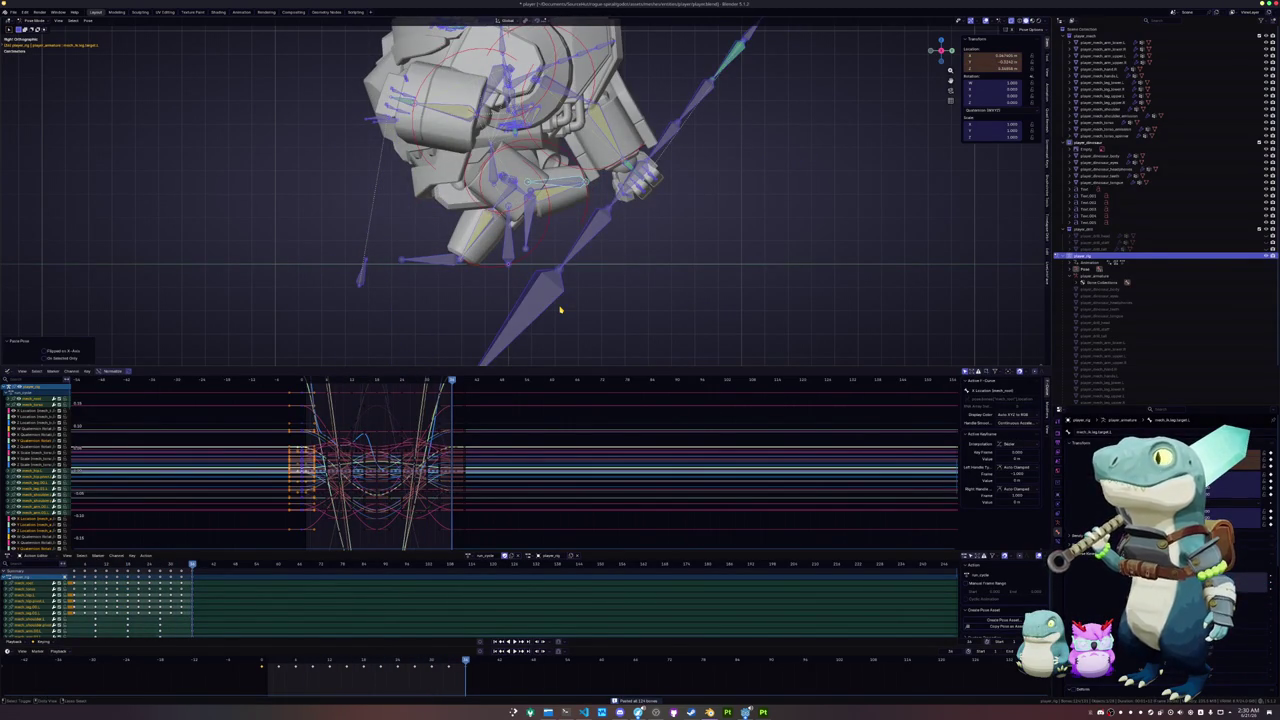
key(ctrl+shift+v)
key(i)
key(space)
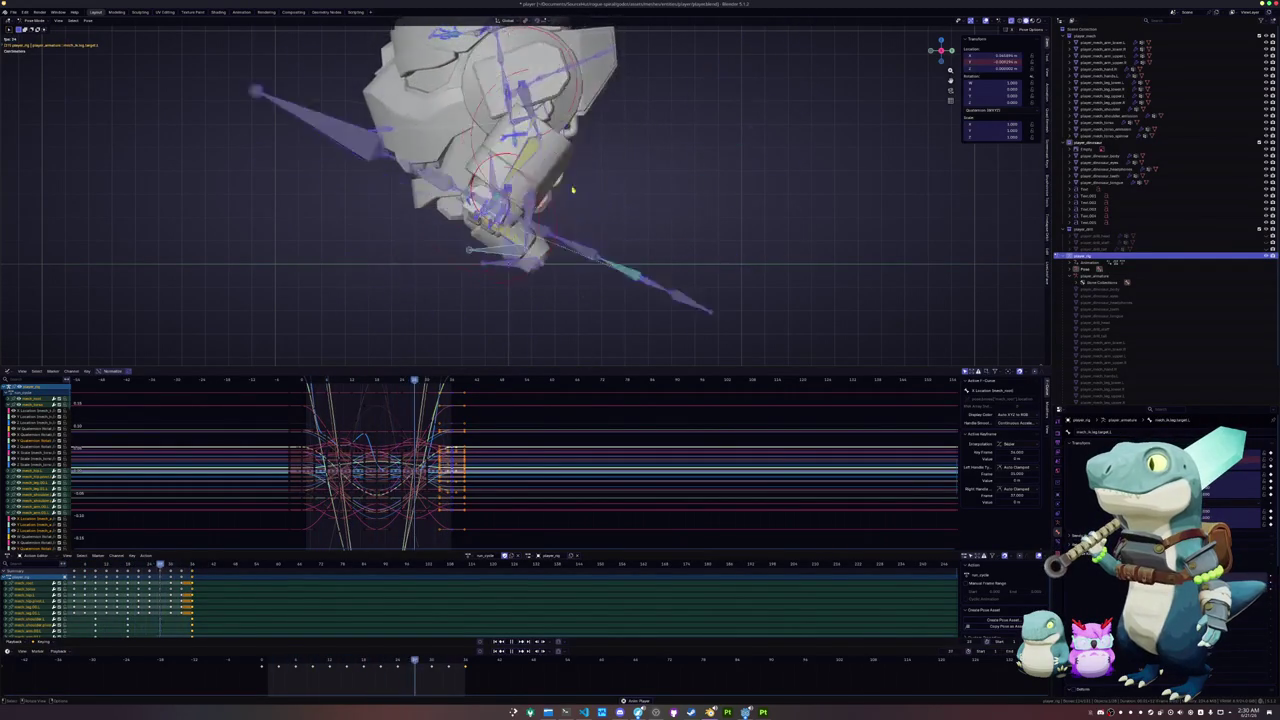
mouse_move(573, 190)
middle_down()
mouse_move(491, 248)
mouse_move(489, 226)
mouse_move(488, 251)
mouse_move(470, 263)
mouse_move(470, 241)
middle_up()
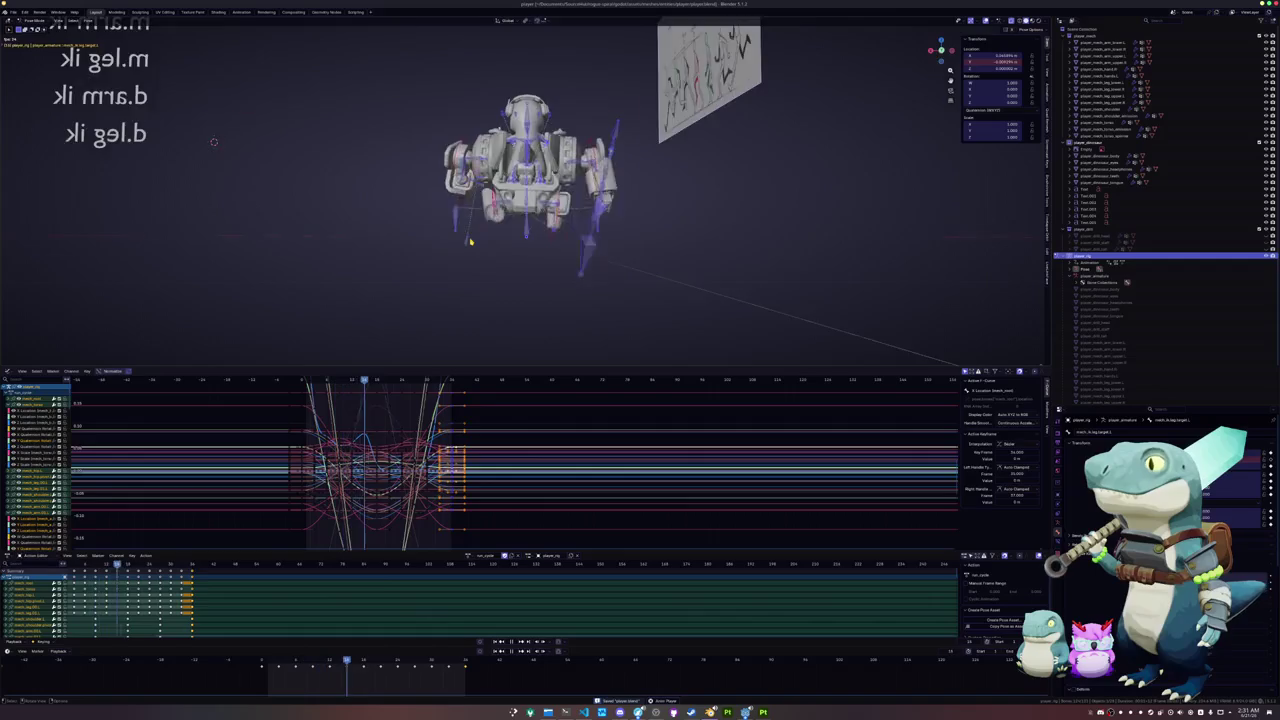
- Snap to front view, orbit around the rig, and scrub the timeline to review the run
key(KP_1)
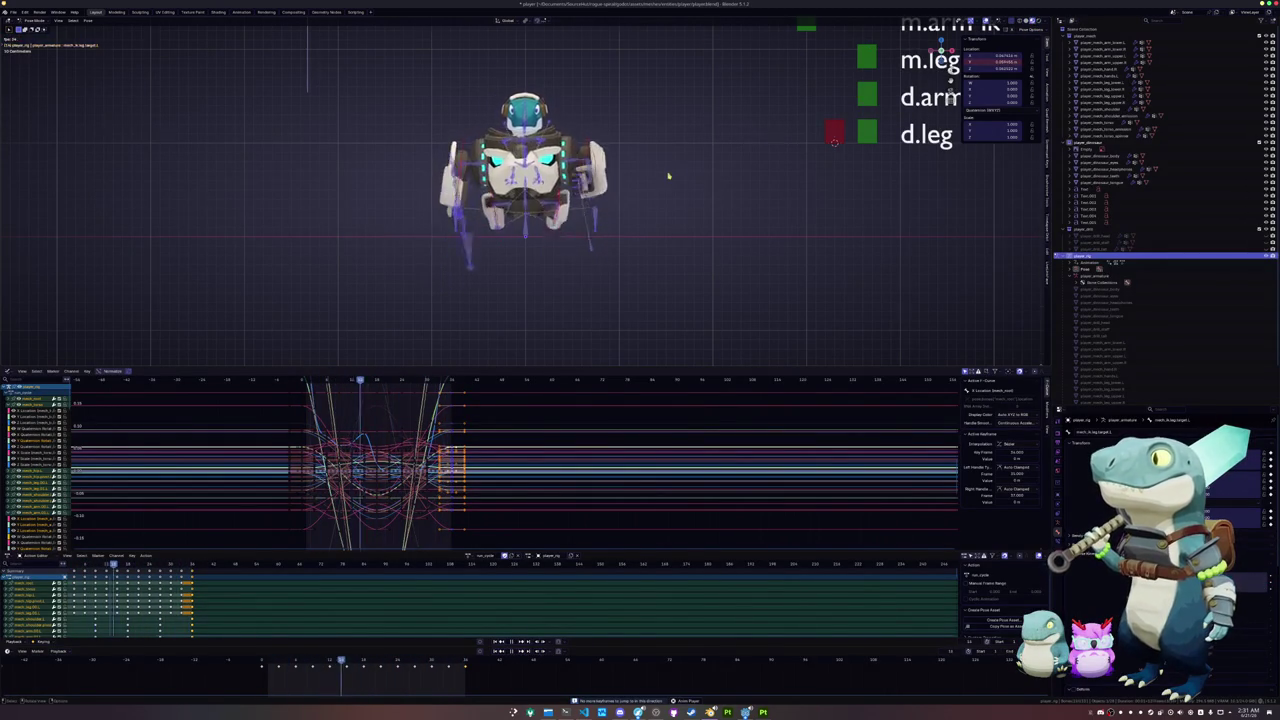
middle_drag(668, 176, 636, 207)
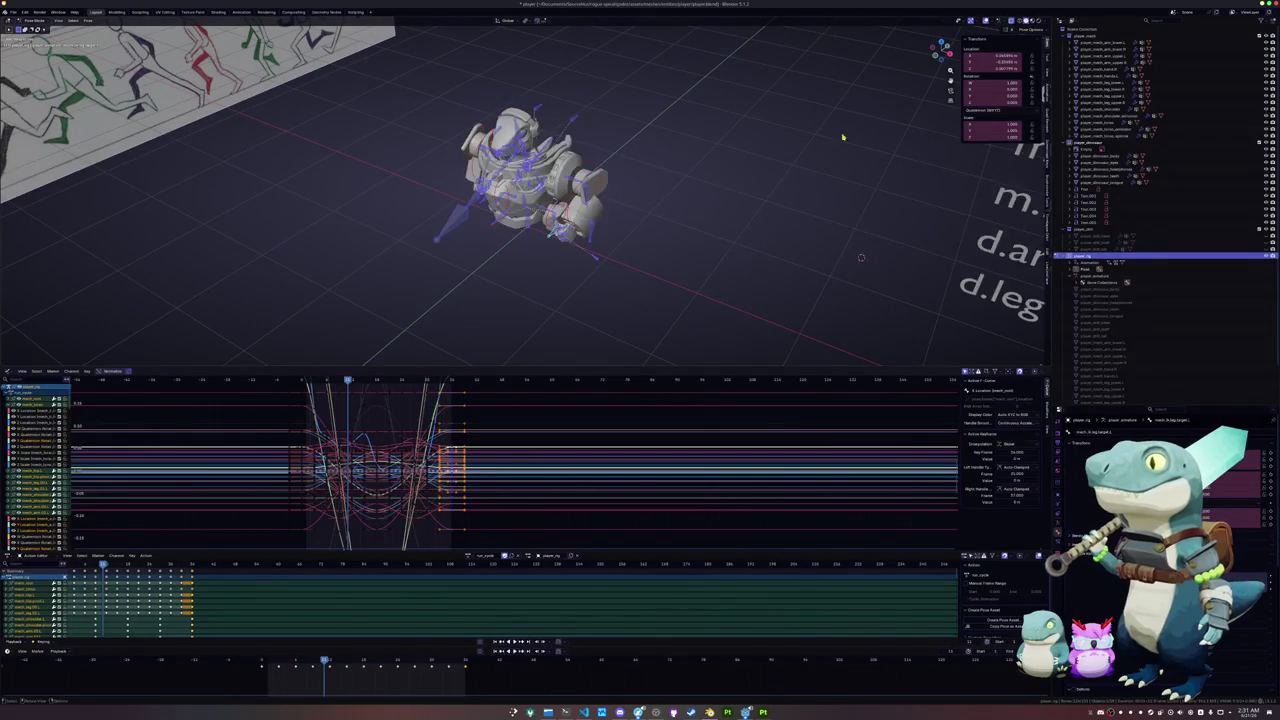
middle_drag(843, 137, 646, 294)
scroll(650, 290, up, 3)
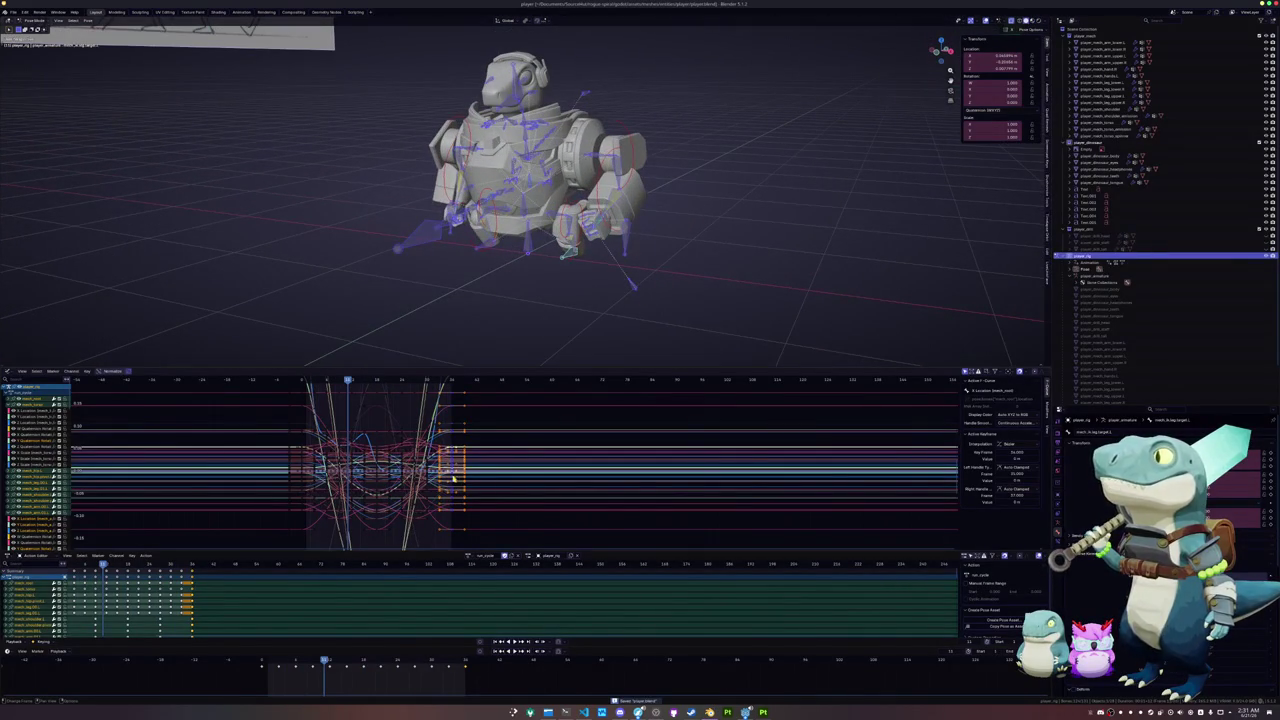
click(262, 661)
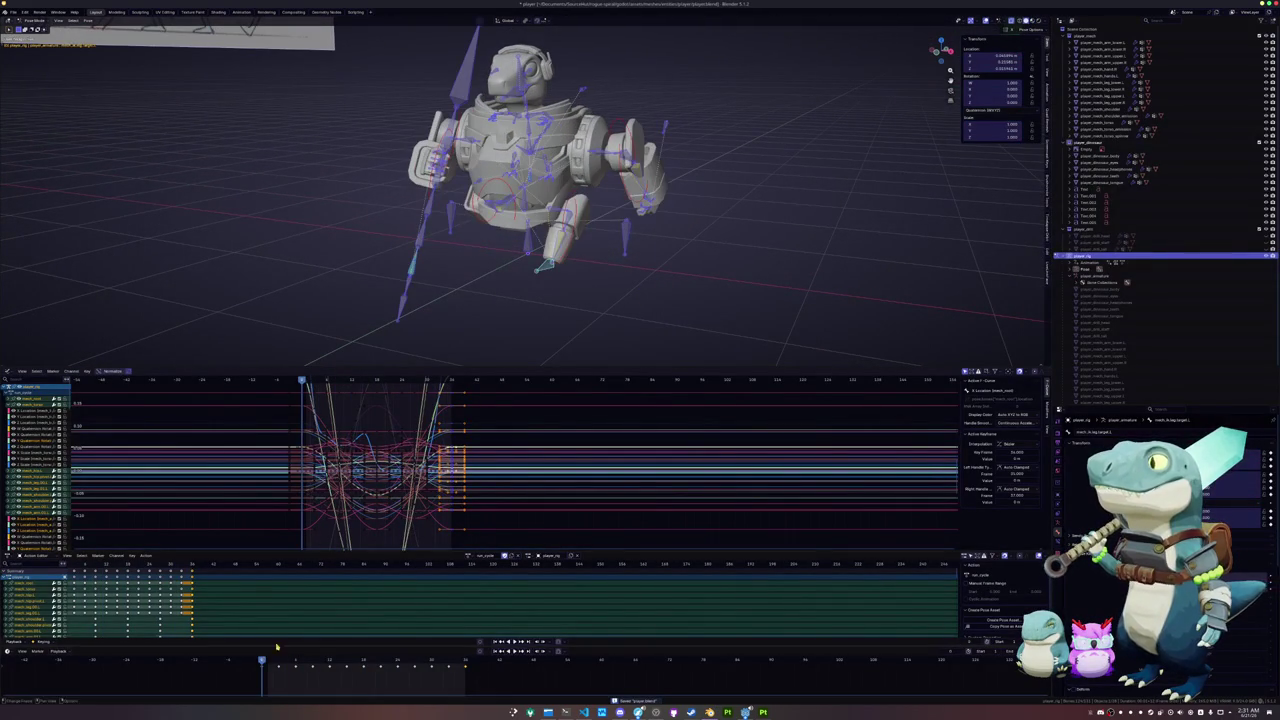
scroll(538, 294, down, 2)
scroll(543, 288, up, 2)
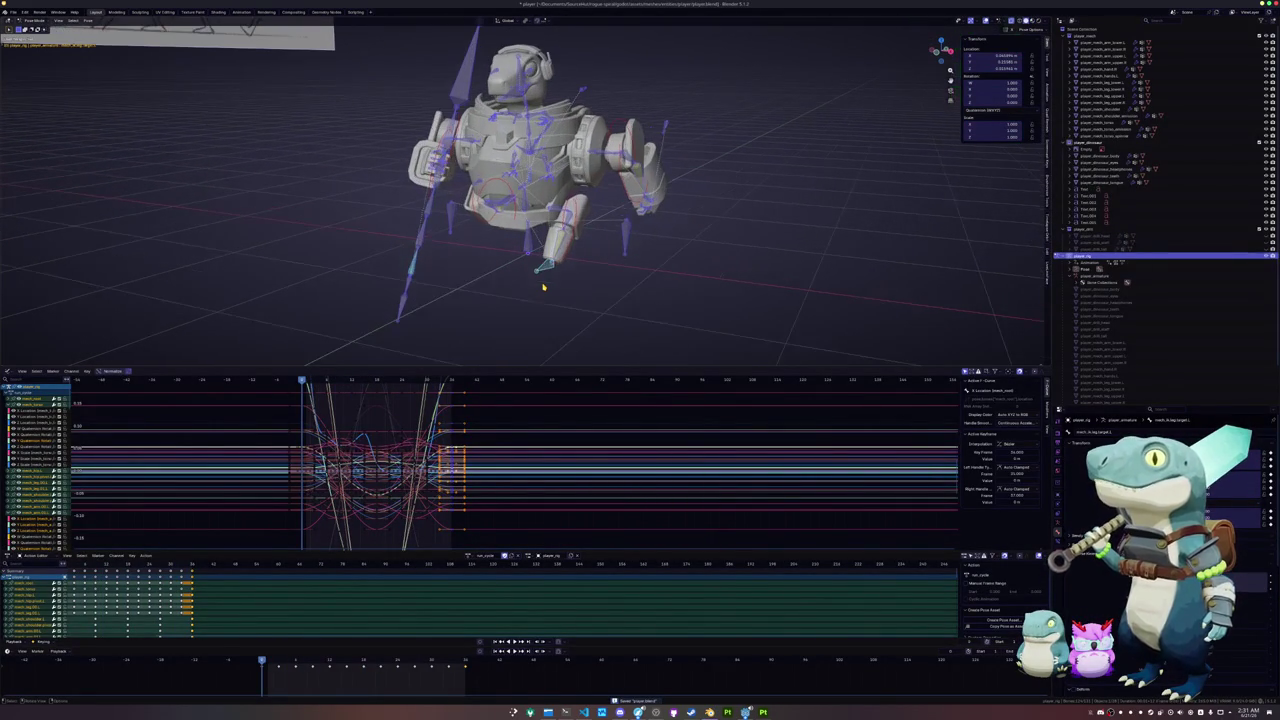
drag(271, 663, 267, 662)
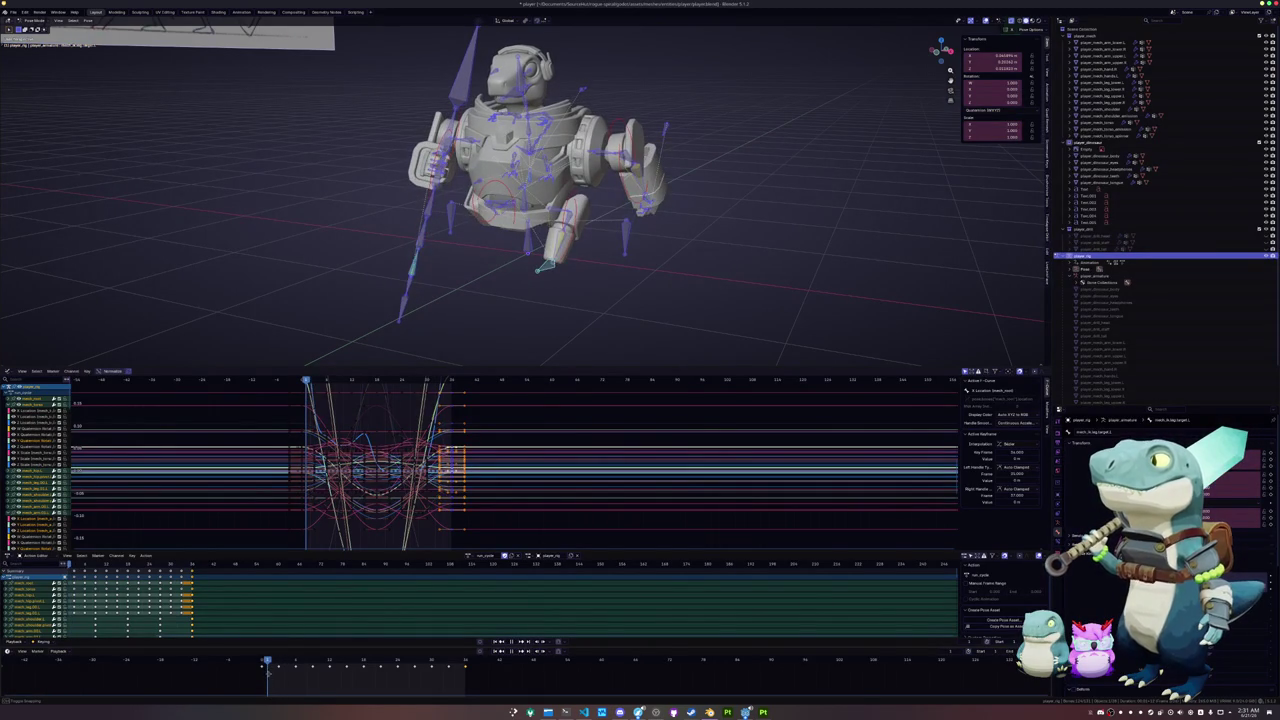
mouse_move(267, 662)
mouse_down()
mouse_move(398, 662)
mouse_move(261, 662)
mouse_up()
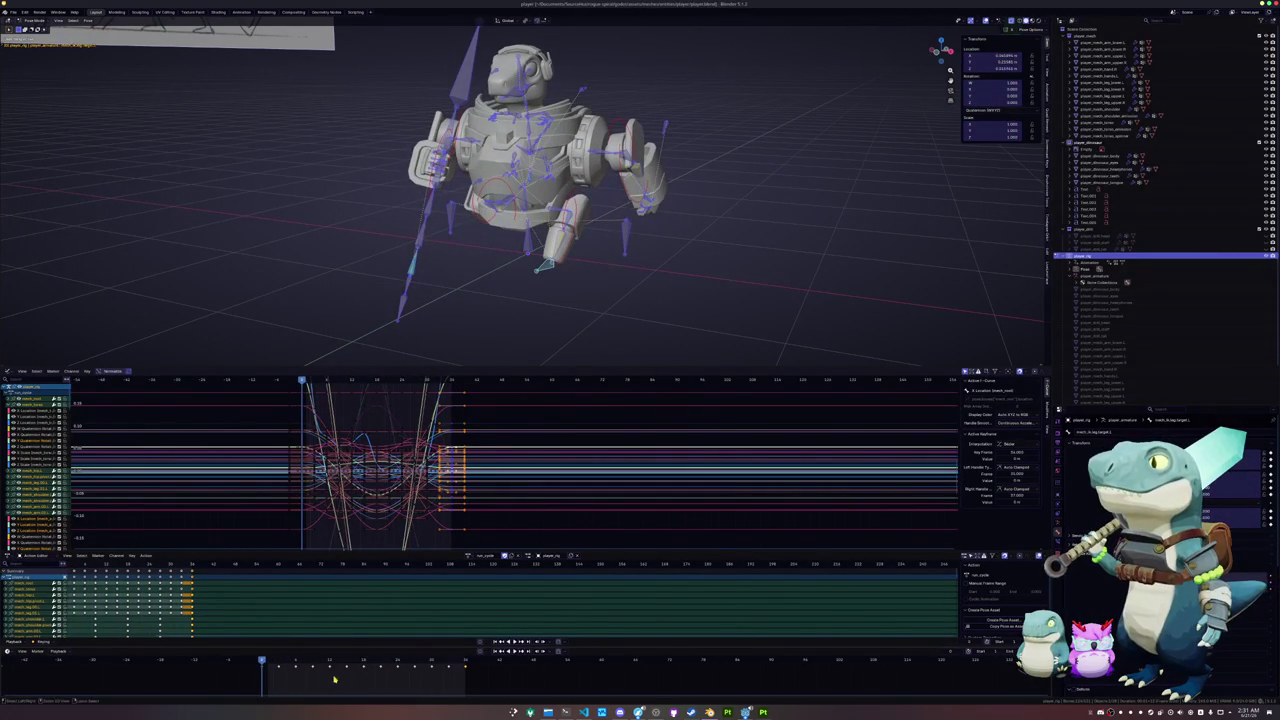
scroll(634, 263, down, 2)
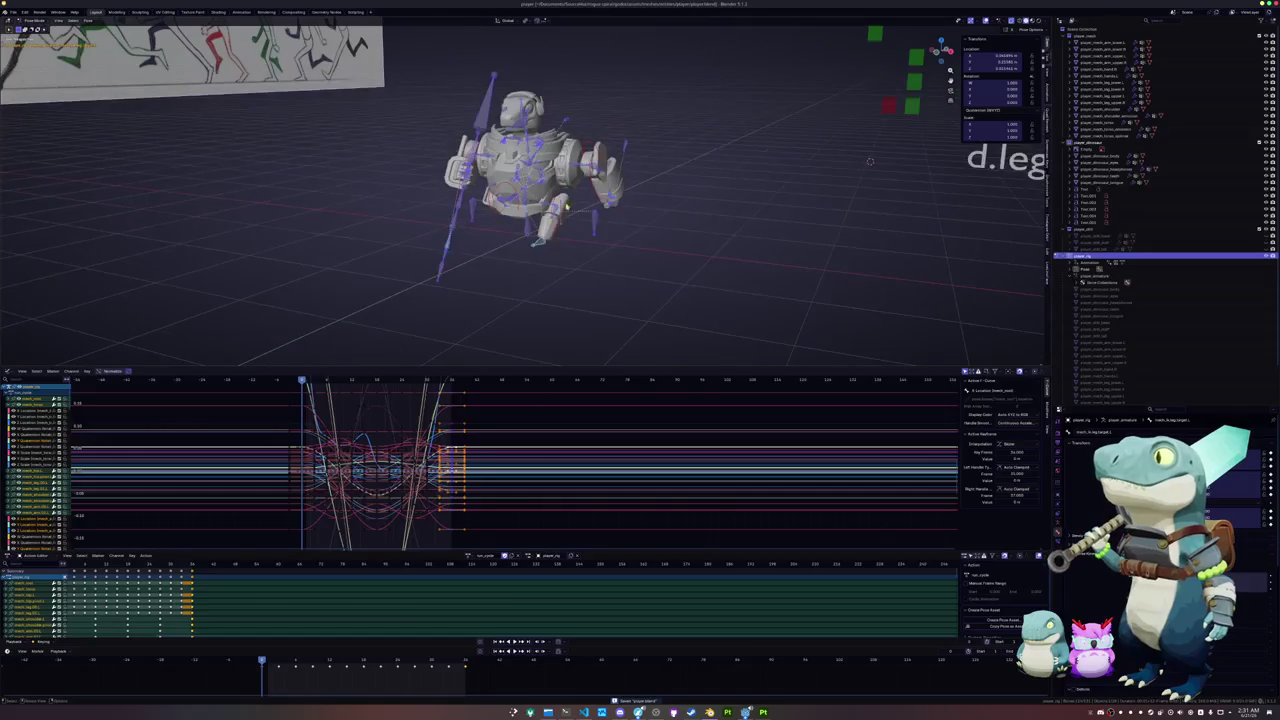
- Box-select all the rig's bones and bring up animations.txt in the terminal
click(634, 263)
scroll(634, 263, down, 1)
drag(673, 310, 441, 89)
middle_drag(459, 124, 478, 126)
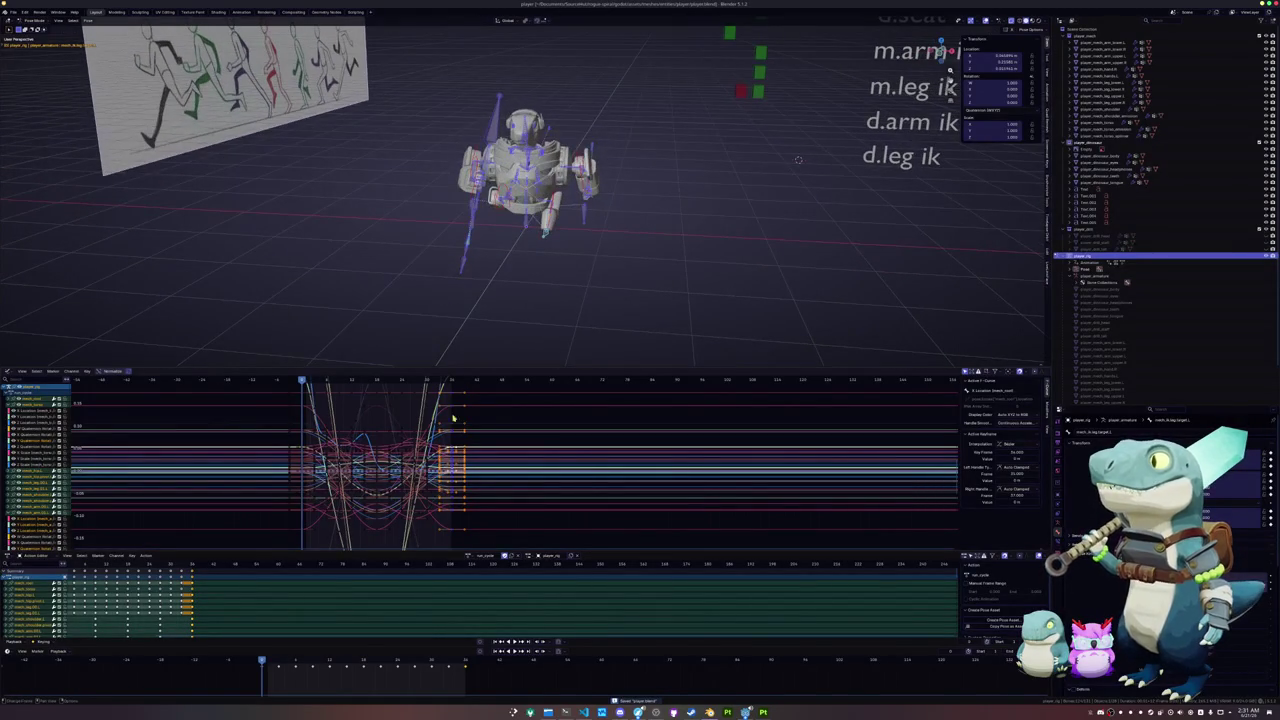
click(566, 712)
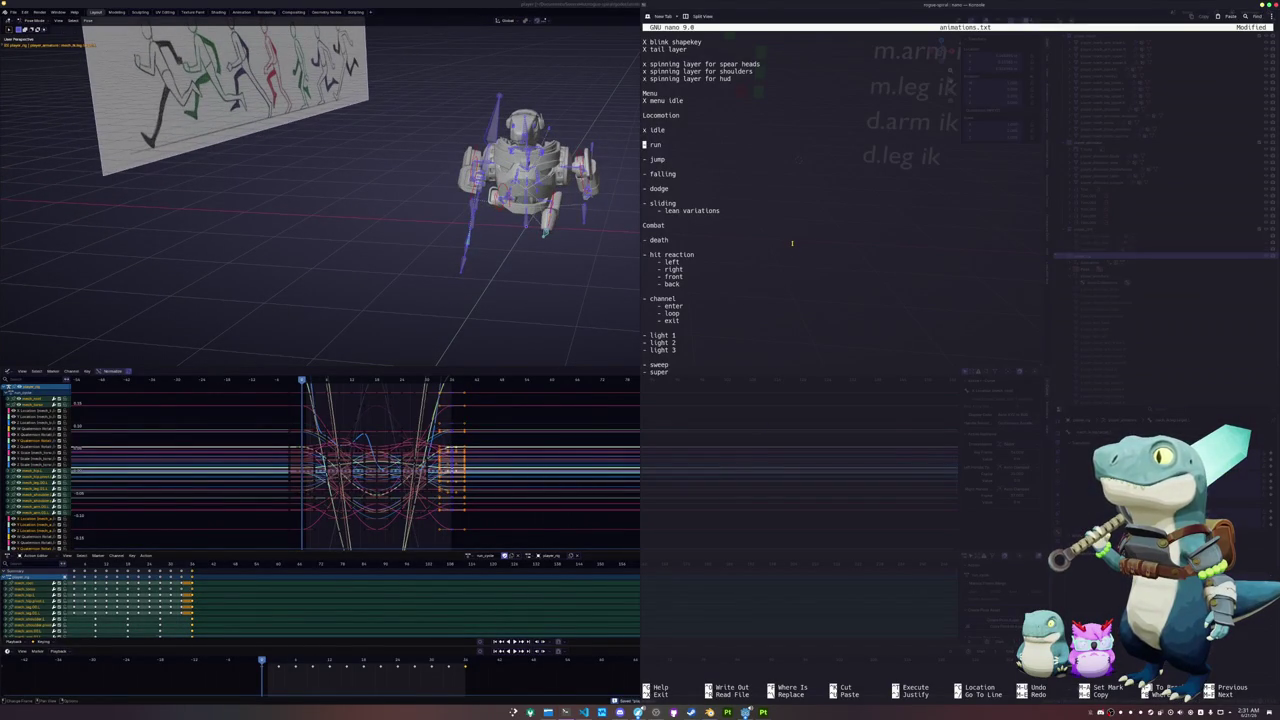
- Tick off the run entry with an x in animations.txt and return to Blender
text(x)
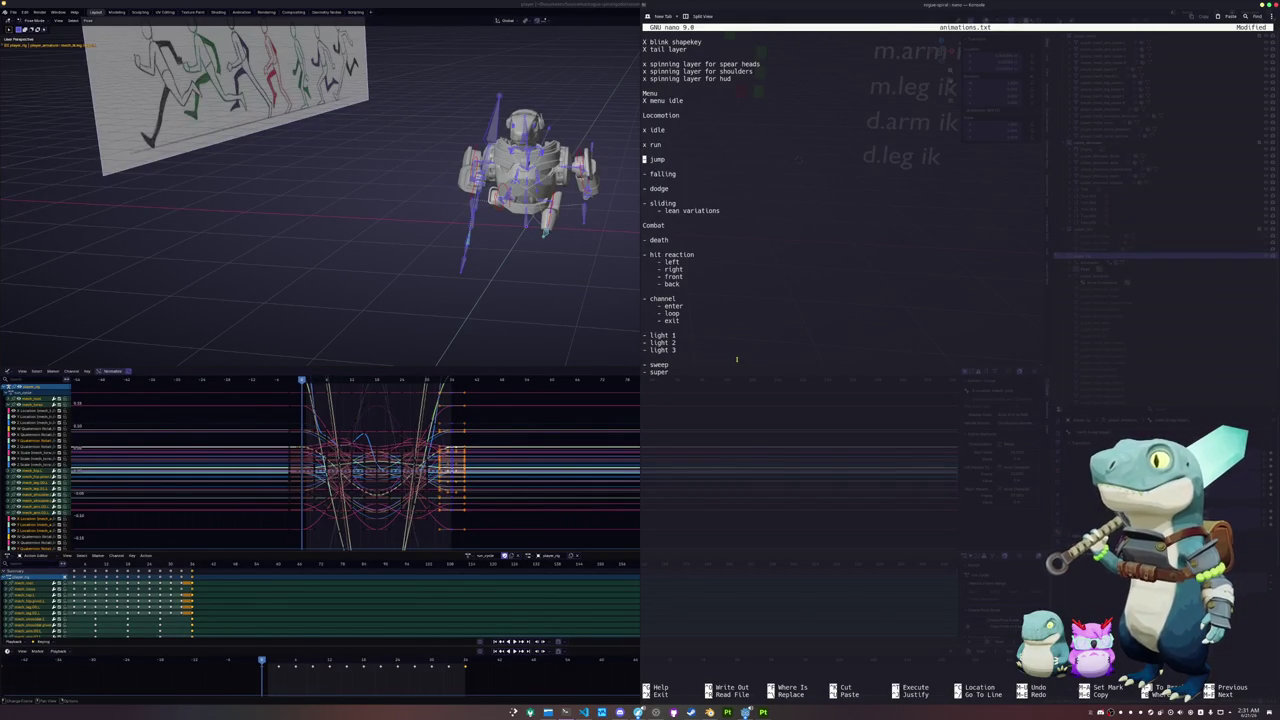
click(570, 310)
click(535, 251)
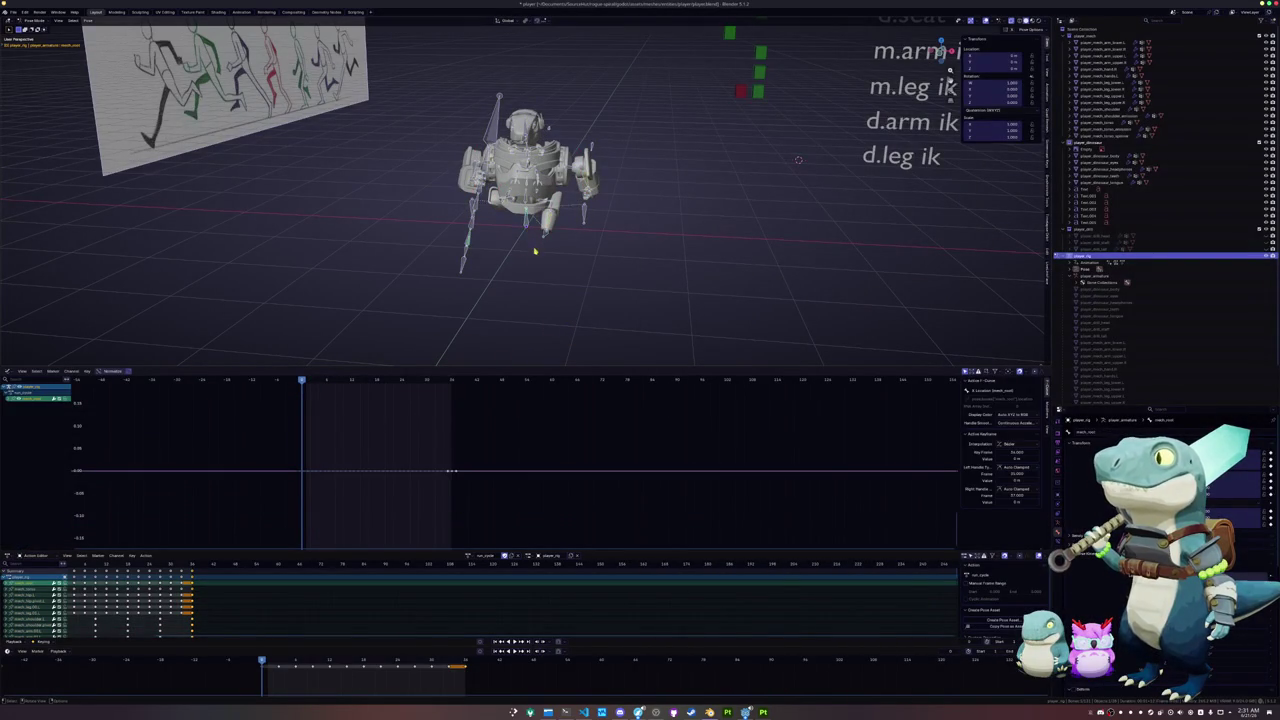
- Select all bones, try actions from the Action Editor list, and unhide the hidden mesh part
key(a)
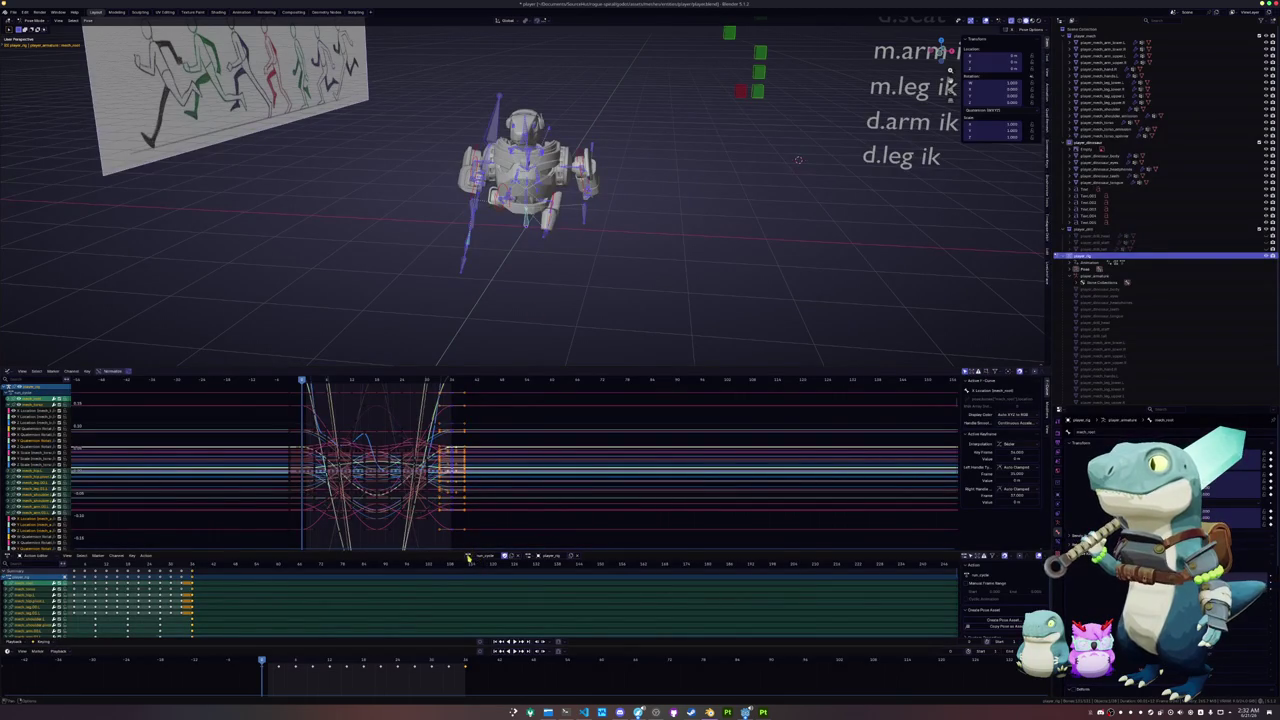
click(470, 556)
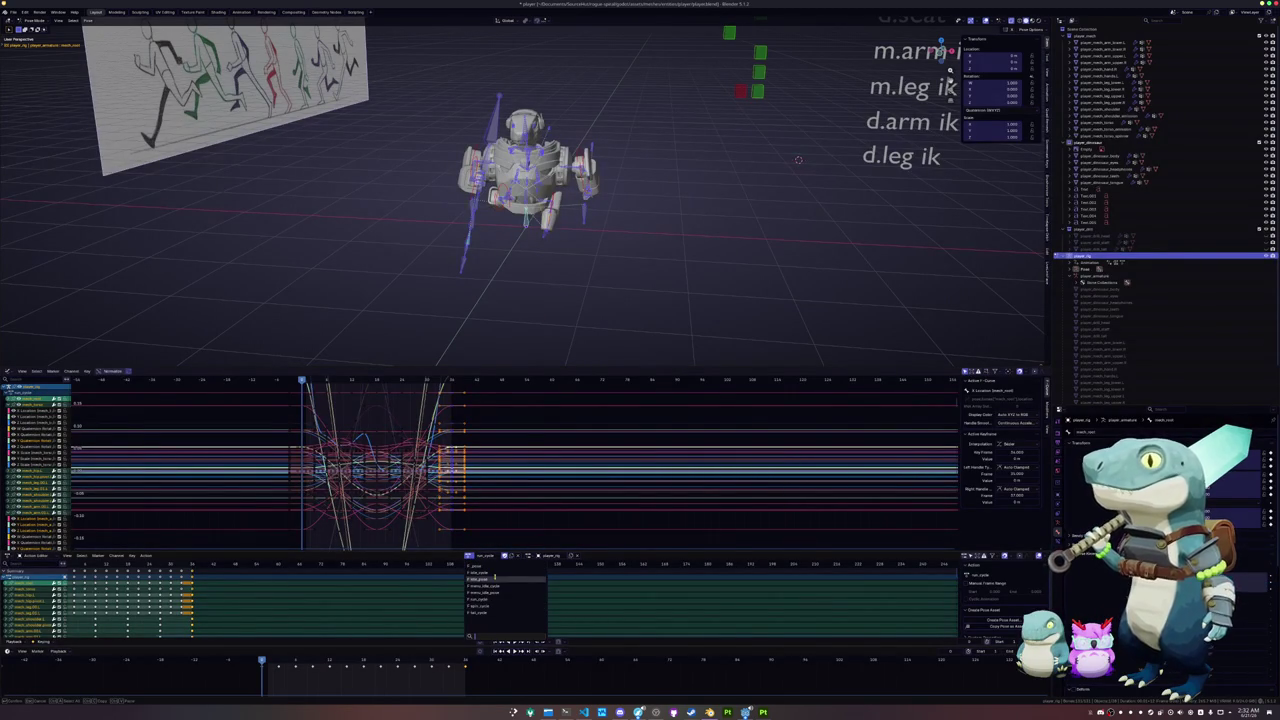
click(492, 579)
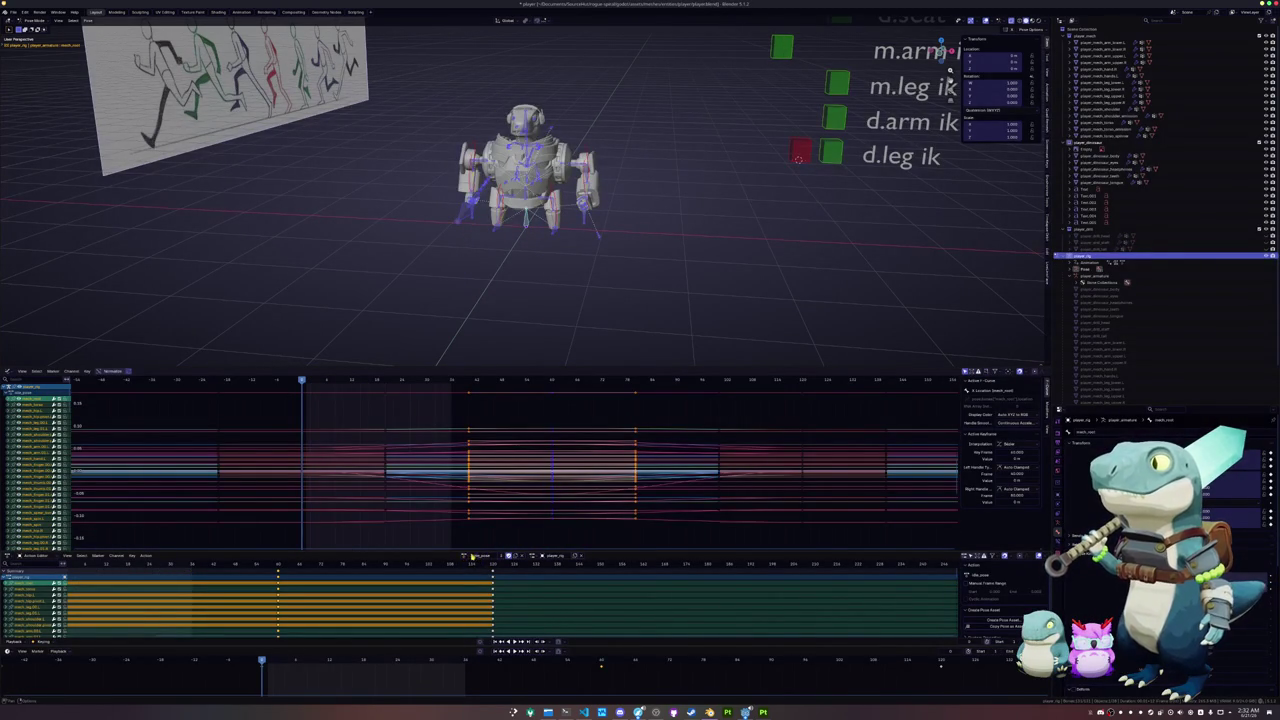
click(469, 556)
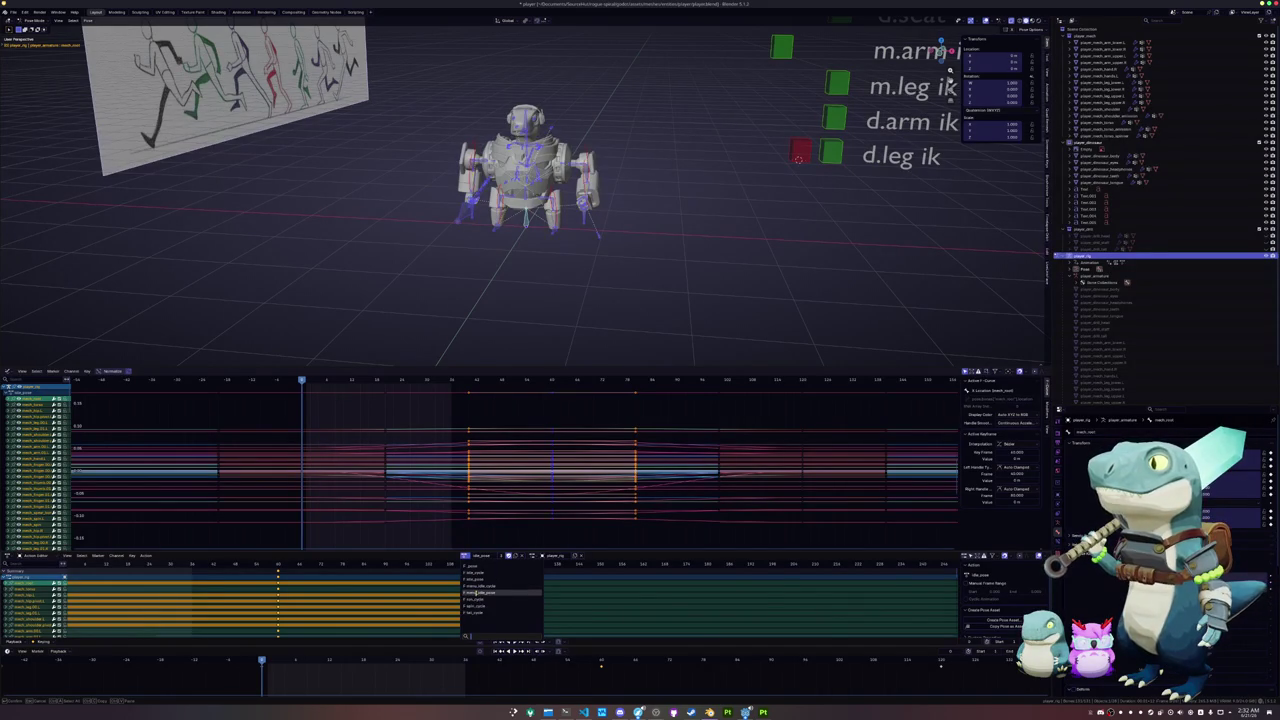
click(477, 591)
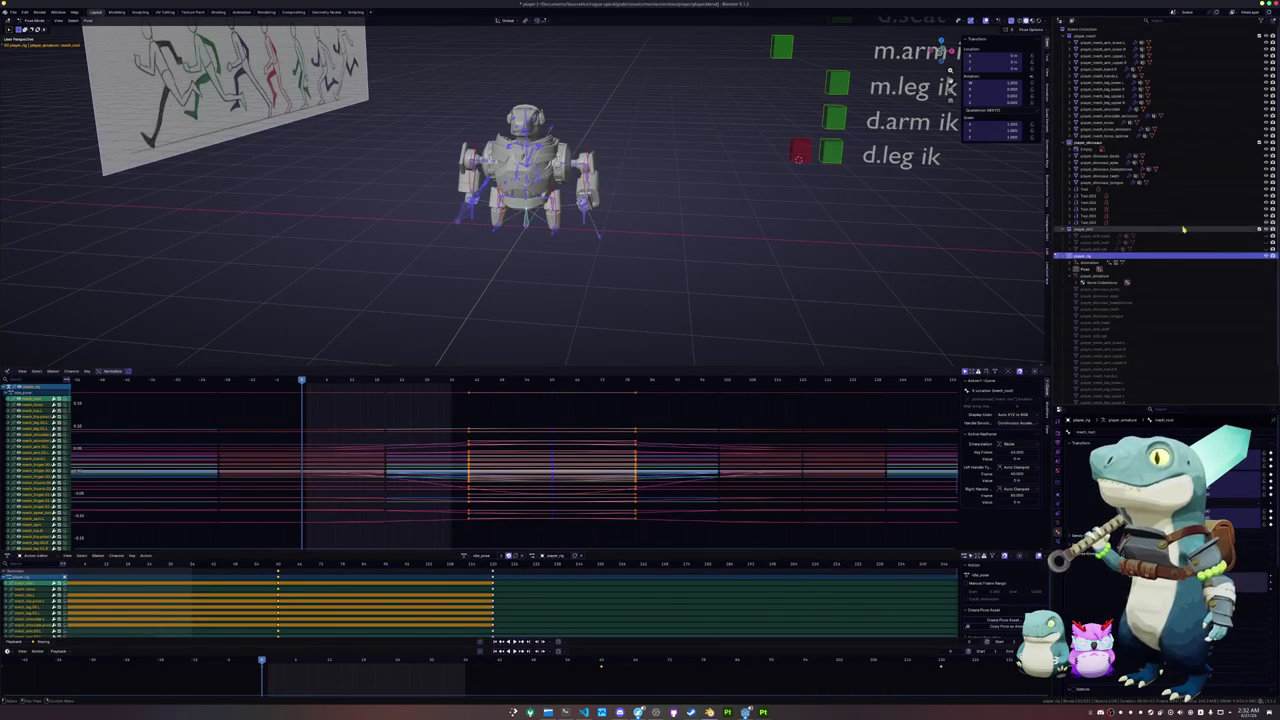
click(1265, 237)
click(1267, 243)
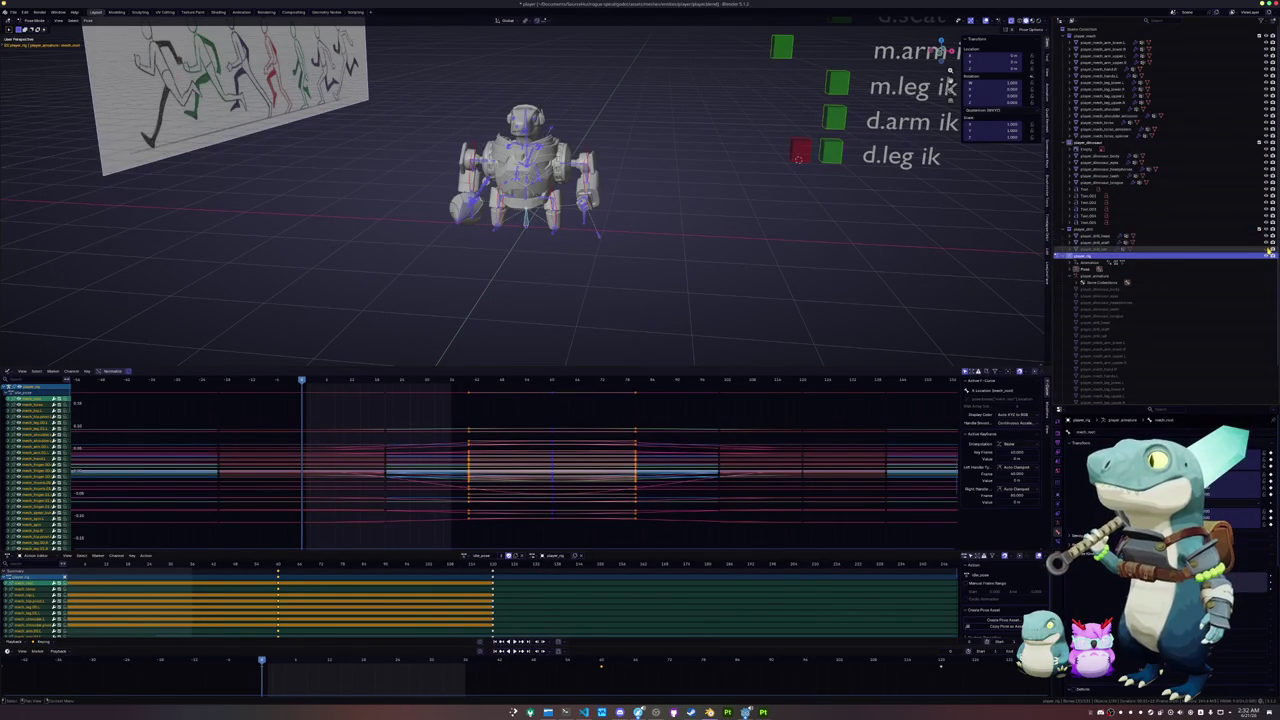
scroll(786, 277, up, 2)
scroll(780, 271, up, 2)
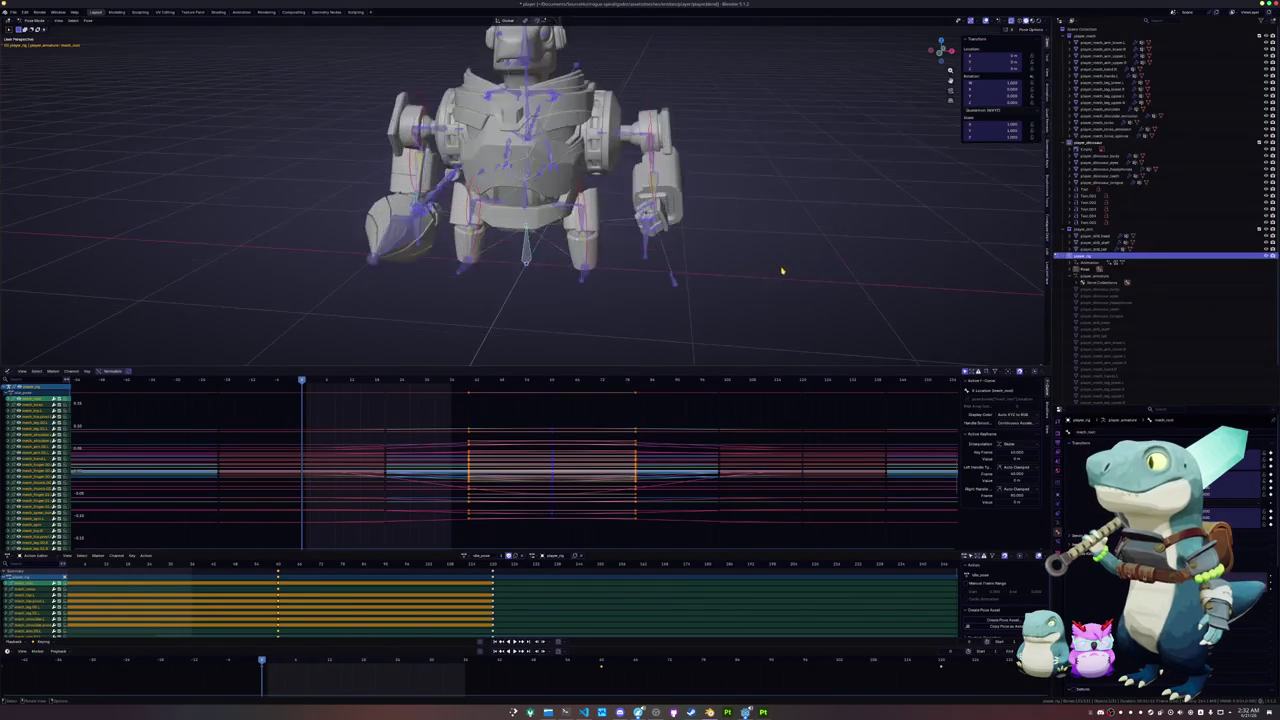
click(780, 271)
middle_drag(547, 251, 453, 554)
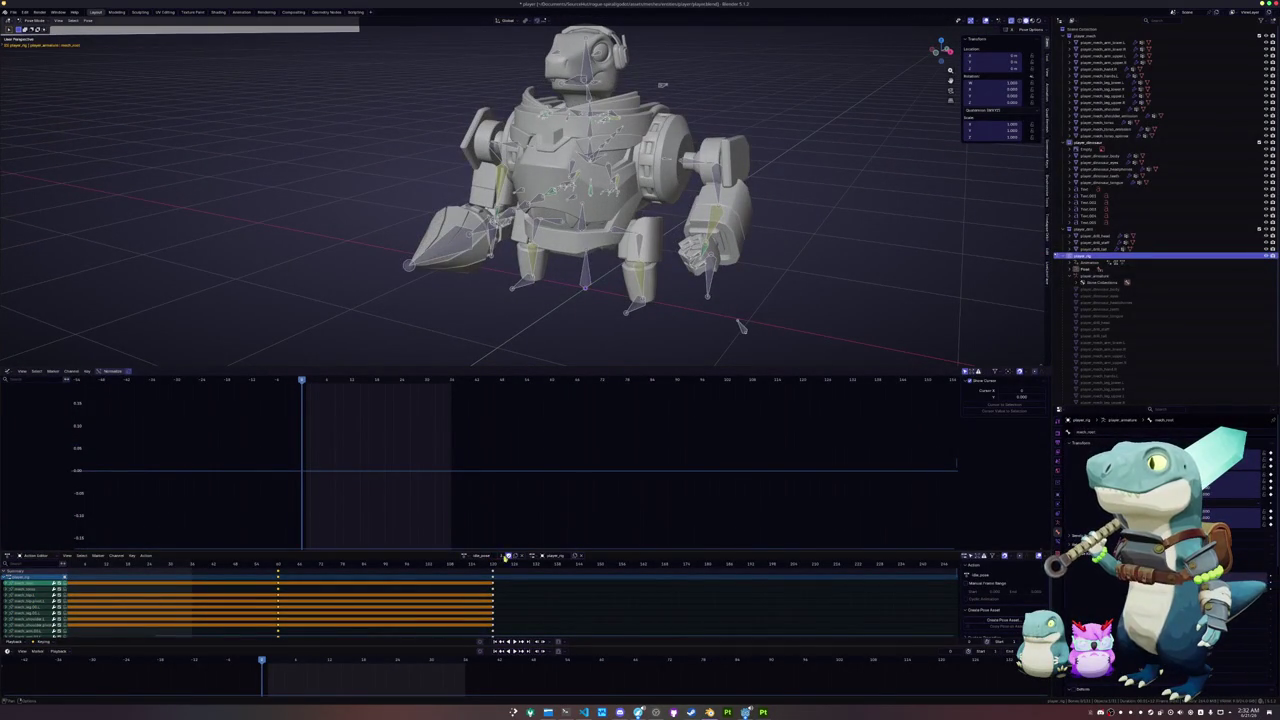
- Duplicate the idle_pose action and rename the copy to 'walk'
click(466, 556)
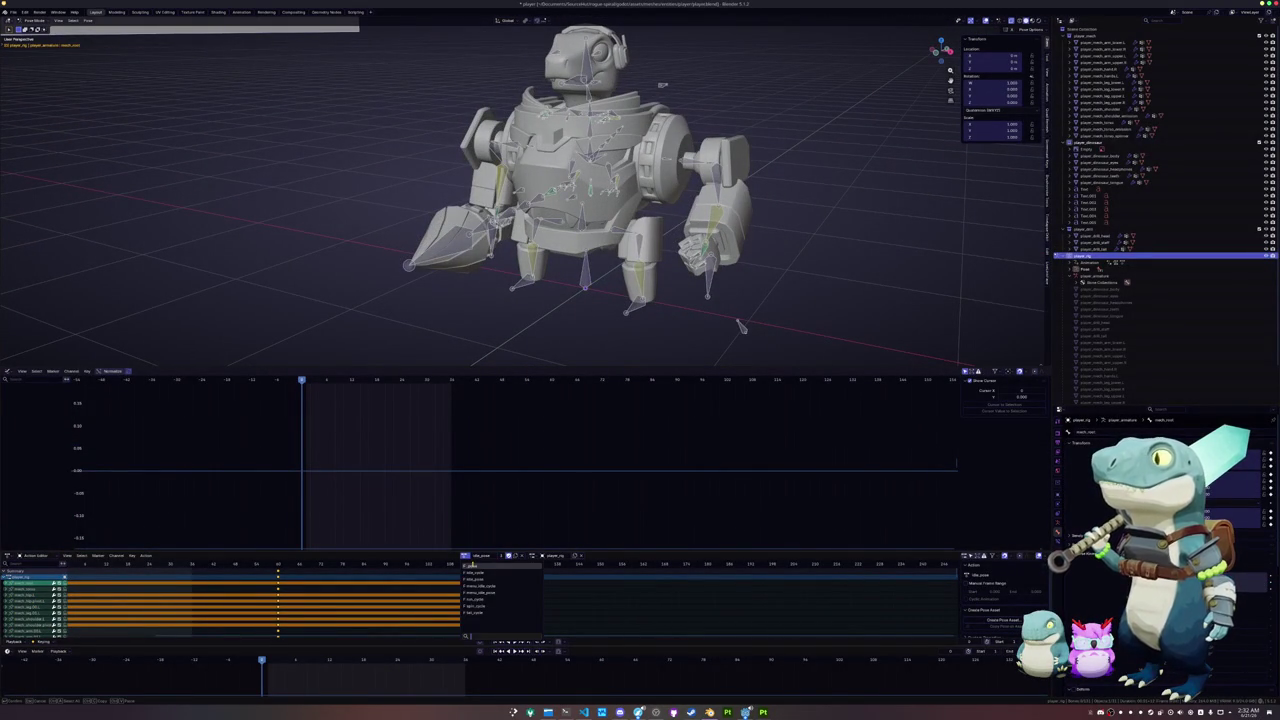
click(472, 566)
click(466, 556)
click(512, 566)
click(515, 555)
double_click(487, 556)
text(walk)
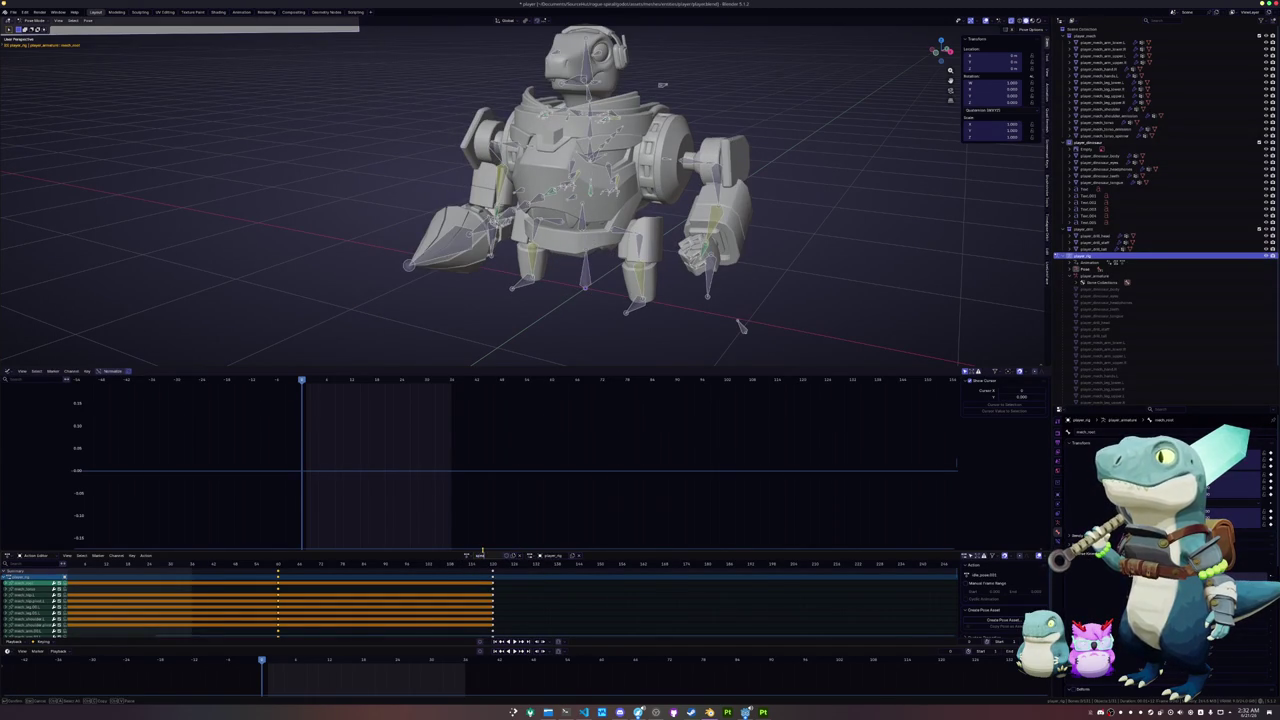
key(Return)
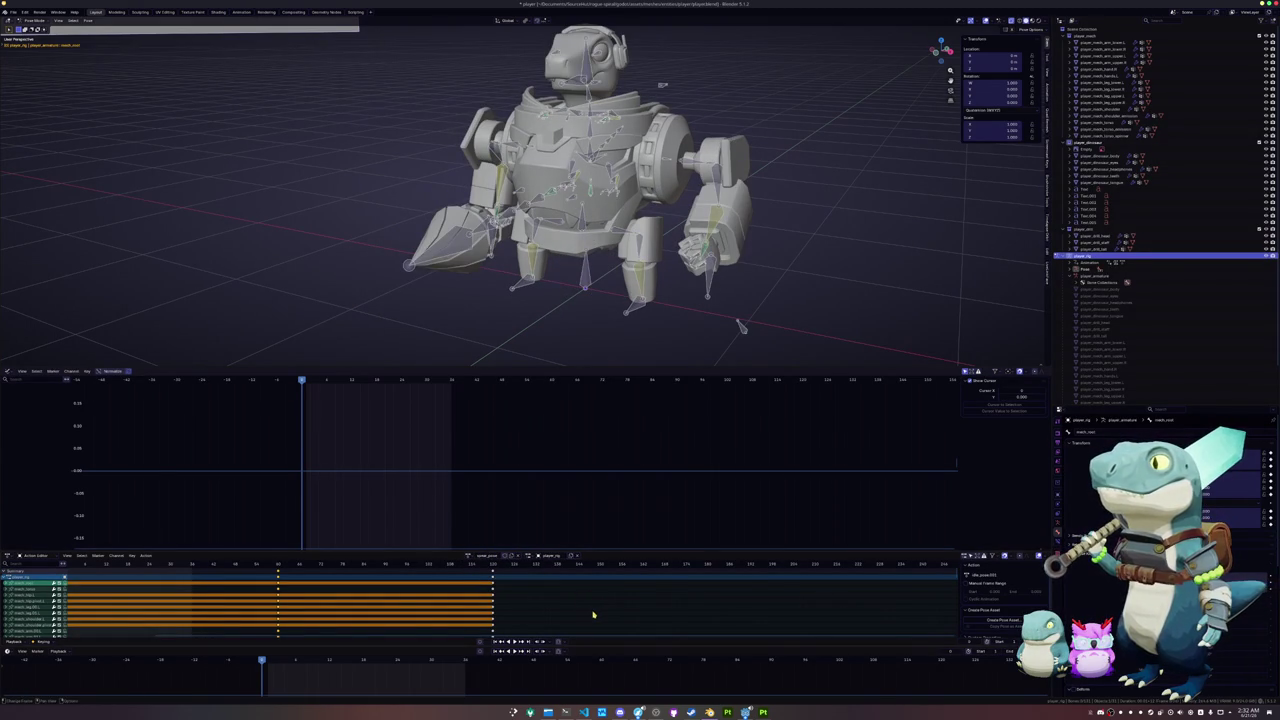
middle_drag(475, 270, 520, 258)
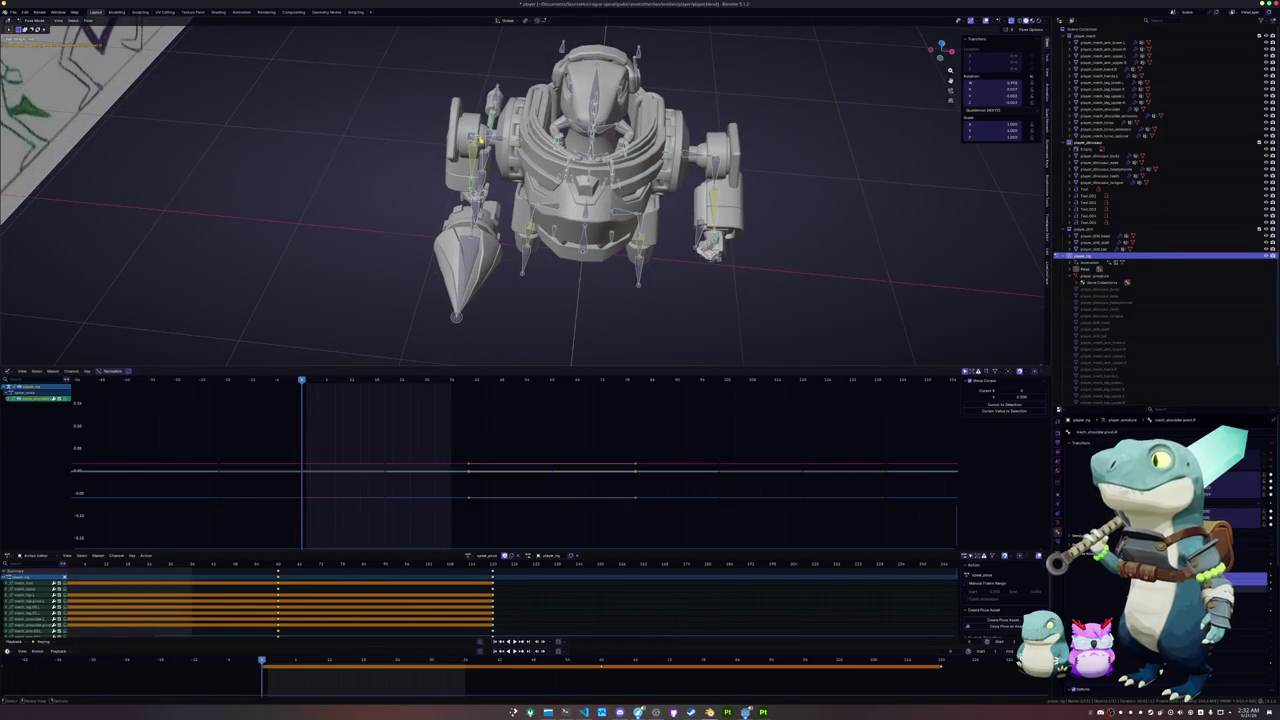
- Rotate the shoulder bone around the global Z axis
scroll(640, 190, up, 4)
key(r)
key(z)
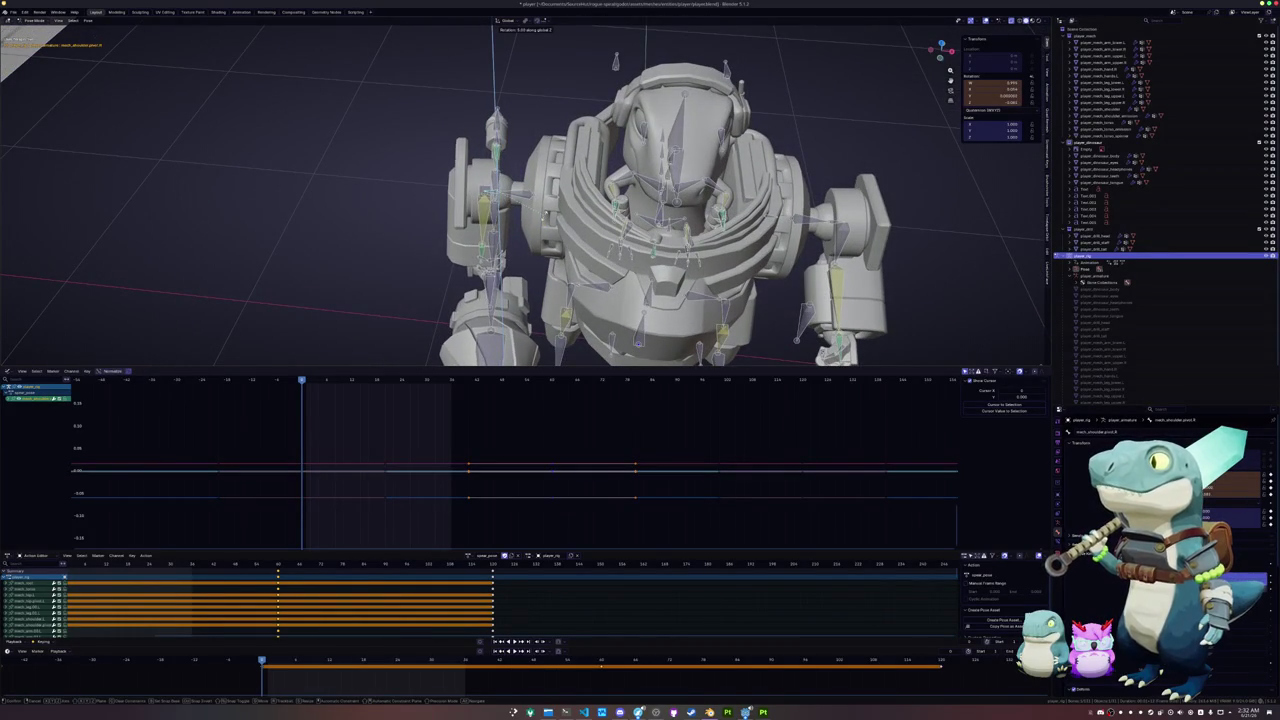
key(Return)
- From an orthographic side view, rotate the arm and spear bones around the X axis
middle_drag(640, 200, 740, 130)
click(508, 210)
key(KP_3)
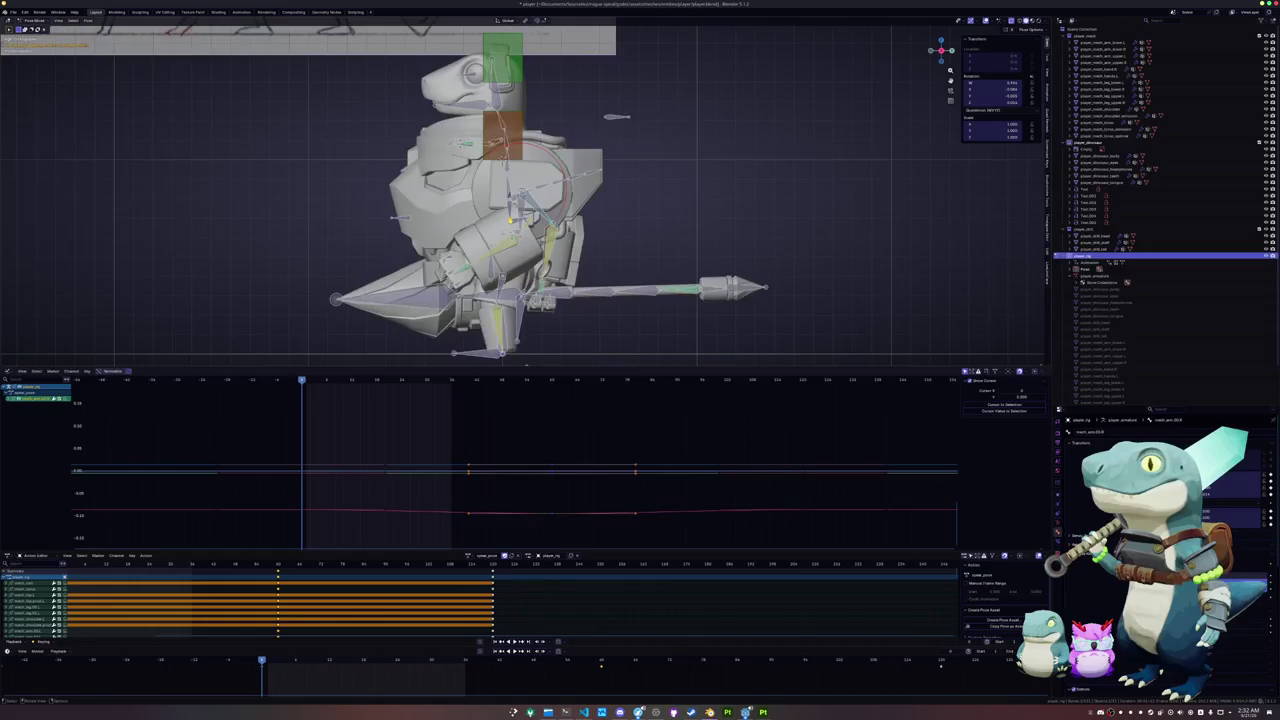
scroll(513, 220, up, 2)
scroll(508, 214, up, 2)
scroll(503, 206, up, 4)
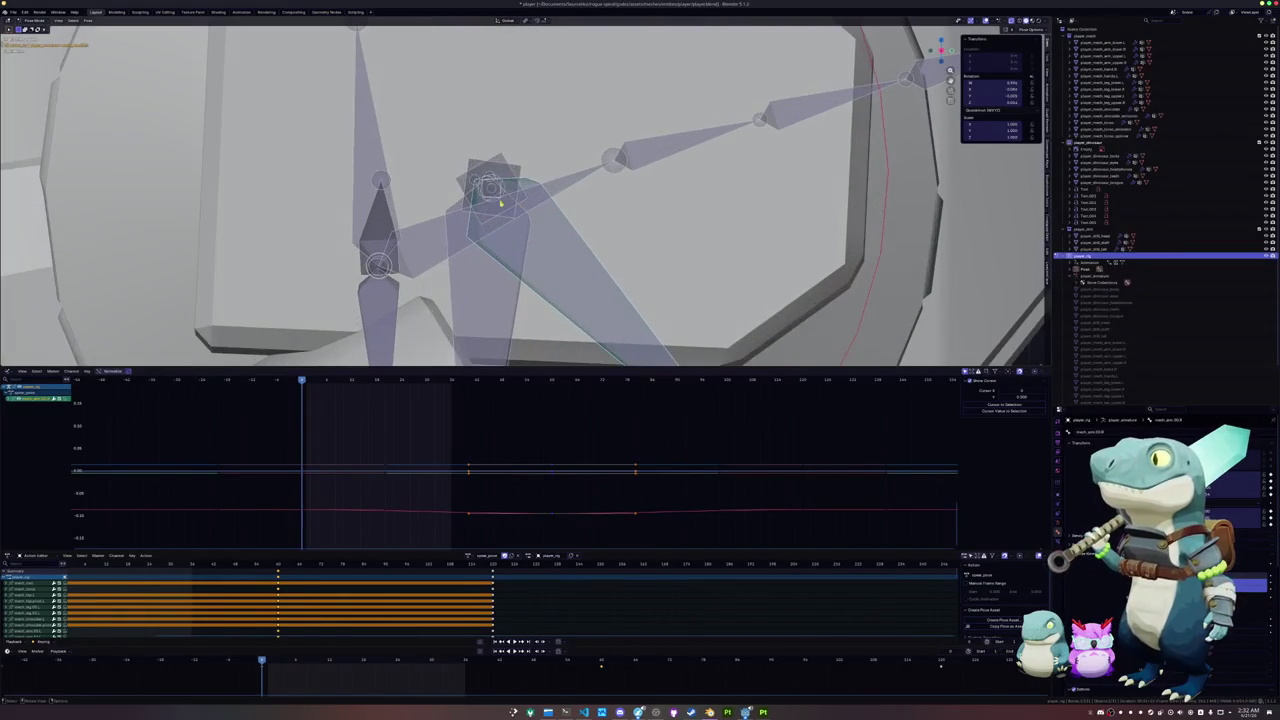
scroll(460, 183, down, 4)
scroll(460, 183, down, 3)
key(r)
key(x)
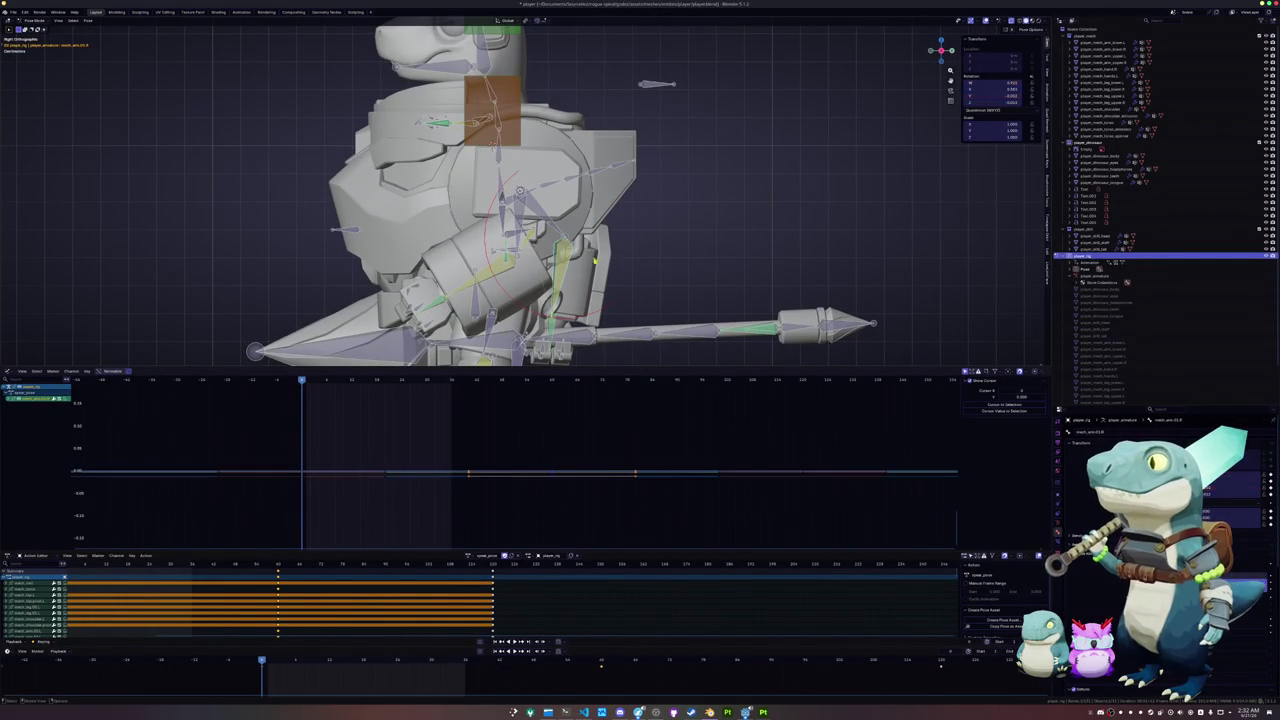
click(634, 266)
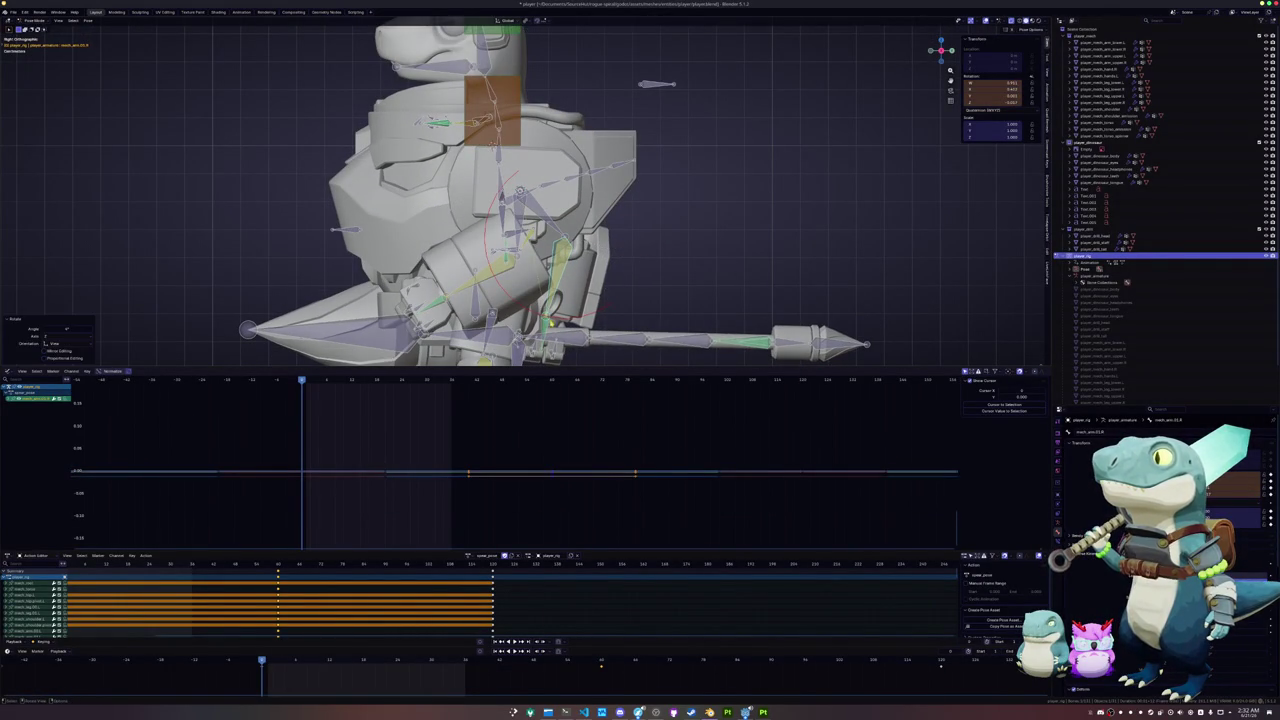
- Rotate a smaller bone to refine the spear-holding stance
scroll(525, 190, down, 2)
key(r)
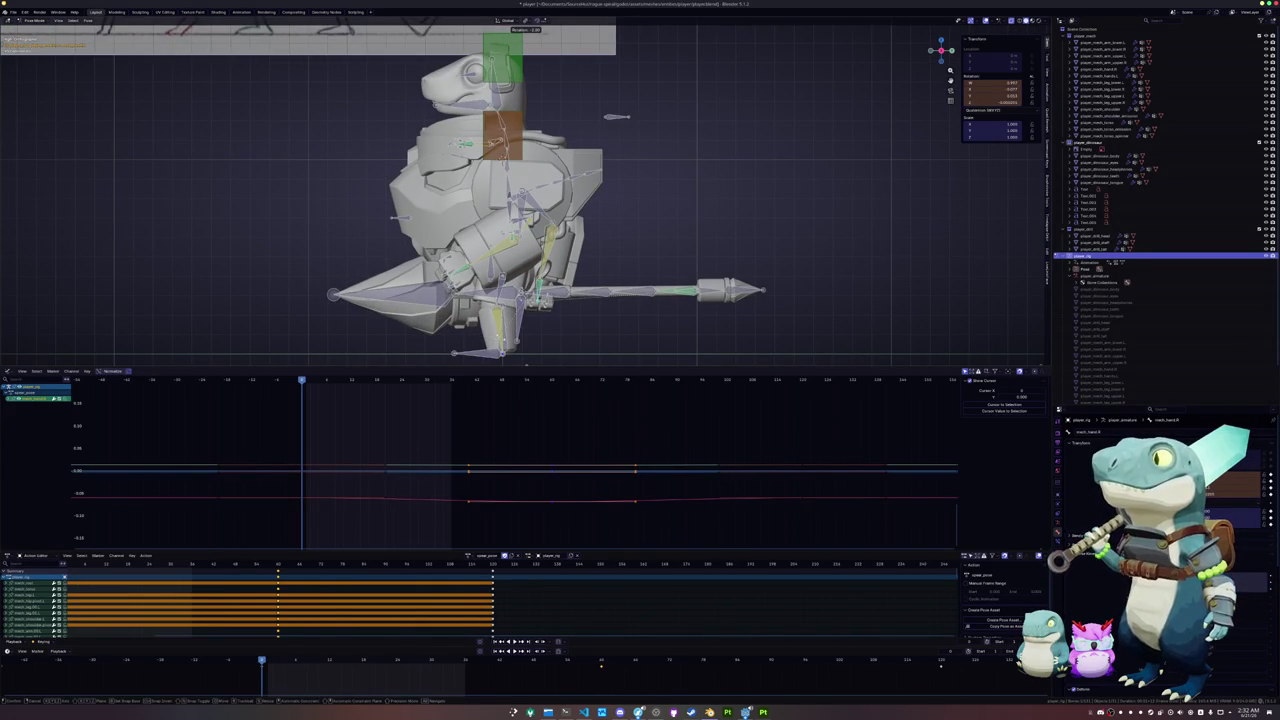
click(471, 337)
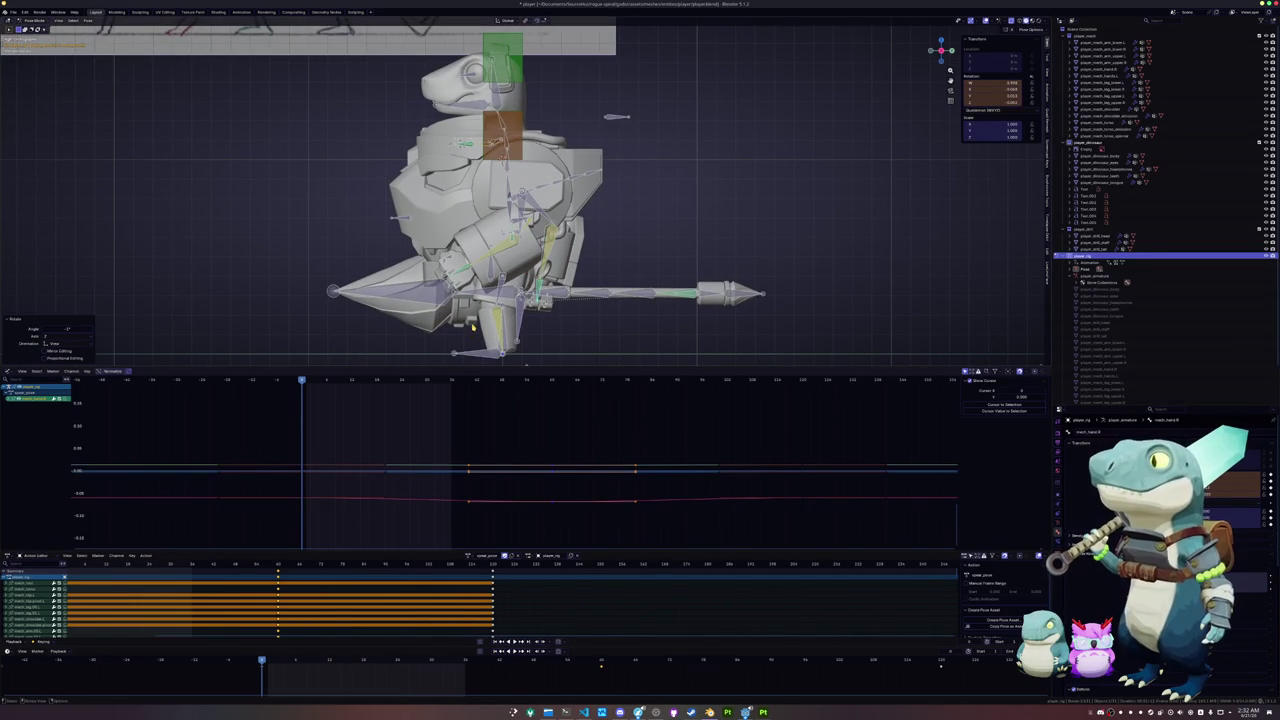
middle_drag(472, 325, 531, 228)
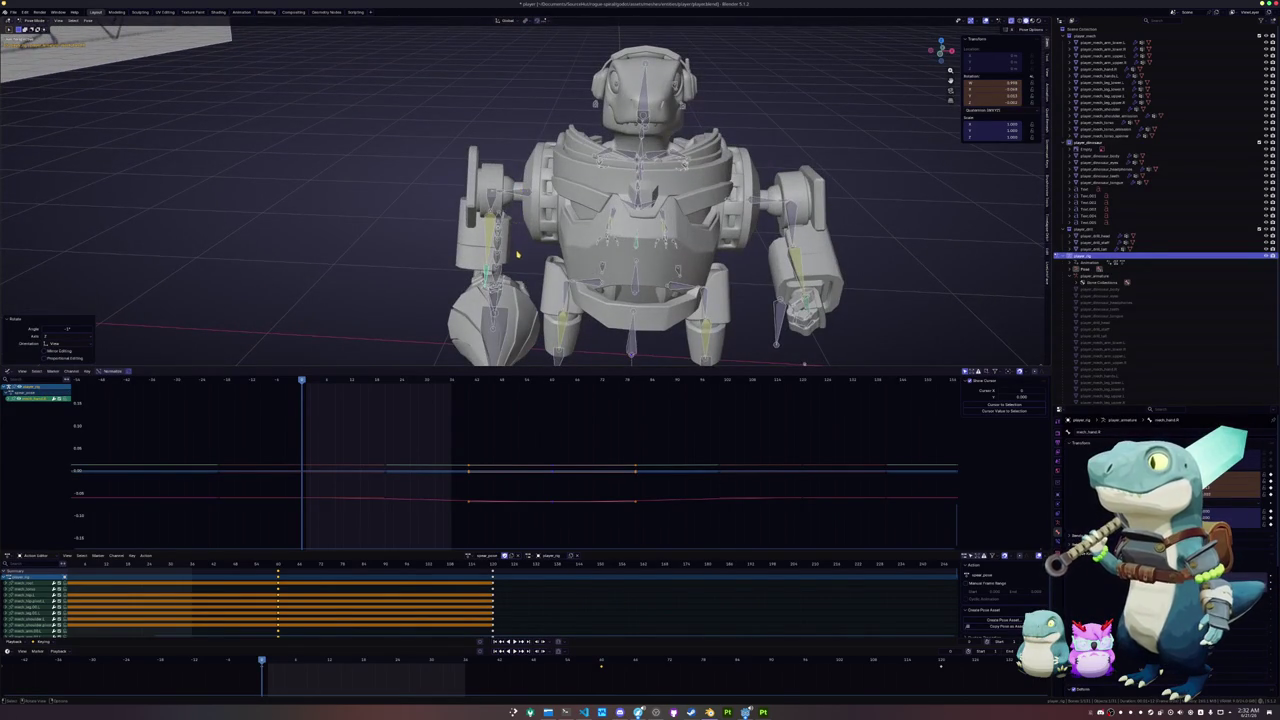
- Delete the later block of keyframes from the current action
key(a)
key(ctrl+z)
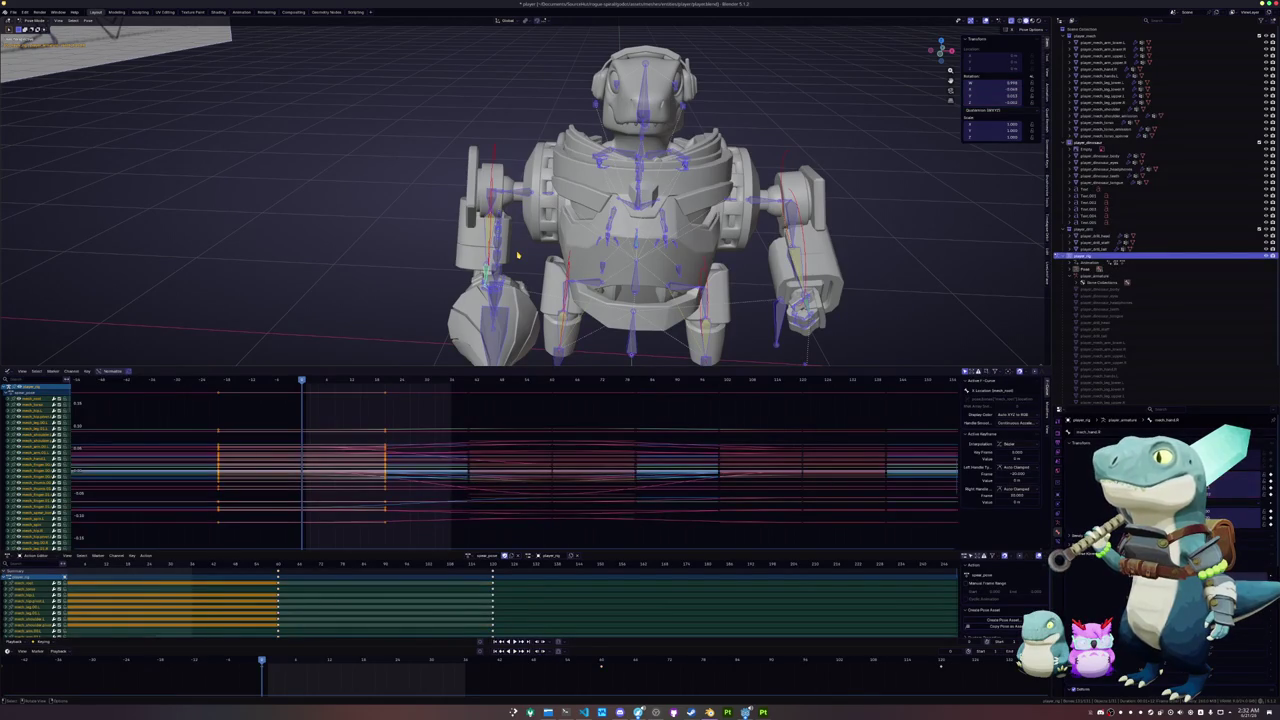
scroll(517, 255, down, 2)
scroll(517, 255, down, 2)
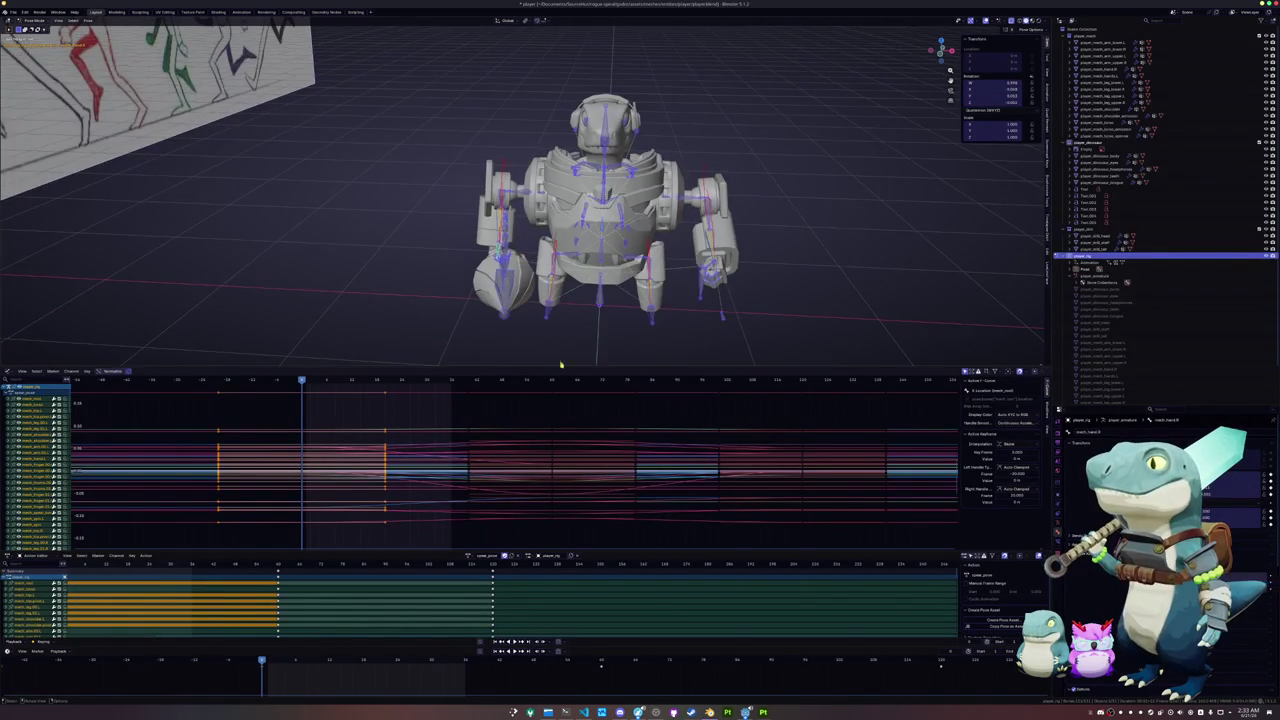
key(ctrl+shift+z)
key(x)
click(893, 660)
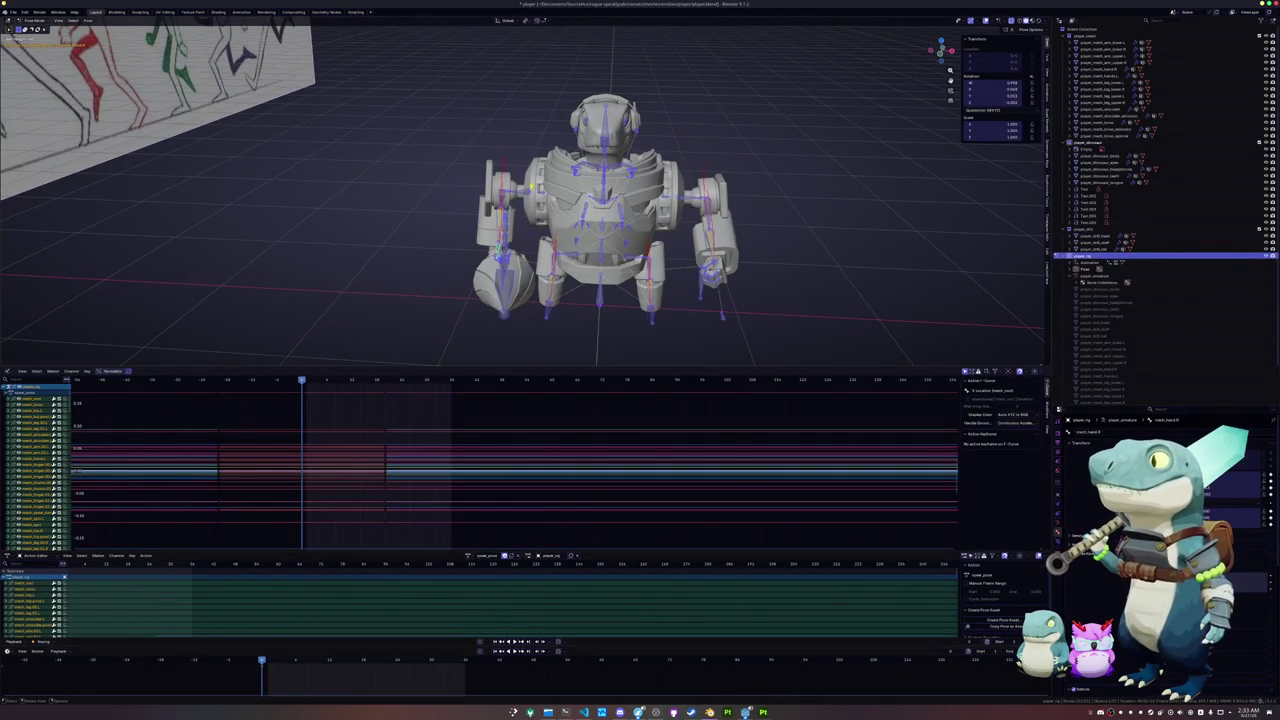
- Move the shoulder bone vertically along Z, then sideways along X
key(g)
key(z)
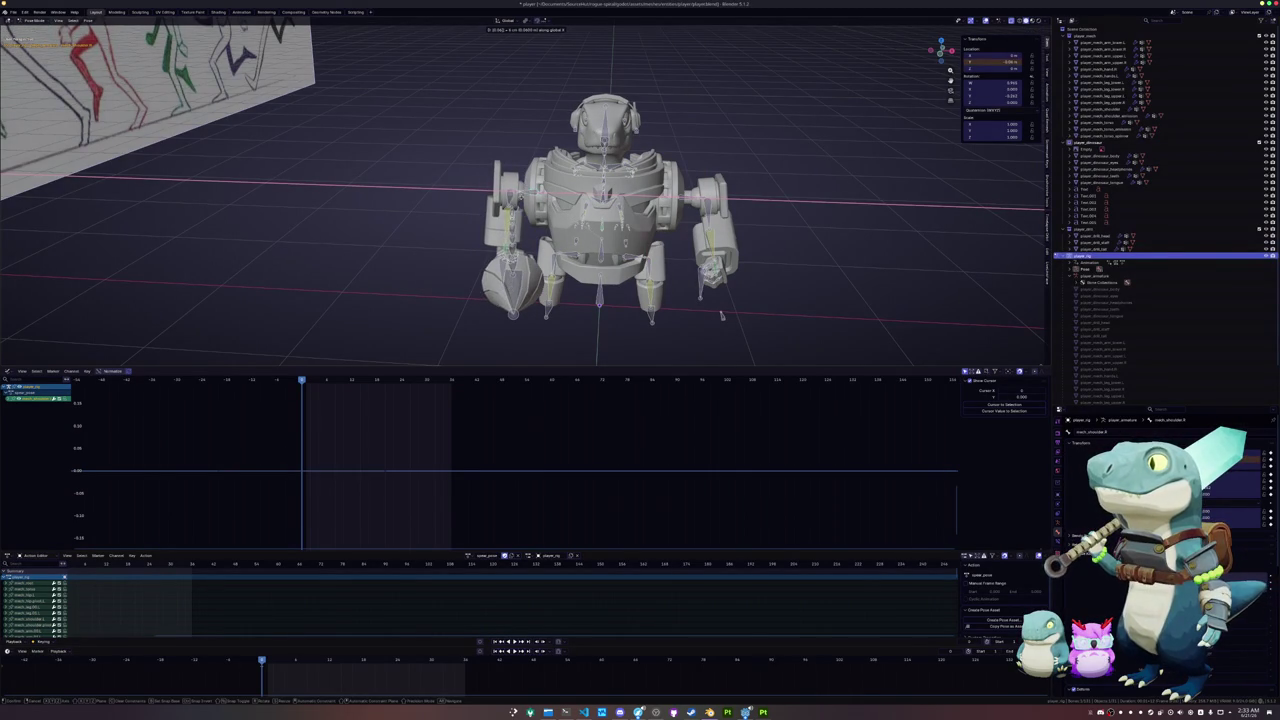
click(721, 316)
key(g)
key(x)
key(z)
key(x)
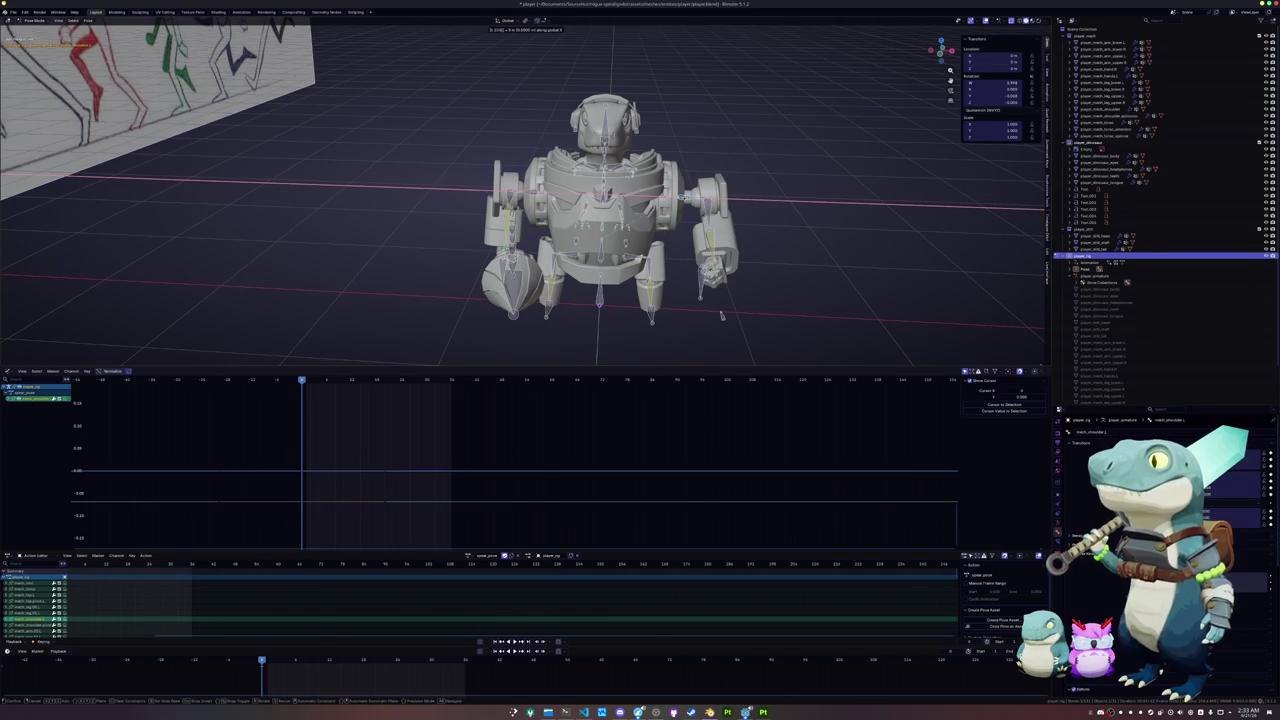
click(713, 316)
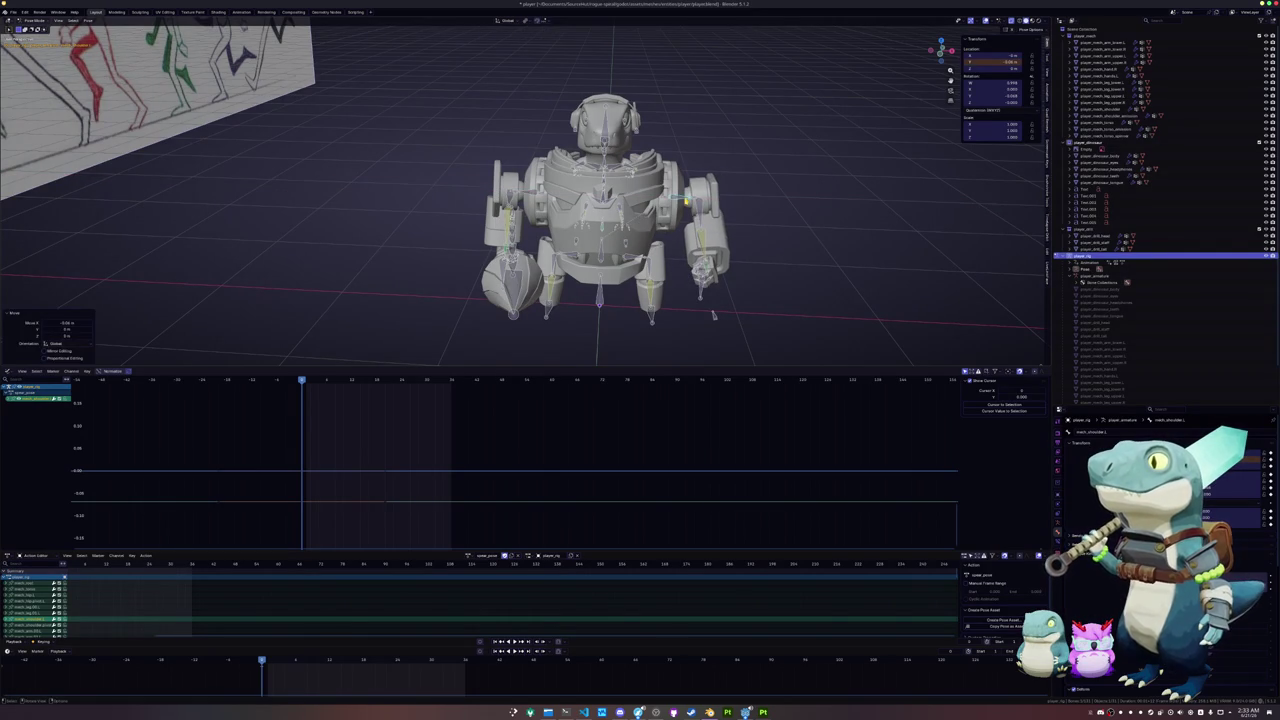
- Switch the rig to a different action from the action list
scroll(713, 316, up, 2)
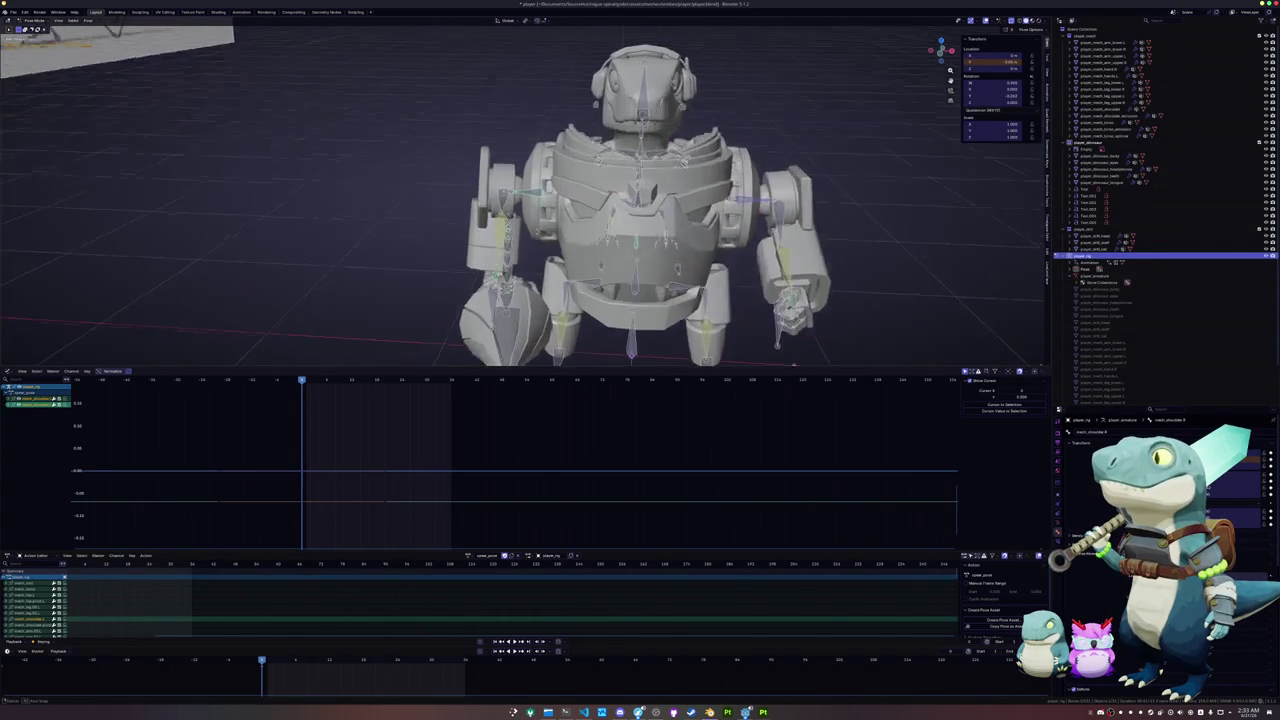
scroll(713, 316, up, 2)
middle_drag(600, 200, 588, 107)
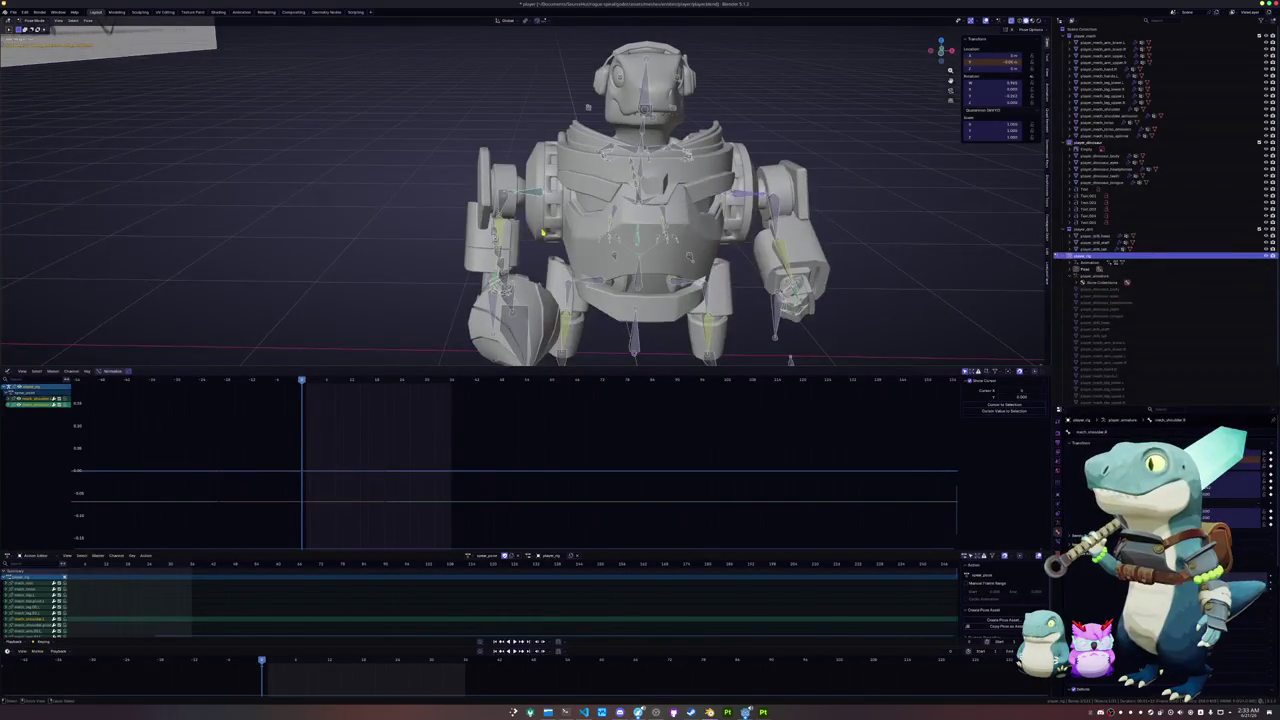
click(469, 555)
click(478, 566)
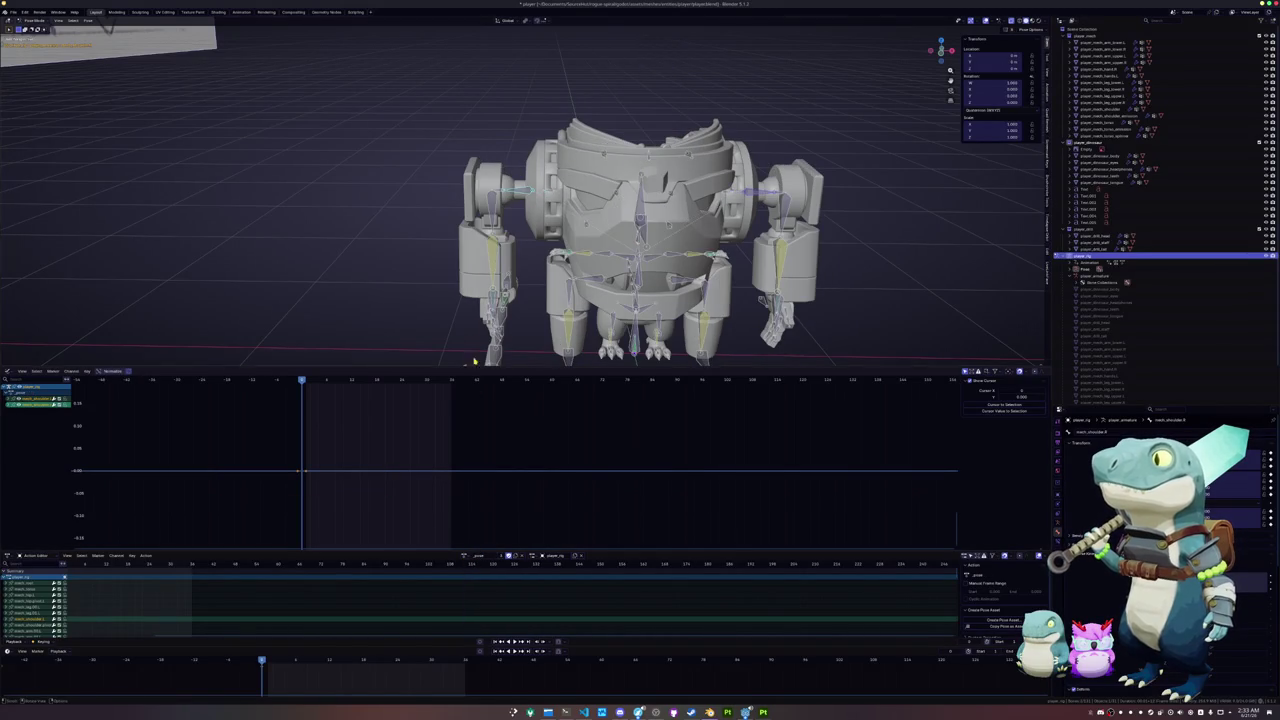
- Make idle_cycle the active action, then nudge the arm along local Y and keyframe it
click(466, 555)
click(473, 572)
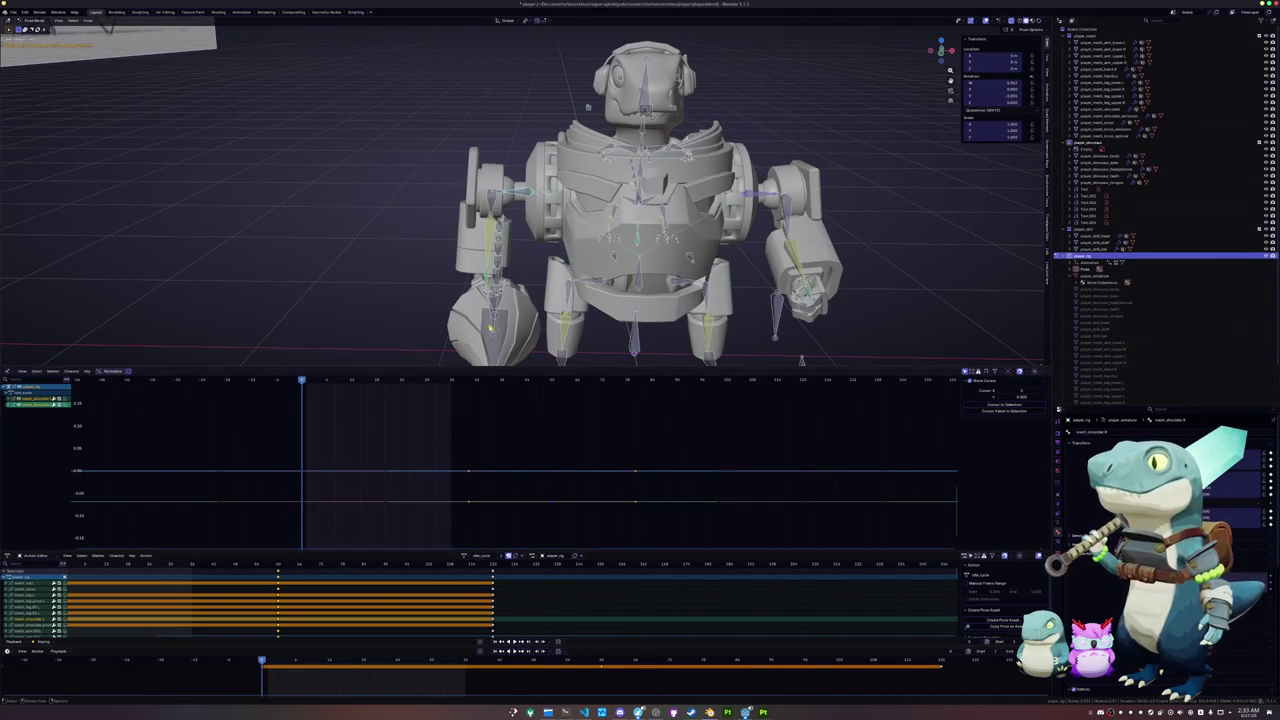
key(g)
key(y)
key(y)
text(5)
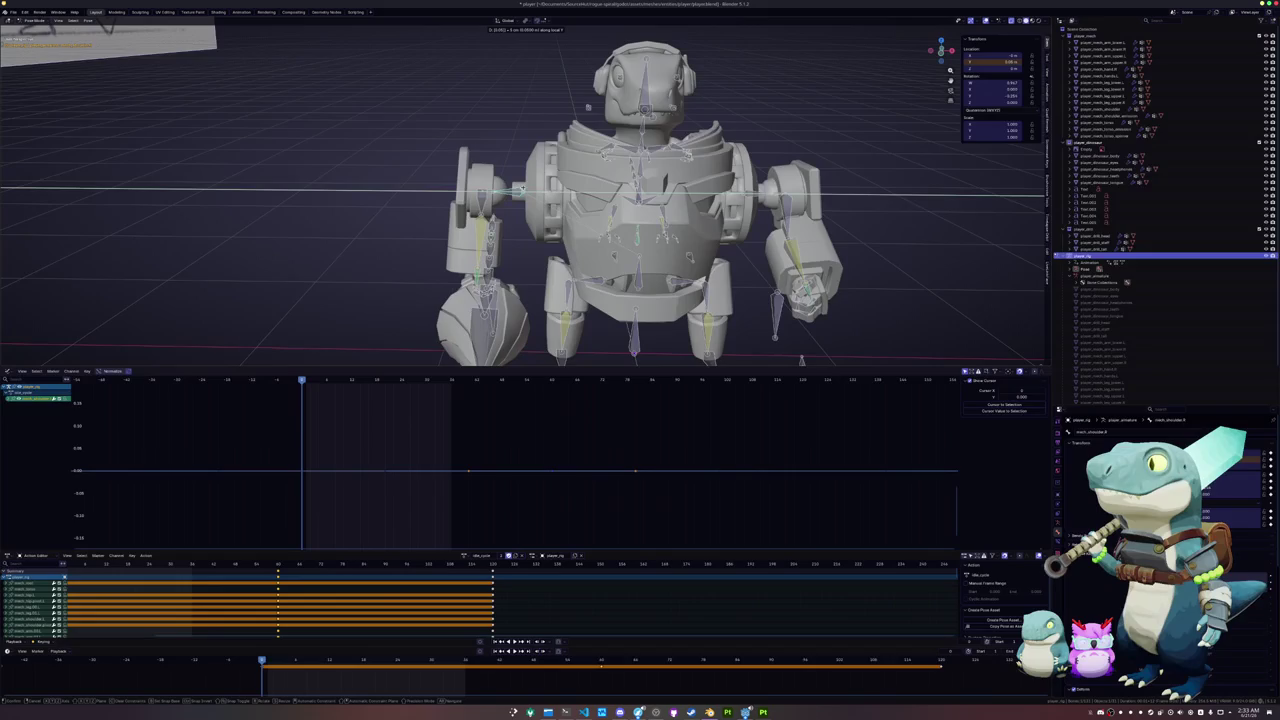
key(BackSpace)
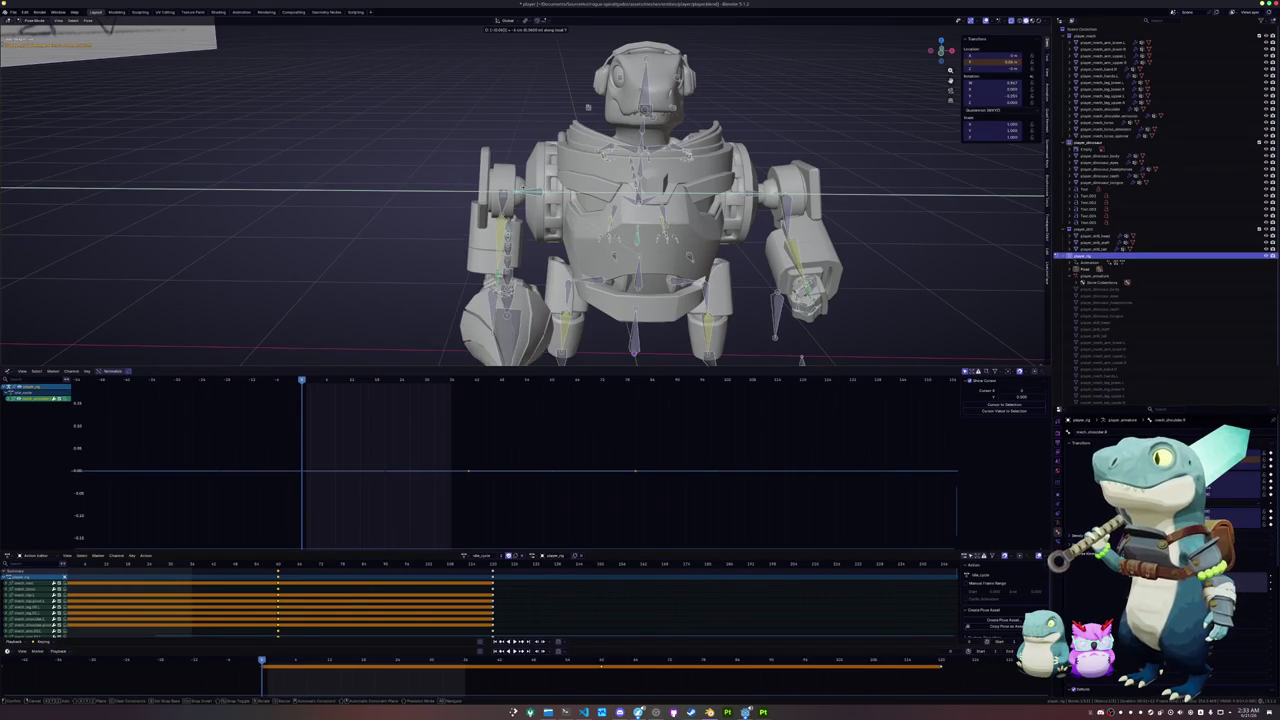
key(Return)
key(i)
- Shift the arm again along local Y and move to a later frame
key(g)
key(y)
key(y)
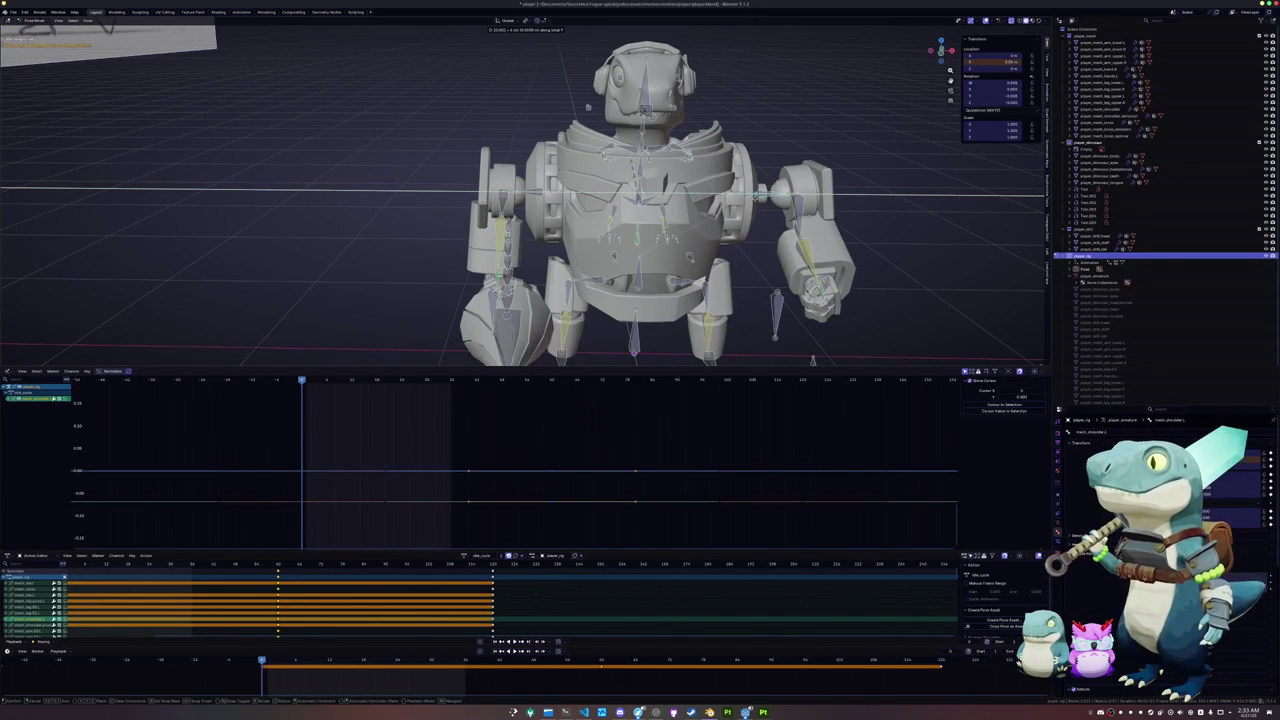
key(Return)
key(a)
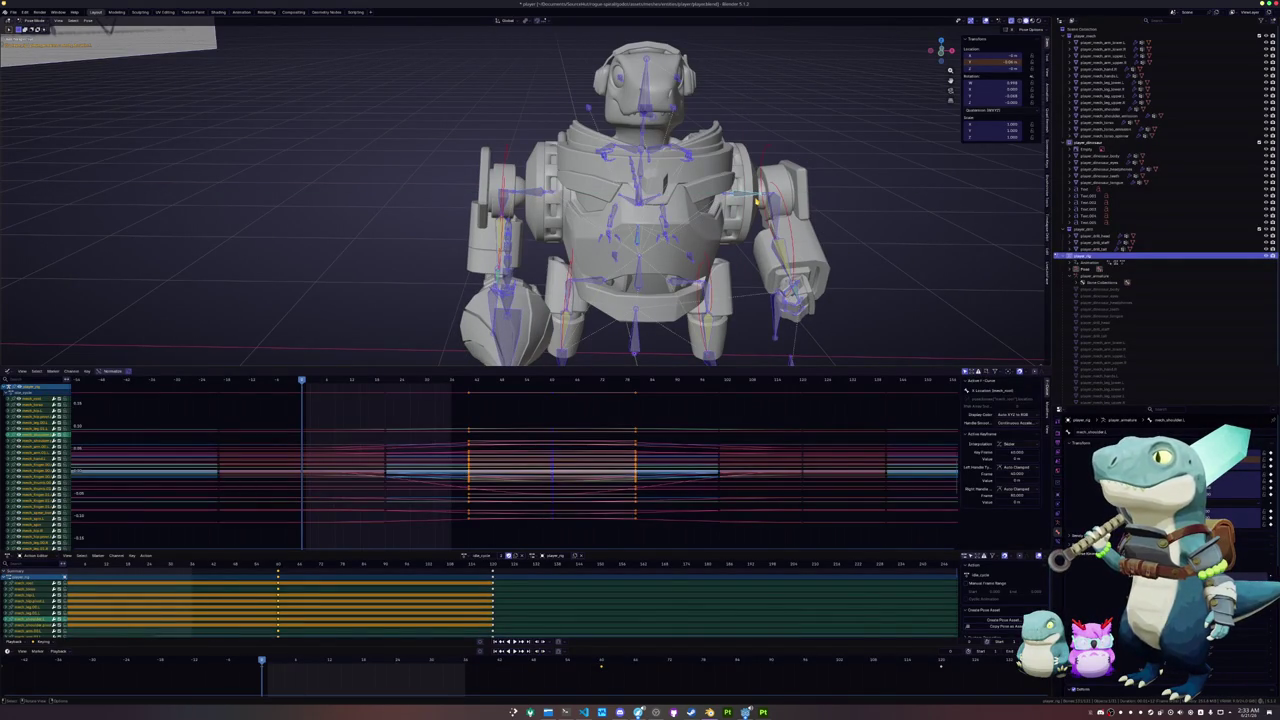
click(601, 662)
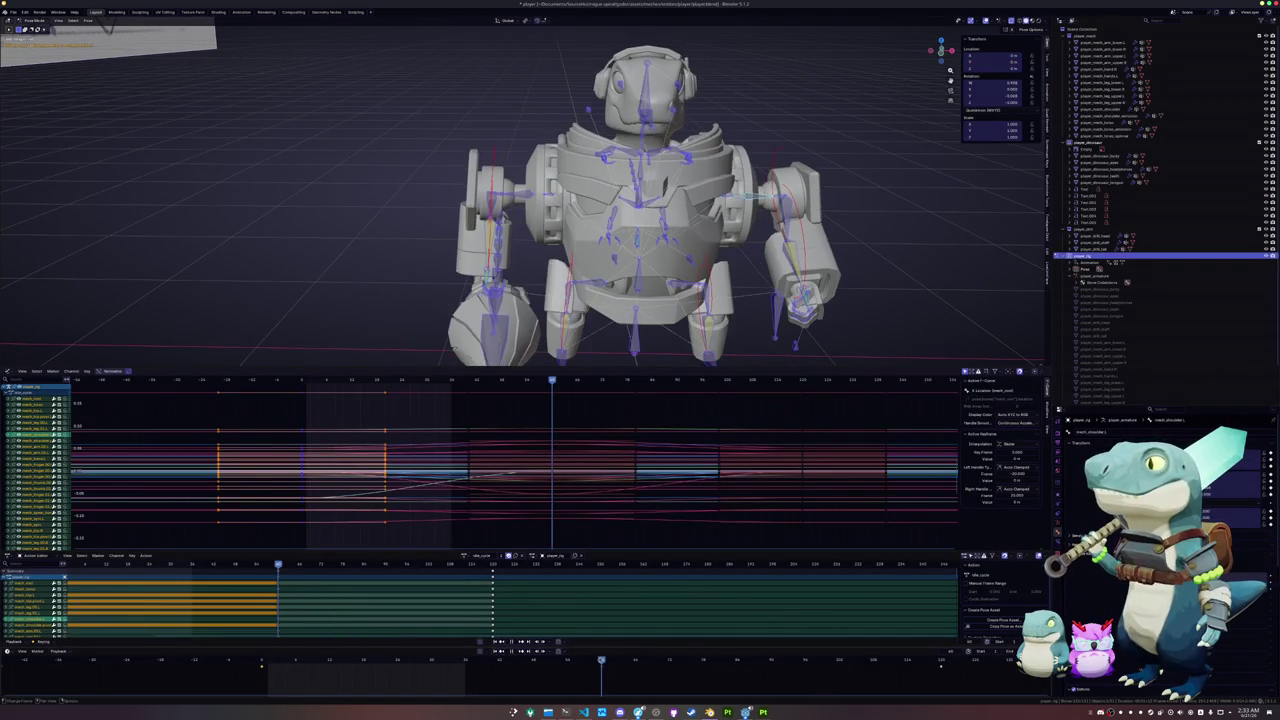
- Move the shoulder piece along X and keyframe it at this frame
key(alt+a)
scroll(590, 200, down, 3)
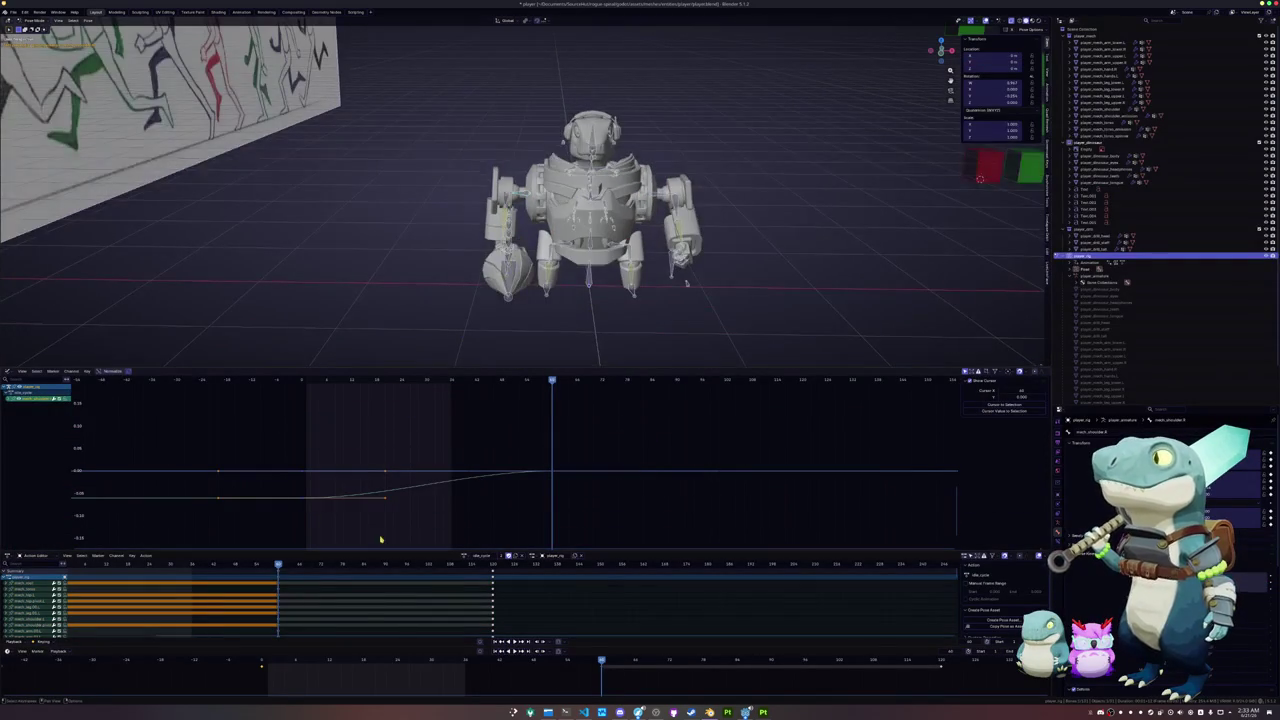
key(g)
key(y)
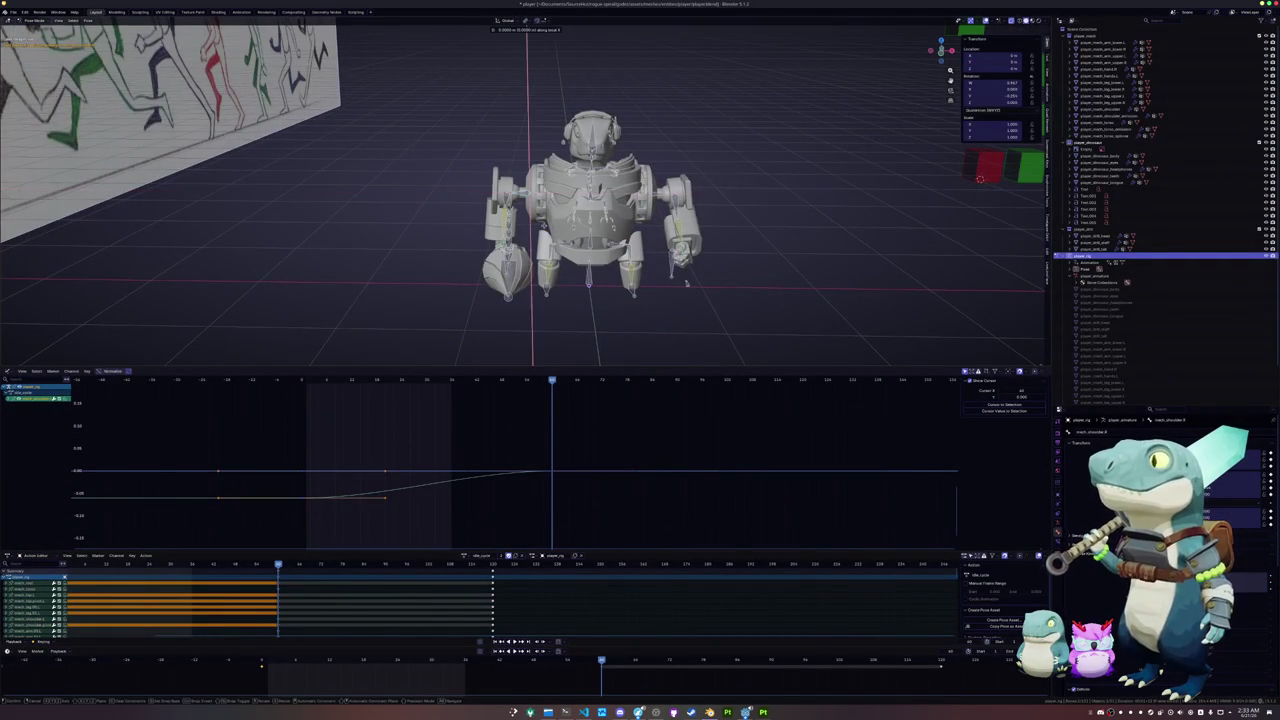
key(x)
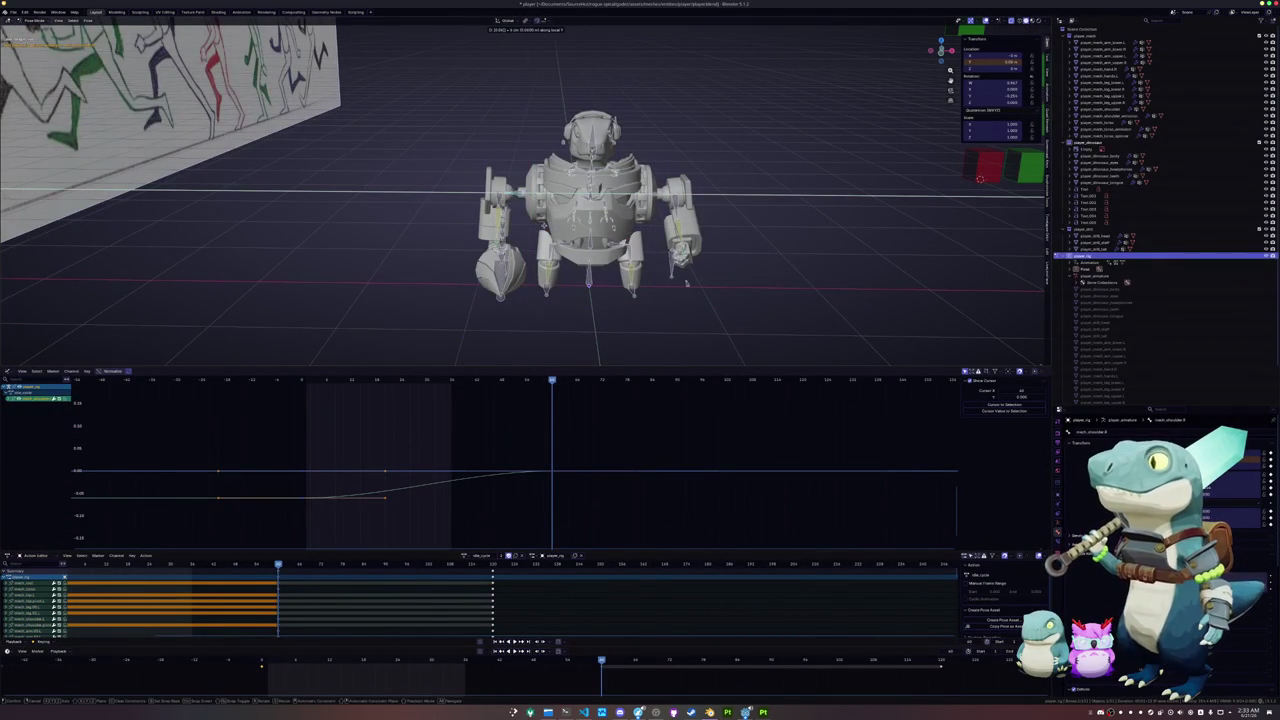
key(Return)
key(i)
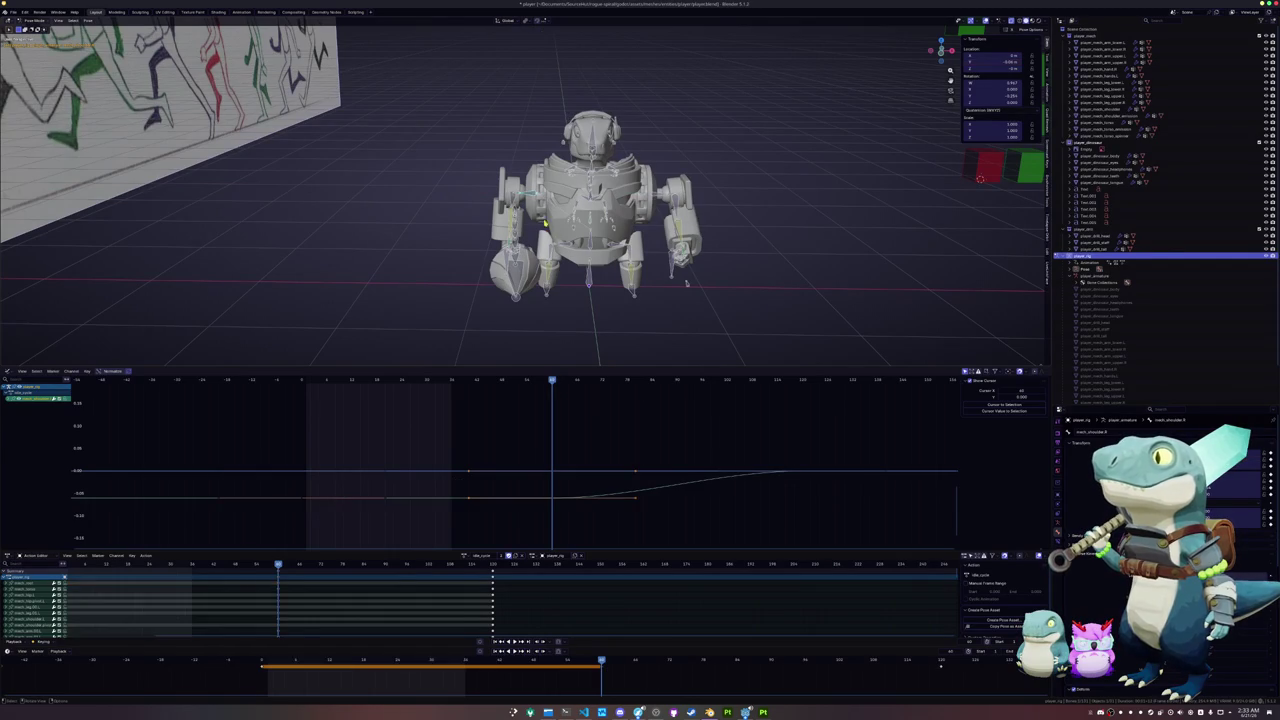
- Move and key the arm, then keyframe all bones at the current frame
key(g)
key(y)
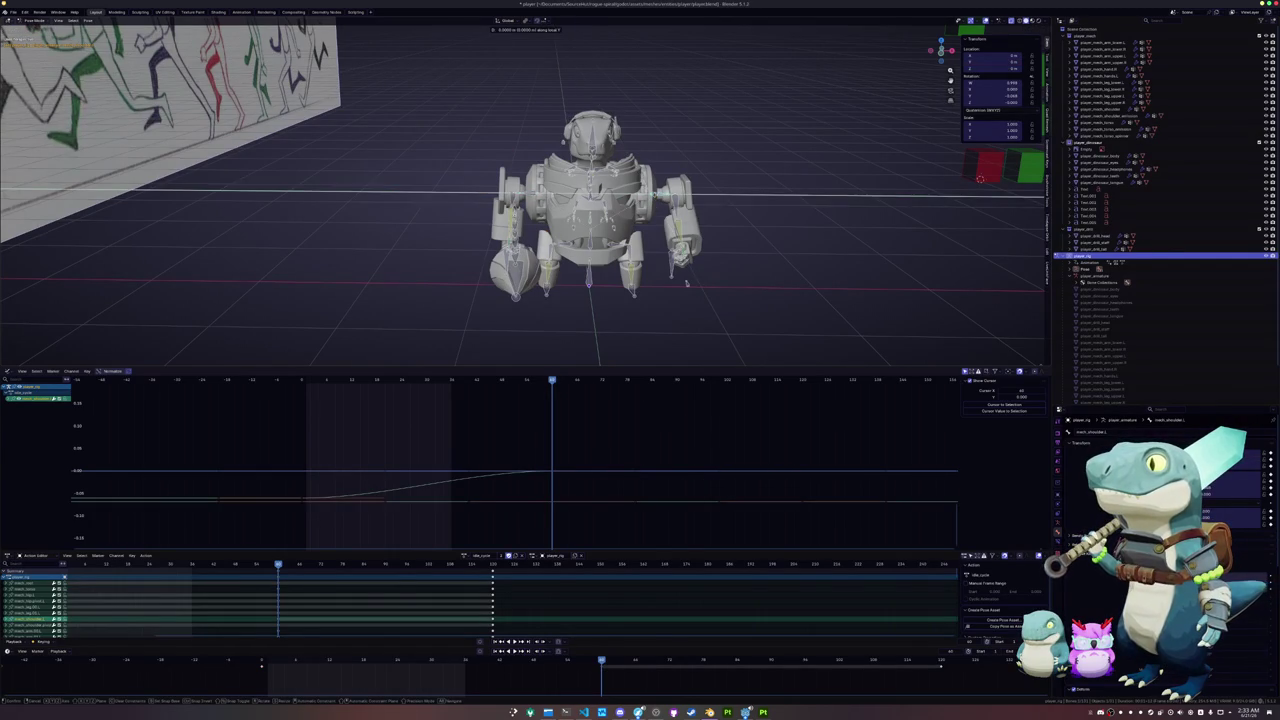
key(x)
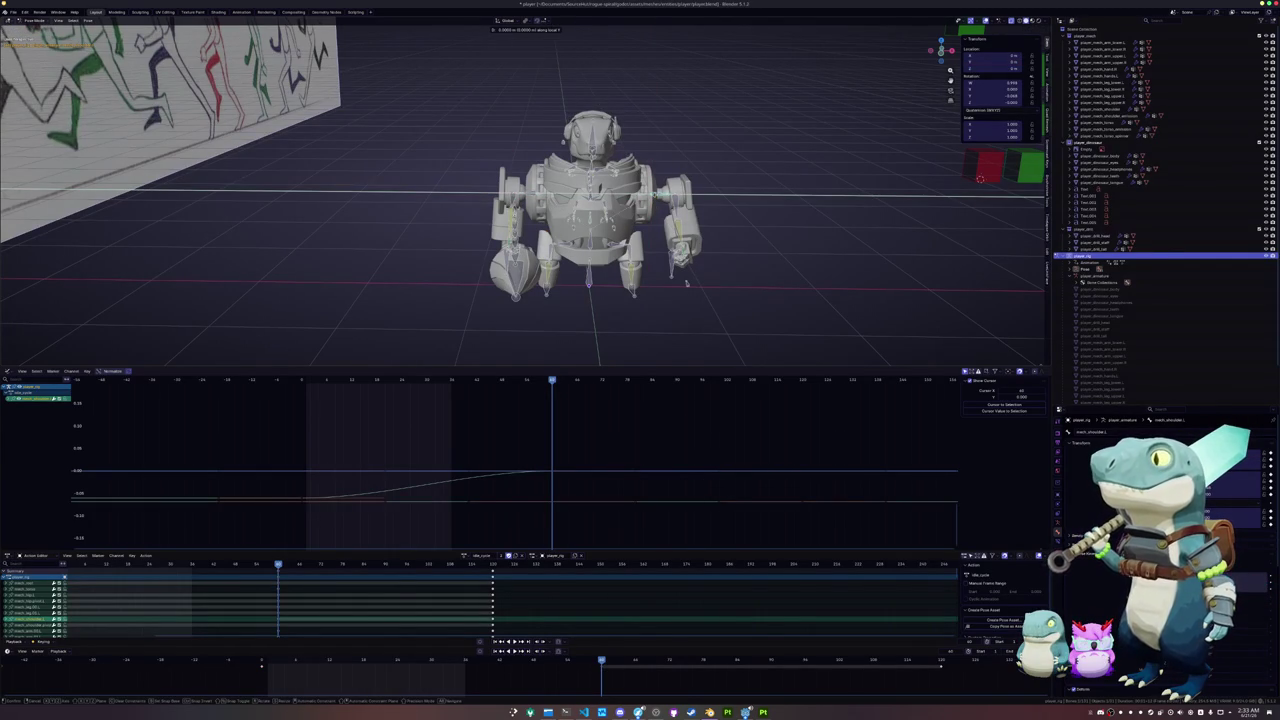
click(679, 283)
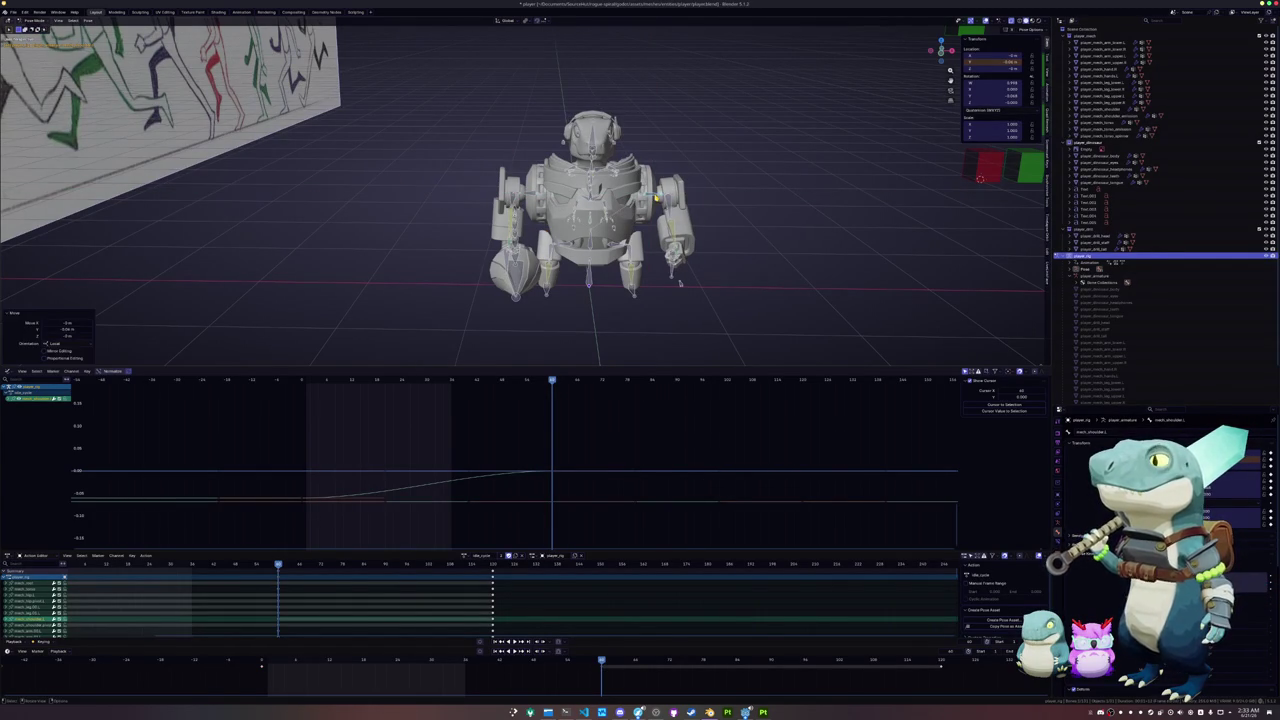
key(i)
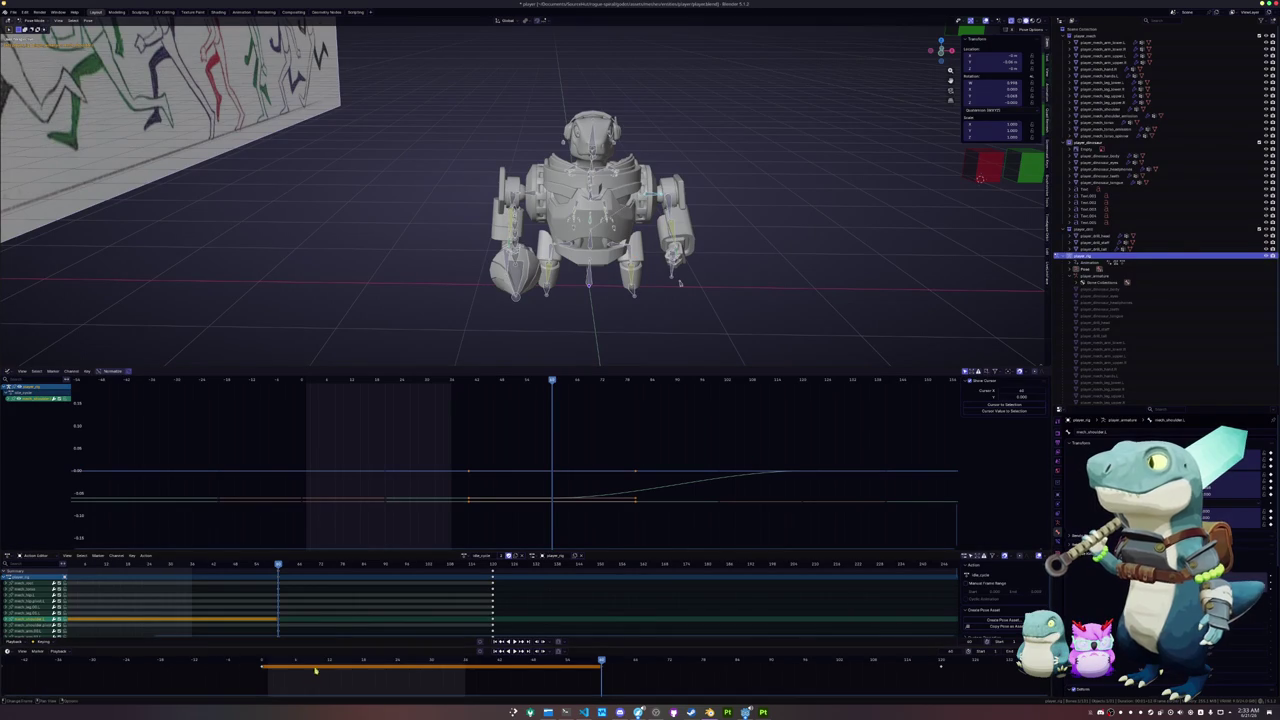
key(a)
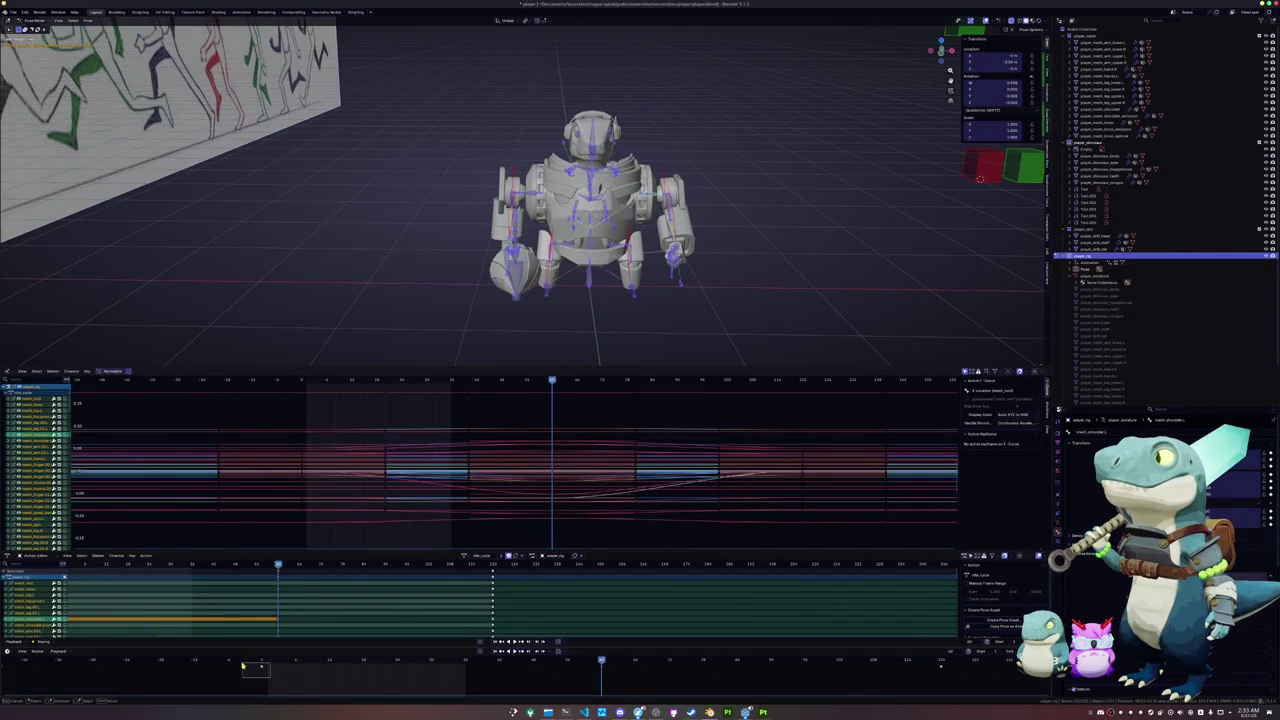
key(i)
click(942, 662)
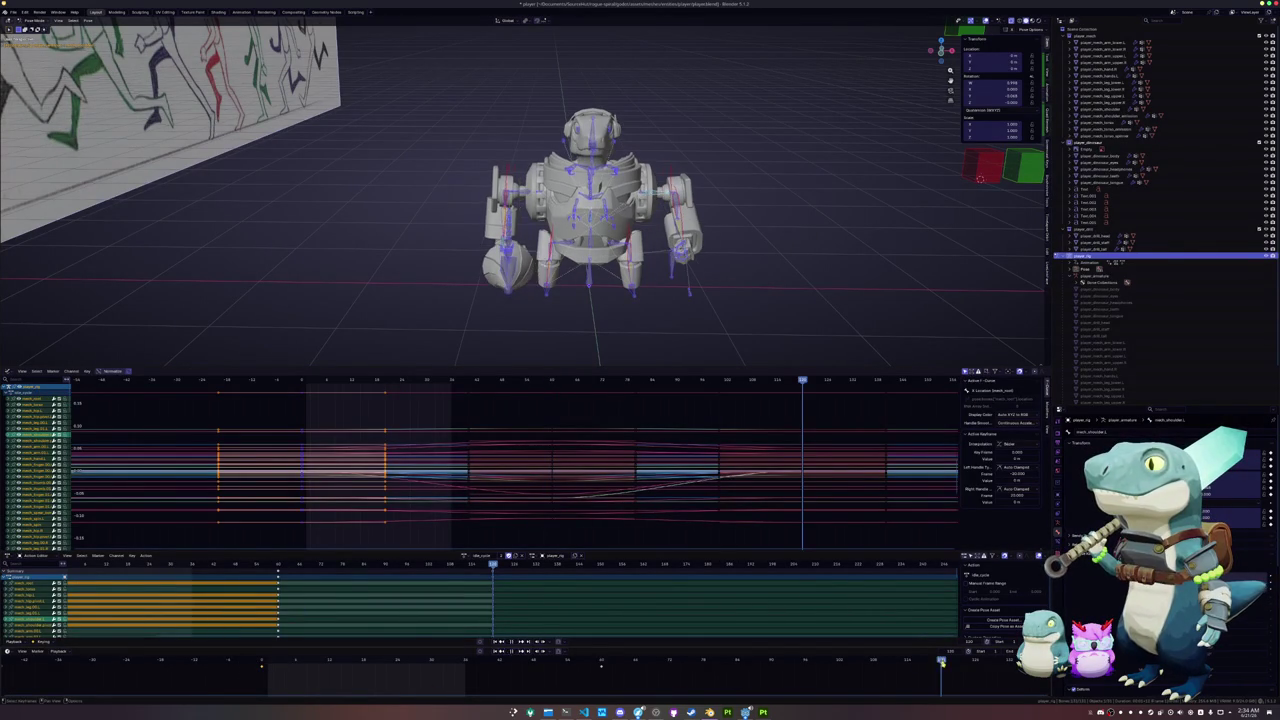
- Paste the flipped pose at the end frame, key all bones, and switch to idle_pose
key(ctrl+shift+v)
key(i)
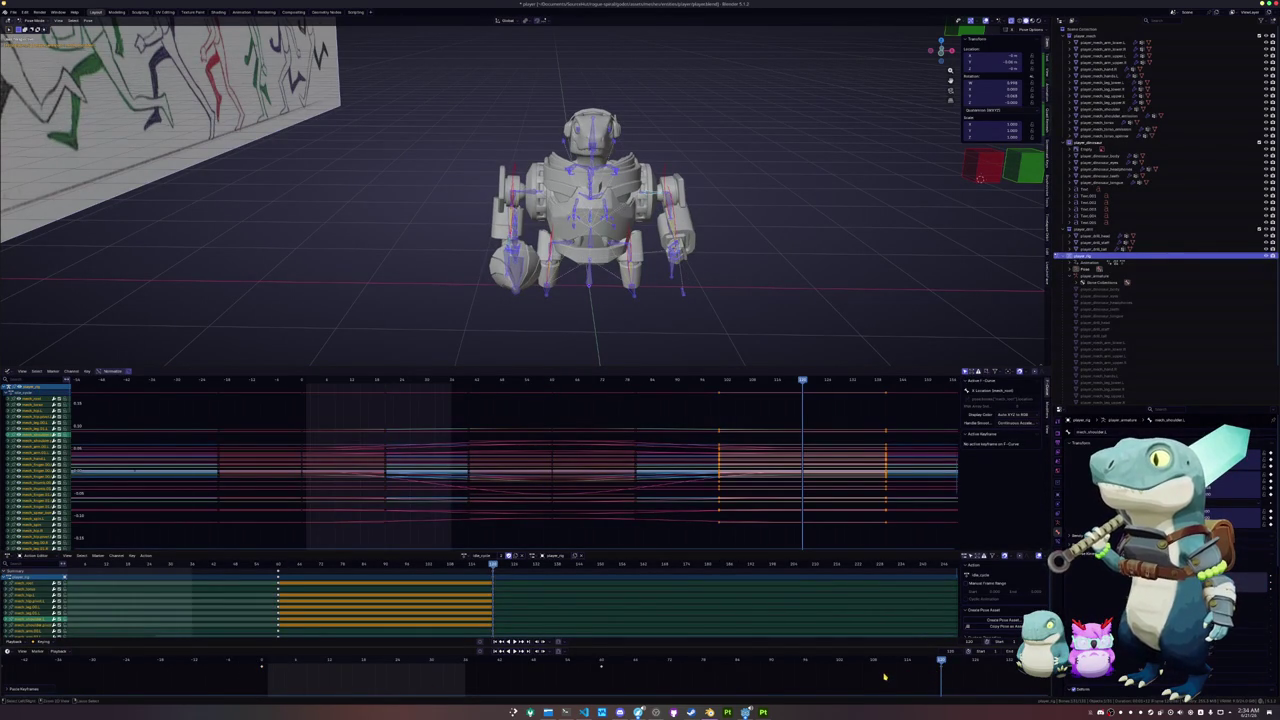
click(465, 555)
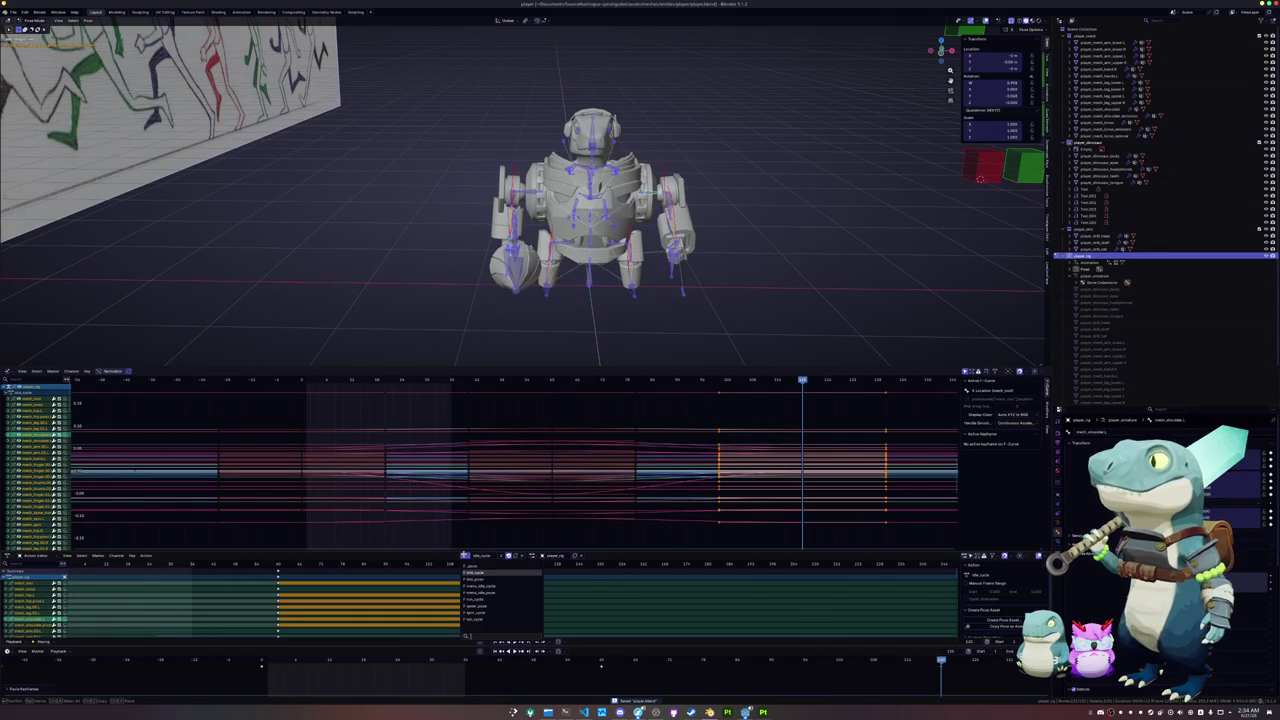
click(475, 582)
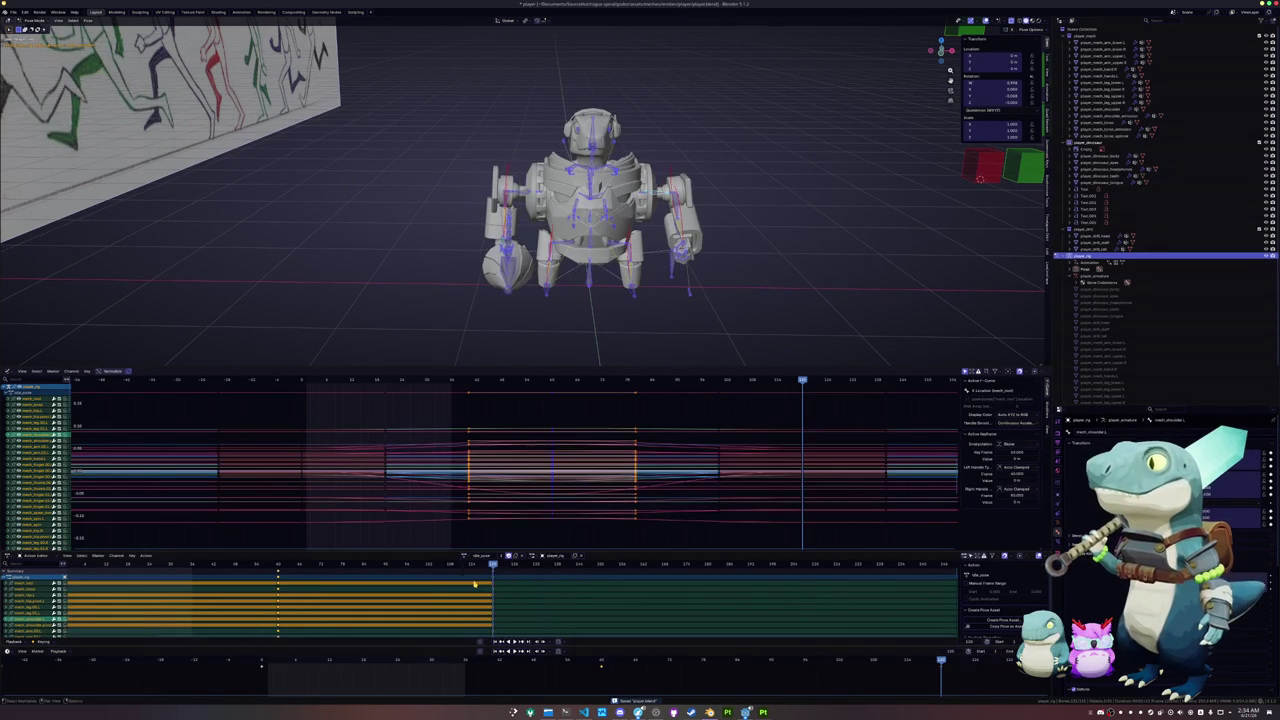
- At an earlier frame, move the left arm bone 0.1 along X
key(alt+a)
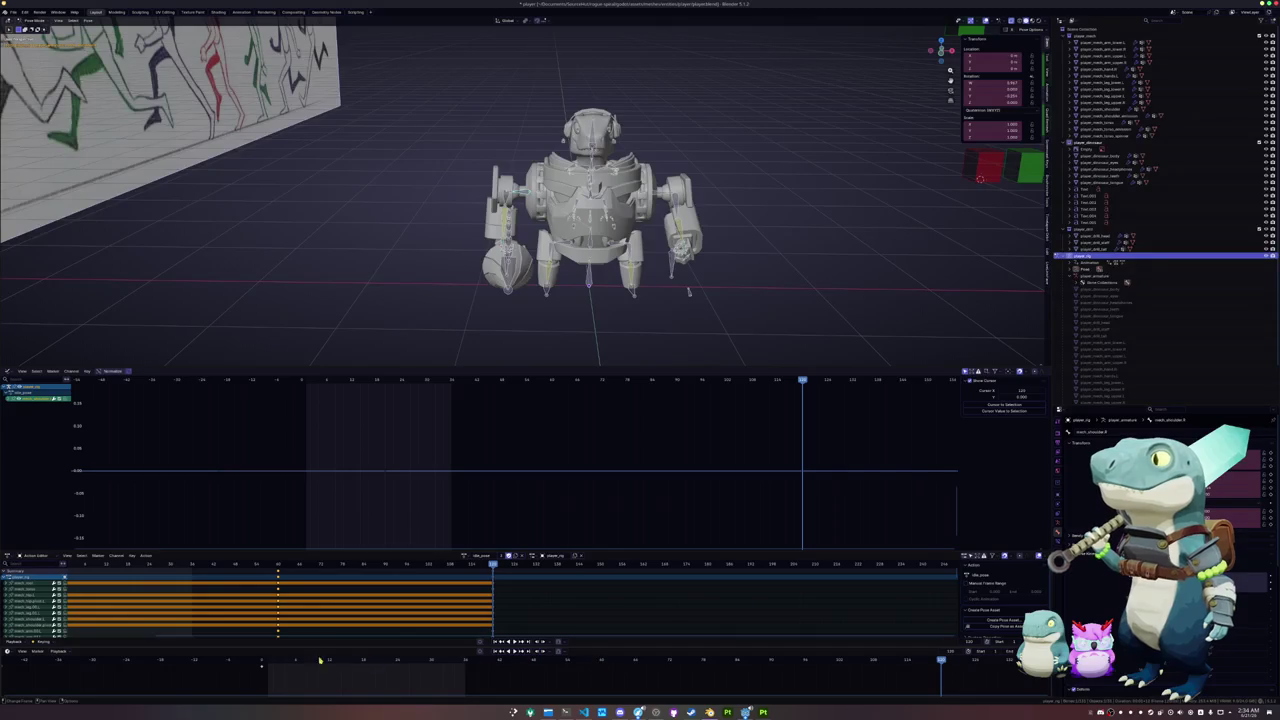
click(264, 662)
scroll(555, 330, up, 3)
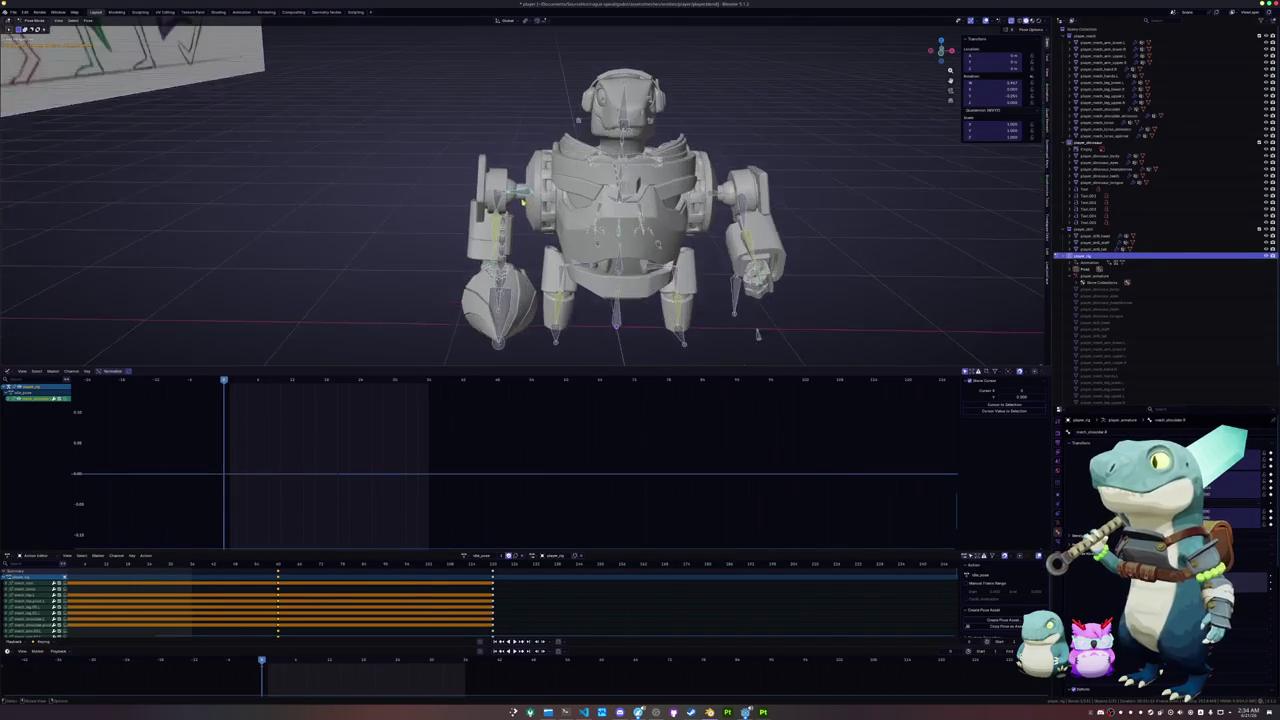
scroll(555, 330, up, 3)
text(x)
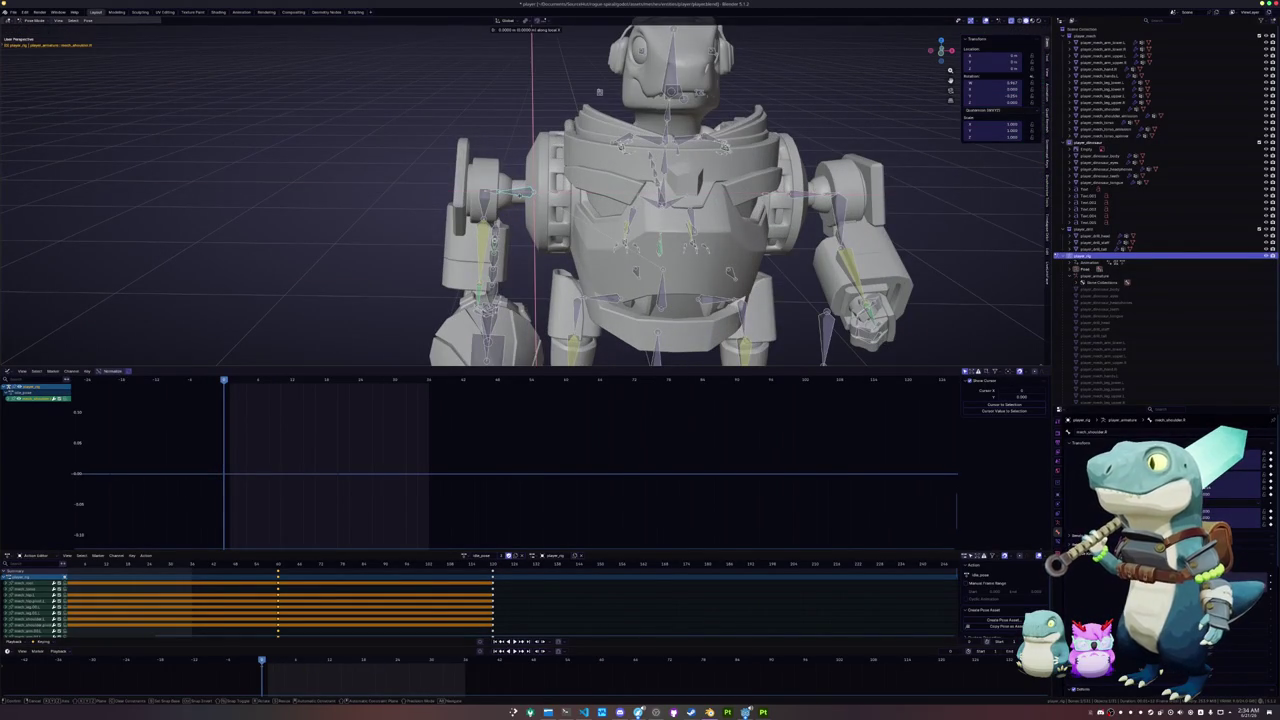
text(0.1)
key(Return)
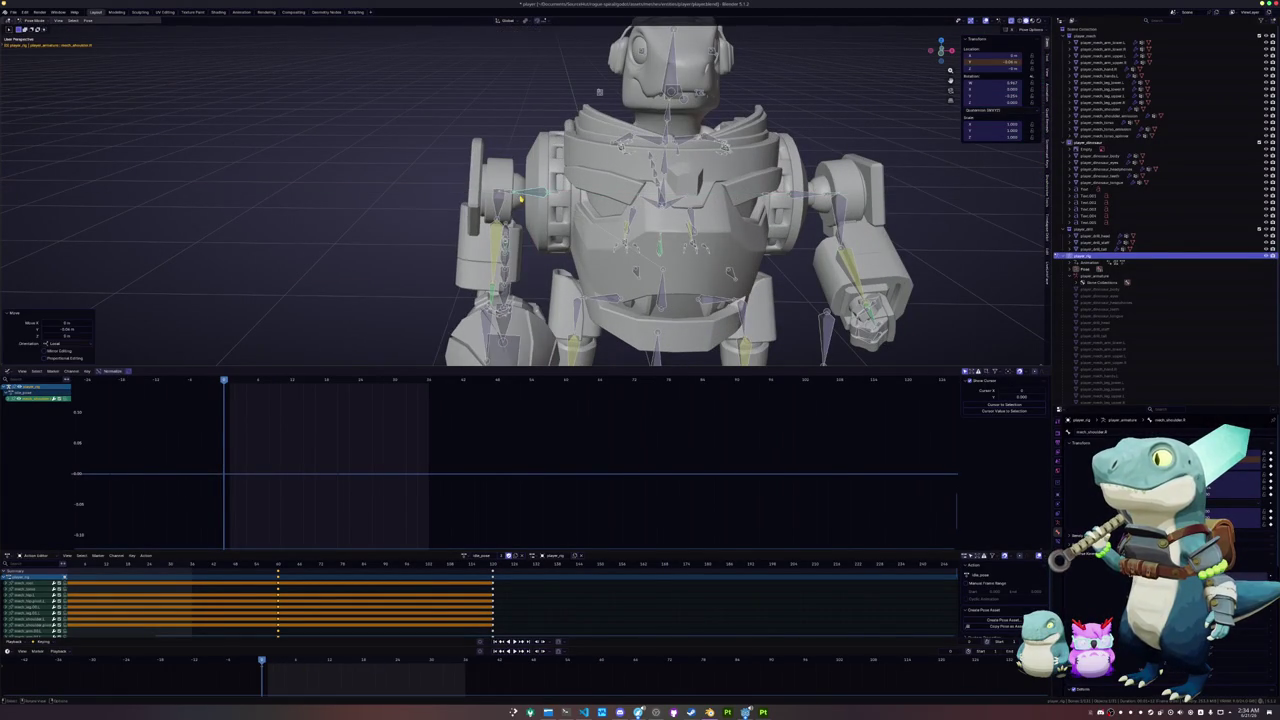
- Move the right arm bone 0.1 along local X and delete the later keyframes
key(g)
key(x)
key(x)
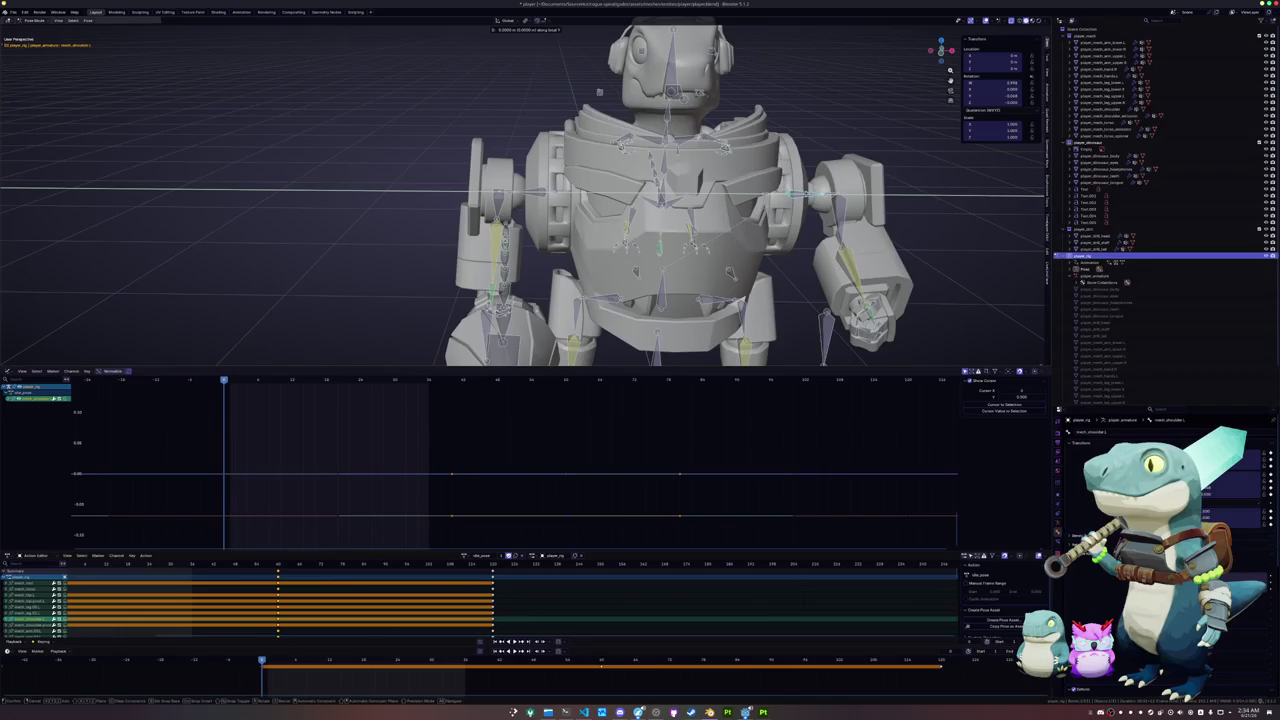
text(0.1)
key(Return)
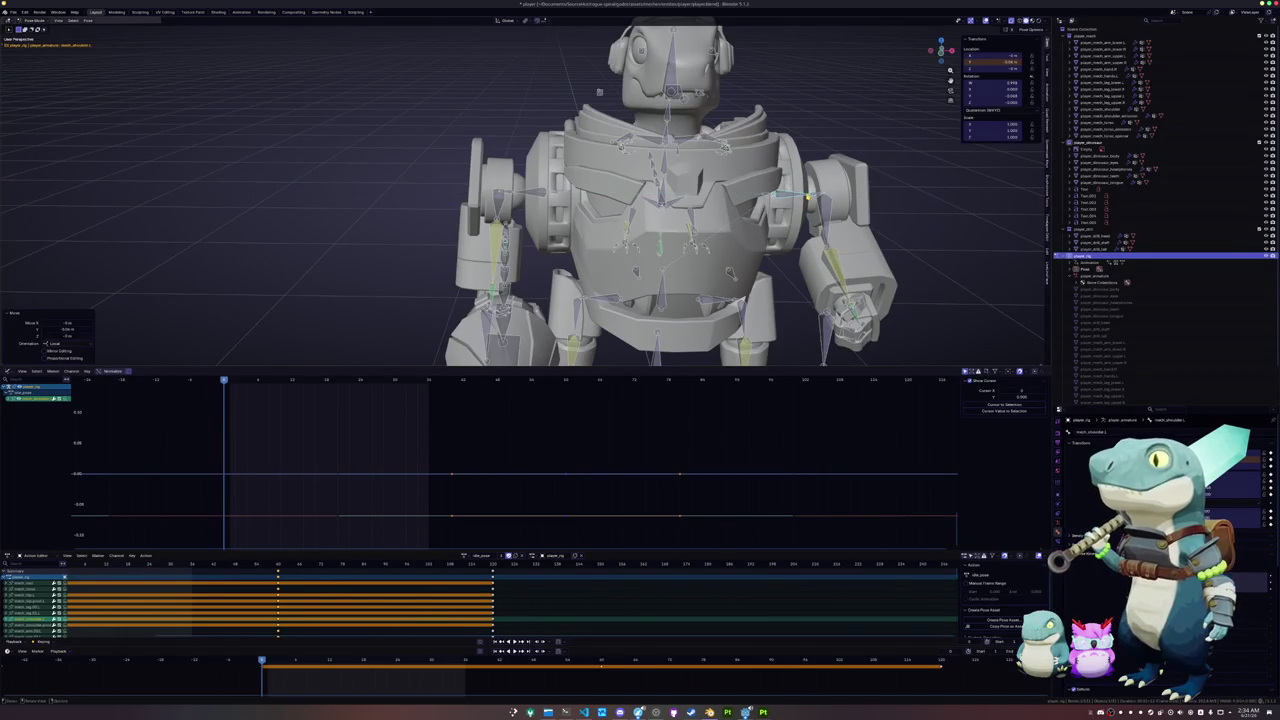
key(a)
key(Delete)
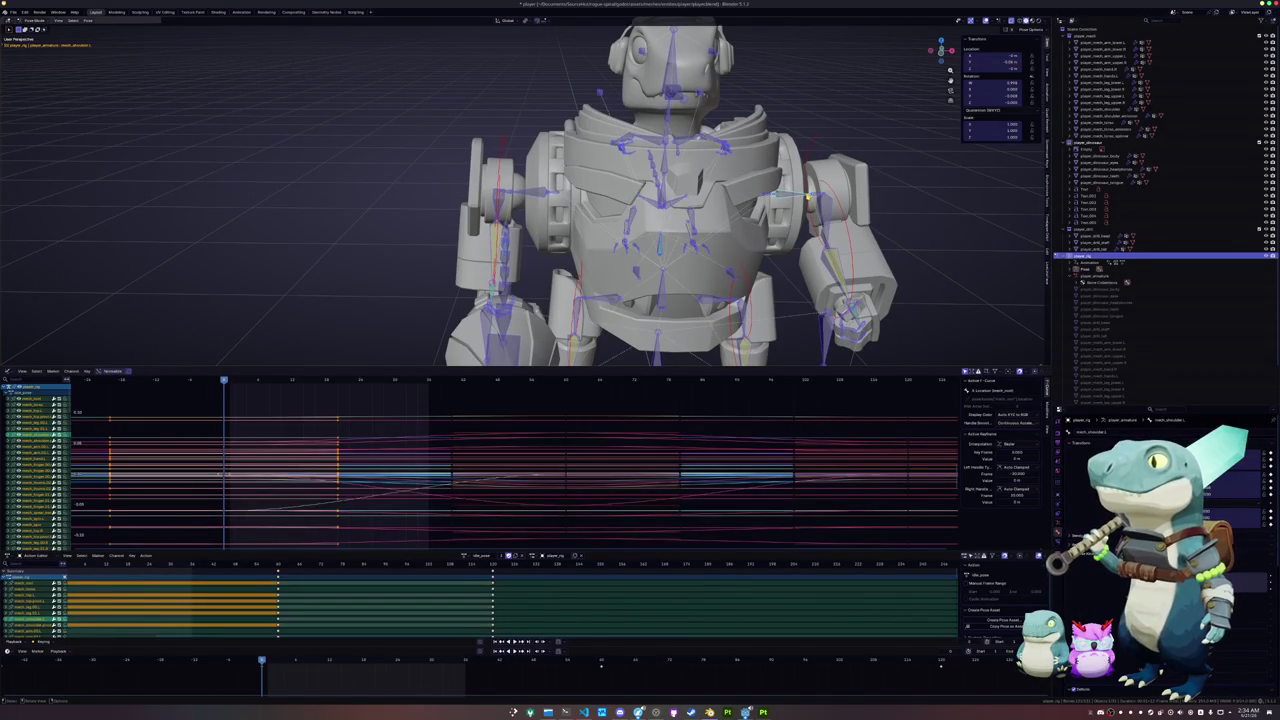
key(alt+a)
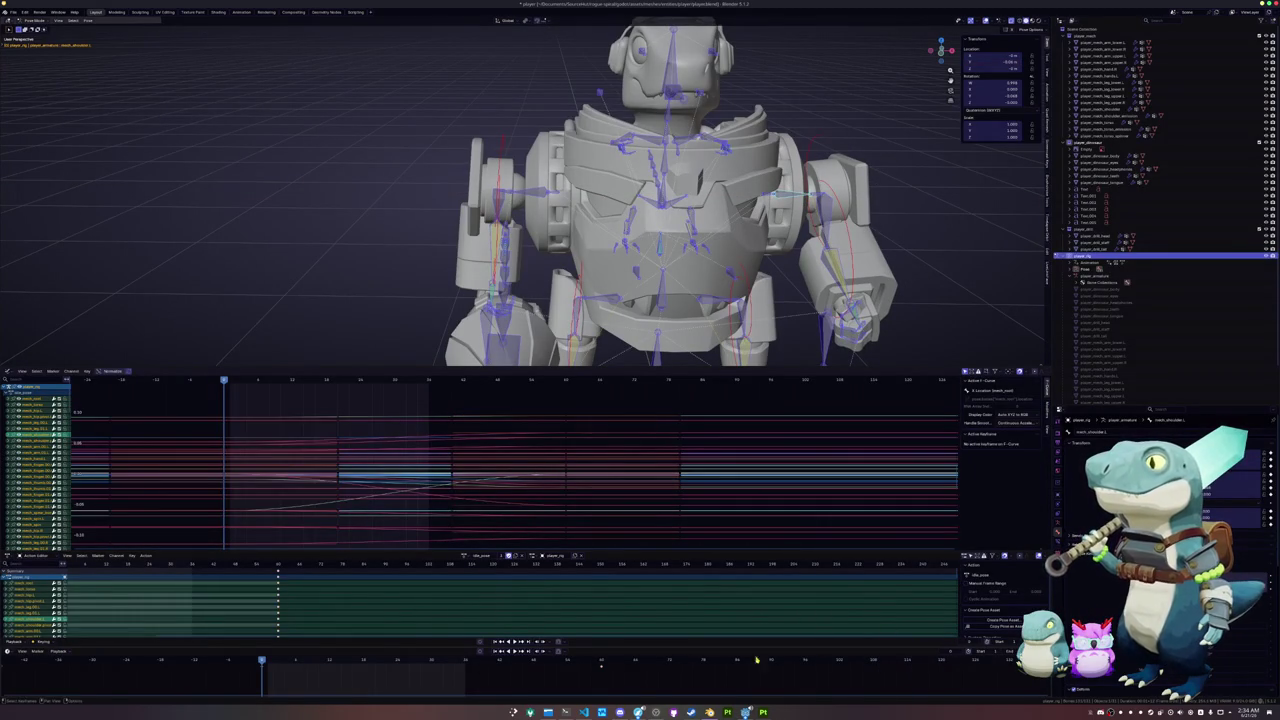
key(ctrl+z)
- Browse the action list and load the staff-holding action onto the rig
click(464, 555)
click(475, 567)
click(464, 555)
click(470, 572)
click(464, 555)
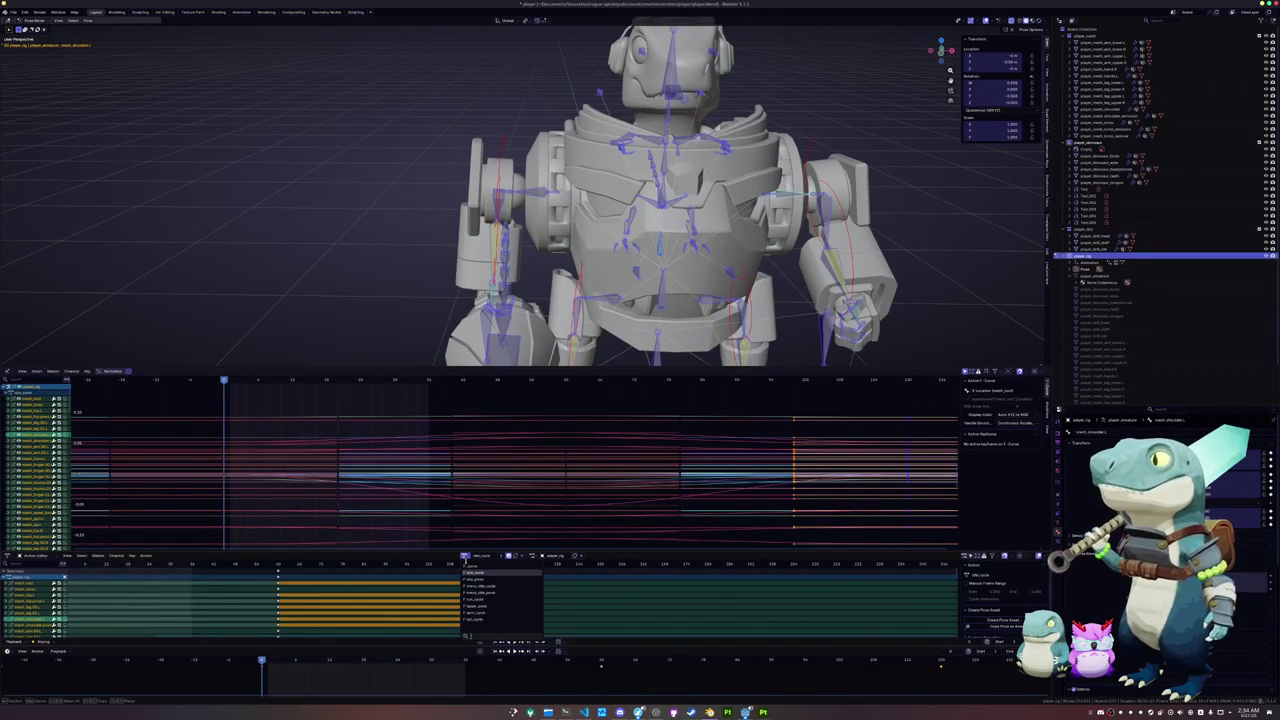
click(468, 576)
click(464, 556)
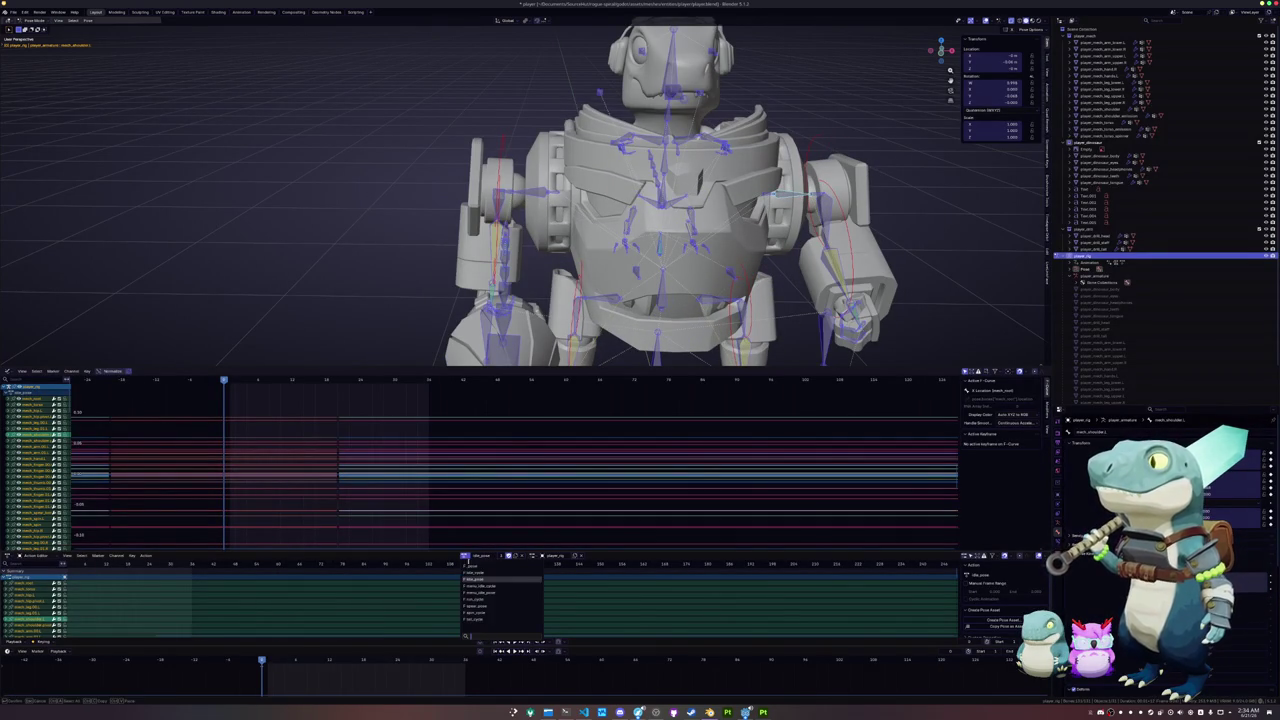
click(475, 588)
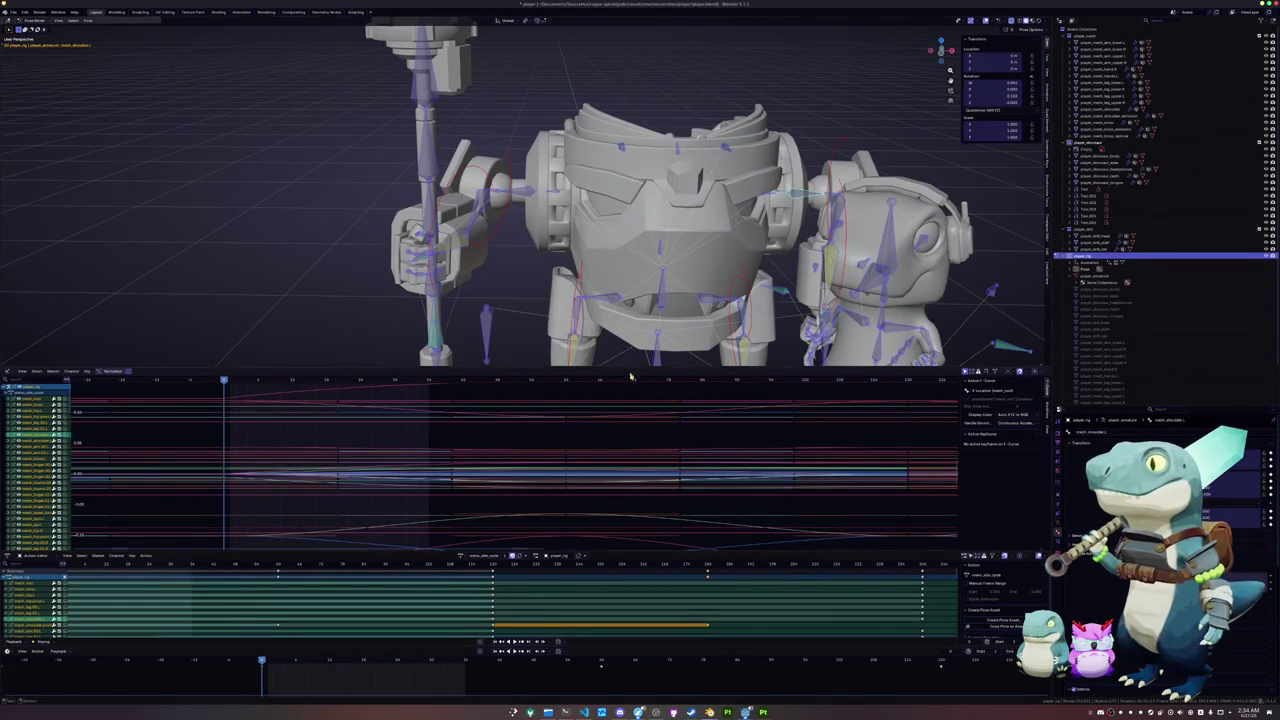
- Shift the hand bone gripping the staff along local X
scroll(620, 200, down, 3)
click(519, 190)
key(g)
key(x)
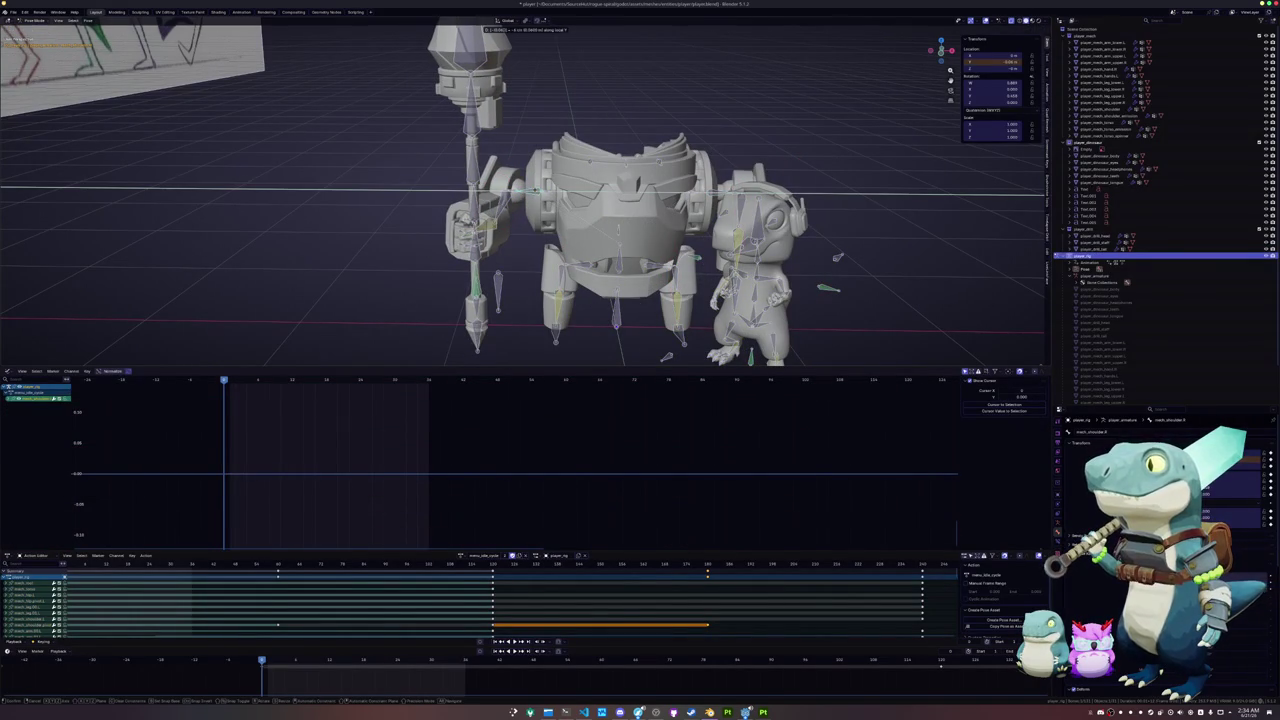
click(536, 193)
- Nudge a bone of the small character along local X and keyframe it
click(717, 196)
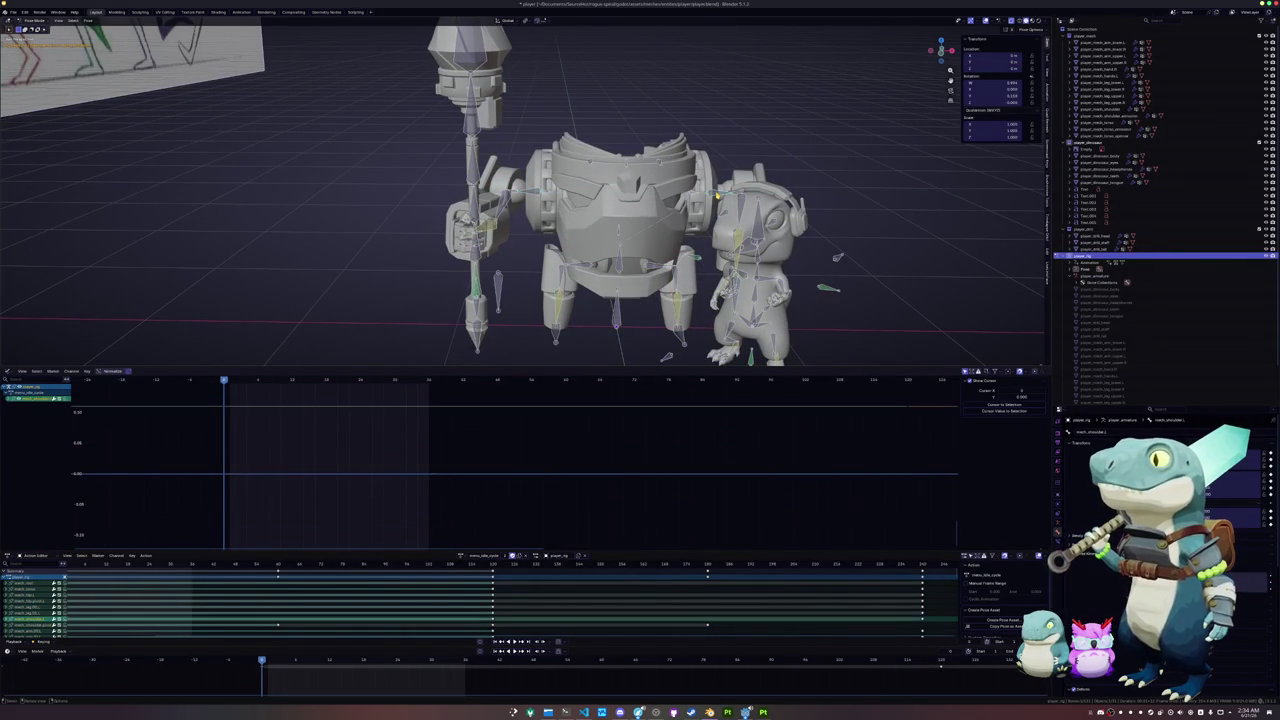
key(g)
key(x)
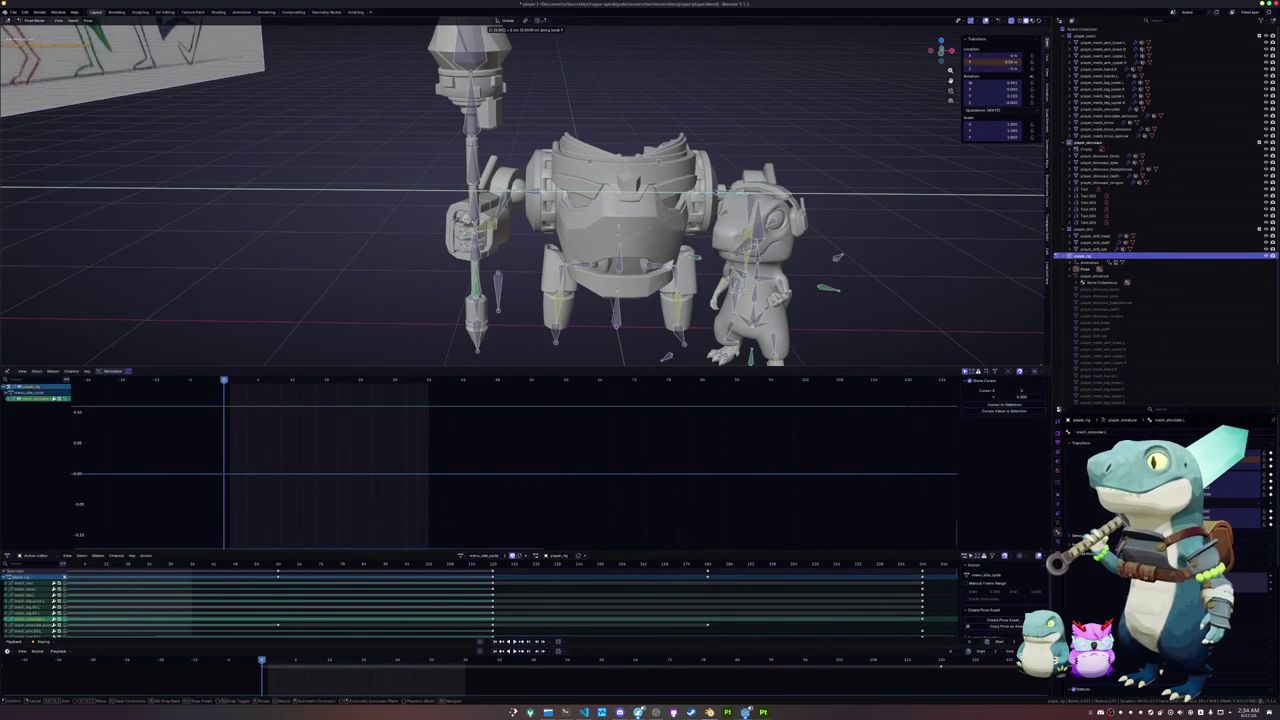
click(718, 197)
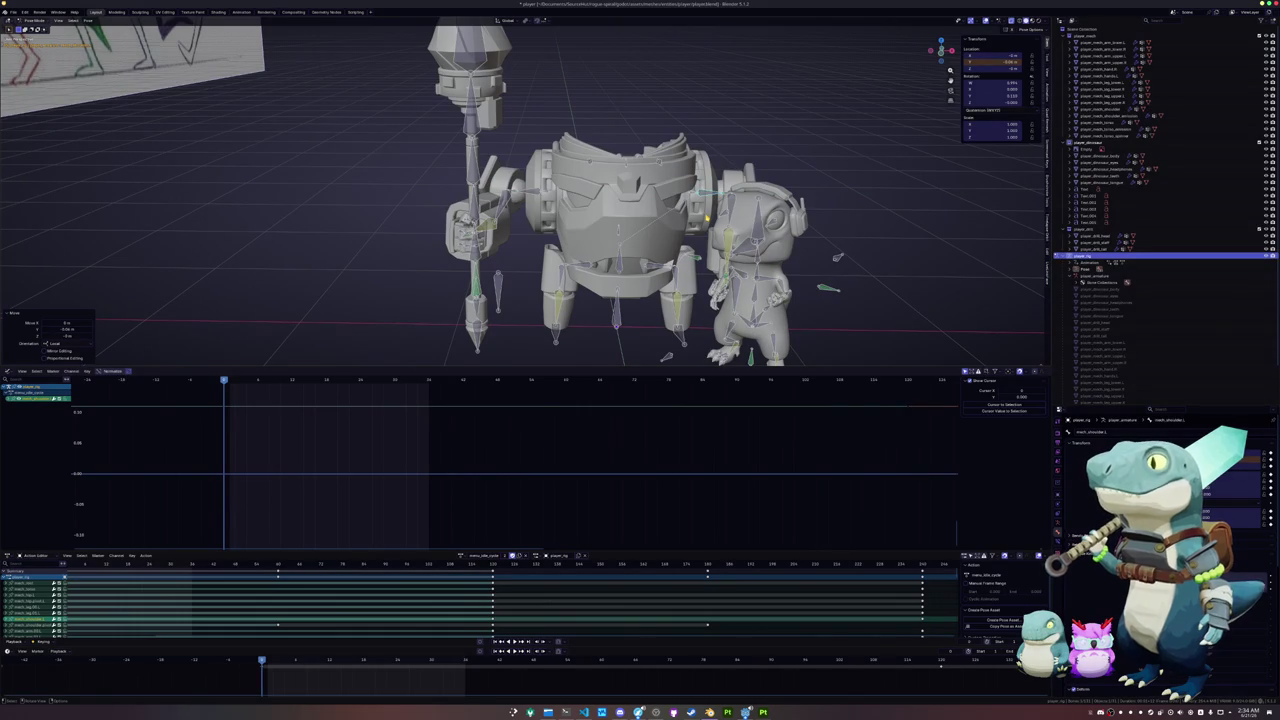
key(i)
key(a)
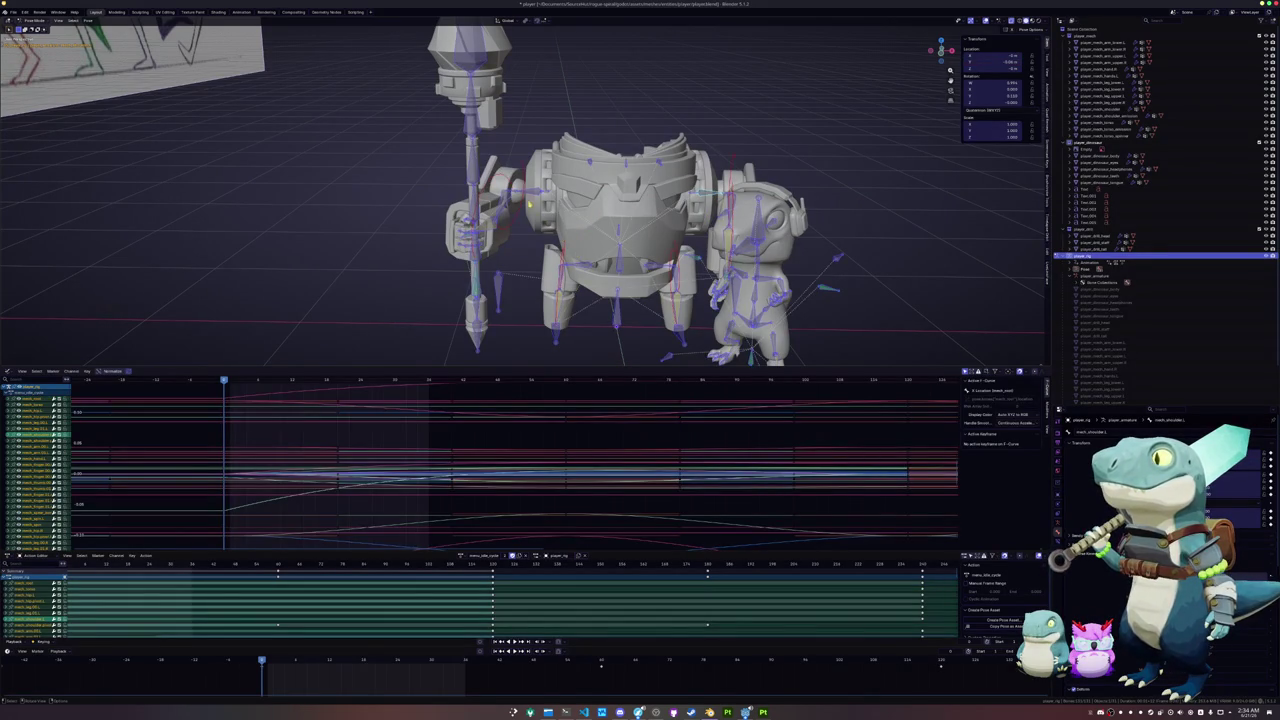
key(alt+a)
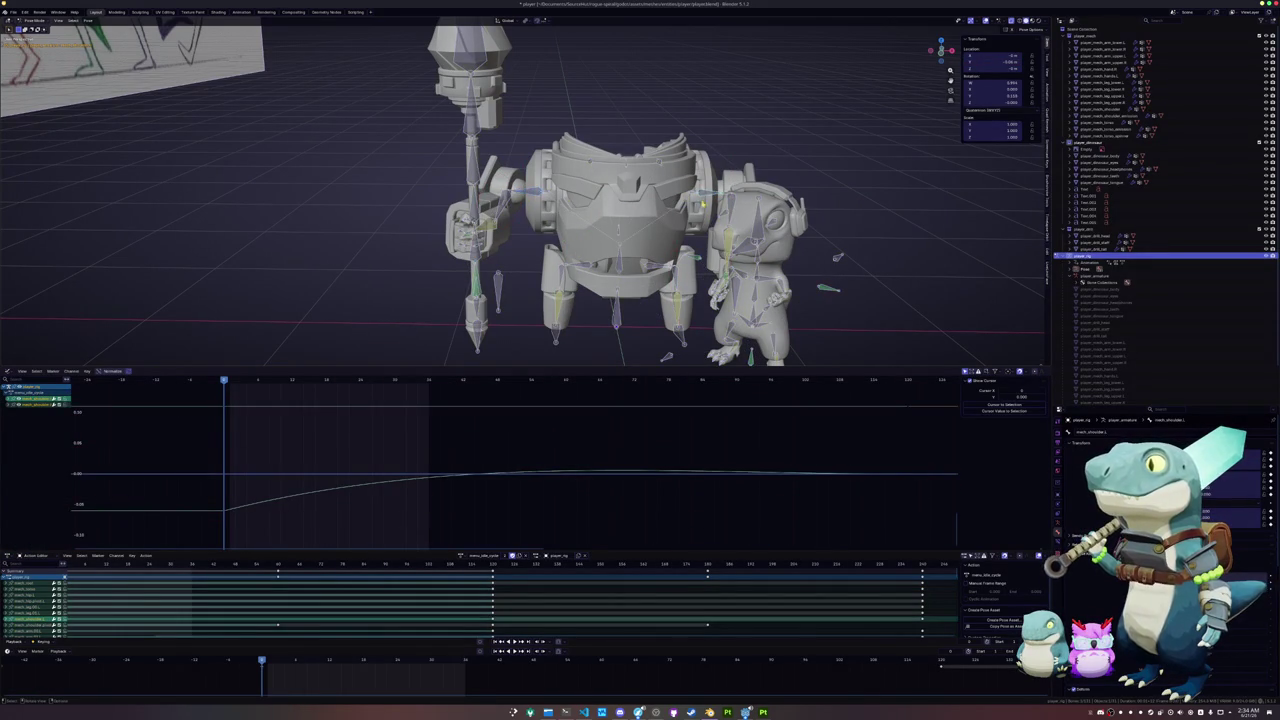
- At a later frame, try copying the arm pose across the range, then revert it
scroll(705, 195, up, 2)
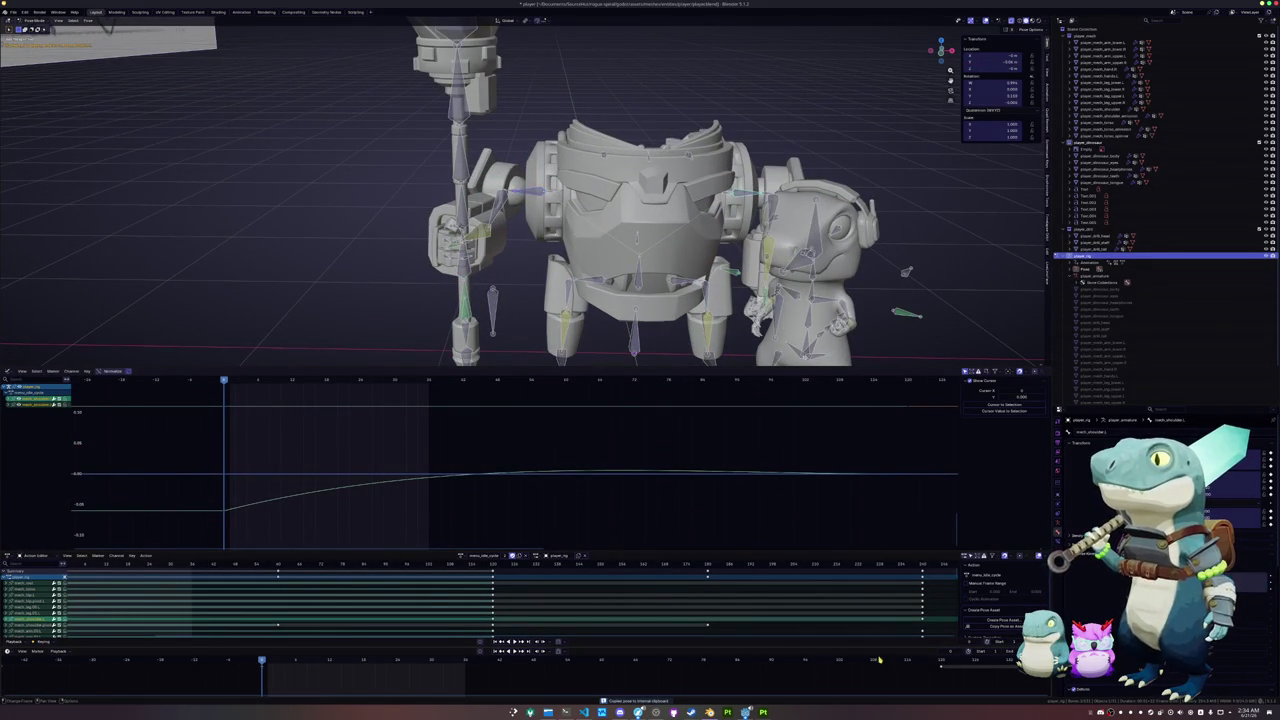
ctrl+scroll(824, 677, down, 5)
scroll(824, 677, down, 3)
scroll(780, 675, down, 1)
scroll(719, 672, down, 2)
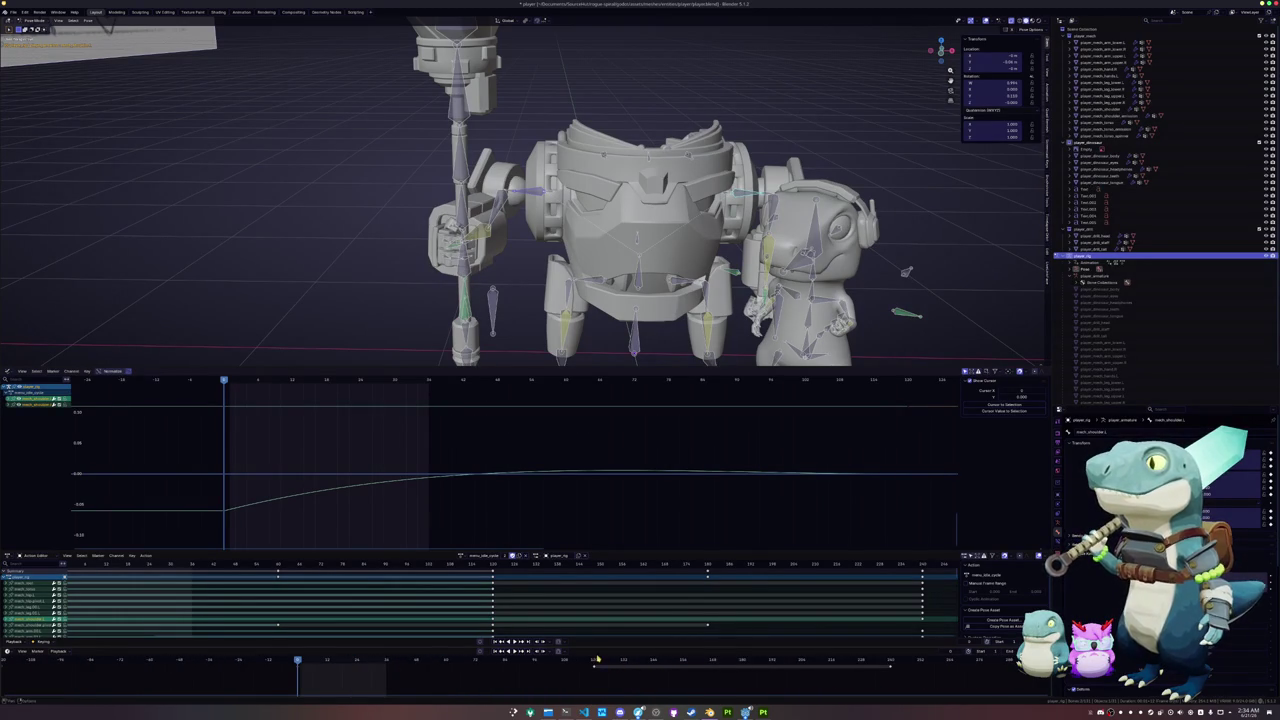
click(594, 661)
key(ctrl+v)
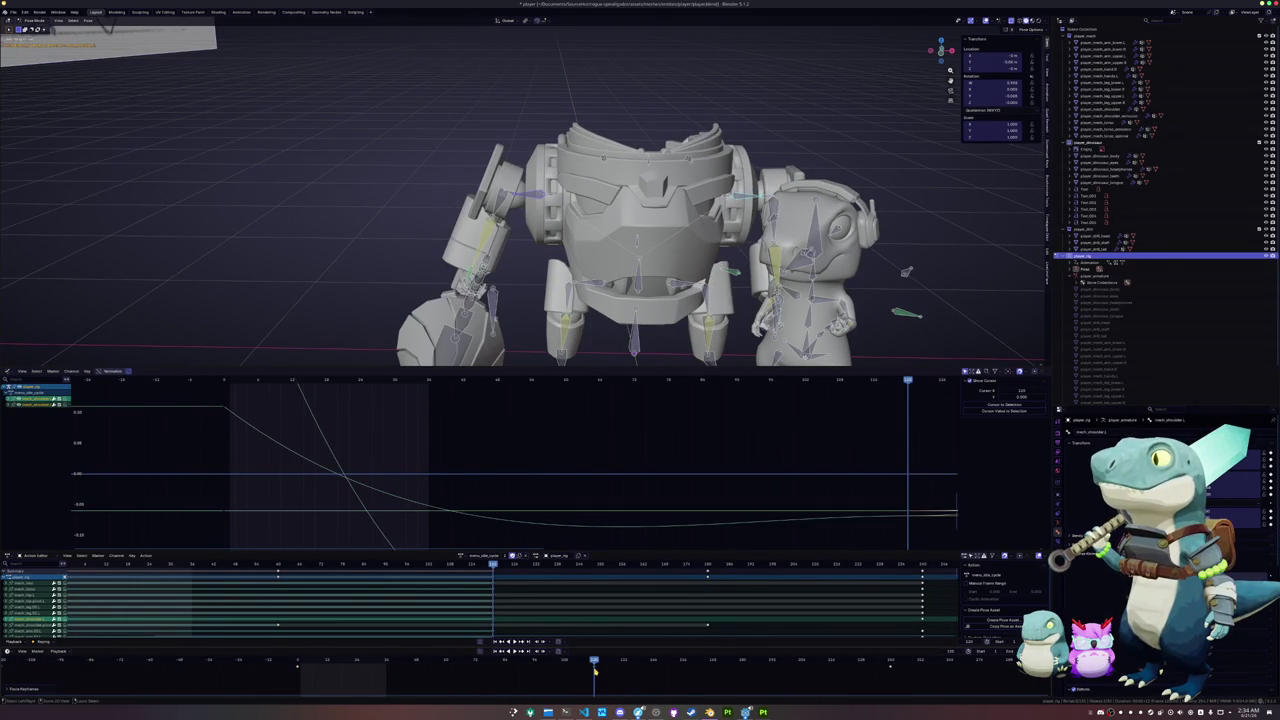
key(ctrl+shift+v)
drag(321, 685, 277, 658)
key(ctrl+c)
key(ctrl+v)
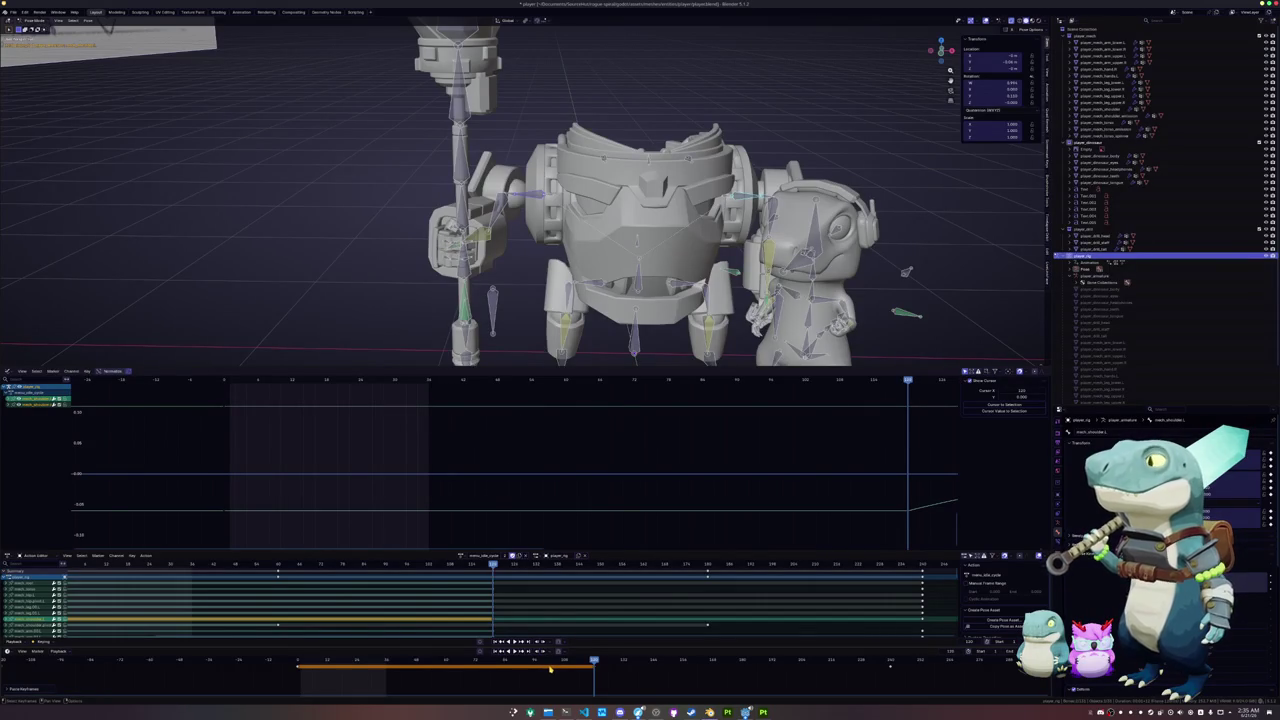
key(ctrl+z)
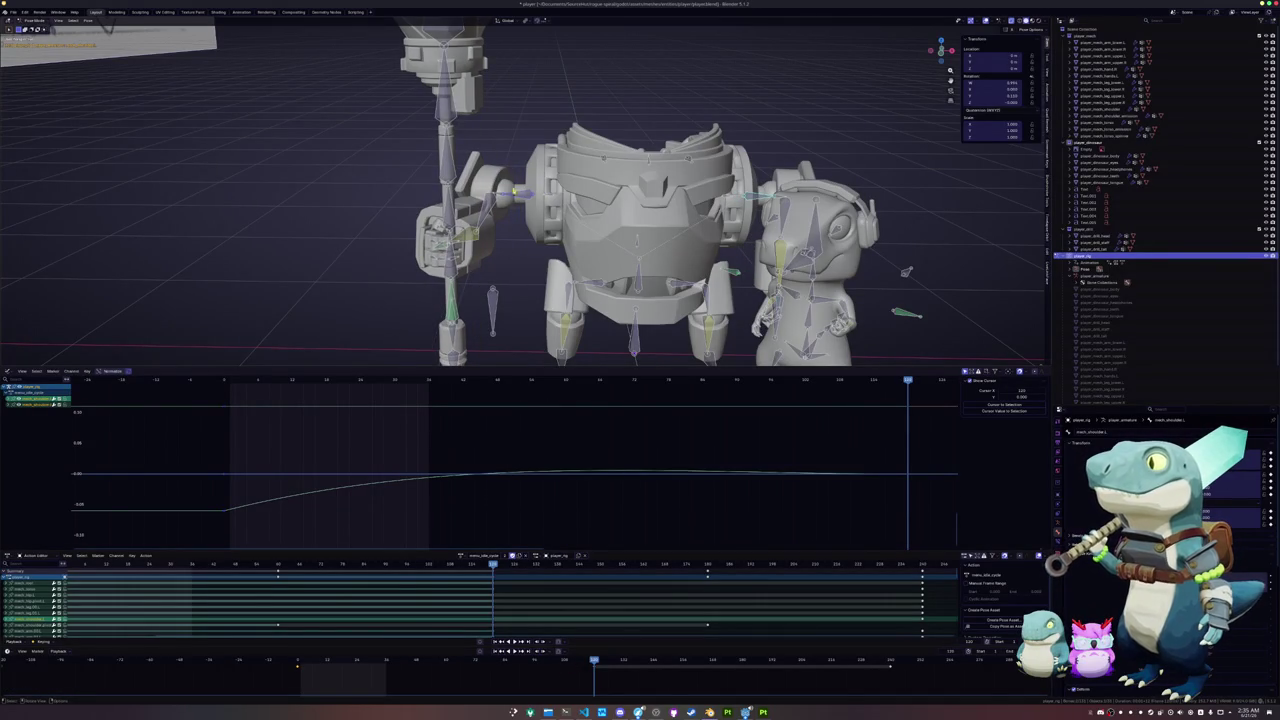
- Try several local-Y moves of the arm bones, undoing each attempt
key(g)
key(y)
key(y)
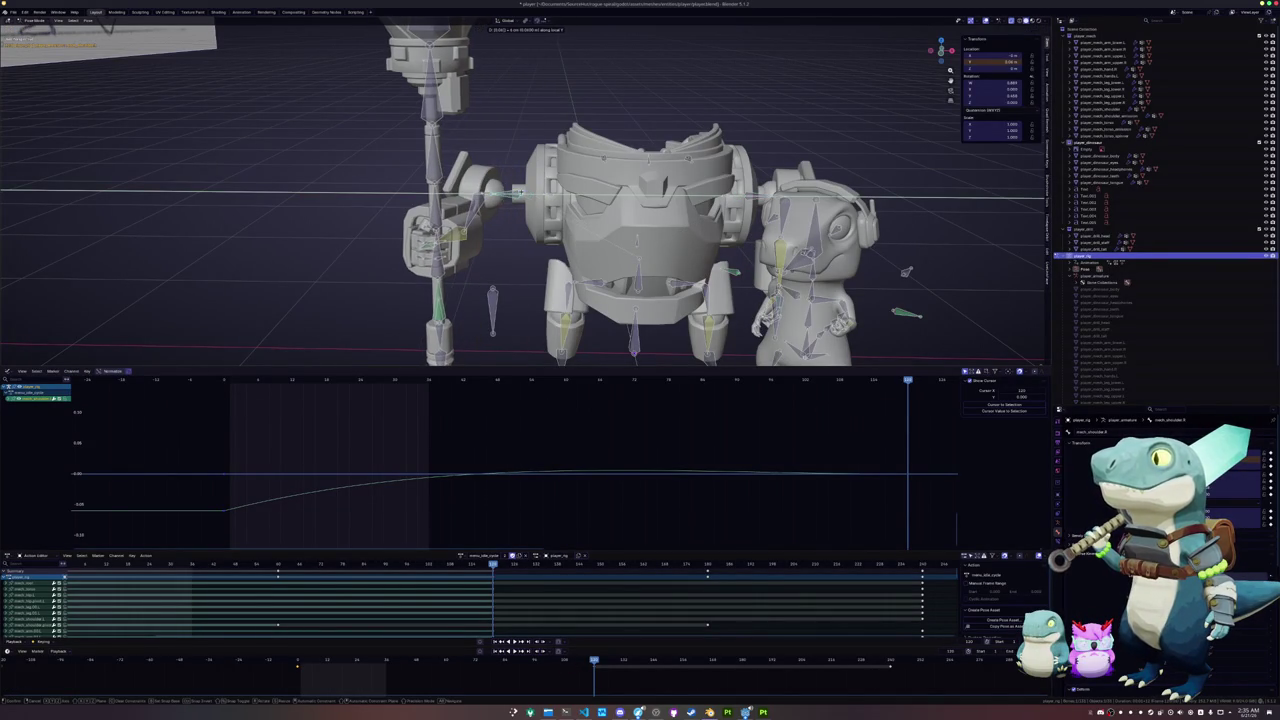
key(Return)
key(ctrl+z)
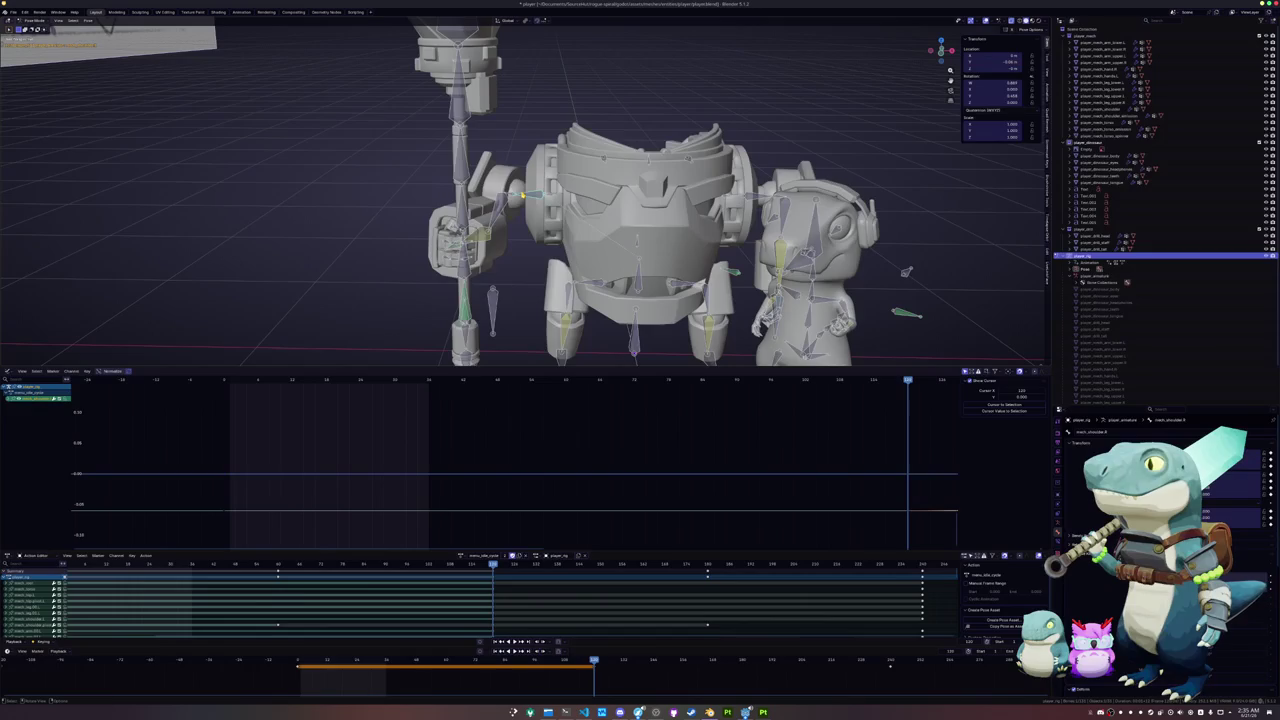
key(ctrl+z)
key(g)
key(y)
key(y)
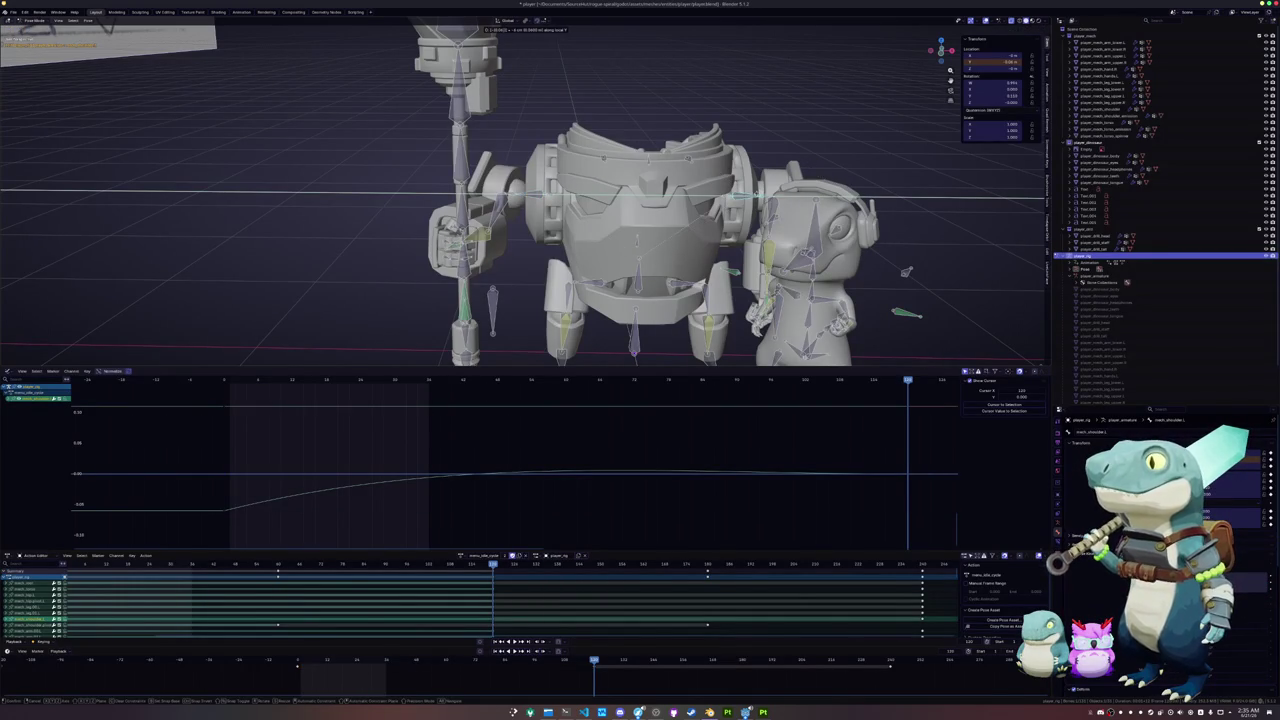
key(Return)
key(ctrl+z)
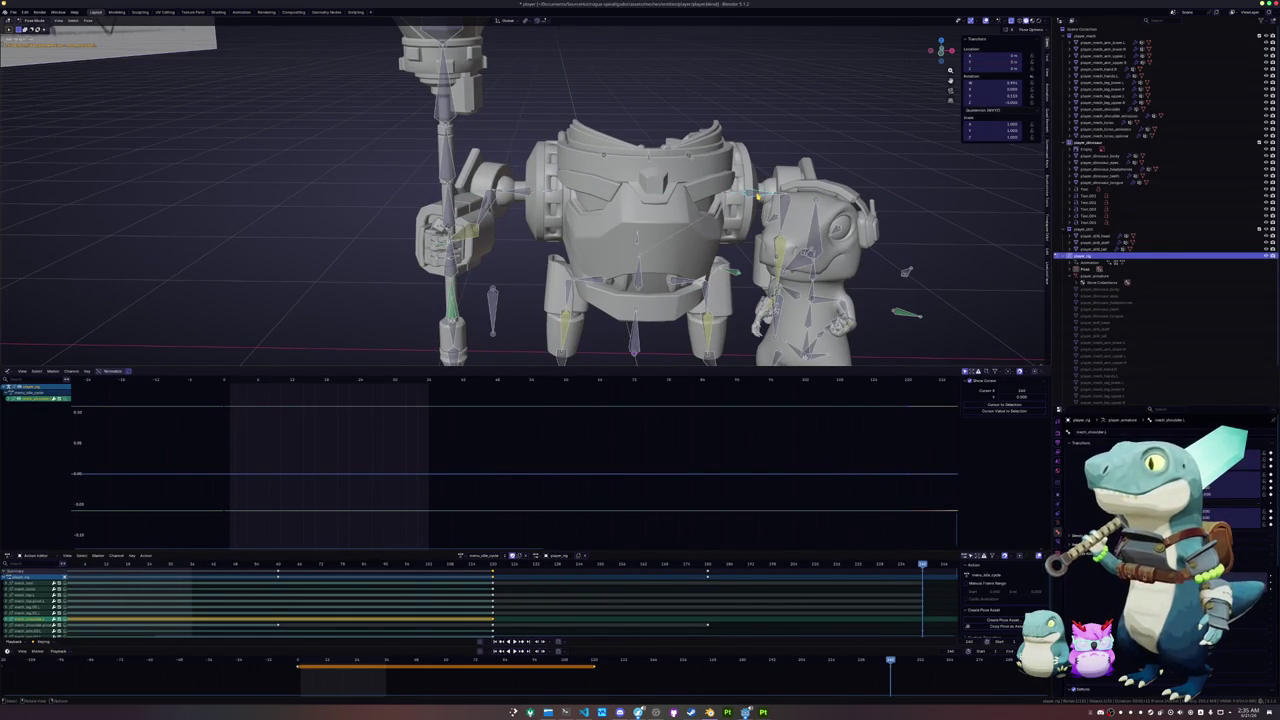
- Key the arm at two successive local-Y offsets, then assign a different action to the rig
key(g)
key(y)
key(y)
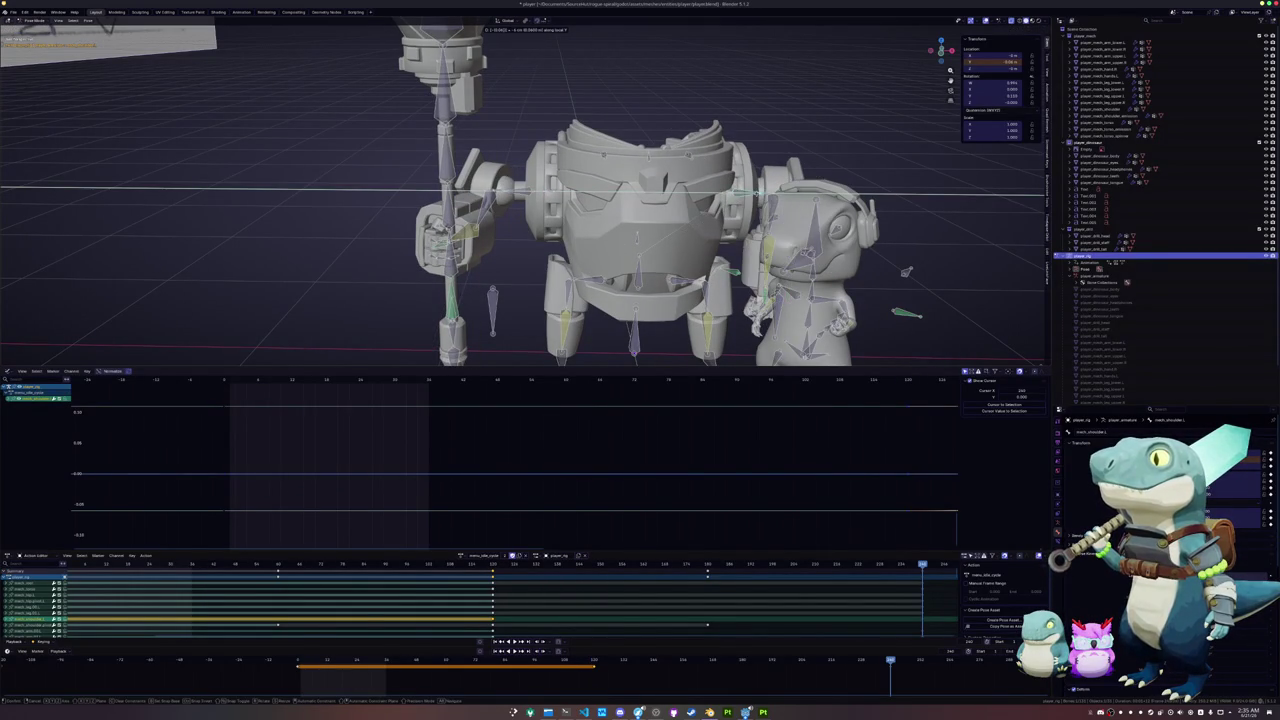
key(Return)
key(i)
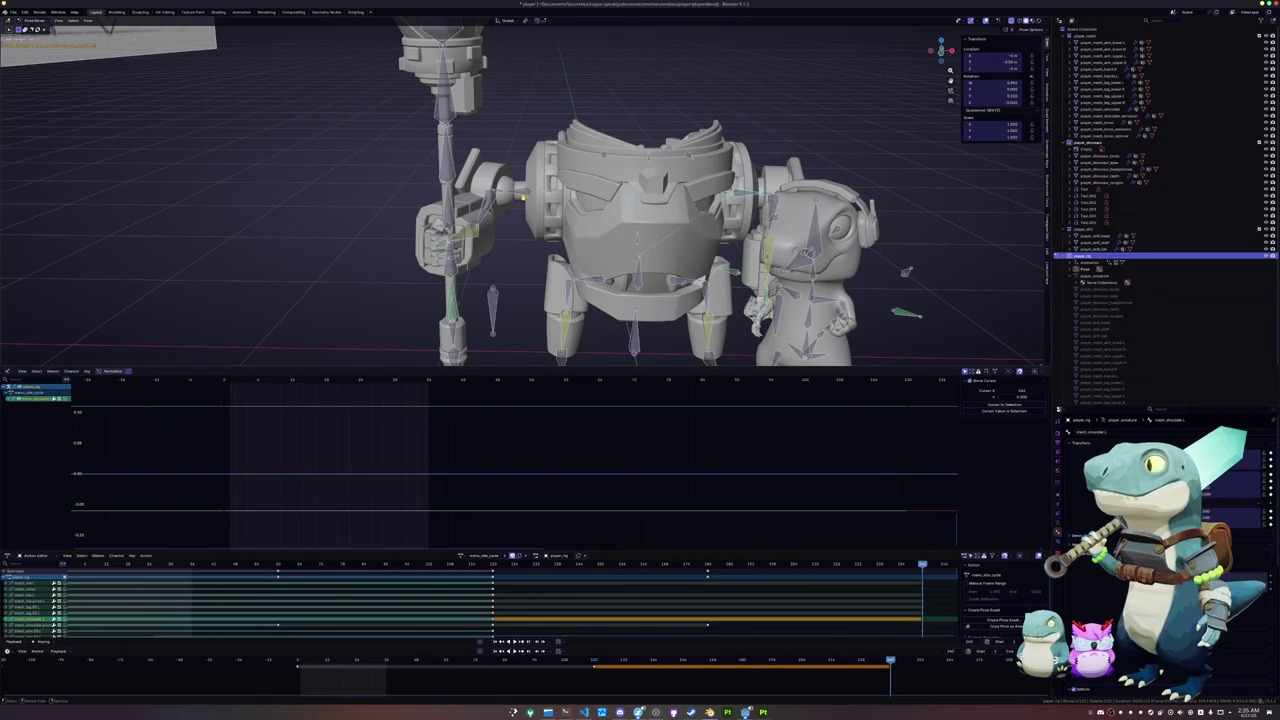
key(g)
key(y)
key(y)
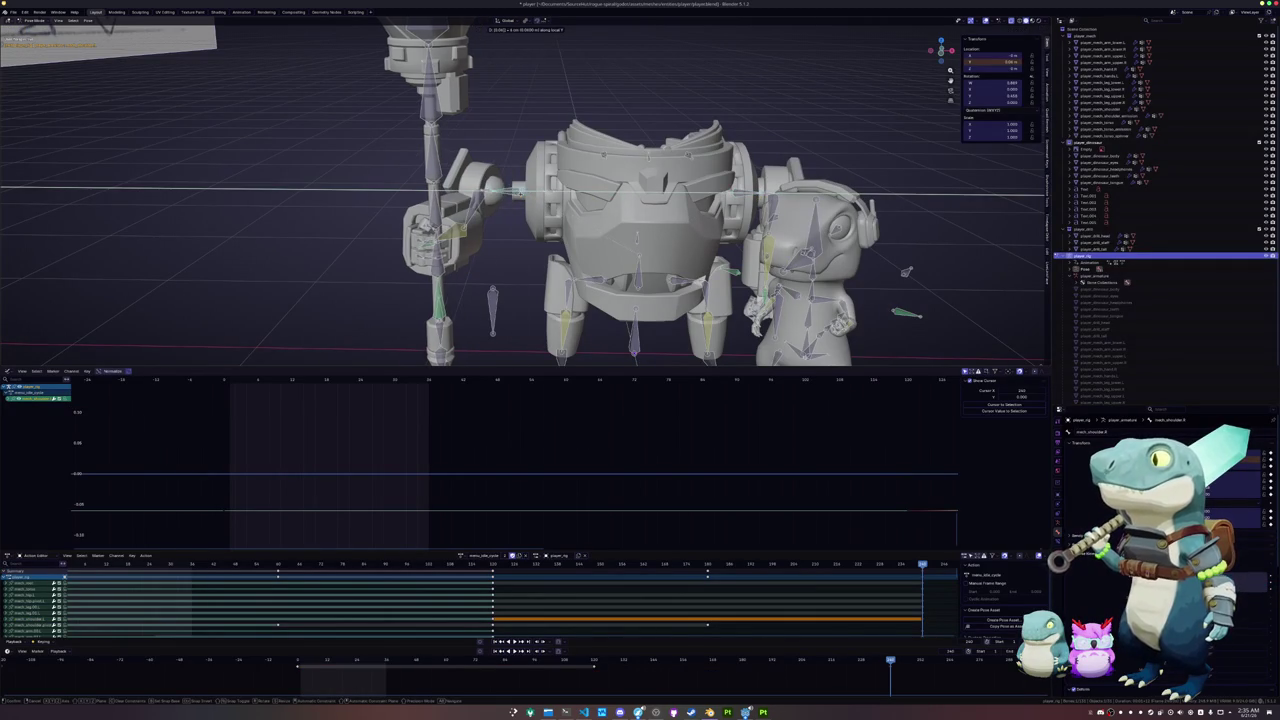
key(Return)
key(i)
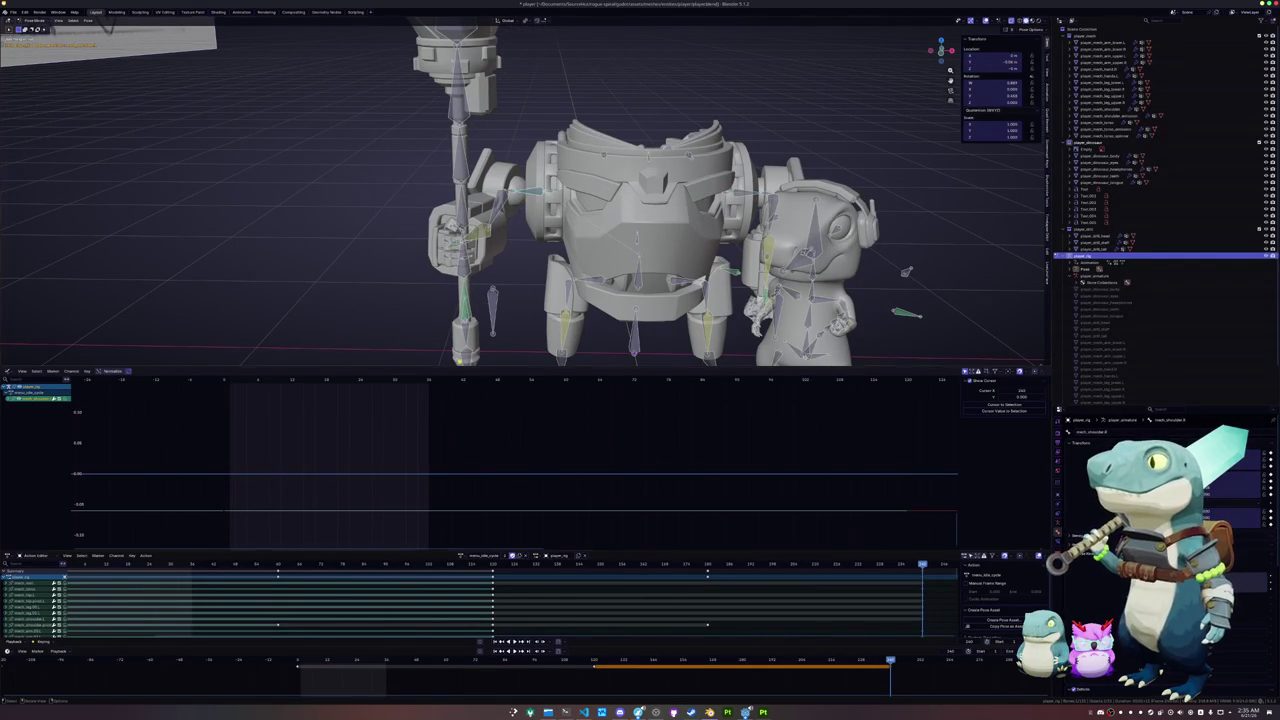
click(463, 557)
click(470, 592)
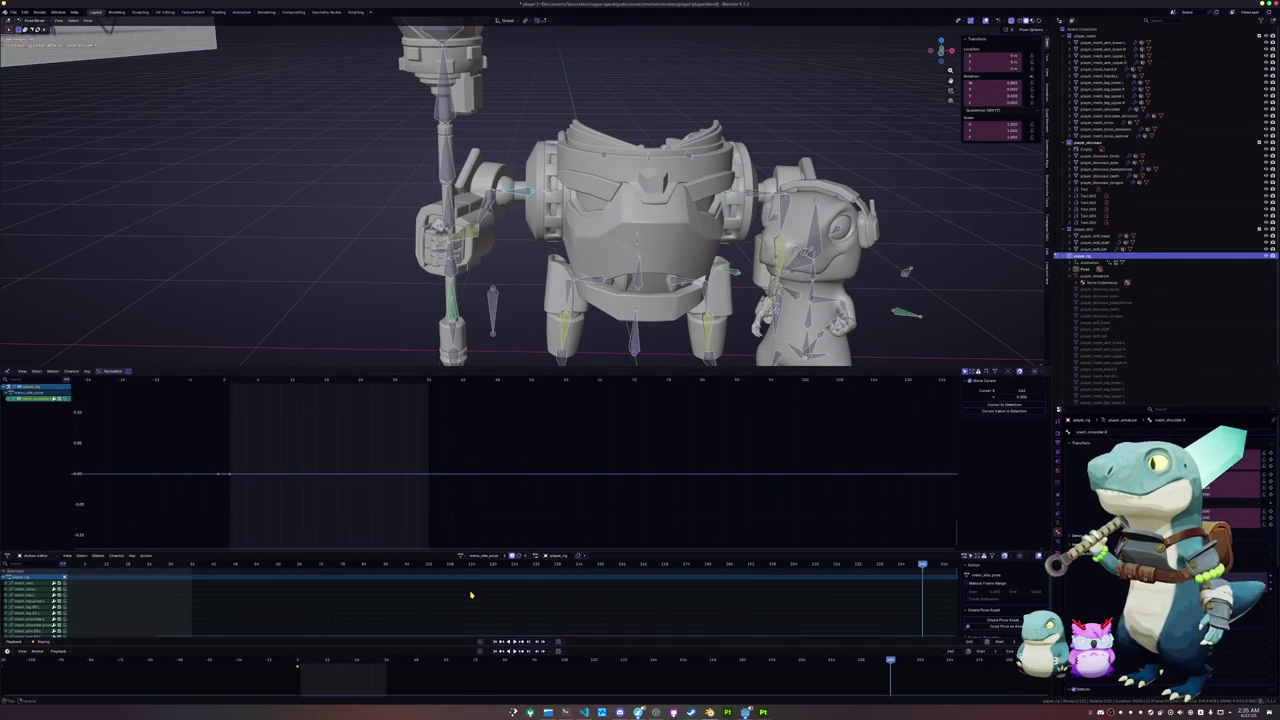
- Shift the bone along its local Y axis and keyframe the new position
key(g)
key(x)
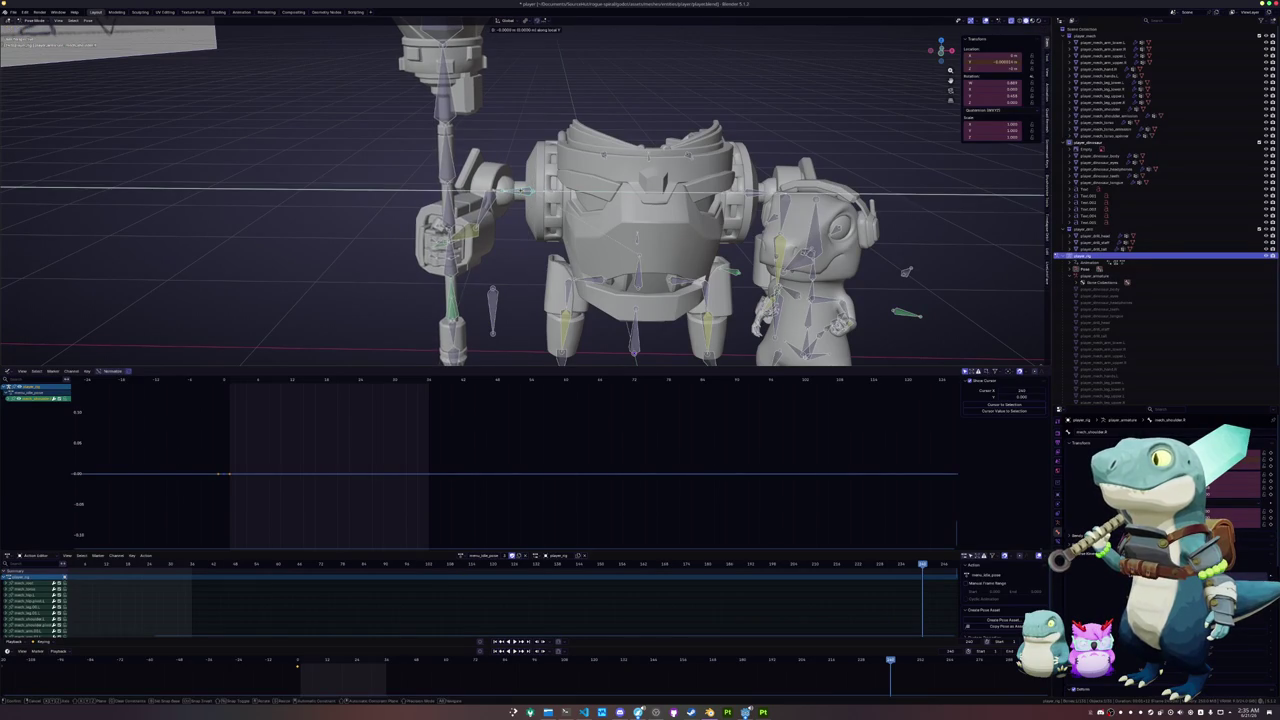
key(y)
key(y)
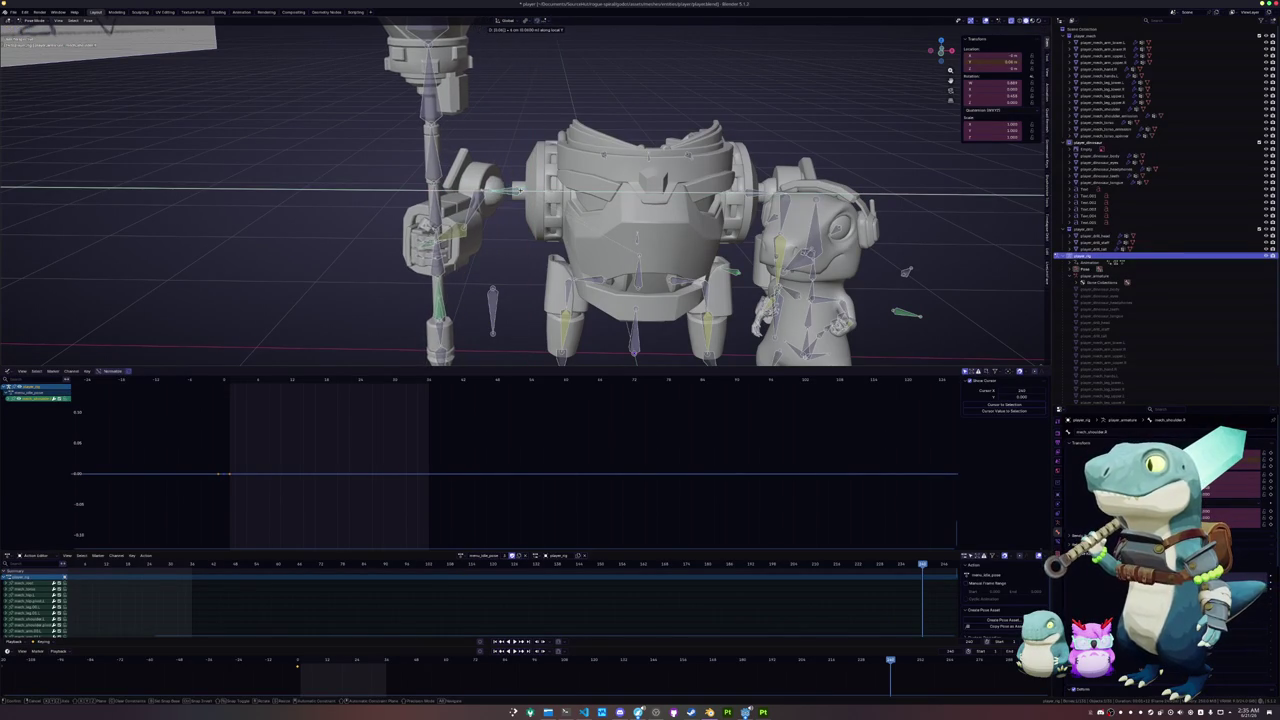
key(Return)
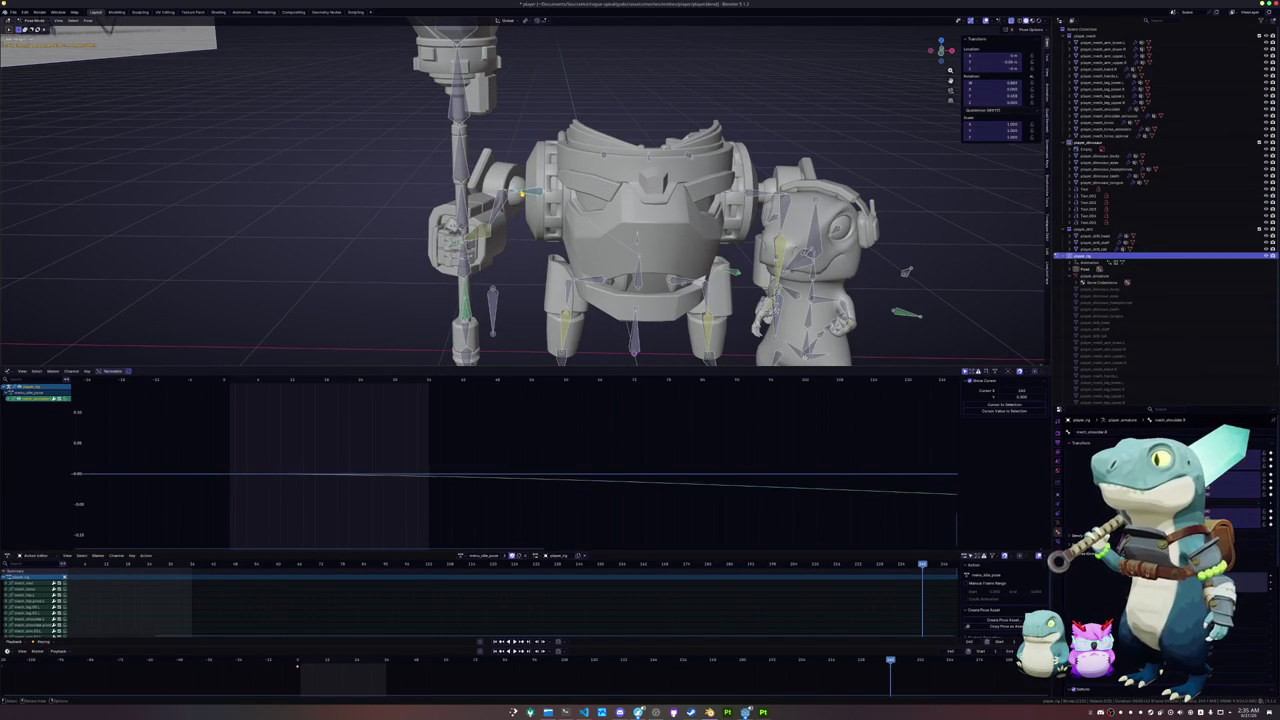
key(g)
key(y)
key(y)
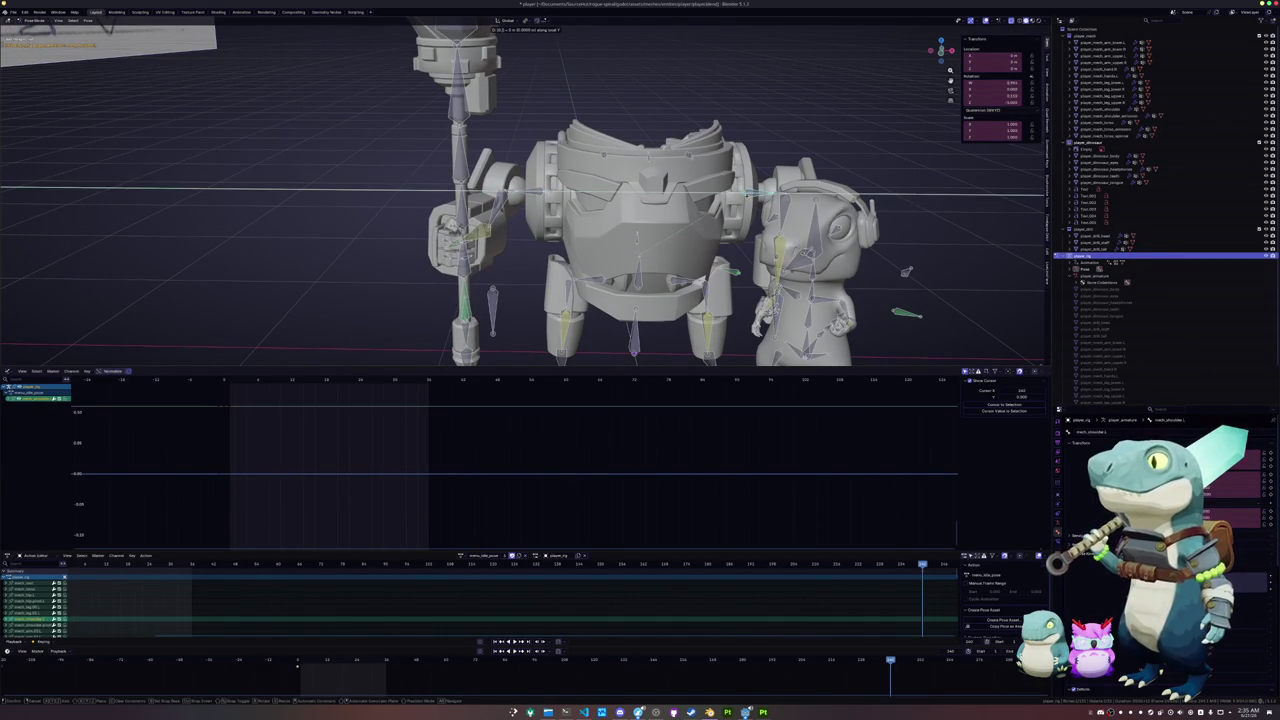
key(Return)
key(i)
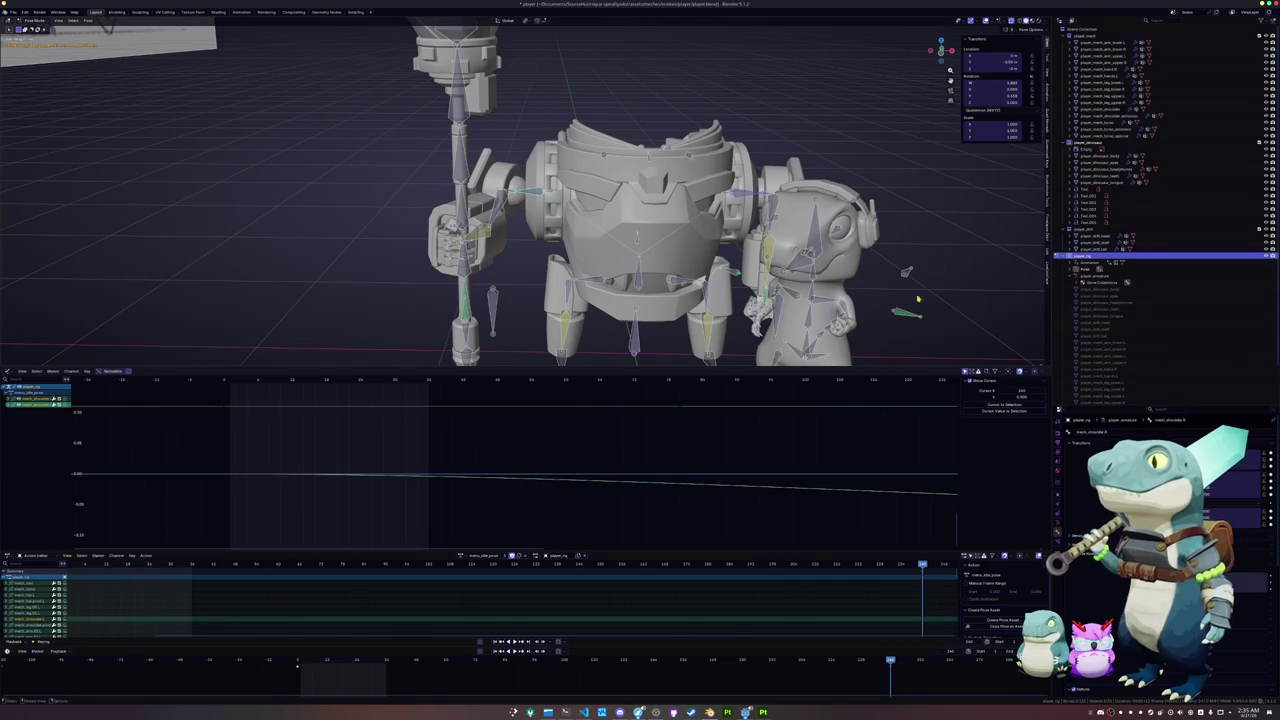
- Slide the new keyframe to an earlier frame in the dope sheet
key(g)
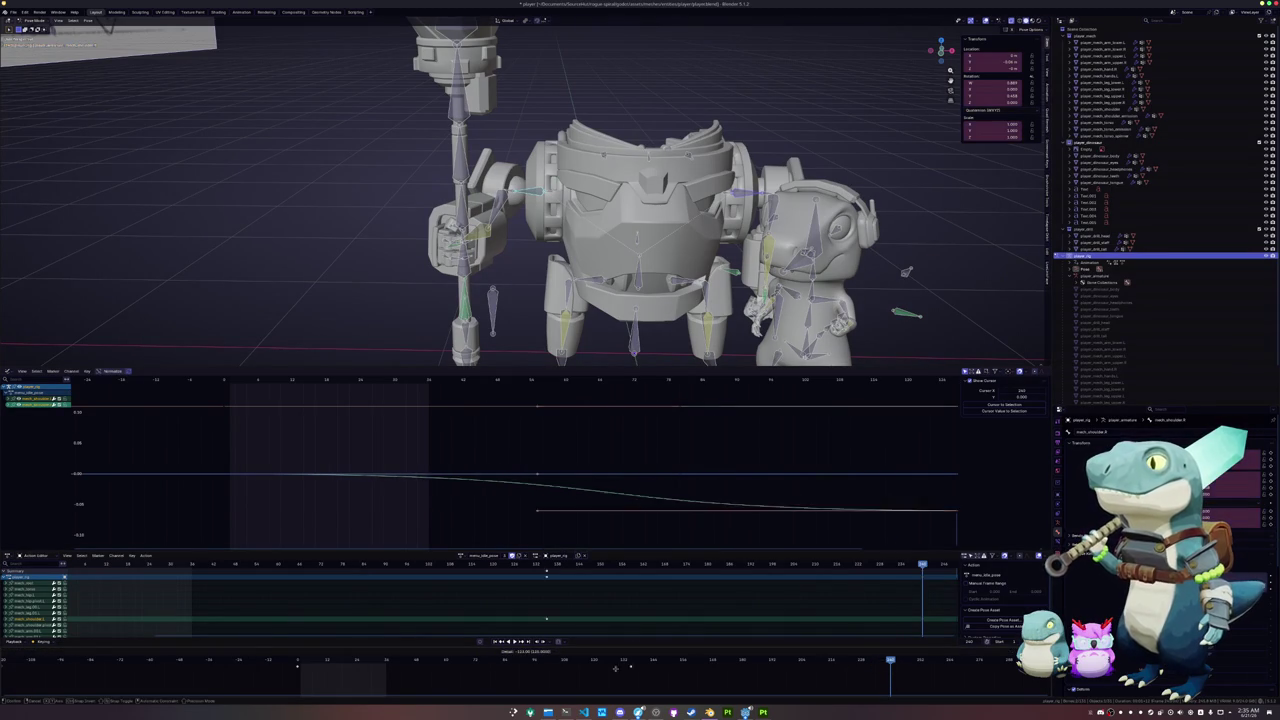
click(282, 687)
click(299, 661)
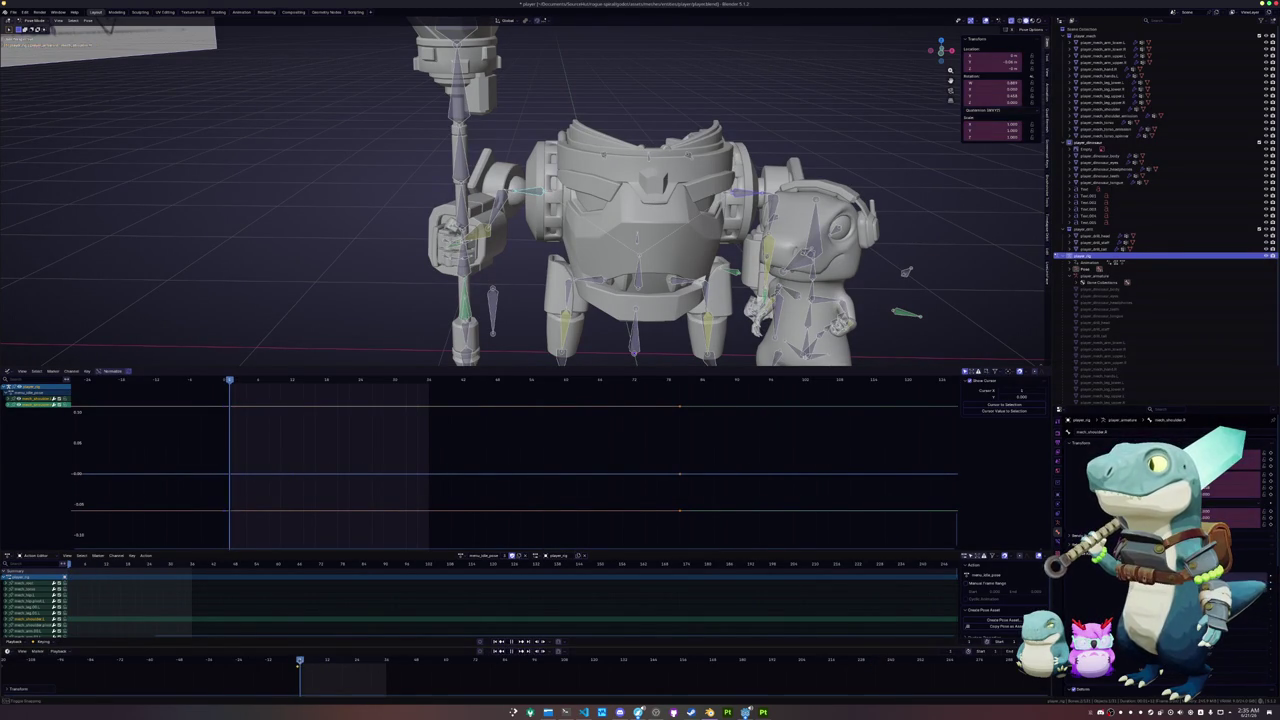
click(462, 555)
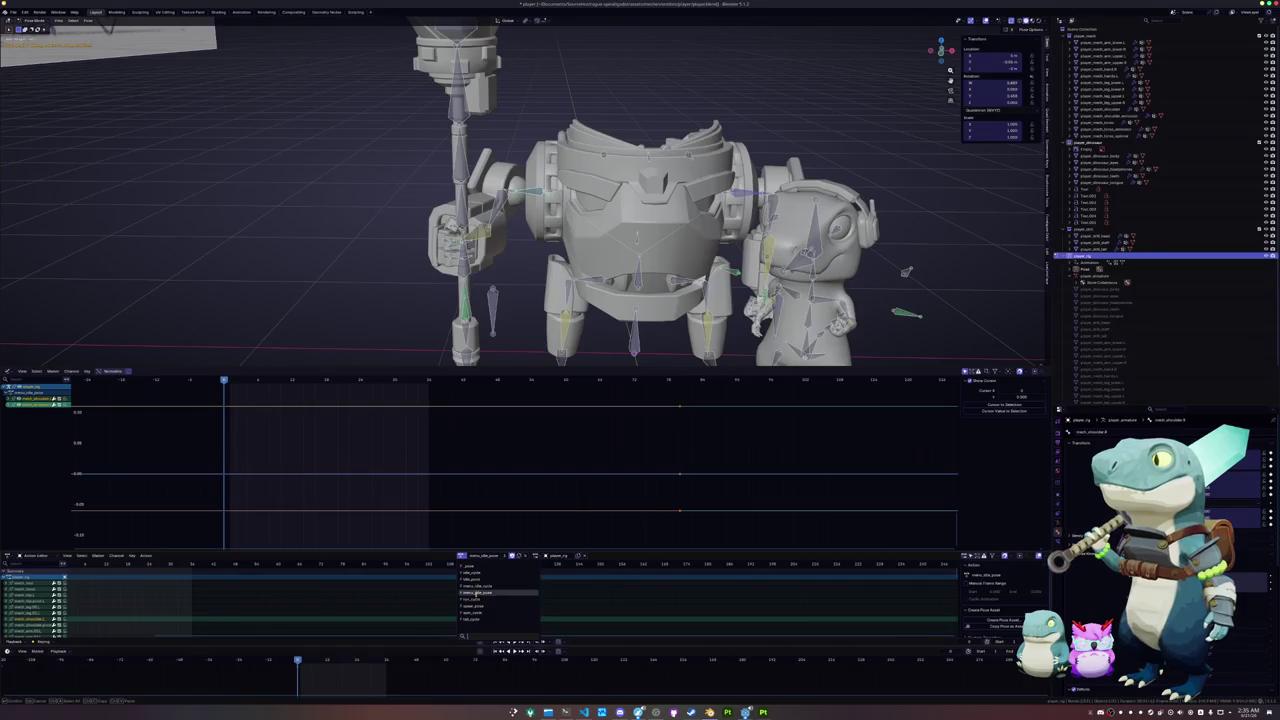
- Switch the rig to spear_pose and clear the leg and arm bones' rotation and position
click(474, 598)
click(466, 555)
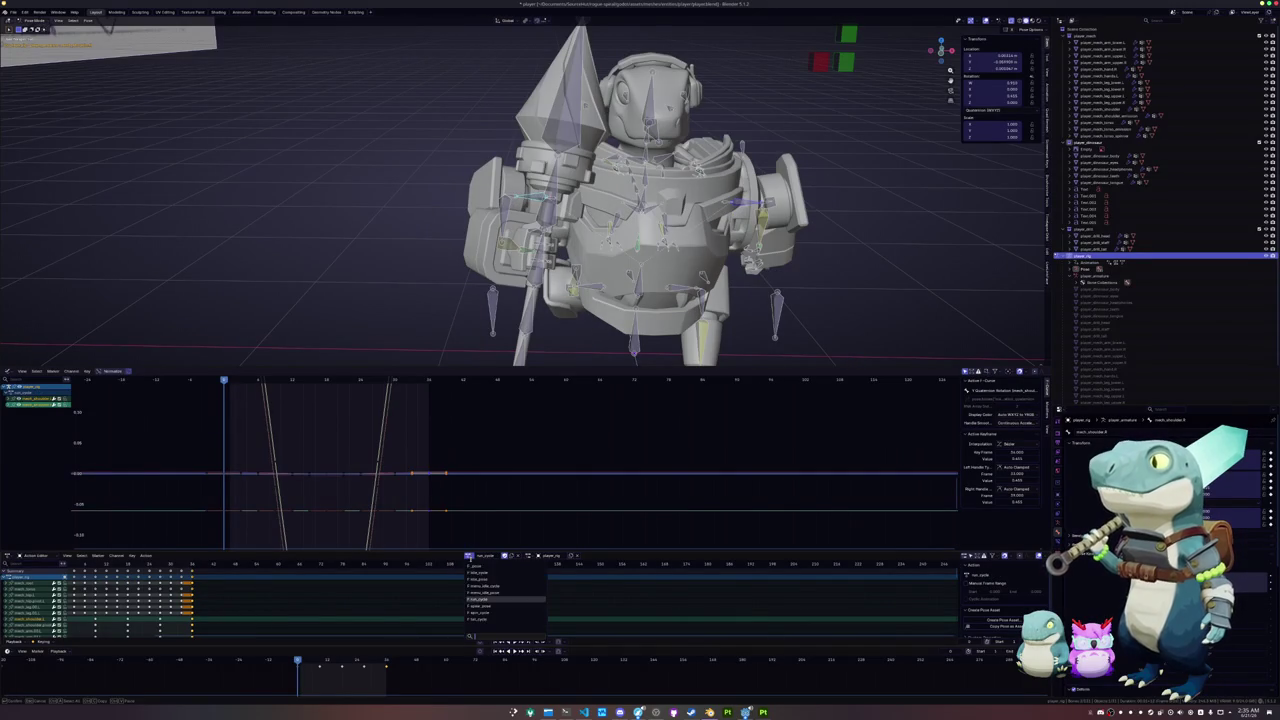
click(480, 608)
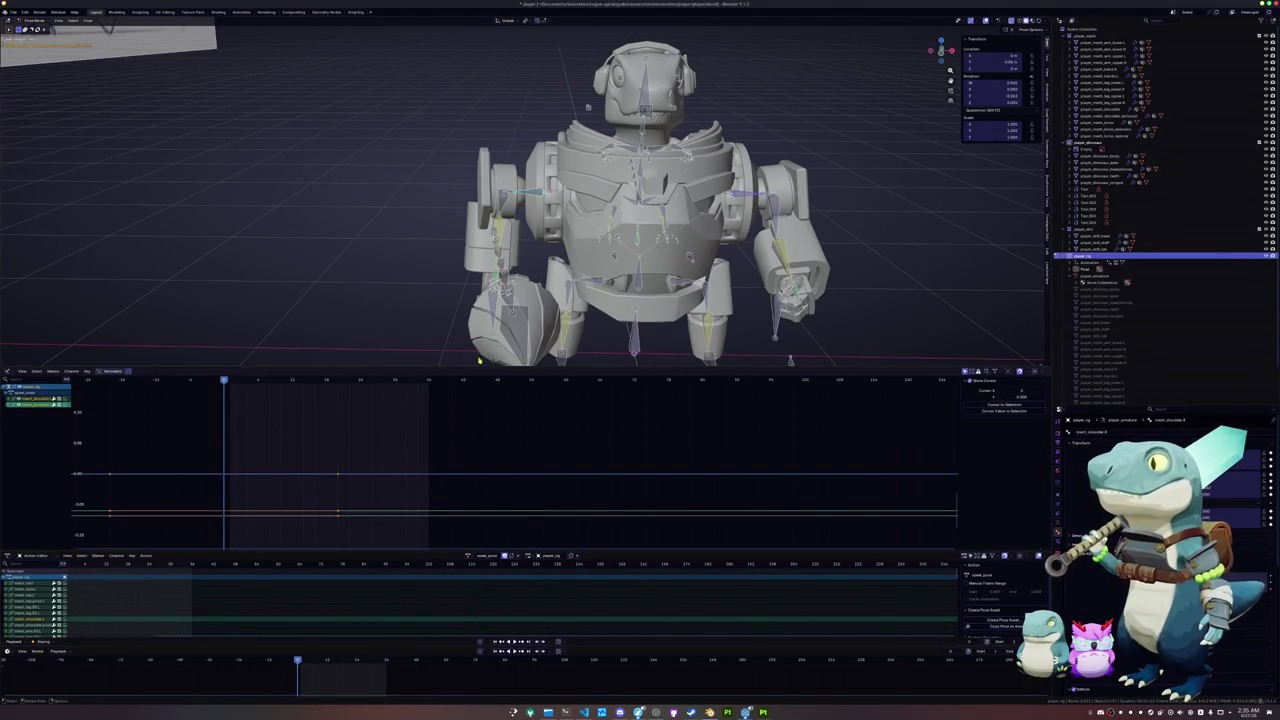
scroll(479, 360, down, 3)
middle_drag(479, 360, 670, 275)
drag(671, 277, 553, 186)
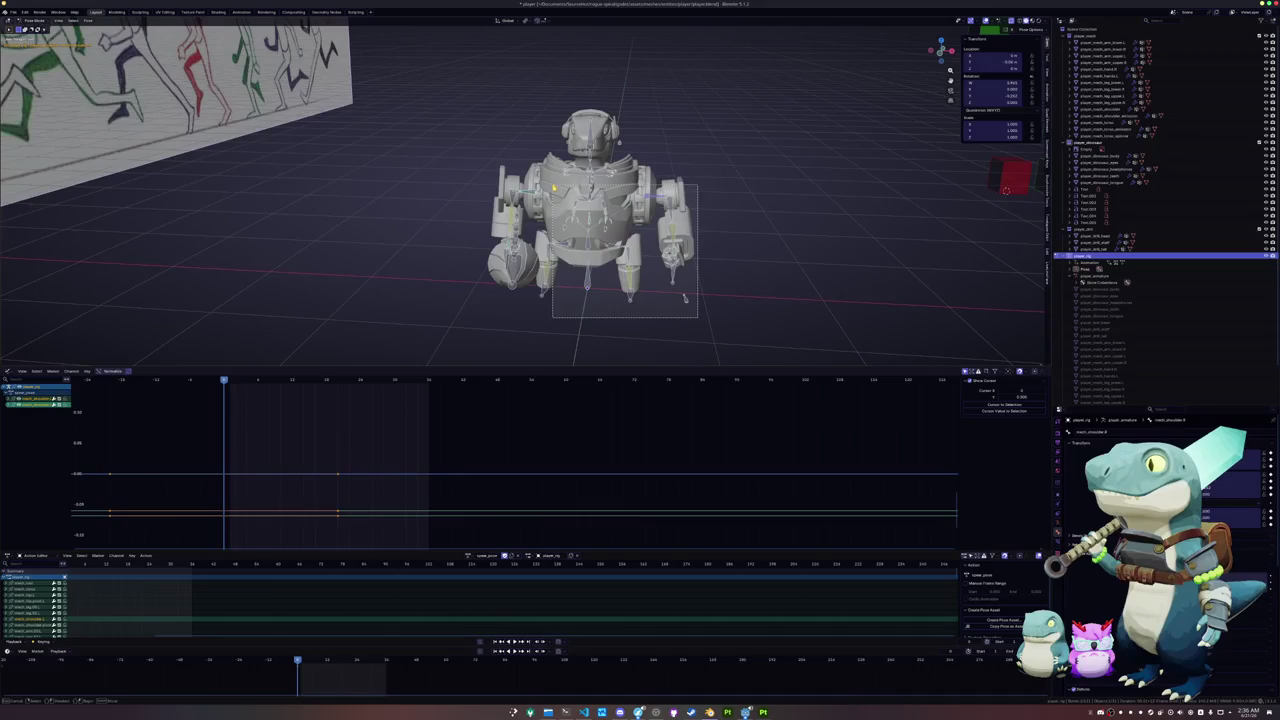
drag(553, 186, 540, 244)
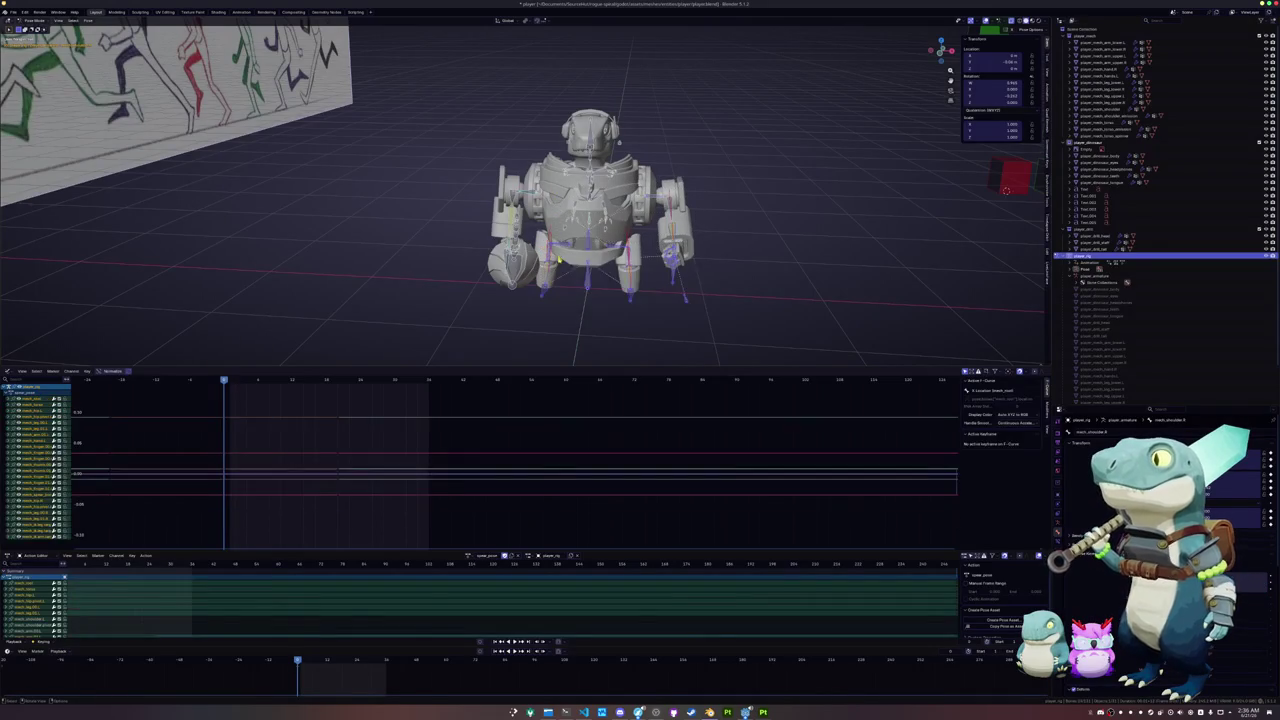
scroll(600, 210, up, 2)
key(alt+r)
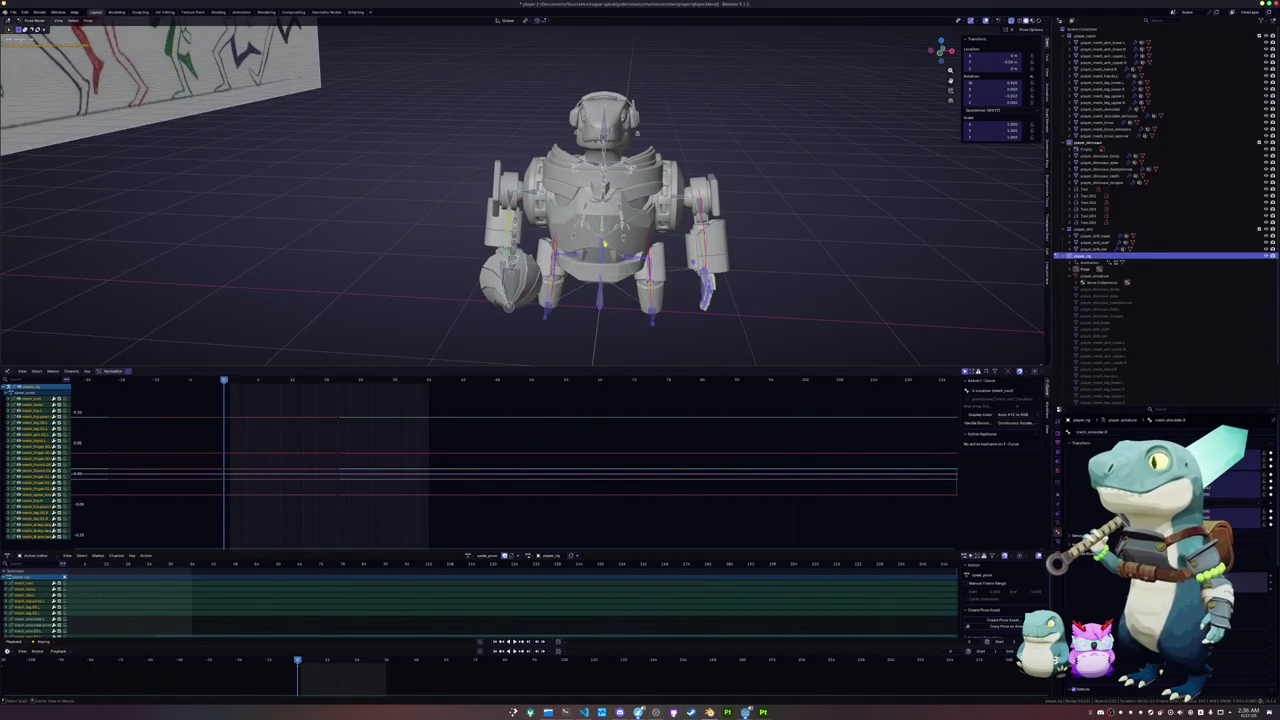
key(alt+g)
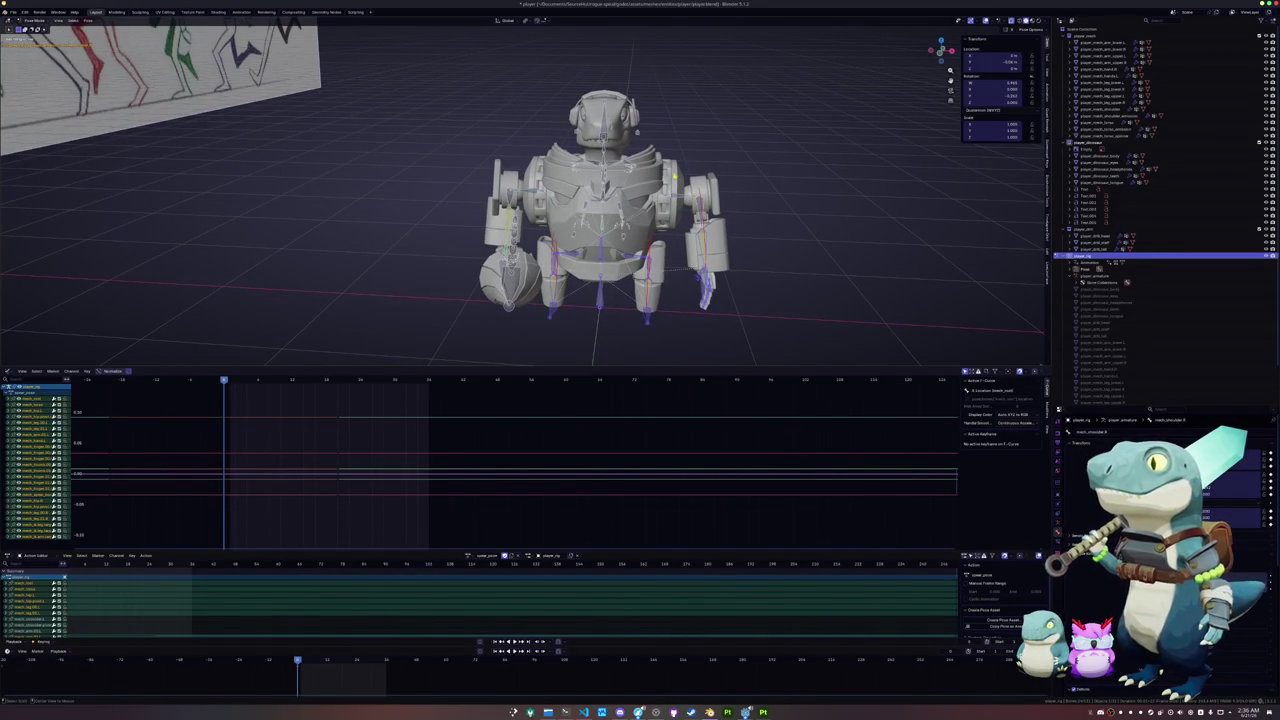
- Move the right arm bone along global X and rotate it around Z
click(710, 205)
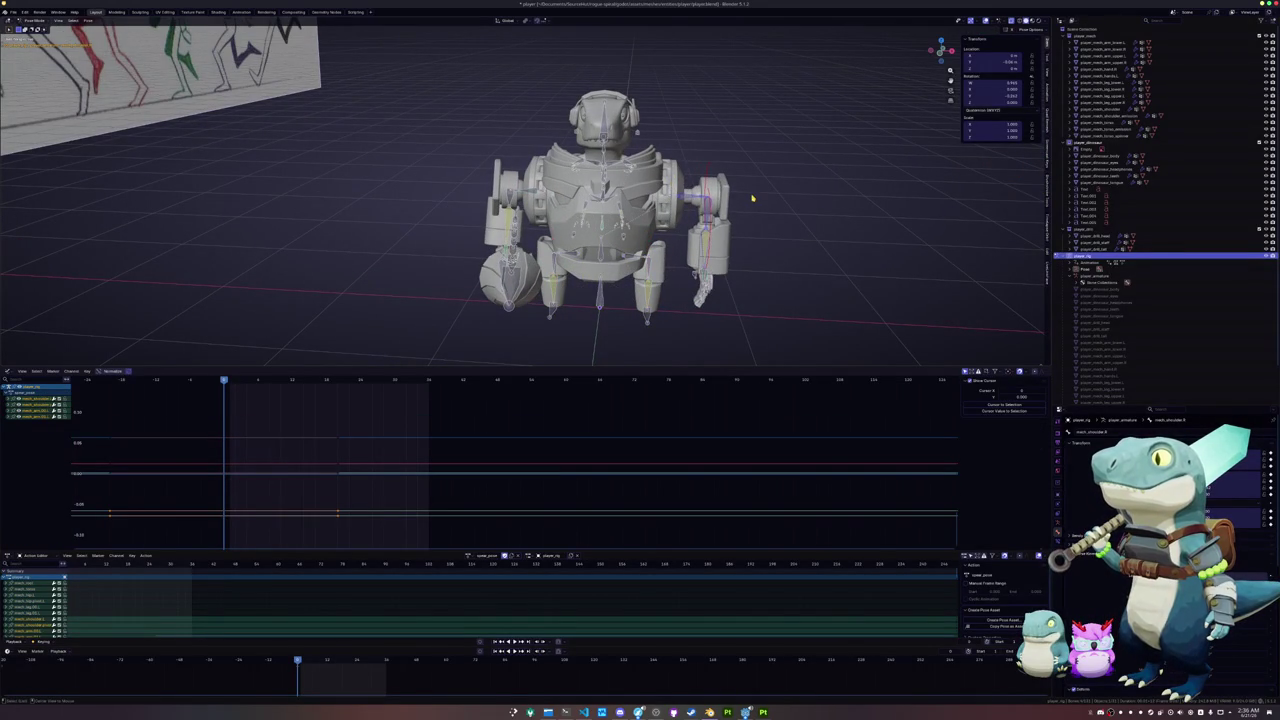
scroll(748, 204, up, 3)
key(g)
key(x)
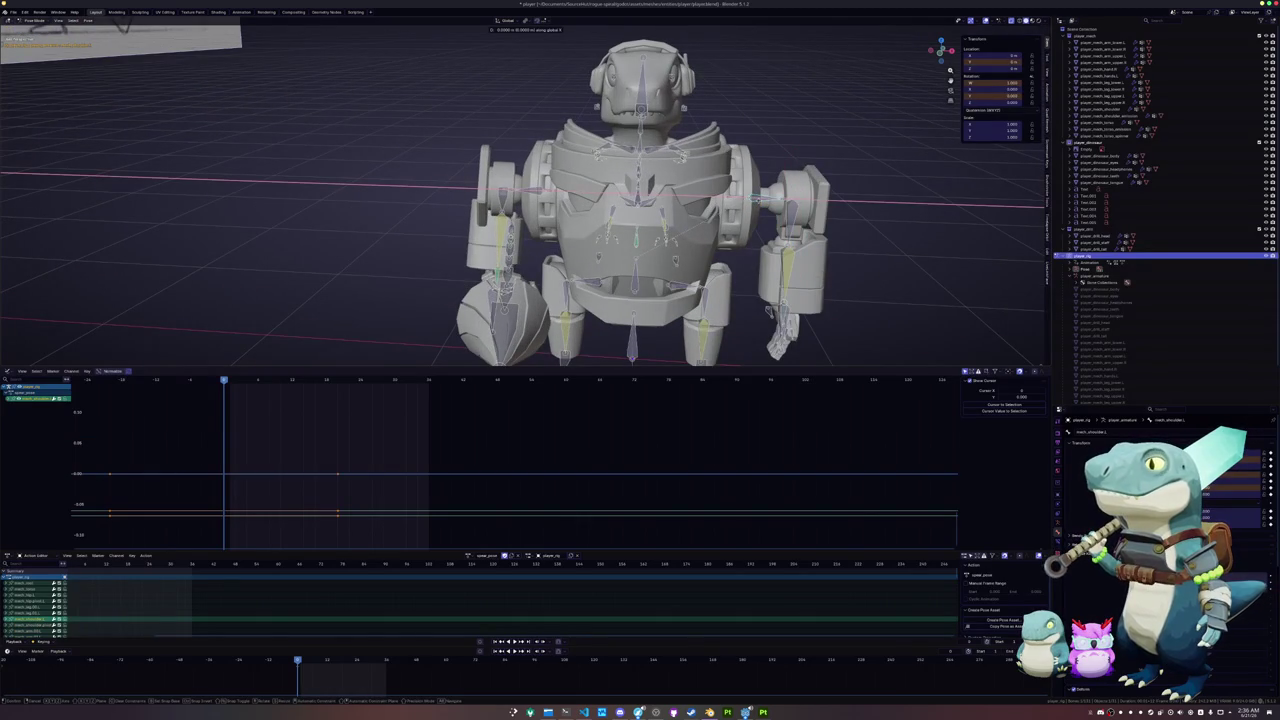
click(760, 204)
middle_drag(727, 234, 520, 240)
scroll(700, 234, down, 4)
scroll(600, 240, up, 5)
click(545, 235)
key(r)
key(z)
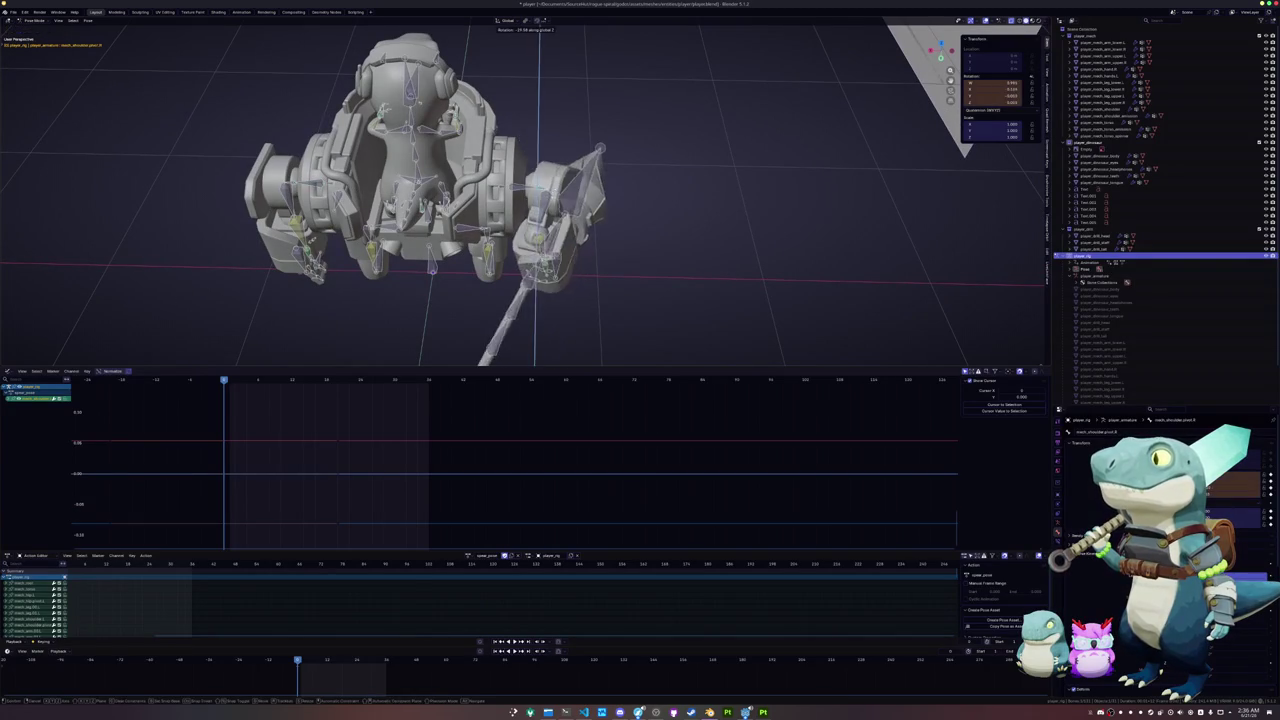
click(598, 150)
mouse_move(598, 150)
middle_down()
mouse_move(640, 160)
mouse_move(407, 180)
middle_up()
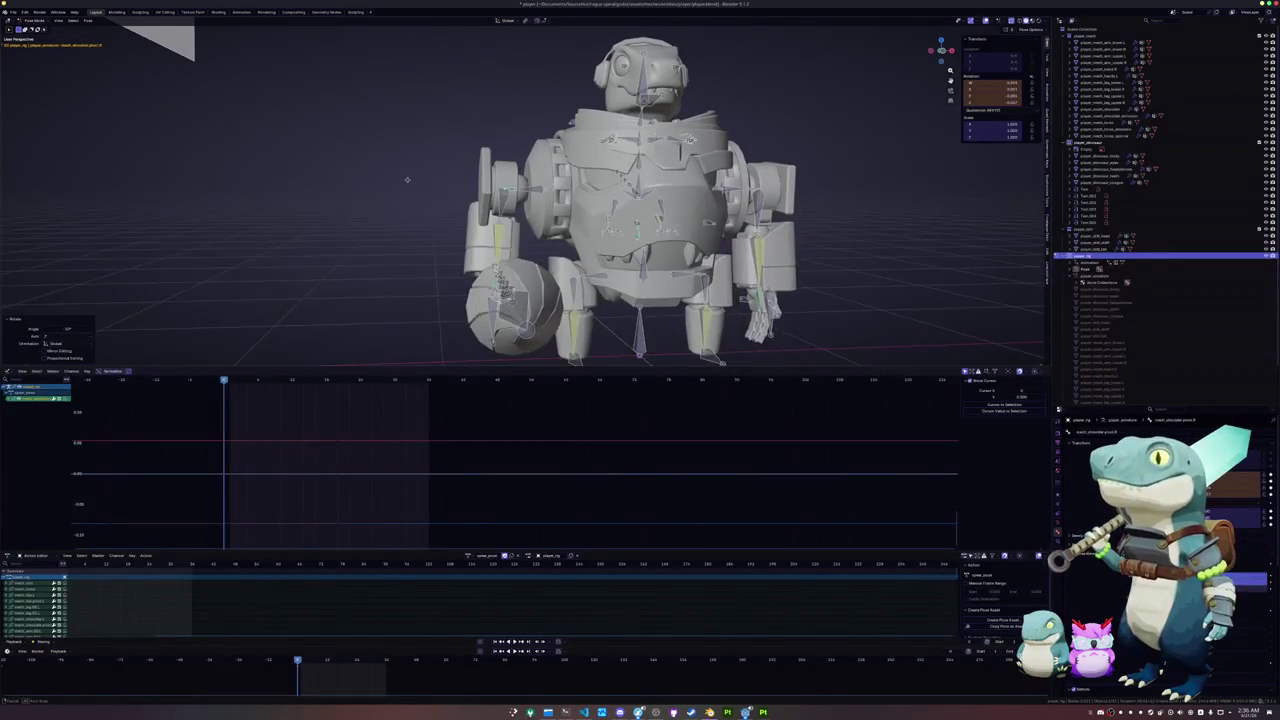
scroll(407, 180, down, 2)
mouse_move(417, 183)
middle_down()
mouse_move(417, 210)
mouse_move(470, 210)
mouse_move(440, 200)
middle_up()
- Rotate the weapon arm around global X to raise the spear
key(r)
key(x)
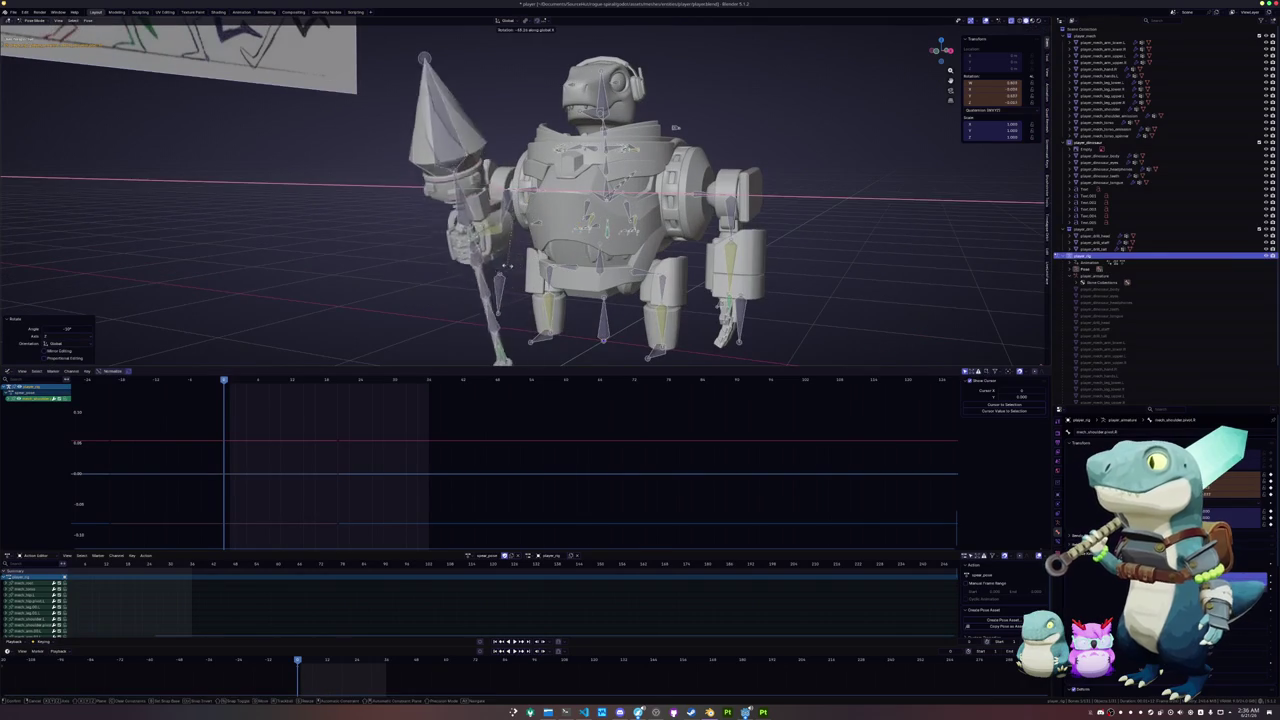
key(r)
key(x)
click(668, 132)
middle_drag(668, 132, 653, 139)
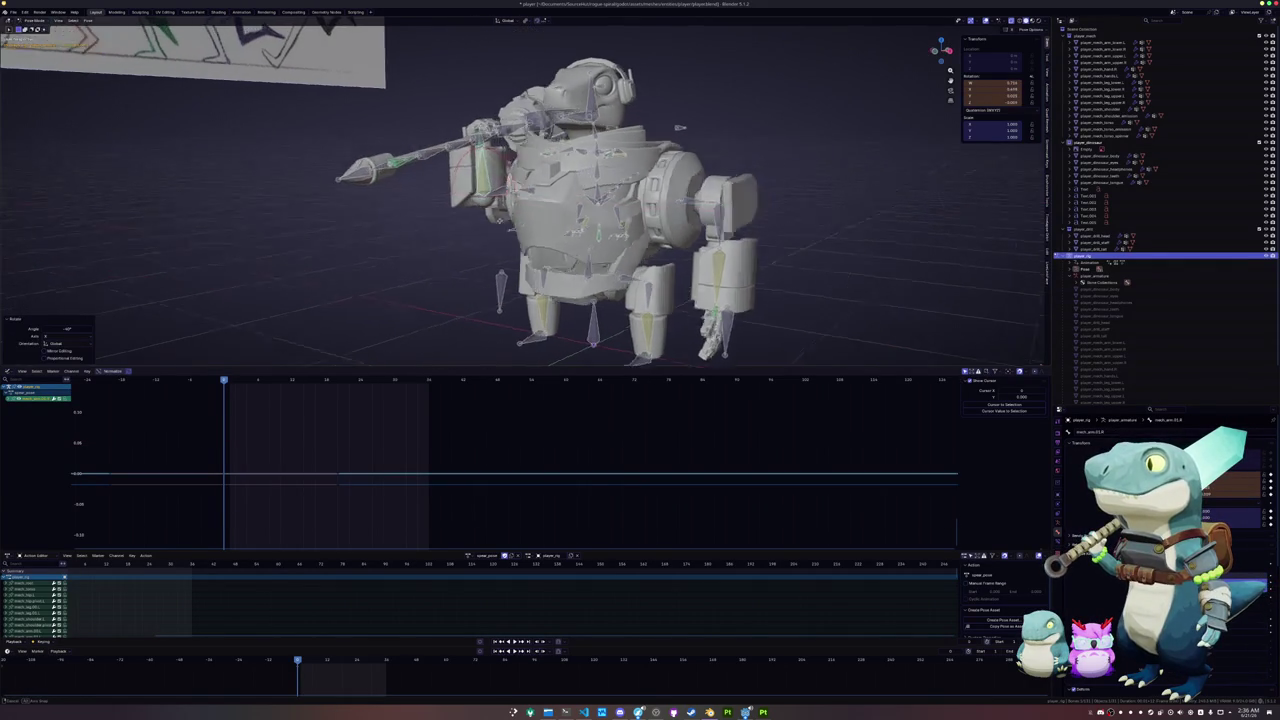
scroll(653, 139, up, 4)
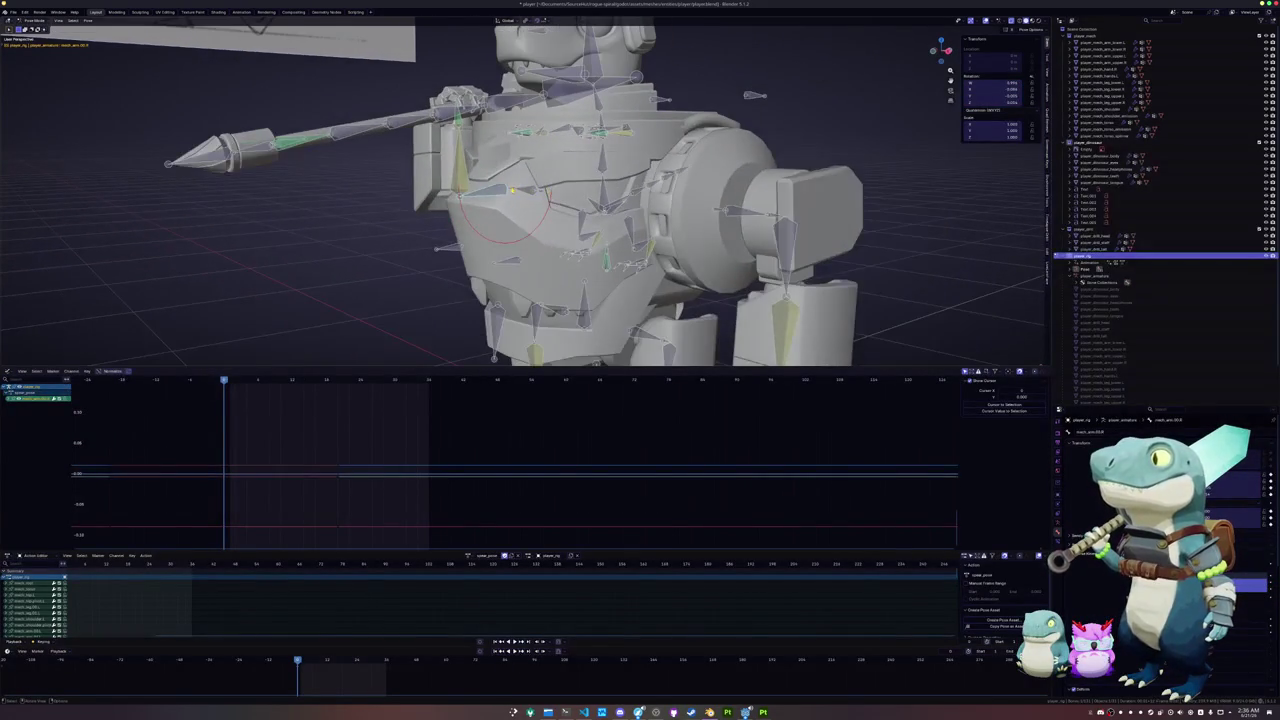
key(r)
key(x)
click(580, 65)
middle_drag(580, 65, 585, 40)
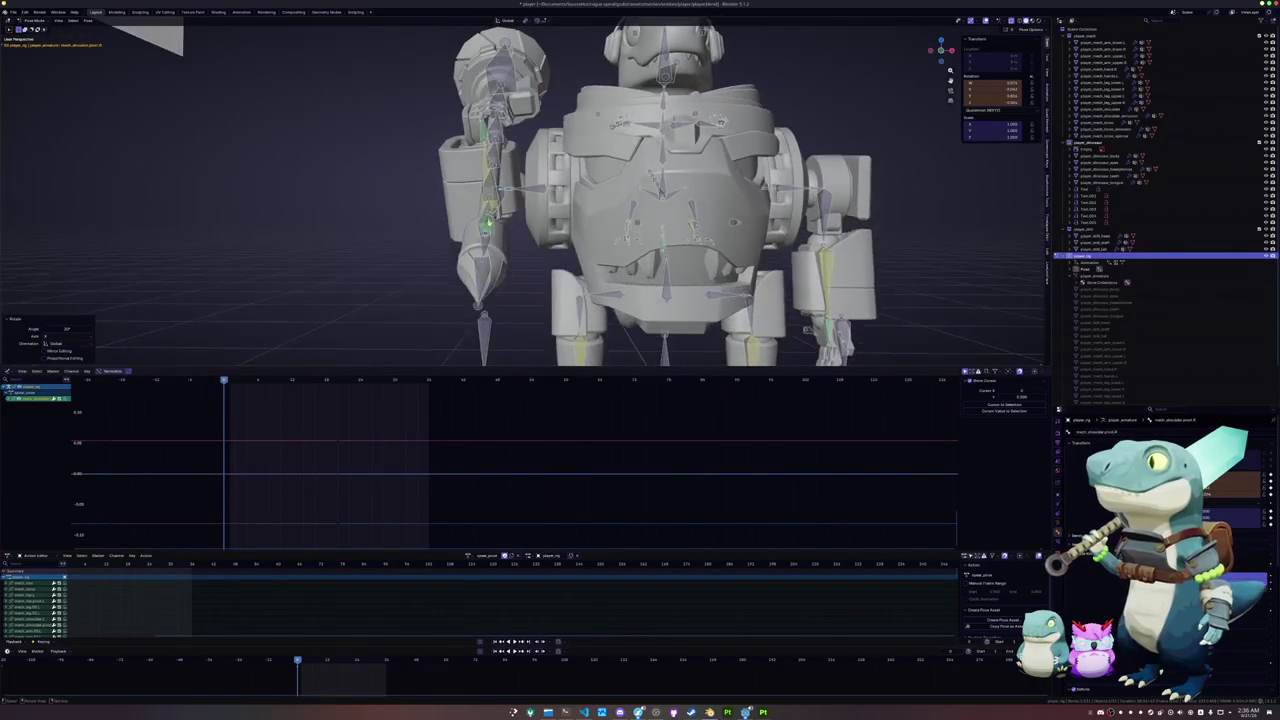
scroll(585, 40, up, 2)
key(r)
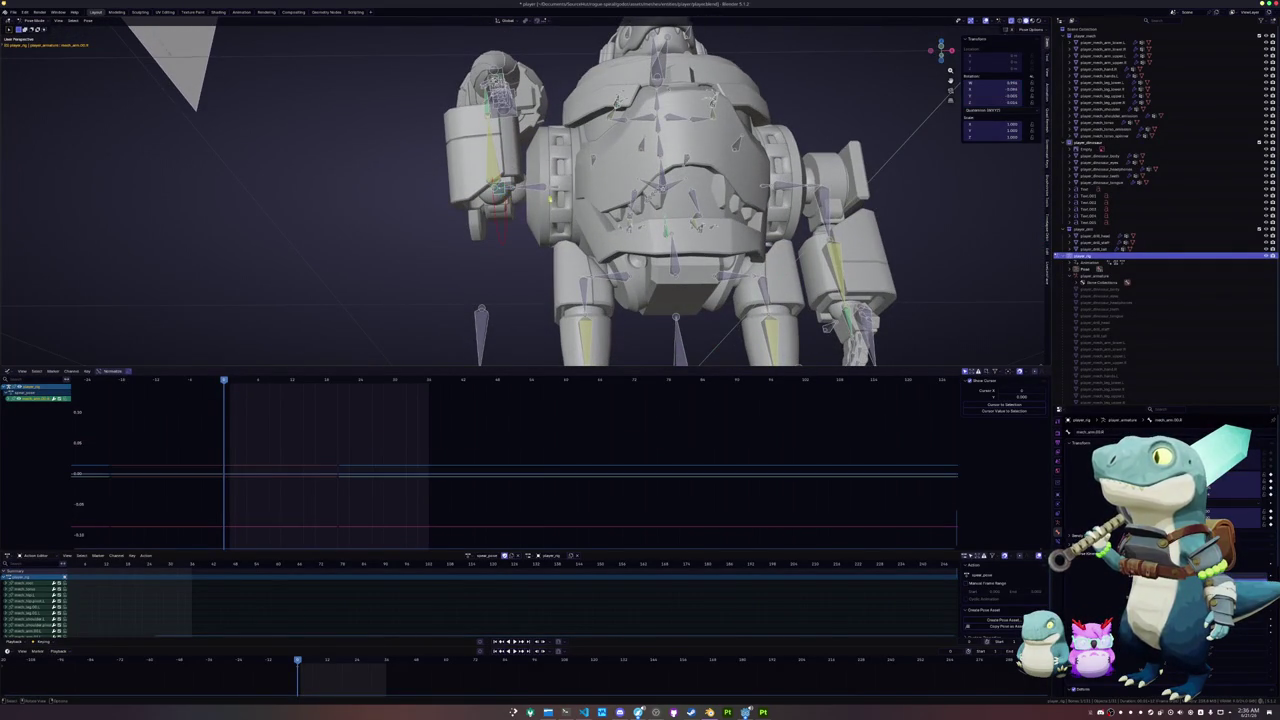
click(511, 193)
- Rotate the shoulder pivot bone around its local X axis
click(511, 193)
key(r)
key(x)
click(594, 186)
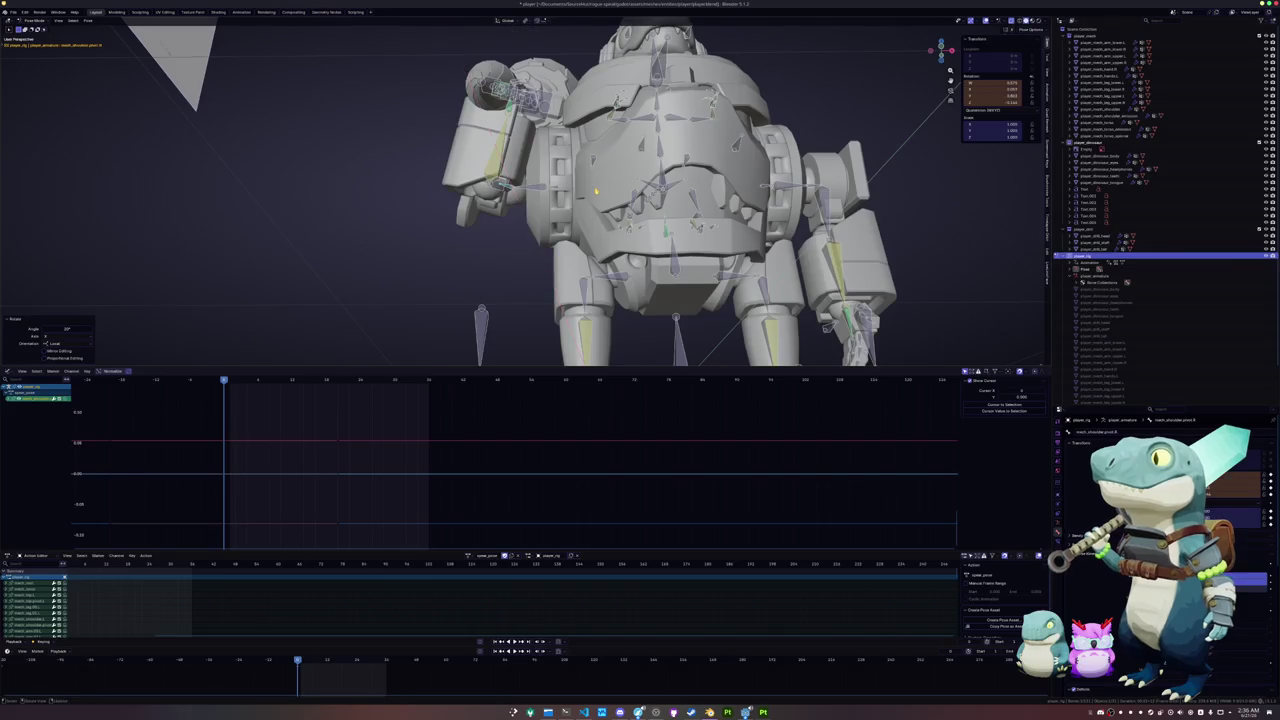
middle_drag(594, 186, 594, 201)
key(r)
key(x)
key(x)
key(Escape)
- Keyframe the left arm and spear bones and save player.blend
mouse_move(580, 250)
middle_down()
mouse_move(410, 215)
mouse_move(343, 218)
mouse_move(382, 216)
middle_up()
scroll(456, 234, down, 3)
drag(472, 88, 545, 318)
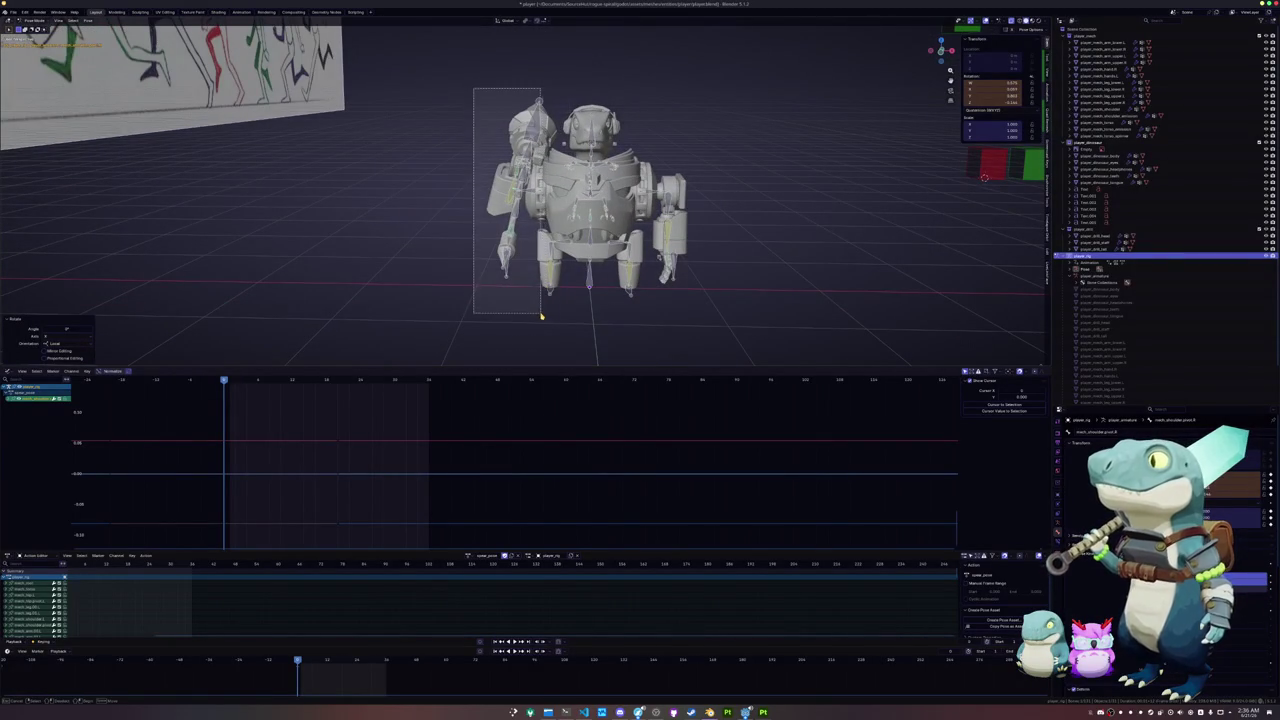
scroll(545, 308, up, 1)
scroll(535, 293, up, 2)
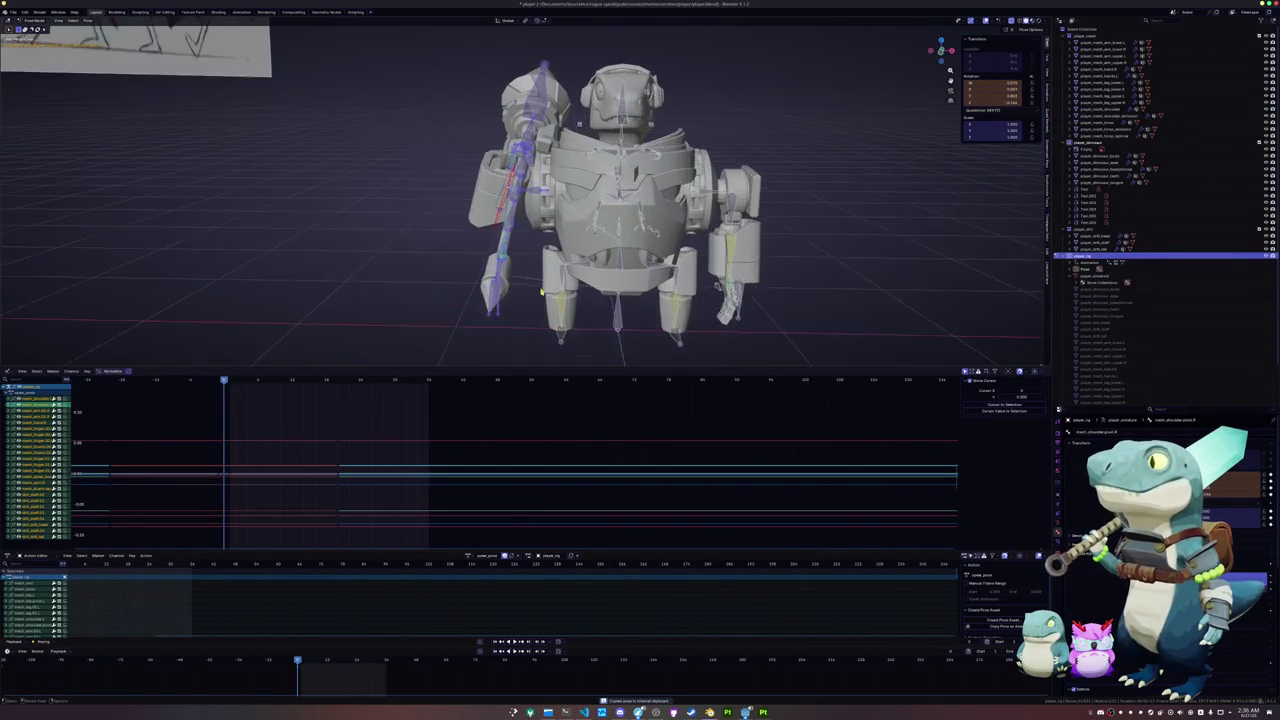
scroll(535, 293, up, 1)
scroll(528, 290, down, 2)
drag(546, 322, 392, 38)
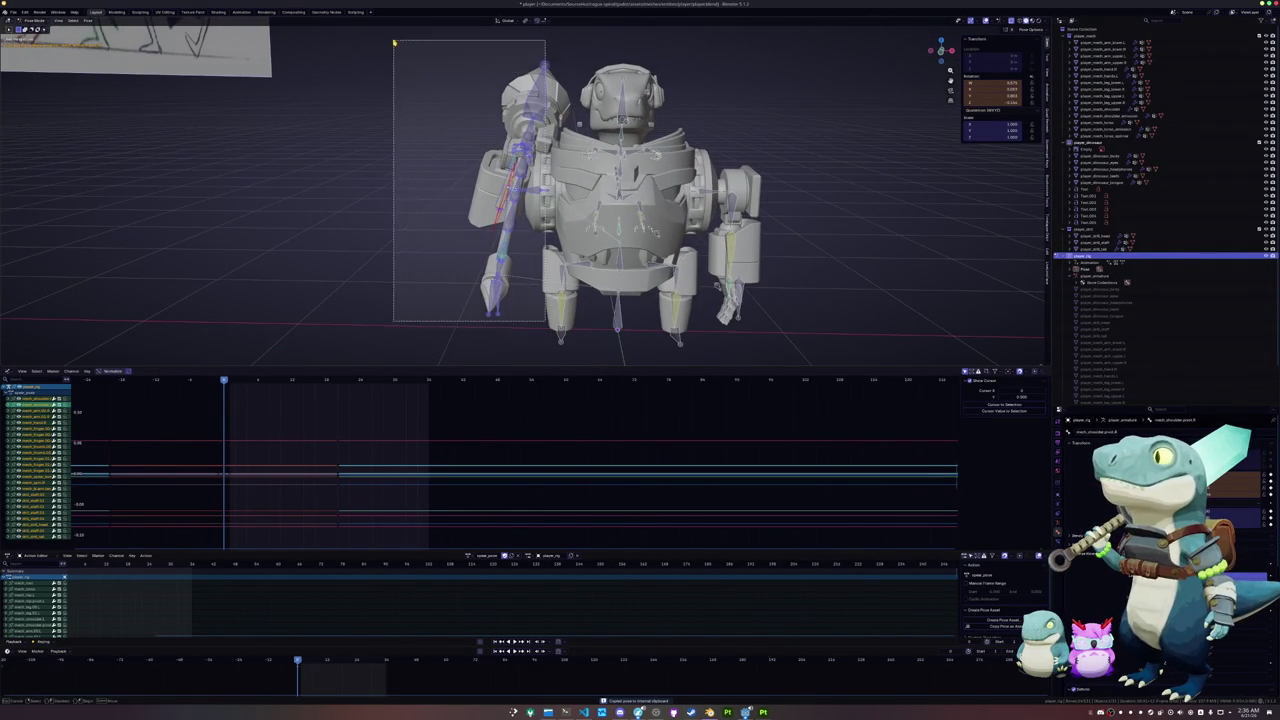
key(i)
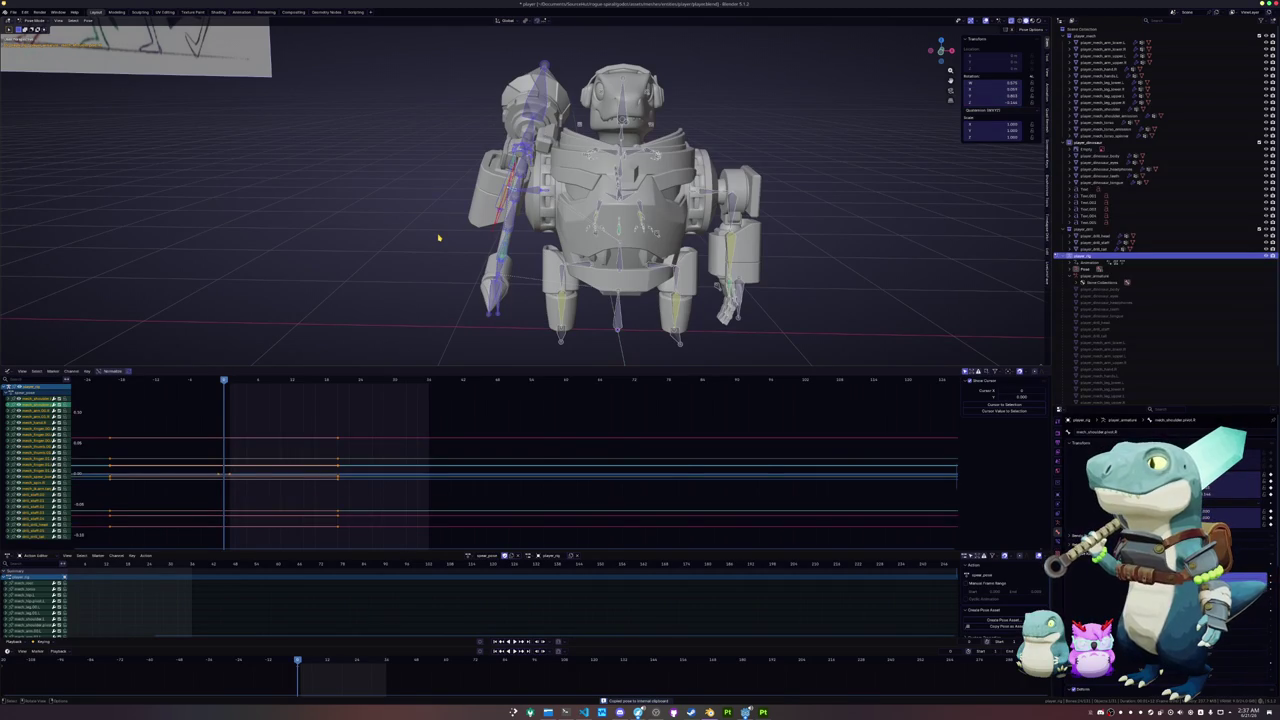
key(ctrl+s)
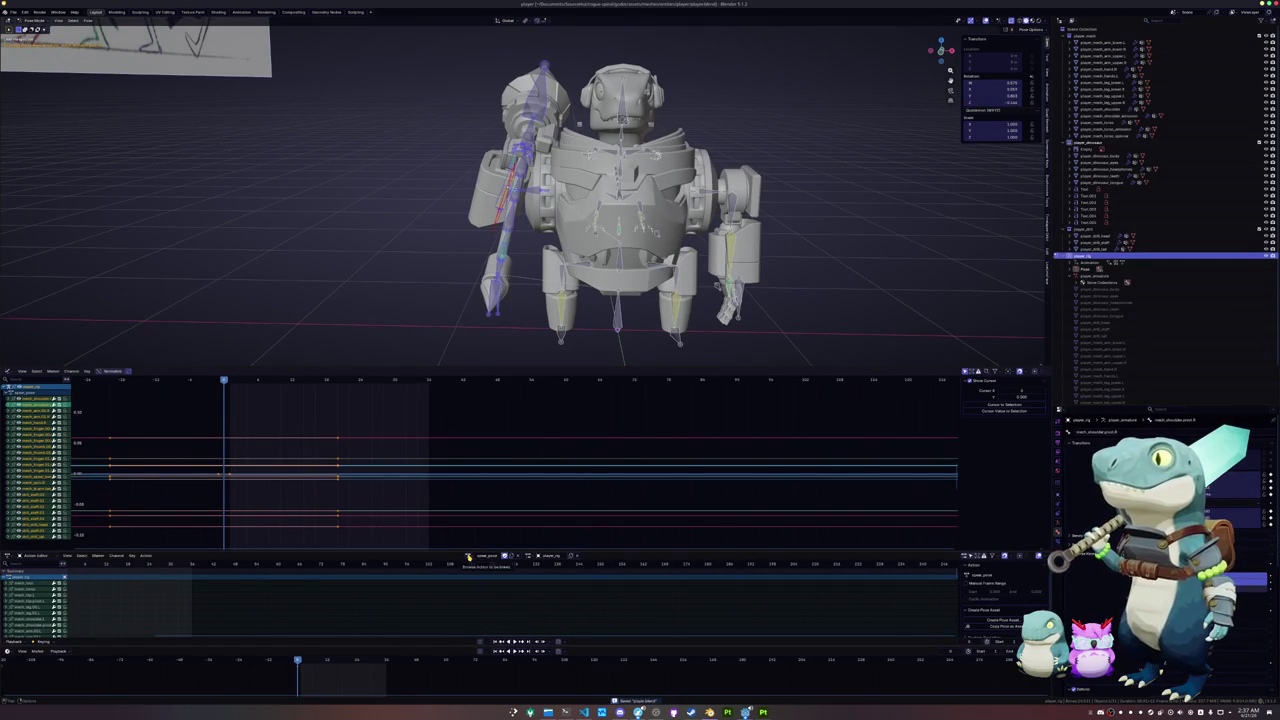
- In another action, shift the left arm along X and right arm along Y, then key the pose
click(468, 556)
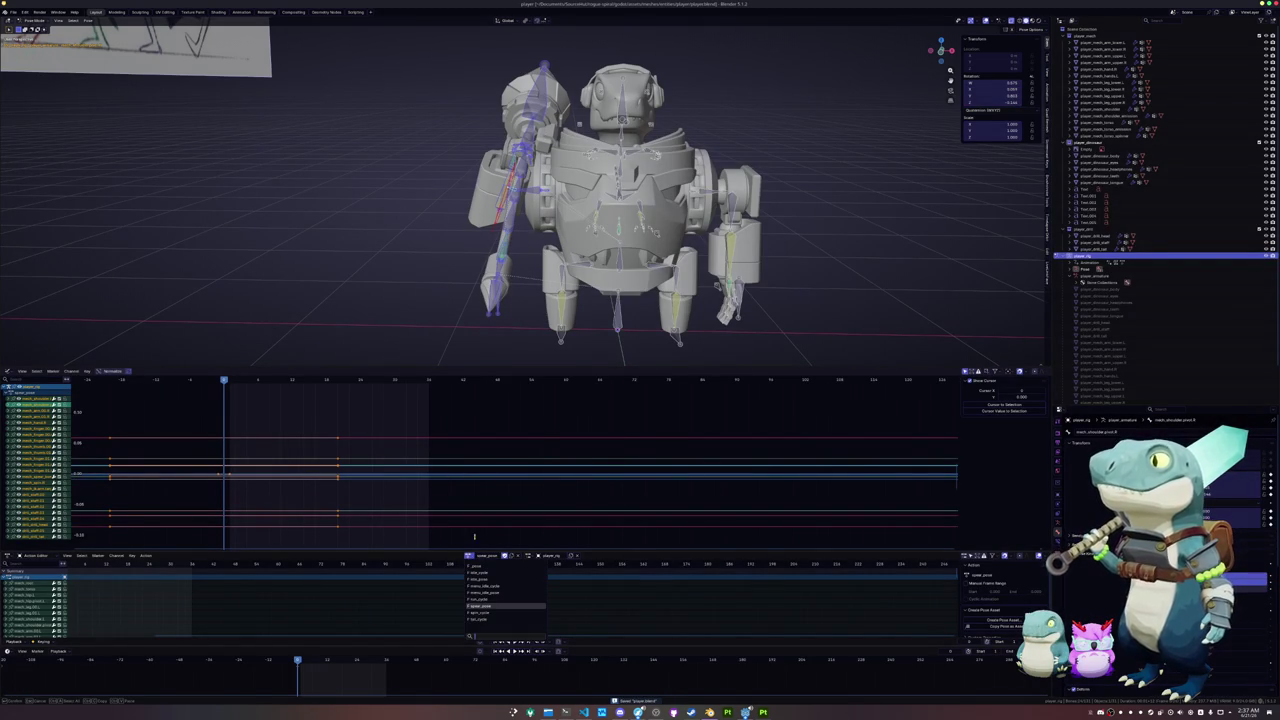
click(483, 617)
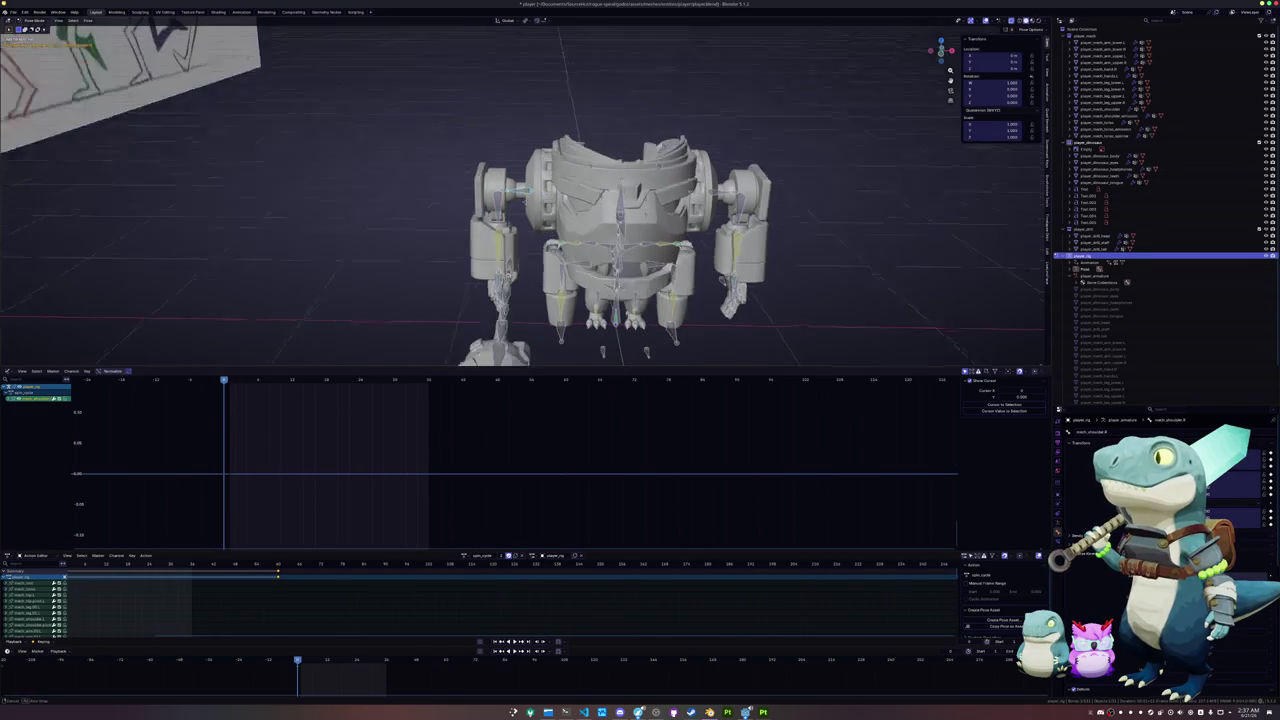
key(g)
key(x)
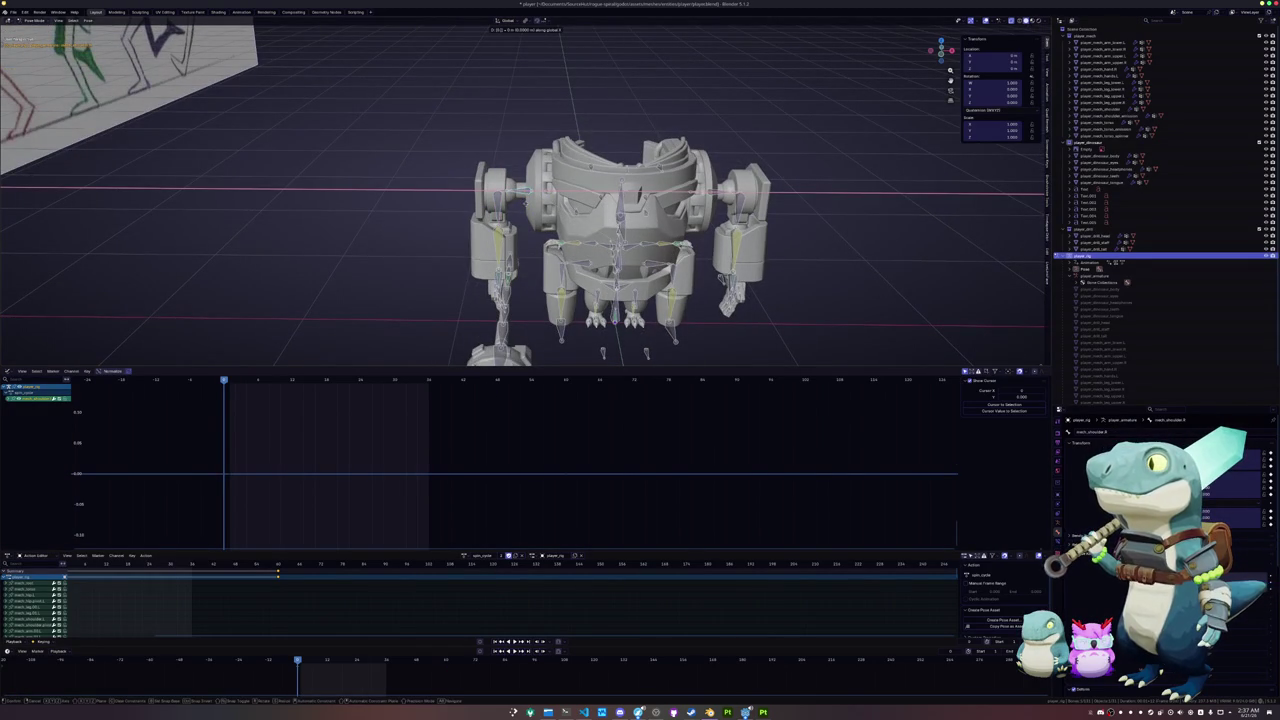
key(Return)
click(735, 240)
key(g)
key(y)
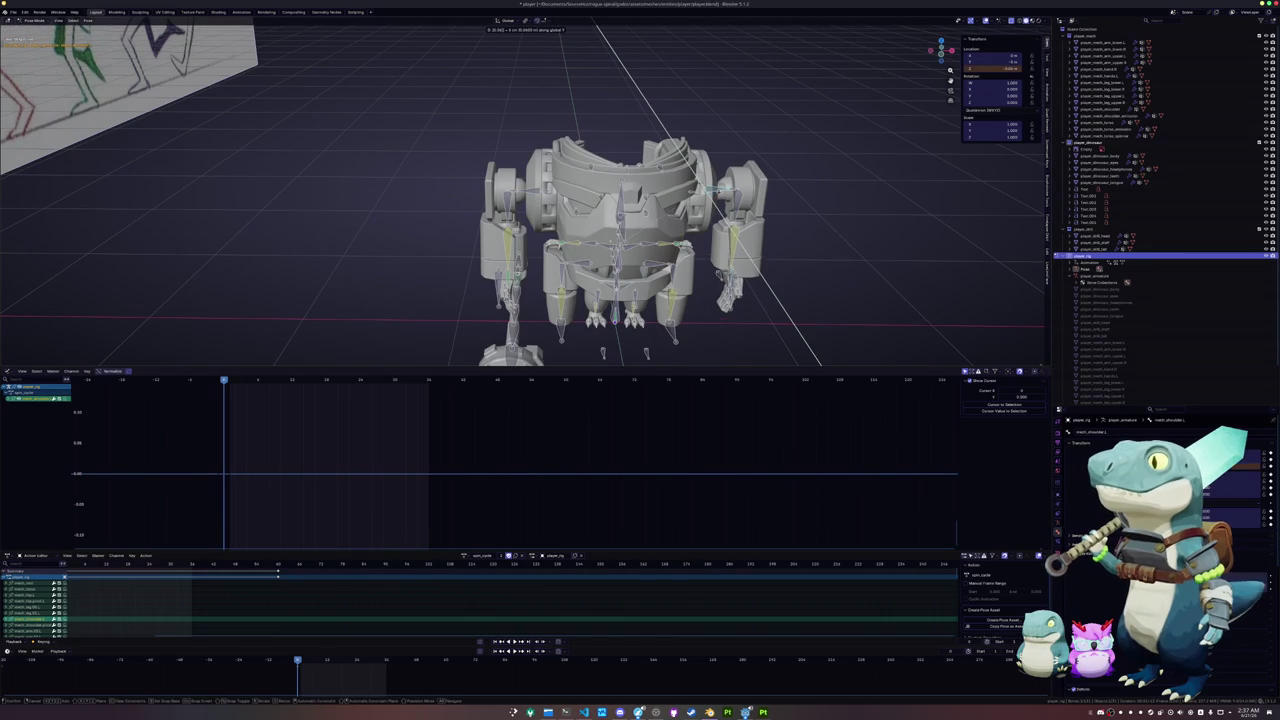
key(Return)
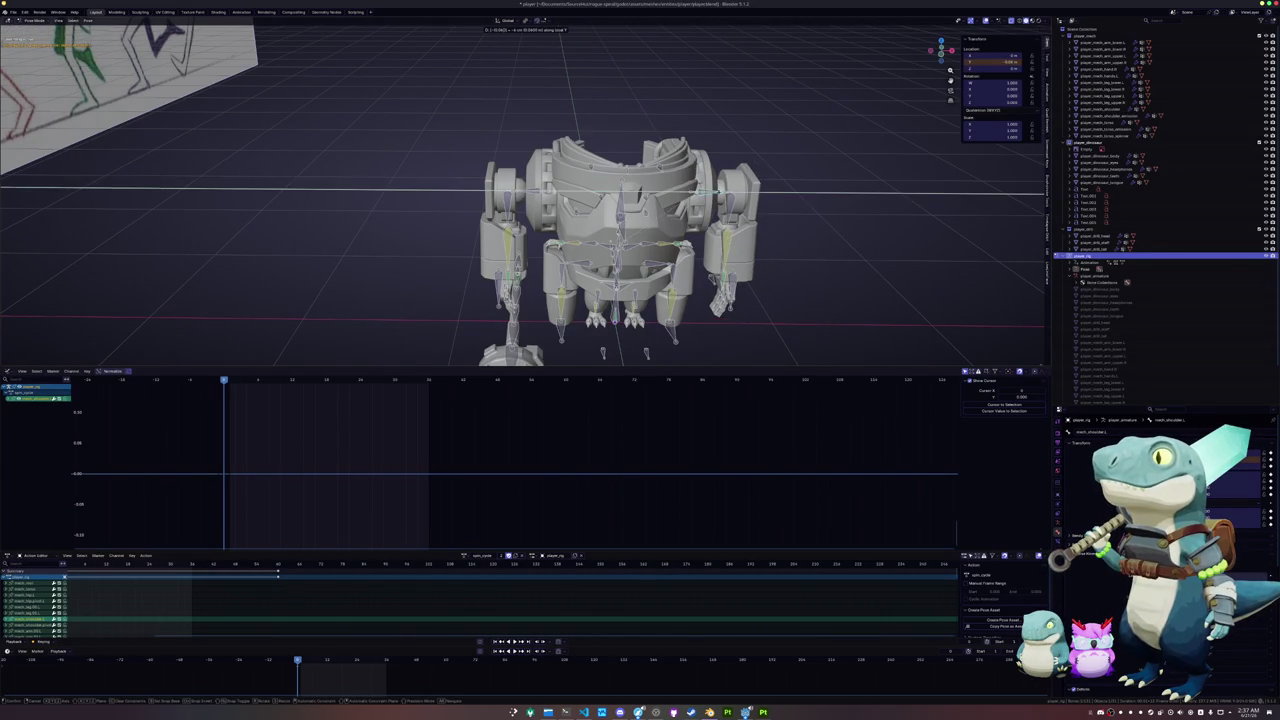
key(i)
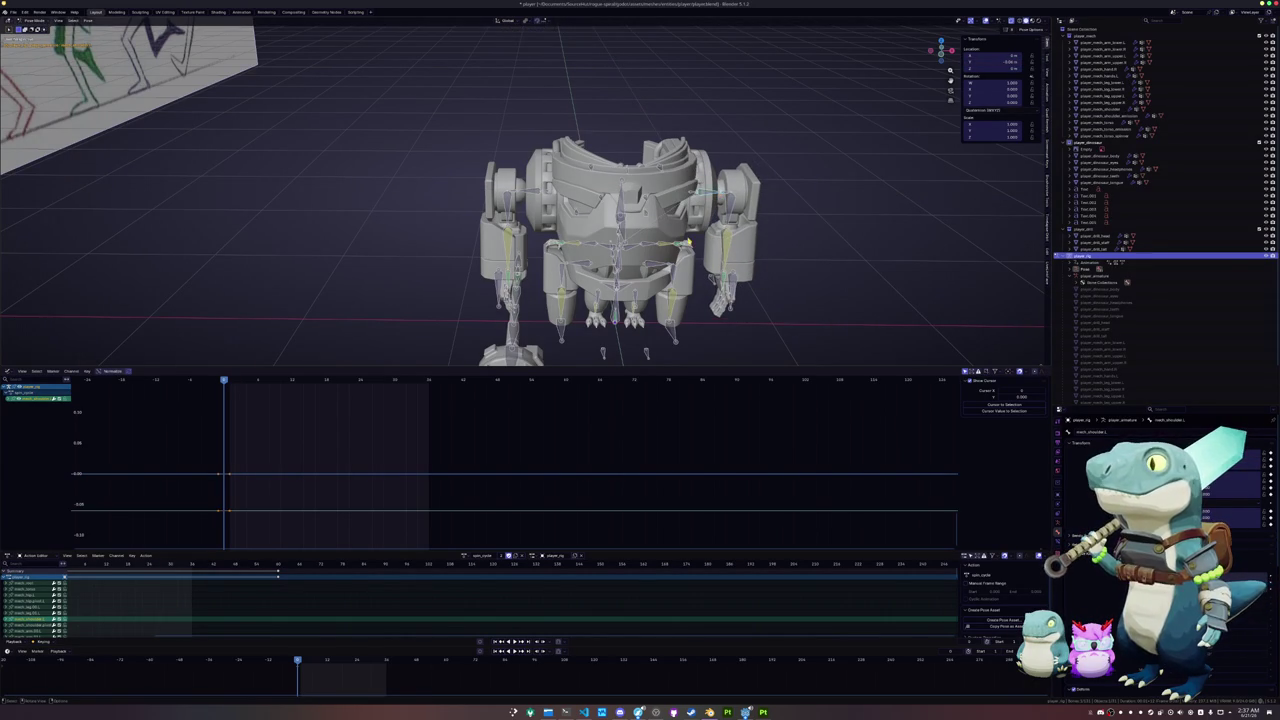
- Load a different action, return to Object Mode, and select the whole mech
click(465, 555)
click(477, 598)
mouse_move(600, 250)
middle_down()
mouse_move(667, 328)
mouse_move(675, 288)
mouse_move(720, 280)
mouse_move(680, 289)
middle_up()
key(ctrl+Tab)
scroll(660, 293, down, 3)
mouse_move(673, 306)
mouse_down()
mouse_move(470, 180)
mouse_move(466, 162)
mouse_up()
scroll(505, 197, up, 3)
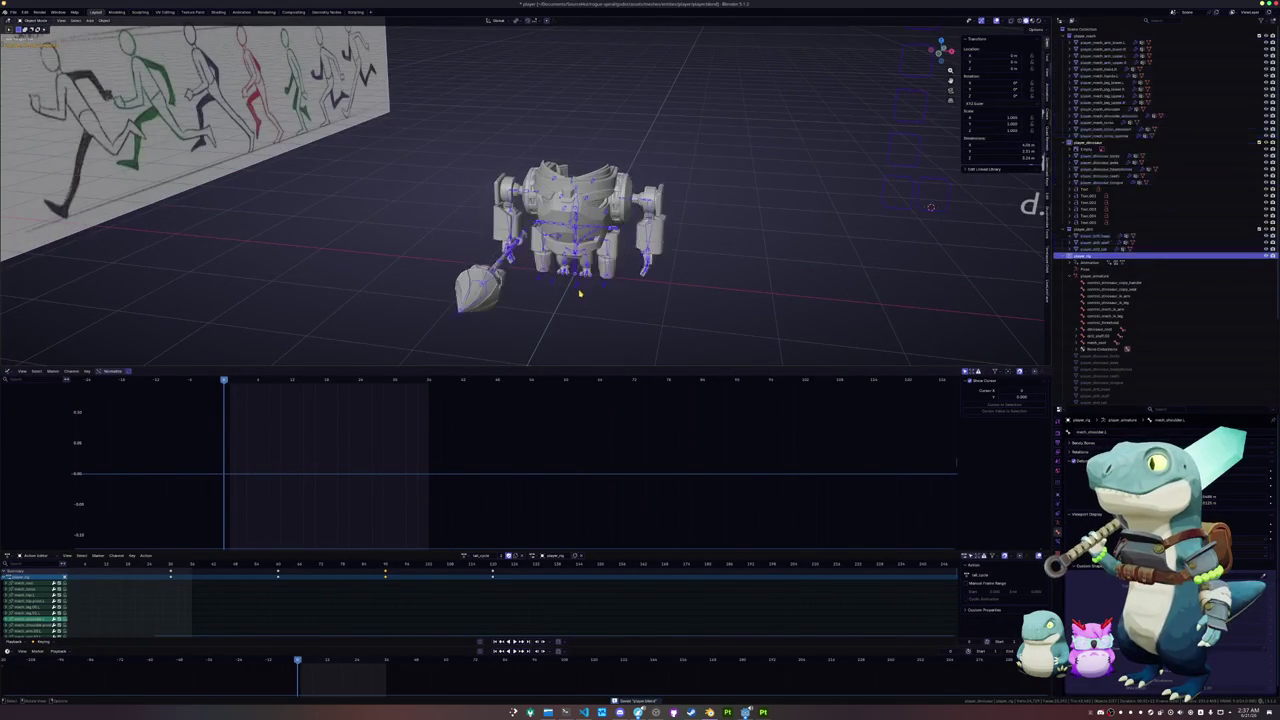
- Assign the pose action to the rig and select all the mech's meshes and armature
click(465, 556)
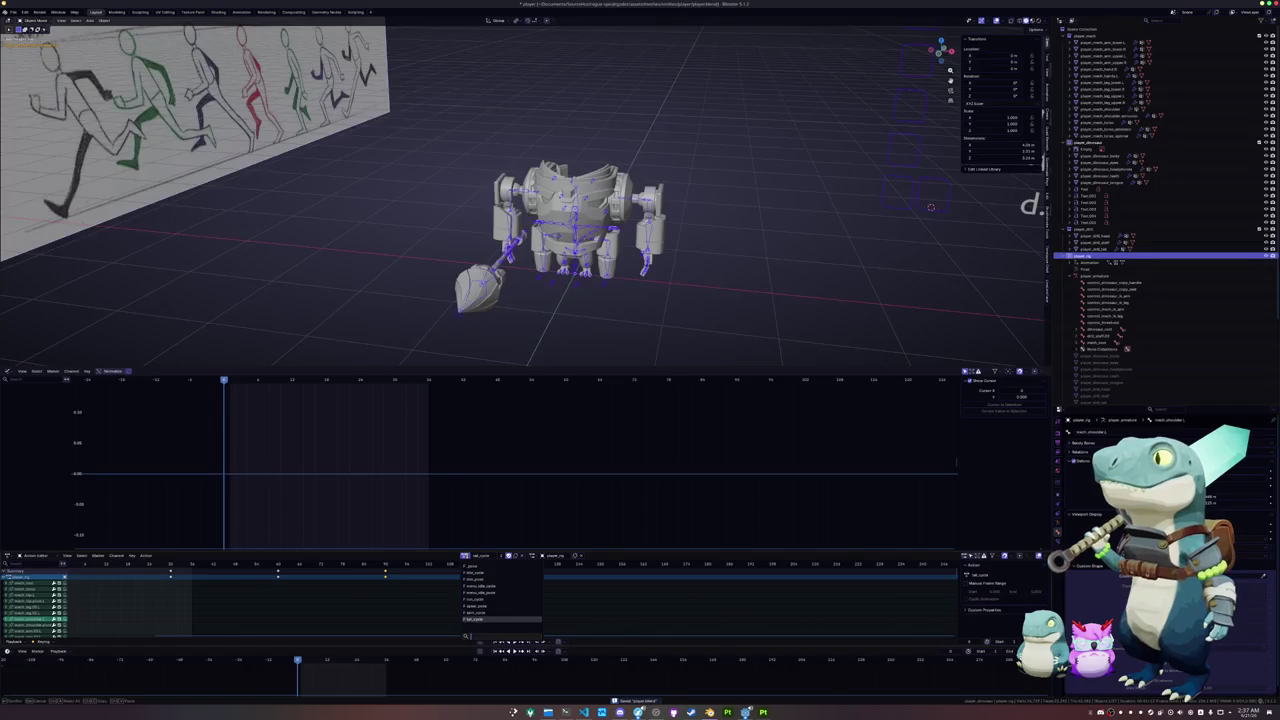
click(474, 572)
click(580, 297)
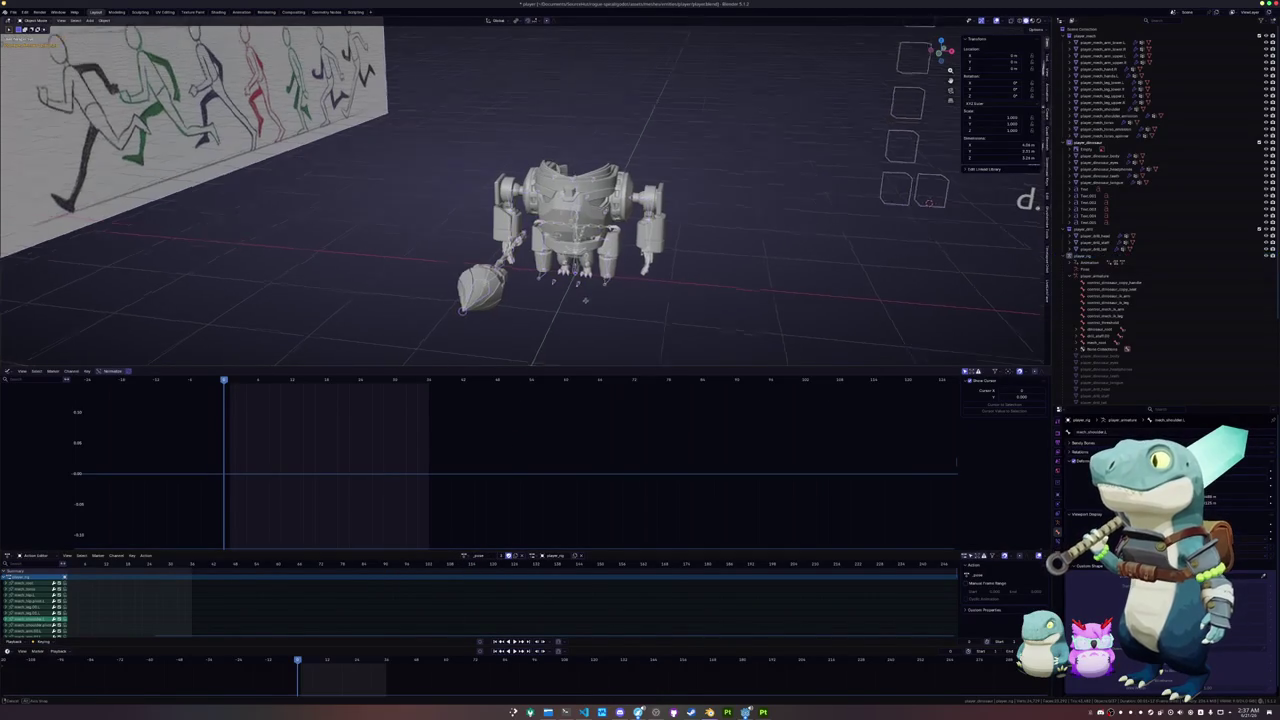
drag(690, 352, 424, 134)
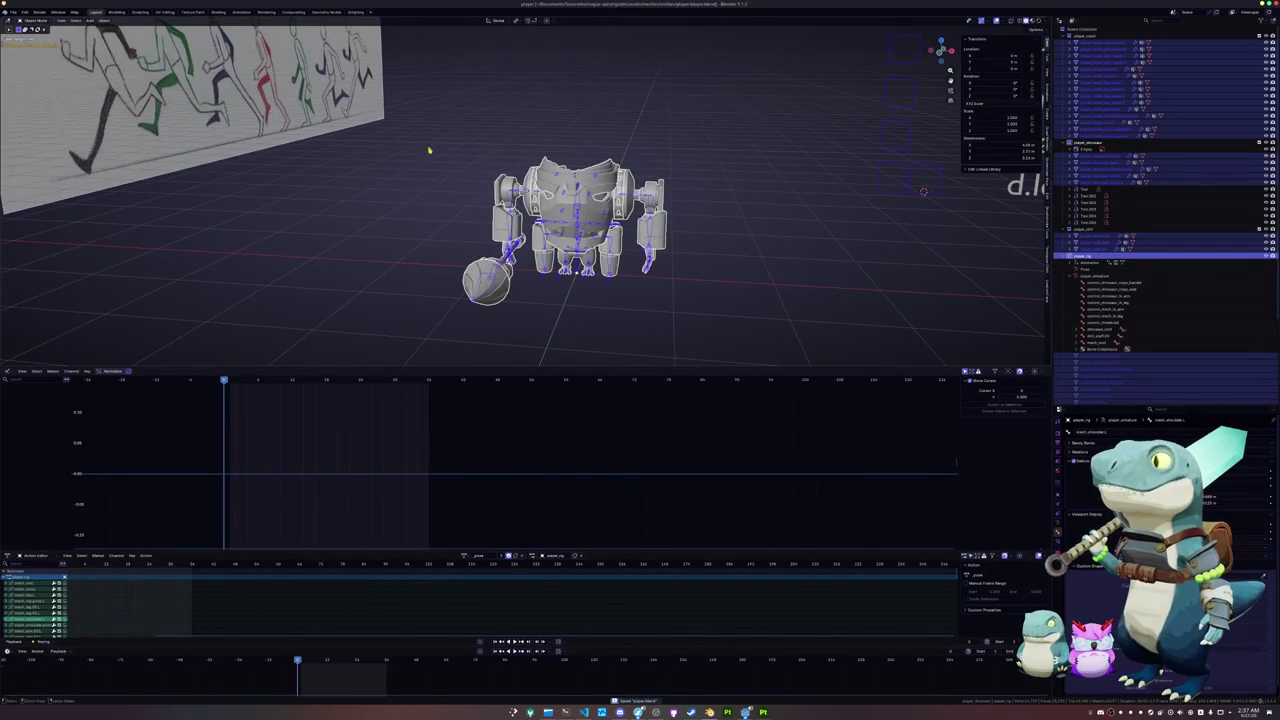
- Export the mech as glTF 2.0 to player.glb with the Action Filter list enlarged
click(13, 11)
mouse_move(26, 120)
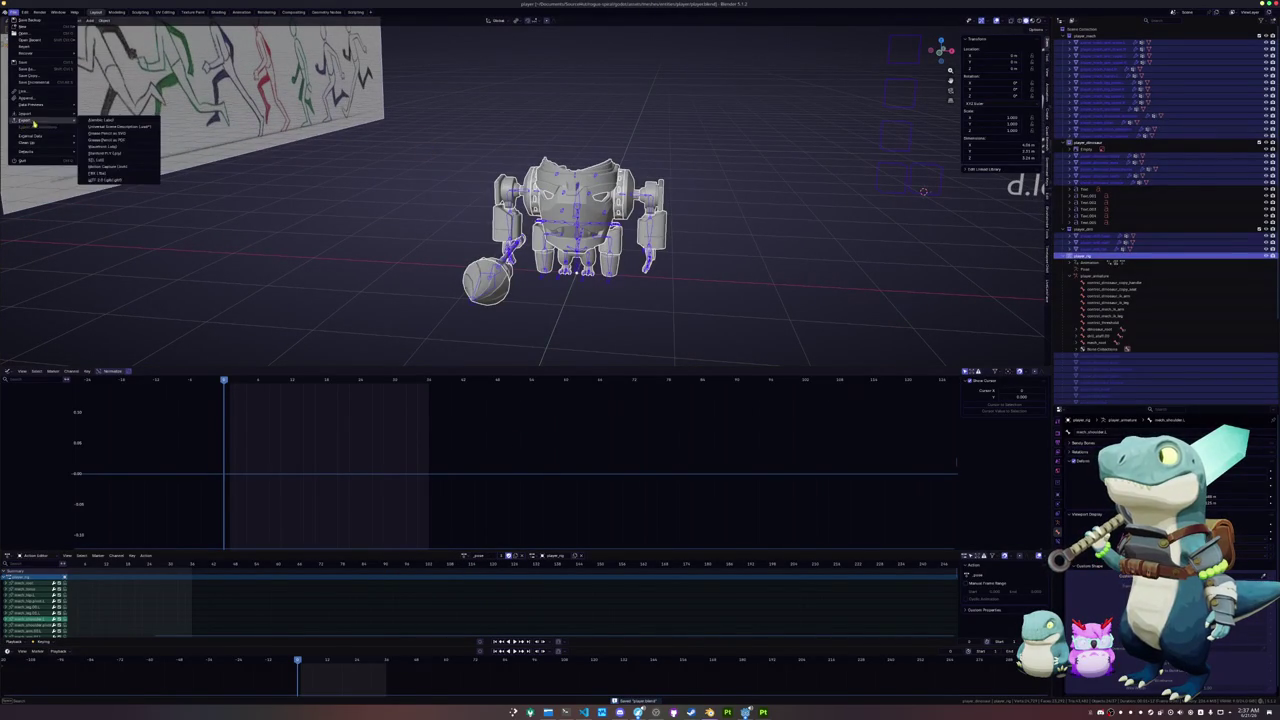
click(100, 179)
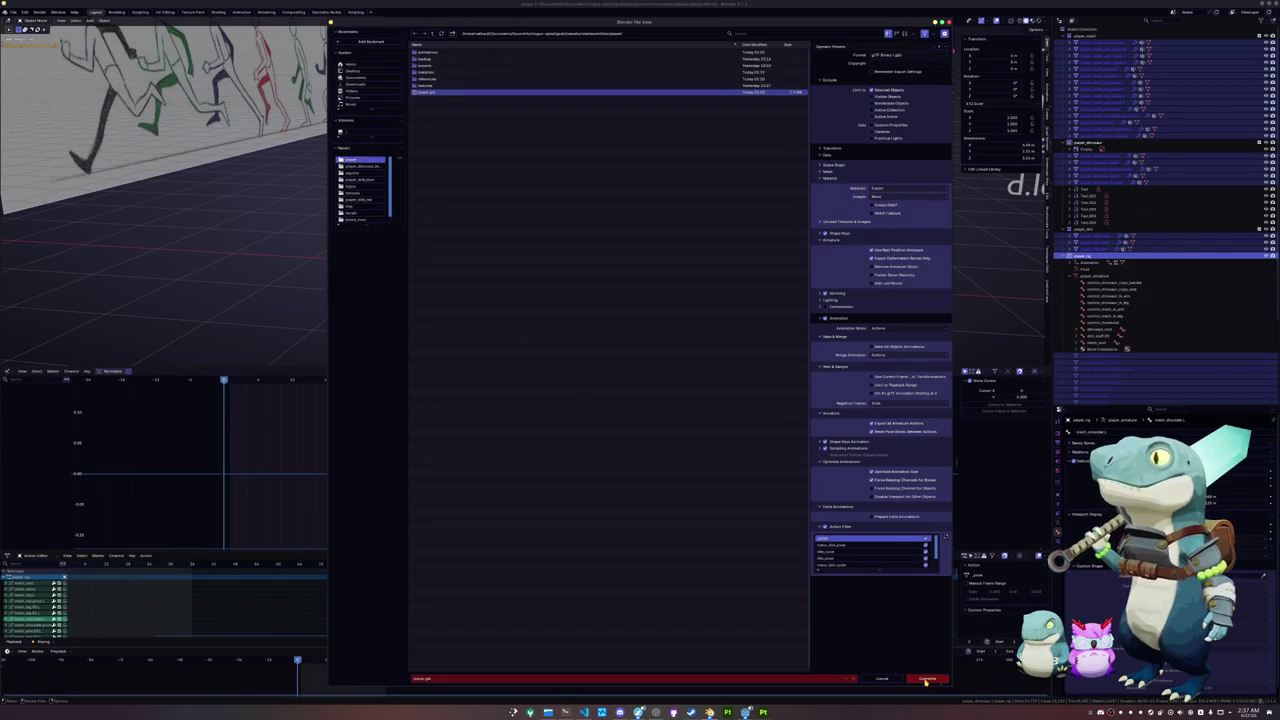
drag(881, 573, 881, 638)
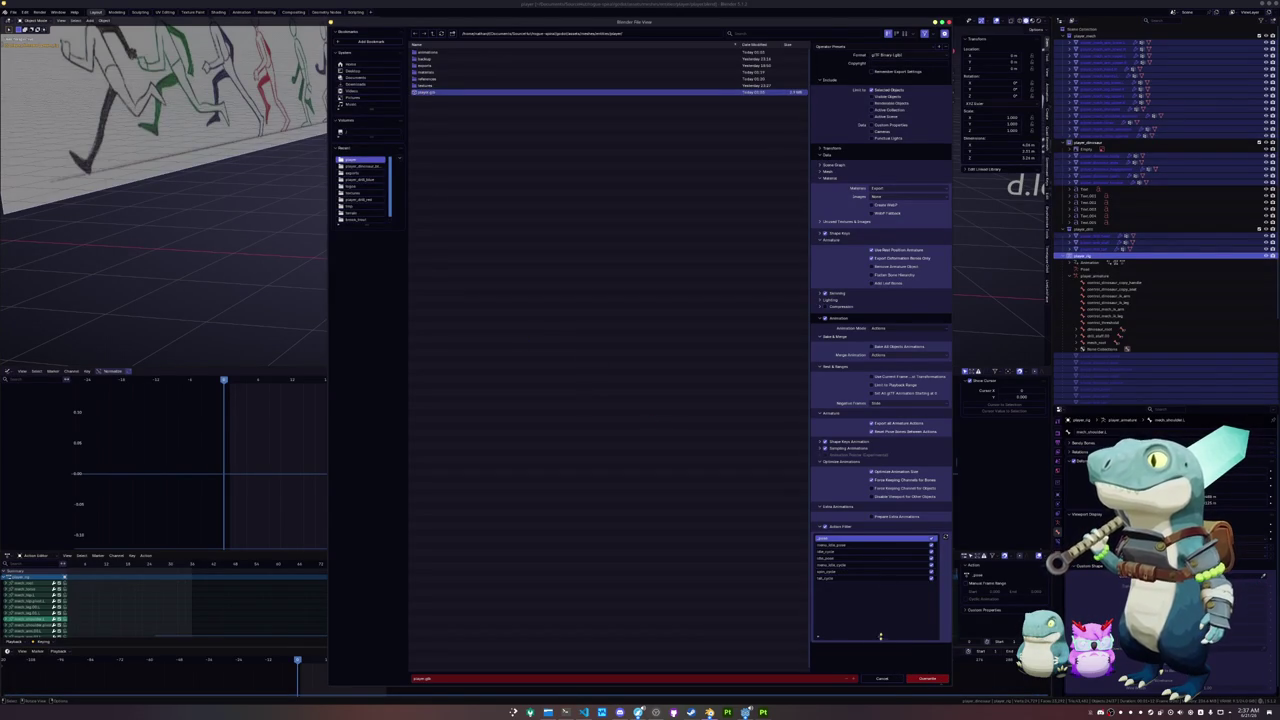
click(927, 678)
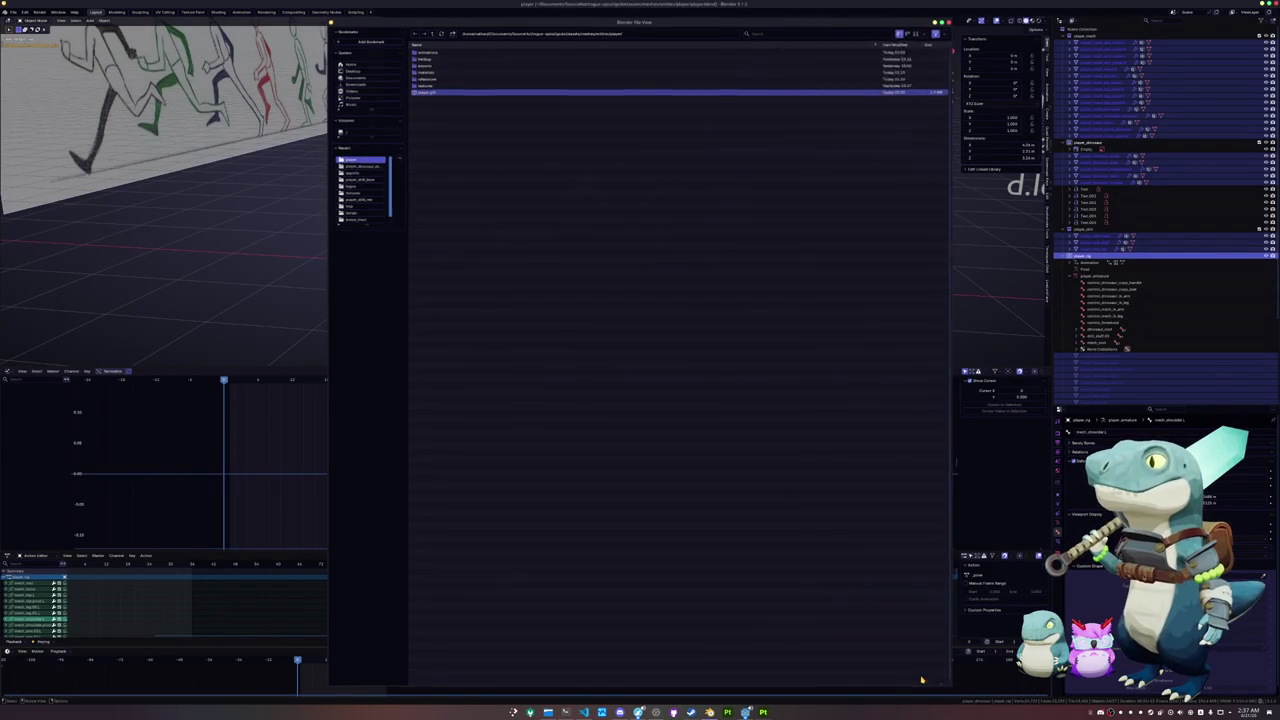
- In Godot, orbit around the re-exported mech and browse the bottom editor panels
click(745, 712)
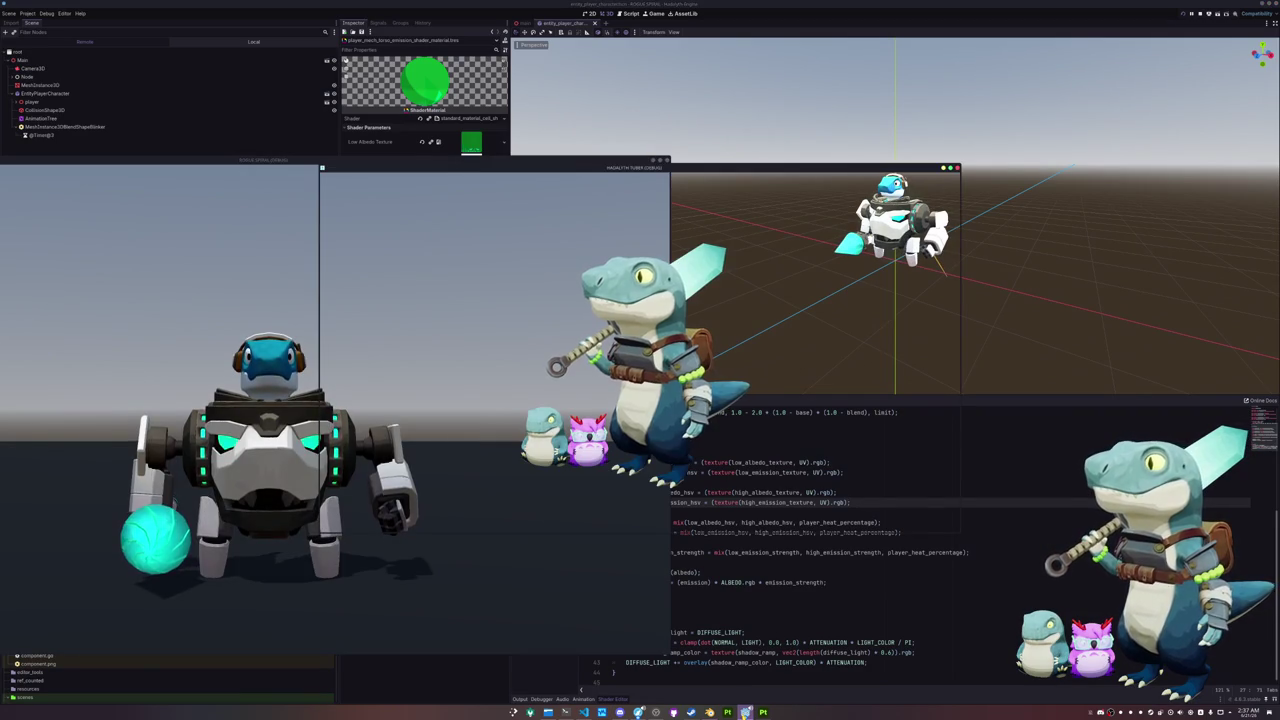
click(768, 652)
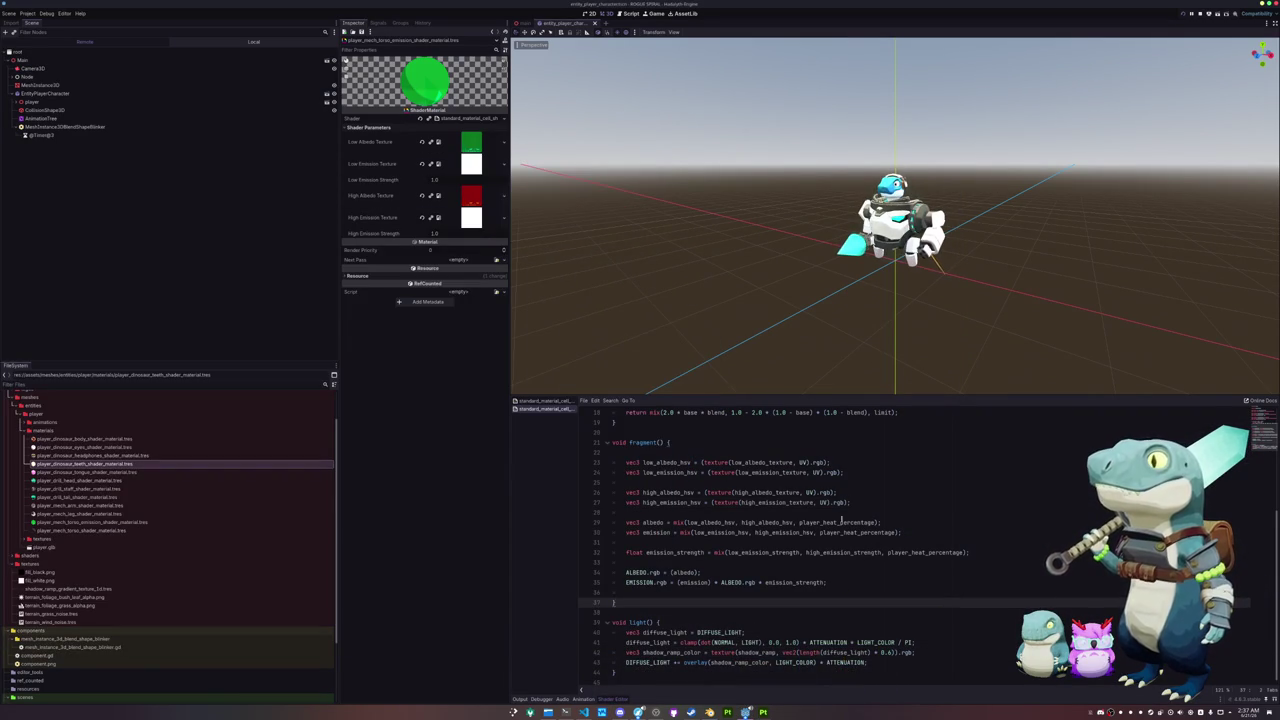
scroll(516, 312, up, 5)
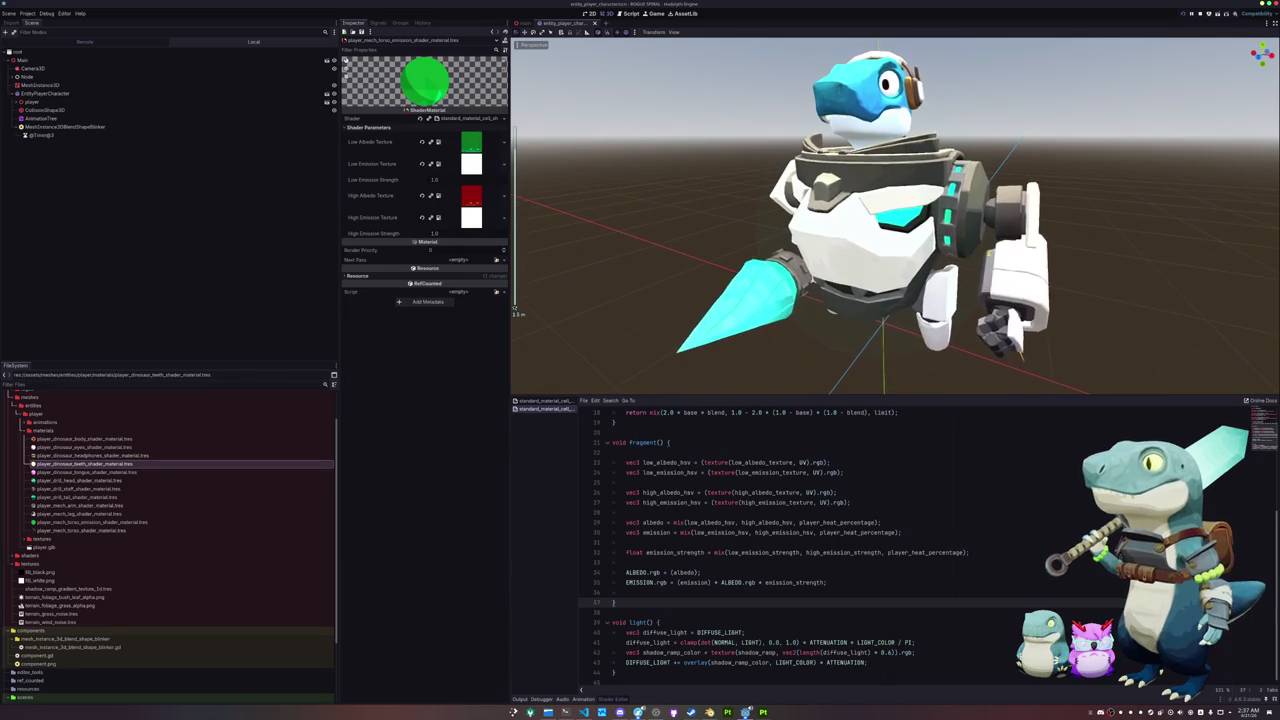
mouse_move(980, 262)
middle_down()
mouse_move(1084, 262)
mouse_move(837, 387)
middle_up()
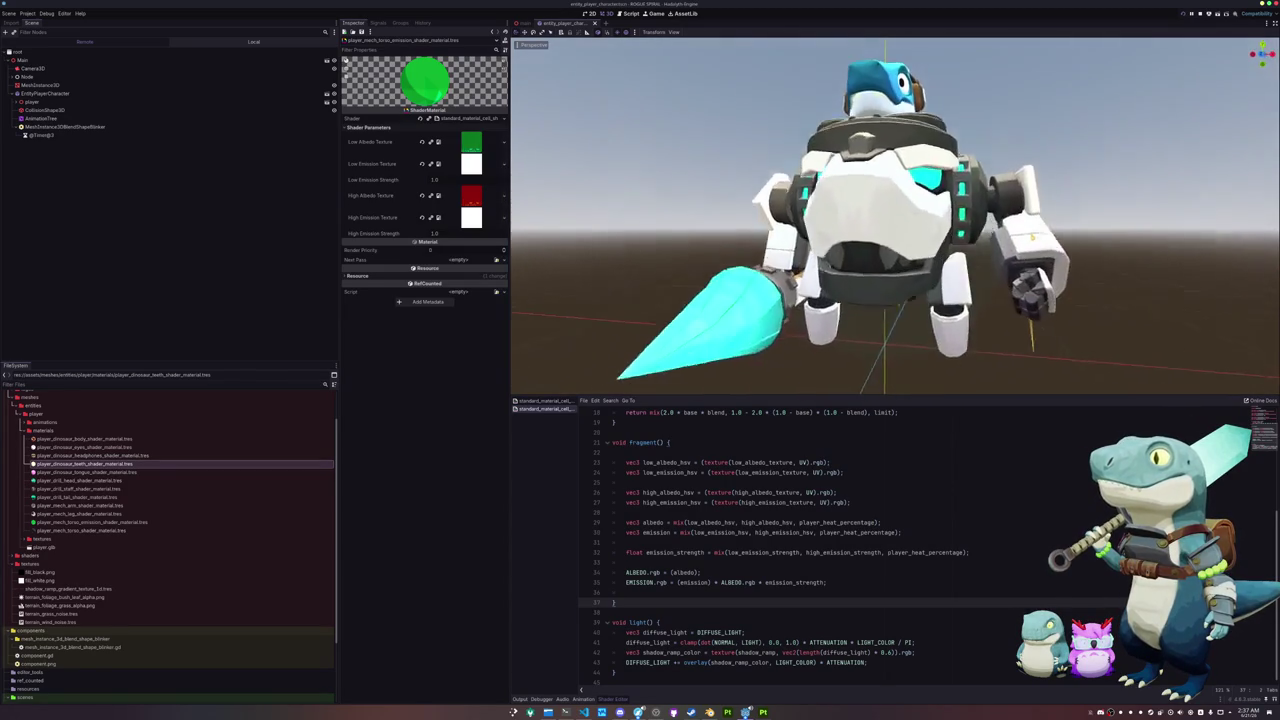
click(580, 699)
click(558, 699)
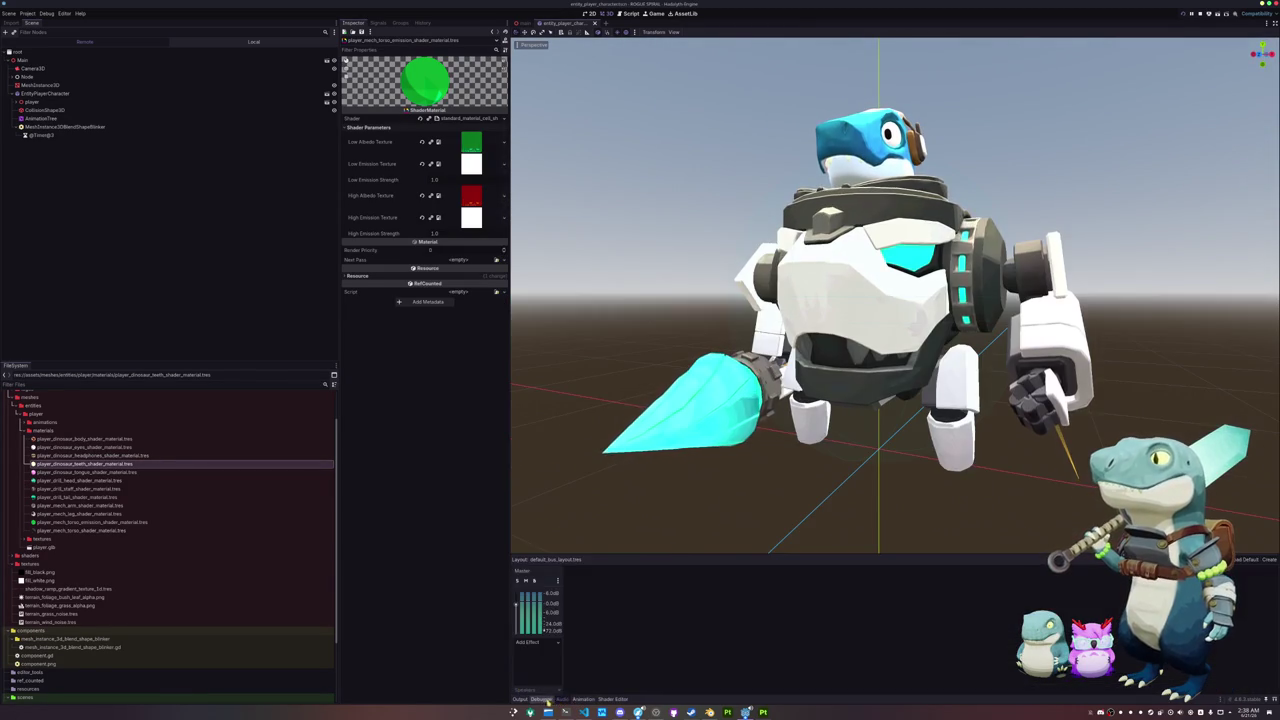
click(540, 699)
click(583, 699)
click(612, 699)
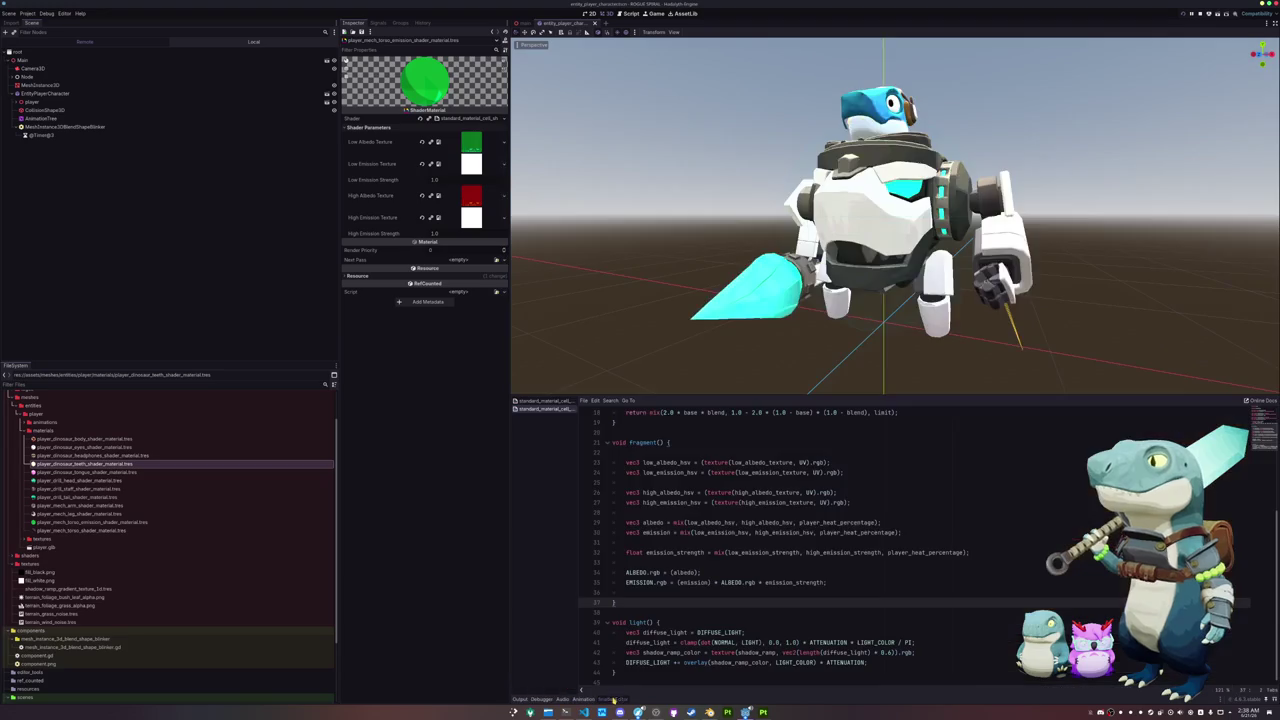
- Select the AnimationTree node in the local player scene tree and show its blend graph
click(129, 129)
click(127, 119)
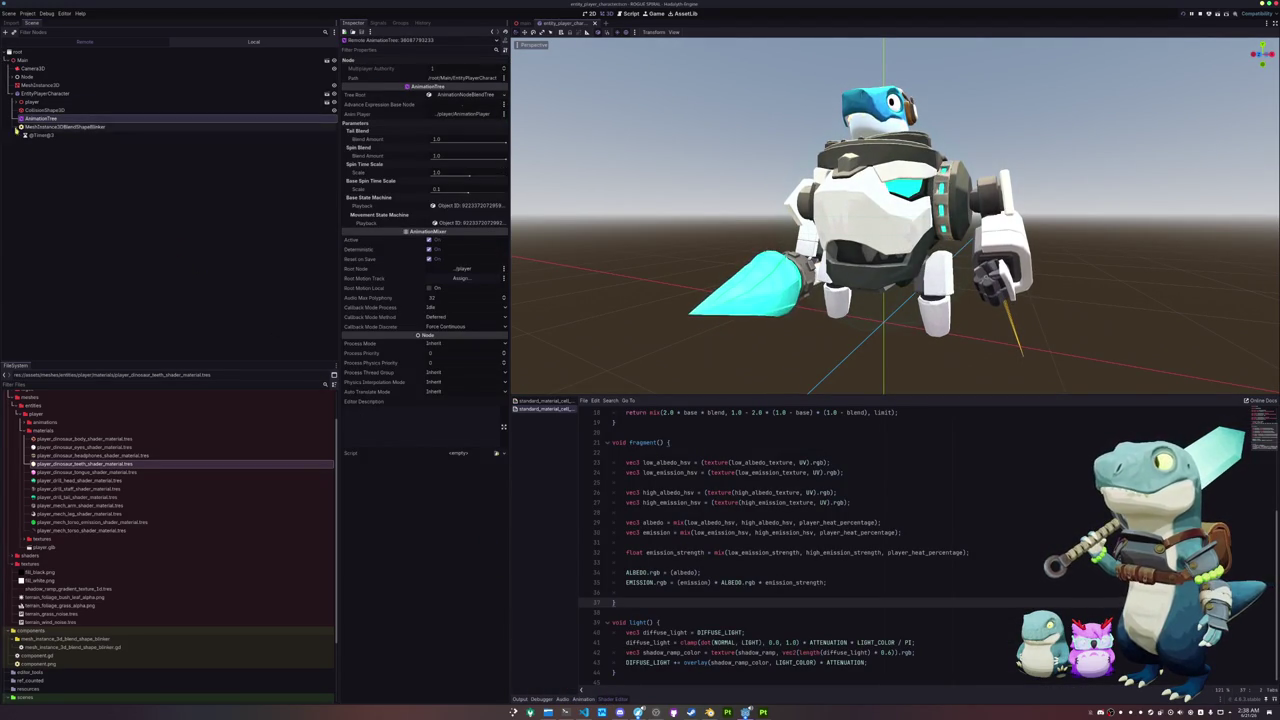
click(254, 41)
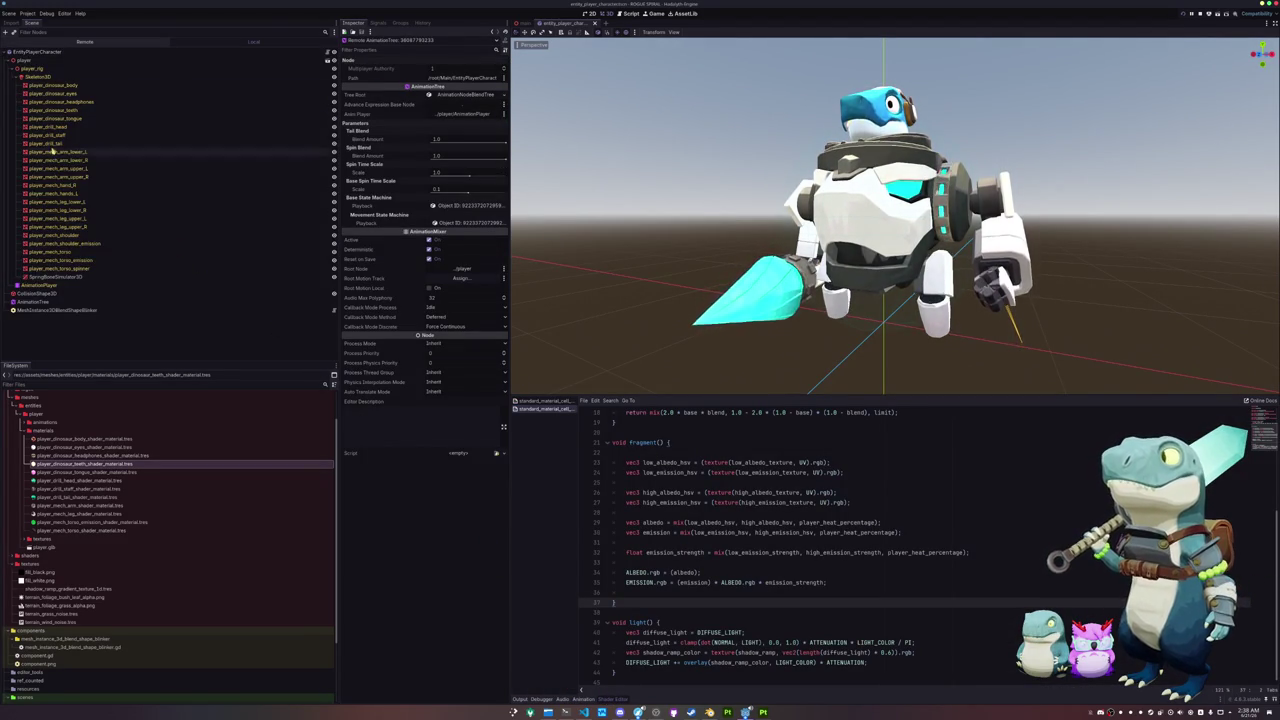
click(67, 302)
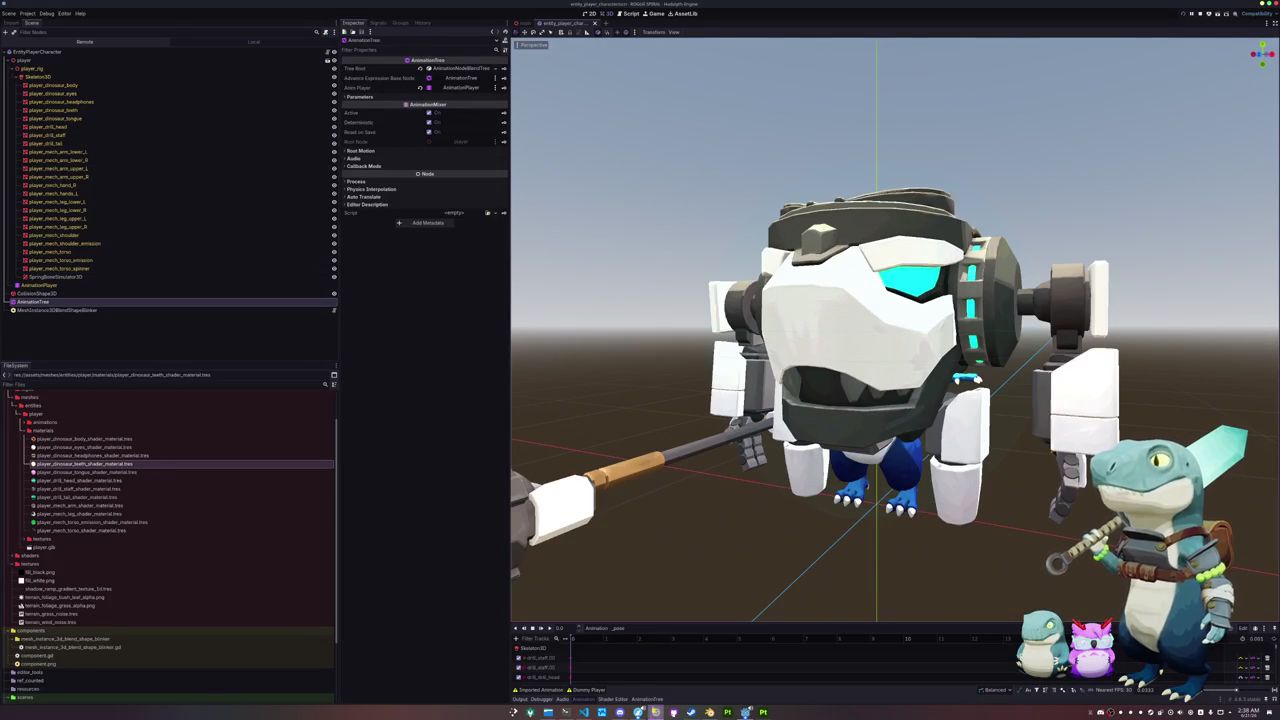
click(647, 698)
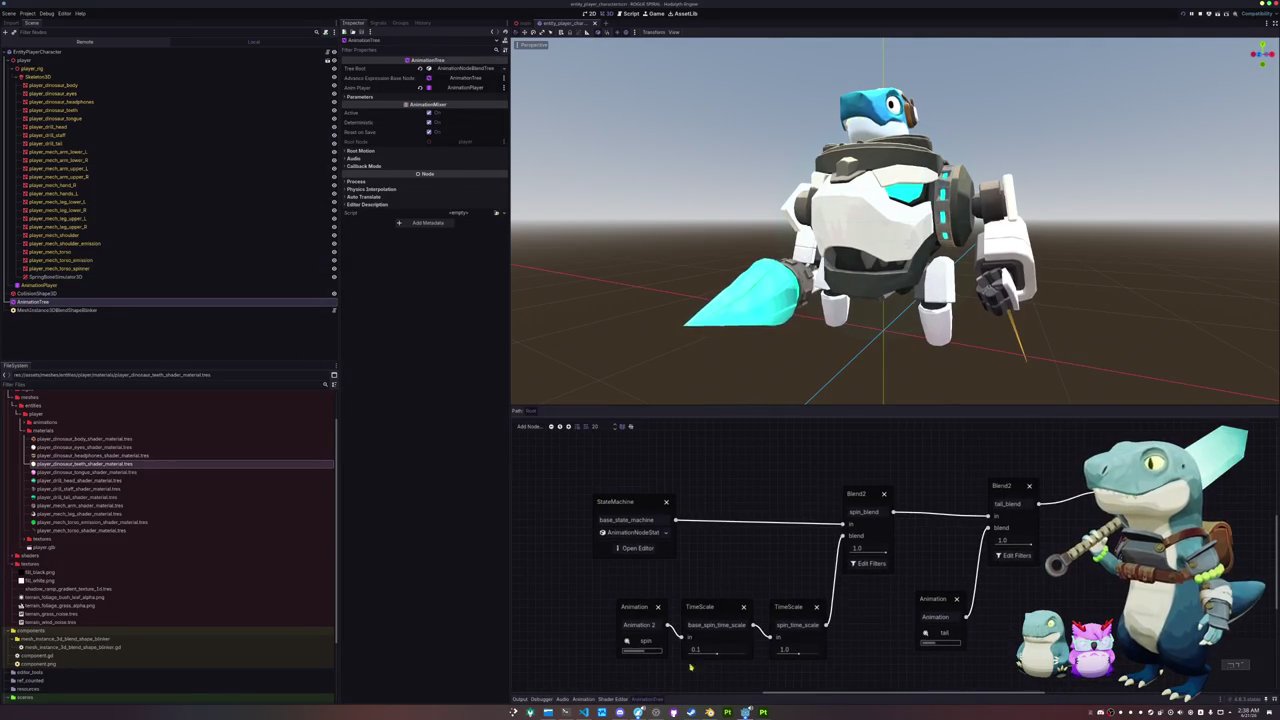
key(alt+Tab)
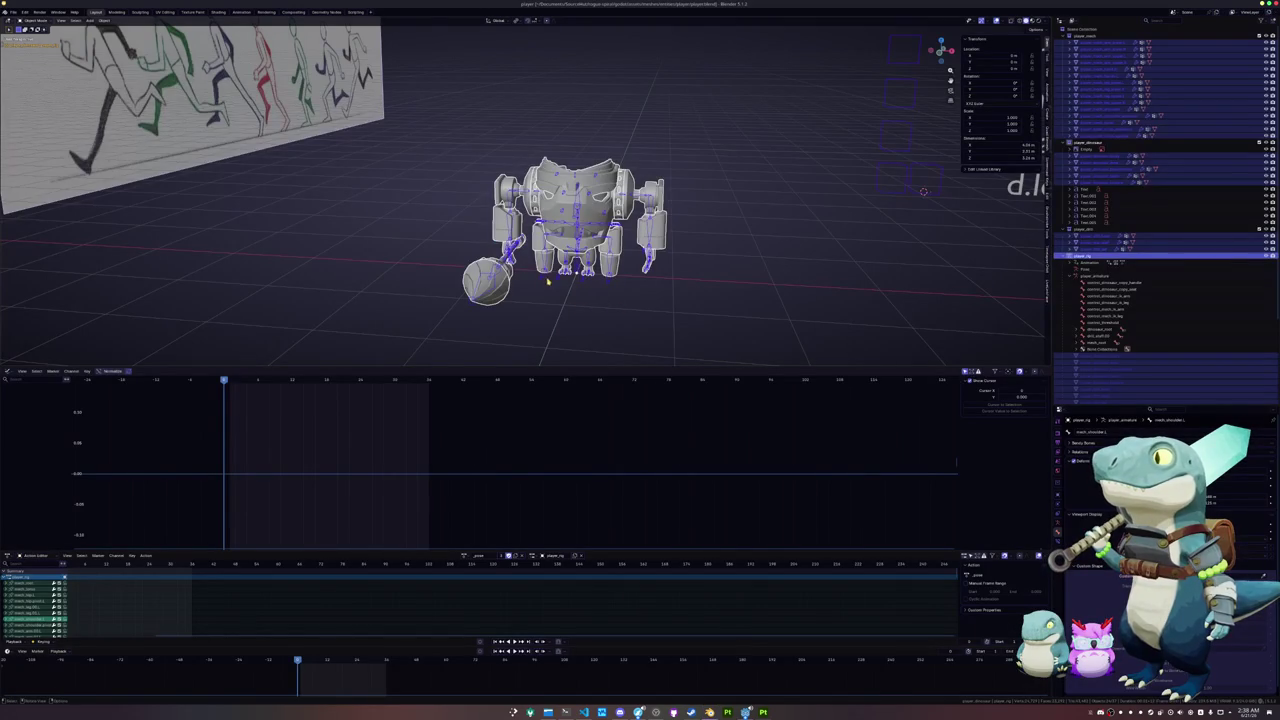
- Load another action and paste the right arm's pose flipped onto the left arm
click(465, 557)
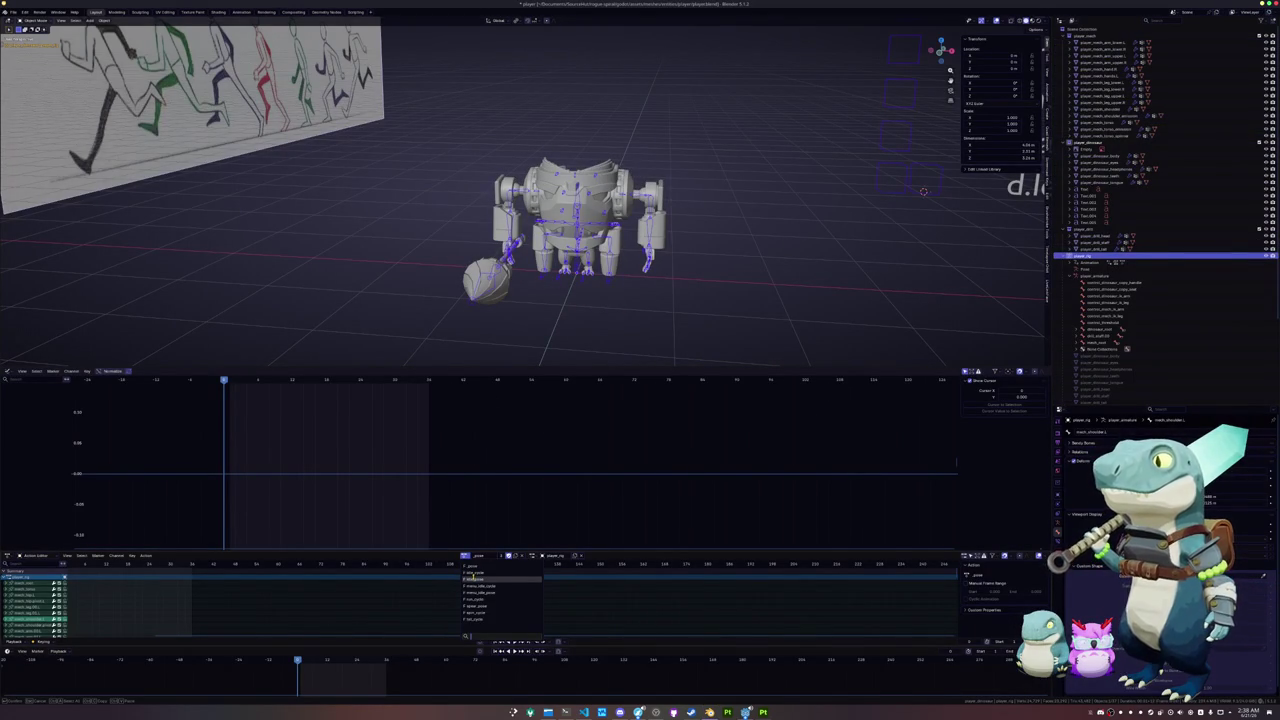
click(473, 579)
scroll(560, 250, up, 2)
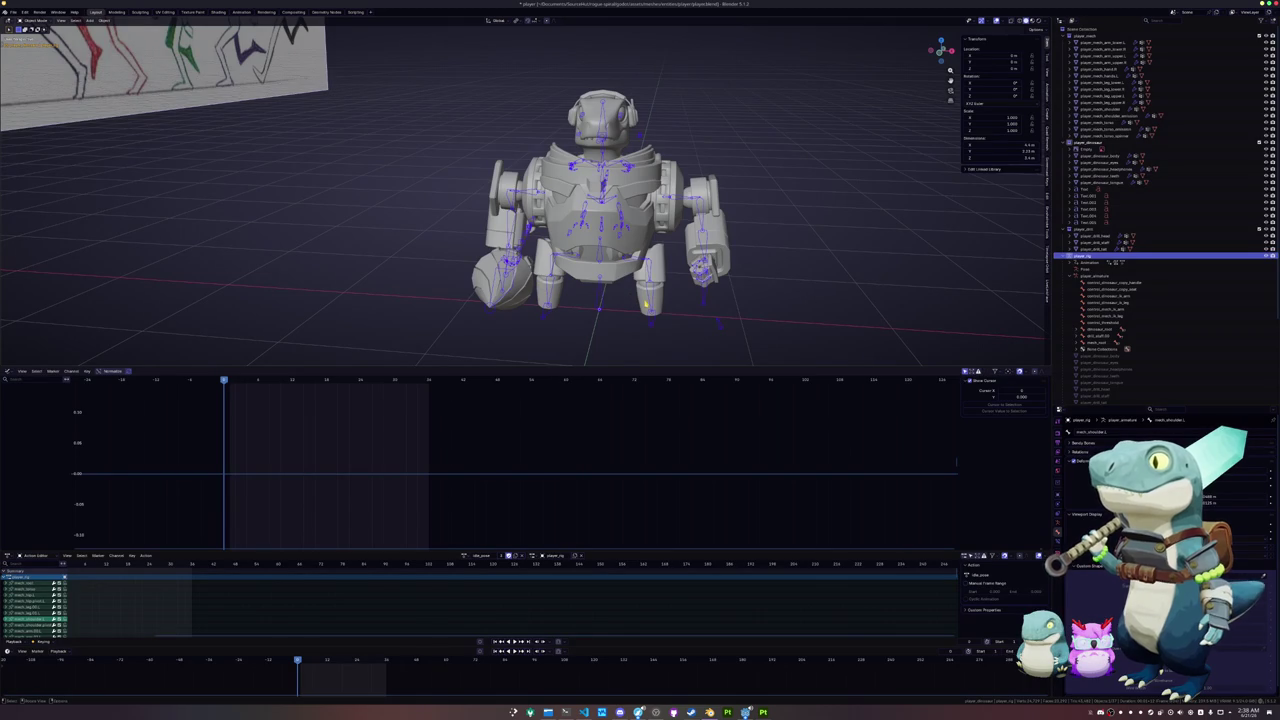
key(Tab)
key(Tab)
key(Tab)
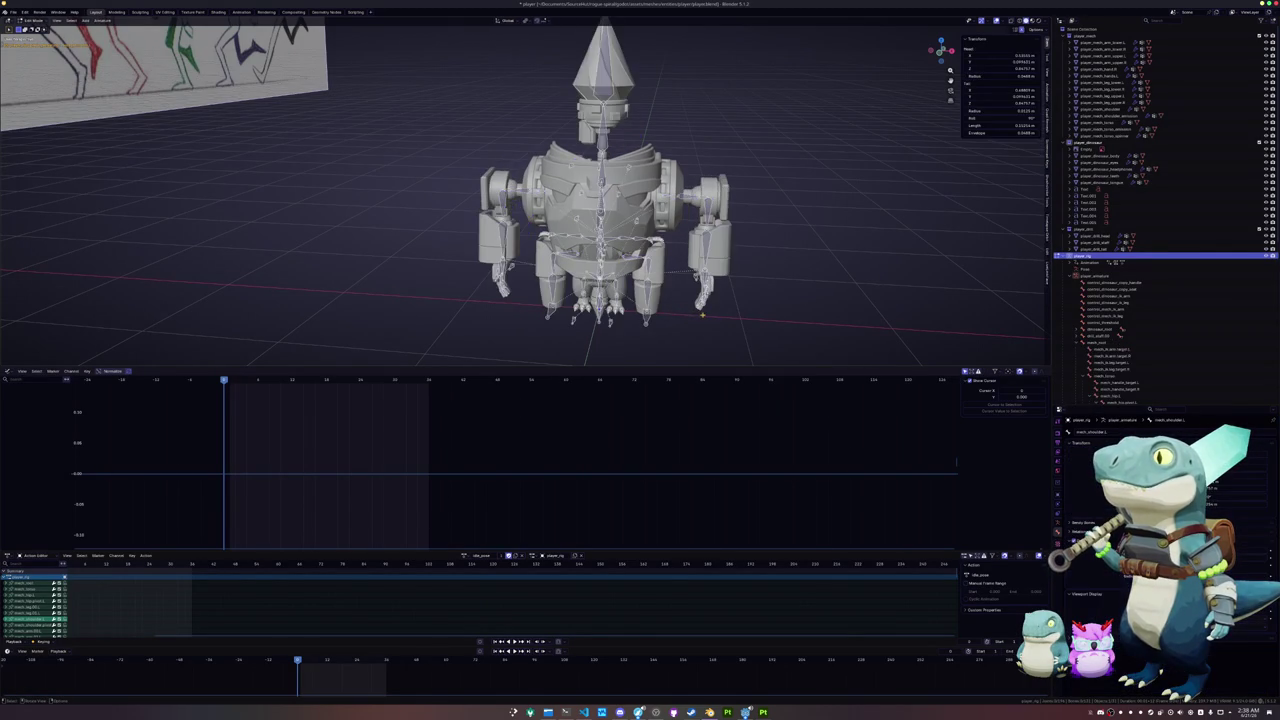
key(Tab)
mouse_move(740, 325)
mouse_down()
mouse_move(679, 164)
mouse_move(689, 191)
mouse_up()
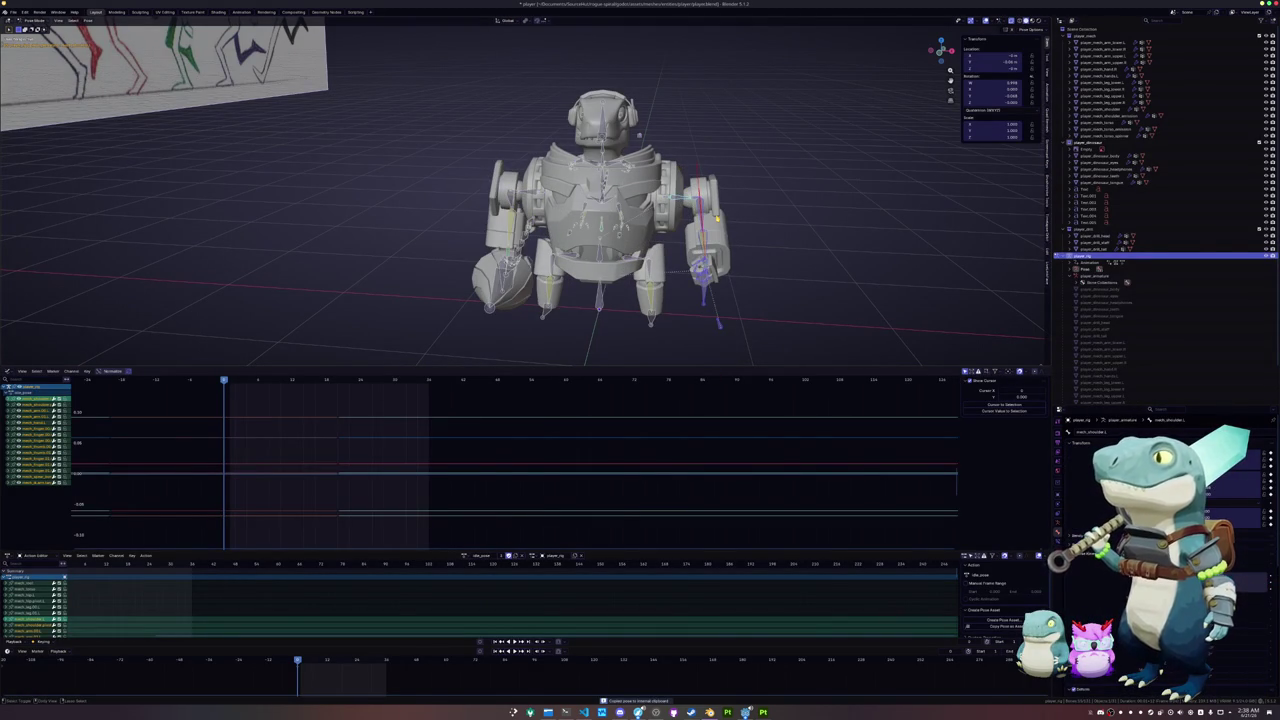
key(ctrl+shift+v)
- Select all bones, return to Object Mode, and select the whole mech
middle_drag(716, 218, 689, 214)
key(a)
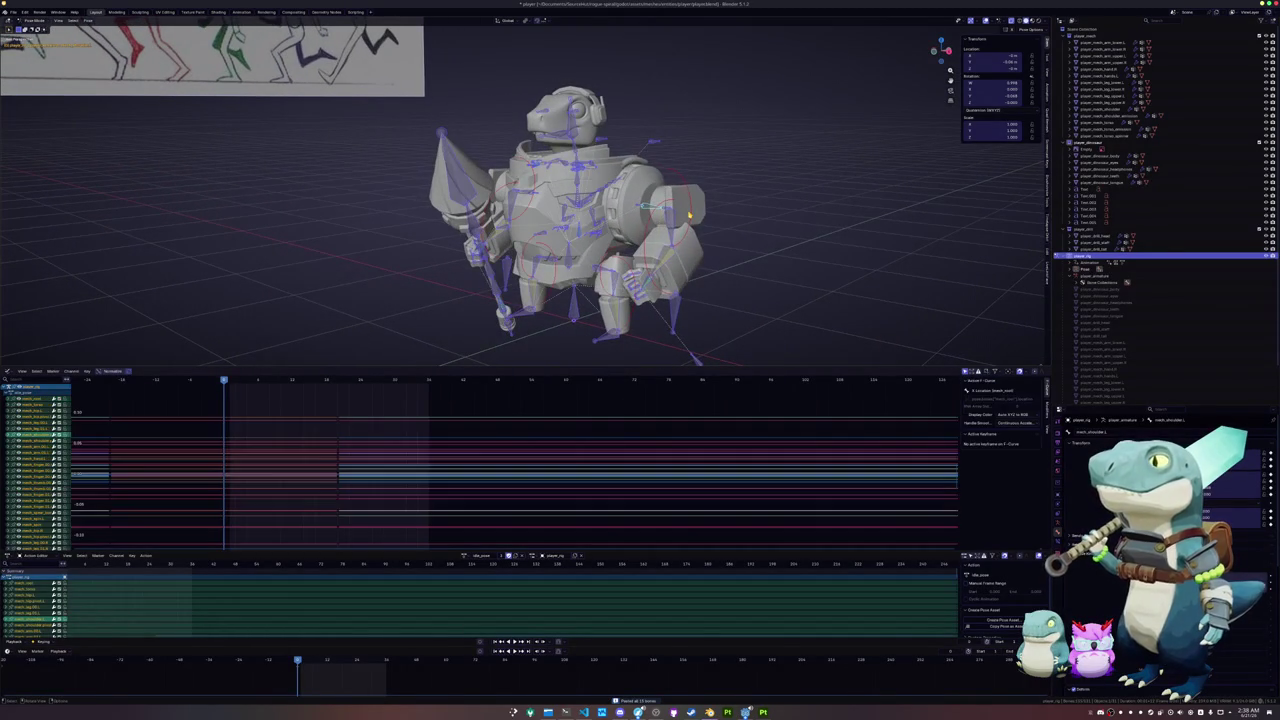
scroll(689, 214, down, 3)
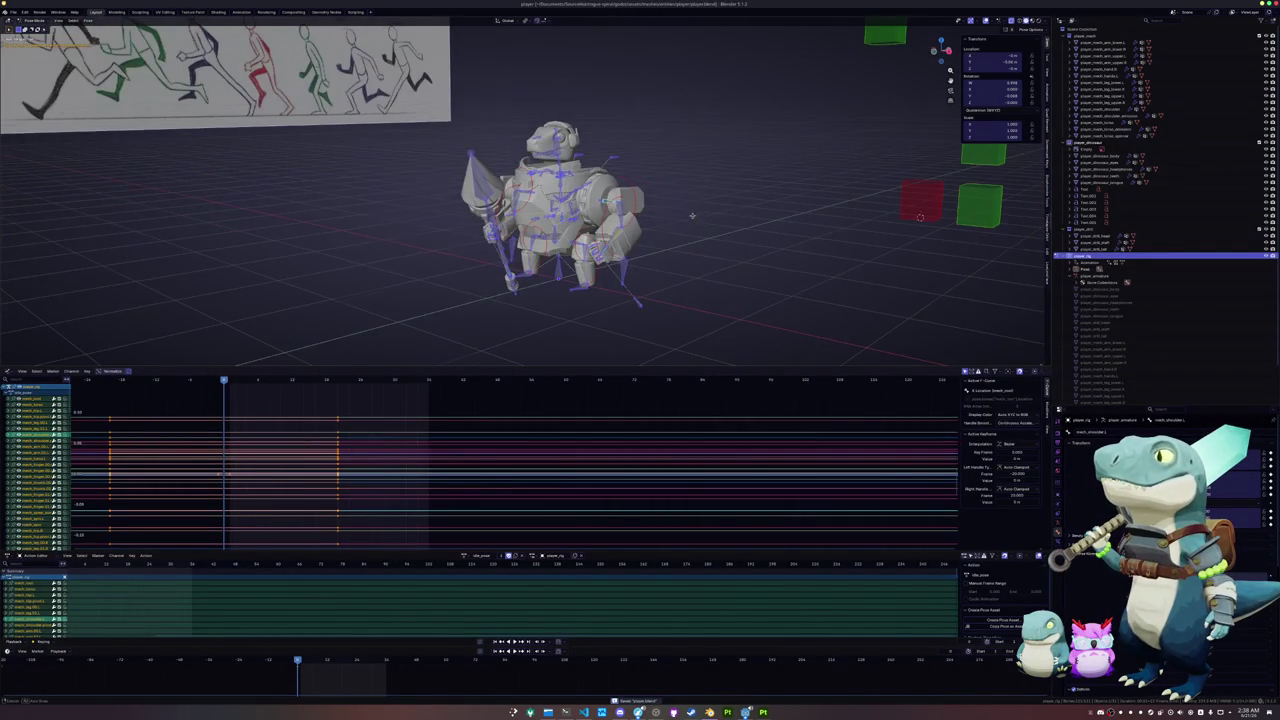
key(ctrl+Tab)
middle_drag(691, 215, 938, 249)
middle_drag(684, 226, 683, 297)
drag(691, 331, 497, 143)
middle_drag(449, 109, 463, 144)
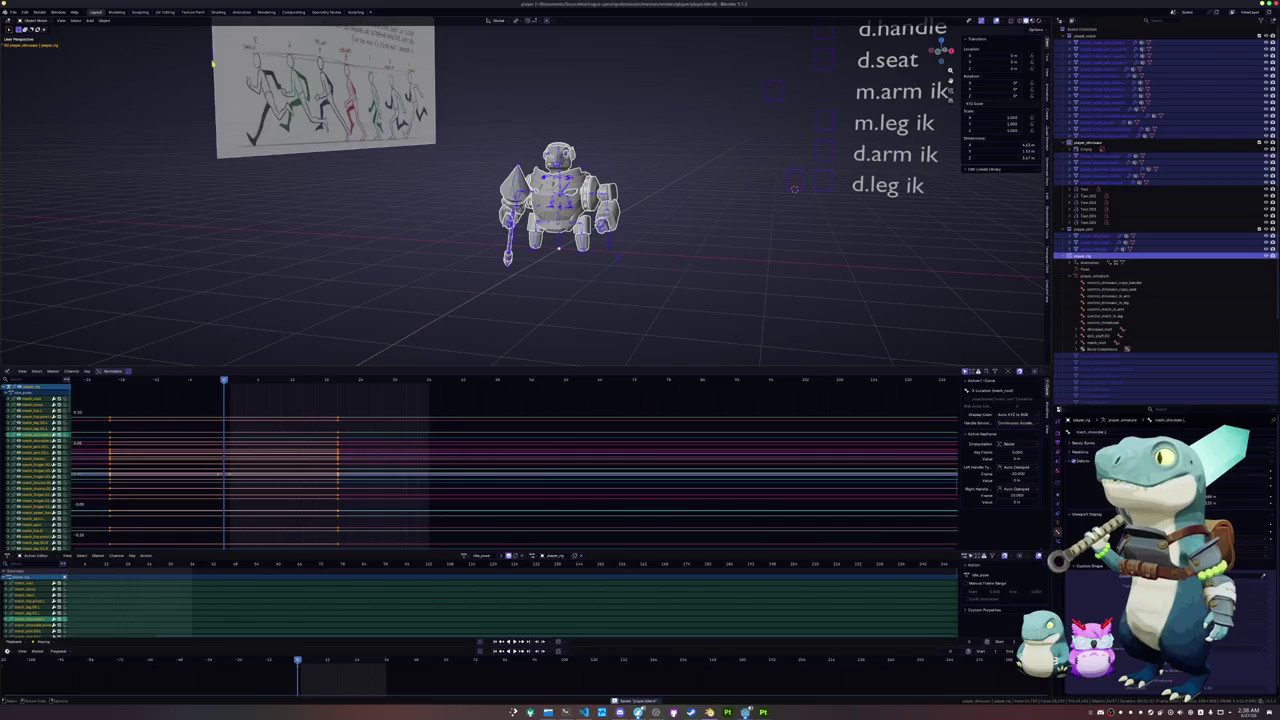
- Re-export the mech as glTF overwriting player.glb, then move to Godot to reimport it
click(13, 12)
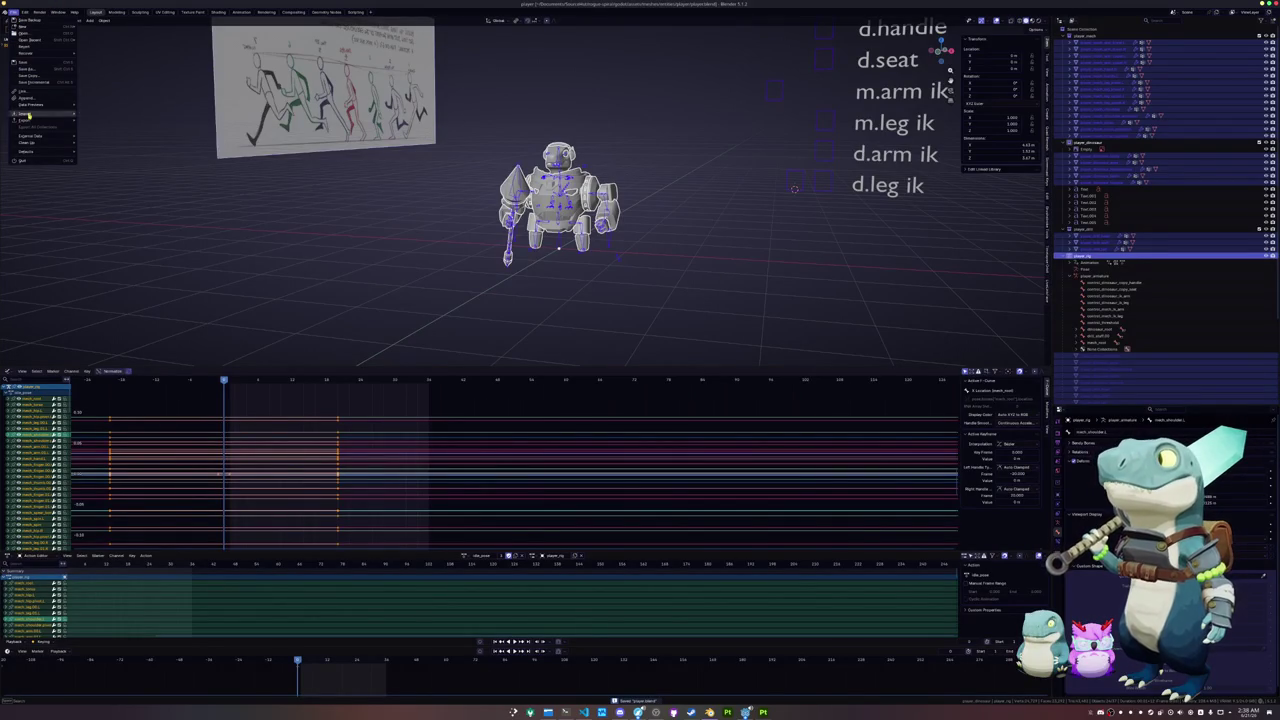
mouse_move(26, 119)
click(112, 178)
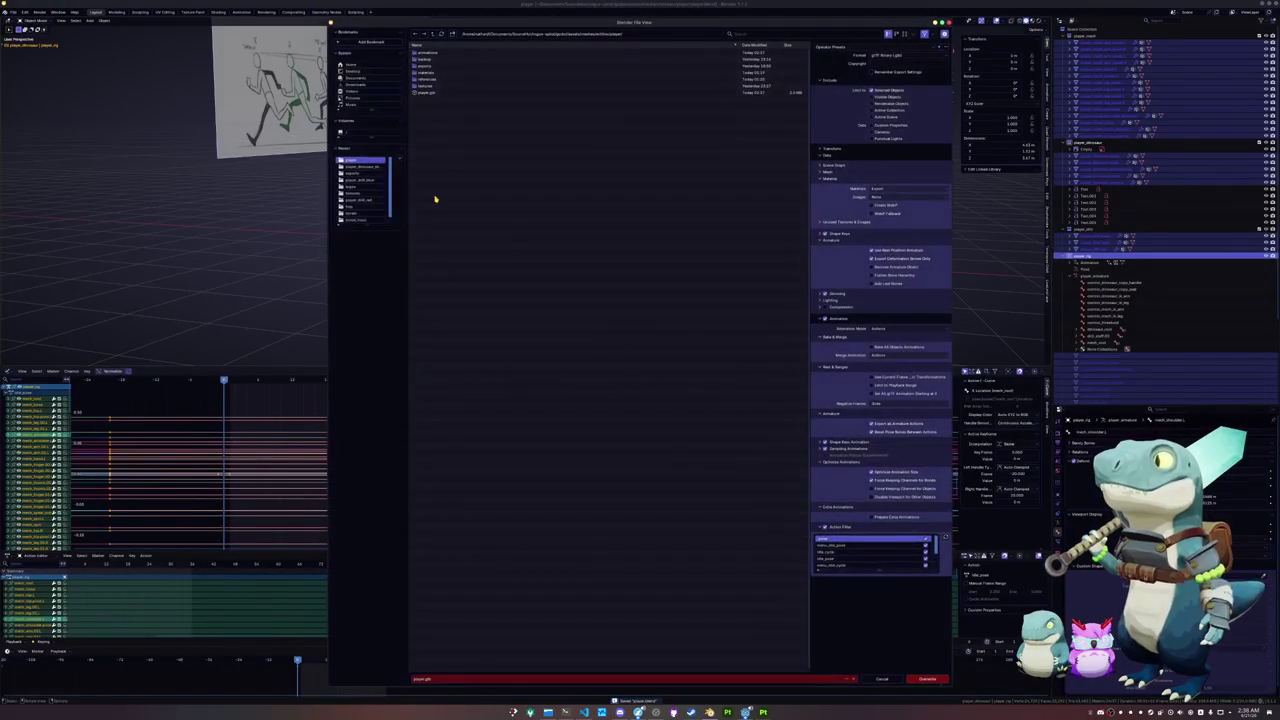
click(430, 93)
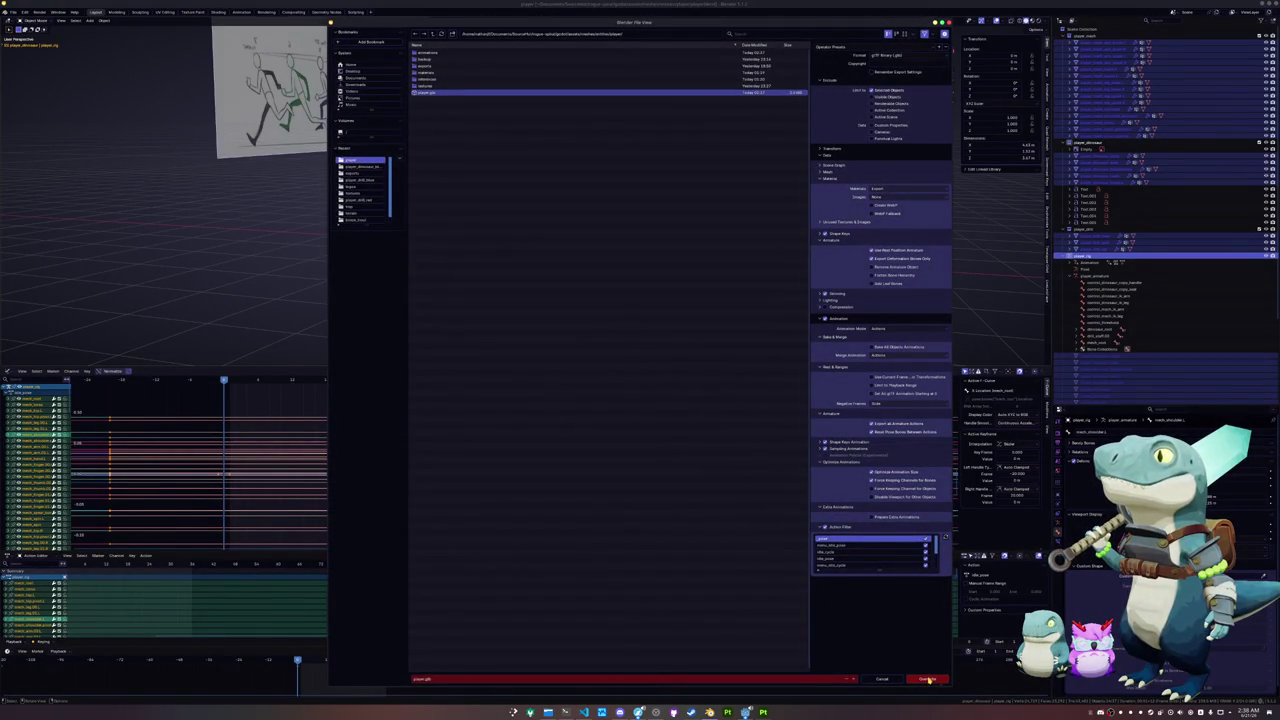
click(928, 680)
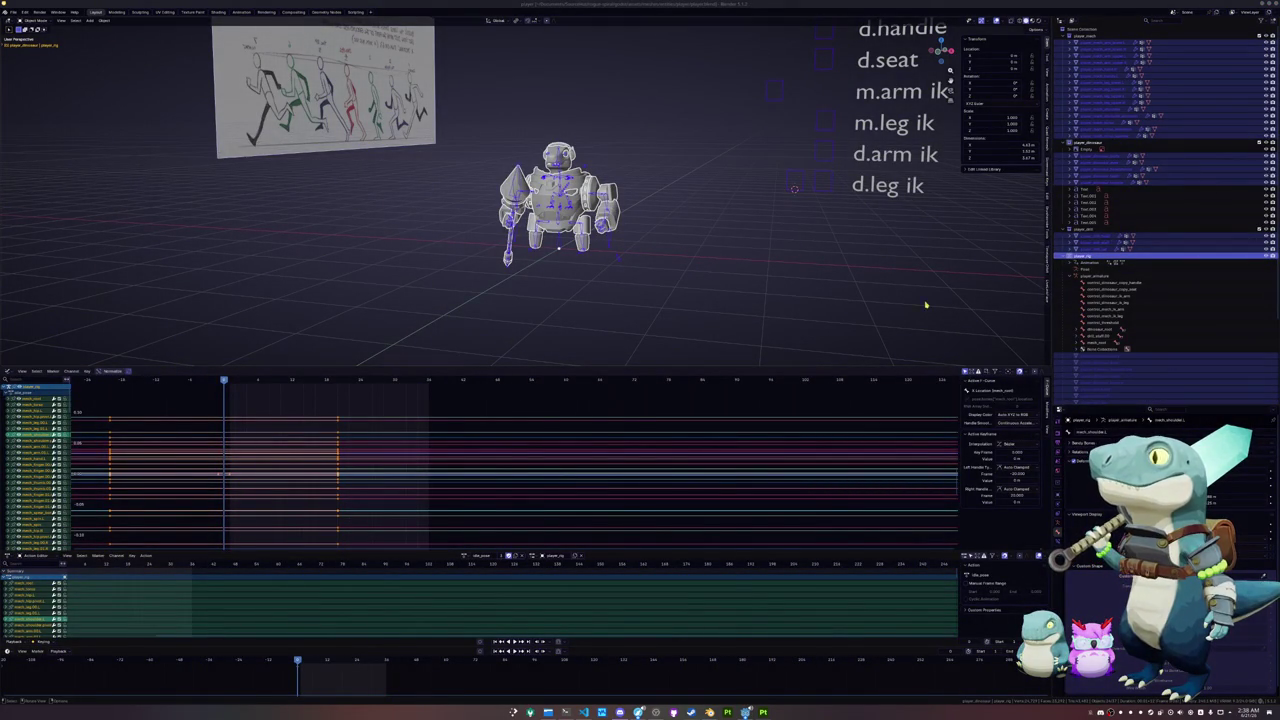
click(834, 312)
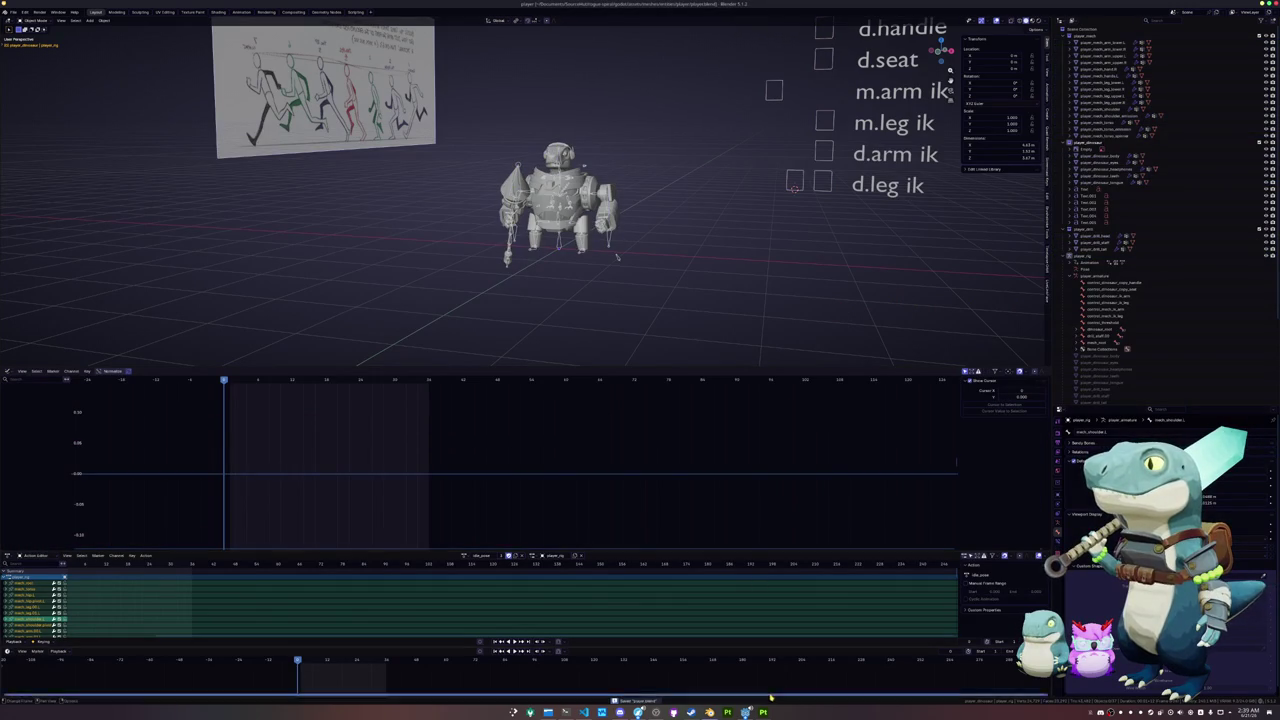
click(745, 712)
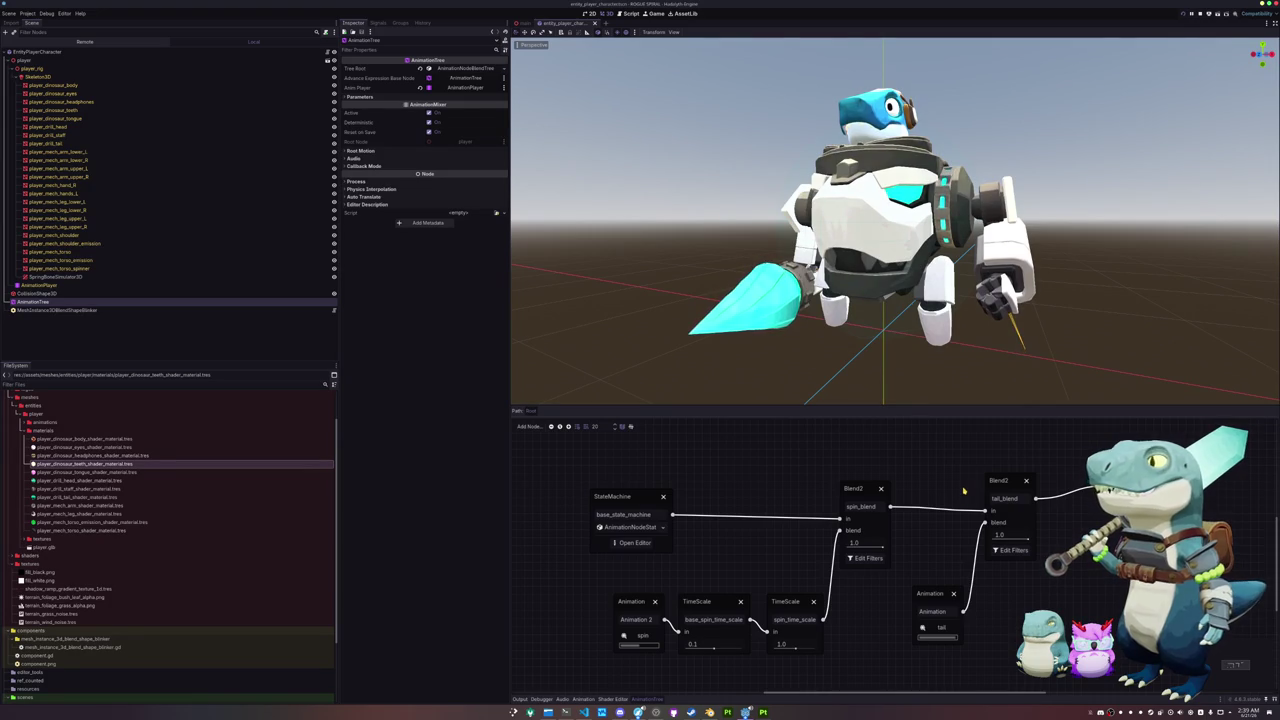
- In the base state machine, add a BlendTree state named idle and delete the old idle
click(642, 544)
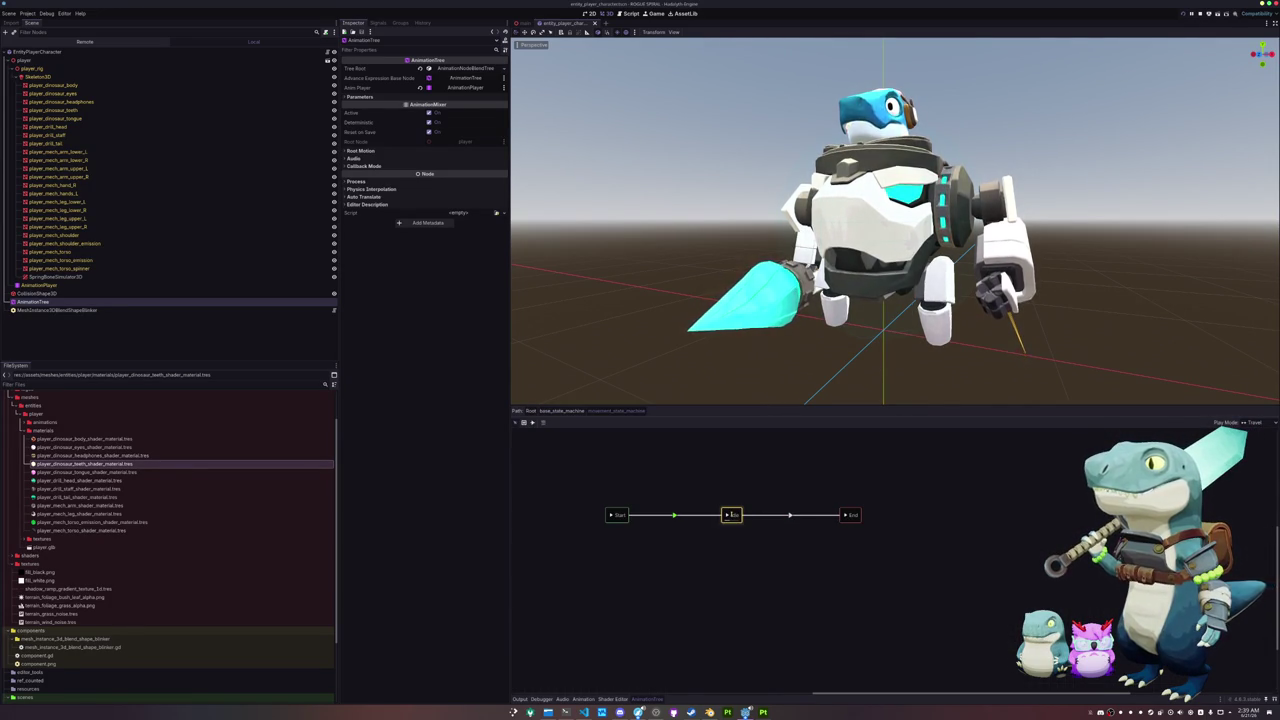
right_click(733, 530)
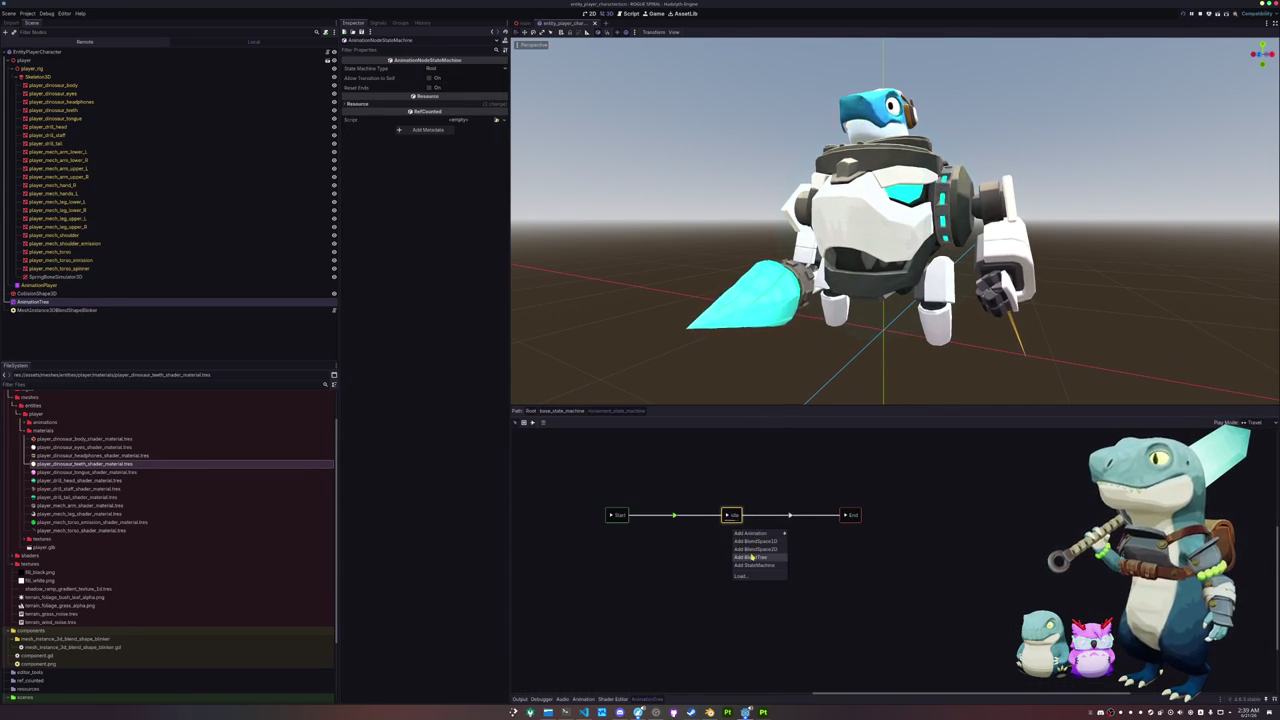
click(752, 557)
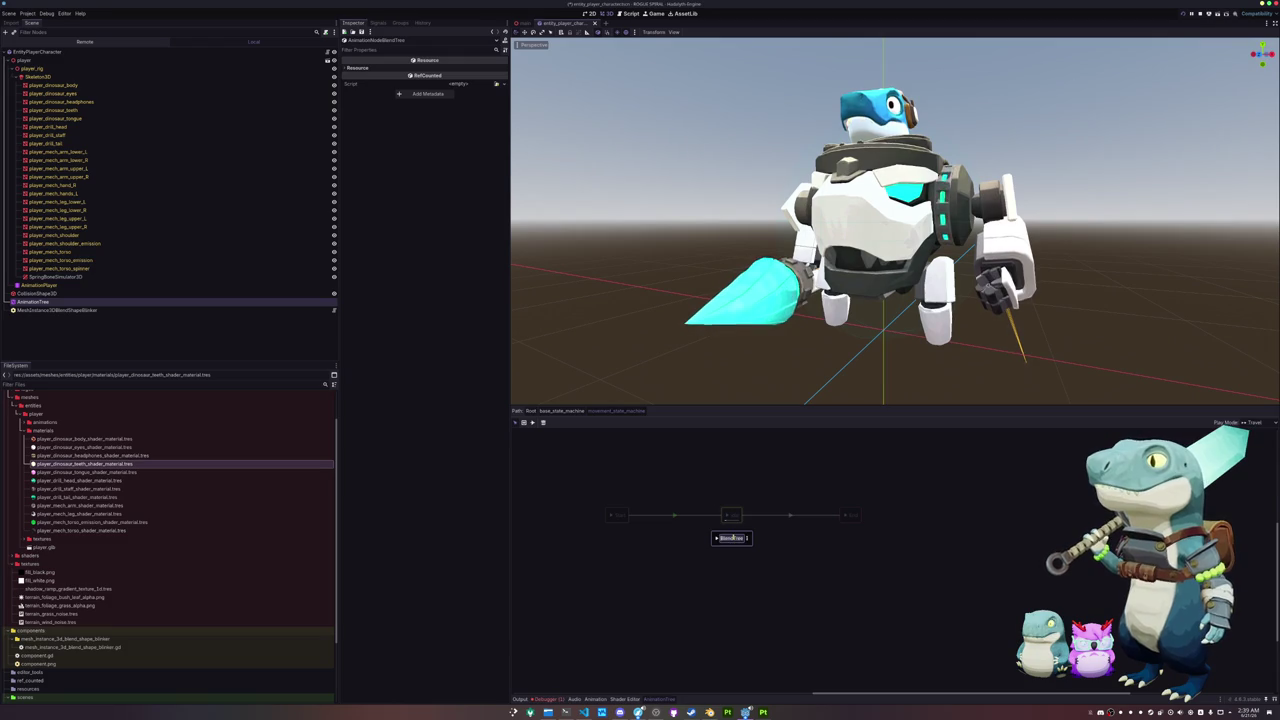
key(Return)
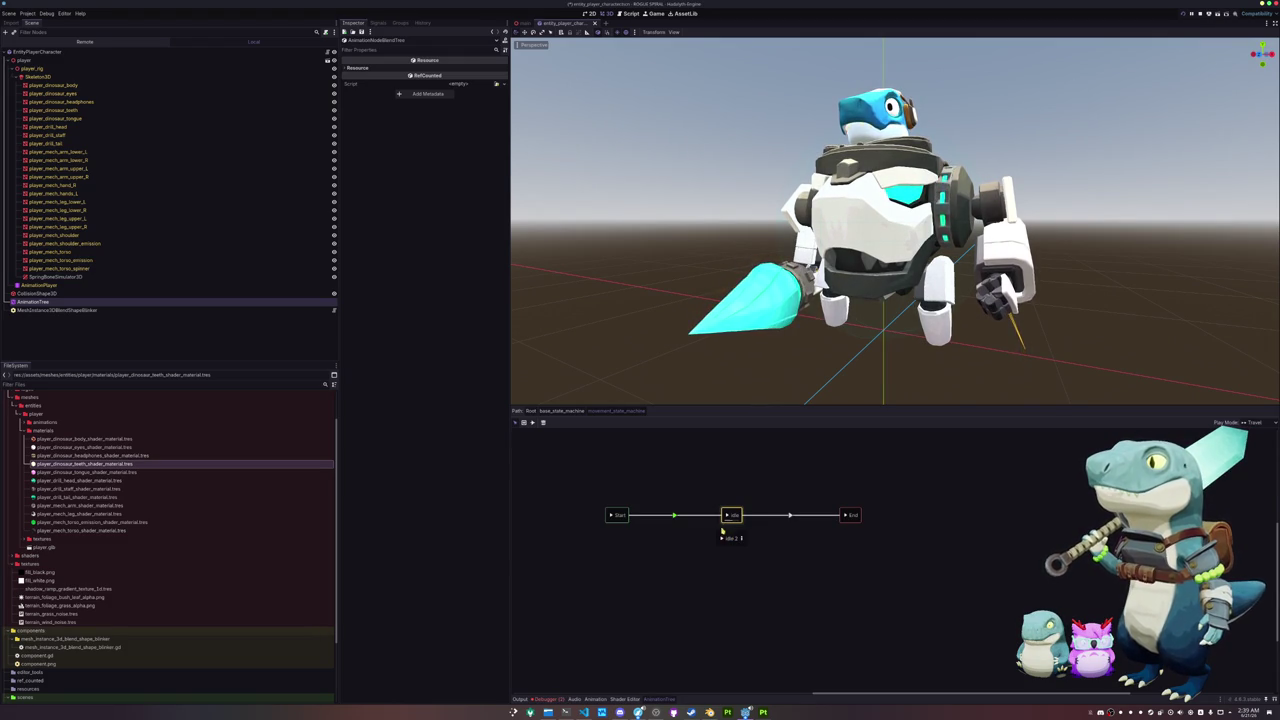
key(Delete)
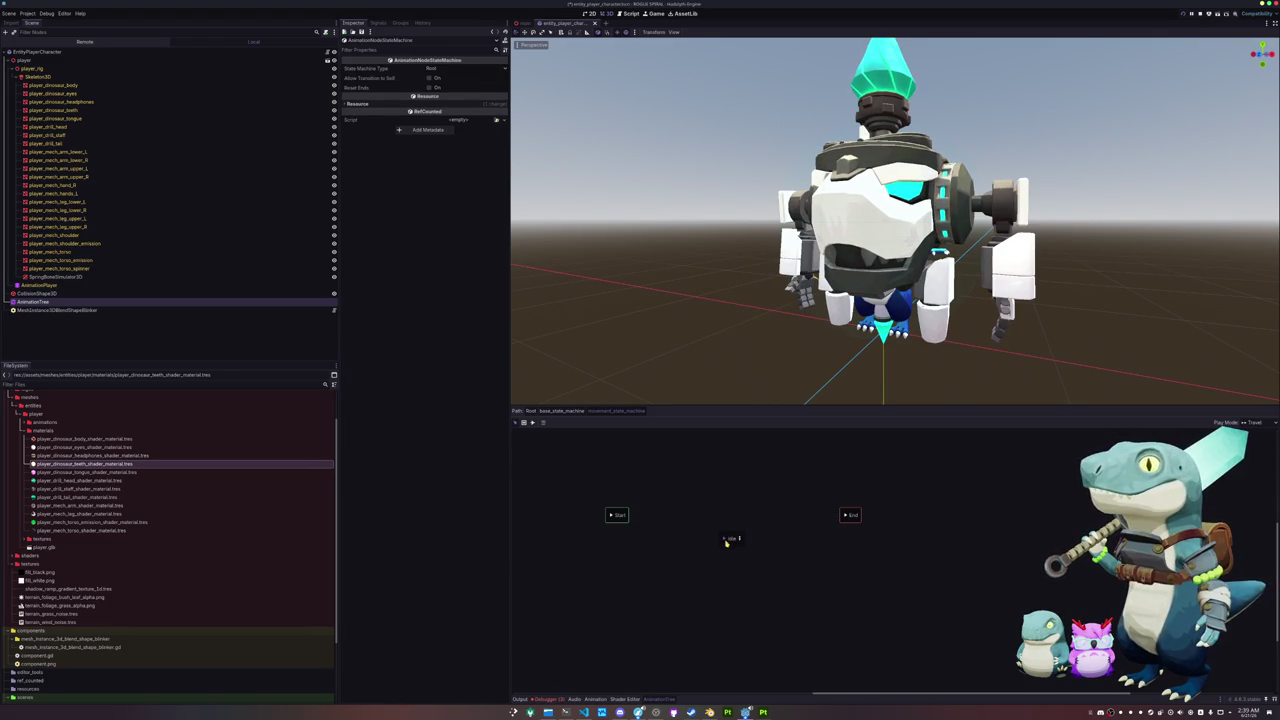
- Link Start → idle → End and open the idle blend tree
drag(730, 545, 732, 525)
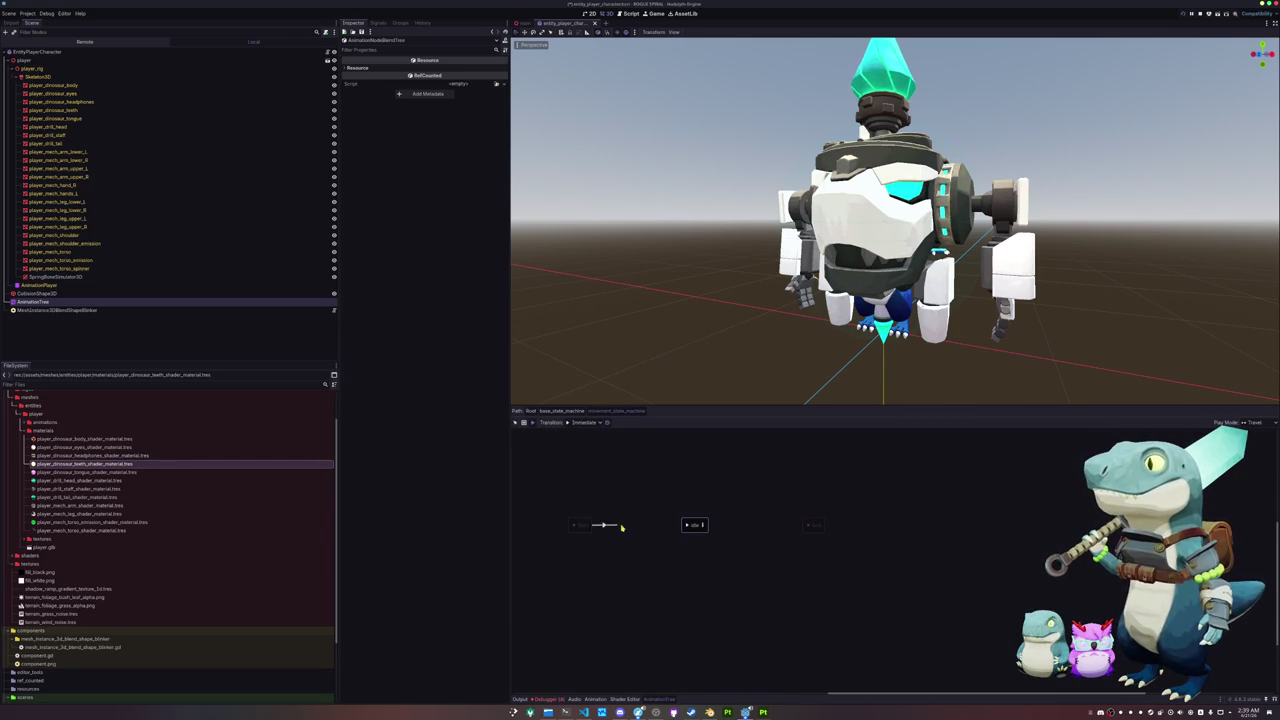
click(685, 528)
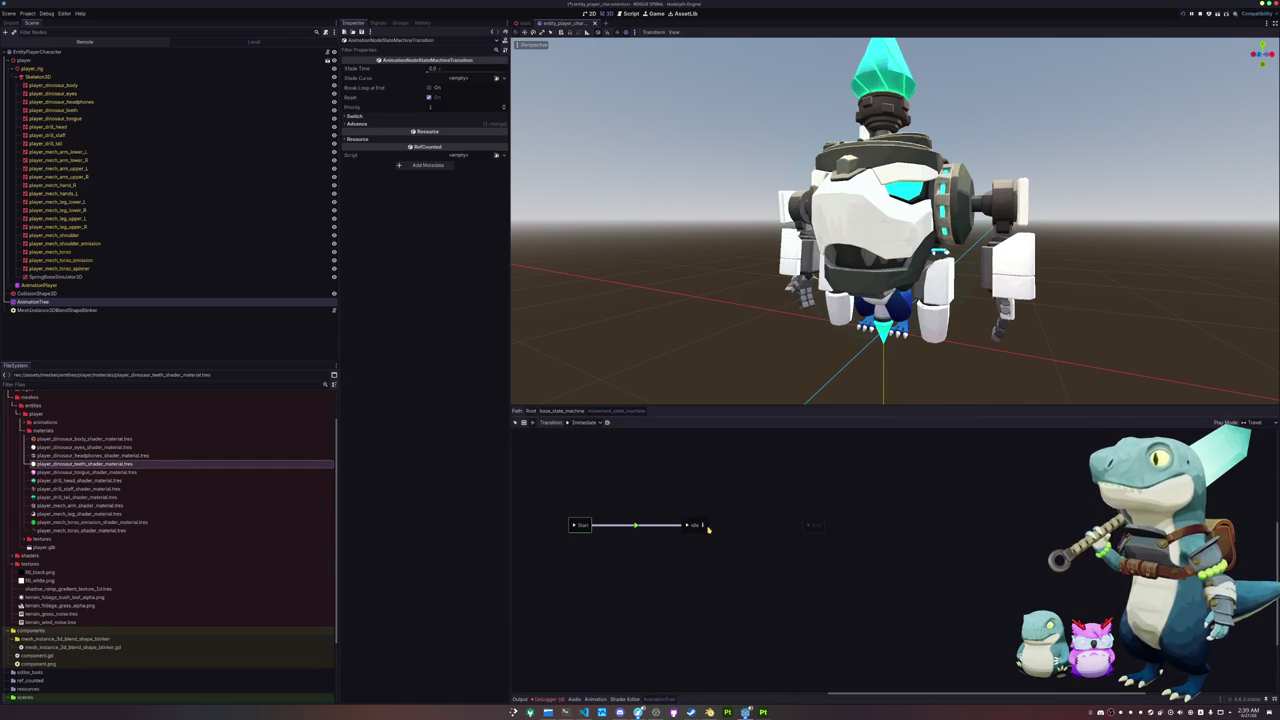
click(807, 525)
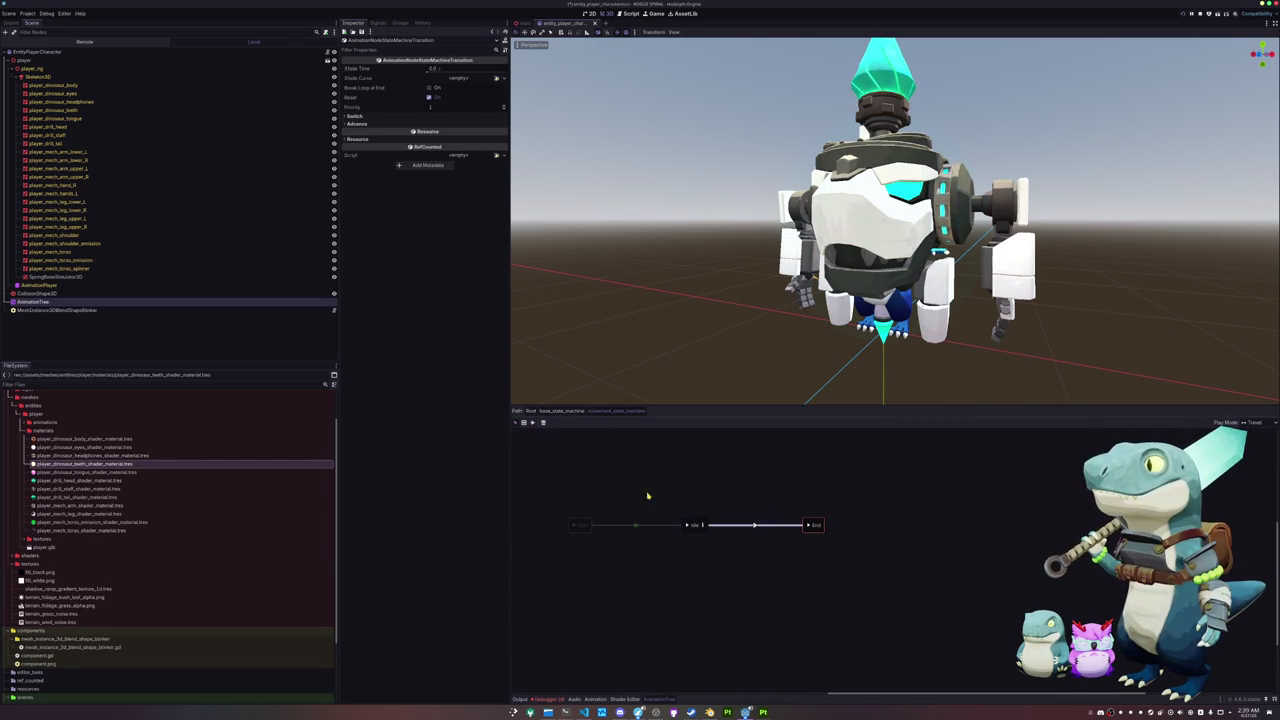
click(692, 524)
click(705, 524)
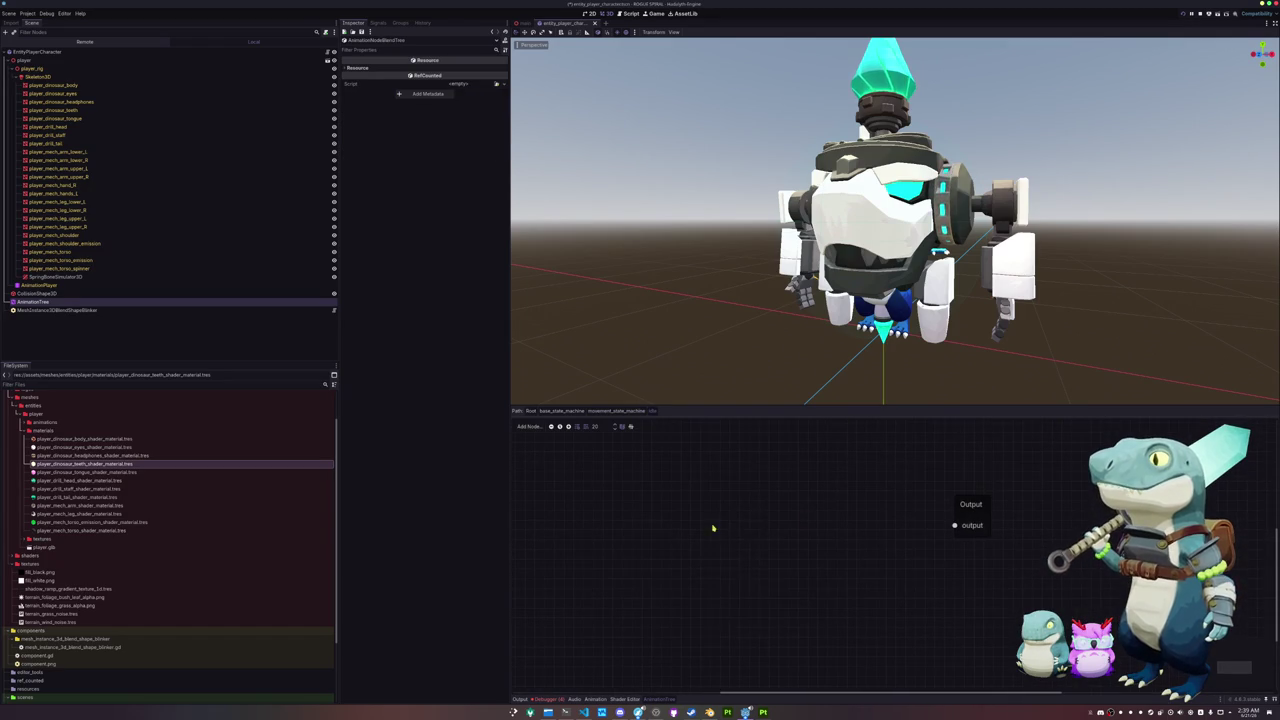
- Add a Blend2 node named spear_blend and connect it to the blend tree Output
right_click(713, 528)
click(728, 562)
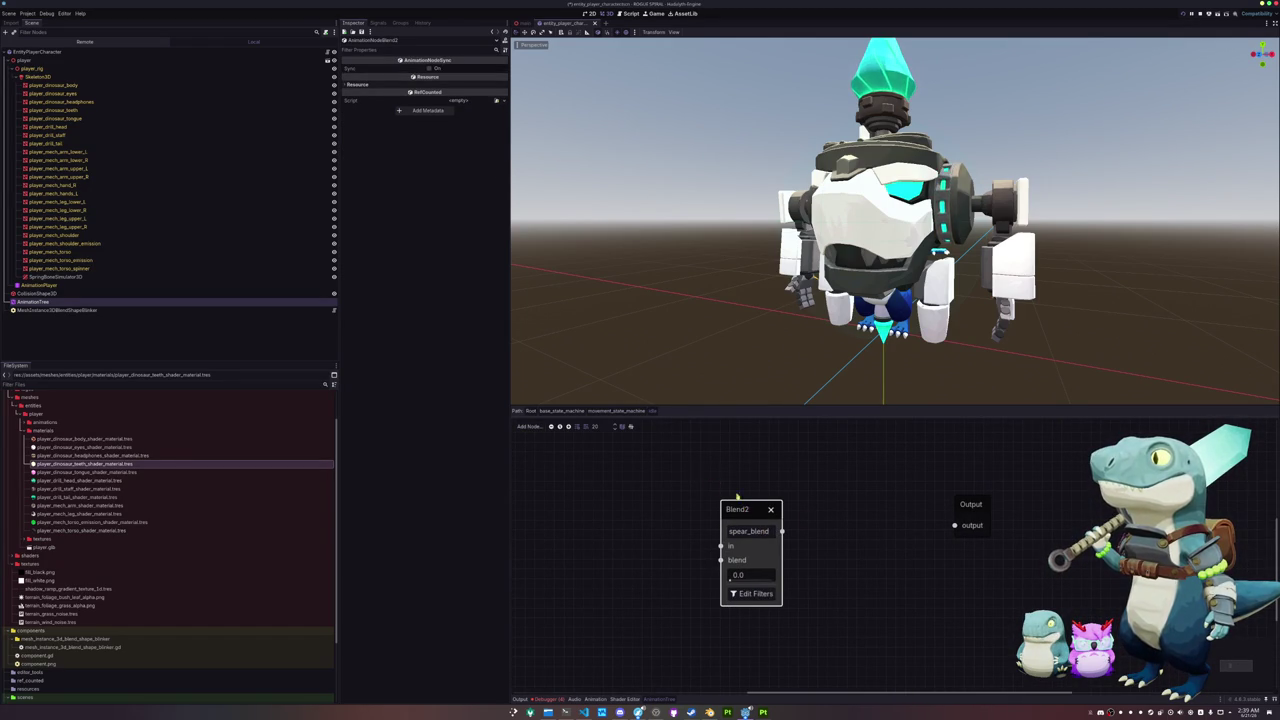
middle_drag(952, 528, 1032, 495)
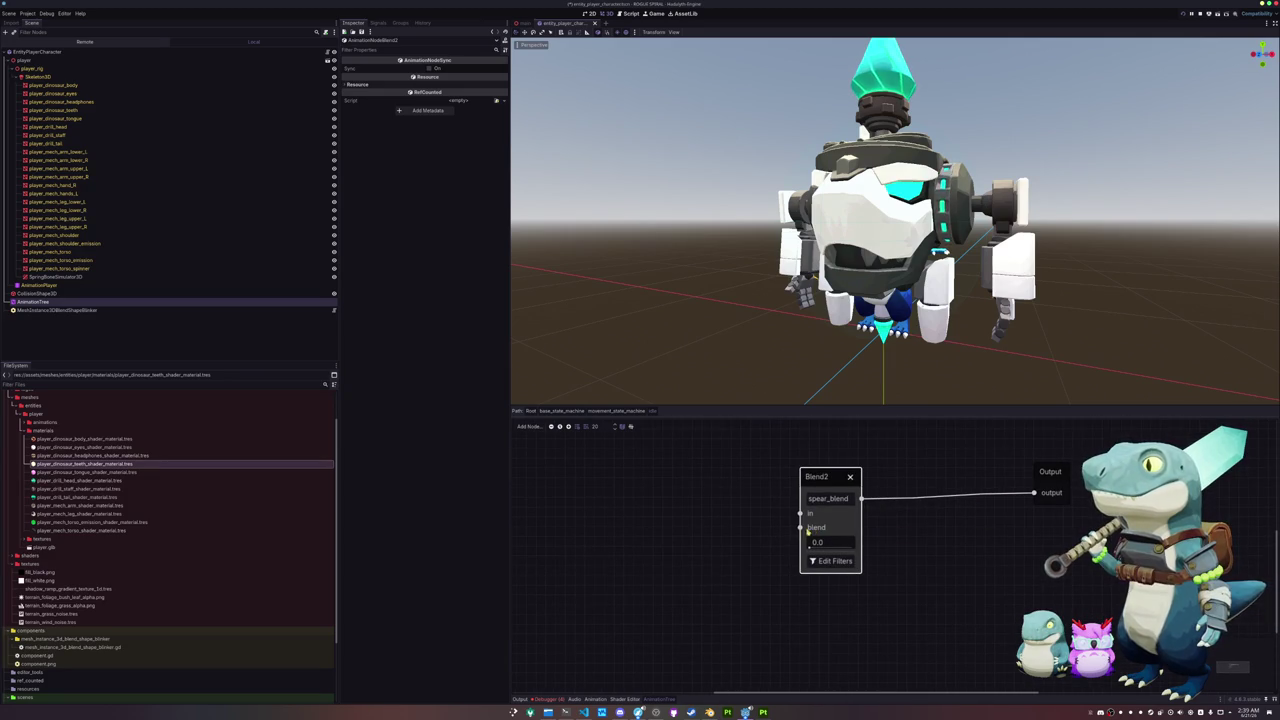
- Wire a spear_pose Animation node into spear_blend's blend input
right_click(665, 583)
click(679, 586)
middle_drag(690, 620, 702, 589)
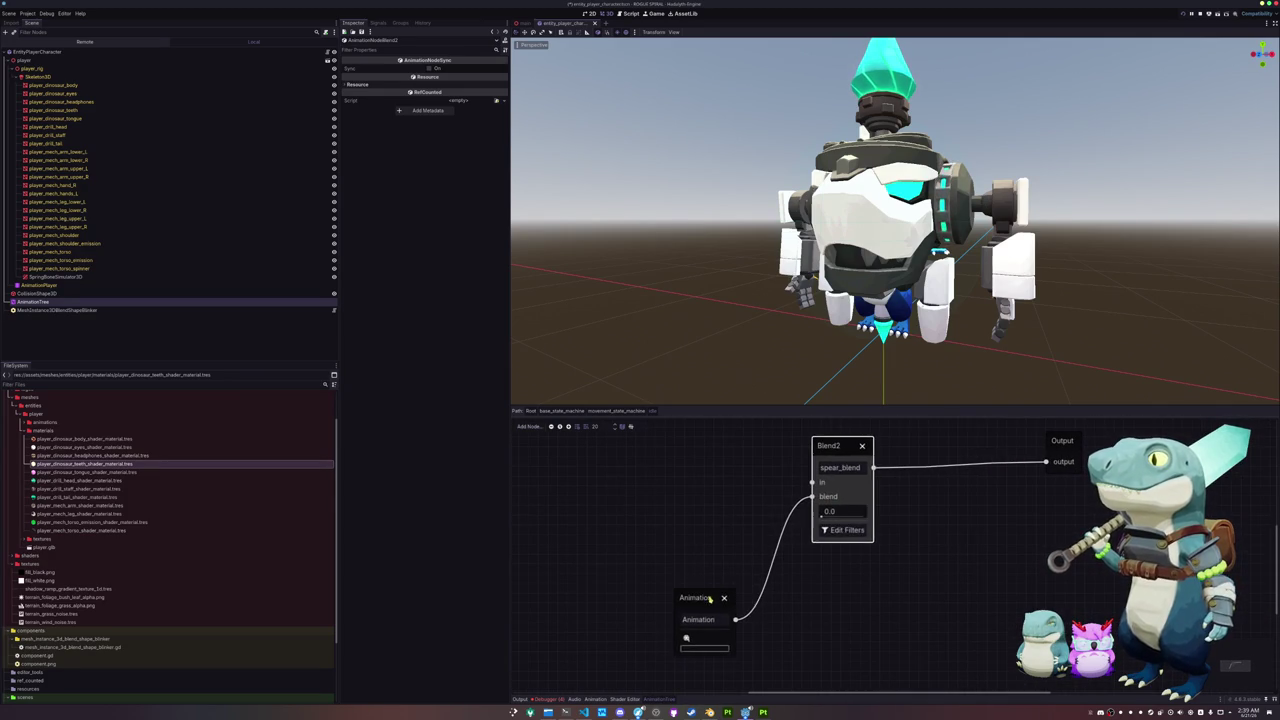
drag(700, 600, 678, 563)
click(681, 606)
click(677, 660)
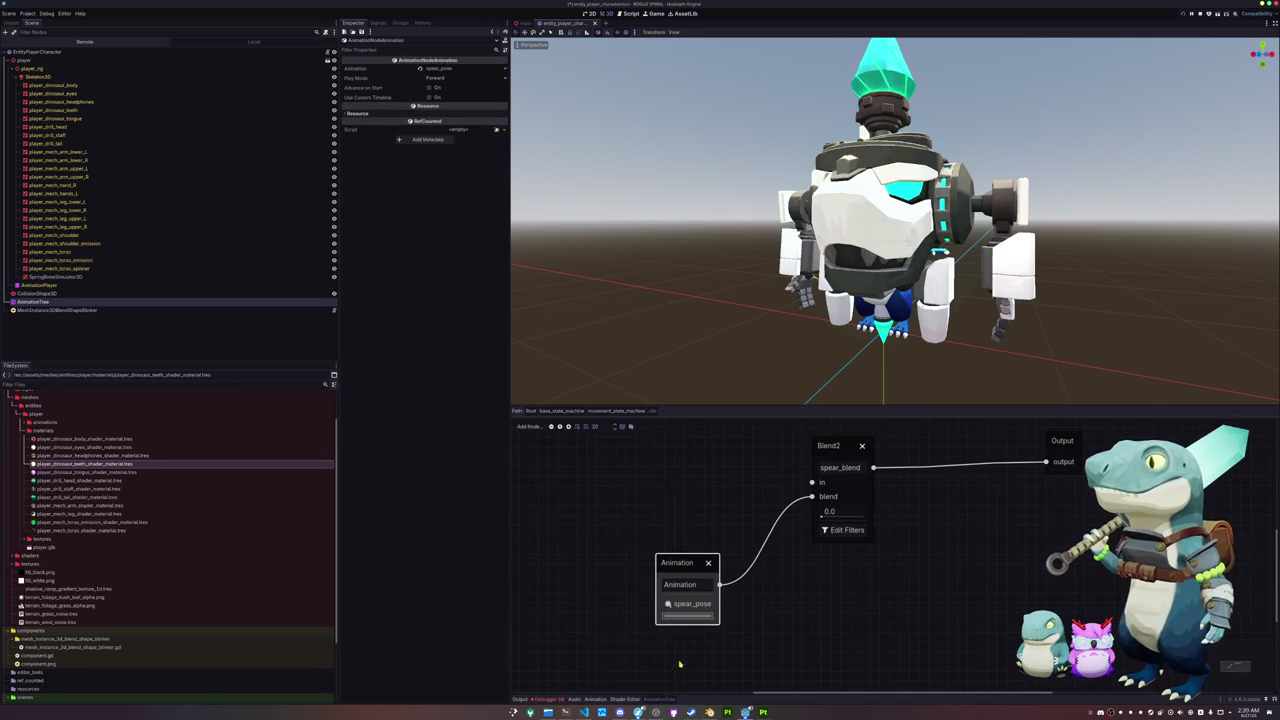
middle_drag(763, 575, 780, 604)
- Feed an idle Animation node into spear_blend's in input
mouse_move(716, 491)
mouse_down()
mouse_move(646, 499)
mouse_move(694, 494)
mouse_up()
click(662, 502)
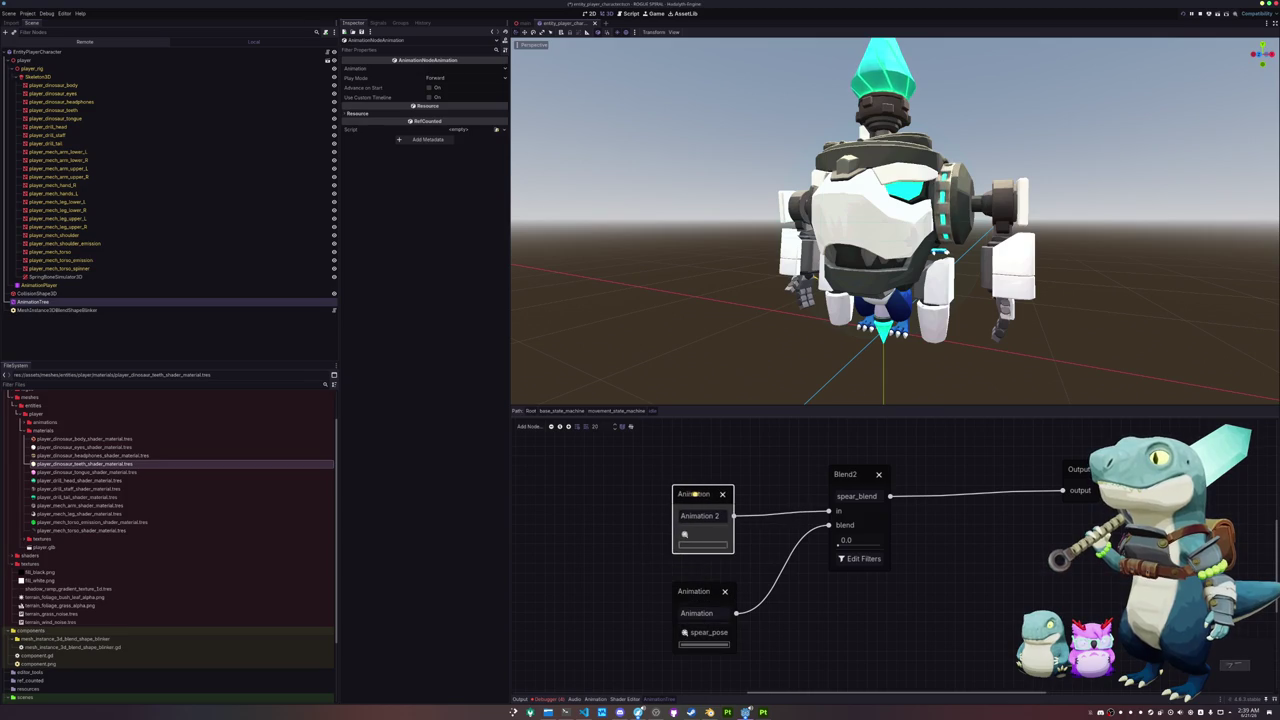
click(685, 537)
click(690, 553)
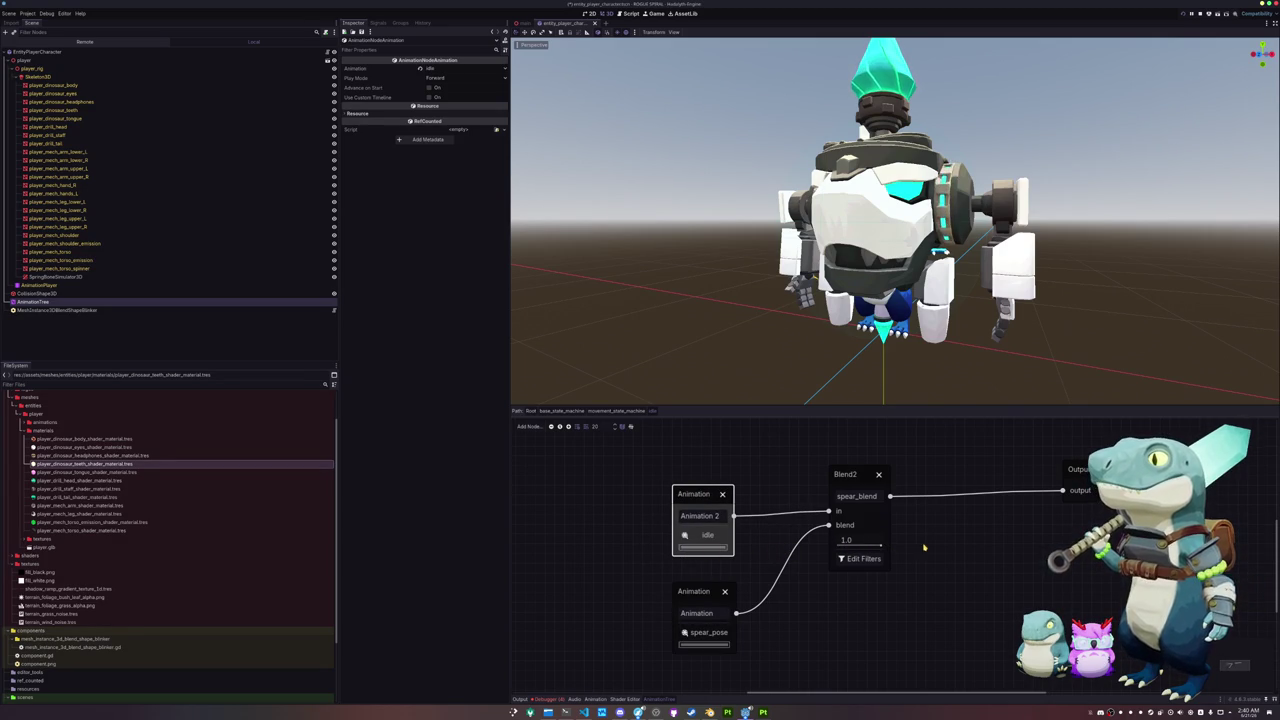
click(860, 558)
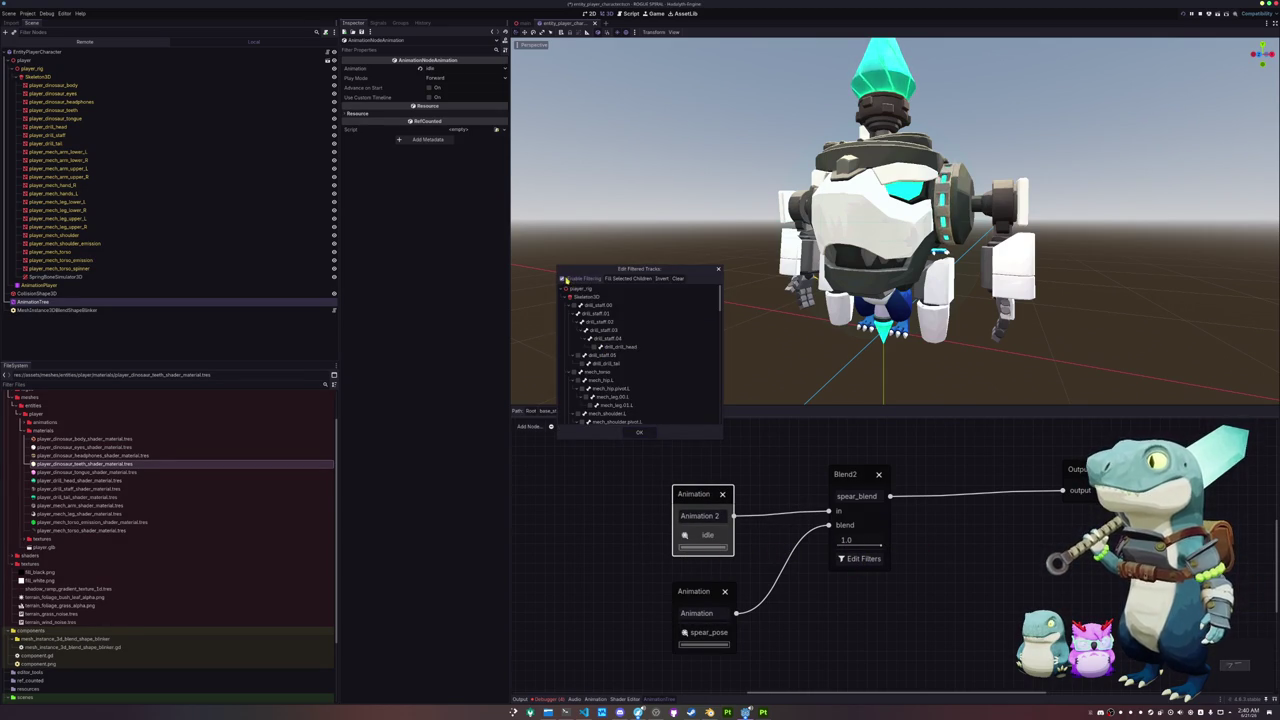
- Filter spear_blend to mech_shoulder.R and its child bones
scroll(576, 355, down, 1)
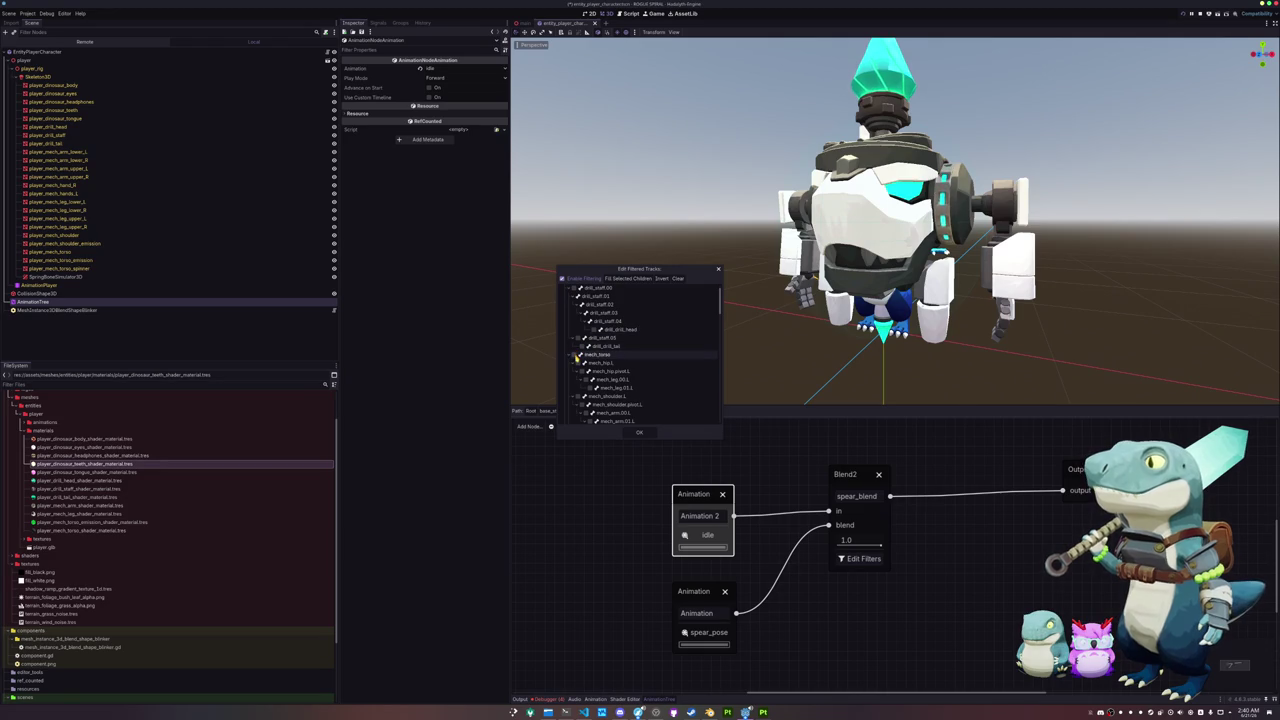
scroll(576, 361, down, 1)
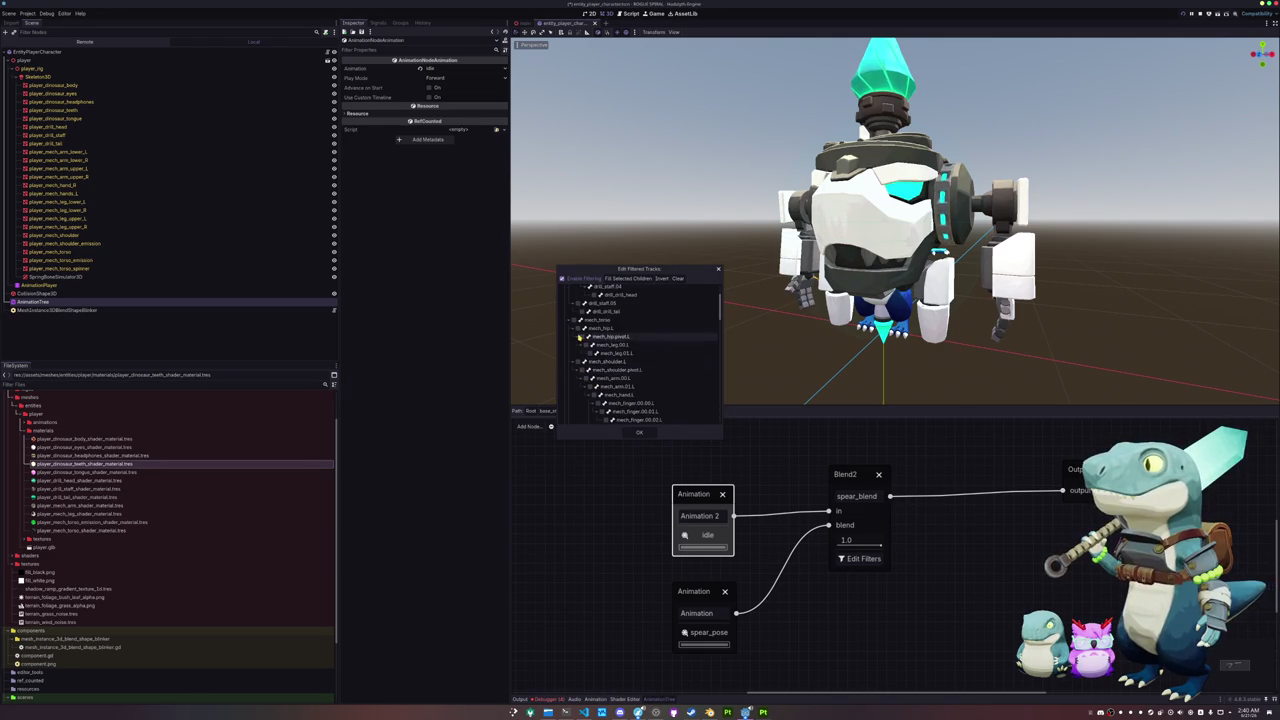
scroll(580, 343, down, 4)
scroll(580, 343, down, 1)
scroll(582, 352, down, 2)
scroll(585, 365, down, 2)
scroll(588, 380, down, 1)
click(590, 372)
click(628, 278)
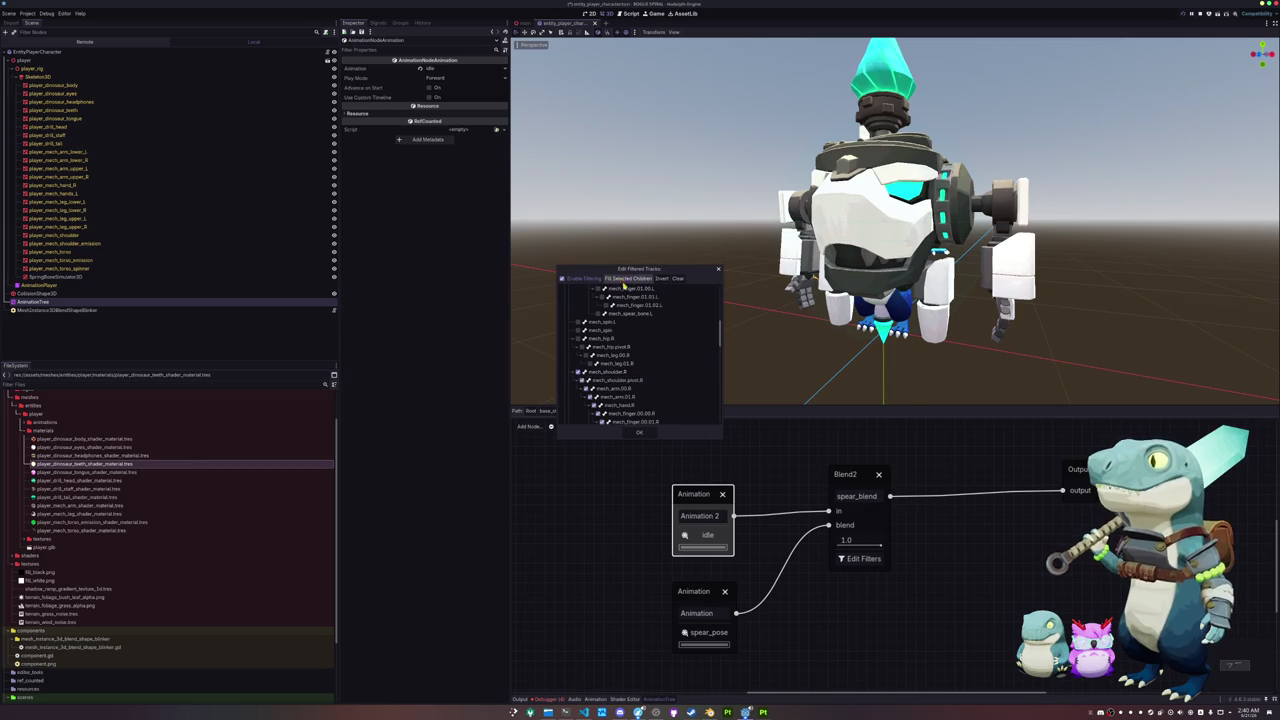
click(638, 433)
- Preview the idle state from the movement state machine, inspecting the legs and staff
click(615, 411)
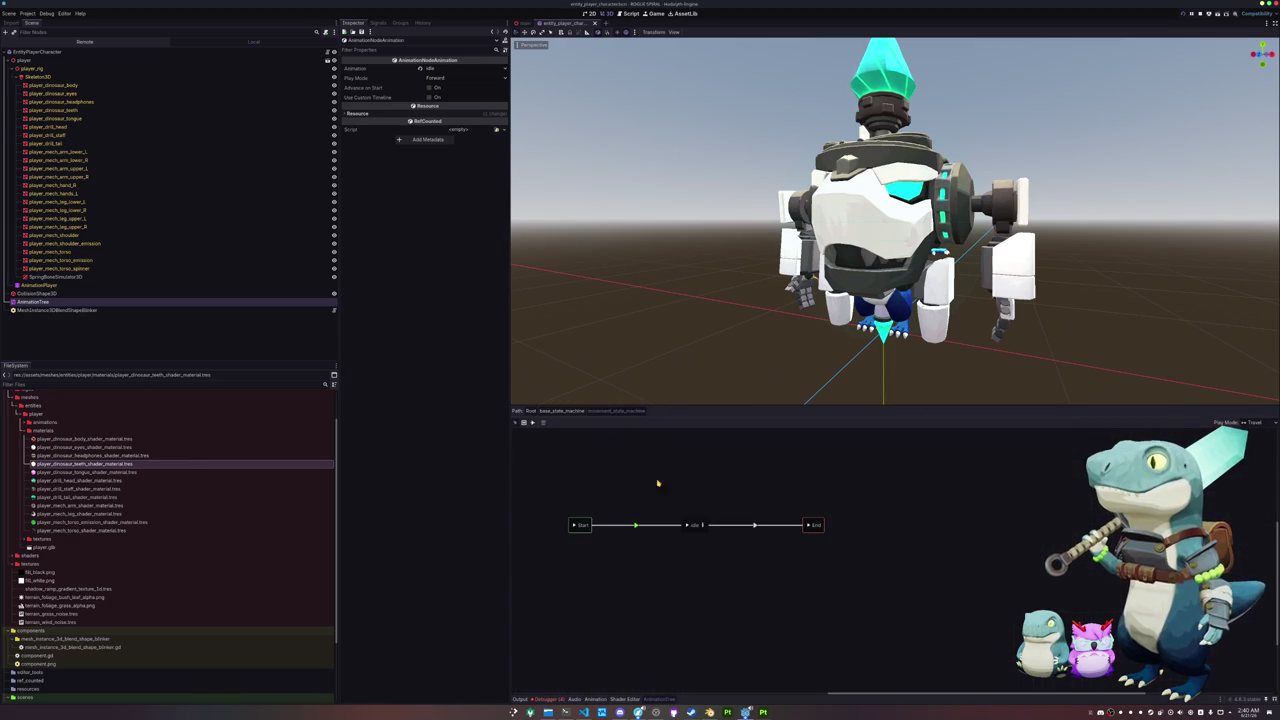
click(686, 526)
mouse_move(686, 337)
middle_down()
mouse_move(736, 349)
mouse_move(699, 349)
mouse_move(686, 371)
mouse_move(825, 298)
middle_up()
scroll(751, 351, up, 5)
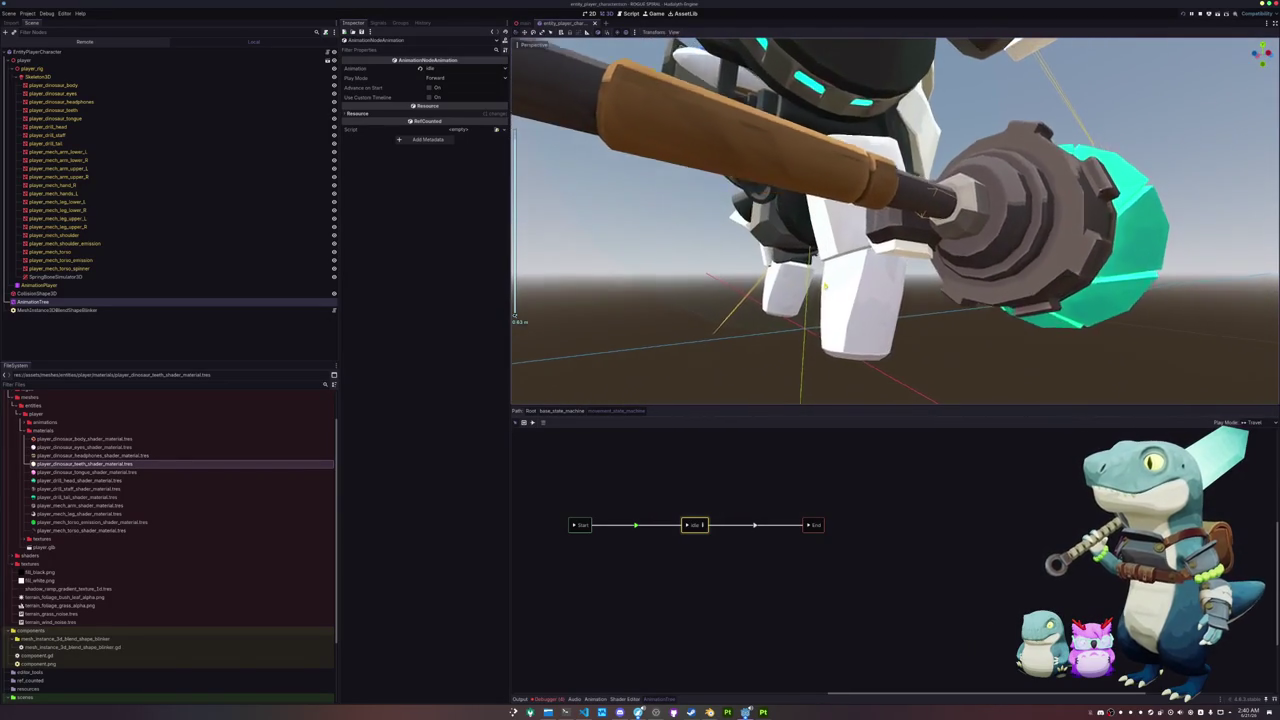
middle_drag(825, 298, 883, 285)
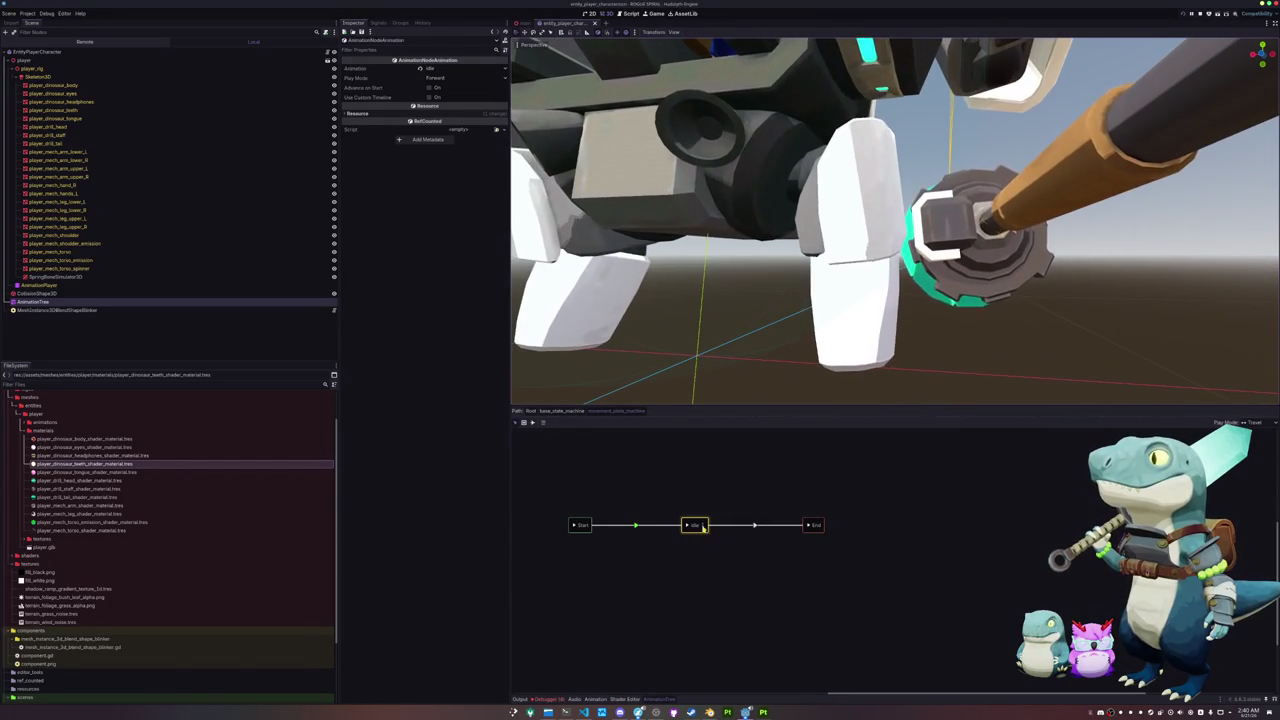
- Change which drill staff bones are included in spear_blend's track filter
click(703, 524)
click(860, 558)
scroll(620, 360, down, 3)
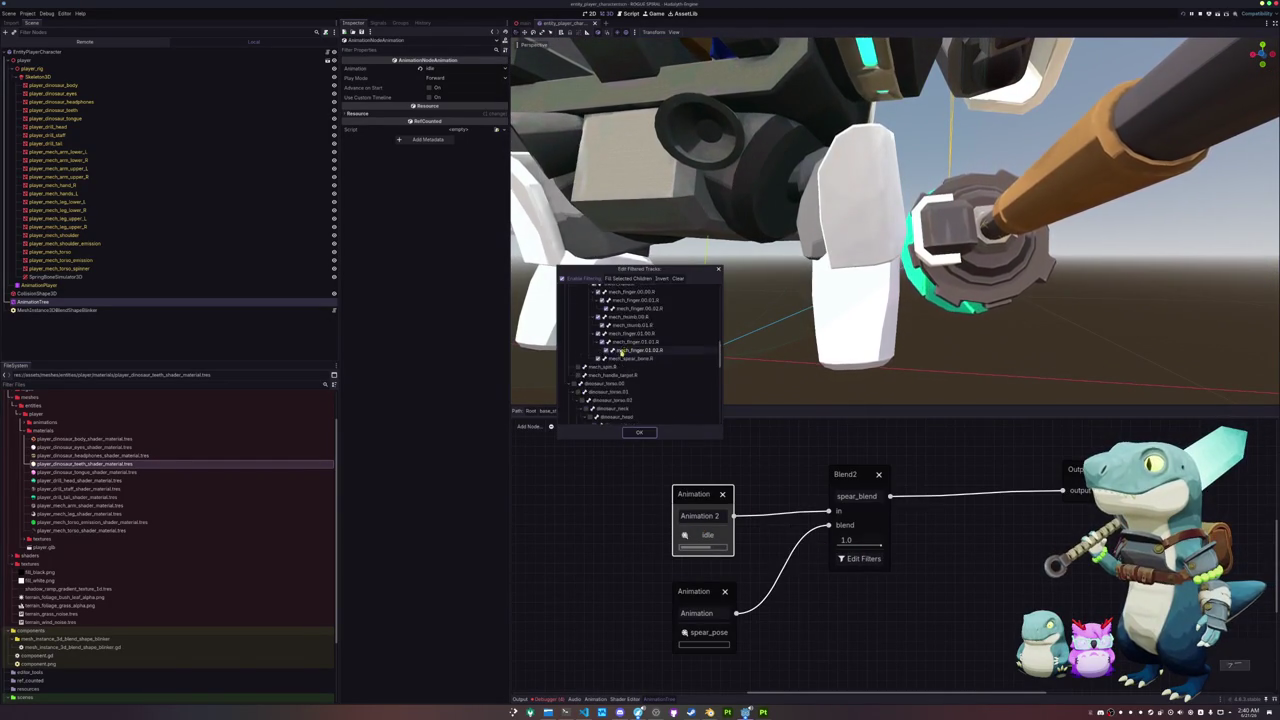
scroll(600, 380, down, 3)
scroll(597, 384, down, 3)
scroll(600, 370, down, 3)
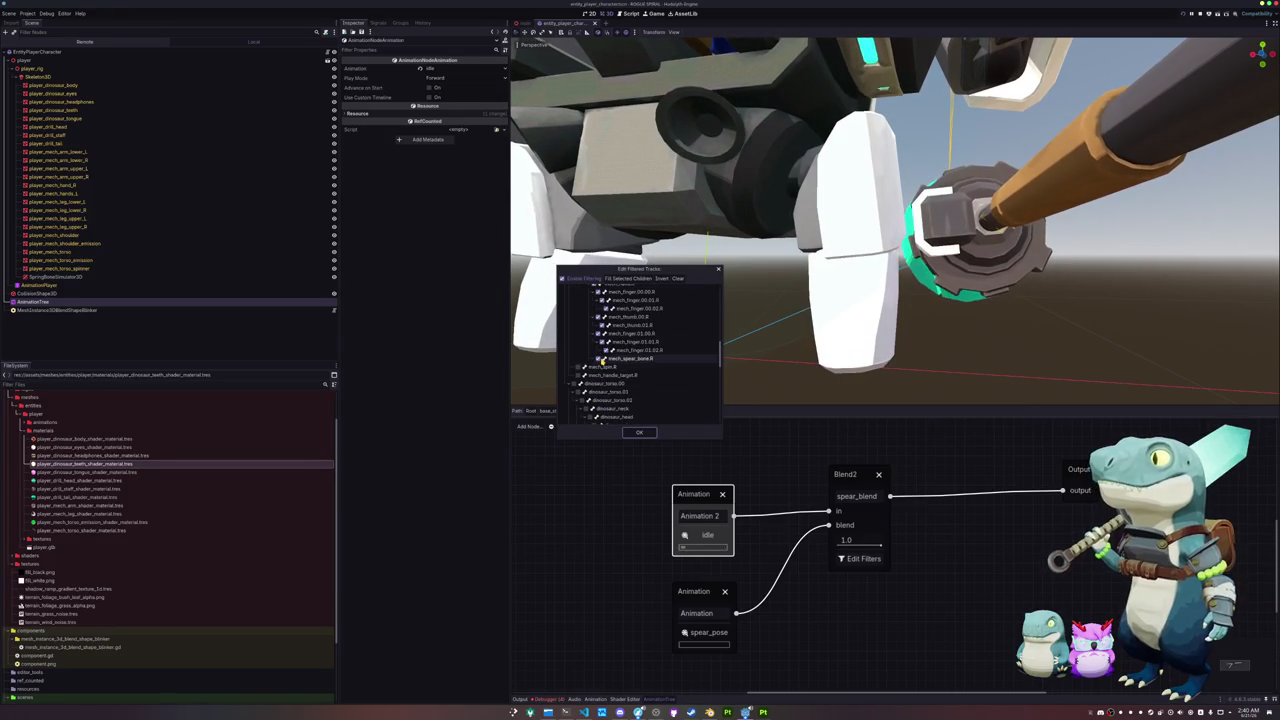
scroll(598, 370, down, 2)
scroll(598, 376, down, 2)
scroll(598, 382, down, 2)
scroll(598, 382, up, 2)
scroll(590, 386, up, 2)
scroll(582, 390, up, 2)
scroll(582, 385, down, 2)
scroll(580, 370, down, 2)
scroll(579, 355, down, 2)
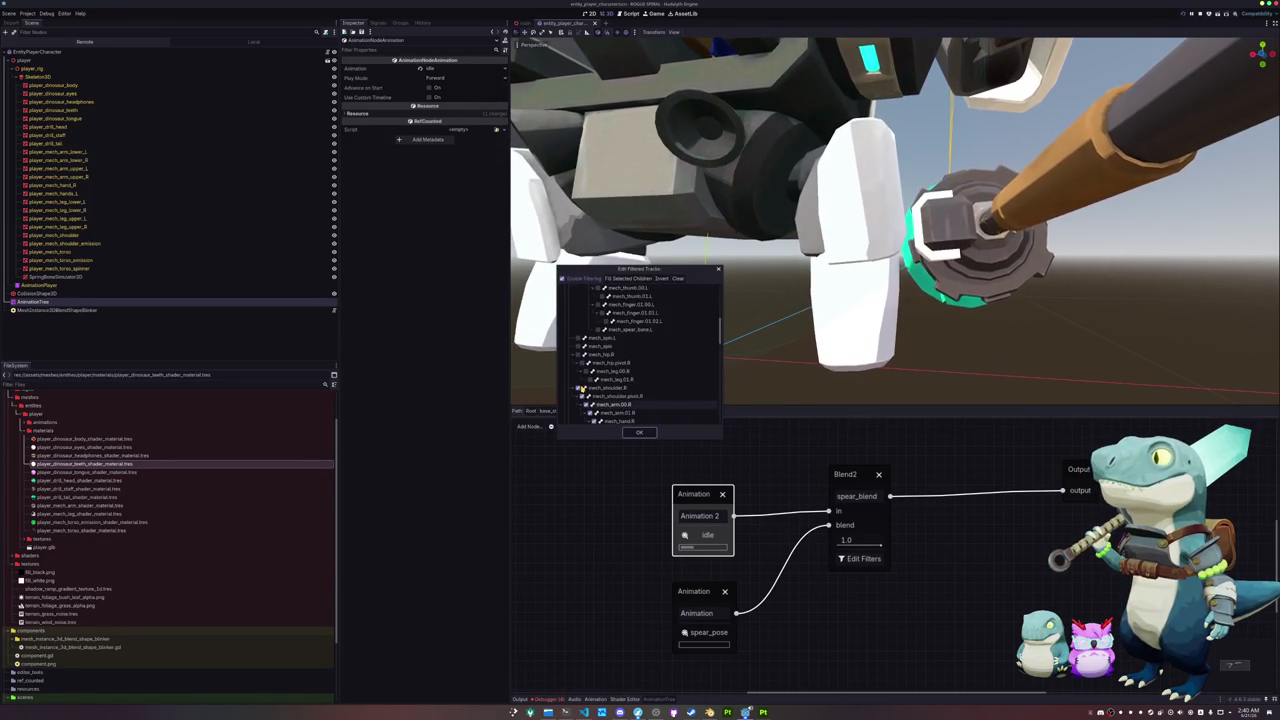
scroll(580, 364, up, 2)
scroll(580, 364, up, 2)
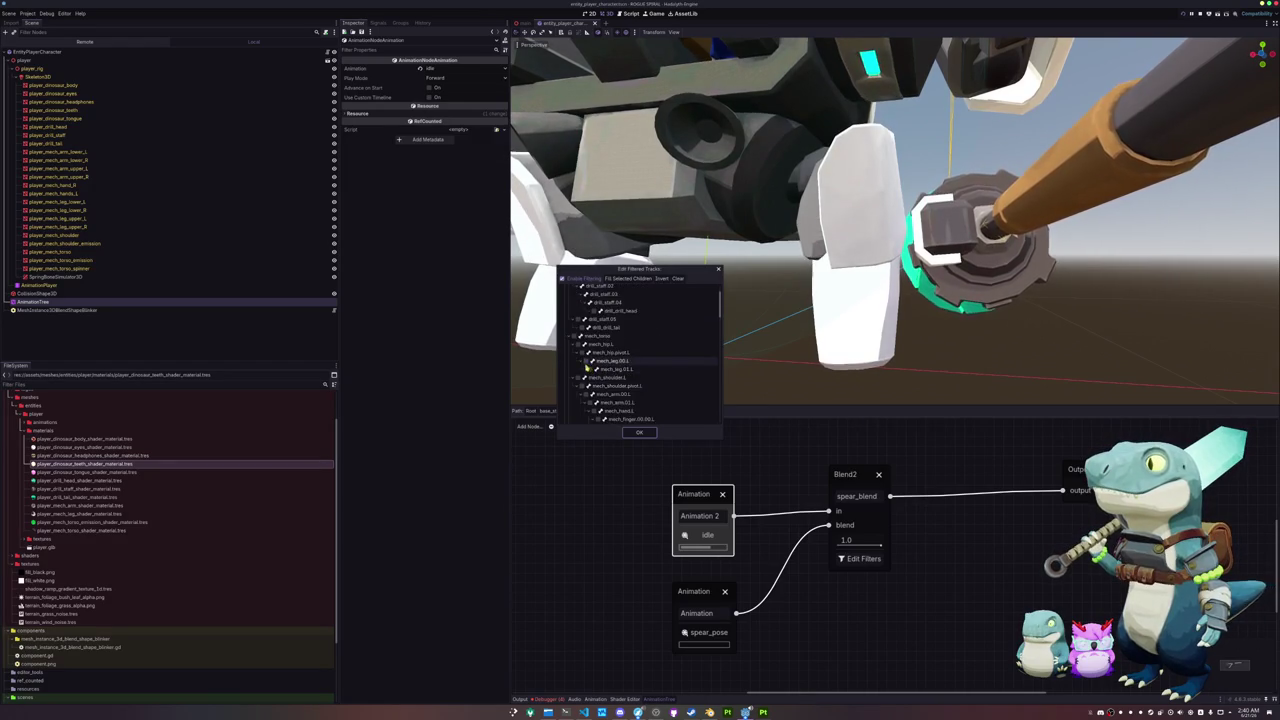
scroll(581, 365, up, 2)
click(585, 305)
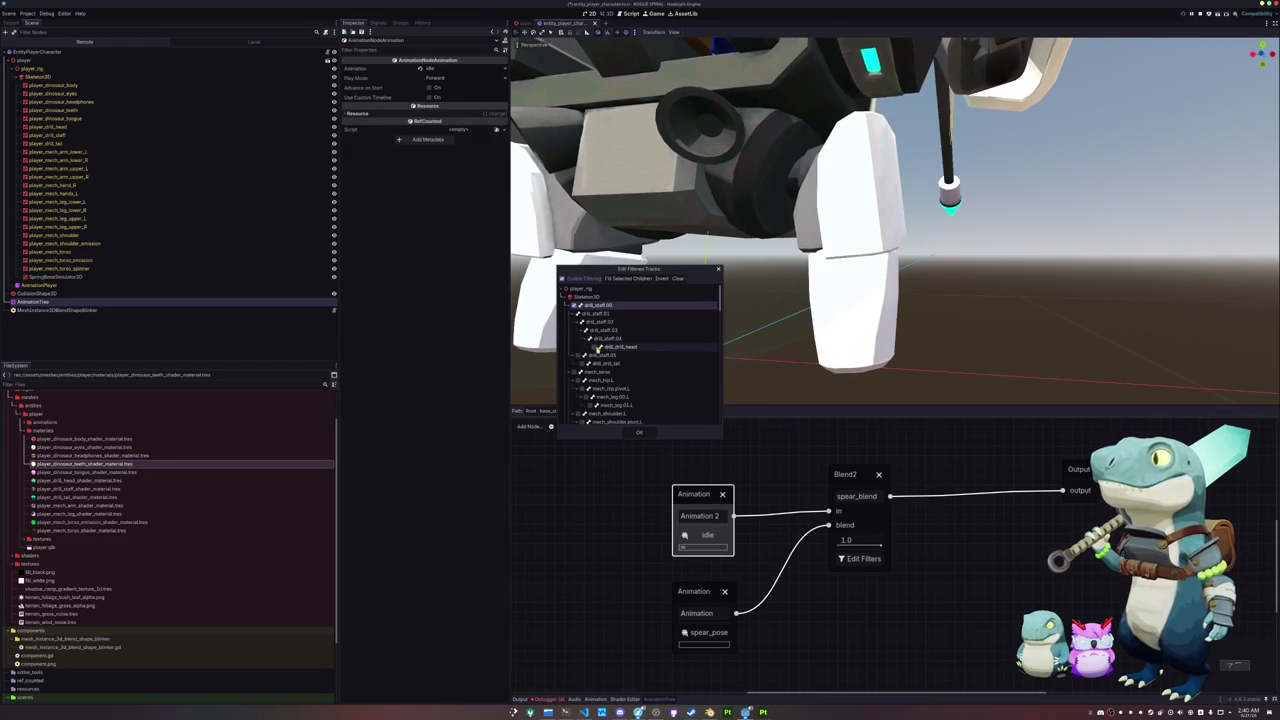
click(639, 432)
- View the mech from the front and reselect the idle state to check the raised staff
scroll(800, 290, down, 5)
scroll(770, 290, down, 2)
middle_drag(777, 283, 646, 289)
scroll(700, 290, up, 1)
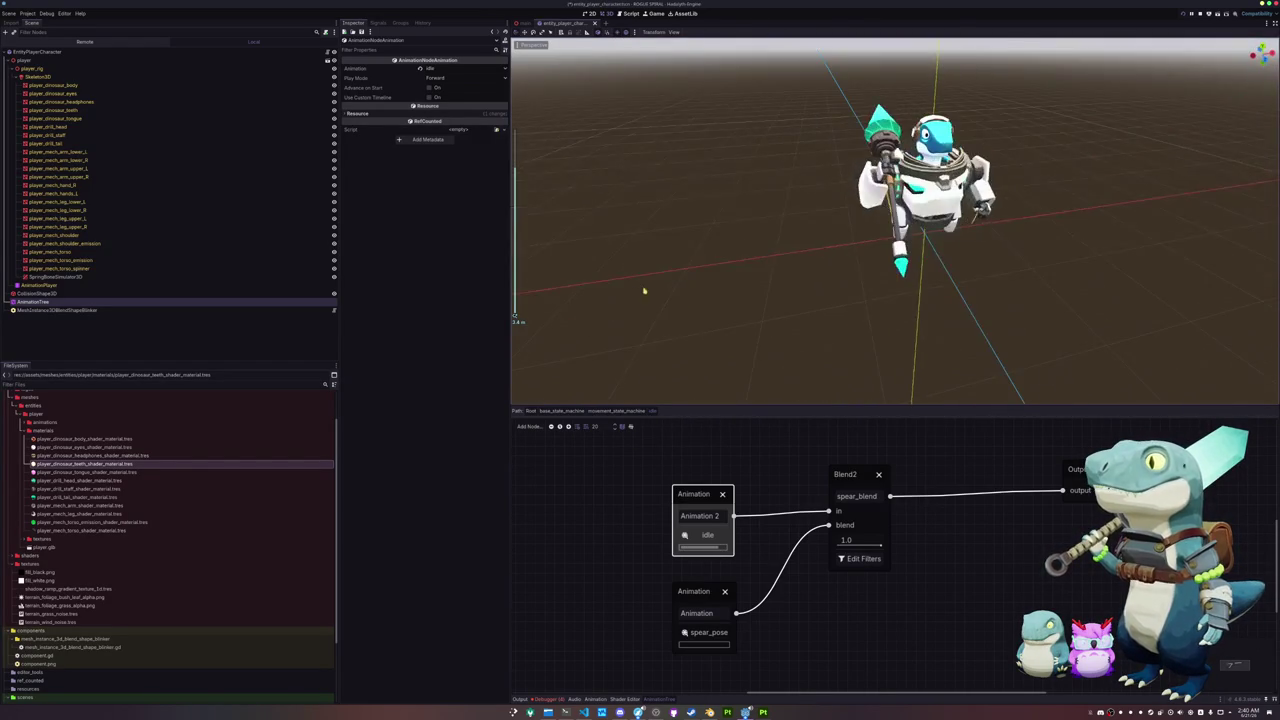
scroll(722, 292, up, 2)
click(615, 410)
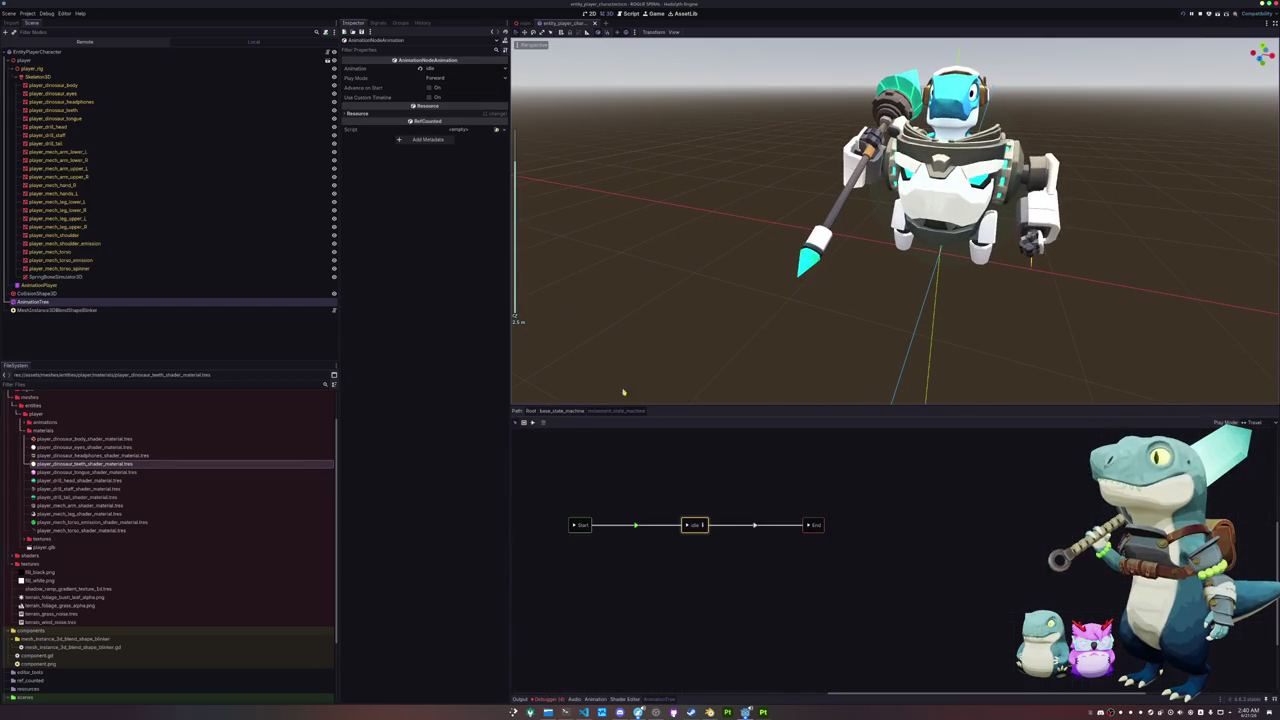
click(676, 524)
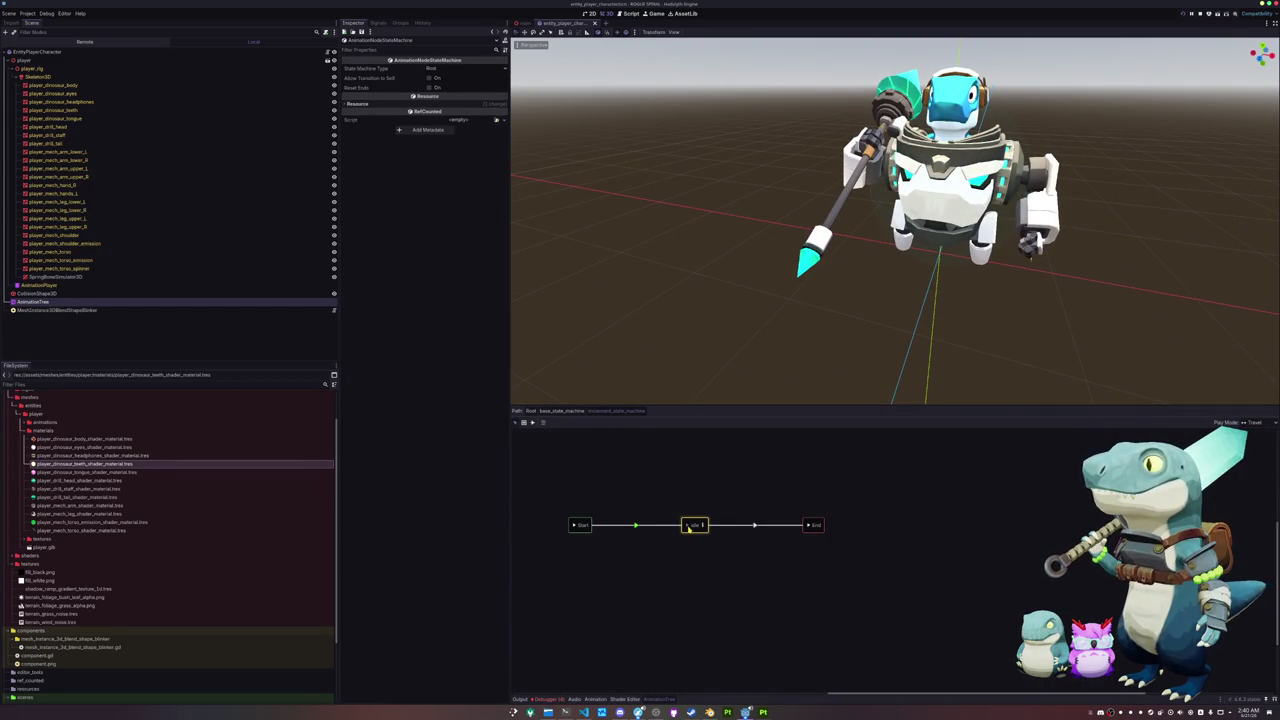